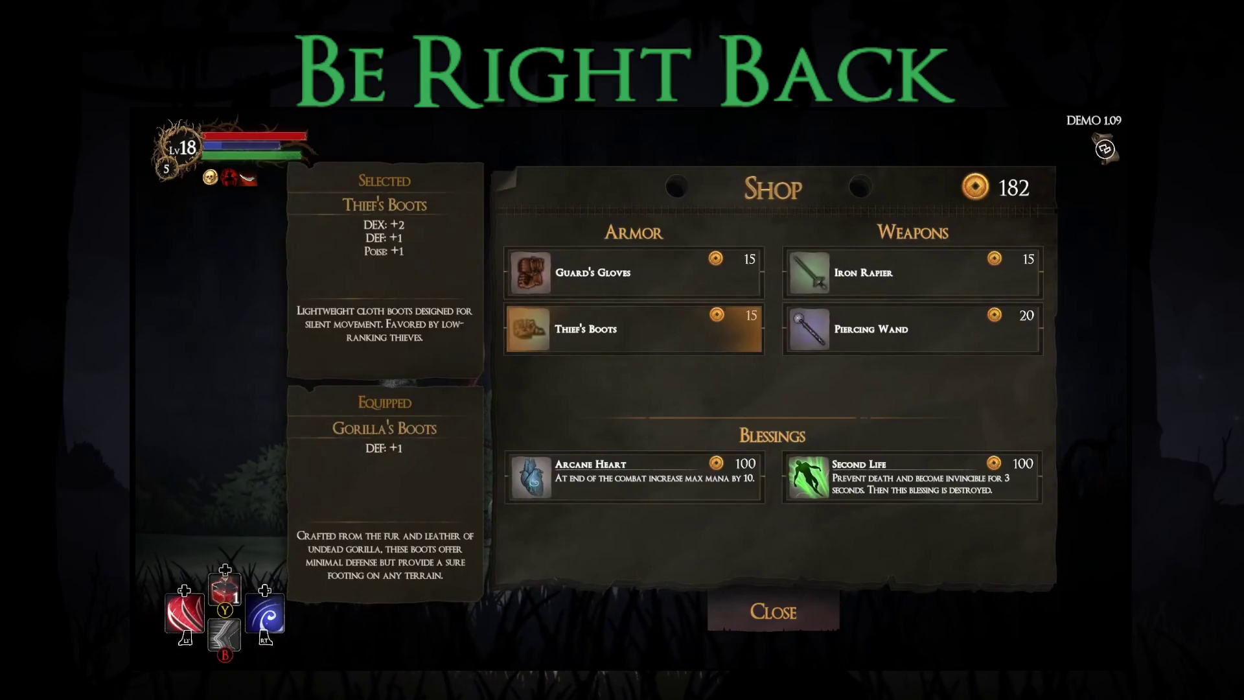
Step: Buy the Arcane Heart blessing from the shop and walk on to the map
{"action": "key", "text": "Right"}
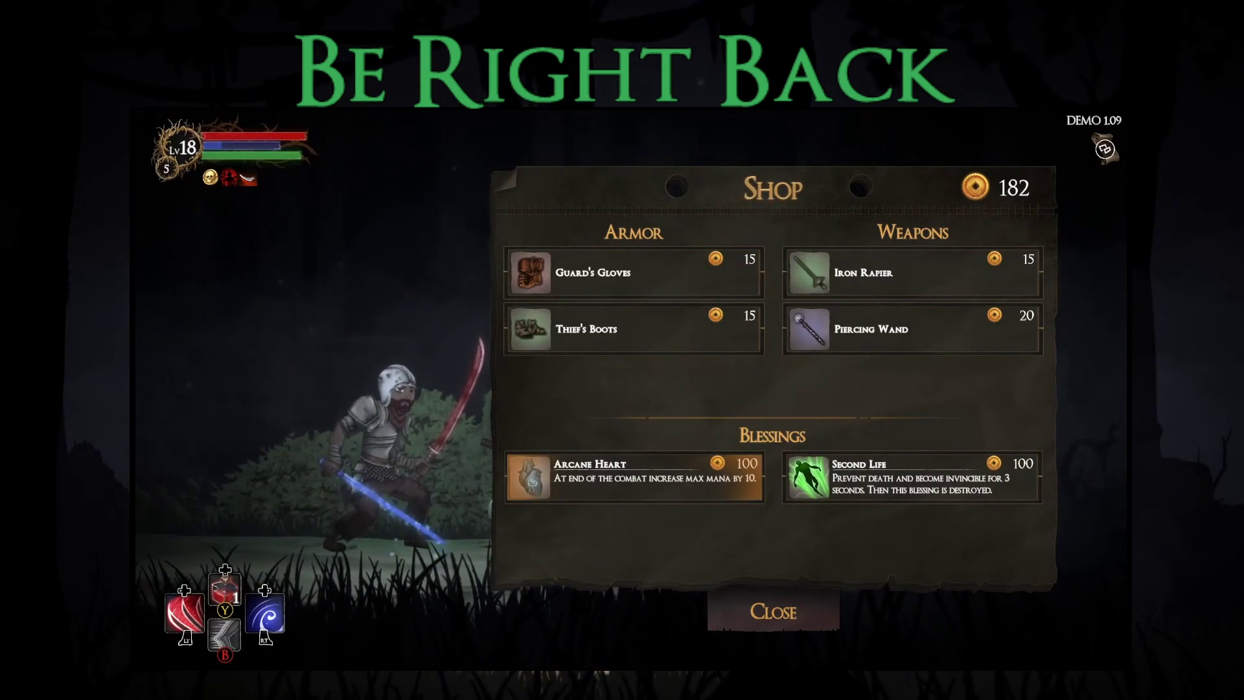
{"action": "key", "text": "Return"}
{"action": "key", "text": "Escape"}
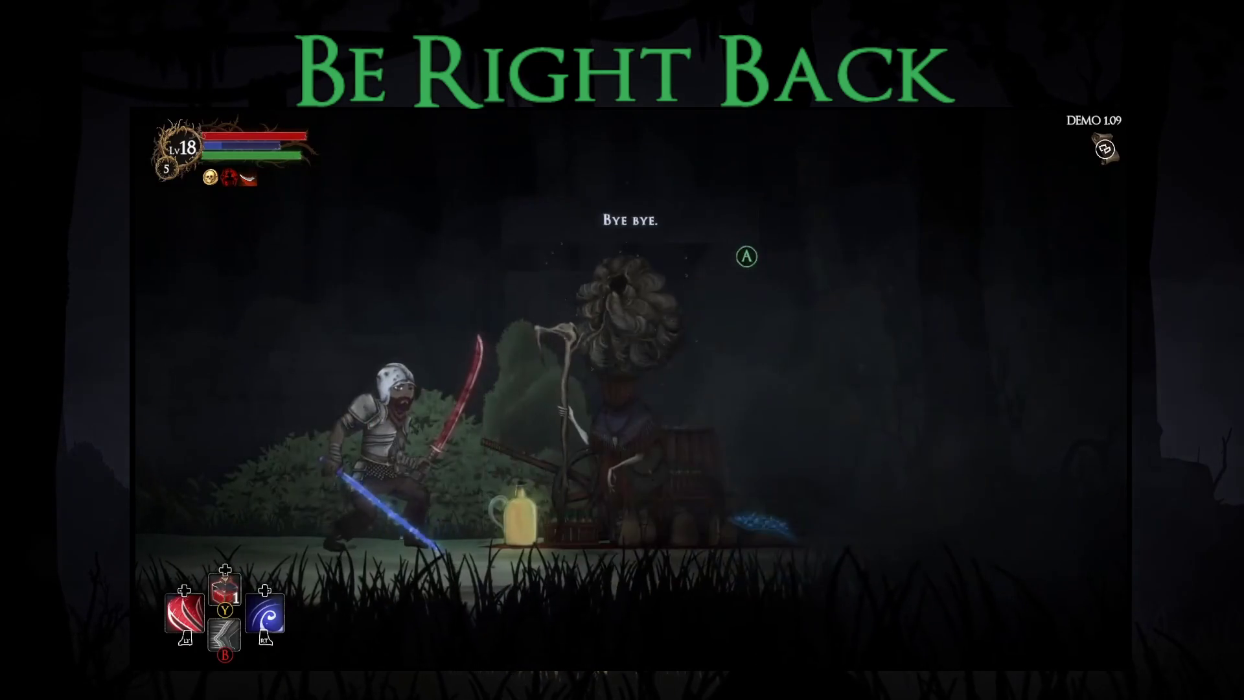
{"action": "key", "text": "Right"}
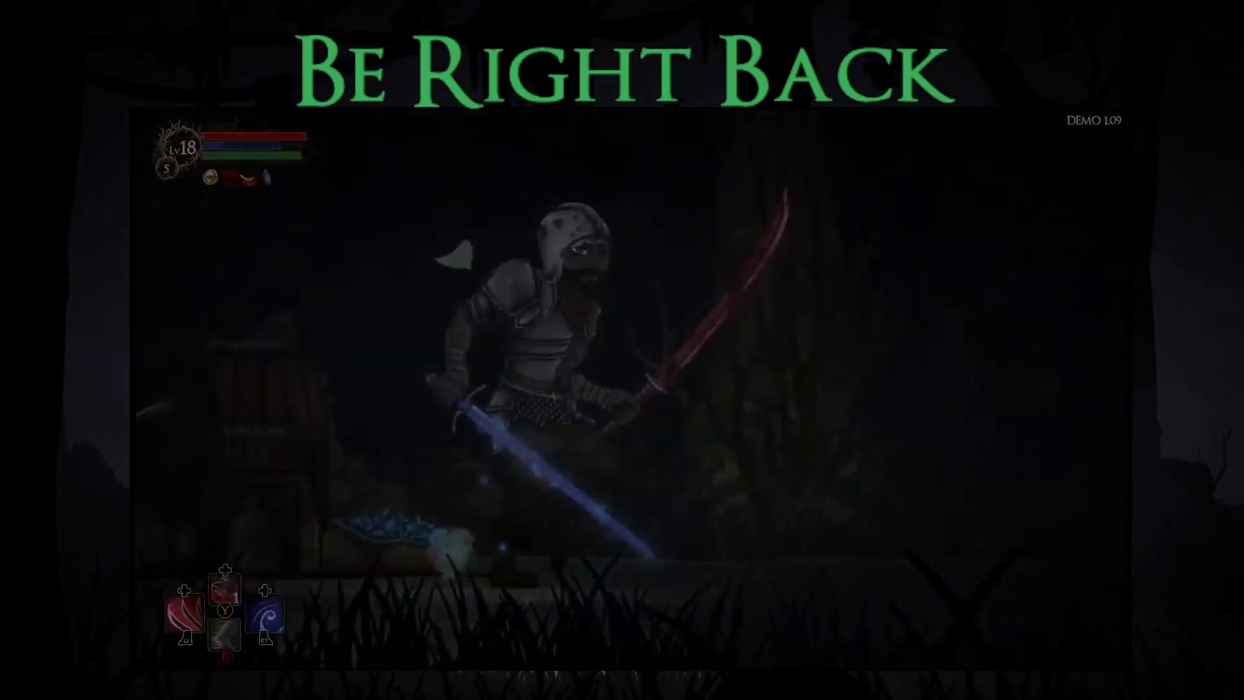
Step: Equip the Bleed Dagger +1 in the right hand and a Bleed Dagger in the left
{"action": "key", "text": "Down"}
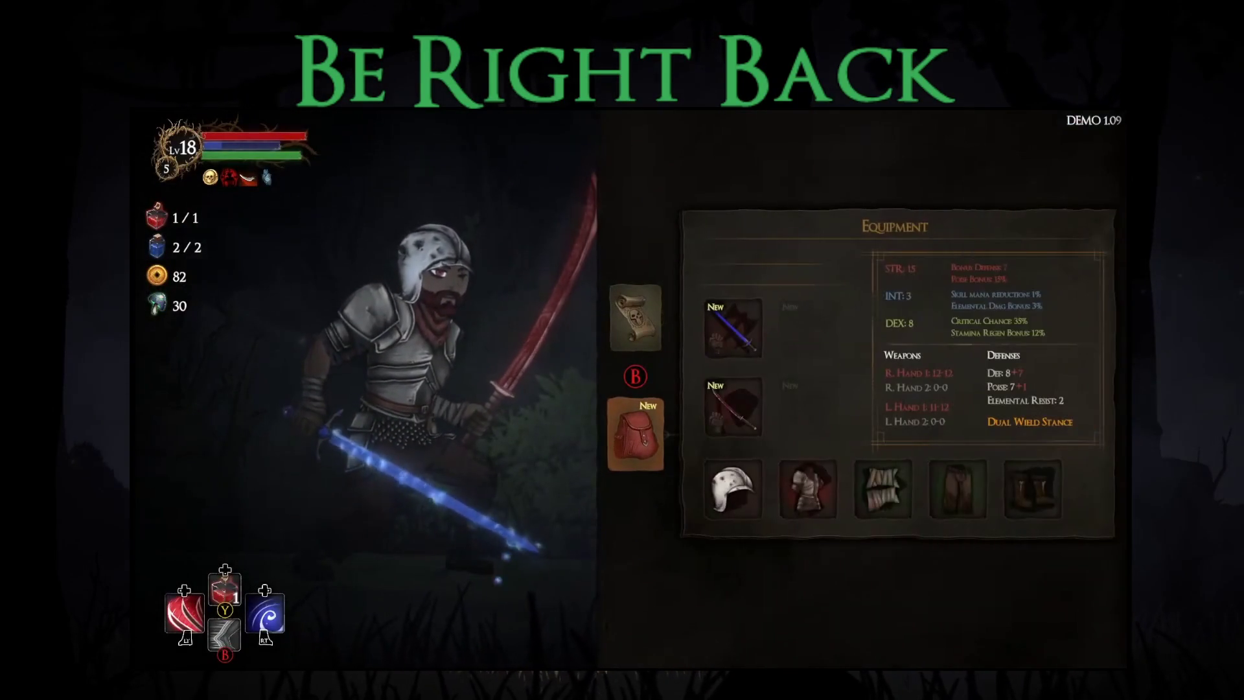
{"action": "key", "text": "Return"}
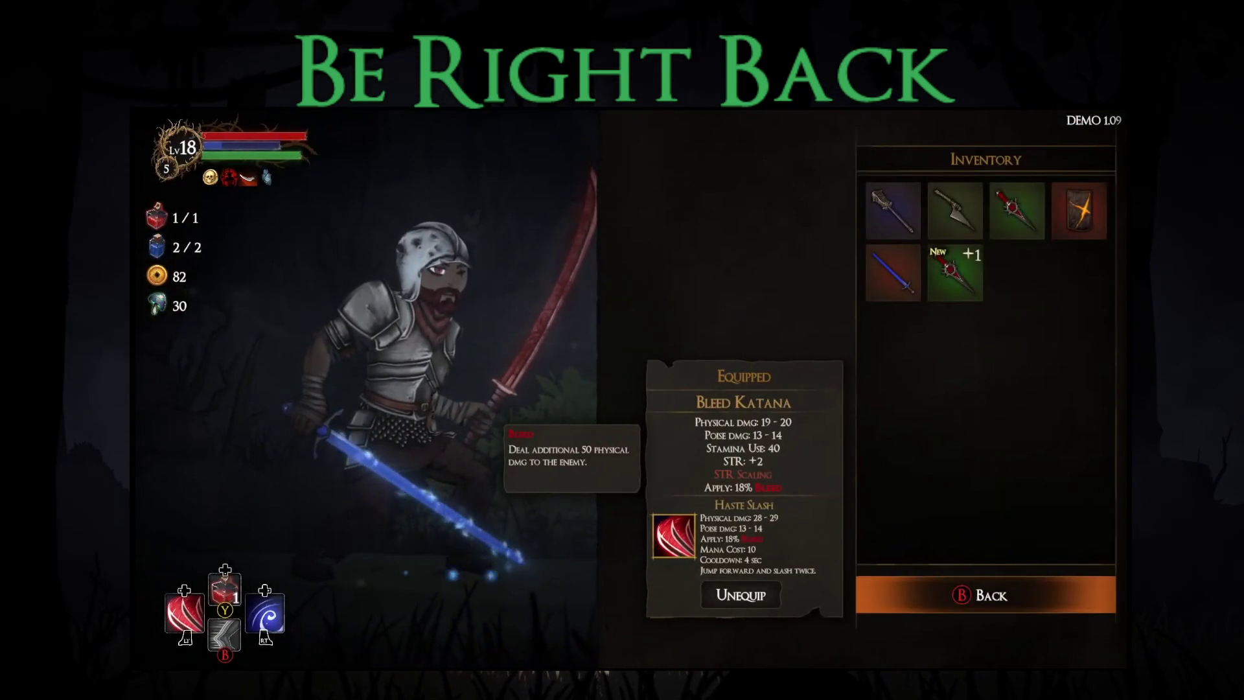
{"action": "key", "text": "Right"}
{"action": "key", "text": "Escape"}
{"action": "key", "text": "Escape"}
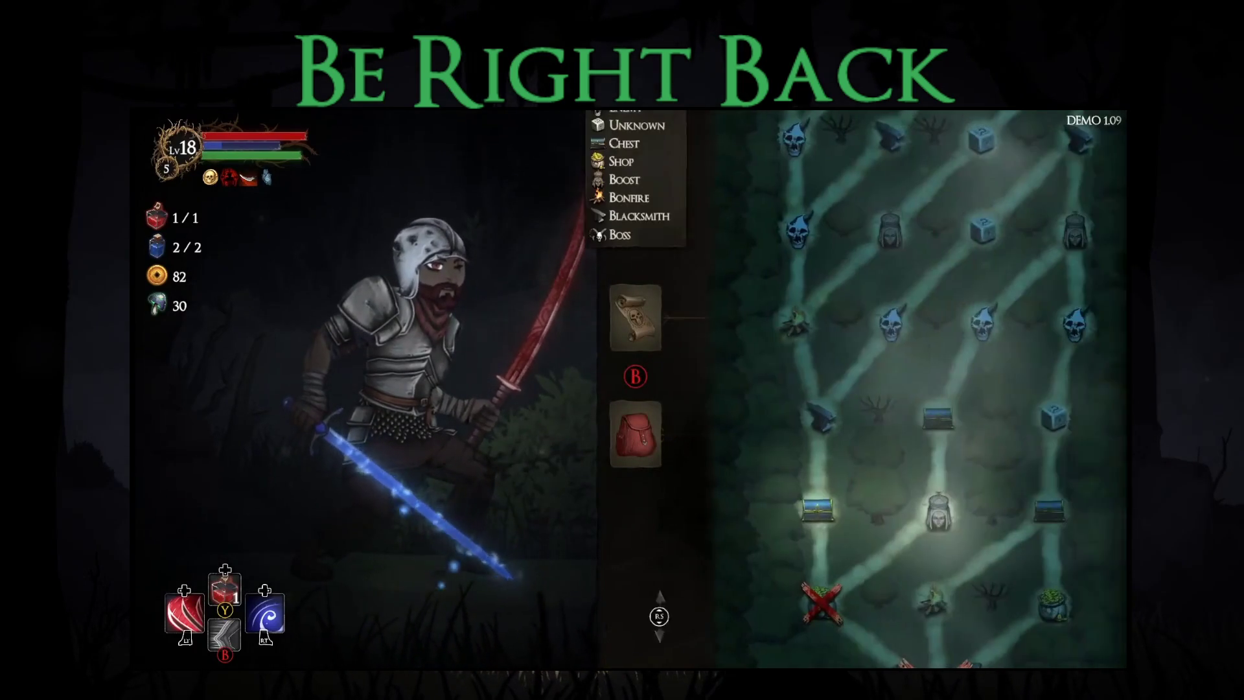
{"action": "key", "text": "Return"}
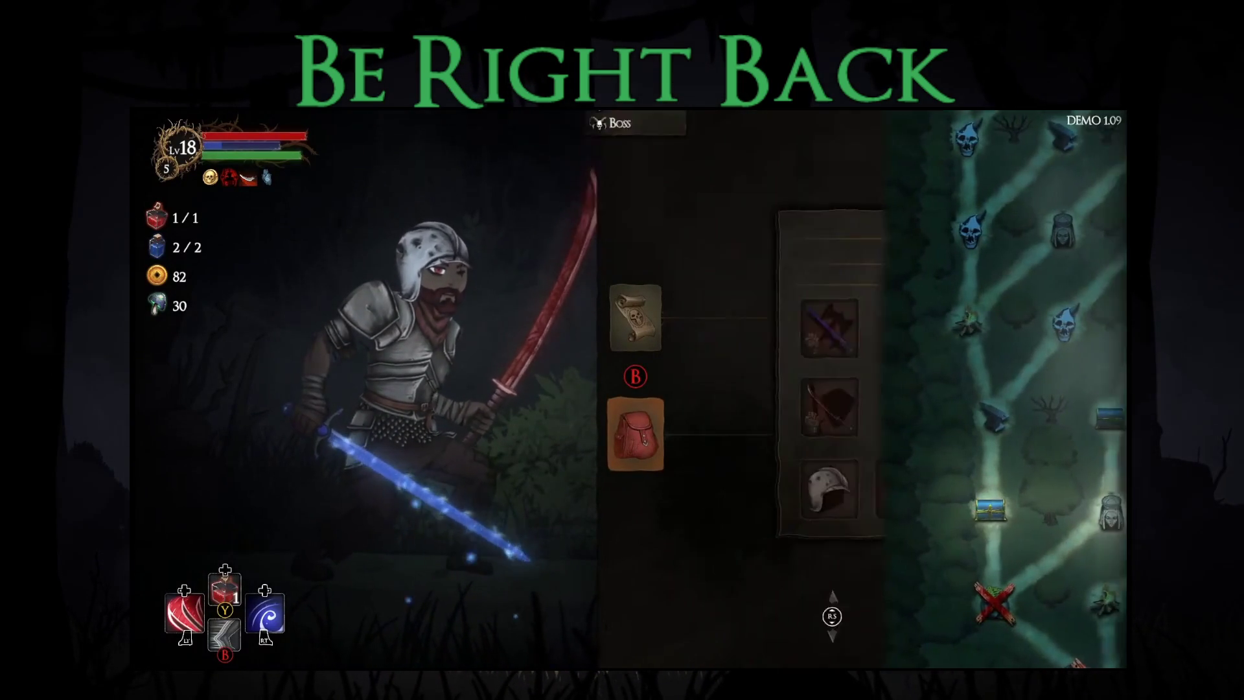
{"action": "key", "text": "Return"}
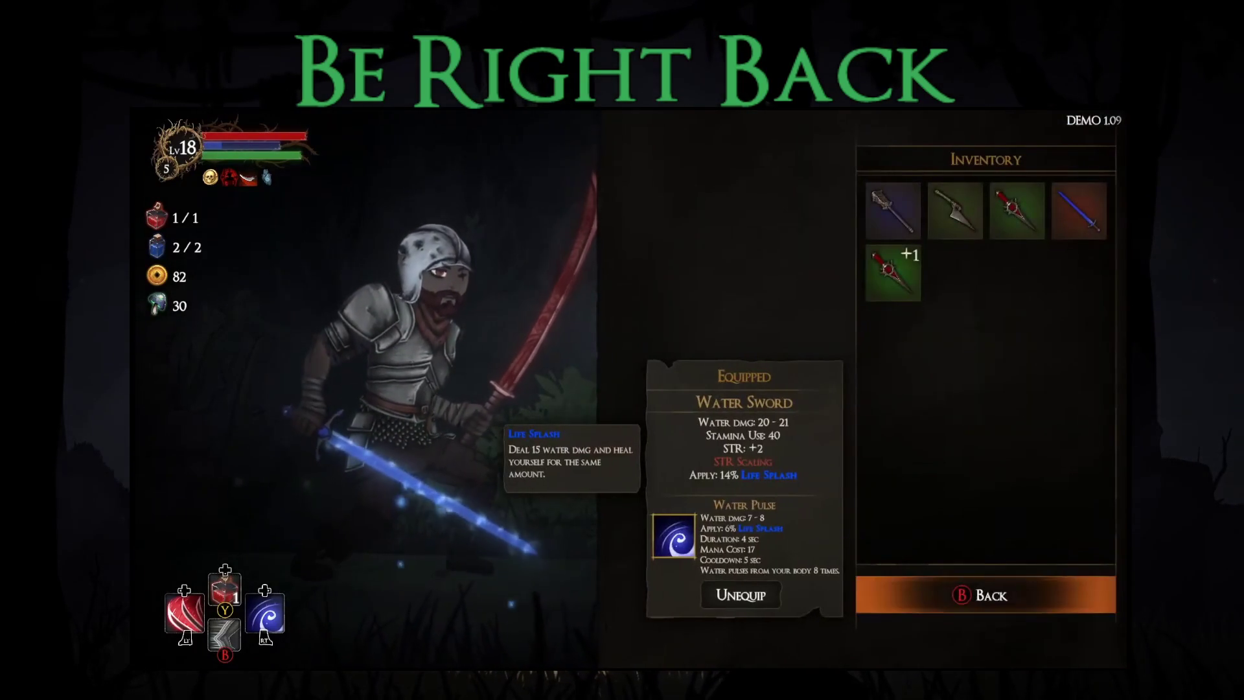
{"action": "key", "text": "Return"}
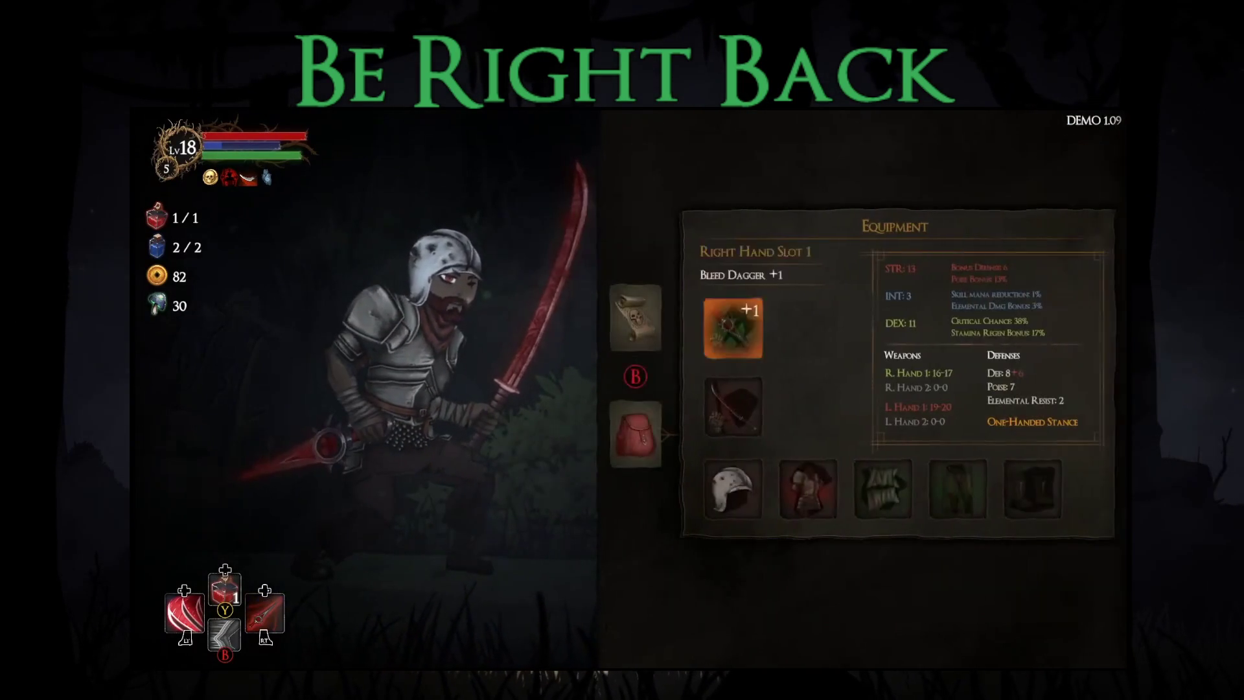
{"action": "key", "text": "Return"}
{"action": "key", "text": "Return"}
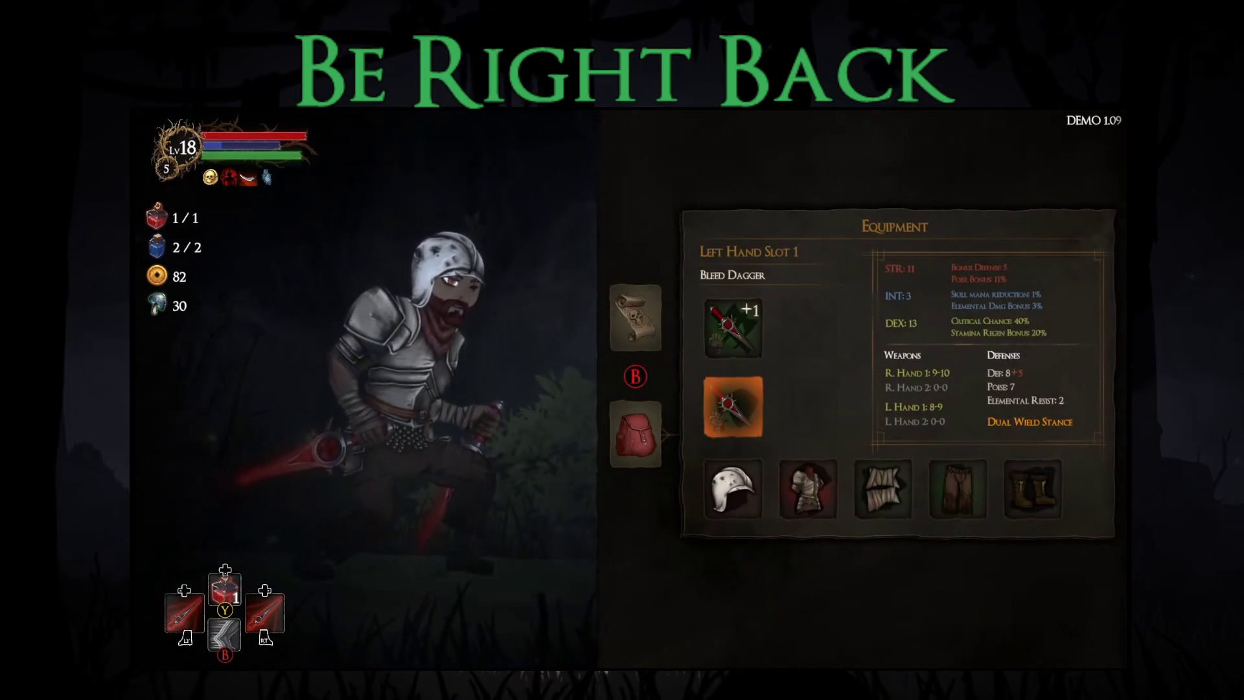
{"action": "key", "text": "Escape"}
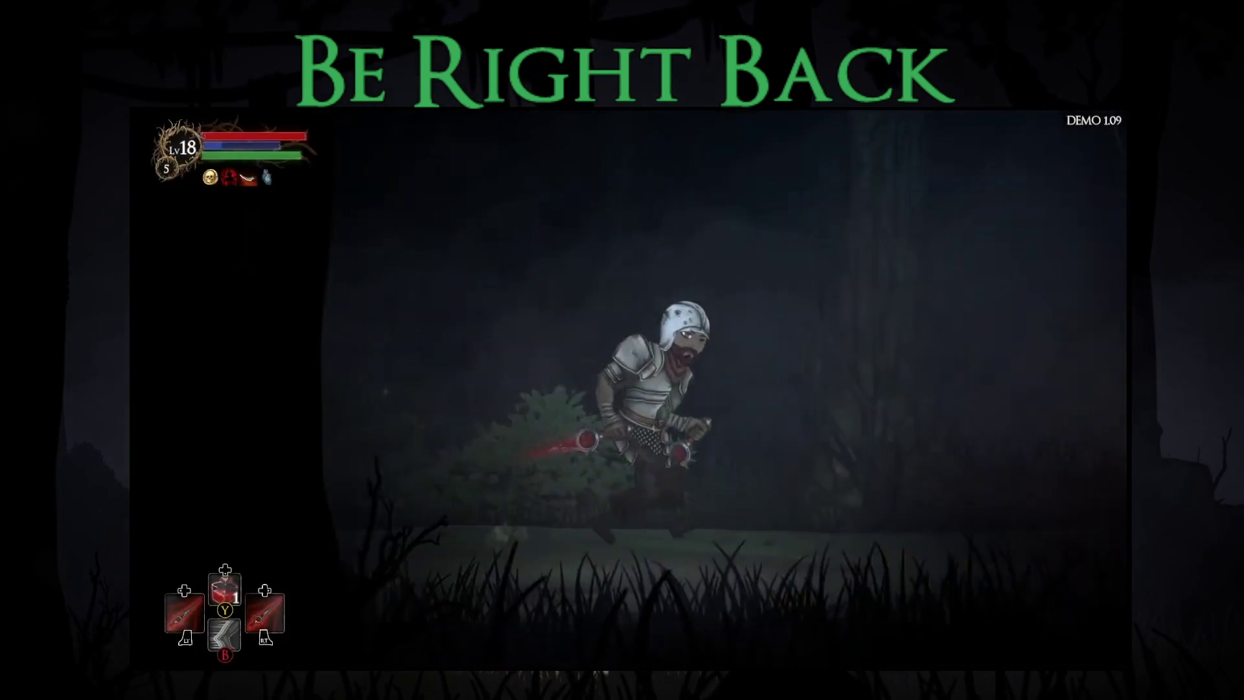
Step: Pray at the statue and take the Bonus Stamina blessing
{"action": "key", "text": "Left"}
{"action": "key", "text": "Up"}
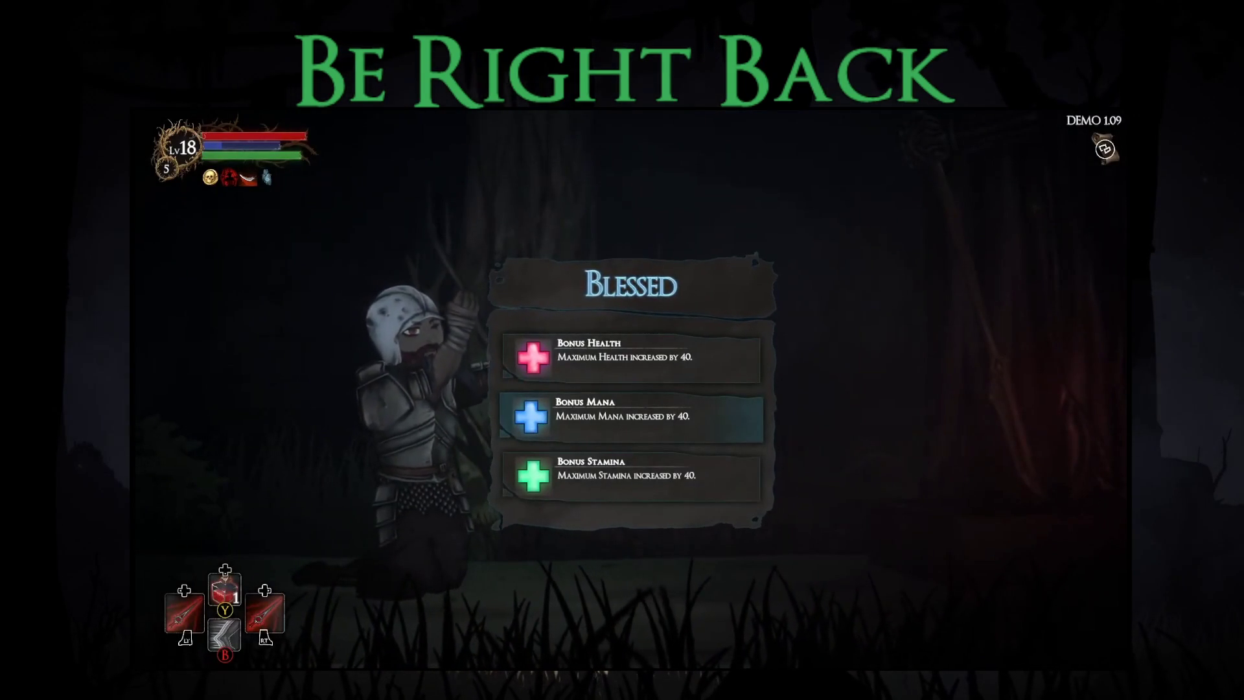
{"action": "key", "text": "Return"}
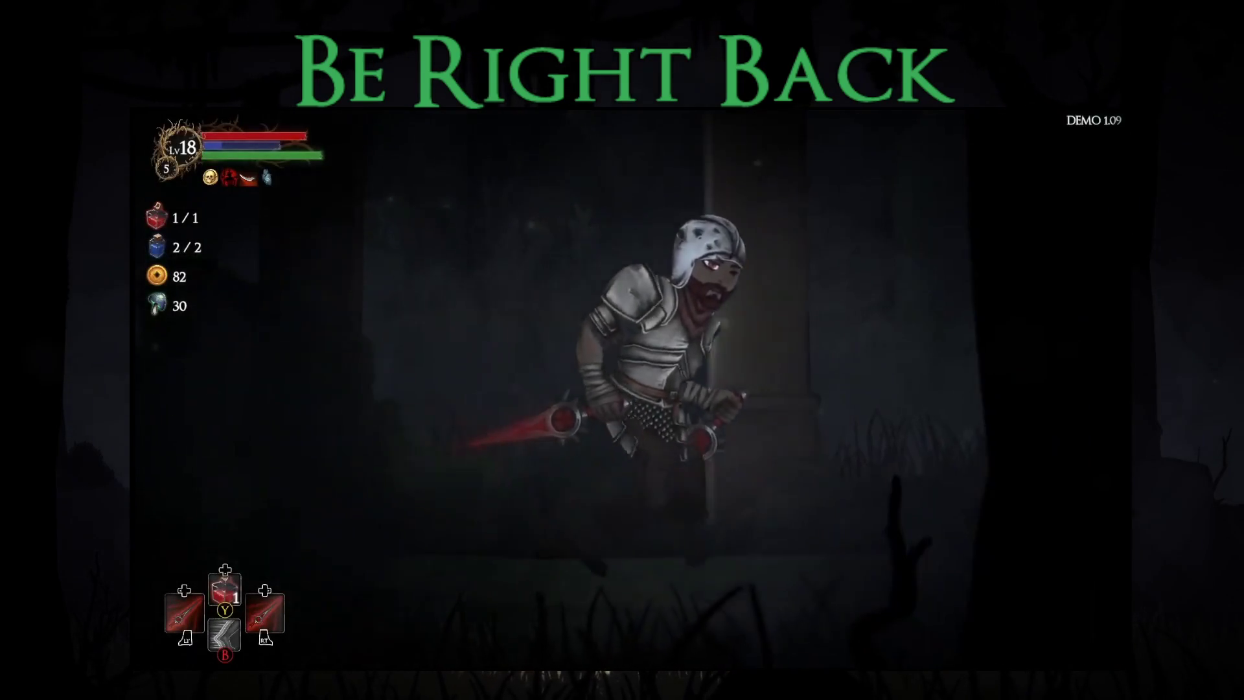
Step: Open the chest, reroll the three blessing choices, and take the Endurance blessing
{"action": "key", "text": "Right"}
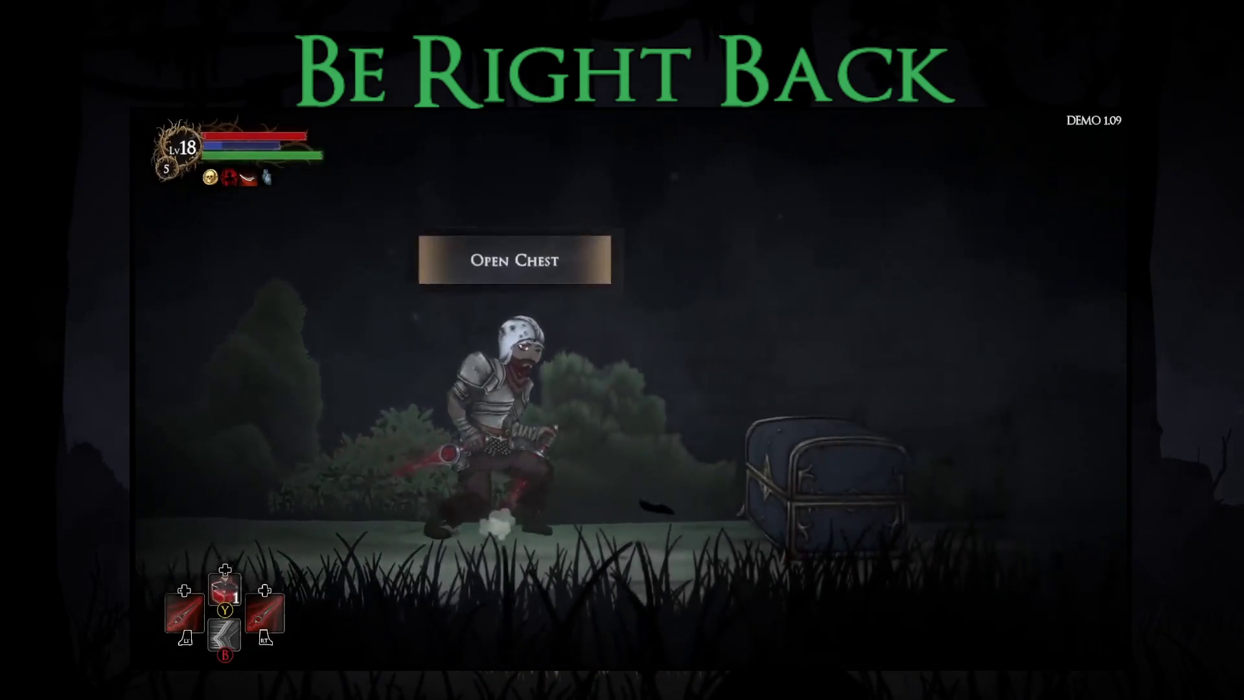
{"action": "key", "text": "Up"}
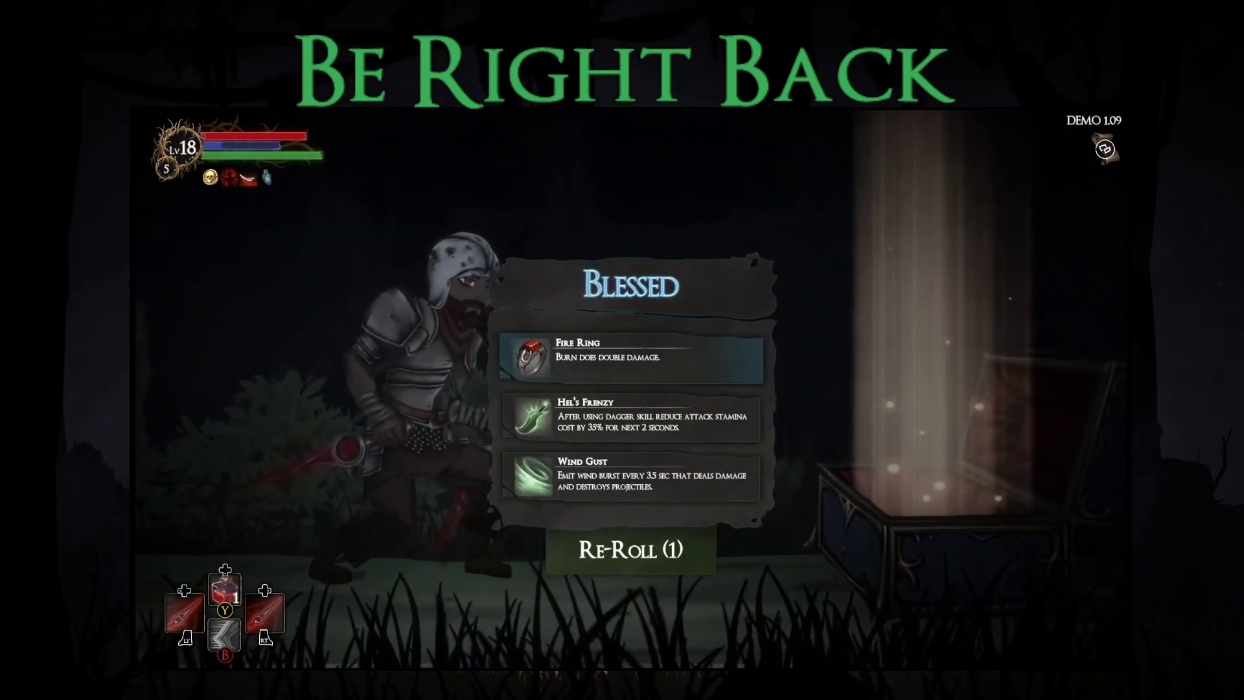
{"action": "key", "text": "Down"}
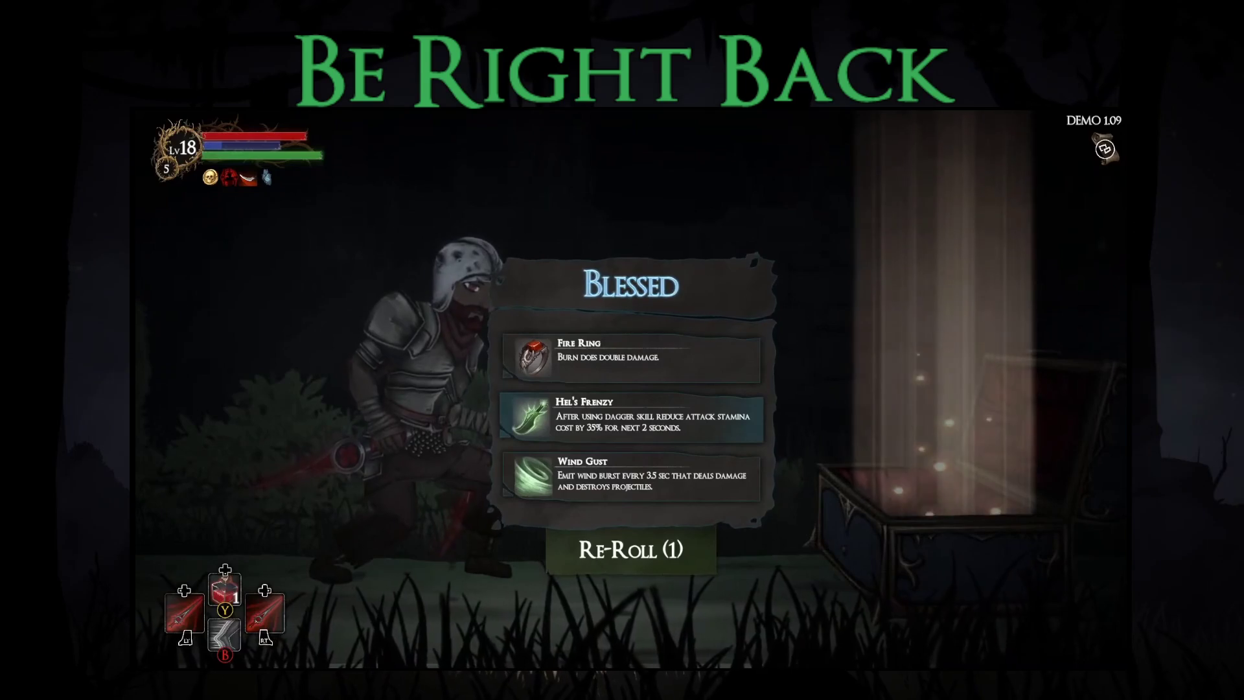
{"action": "key", "text": "Down"}
{"action": "key", "text": "r"}
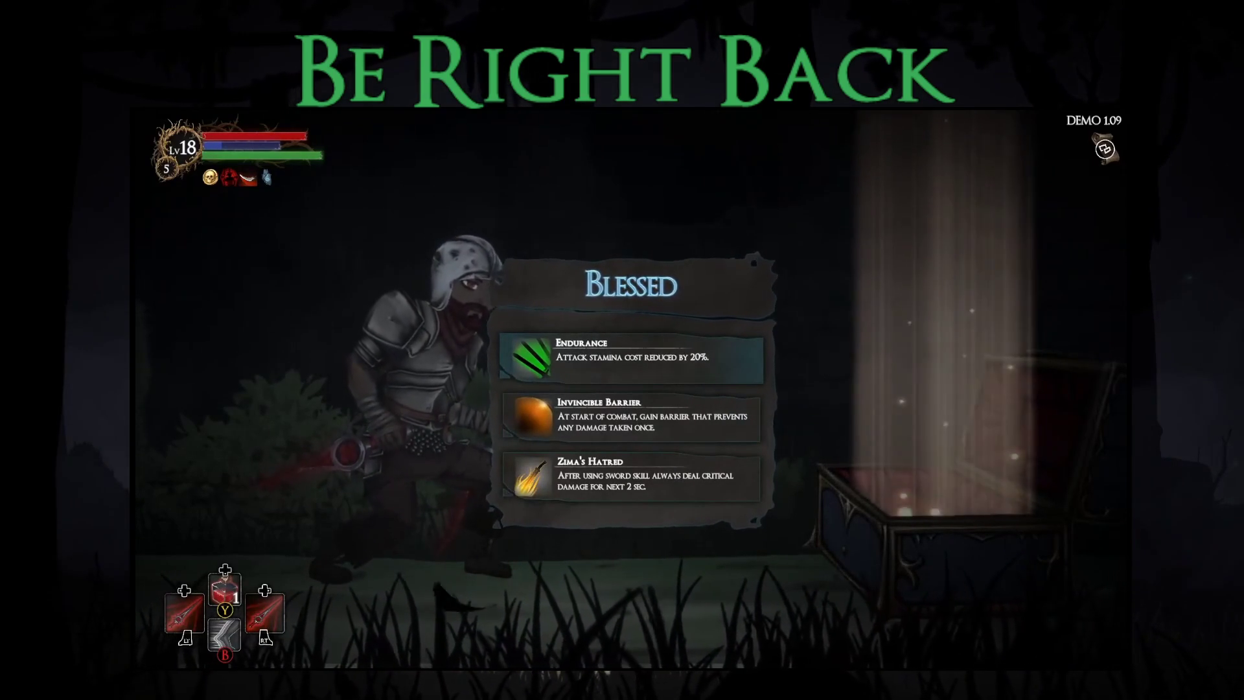
{"action": "key", "text": "Return"}
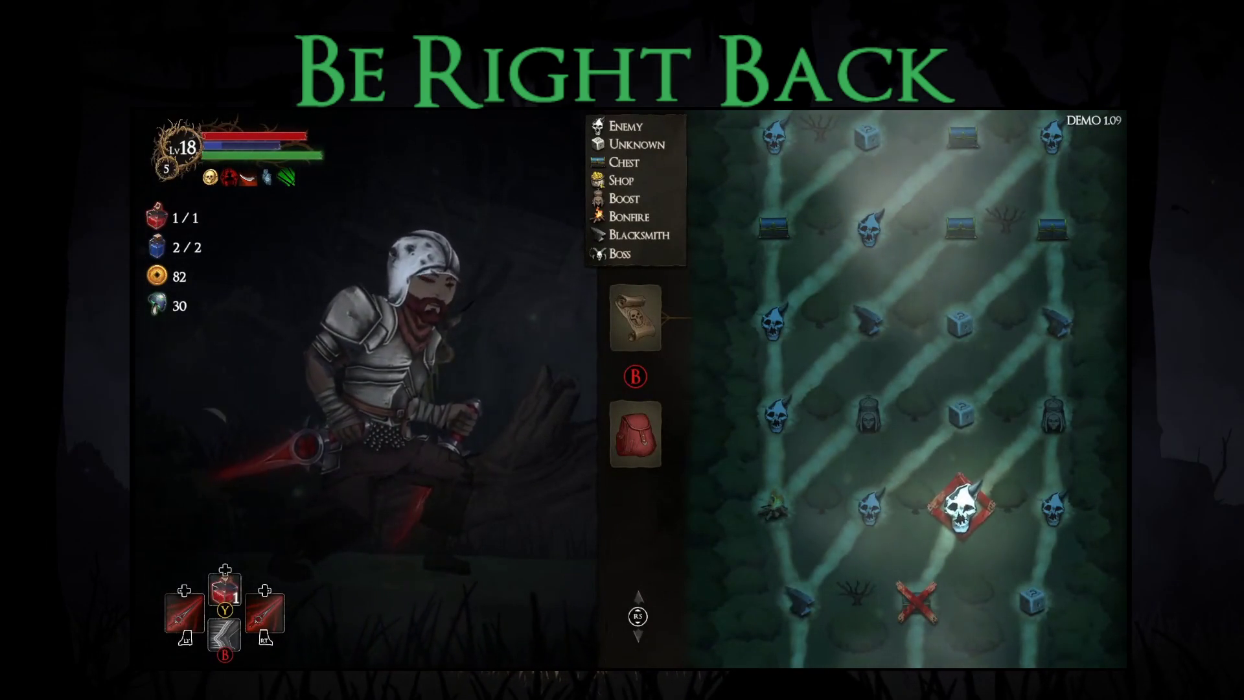
Step: Enter the next forest area, defeat the spider with dash attacks, and collect its loot
{"action": "key", "text": "Return"}
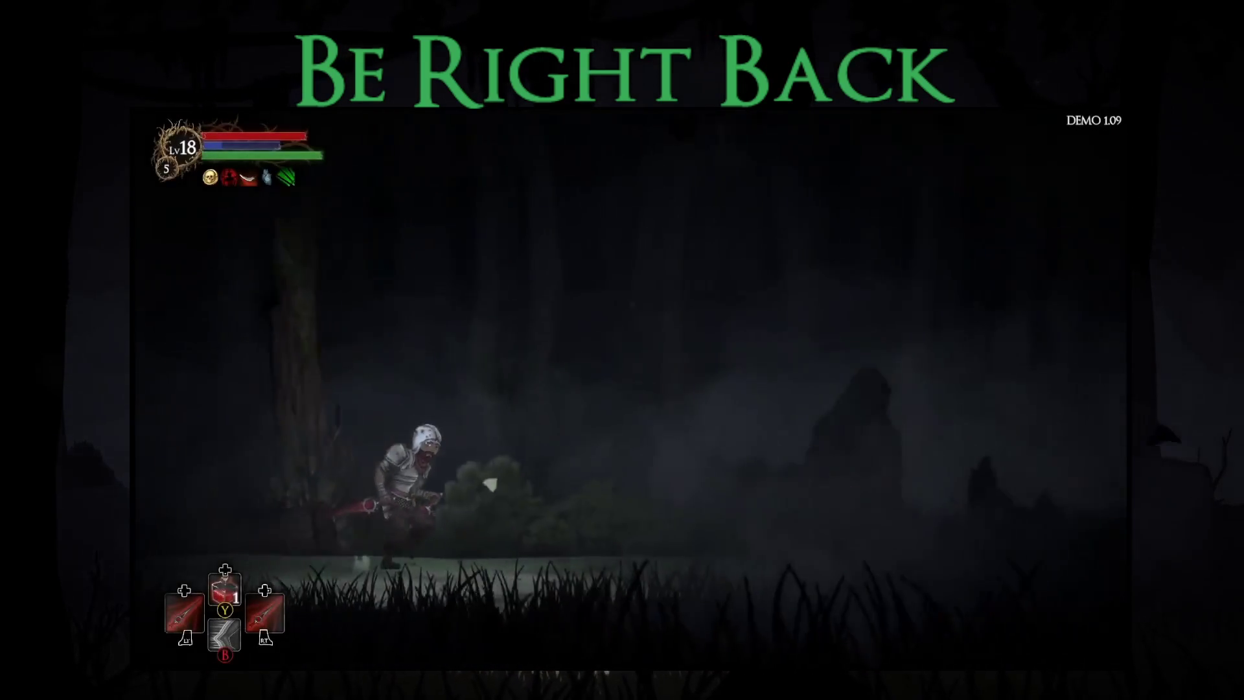
{"action": "key", "text": "Right"}
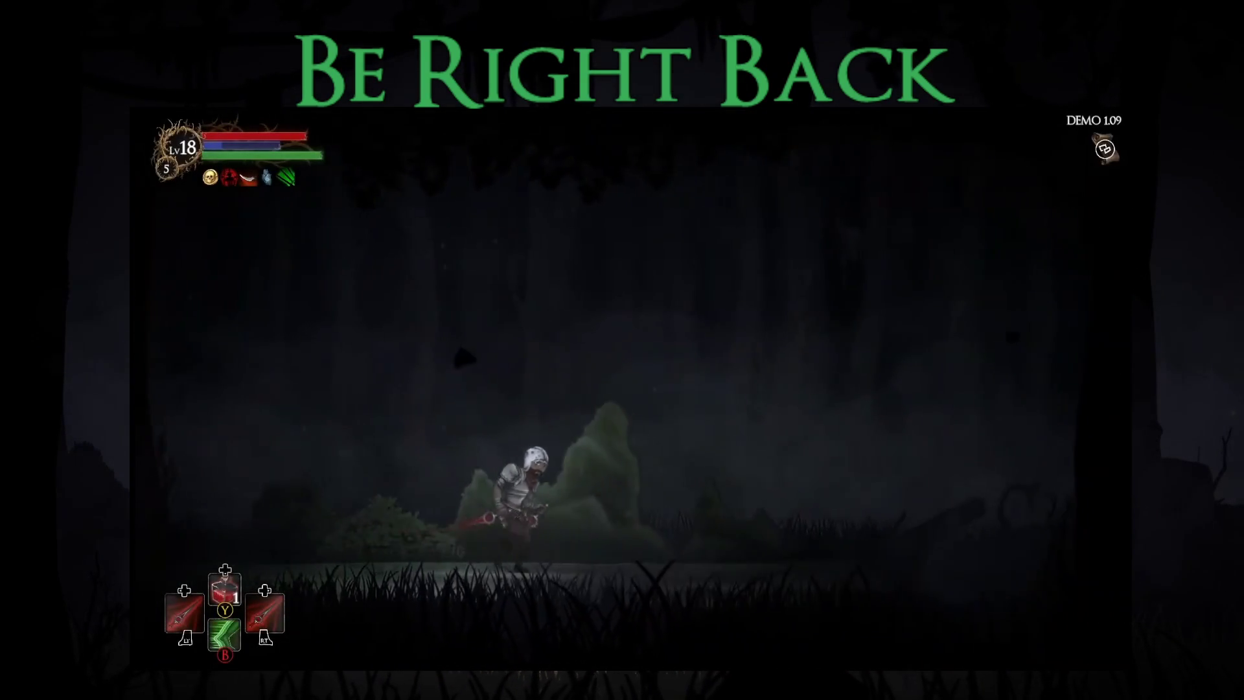
{"action": "key", "text": "Right"}
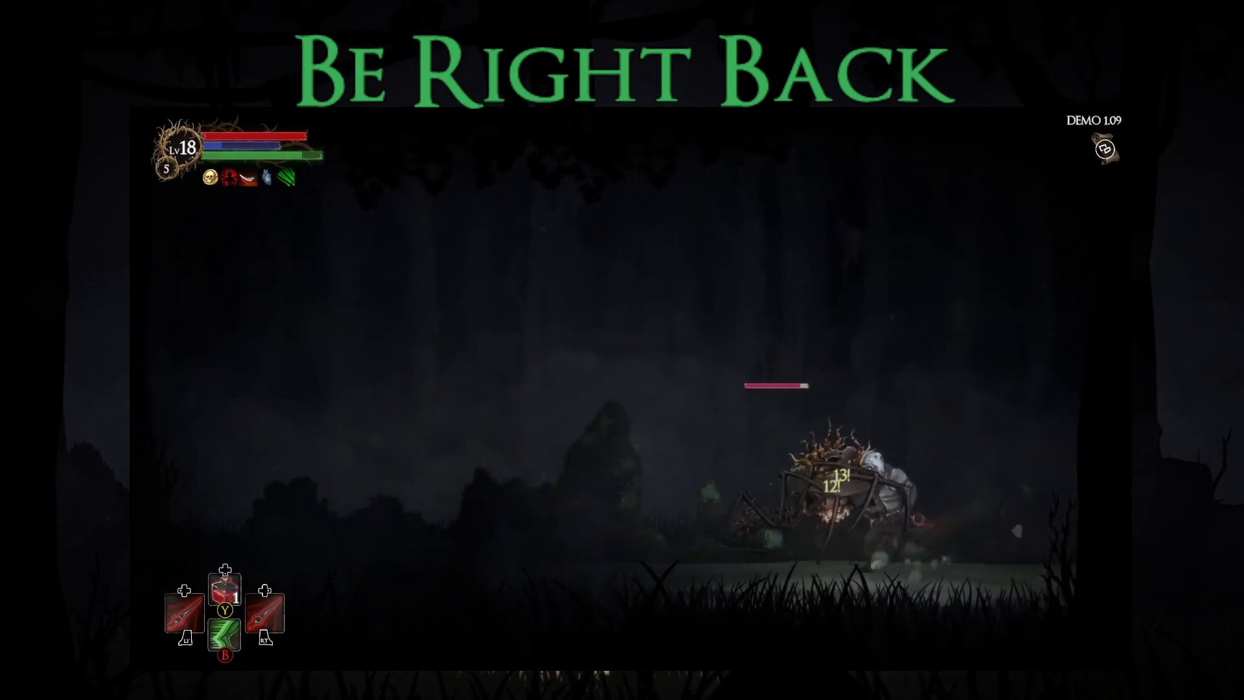
{"action": "key", "text": "Left"}
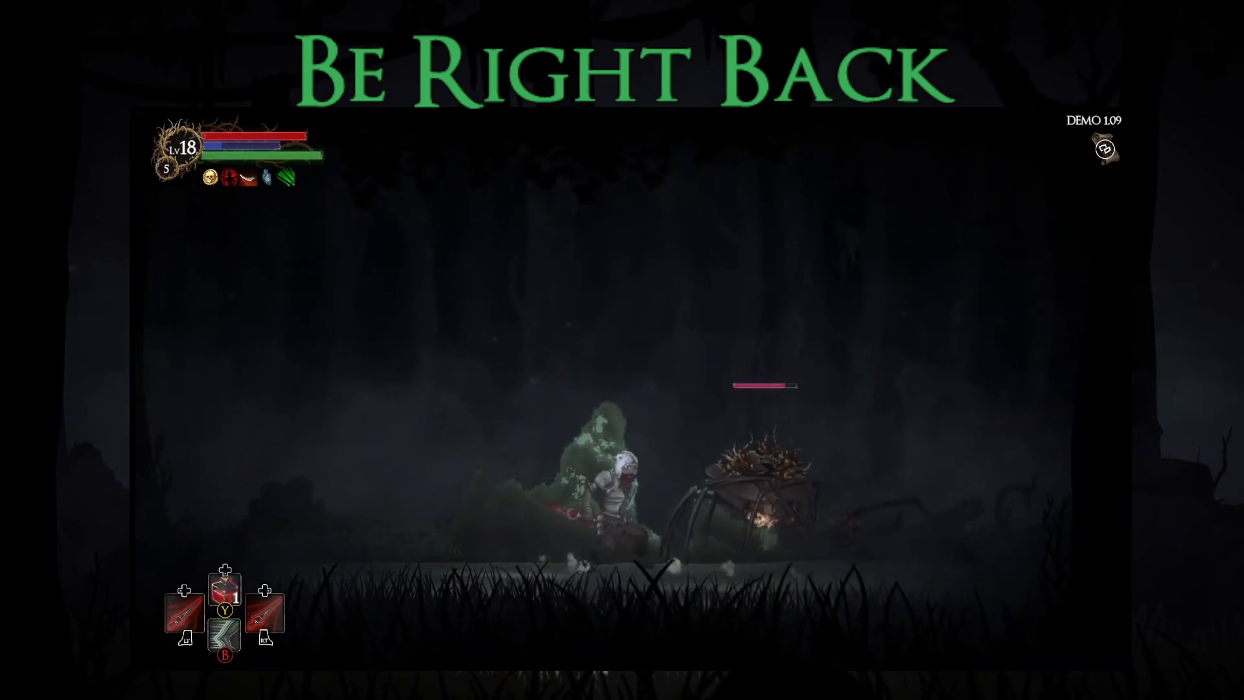
{"action": "key", "text": "Right"}
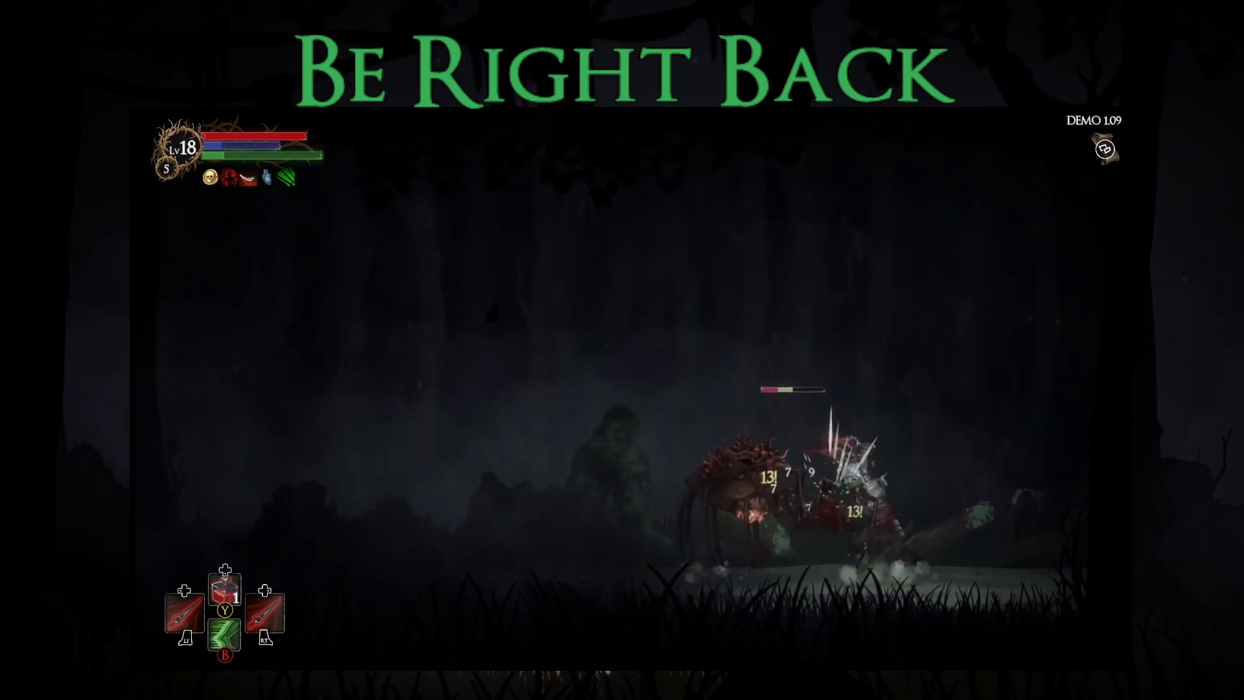
{"action": "key", "text": "Left"}
{"action": "key", "text": "Right"}
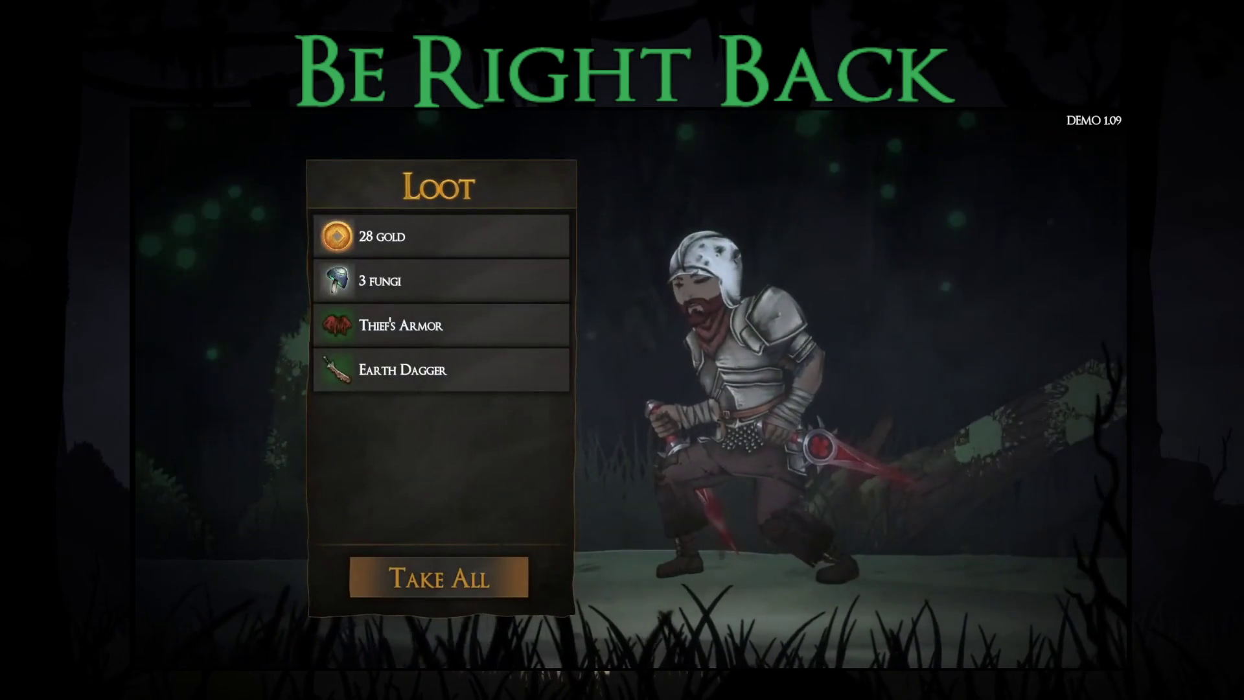
{"action": "key", "text": "Return"}
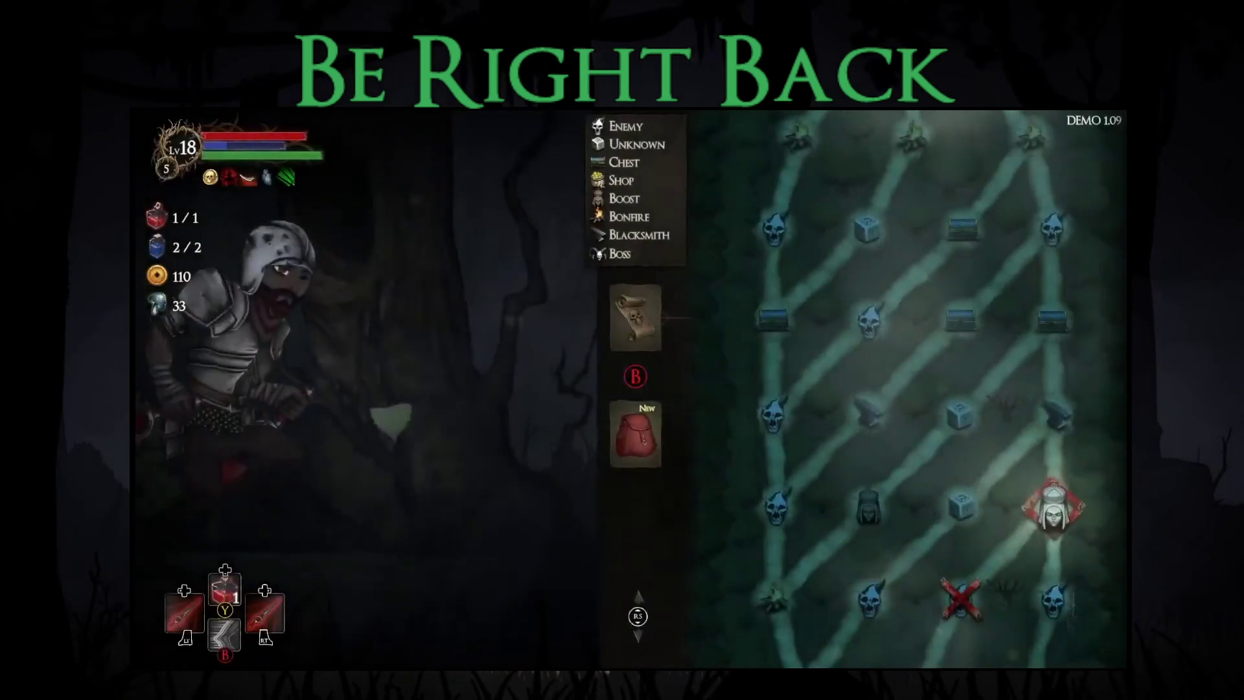
Step: Equip the newly found Earth Dagger in the left hand and the Thief's Armor
{"action": "key", "text": "Return"}
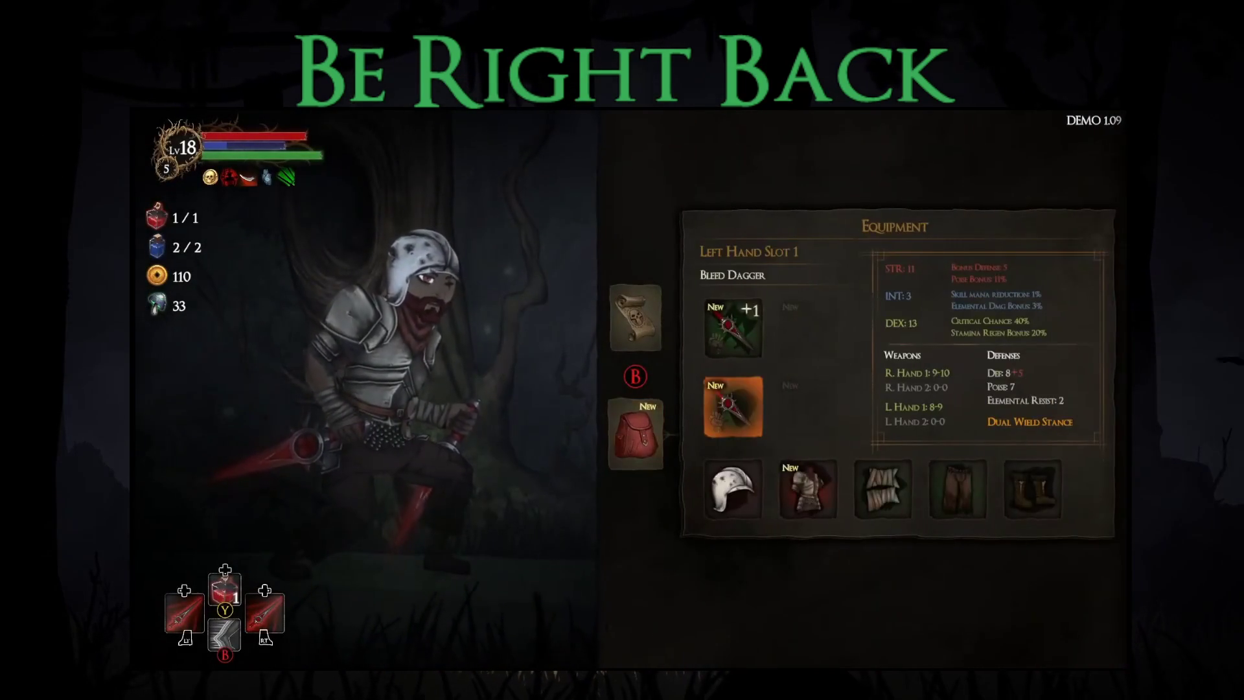
{"action": "key", "text": "Return"}
{"action": "left_click", "coordinate": [1017, 273]}
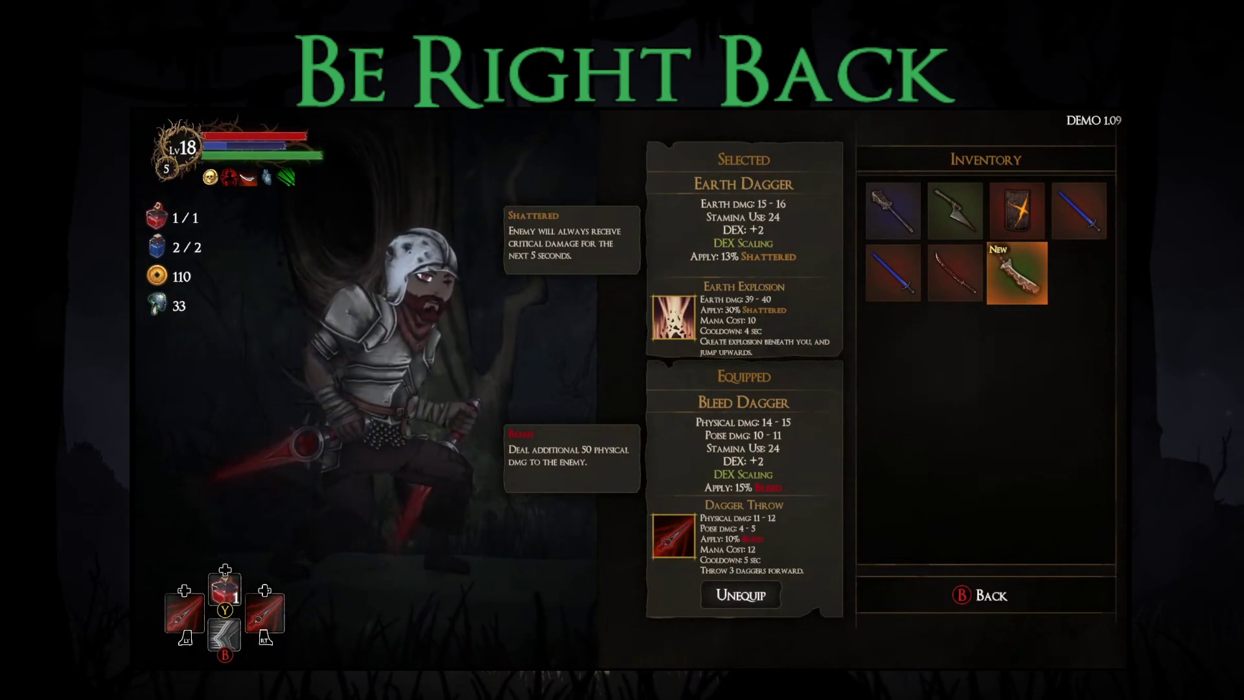
{"action": "key", "text": "Return"}
{"action": "key", "text": "Return"}
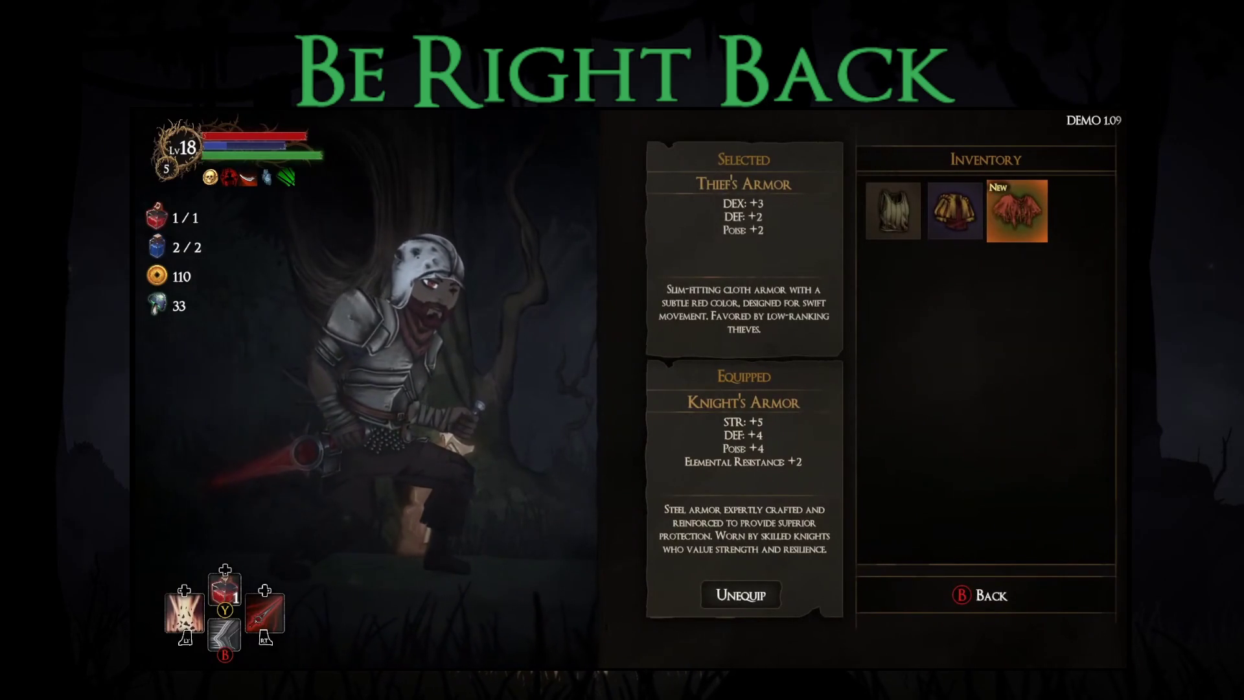
{"action": "key", "text": "Return"}
{"action": "key", "text": "Left"}
{"action": "key", "text": "Up"}
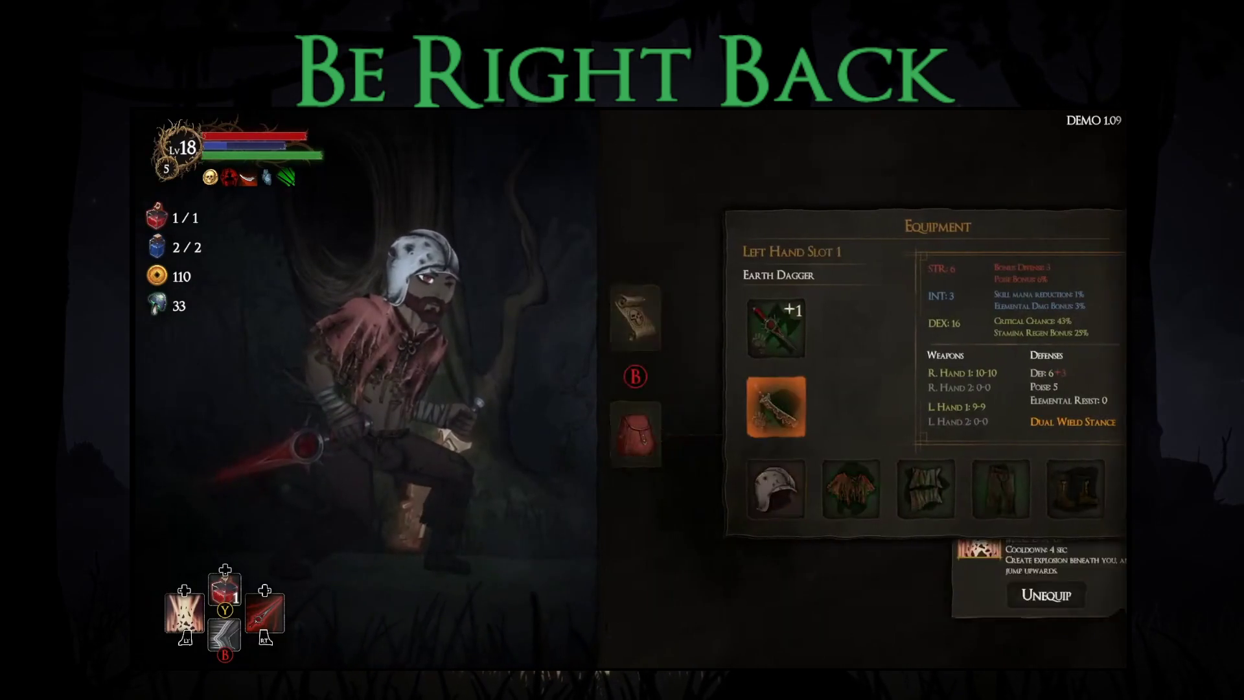
{"action": "key", "text": "Return"}
{"action": "key", "text": "Escape"}
{"action": "key", "text": "Escape"}
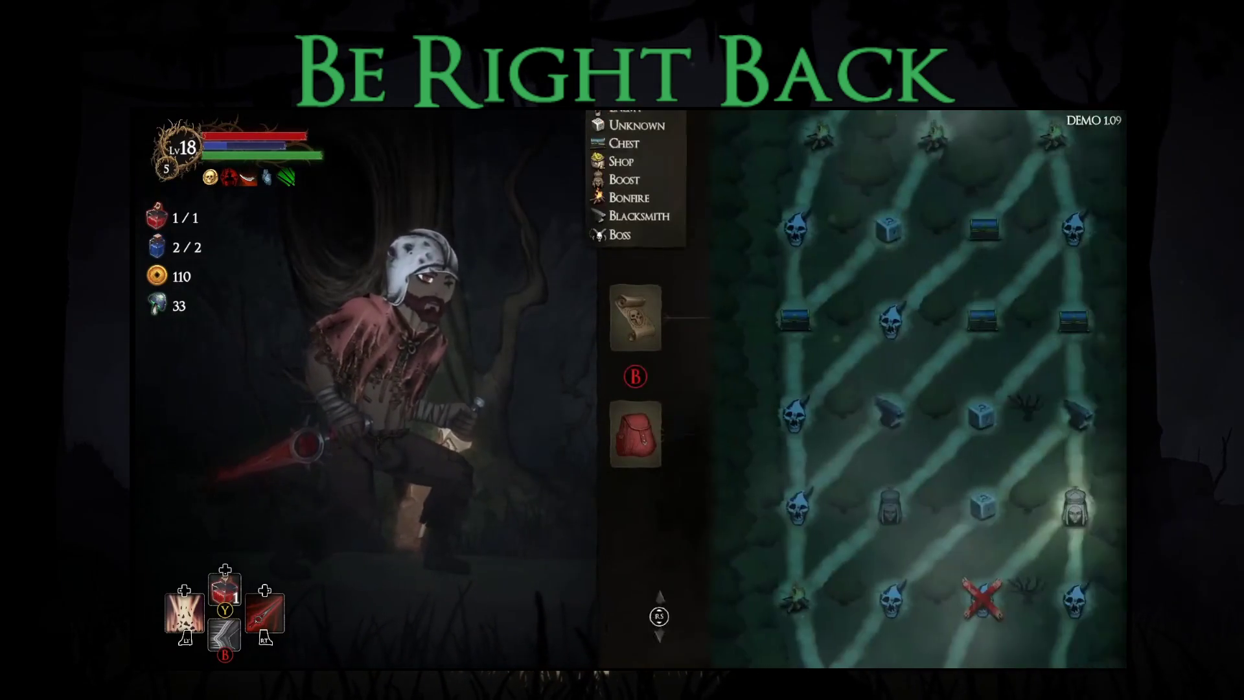
{"action": "key", "text": "Escape"}
Step: Pray at the next forest's statue for the Bonus Stamina blessing and move on
{"action": "key", "text": "Right"}
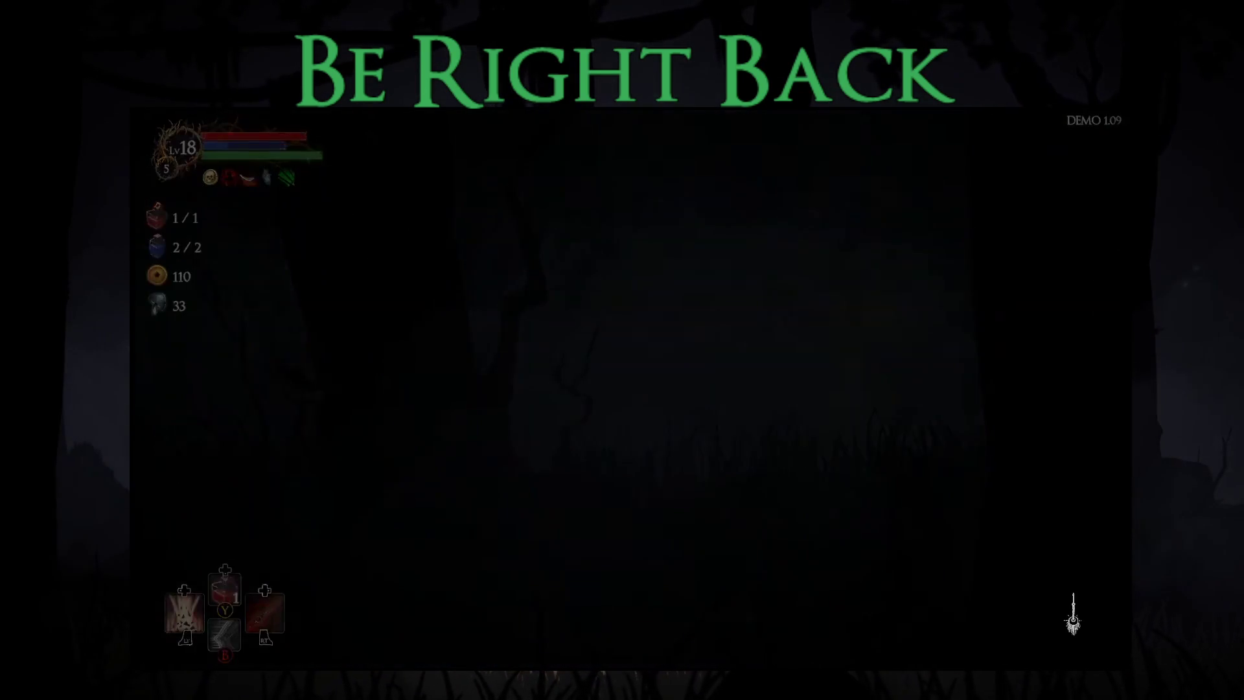
{"action": "key", "text": "Up"}
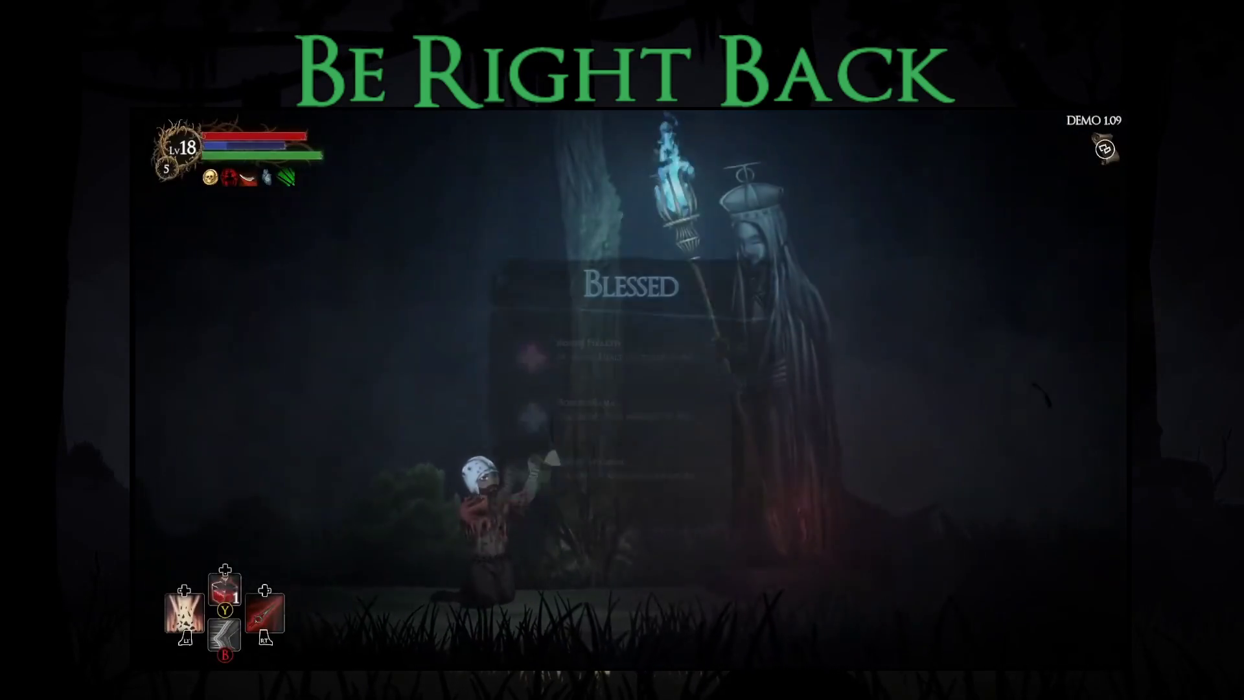
{"action": "key", "text": "Return"}
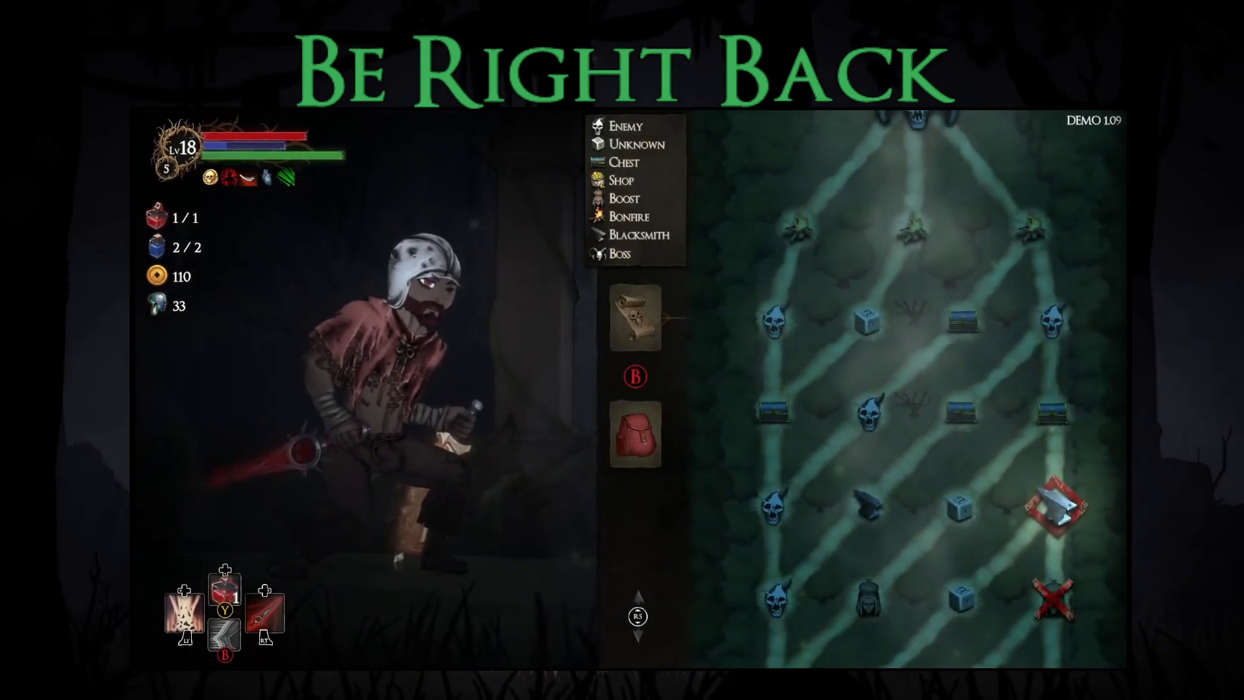
{"action": "key", "text": "Return"}
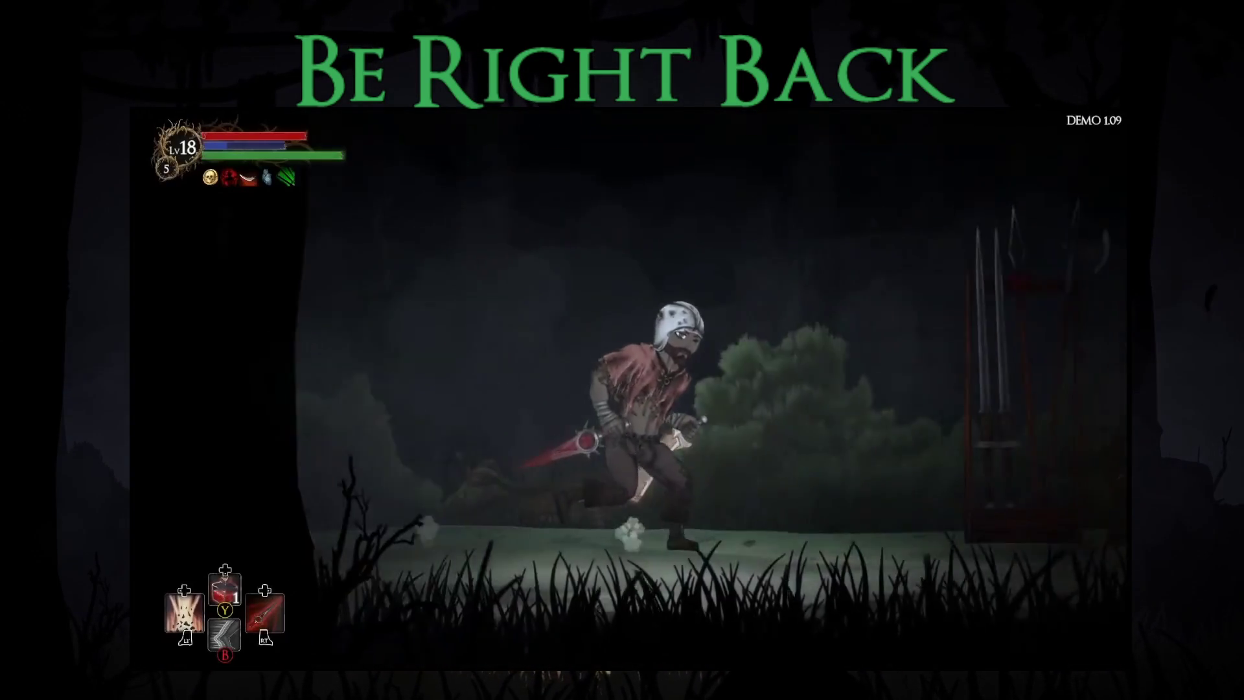
Step: At the blacksmith, compare weapons and upgrade the Bleed Dagger +1
{"action": "key", "text": "Return"}
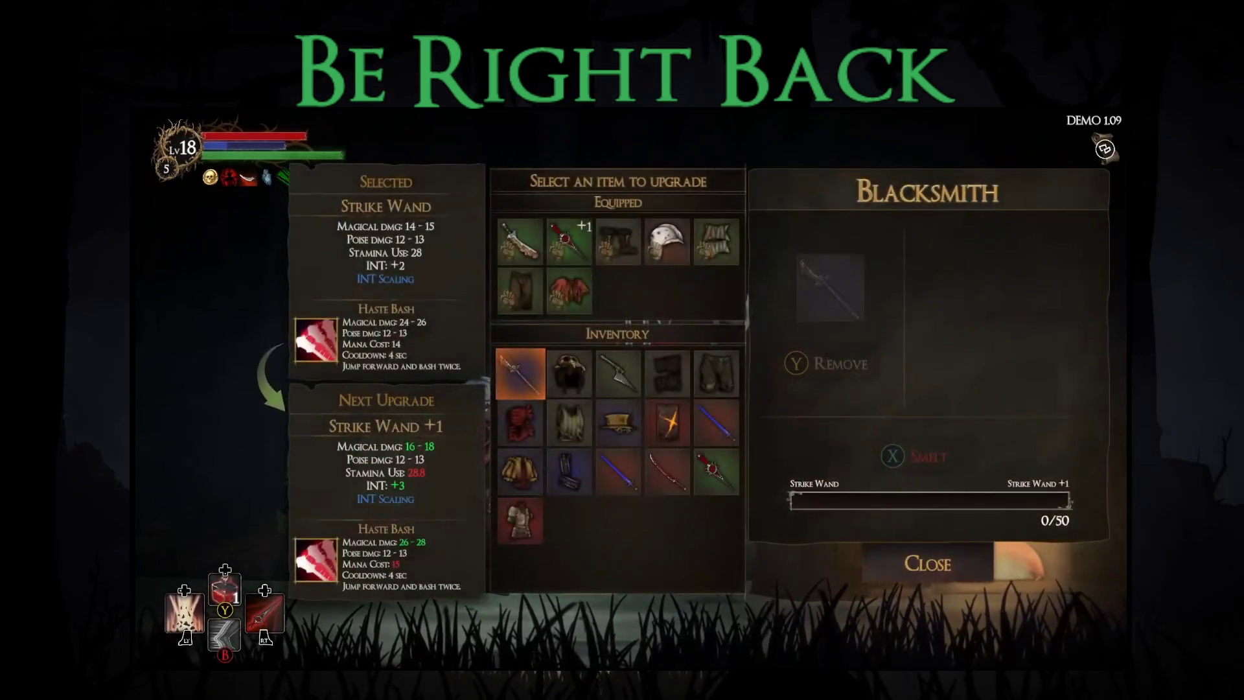
{"action": "left_click", "coordinate": [521, 241]}
{"action": "left_click", "coordinate": [569, 241]}
{"action": "left_click", "coordinate": [521, 242]}
{"action": "left_click", "coordinate": [569, 242]}
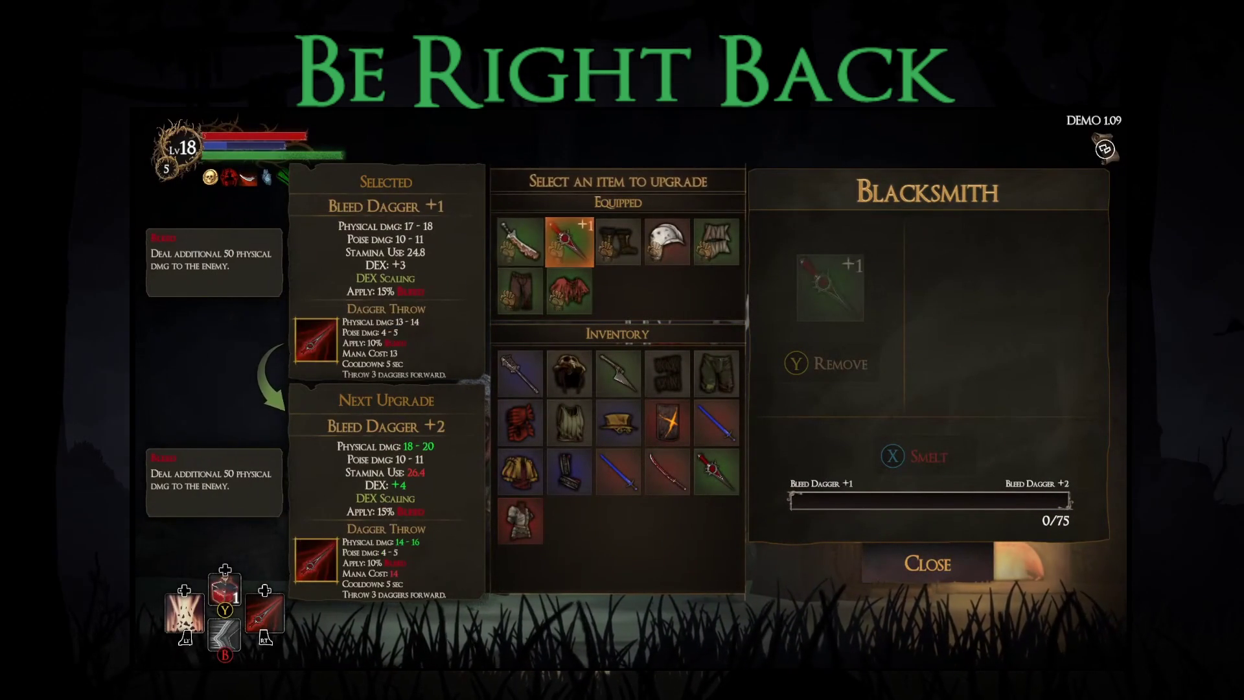
{"action": "left_click", "coordinate": [569, 241]}
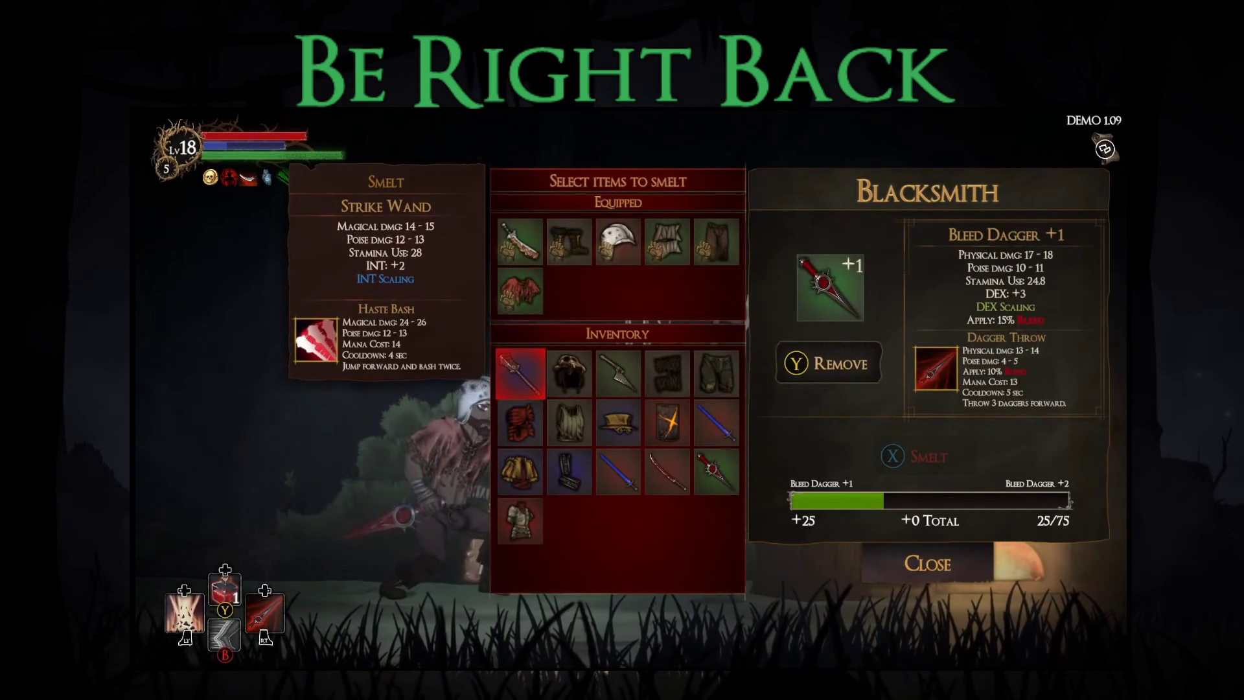
Step: Mark the top two rows of inventory items, including the Ragged Top, for smelting
{"action": "left_click", "coordinate": [520, 373]}
{"action": "left_click", "coordinate": [569, 372]}
{"action": "left_click", "coordinate": [618, 373]}
{"action": "left_click", "coordinate": [667, 373]}
{"action": "left_click", "coordinate": [717, 373]}
{"action": "left_click", "coordinate": [716, 423]}
{"action": "left_click", "coordinate": [667, 422]}
{"action": "left_click", "coordinate": [619, 422]}
{"action": "left_click", "coordinate": [569, 423]}
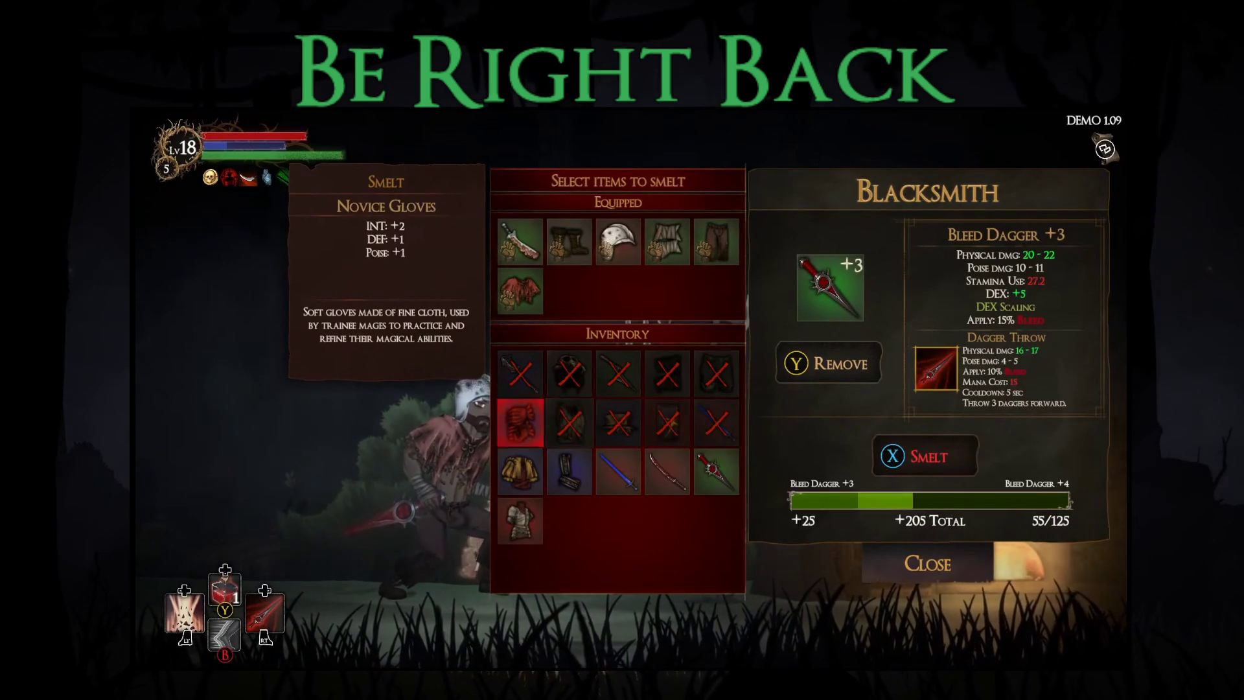
Step: Mark the blue sword and spare Bleed Dagger too, then smelt everything into the Bleed Dagger
{"action": "left_click", "coordinate": [618, 471]}
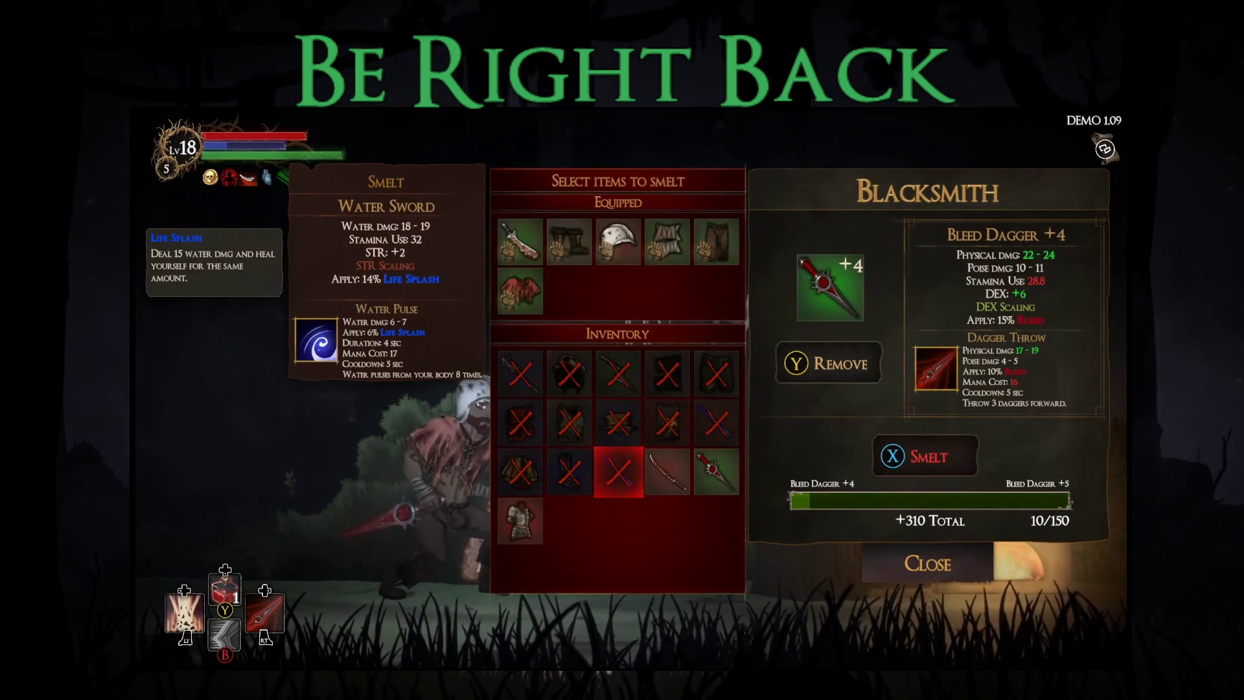
{"action": "left_click", "coordinate": [667, 472]}
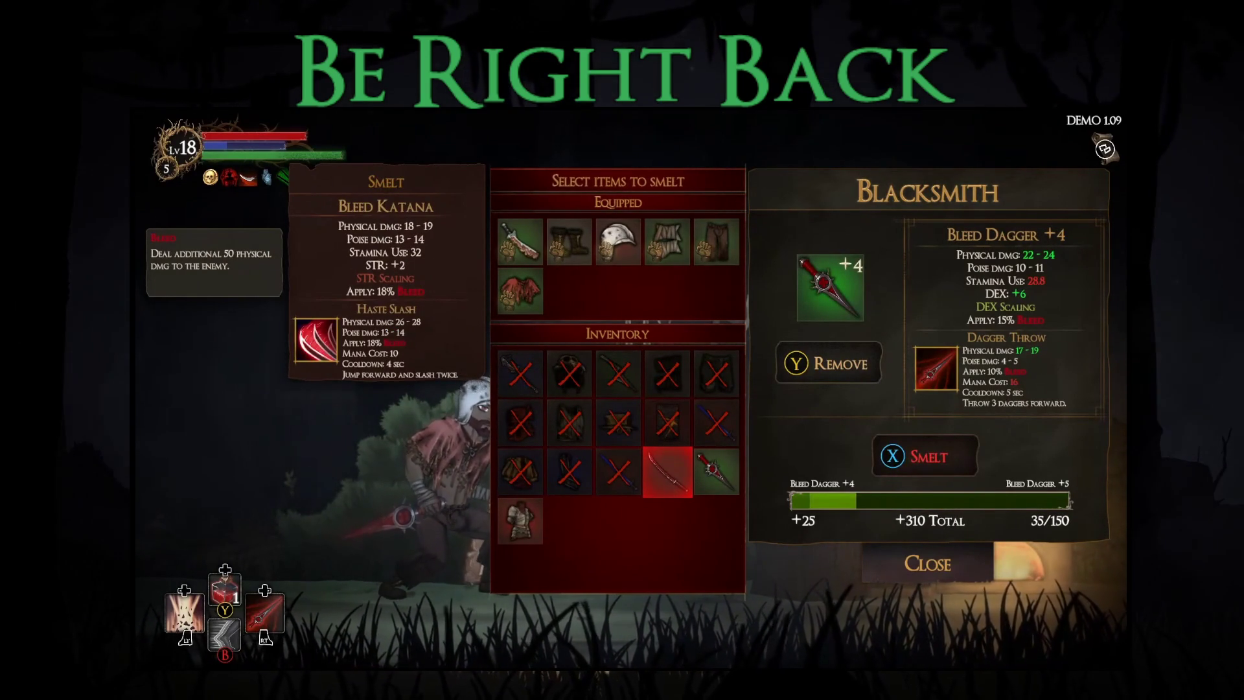
{"action": "left_click", "coordinate": [716, 472]}
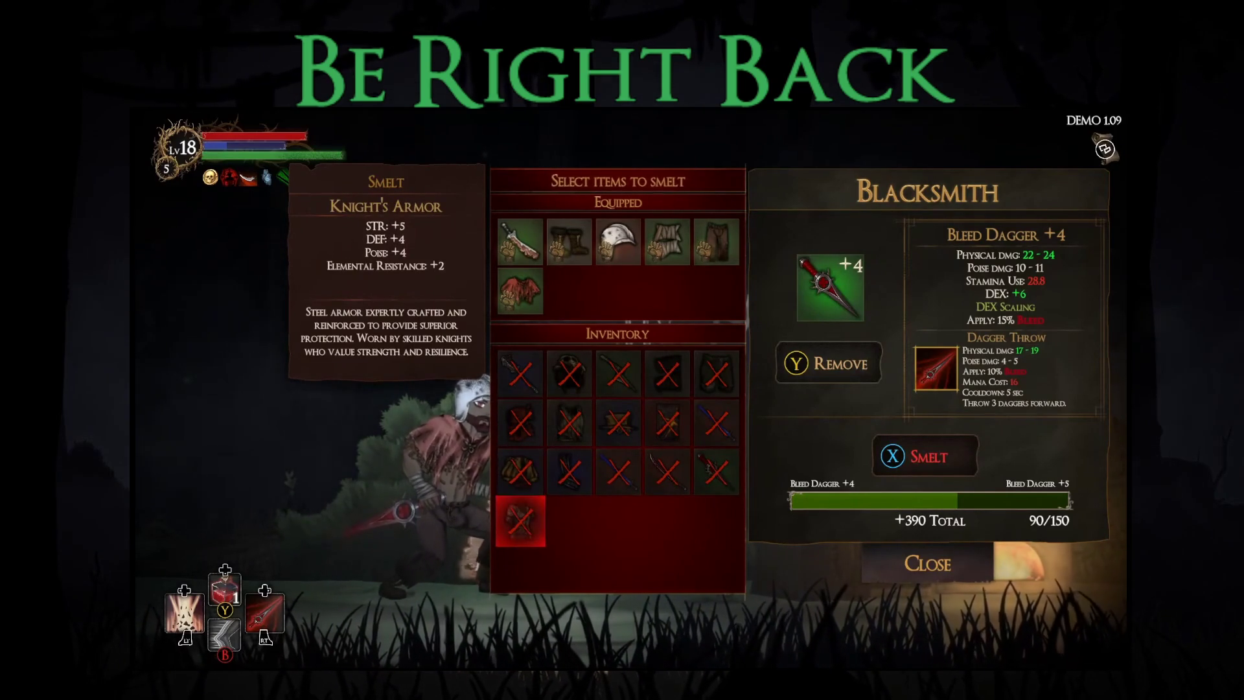
{"action": "key", "text": "x"}
Step: Leave the blacksmith, open the next chest, and take the Blood Knives blessing
{"action": "key", "text": "Down"}
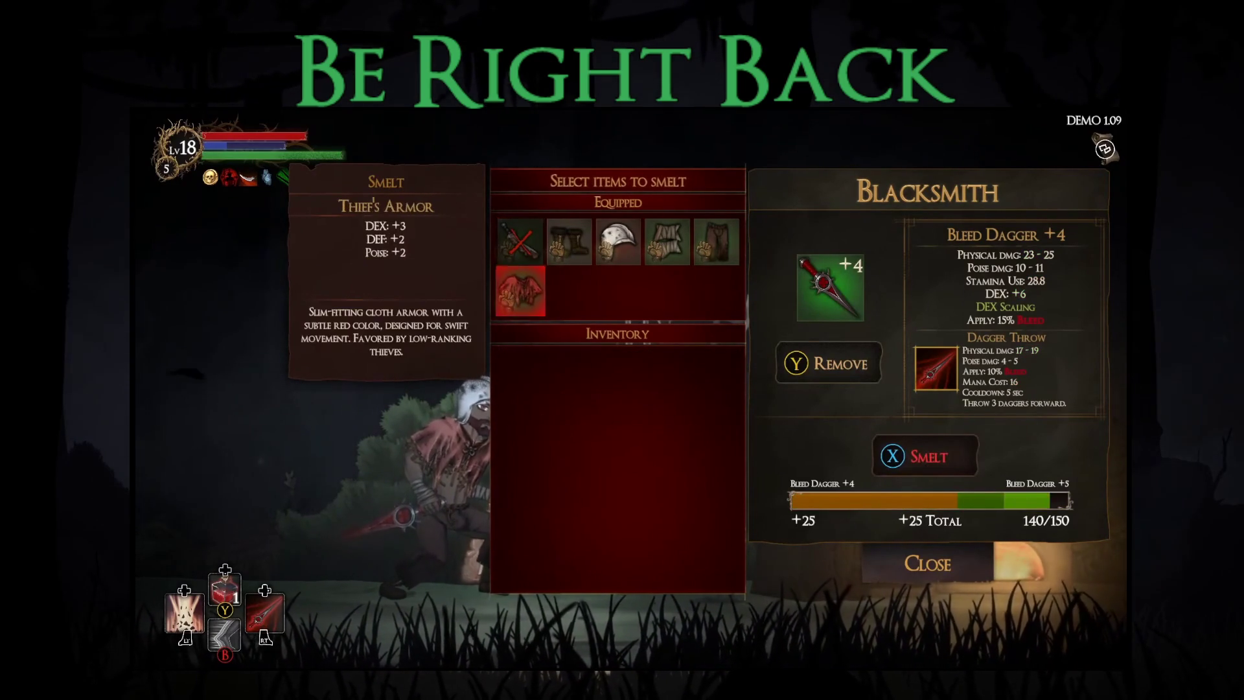
{"action": "key", "text": "Right"}
{"action": "key", "text": "Escape"}
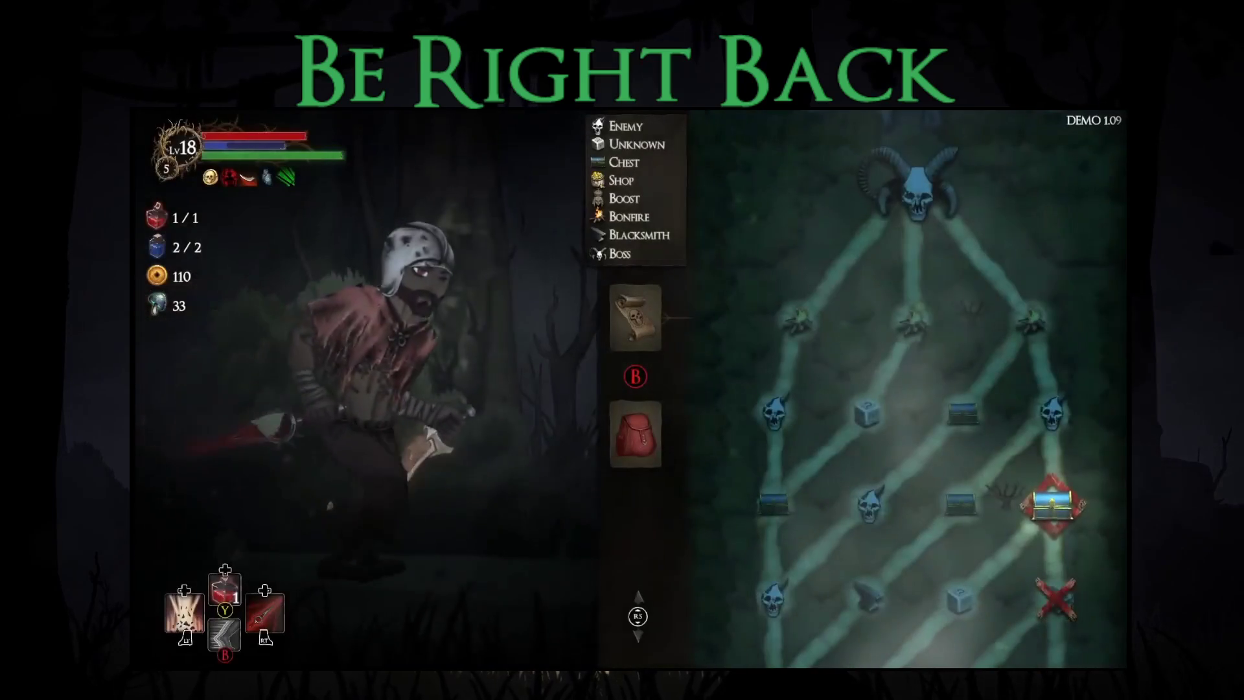
{"action": "key", "text": "Escape"}
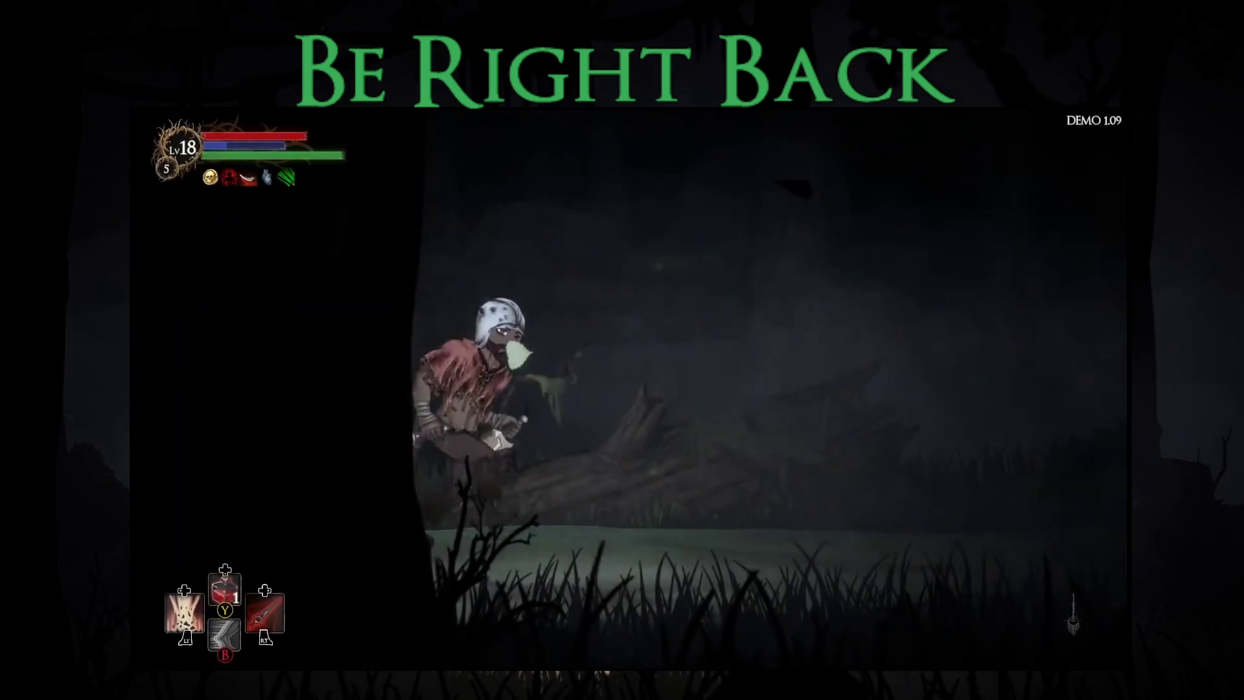
{"action": "key", "text": "e"}
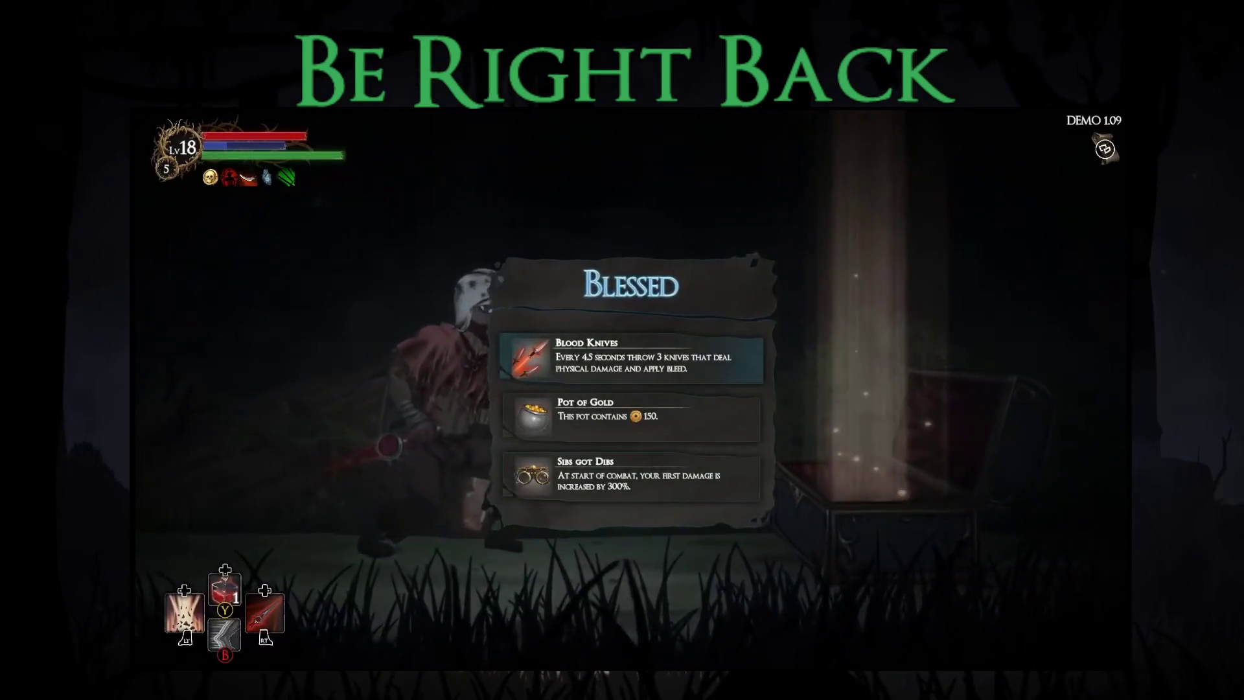
{"action": "key", "text": "Down"}
{"action": "key", "text": "Down"}
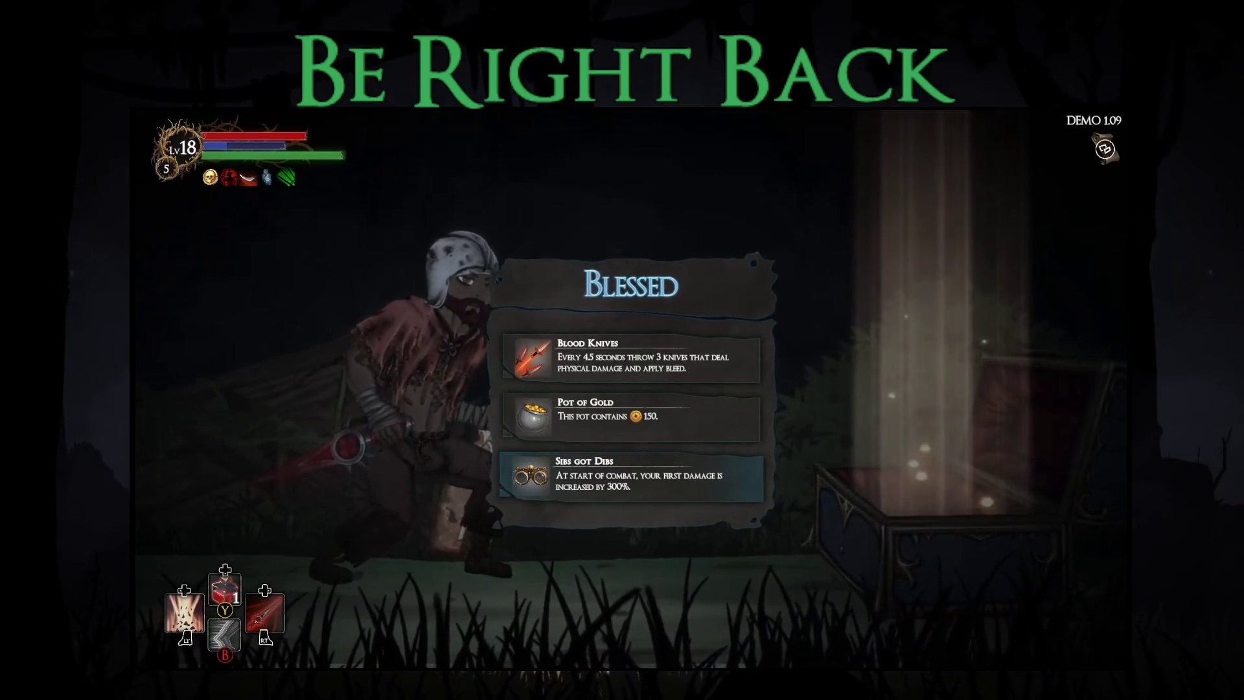
{"action": "key", "text": "Up"}
{"action": "key", "text": "Up"}
{"action": "key", "text": "Return"}
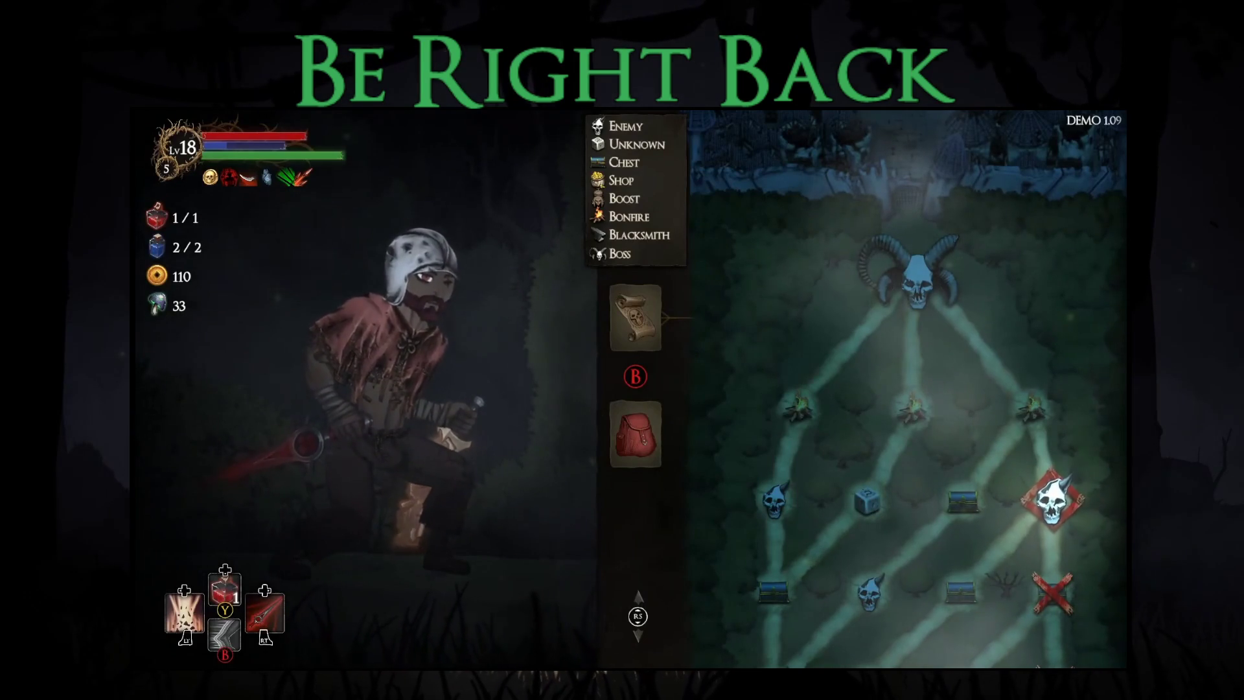
Step: Defeat the red-eyed enemy using Blood Knives and take all its loot
{"action": "key", "text": "Return"}
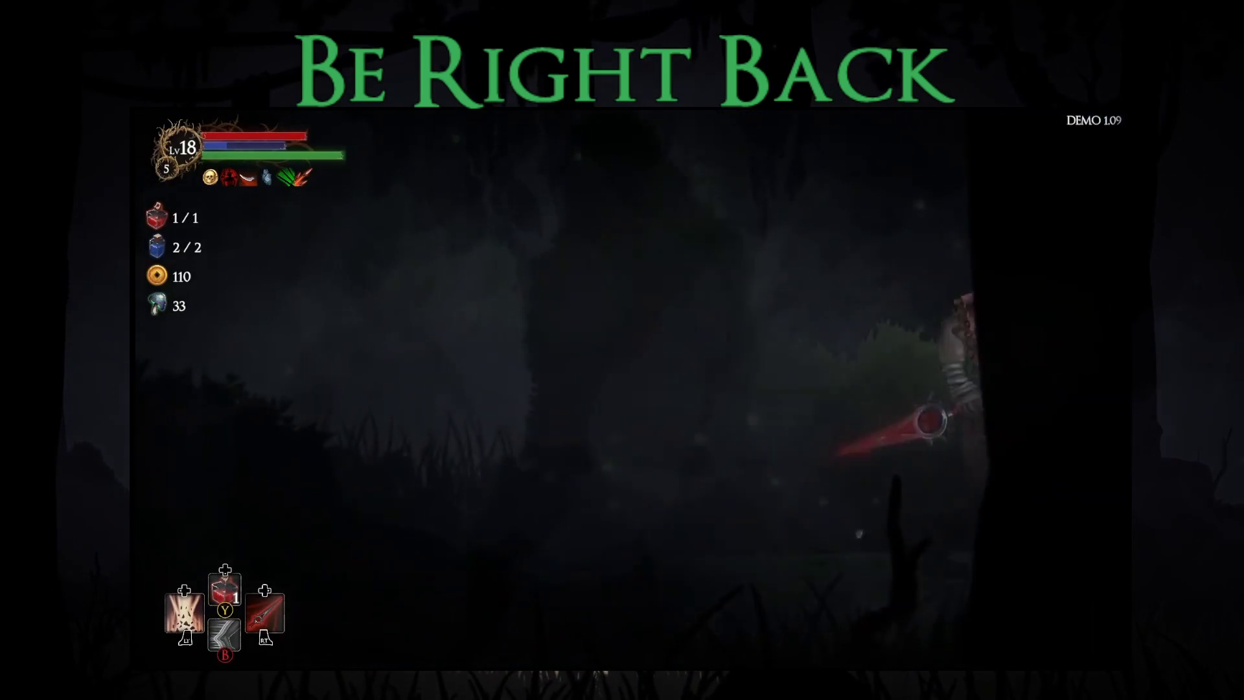
{"action": "key", "text": "Right"}
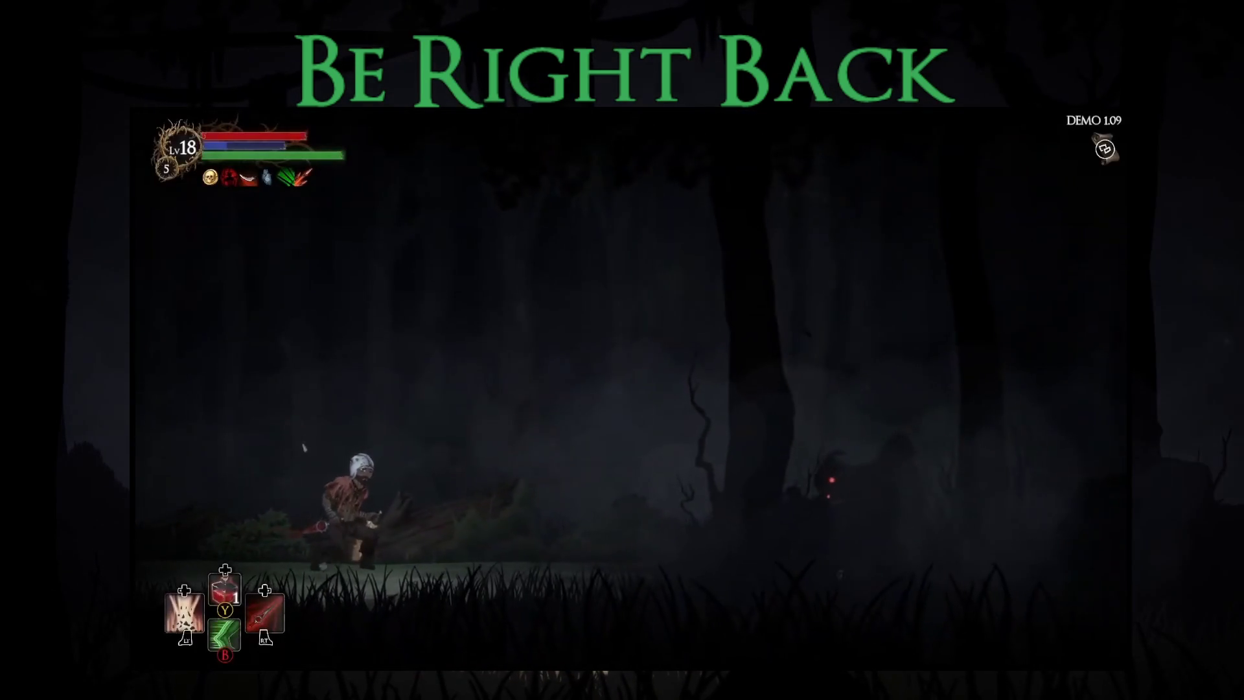
{"action": "key", "text": "Right"}
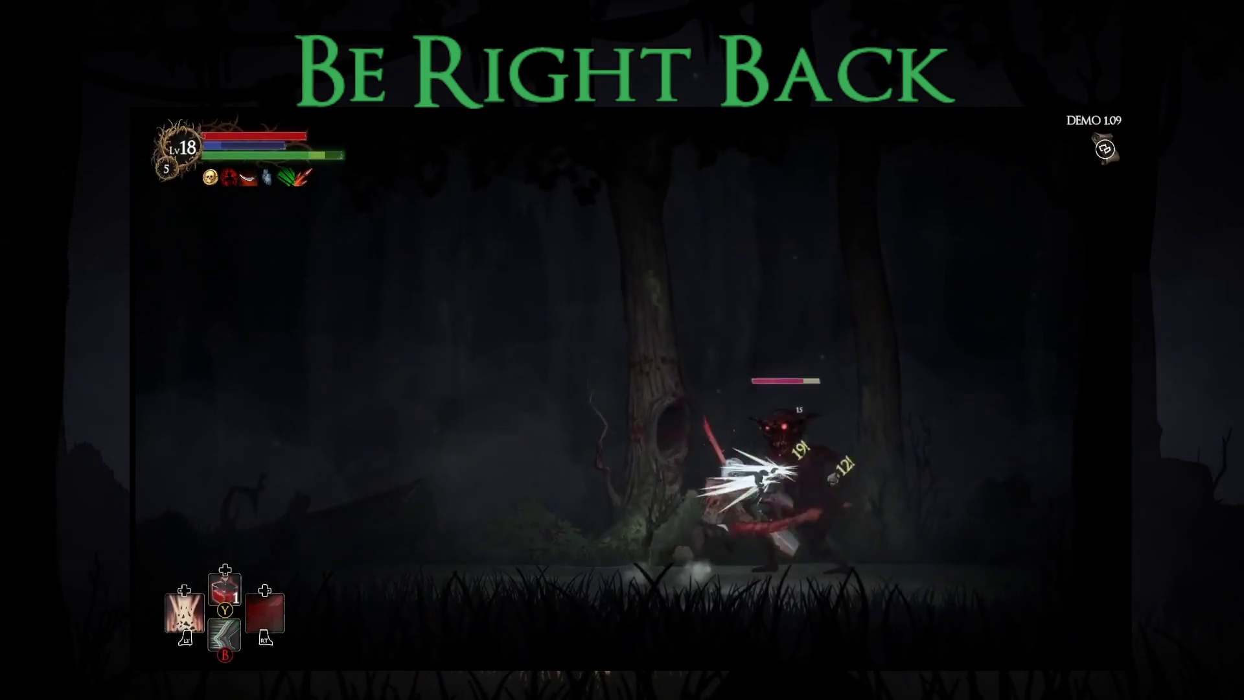
{"action": "key", "text": "Left"}
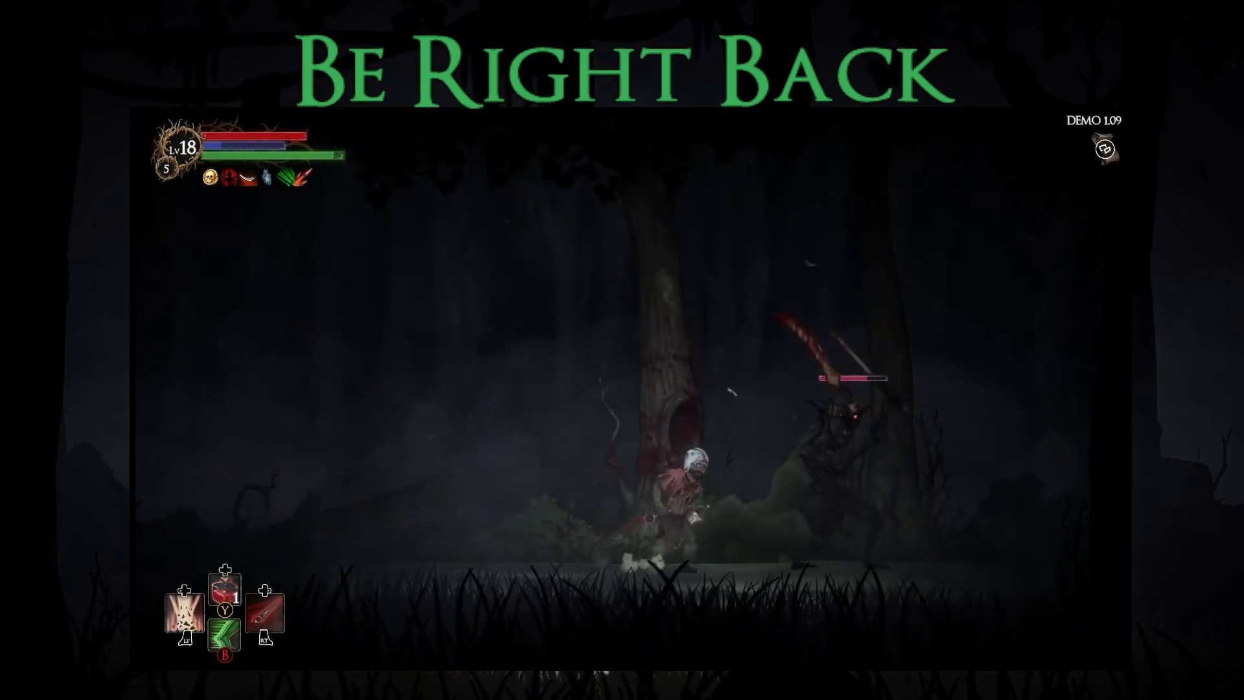
{"action": "key", "text": "x"}
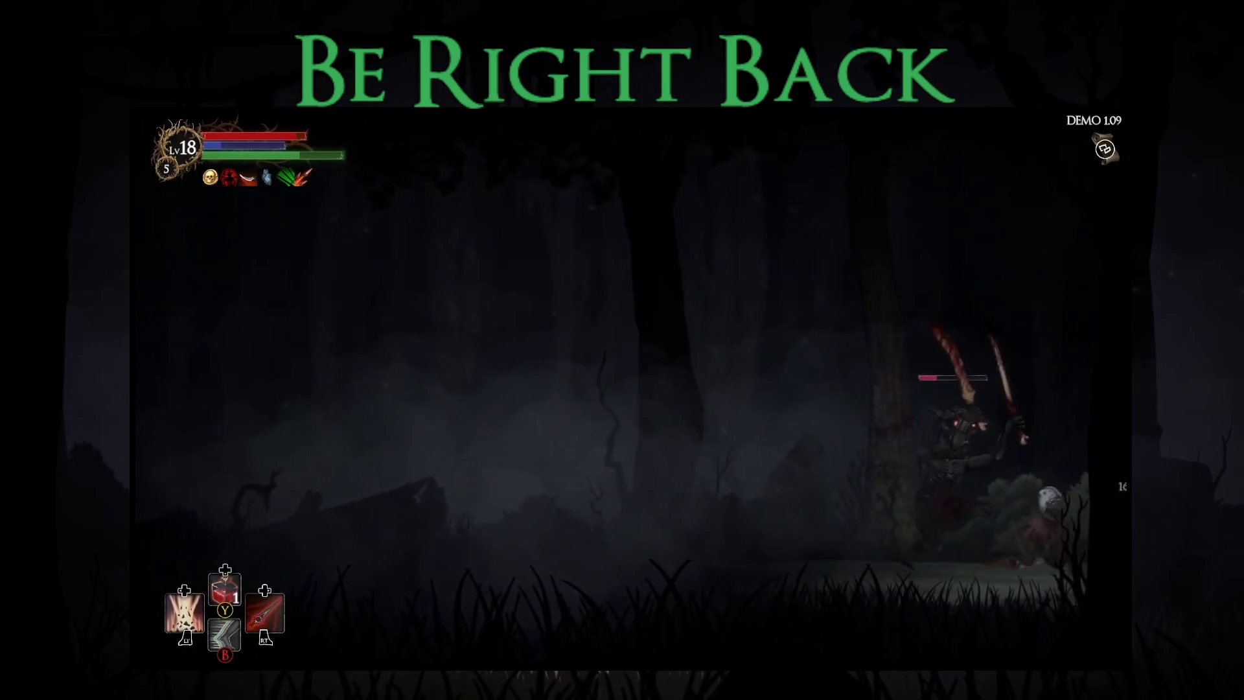
{"action": "key", "text": "Left"}
{"action": "key", "text": "x"}
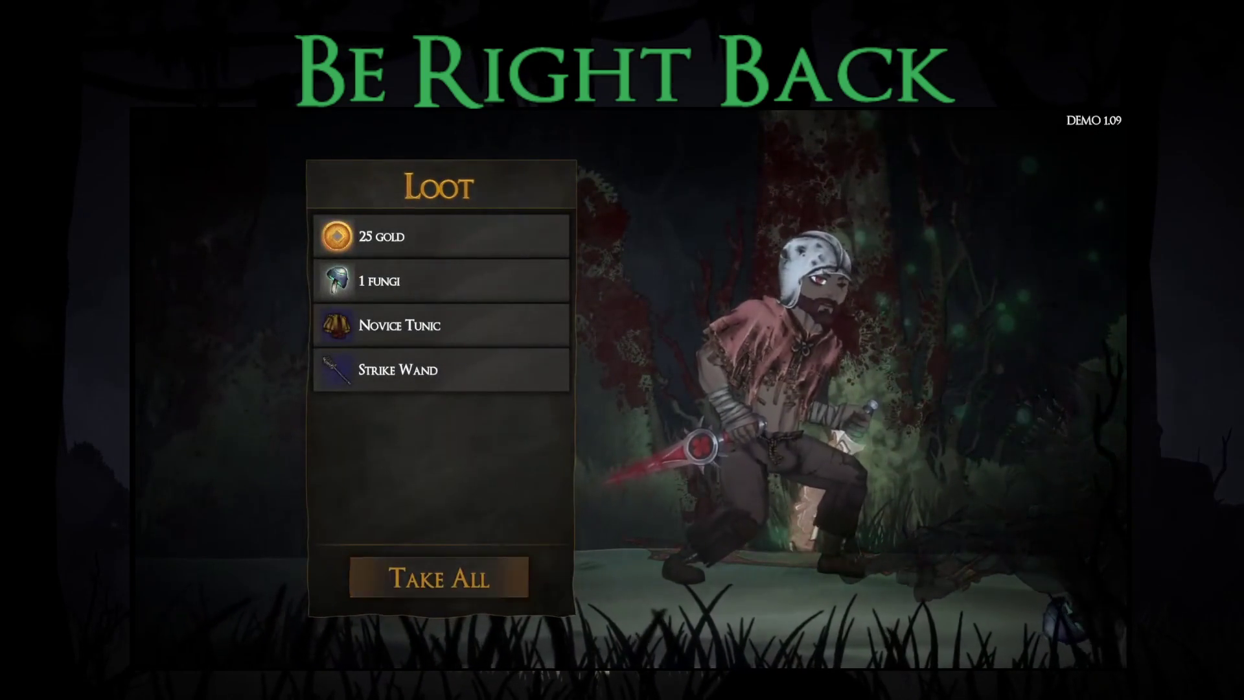
{"action": "key", "text": "Return"}
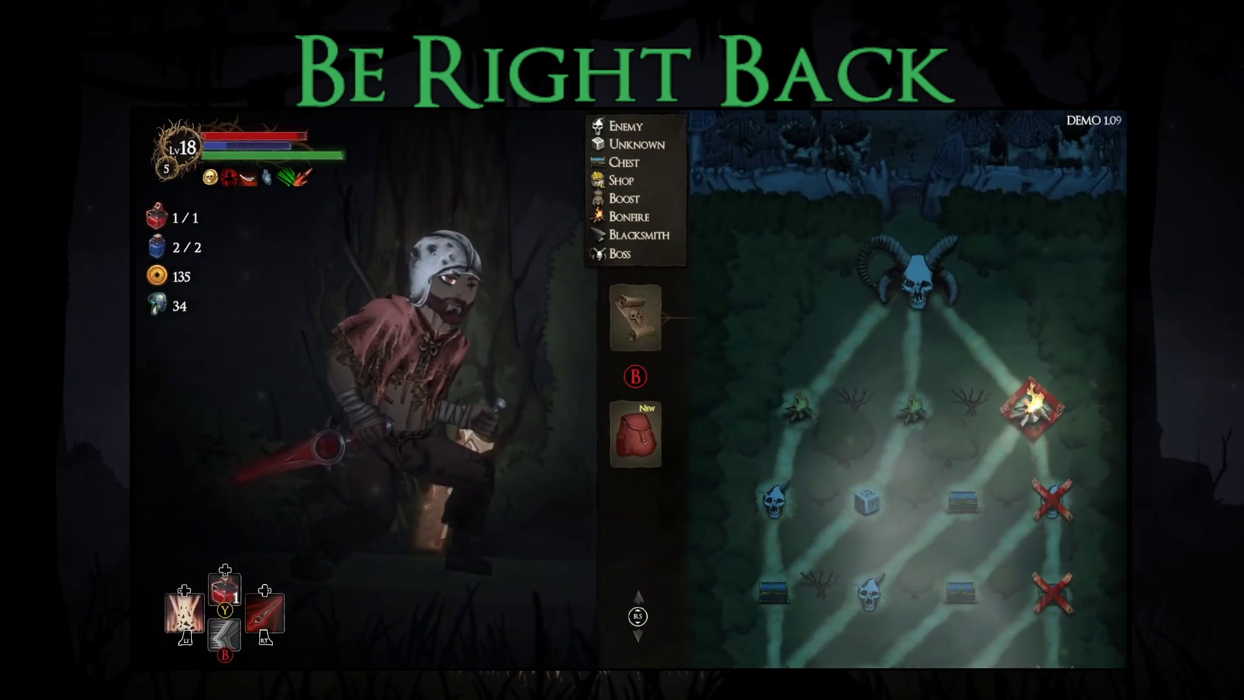
Step: Travel to the bonfire, close the rest menu, and confirm the level progress summary
{"action": "key", "text": "Return"}
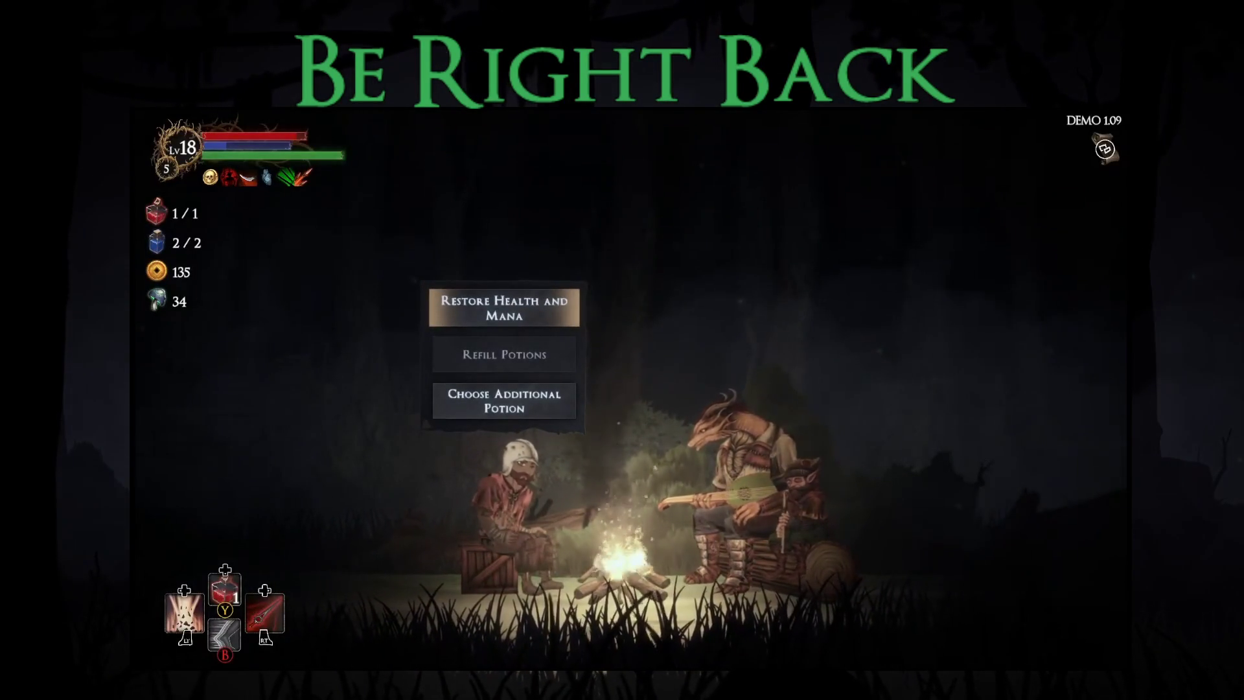
{"action": "key", "text": "Escape"}
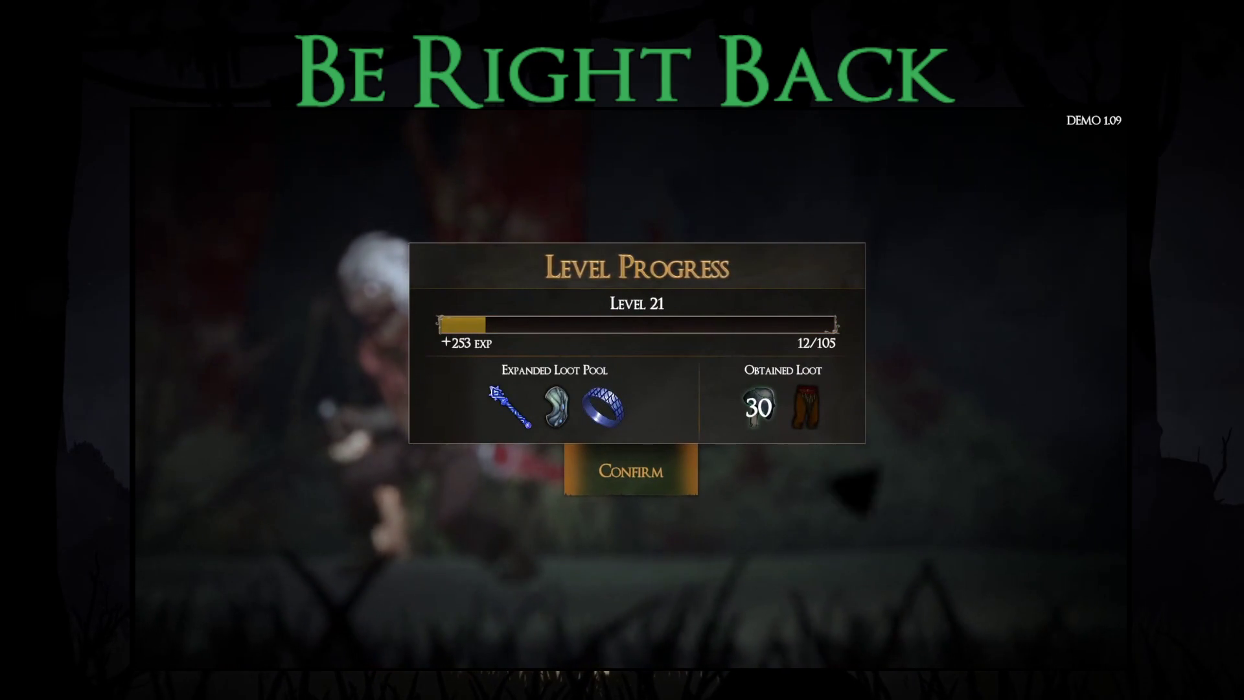
{"action": "key", "text": "Return"}
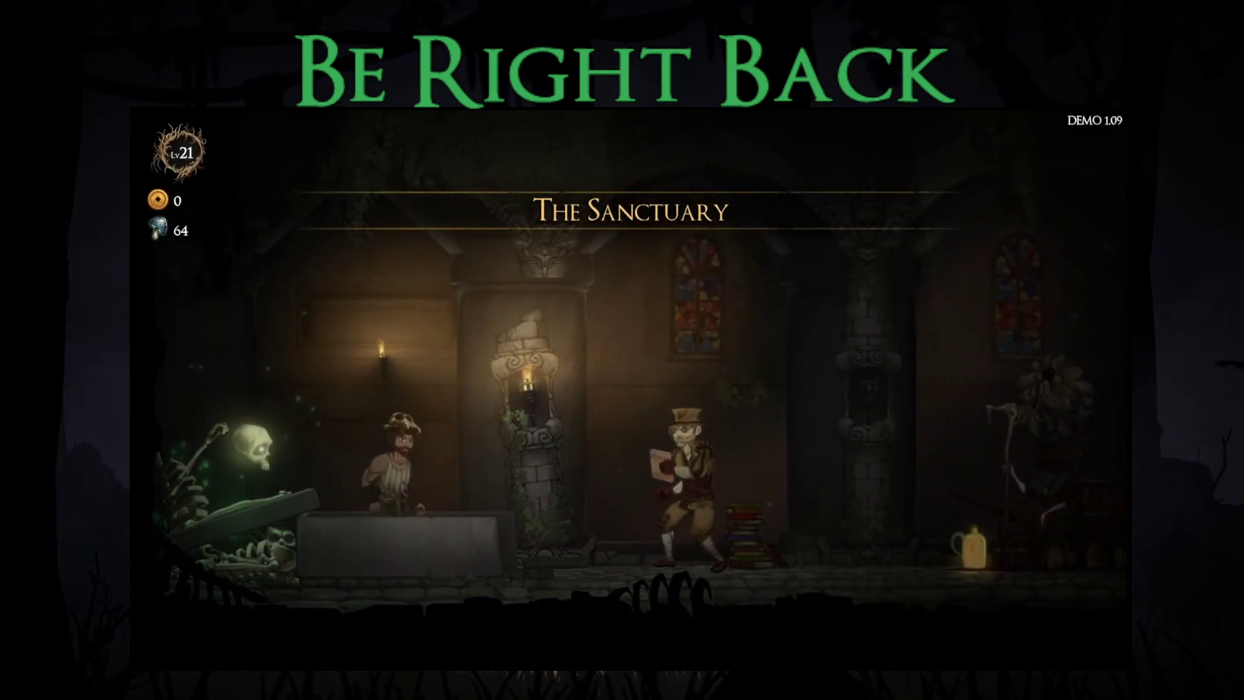
Step: At the Sanctuary merchant, compare the Strength, Intelligence and Dexterity attribute upgrades
{"action": "key", "text": "d"}
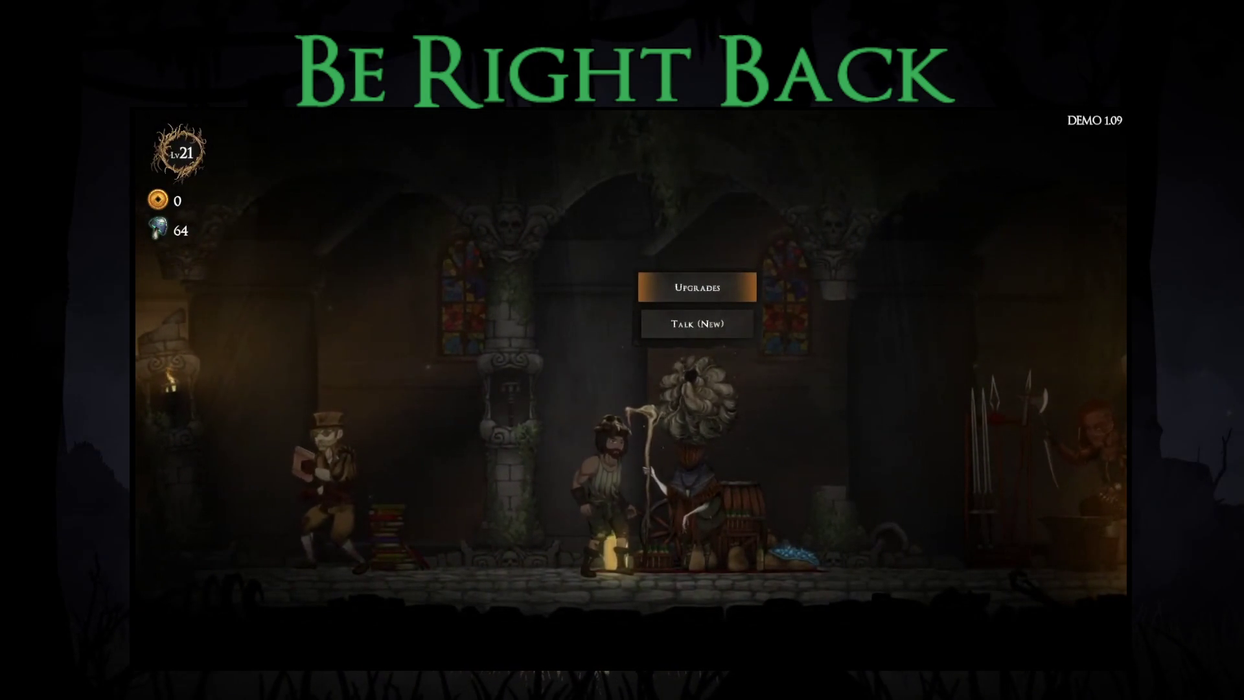
{"action": "key", "text": "Return"}
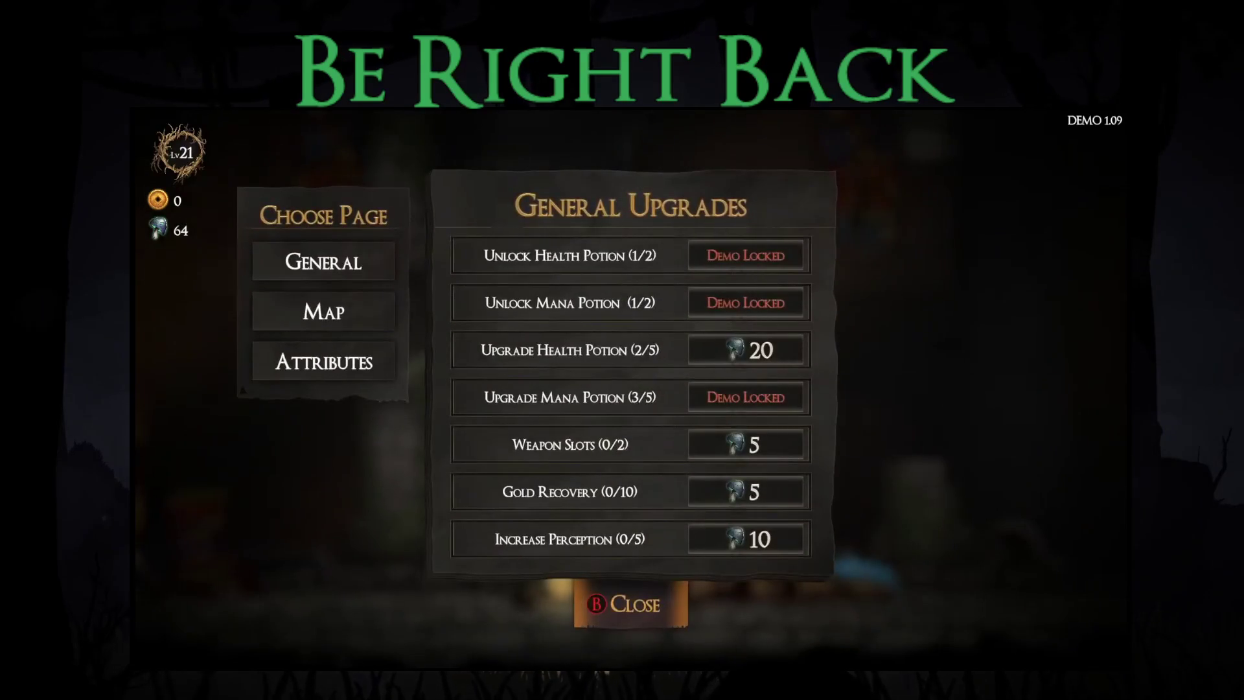
{"action": "key", "text": "Up"}
{"action": "key", "text": "Up"}
{"action": "key", "text": "Up"}
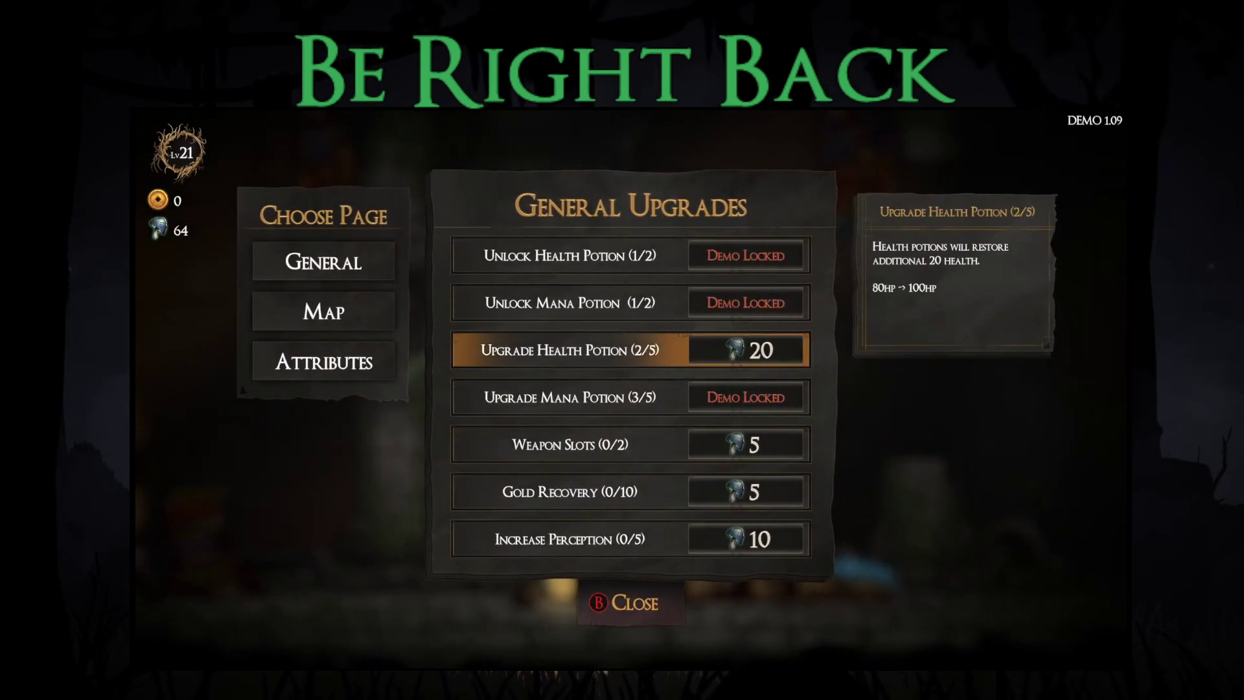
{"action": "key", "text": "Left"}
{"action": "key", "text": "Right"}
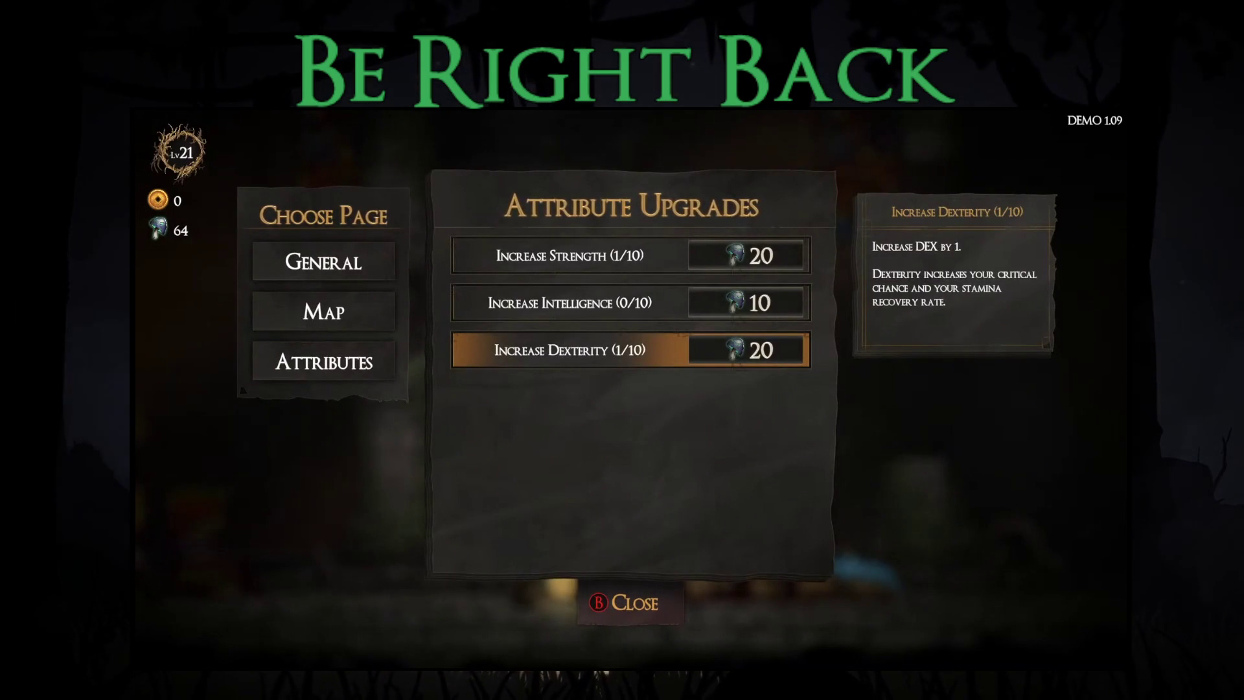
{"action": "key", "text": "Up"}
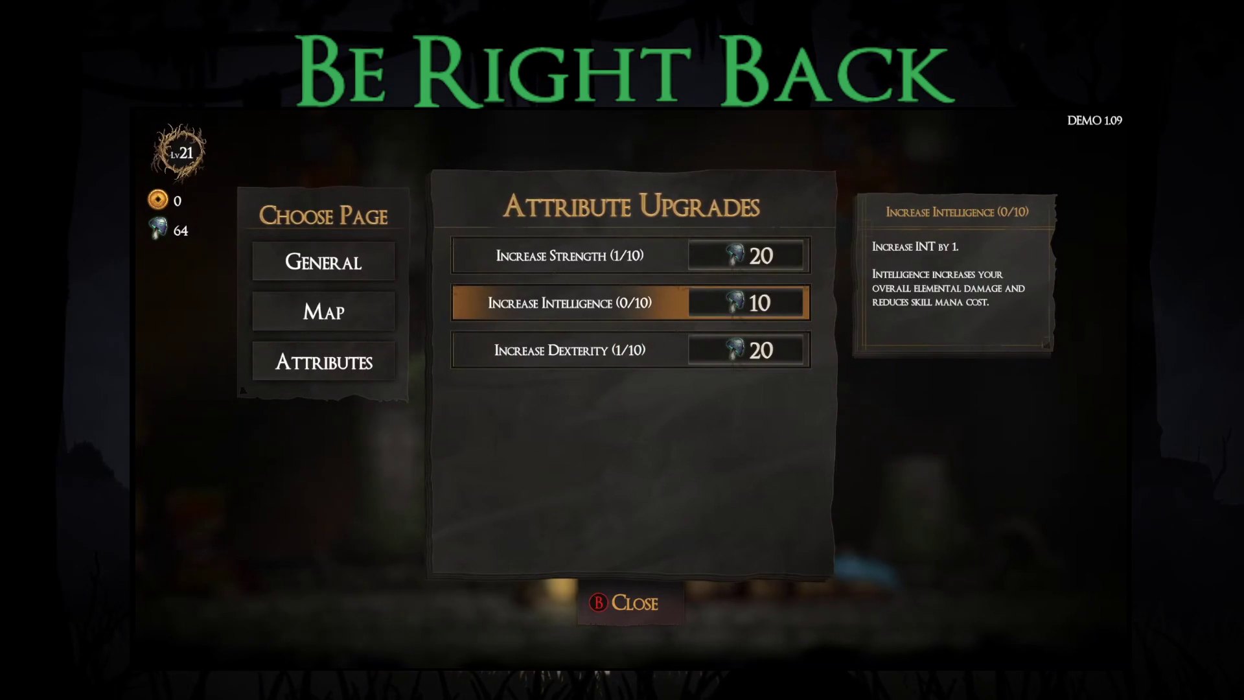
{"action": "key", "text": "Up"}
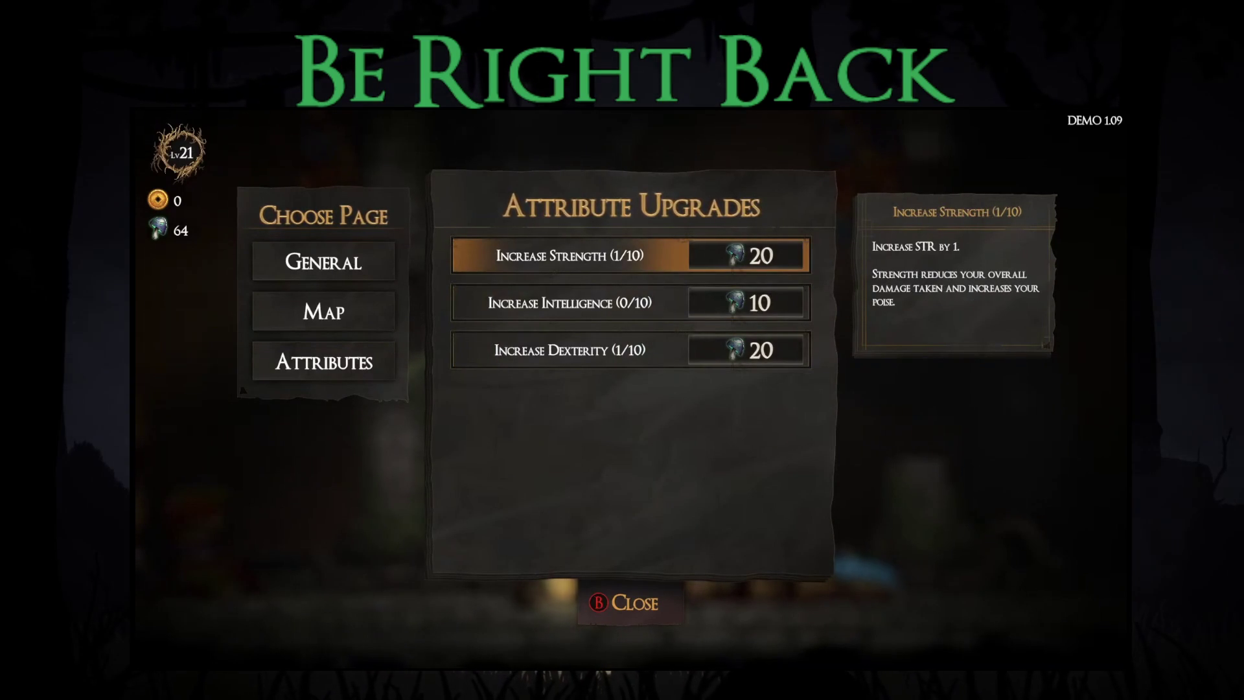
{"action": "key", "text": "Down"}
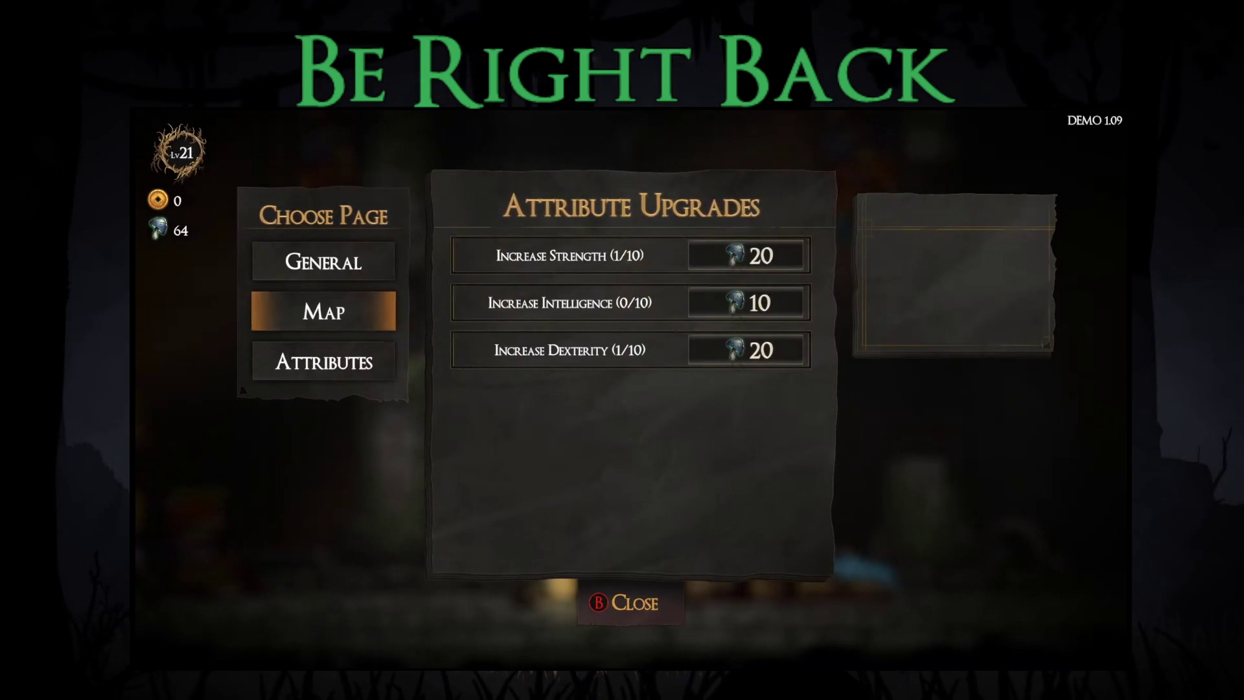
{"action": "key", "text": "Up"}
{"action": "key", "text": "Down"}
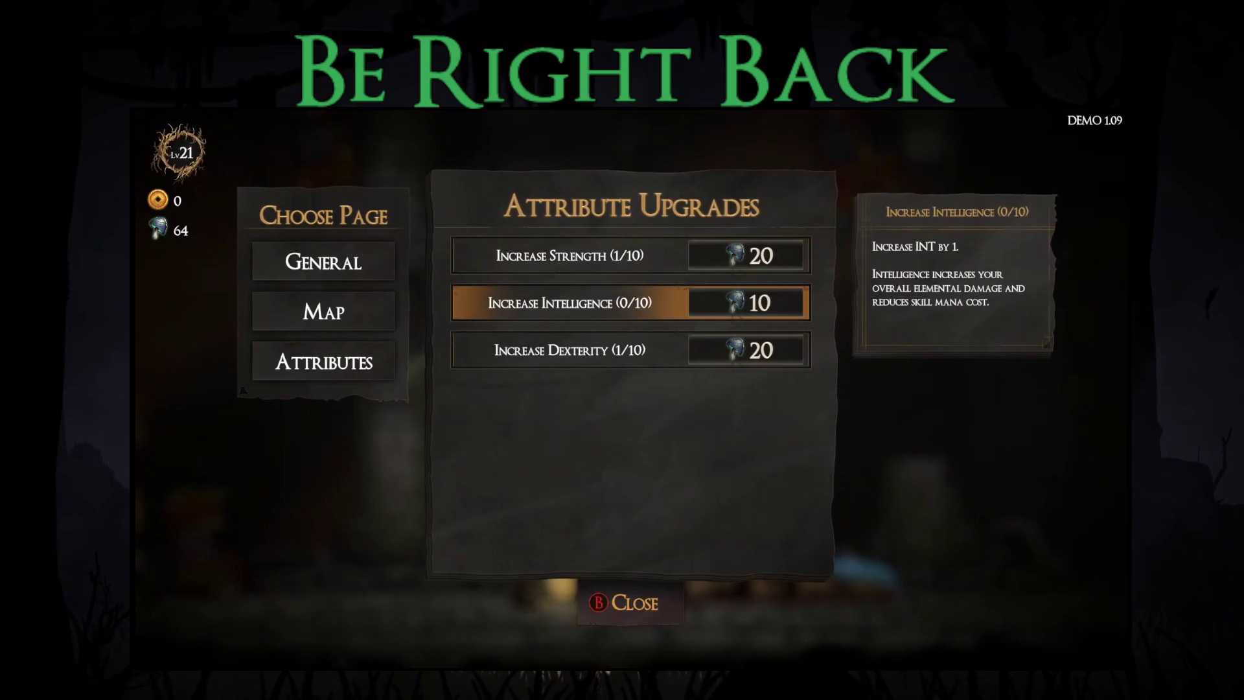
{"action": "key", "text": "Down"}
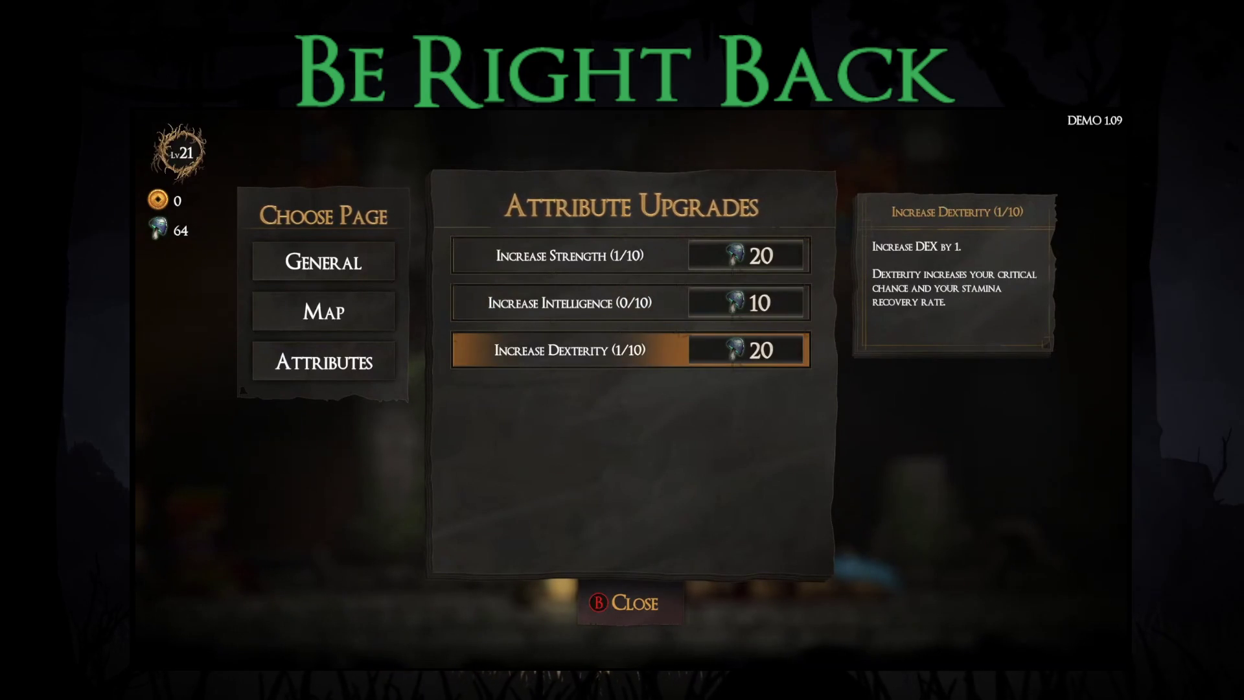
{"action": "key", "text": "Up"}
{"action": "key", "text": "Up"}
{"action": "key", "text": "Down"}
{"action": "key", "text": "Down"}
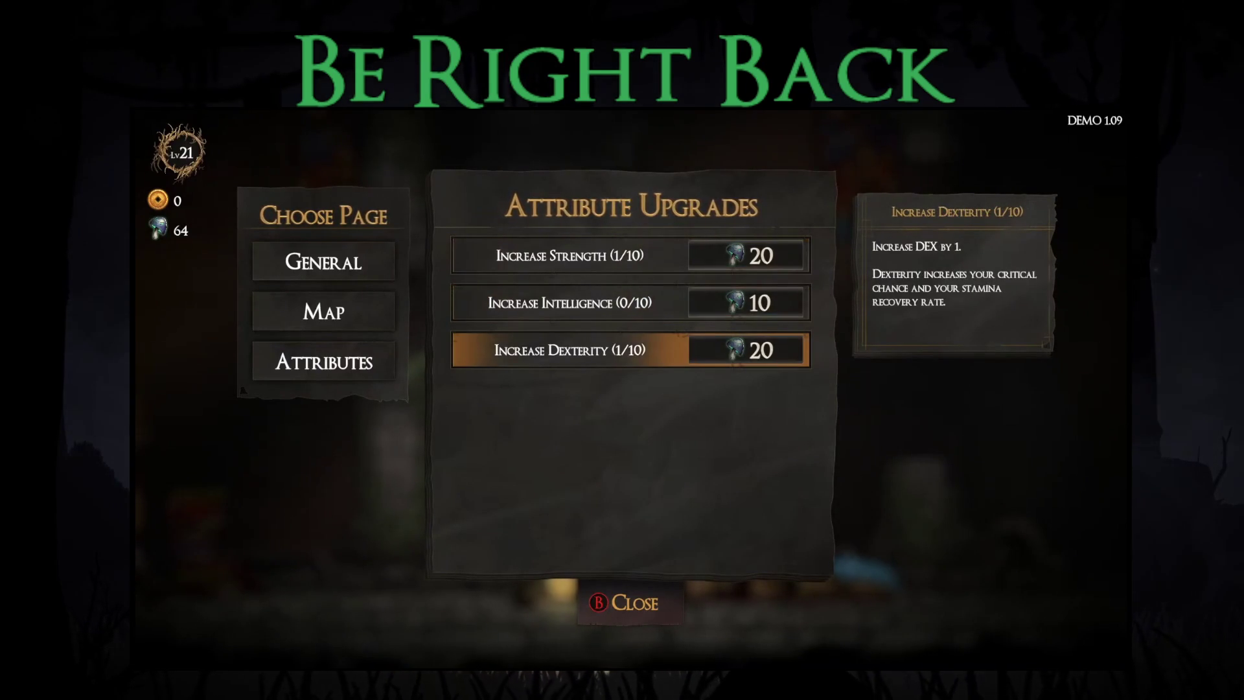
{"action": "key", "text": "Up"}
{"action": "key", "text": "Up"}
{"action": "key", "text": "Down"}
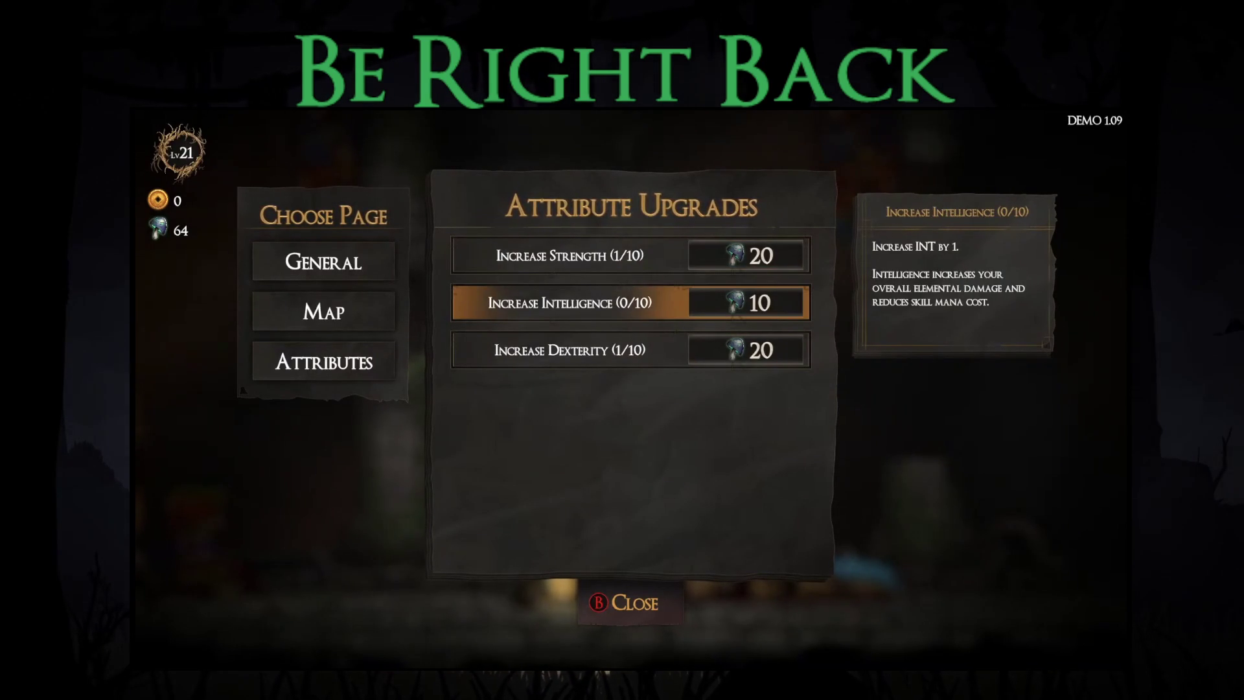
Step: Browse the Map Upgrades page descriptions
{"action": "key", "text": "Up"}
{"action": "key", "text": "Down"}
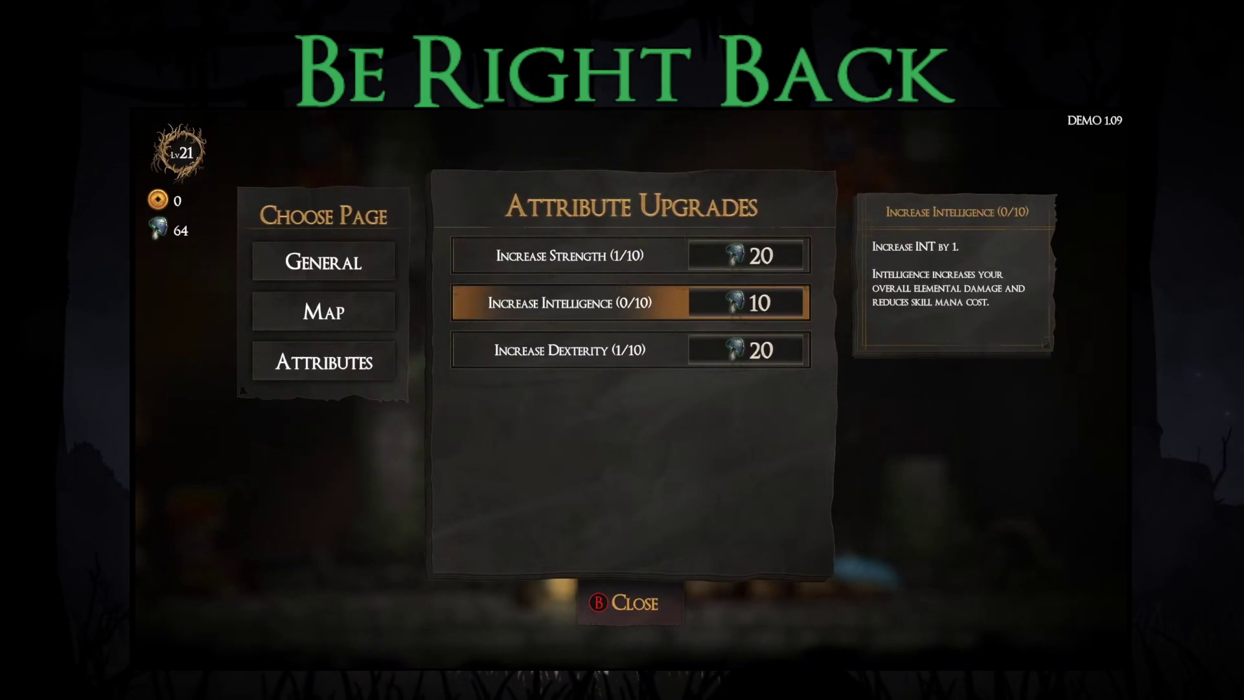
{"action": "key", "text": "Up"}
{"action": "key", "text": "Down"}
{"action": "key", "text": "Left"}
{"action": "key", "text": "Right"}
{"action": "key", "text": "Down"}
{"action": "key", "text": "Down"}
{"action": "key", "text": "Up"}
{"action": "key", "text": "Up"}
{"action": "key", "text": "Left"}
{"action": "key", "text": "Down"}
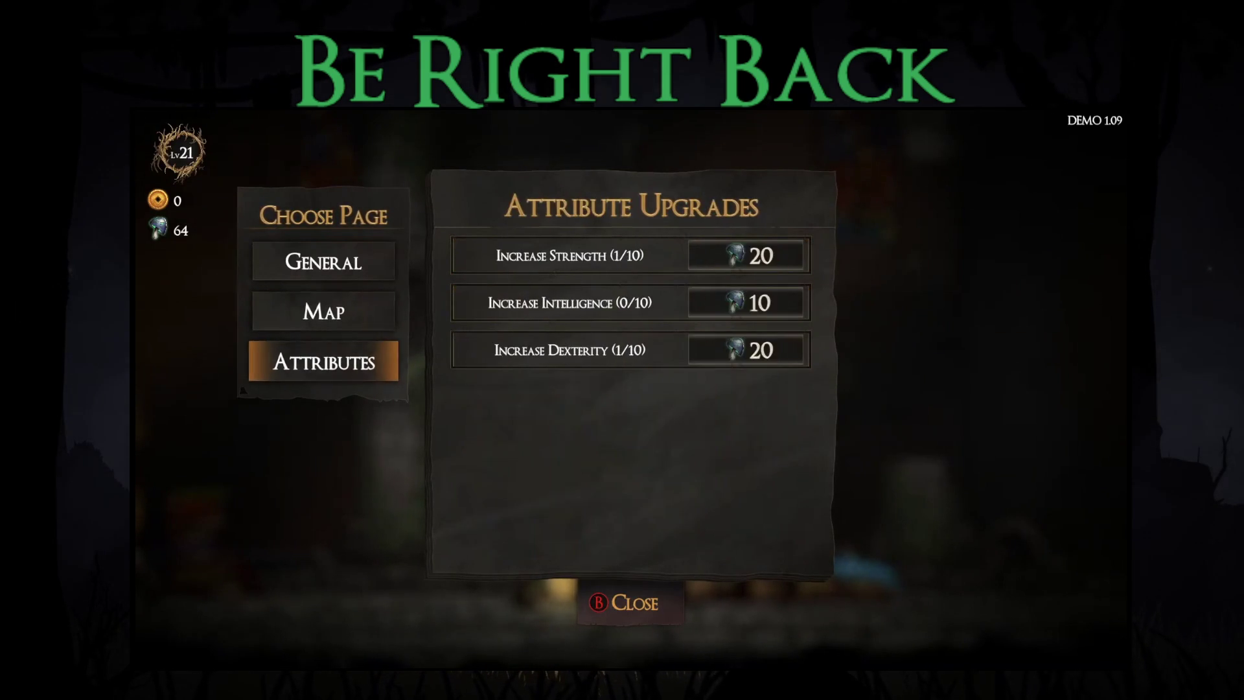
{"action": "key", "text": "Right"}
Step: Review the General Upgrades and buy the last Weapon Slots upgrade
{"action": "key", "text": "Up"}
{"action": "key", "text": "Left"}
{"action": "key", "text": "Up"}
{"action": "key", "text": "Up"}
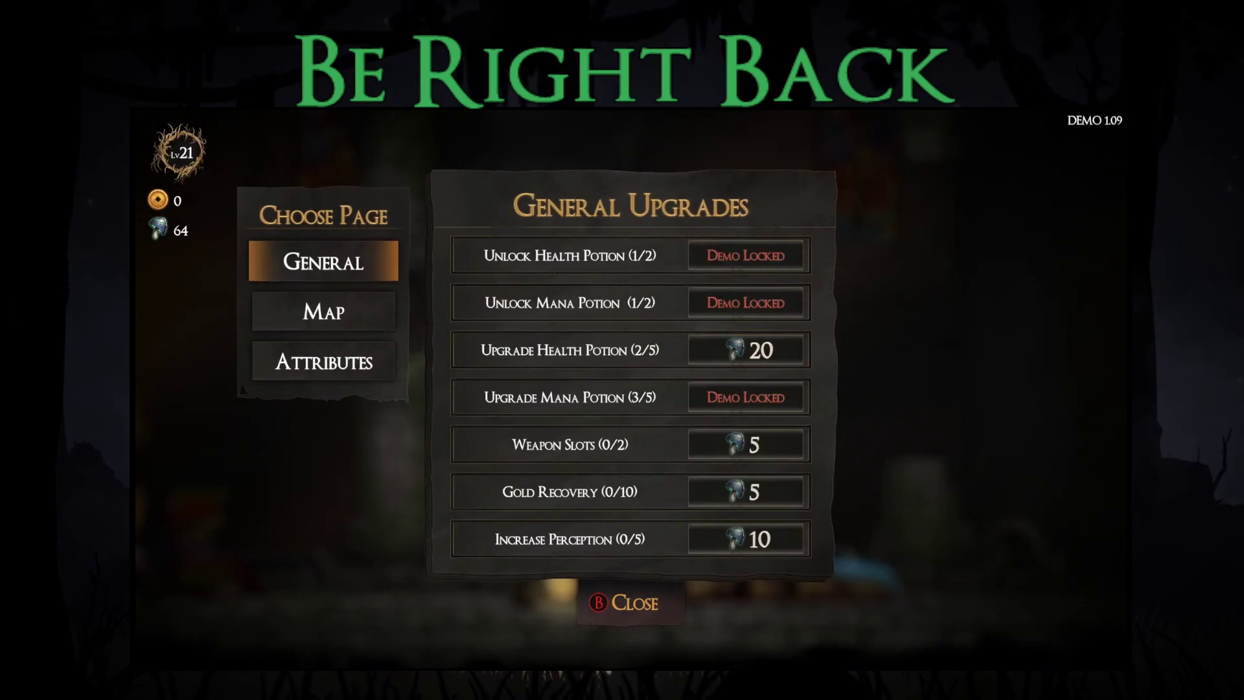
{"action": "key", "text": "Right"}
{"action": "key", "text": "Down"}
{"action": "key", "text": "Down"}
{"action": "key", "text": "Down"}
{"action": "key", "text": "Down"}
{"action": "key", "text": "Up"}
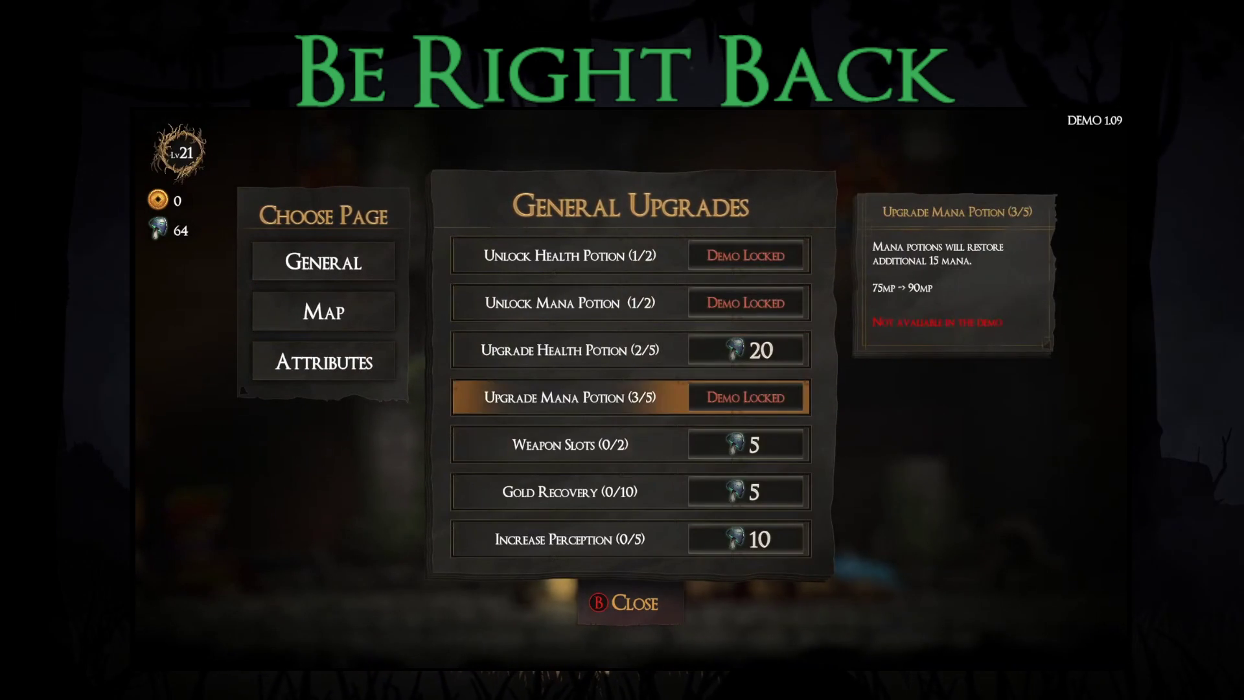
{"action": "key", "text": "Up"}
{"action": "key", "text": "Up"}
{"action": "key", "text": "Up"}
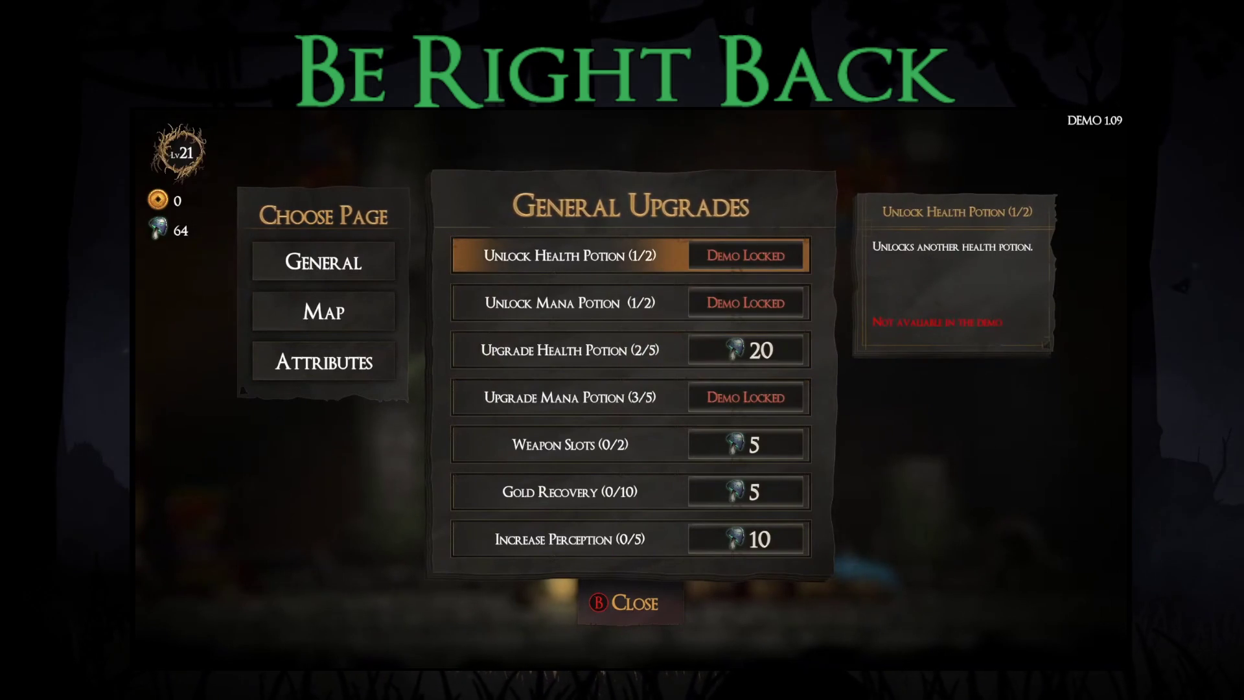
{"action": "key", "text": "Down"}
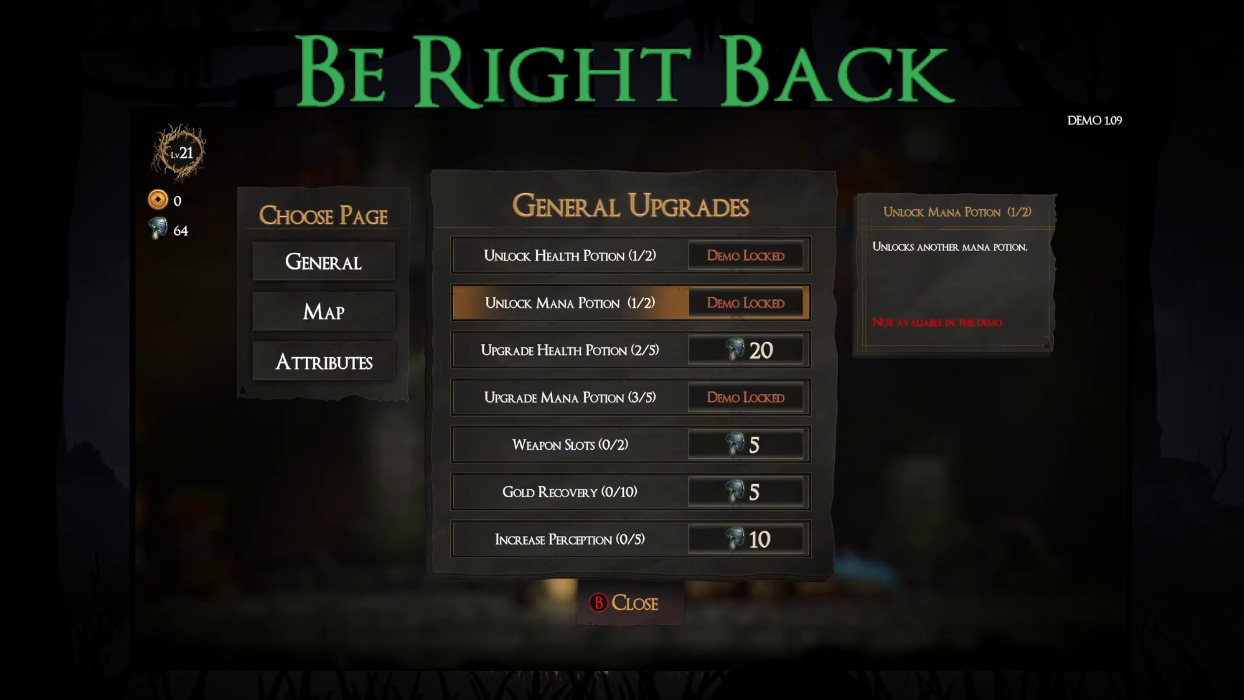
{"action": "key", "text": "Down"}
{"action": "key", "text": "Down"}
{"action": "key", "text": "Down"}
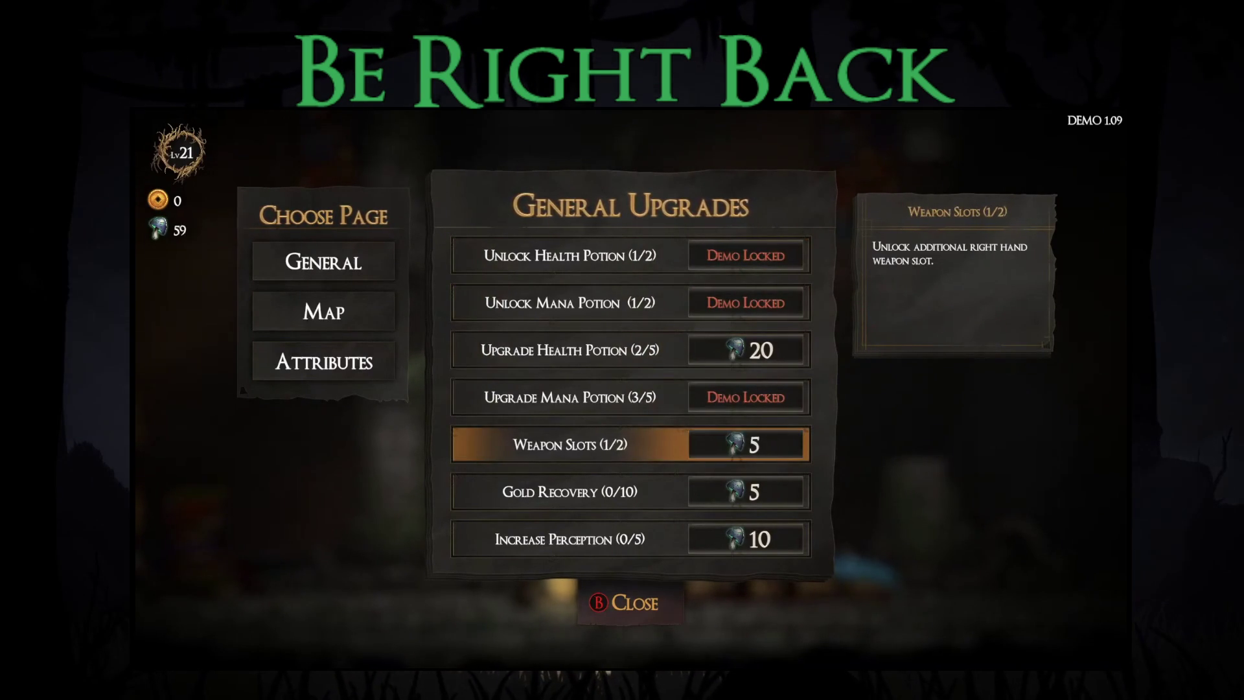
{"action": "key", "text": "Down"}
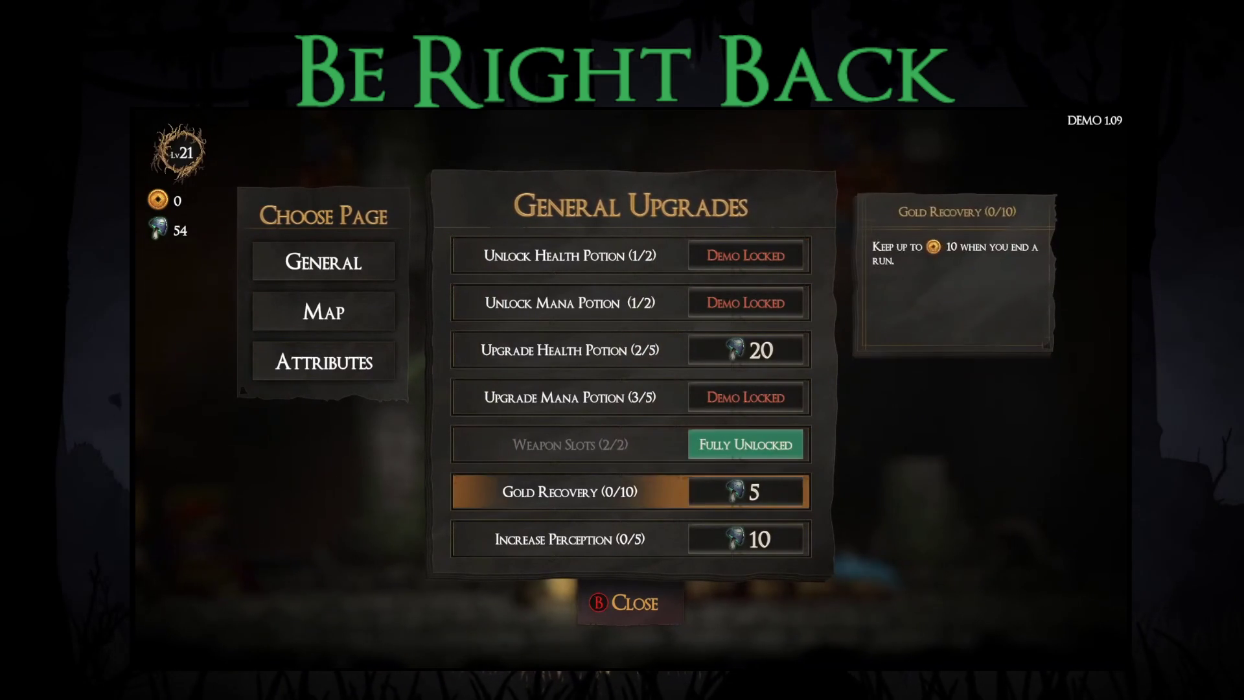
{"action": "key", "text": "Down"}
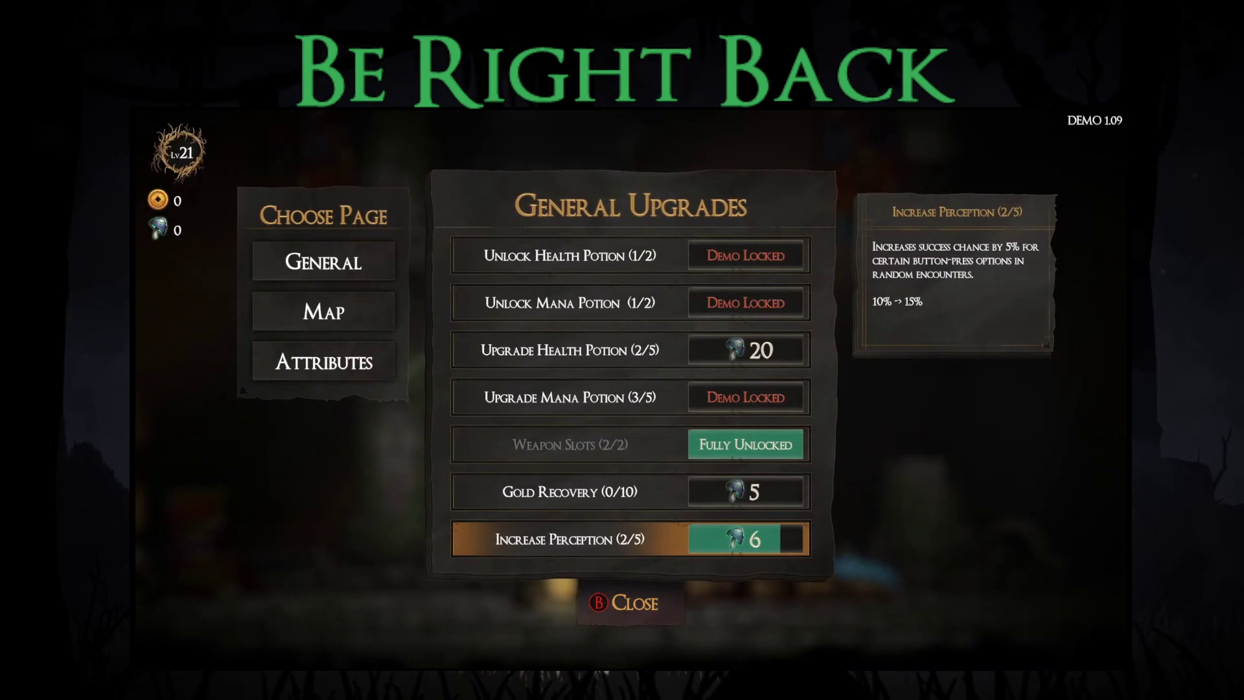
{"action": "key", "text": "Escape"}
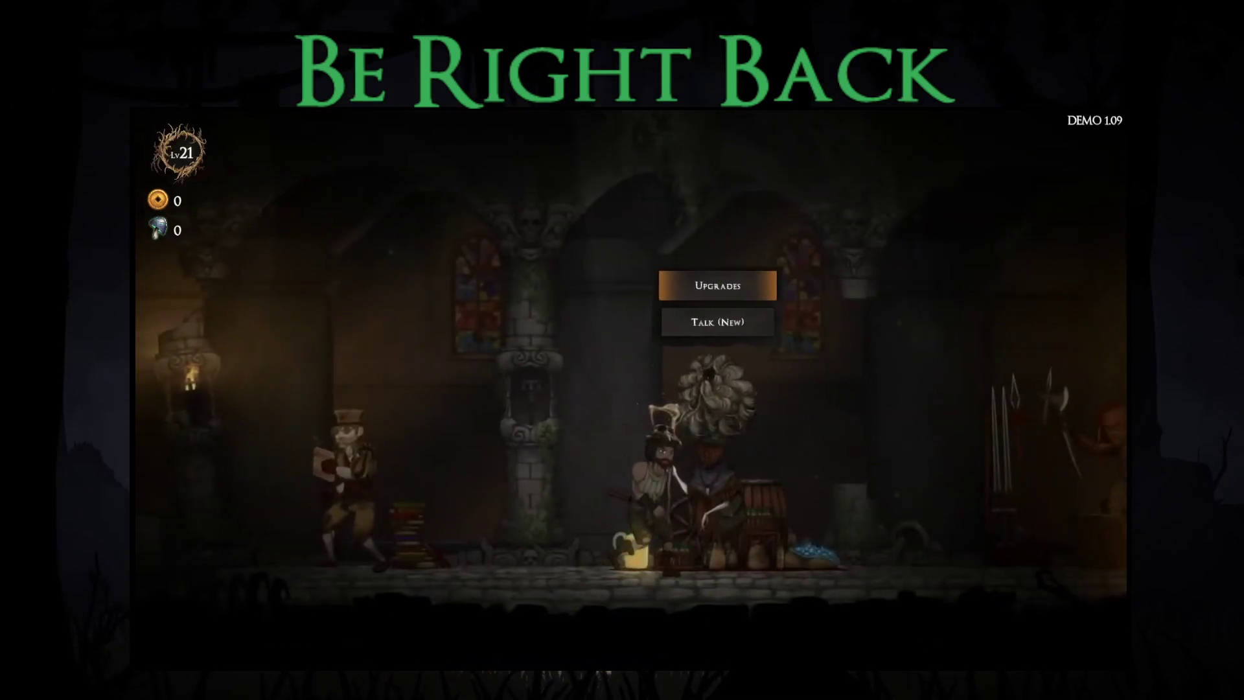
Step: Equip the new pair of pants in the legs slot as starting gear
{"action": "key", "text": "Return"}
{"action": "key", "text": "Right"}
{"action": "key", "text": "Right"}
{"action": "key", "text": "Right"}
{"action": "key", "text": "Return"}
{"action": "key", "text": "Right"}
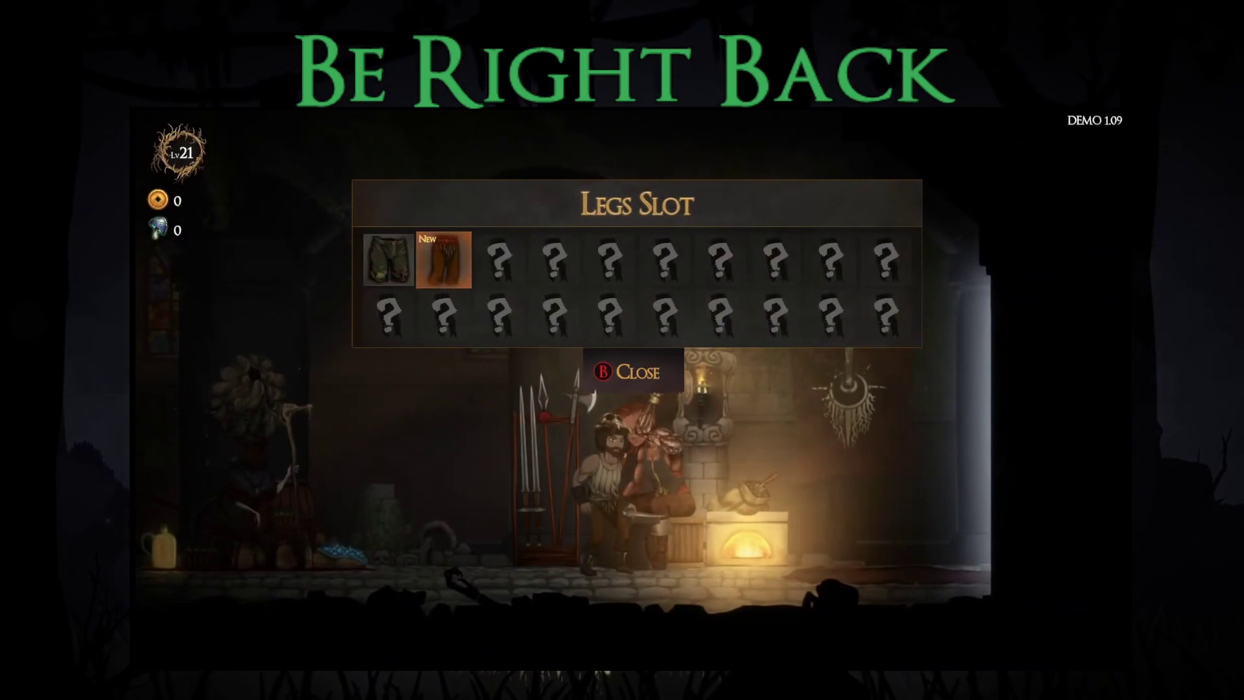
{"action": "key", "text": "Return"}
{"action": "key", "text": "Escape"}
Step: Start the Story Mode (Demo) map at difficulty 6
{"action": "key", "text": "Right"}
{"action": "key", "text": "Return"}
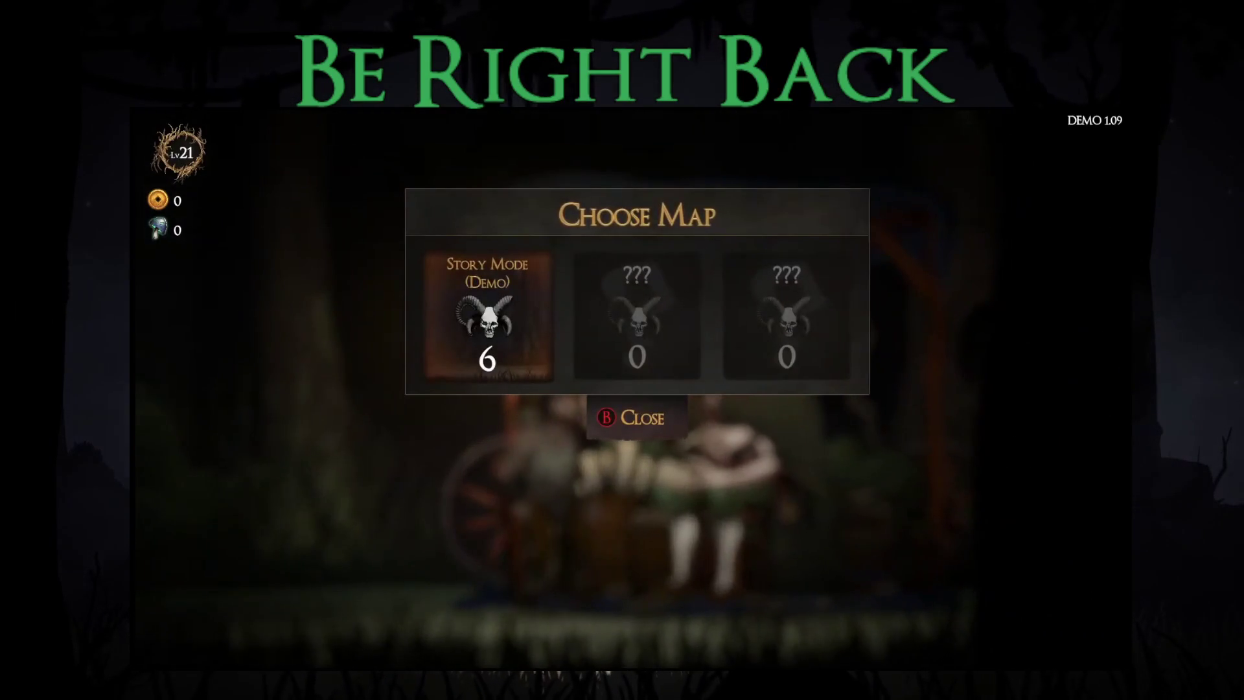
{"action": "key", "text": "Return"}
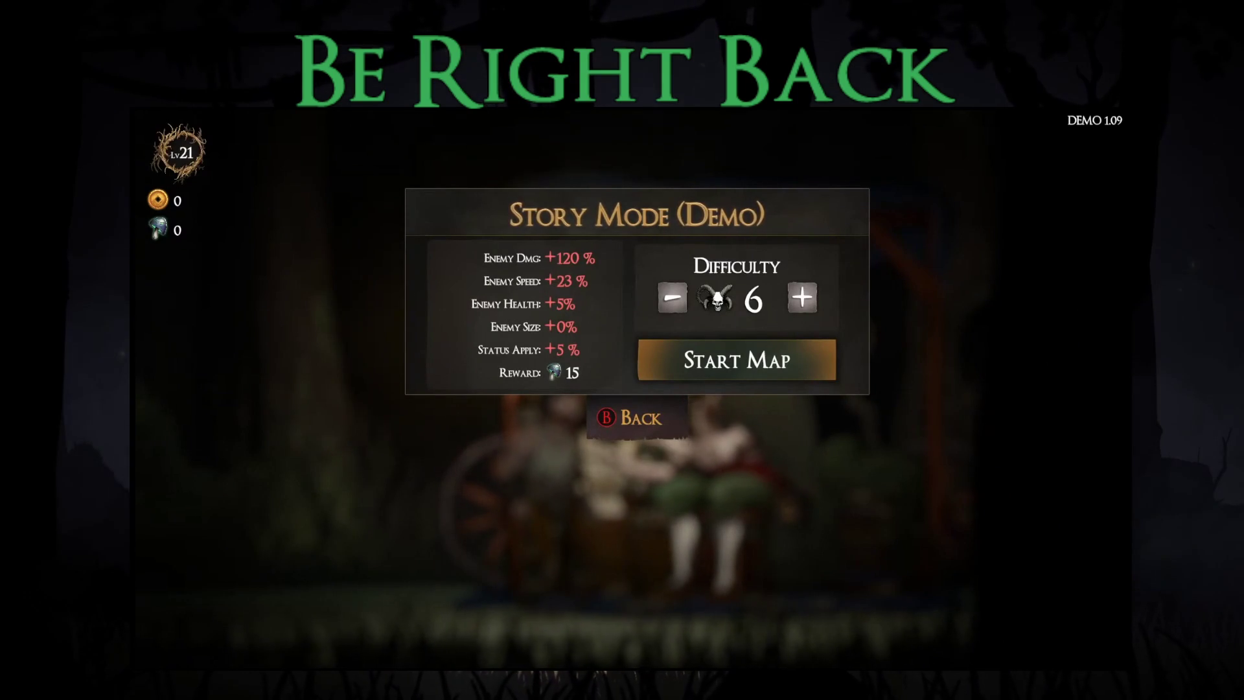
{"action": "key", "text": "Up"}
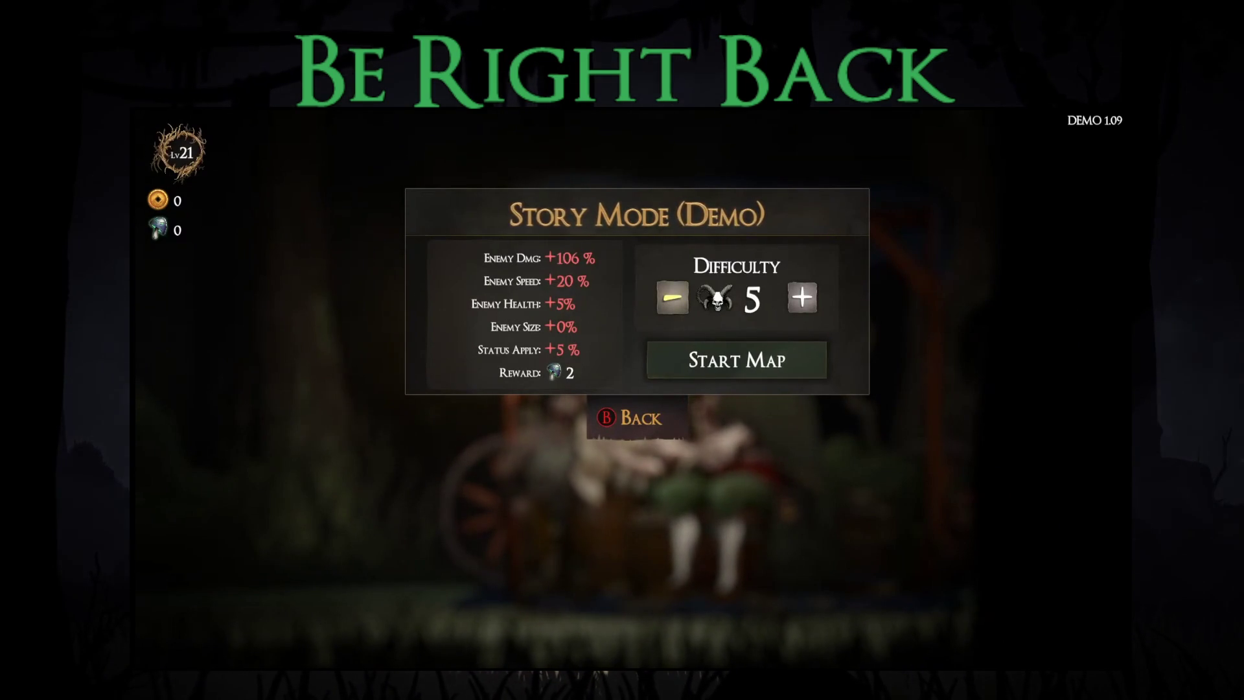
{"action": "key", "text": "Down"}
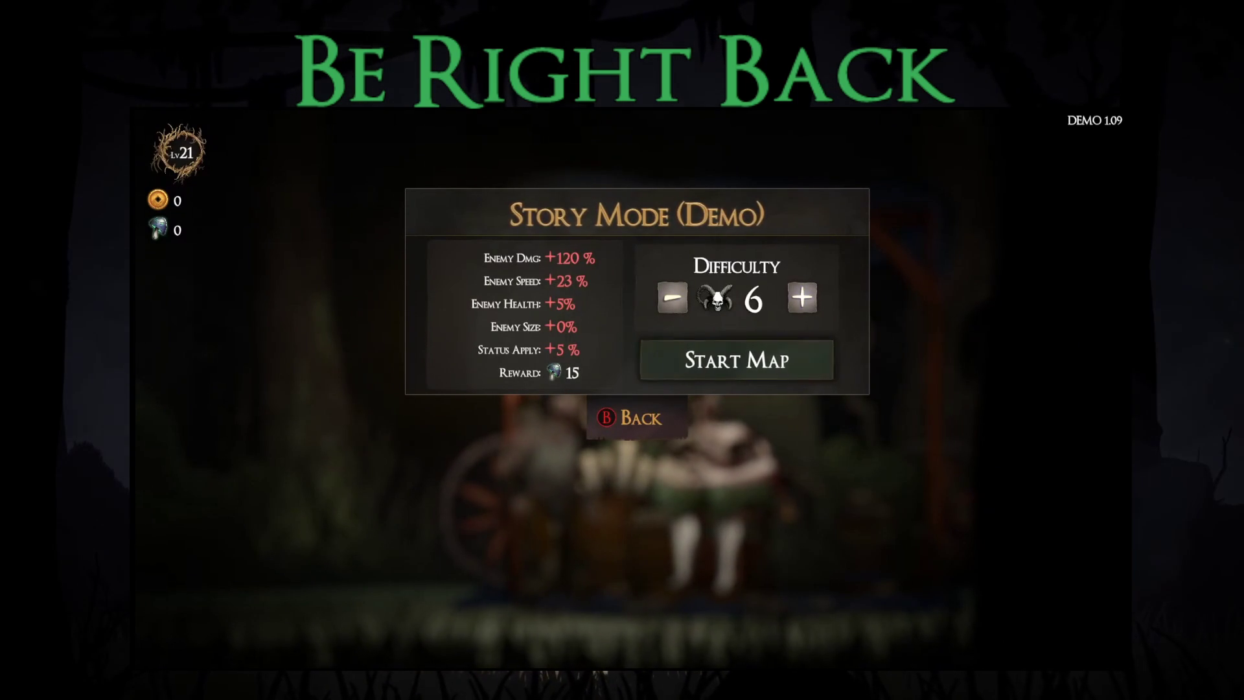
{"action": "key", "text": "Up"}
{"action": "key", "text": "Right"}
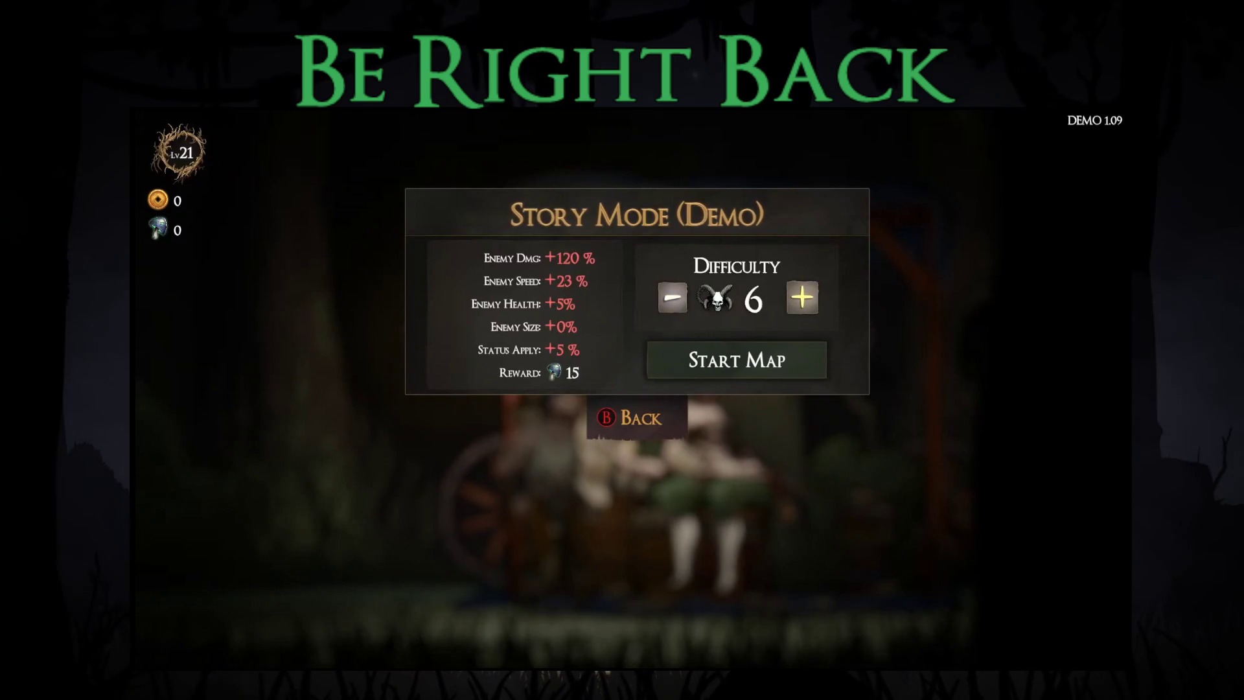
{"action": "key", "text": "Down"}
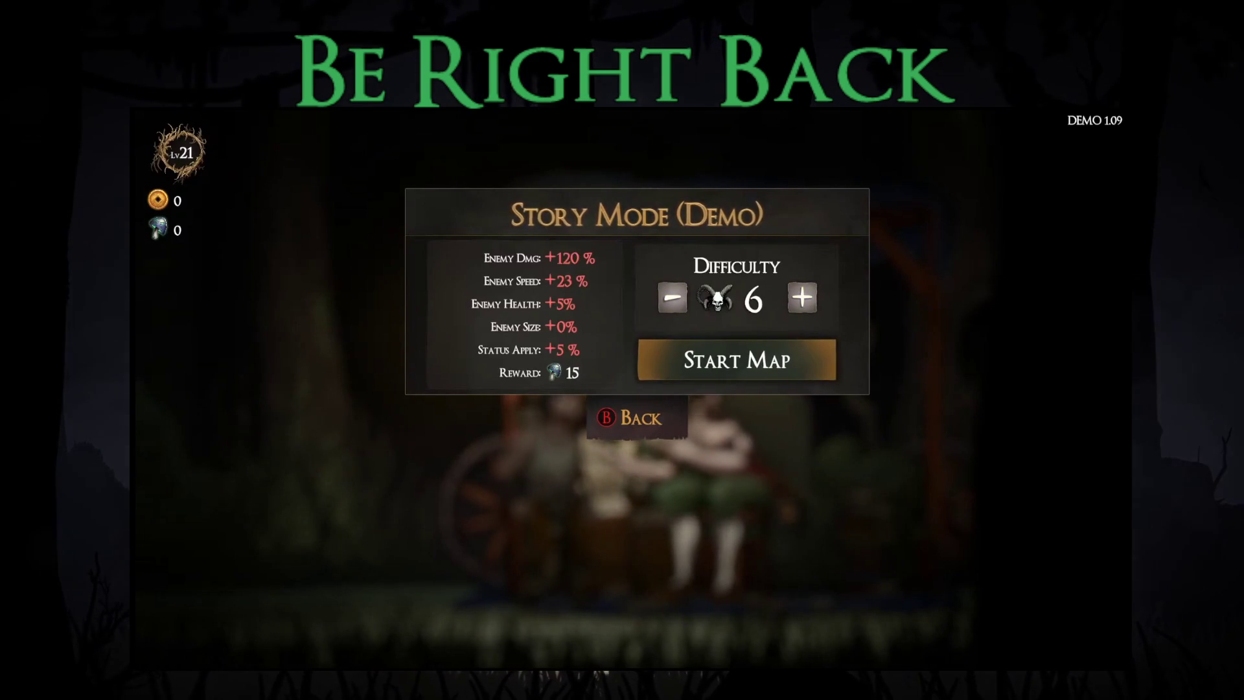
{"action": "key", "text": "Return"}
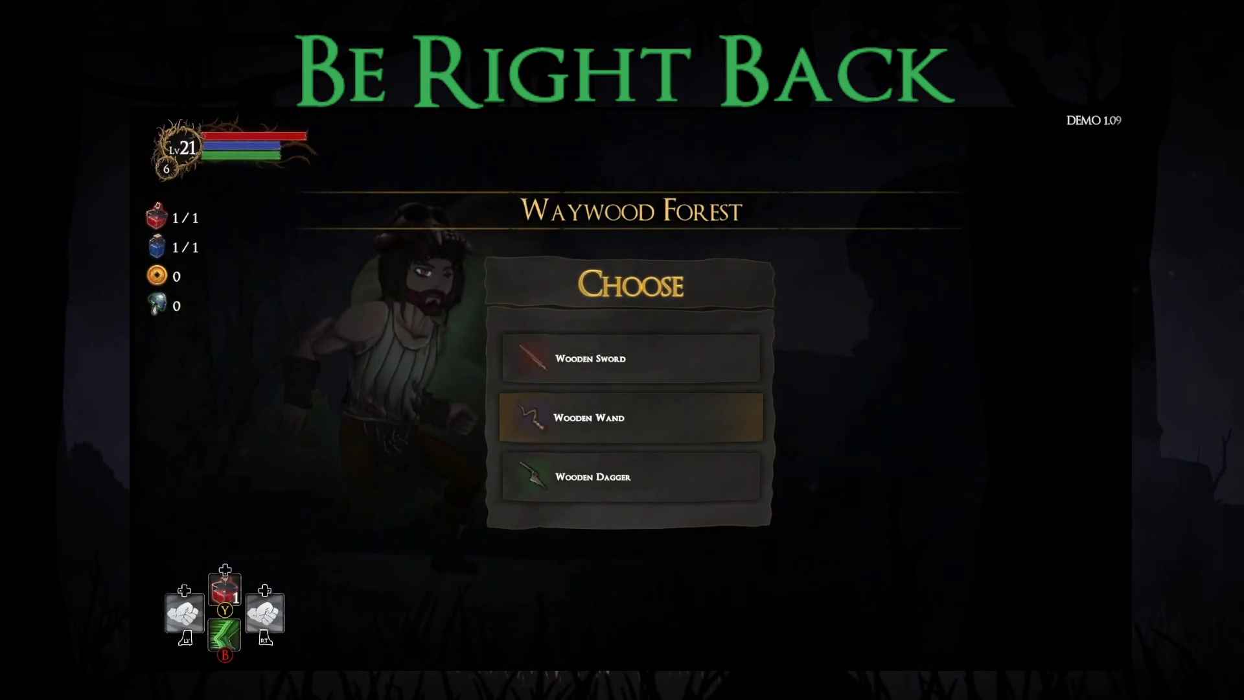
Step: Take the Wooden Wand as starting weapon and the Jack of all Trades blessing
{"action": "key", "text": "Up"}
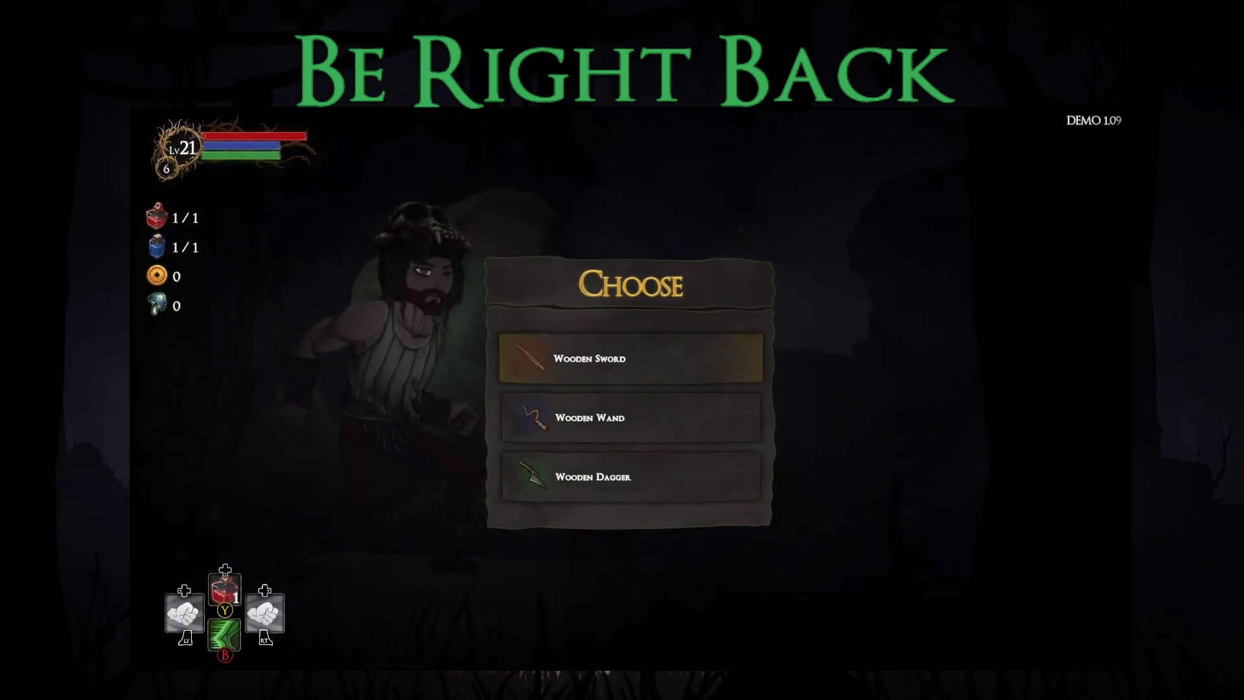
{"action": "key", "text": "Down"}
{"action": "key", "text": "Down"}
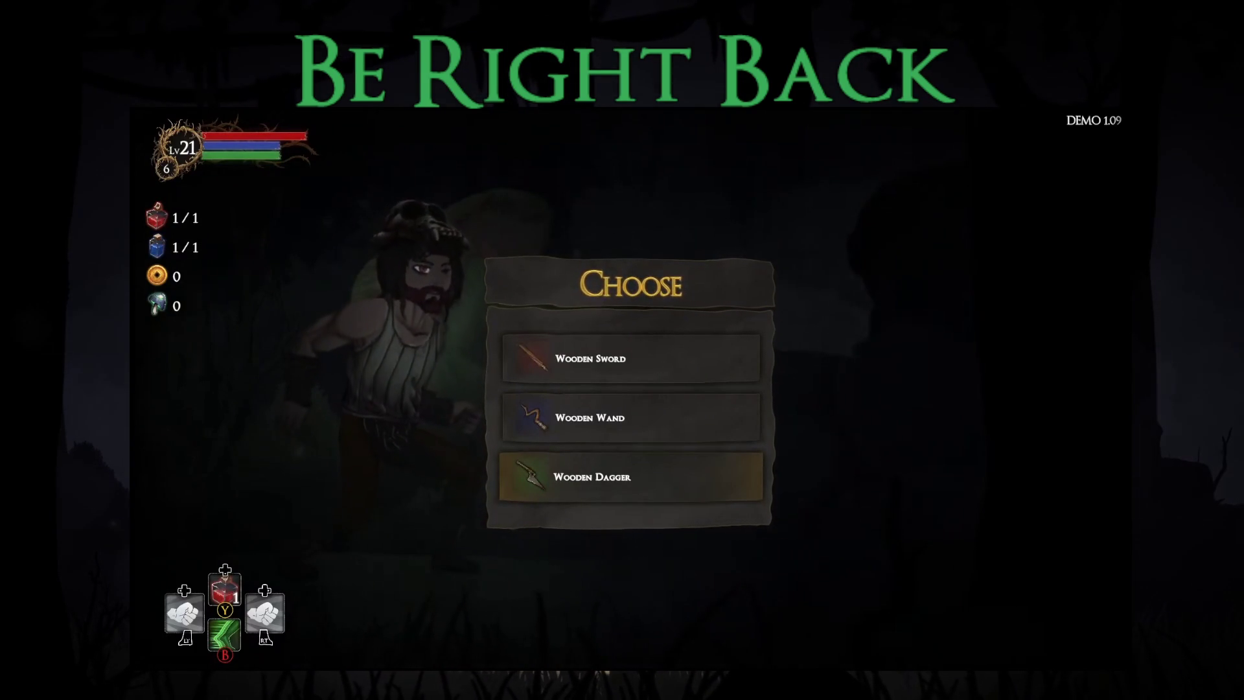
{"action": "key", "text": "Return"}
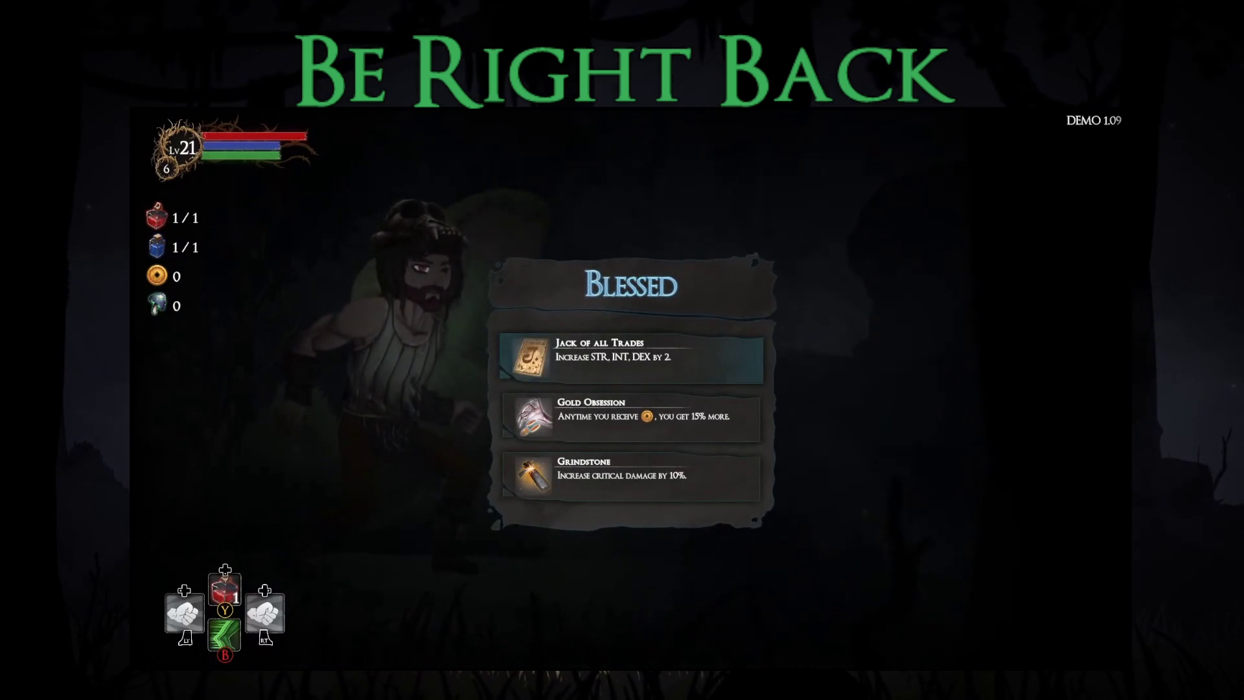
{"action": "key", "text": "Down"}
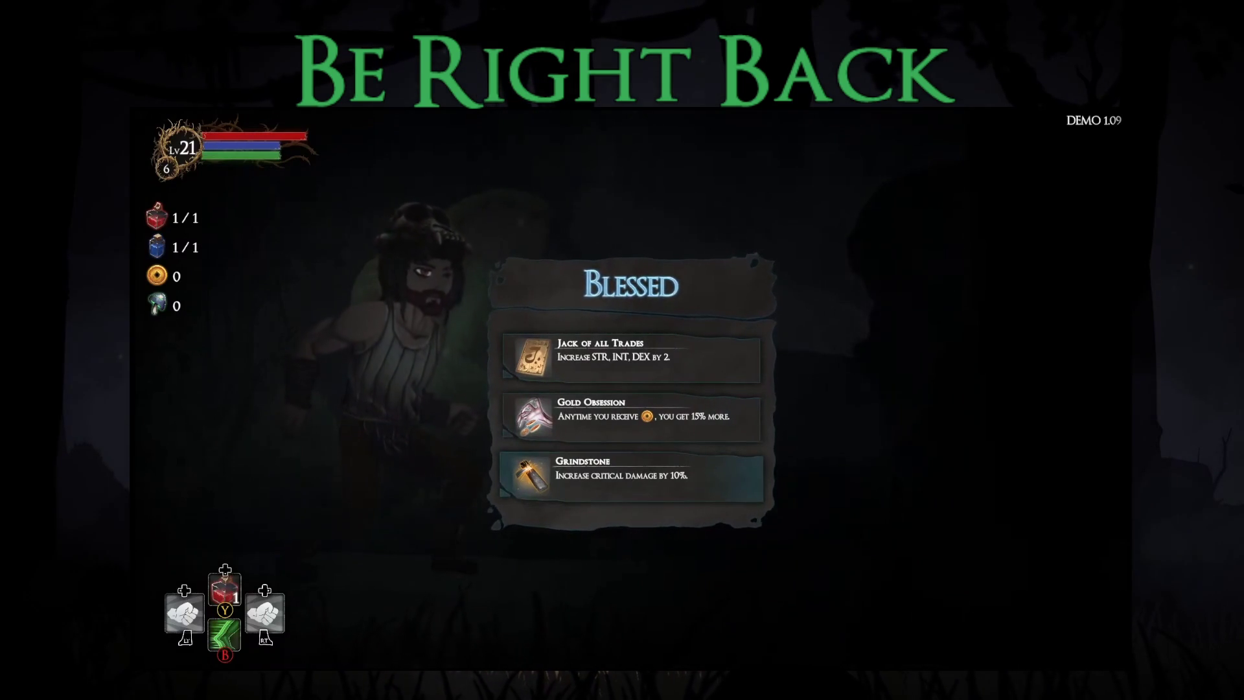
{"action": "key", "text": "Up"}
{"action": "key", "text": "Up"}
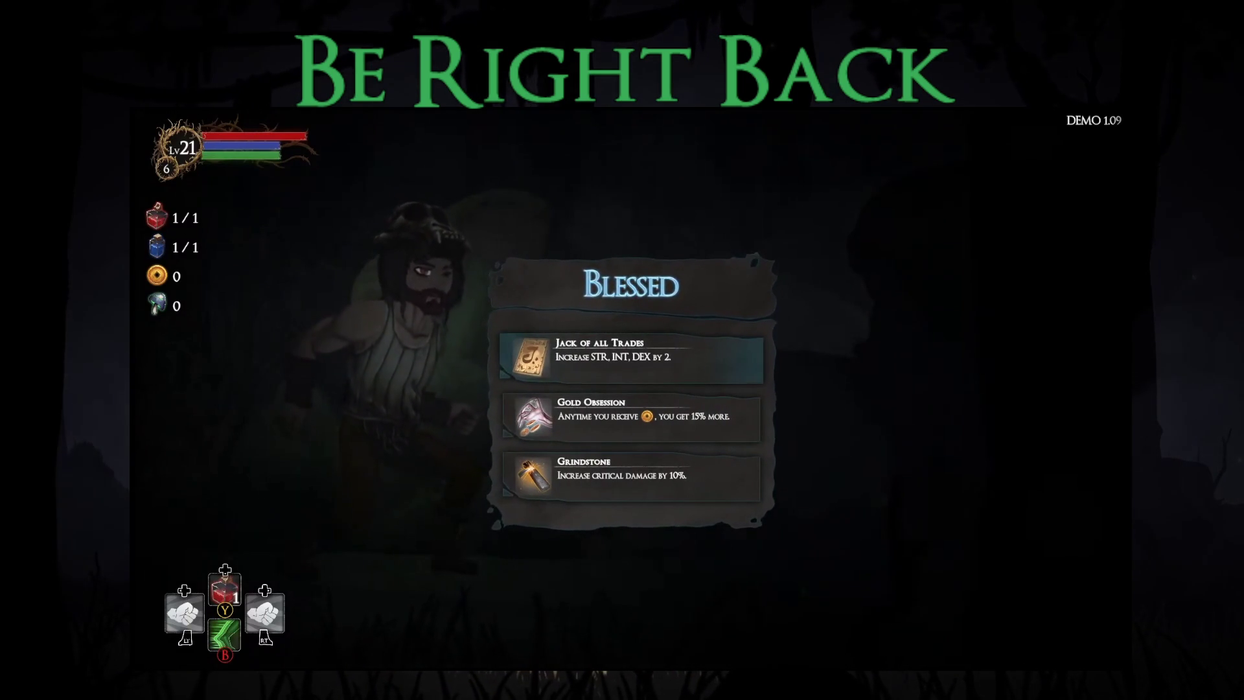
{"action": "key", "text": "Return"}
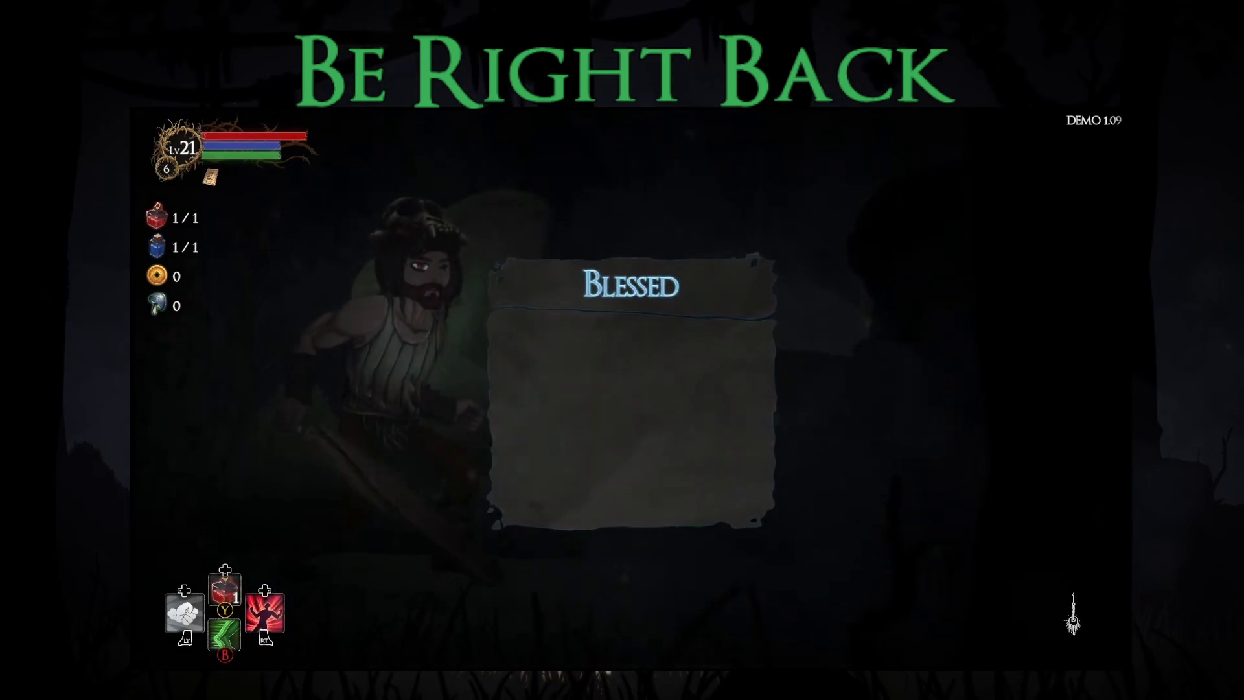
Step: Clear the first forest area, then equip the Fire Wand and Guard's Leggings
{"action": "key", "text": "Return"}
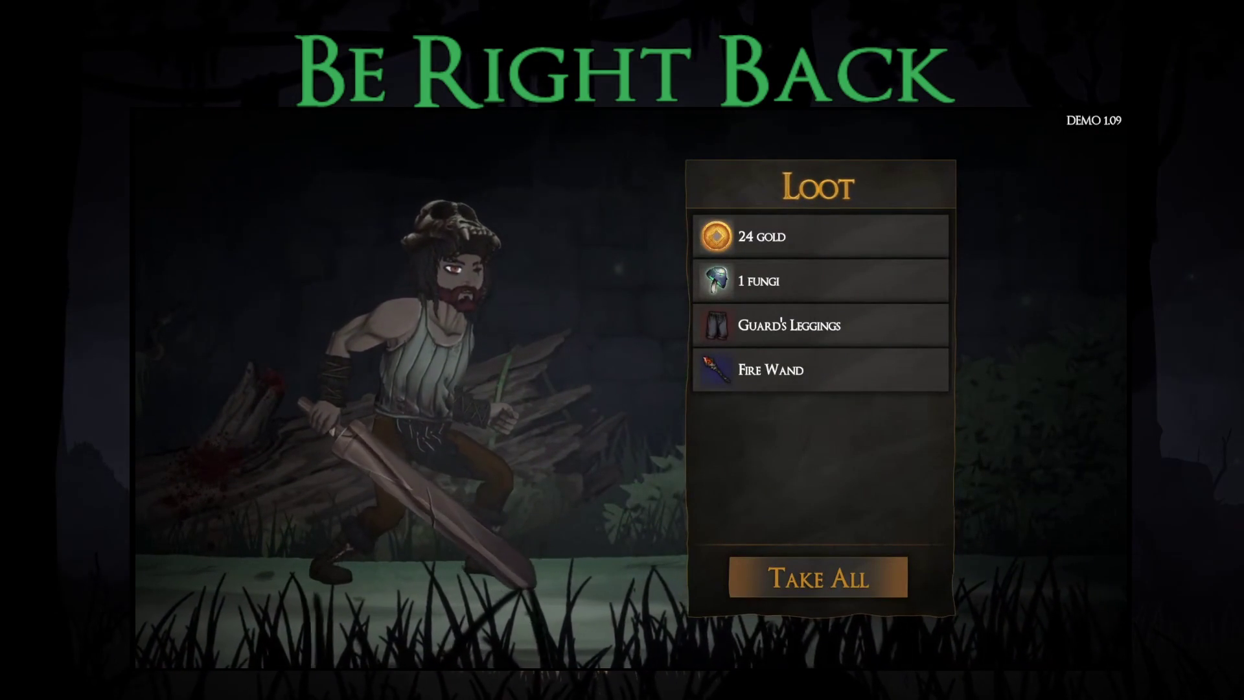
{"action": "key", "text": "Return"}
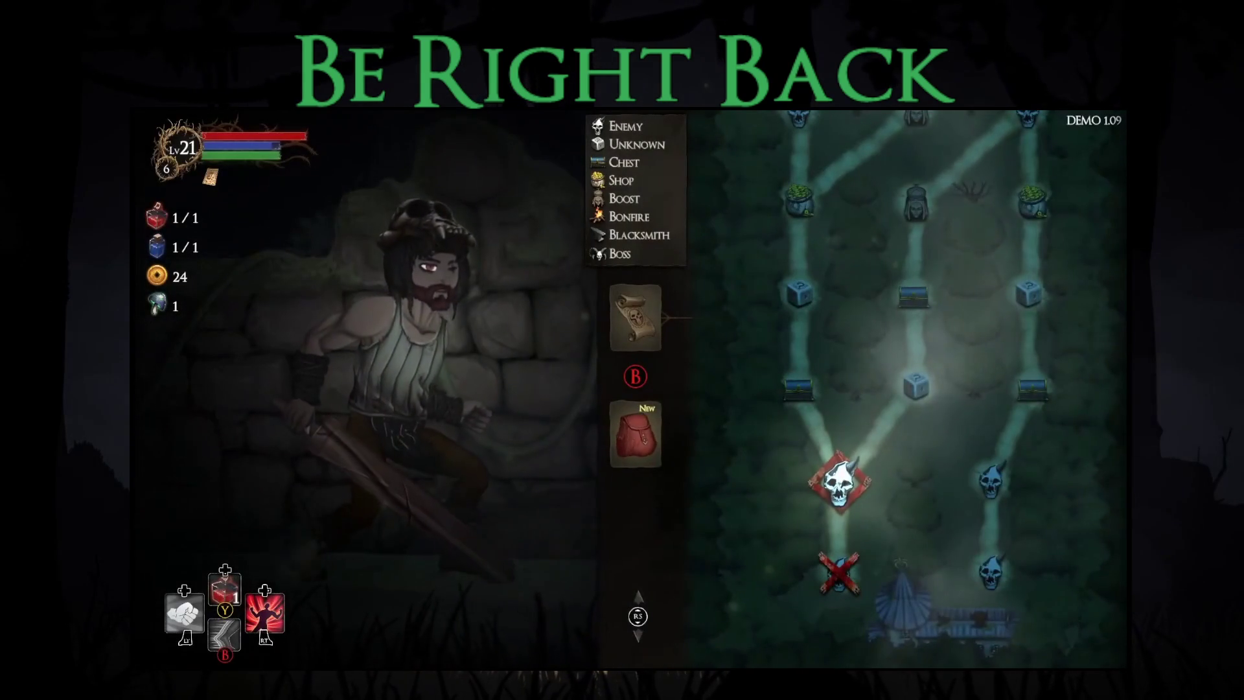
{"action": "key", "text": "Down"}
{"action": "key", "text": "Return"}
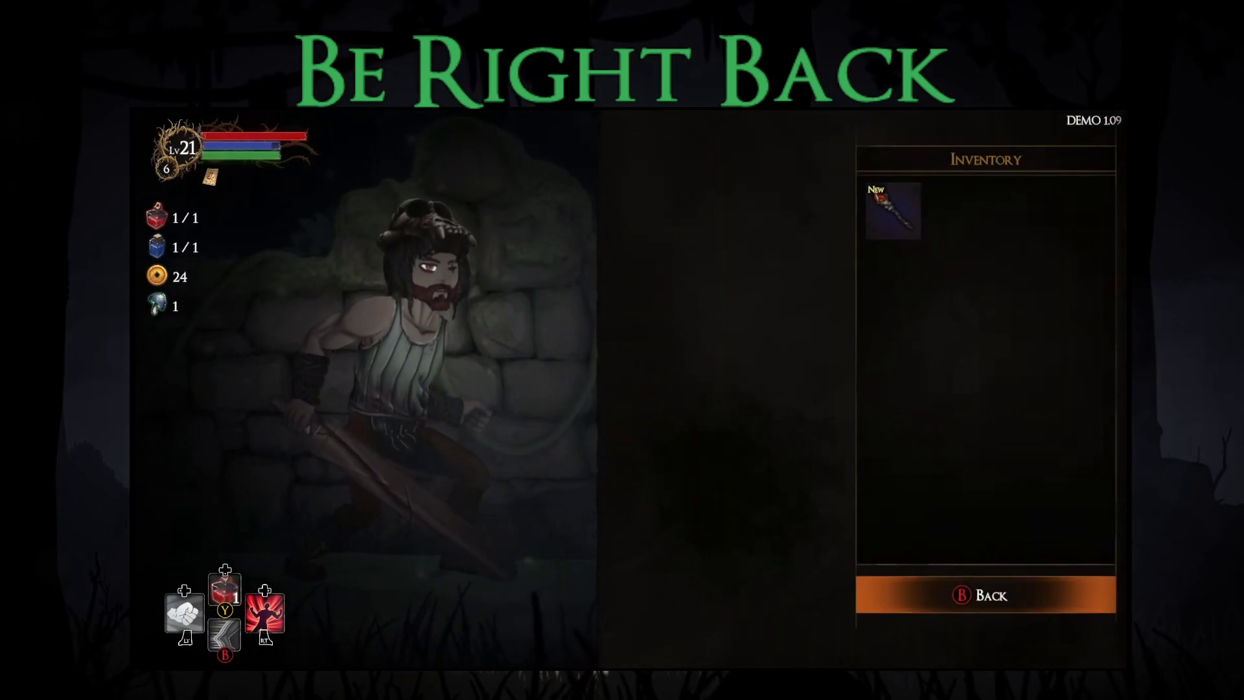
{"action": "key", "text": "Return"}
{"action": "key", "text": "Right"}
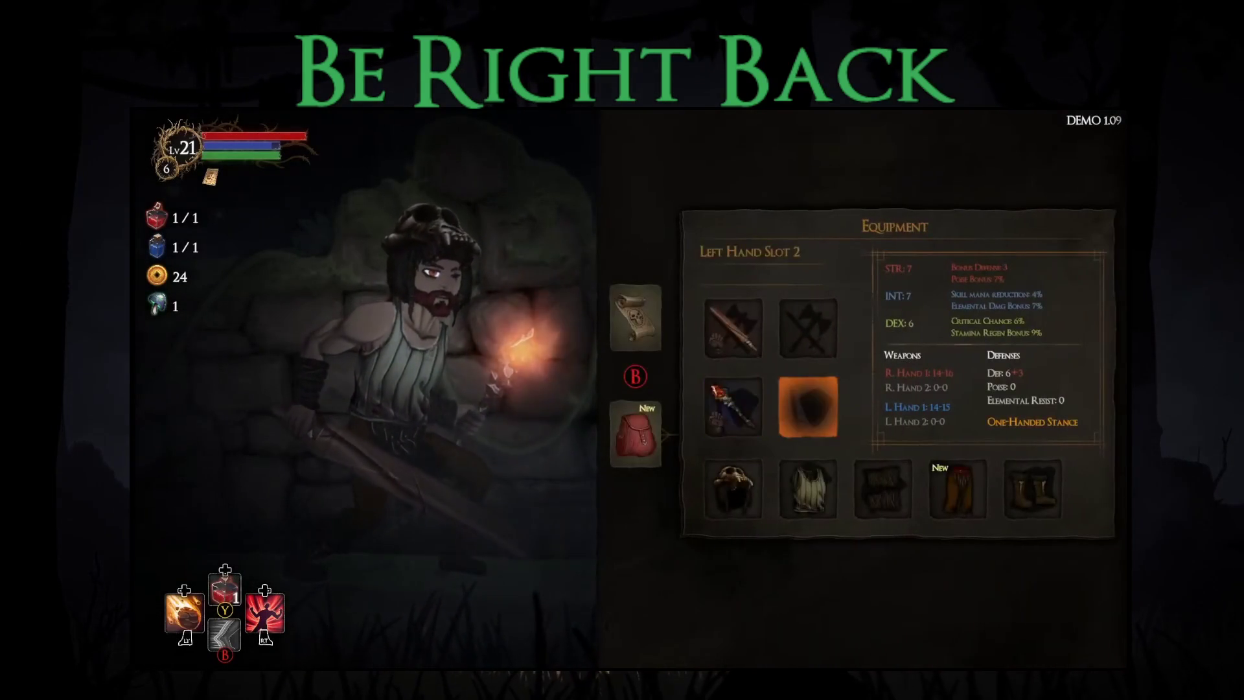
{"action": "key", "text": "Right"}
{"action": "key", "text": "Return"}
{"action": "key", "text": "Escape"}
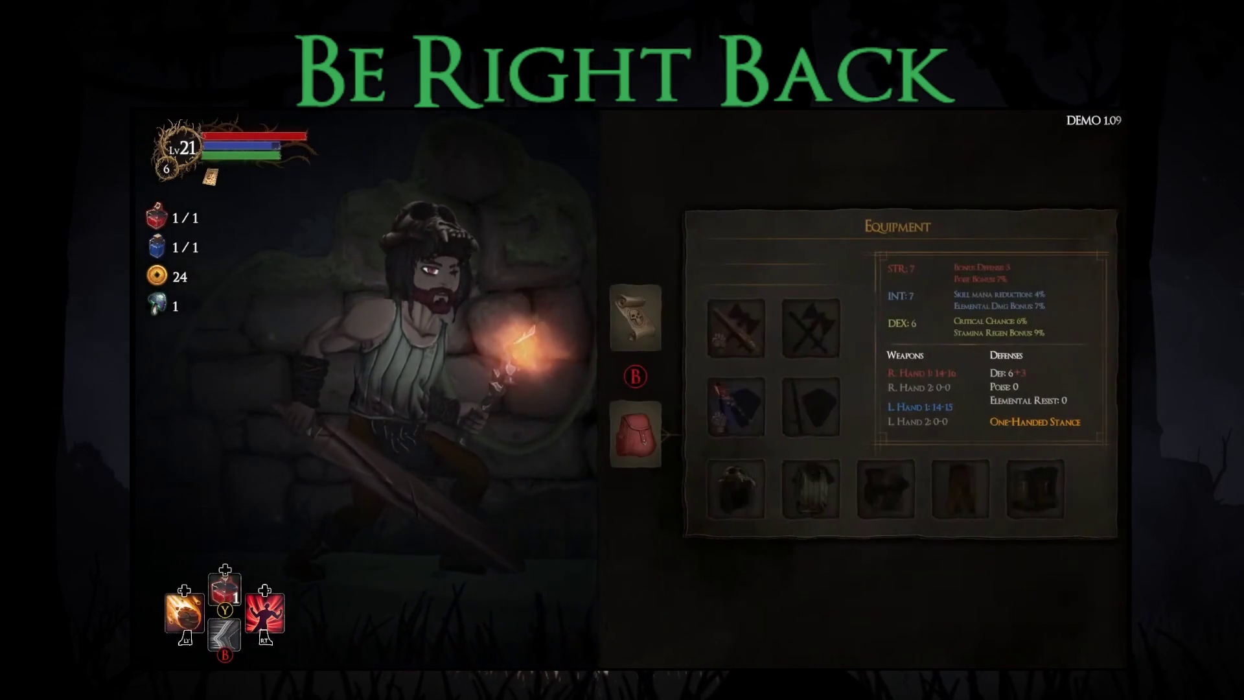
{"action": "key", "text": "Return"}
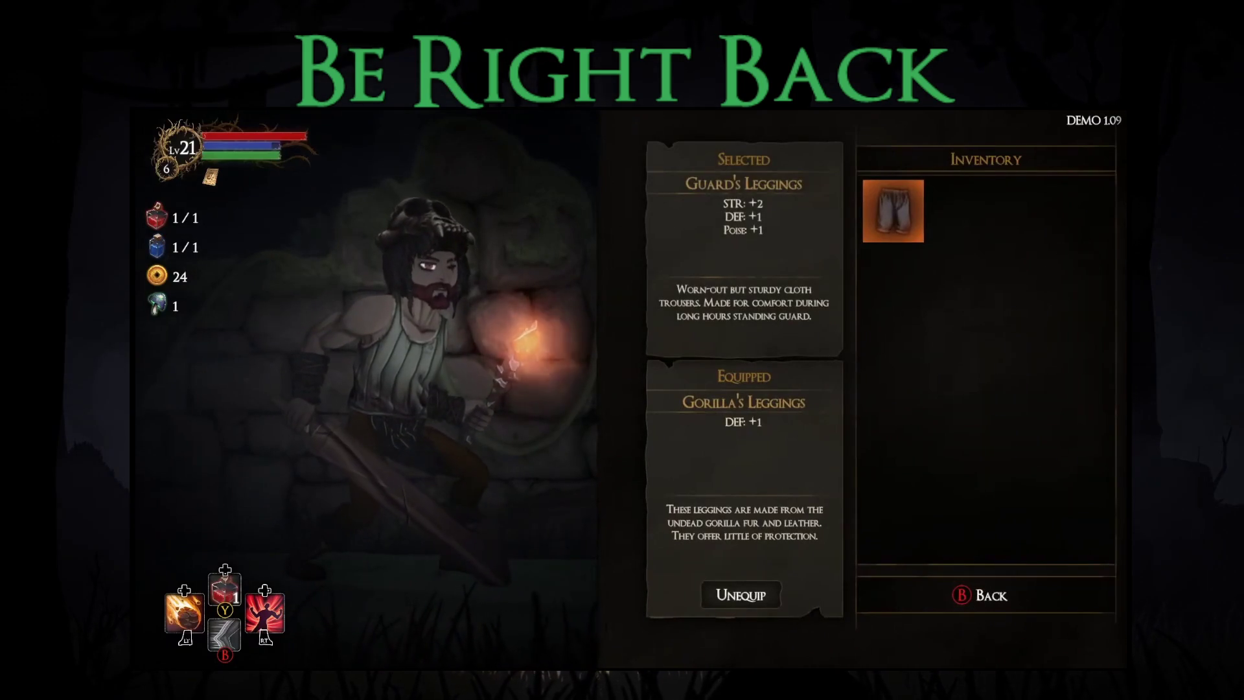
{"action": "key", "text": "Return"}
{"action": "key", "text": "Escape"}
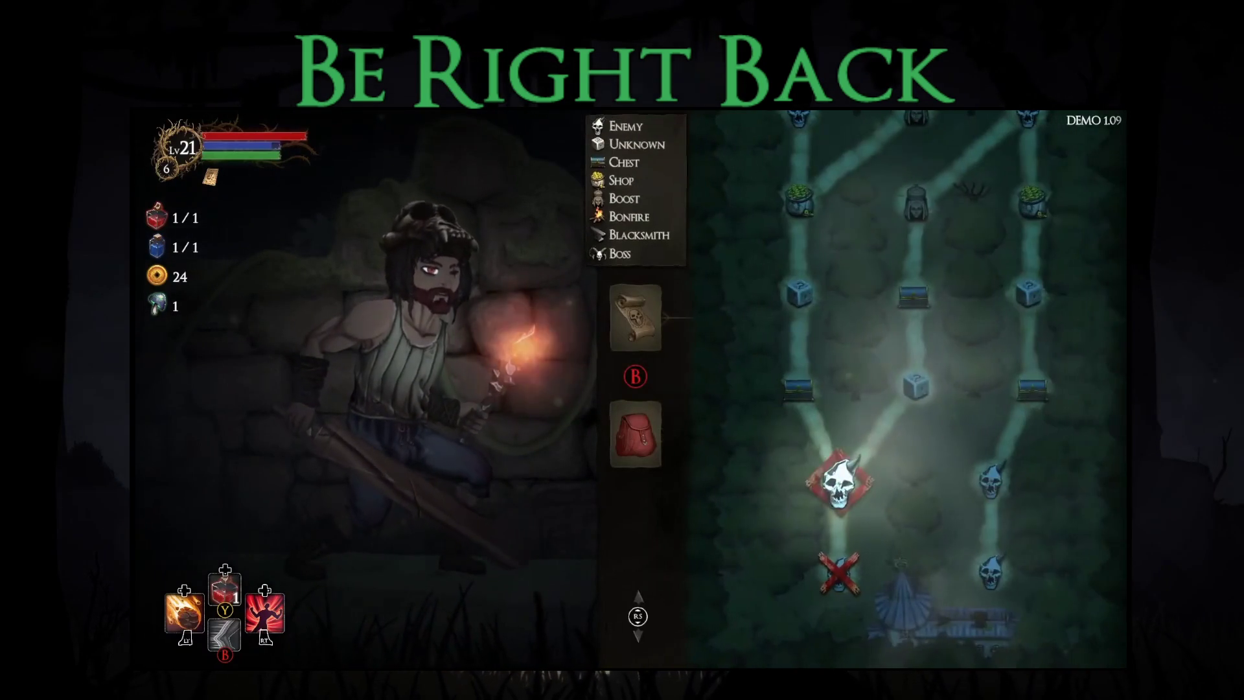
Step: Take the Shield Fury blessing and enter the dark forest
{"action": "key", "text": "Return"}
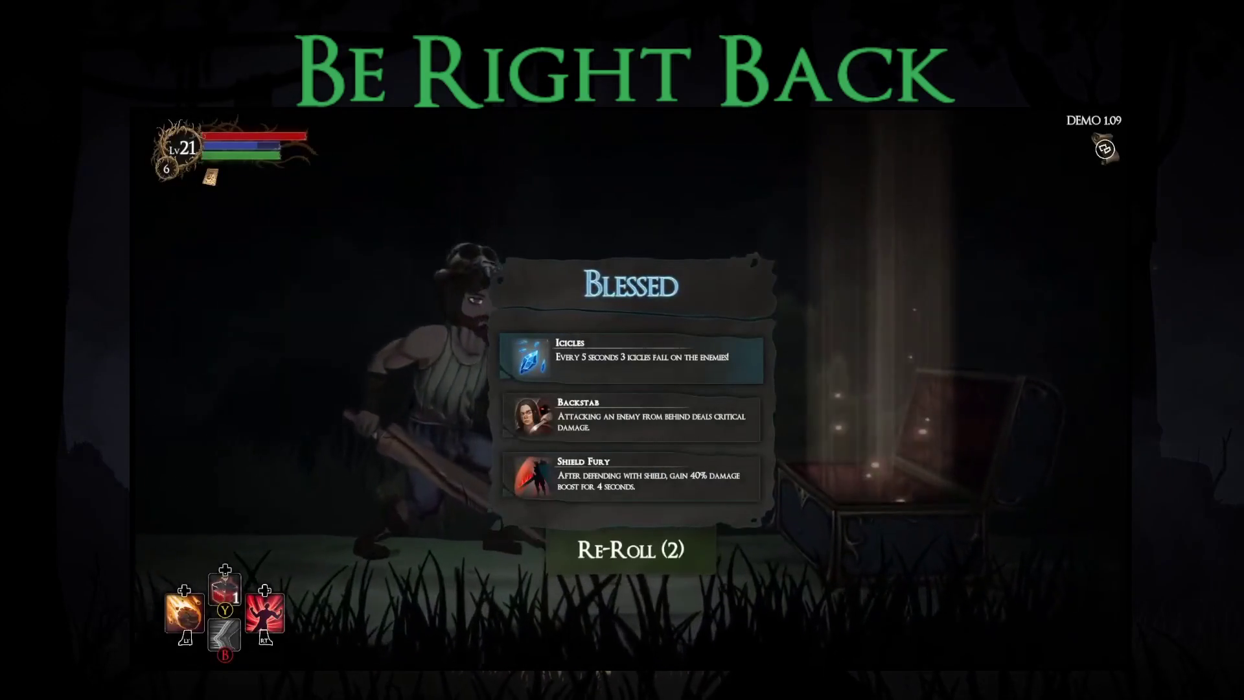
{"action": "key", "text": "Down"}
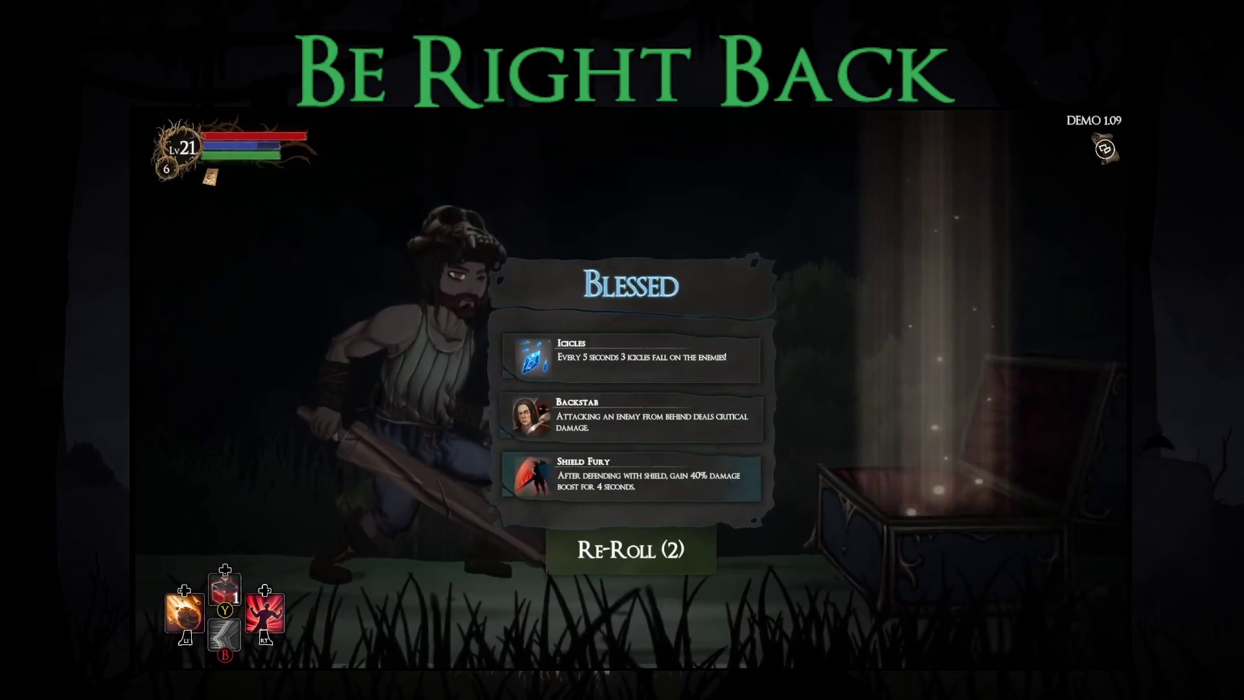
{"action": "key", "text": "Down"}
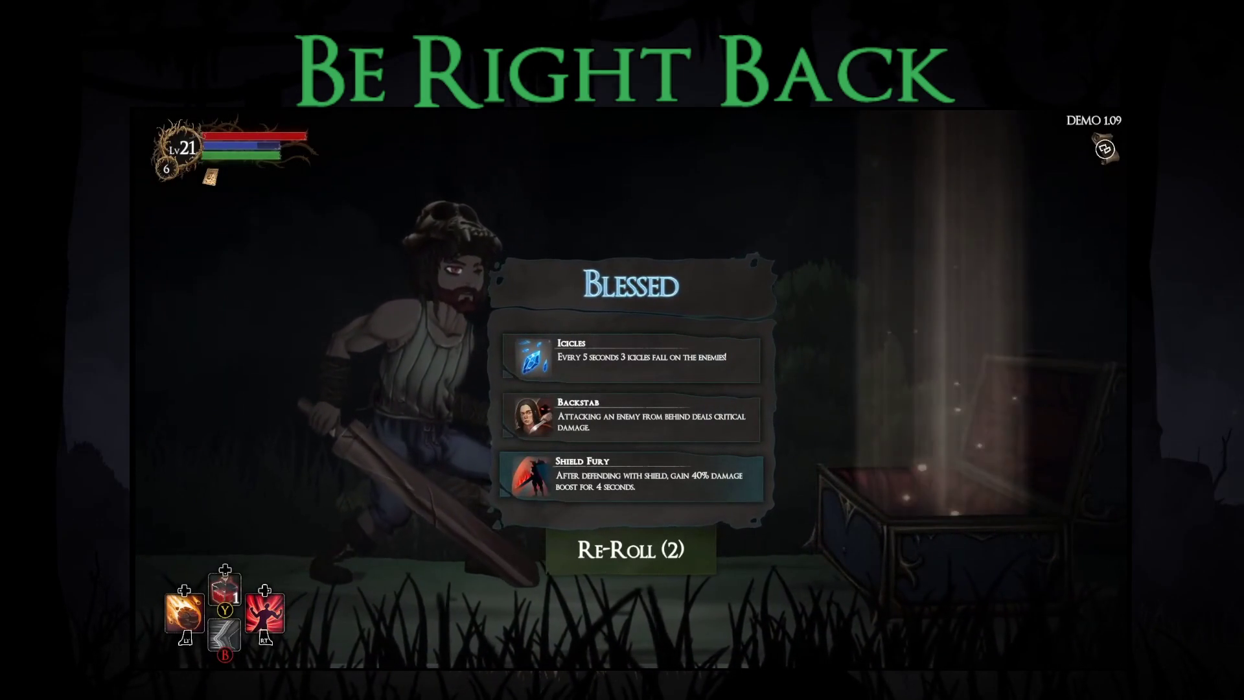
{"action": "key", "text": "Return"}
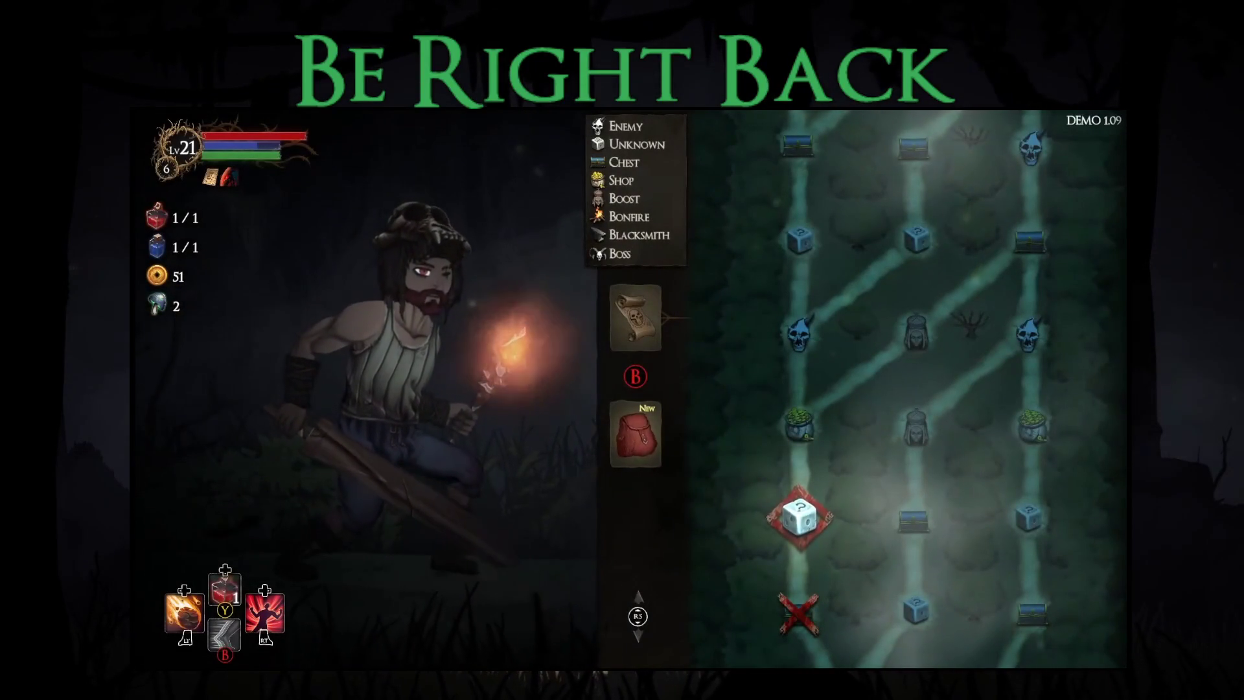
{"action": "key", "text": "Return"}
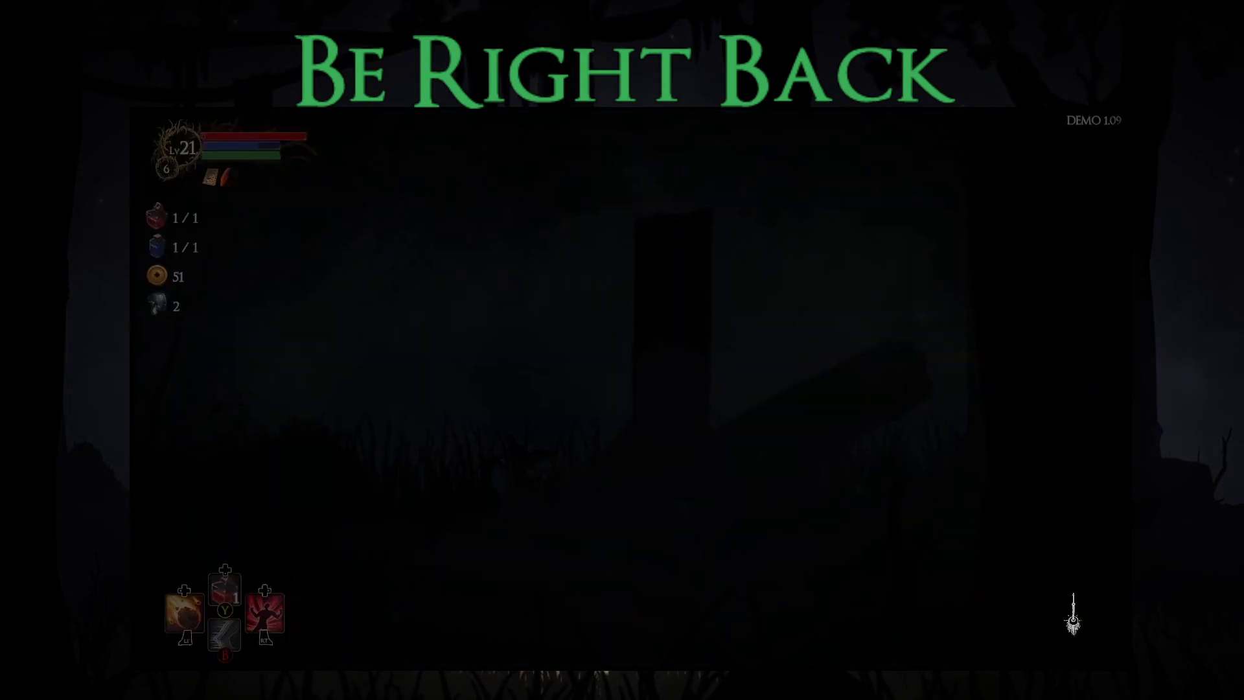
Step: Ask the sleeping goblin for directions, then defeat it and take its loot
{"action": "key", "text": "Right"}
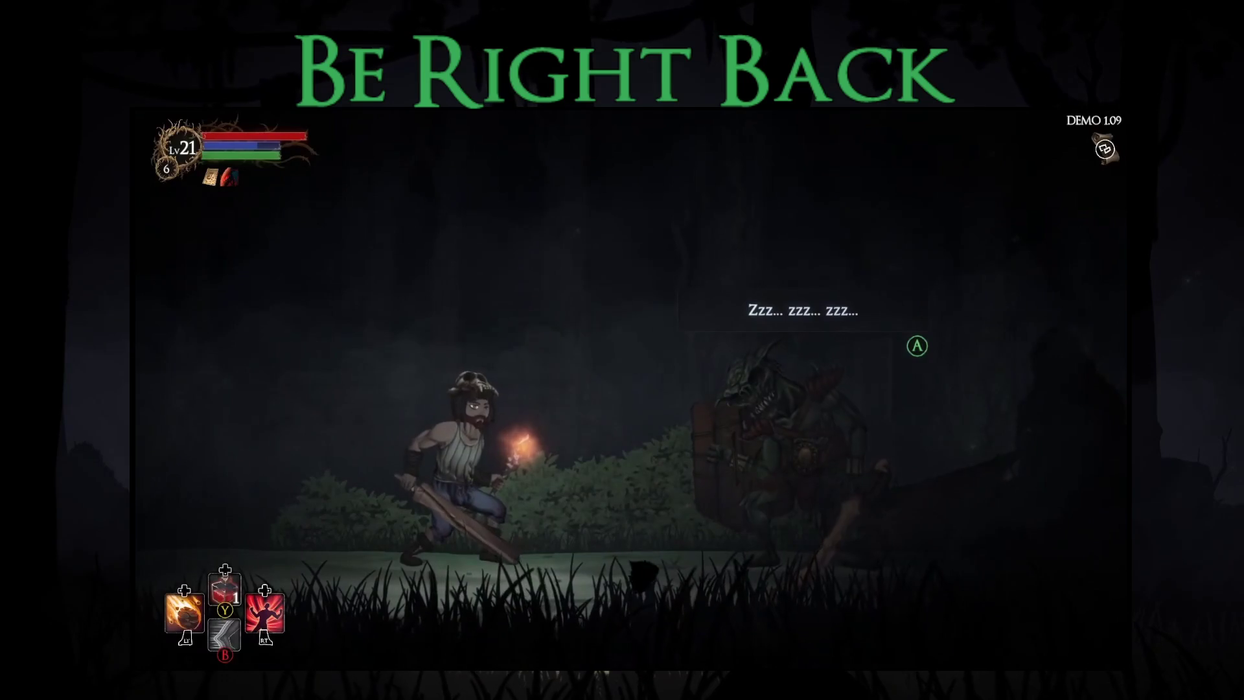
{"action": "key", "text": "Return"}
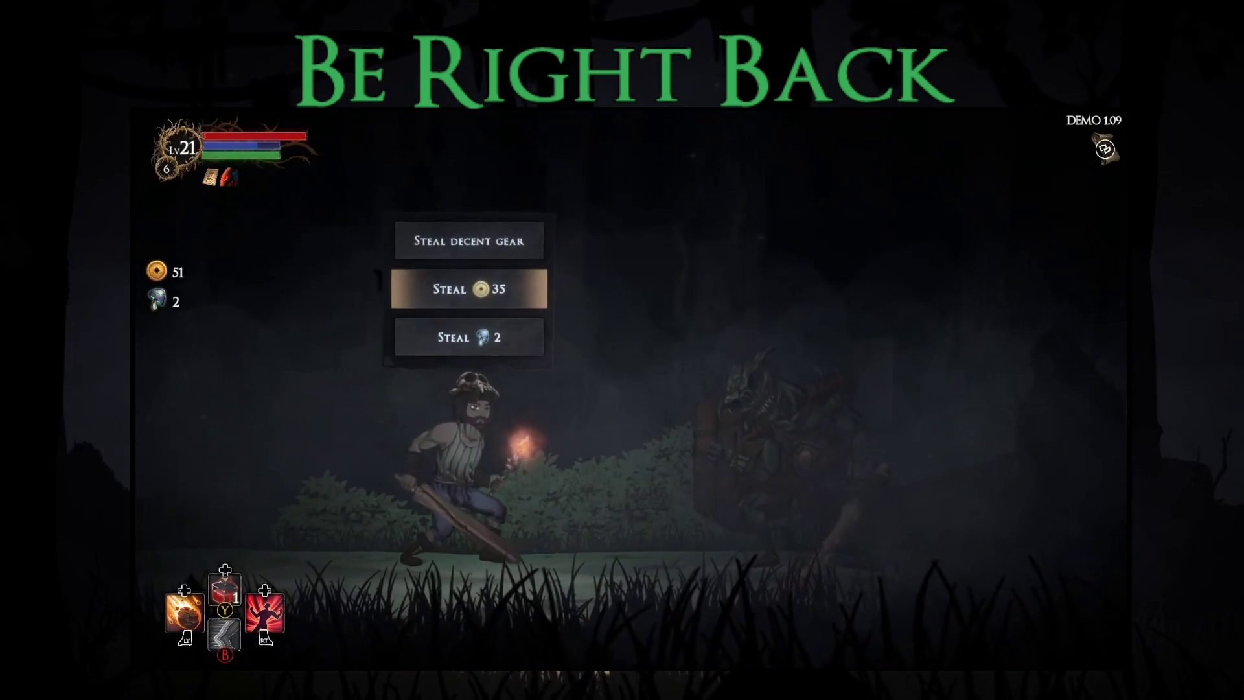
{"action": "key", "text": "Return"}
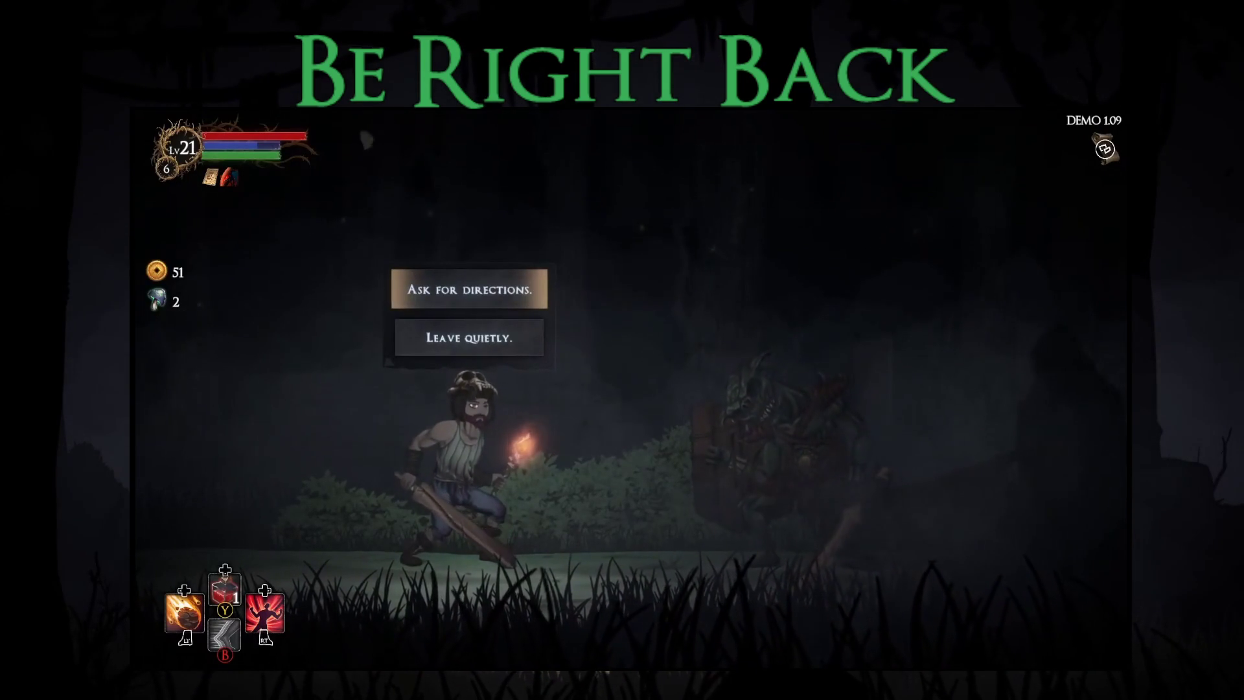
{"action": "key", "text": "Return"}
{"action": "key", "text": "Return"}
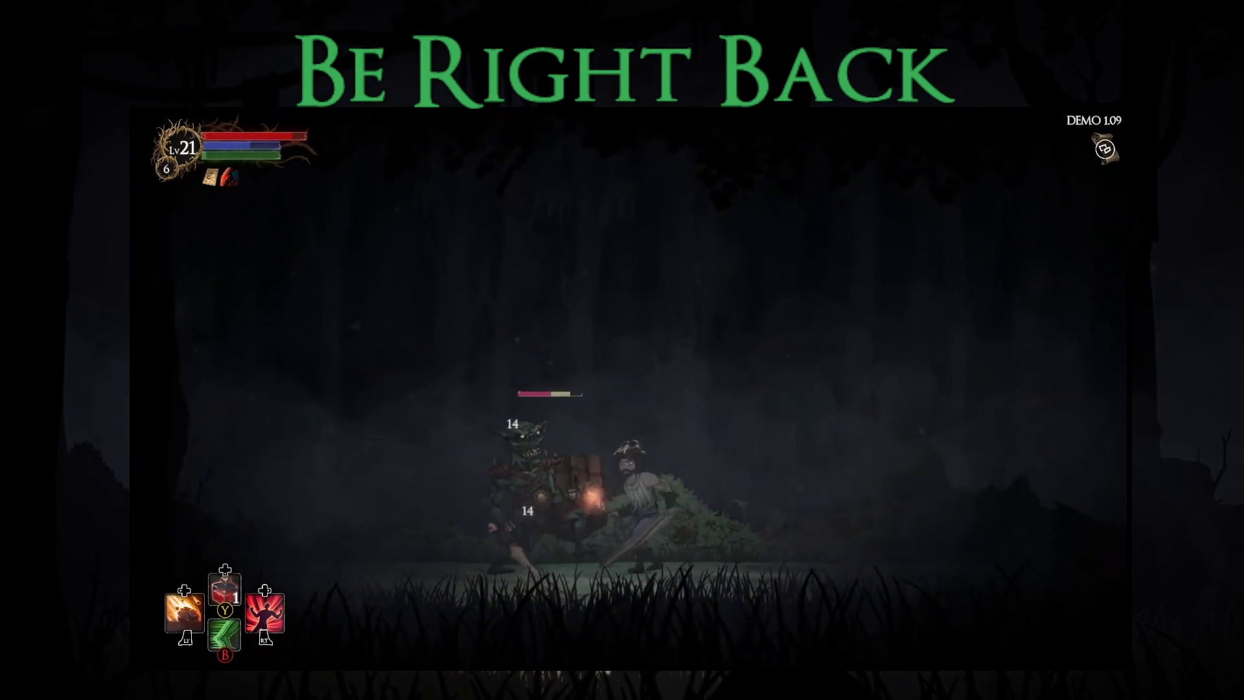
{"action": "key", "text": "Right"}
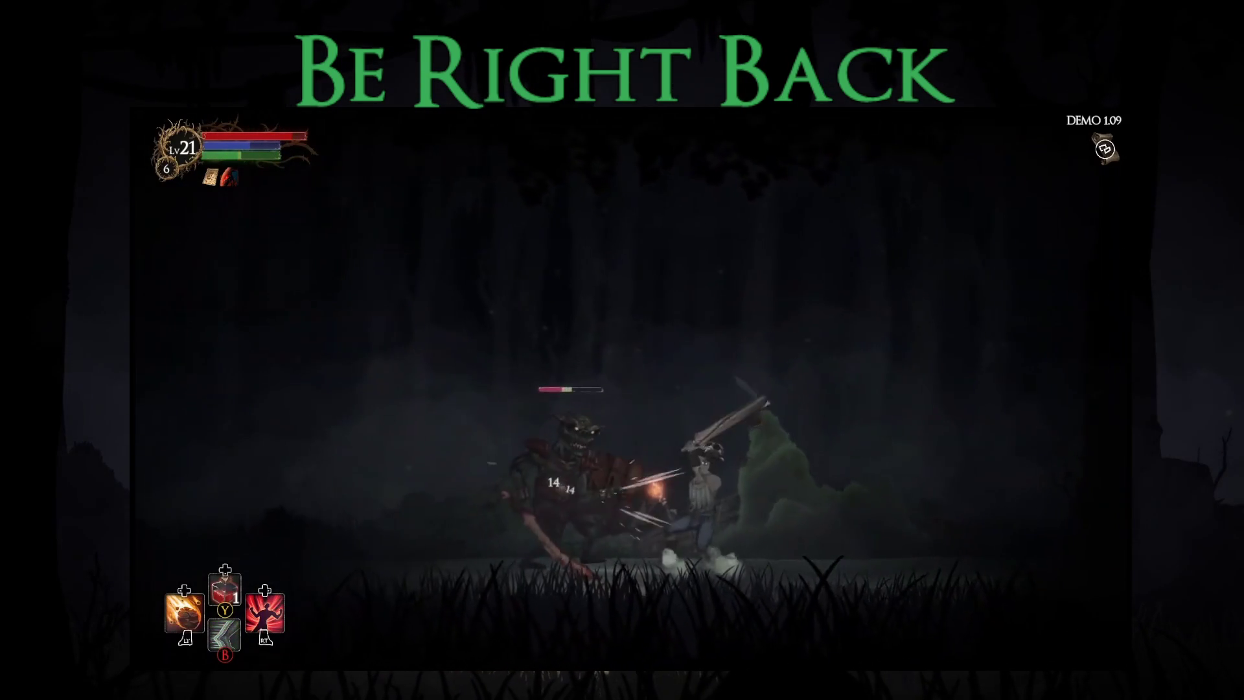
{"action": "key", "text": "Left"}
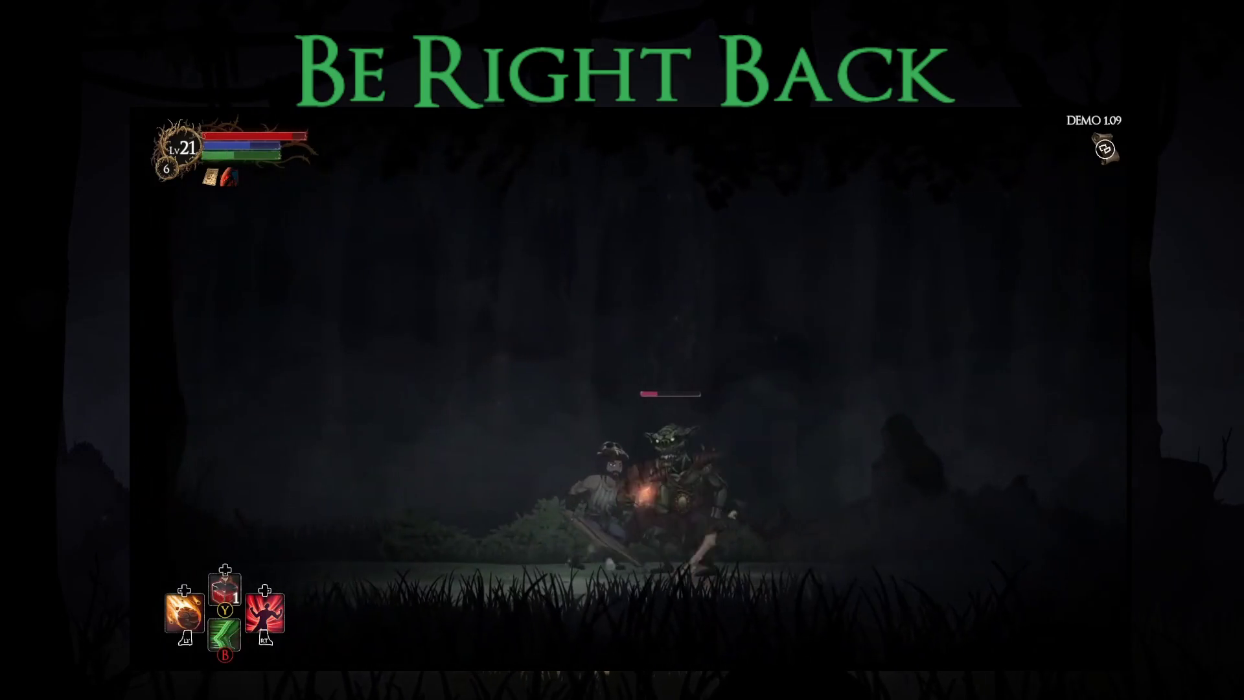
{"action": "key", "text": "space"}
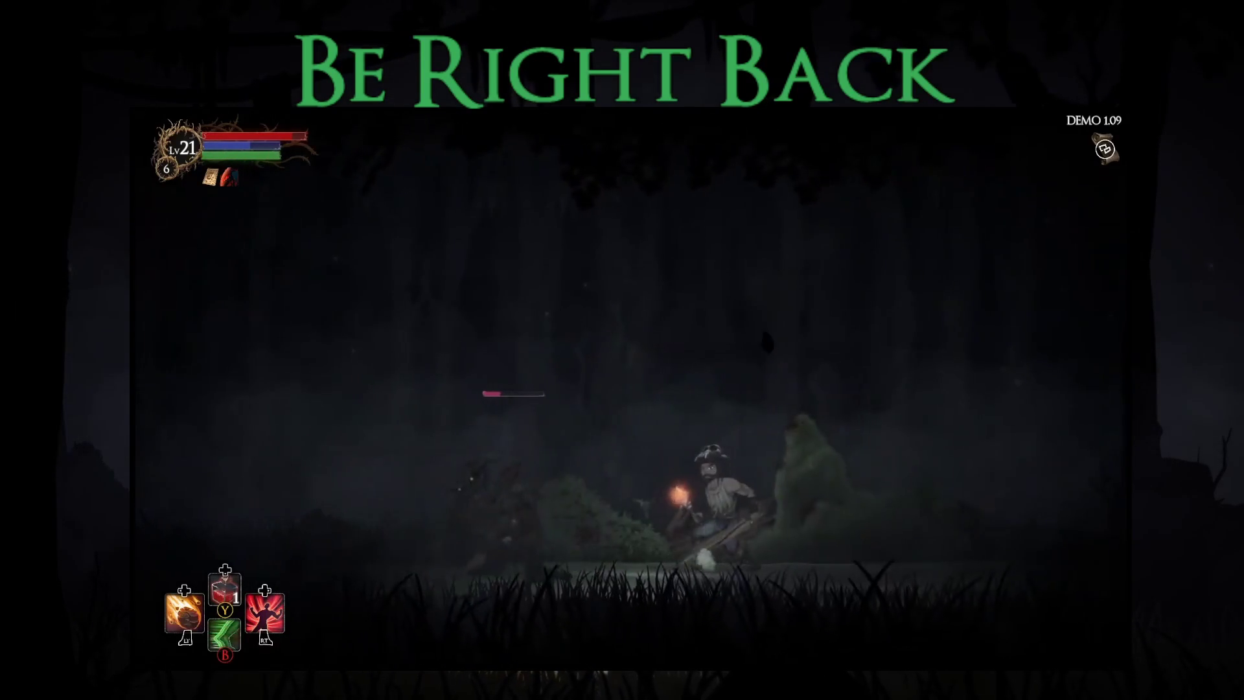
{"action": "key", "text": "space"}
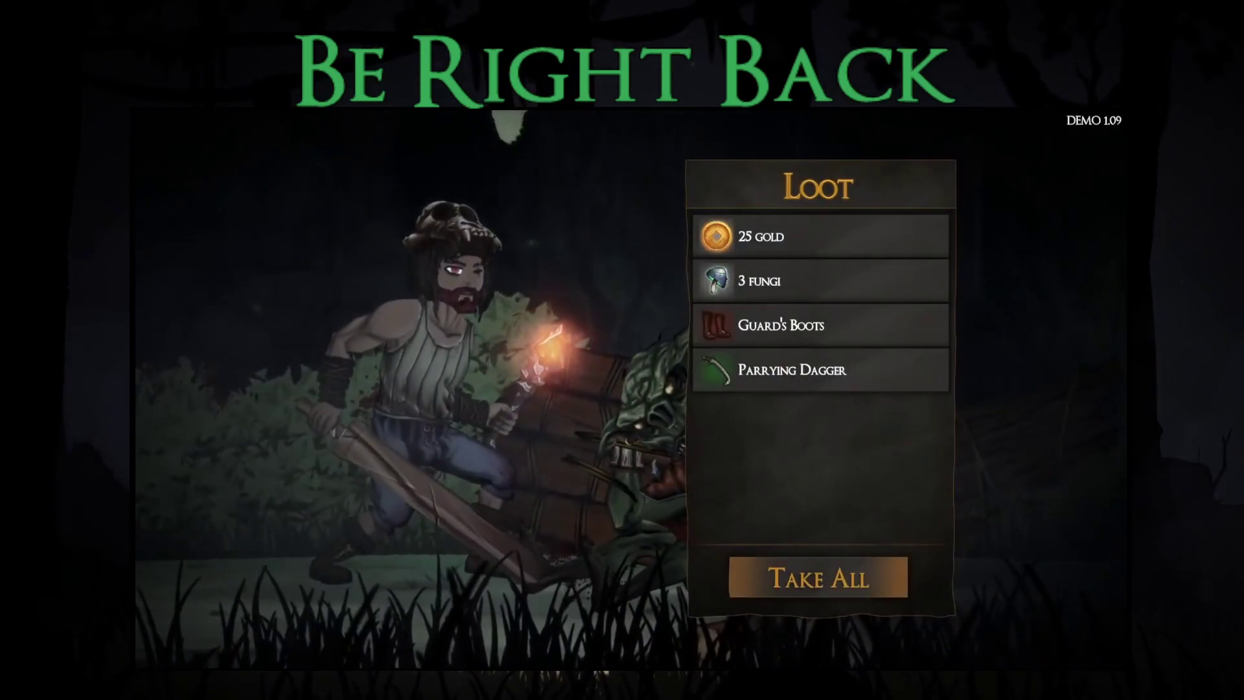
{"action": "key", "text": "e"}
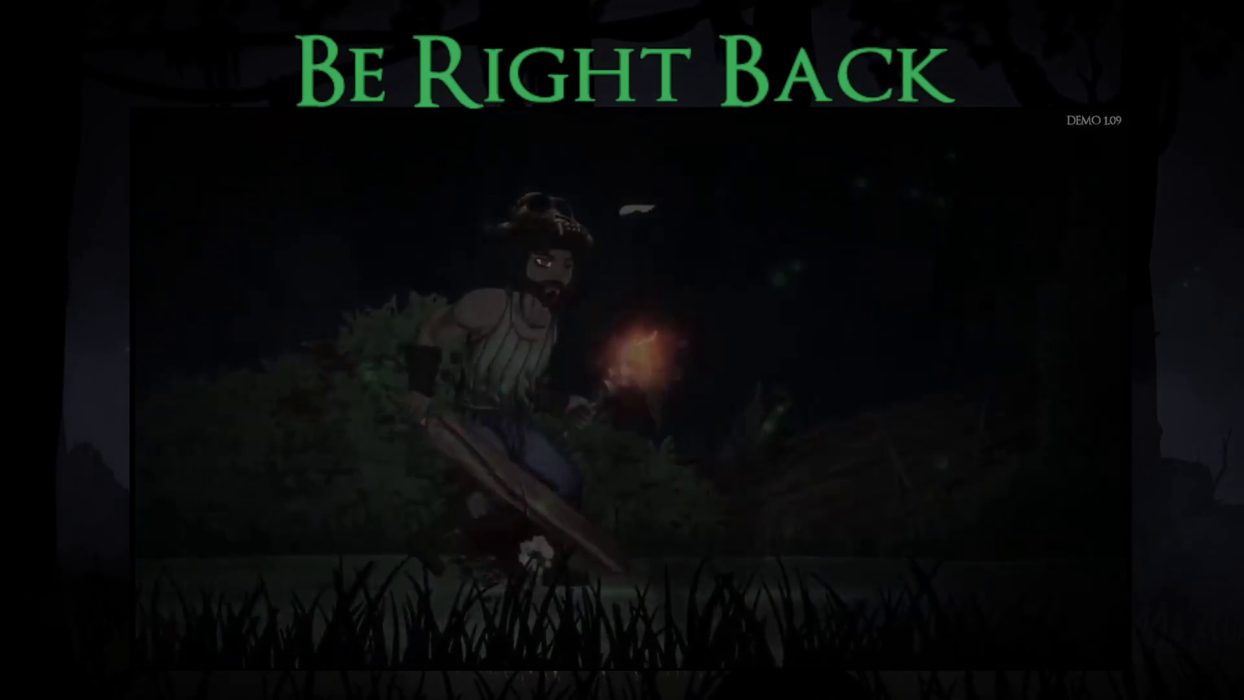
Step: Equip the Parrying Dagger in left-hand slot 2
{"action": "key", "text": "Tab"}
{"action": "key", "text": "Down"}
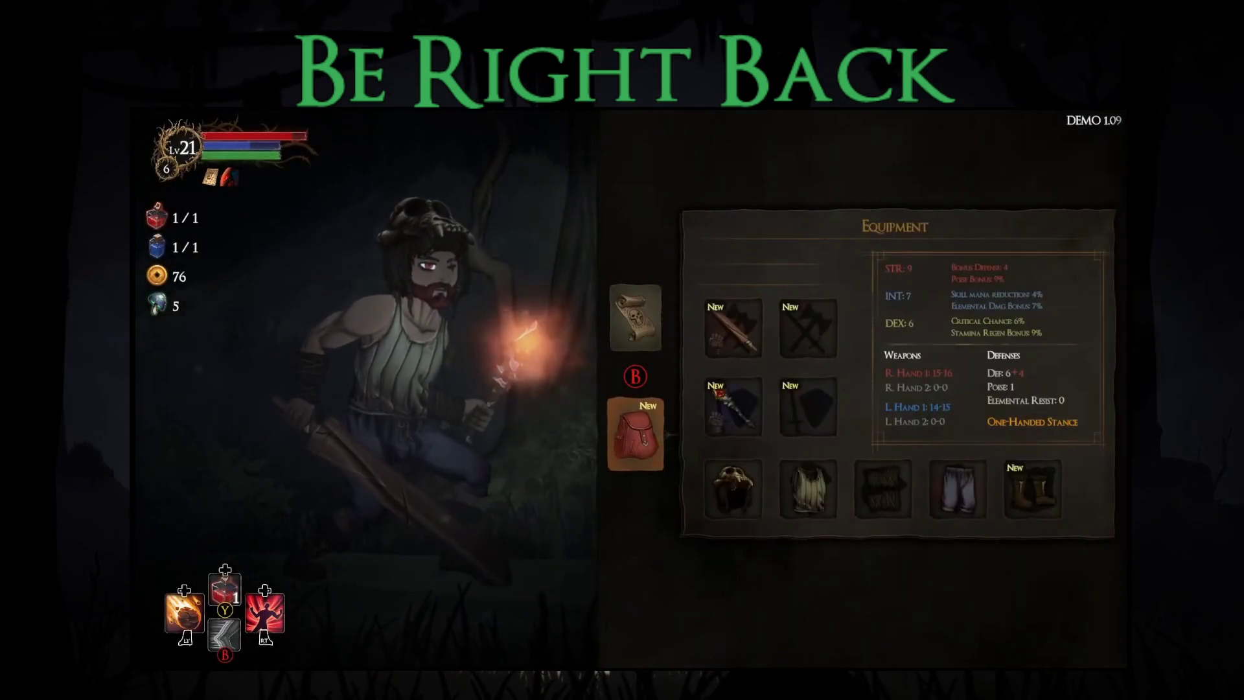
{"action": "key", "text": "Up"}
{"action": "key", "text": "Right"}
{"action": "key", "text": "Down"}
{"action": "key", "text": "Left"}
{"action": "key", "text": "Up"}
{"action": "key", "text": "Right"}
{"action": "key", "text": "Return"}
{"action": "key", "text": "Right"}
{"action": "key", "text": "Return"}
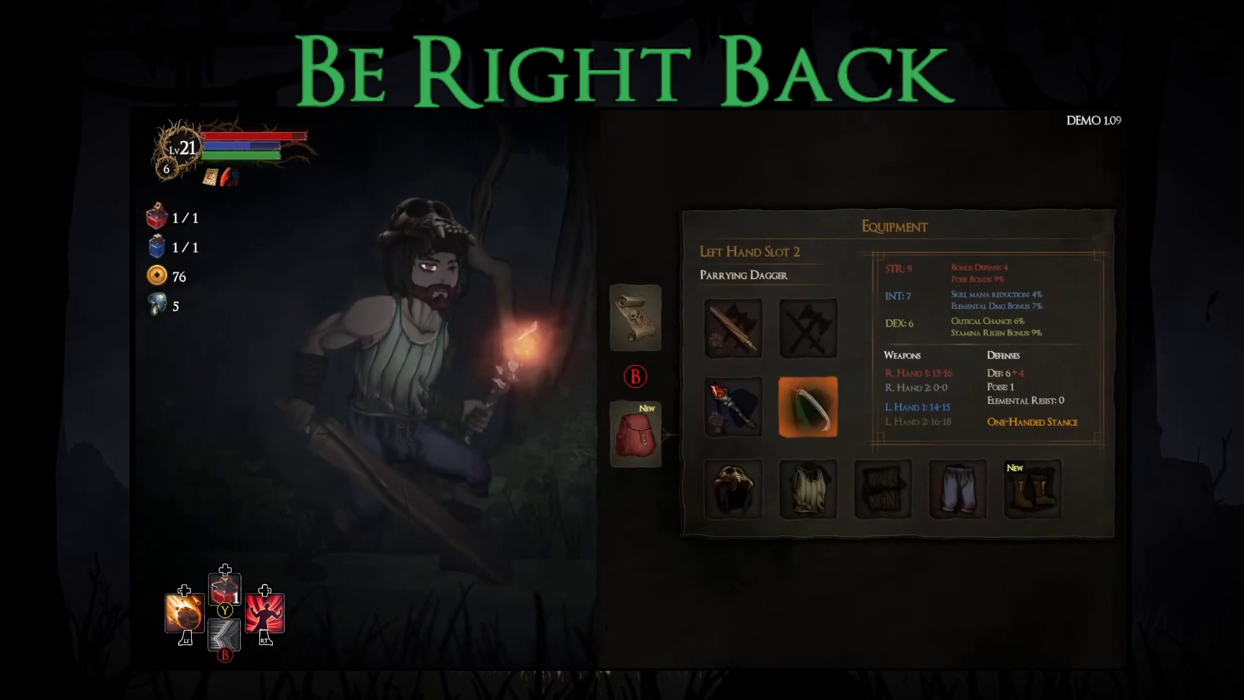
Step: Equip Guard's Boots in the feet slot instead of the Novice Boots
{"action": "key", "text": "Down"}
{"action": "key", "text": "Right"}
{"action": "key", "text": "Right"}
{"action": "key", "text": "Return"}
{"action": "key", "text": "Right"}
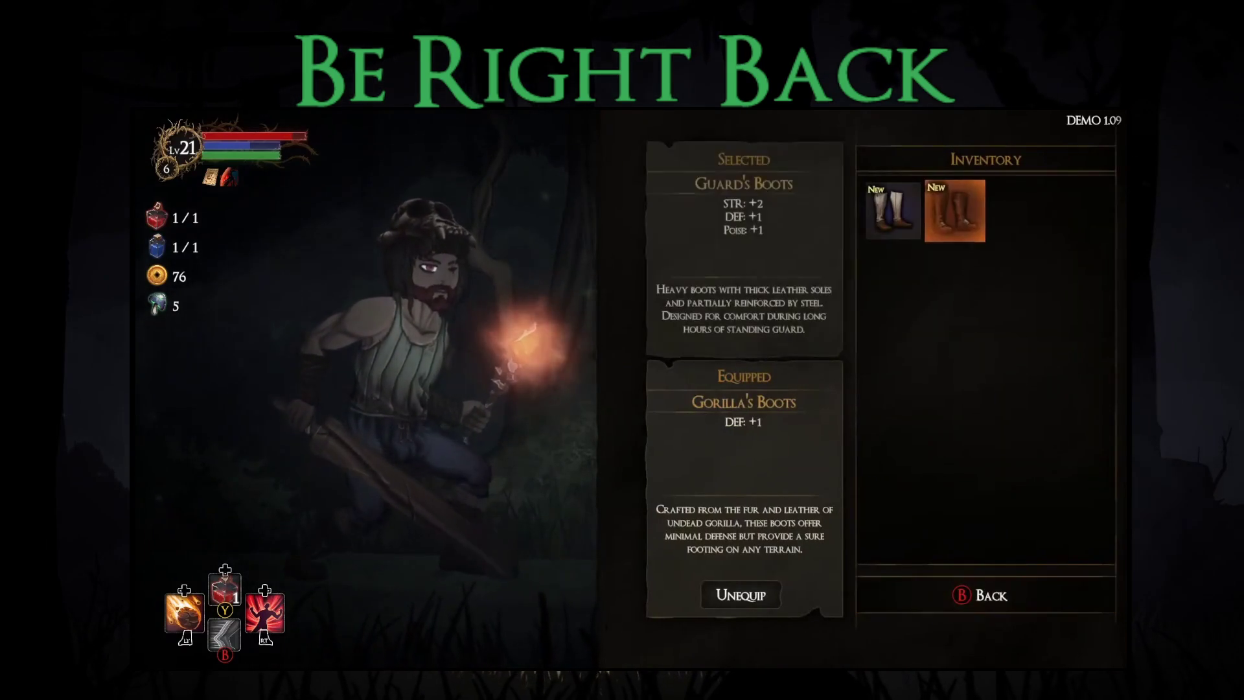
{"action": "key", "text": "Left"}
{"action": "key", "text": "Right"}
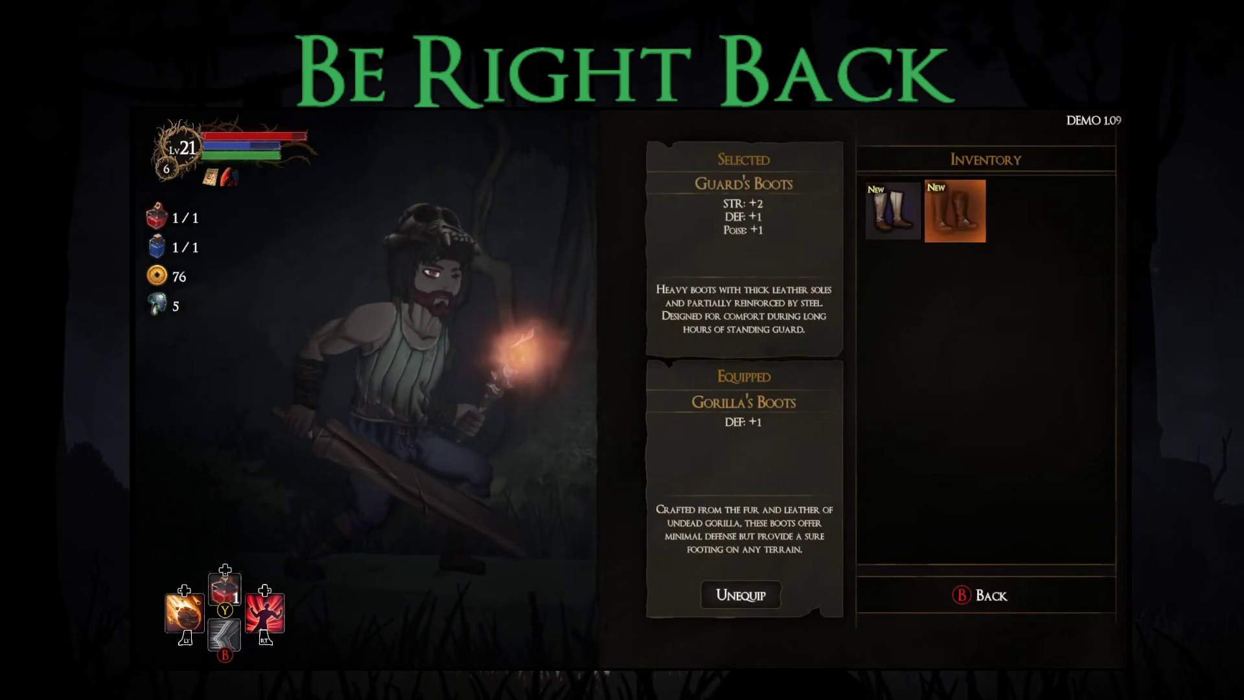
{"action": "key", "text": "Return"}
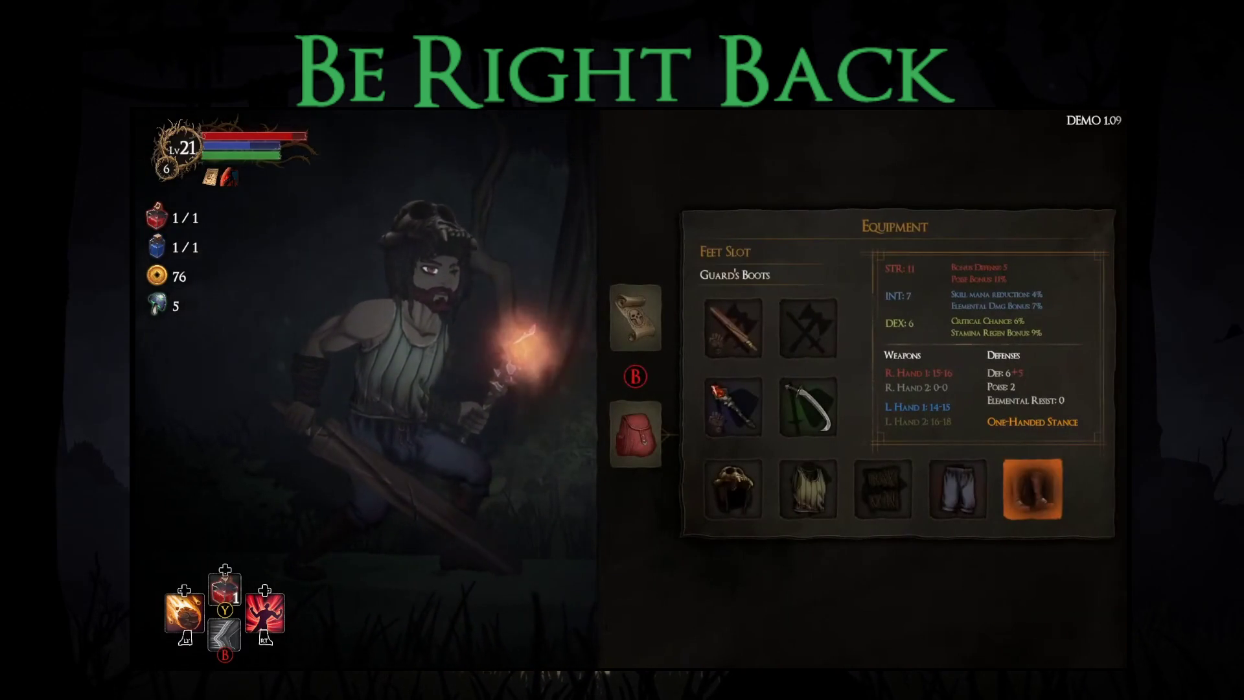
{"action": "key", "text": "Escape"}
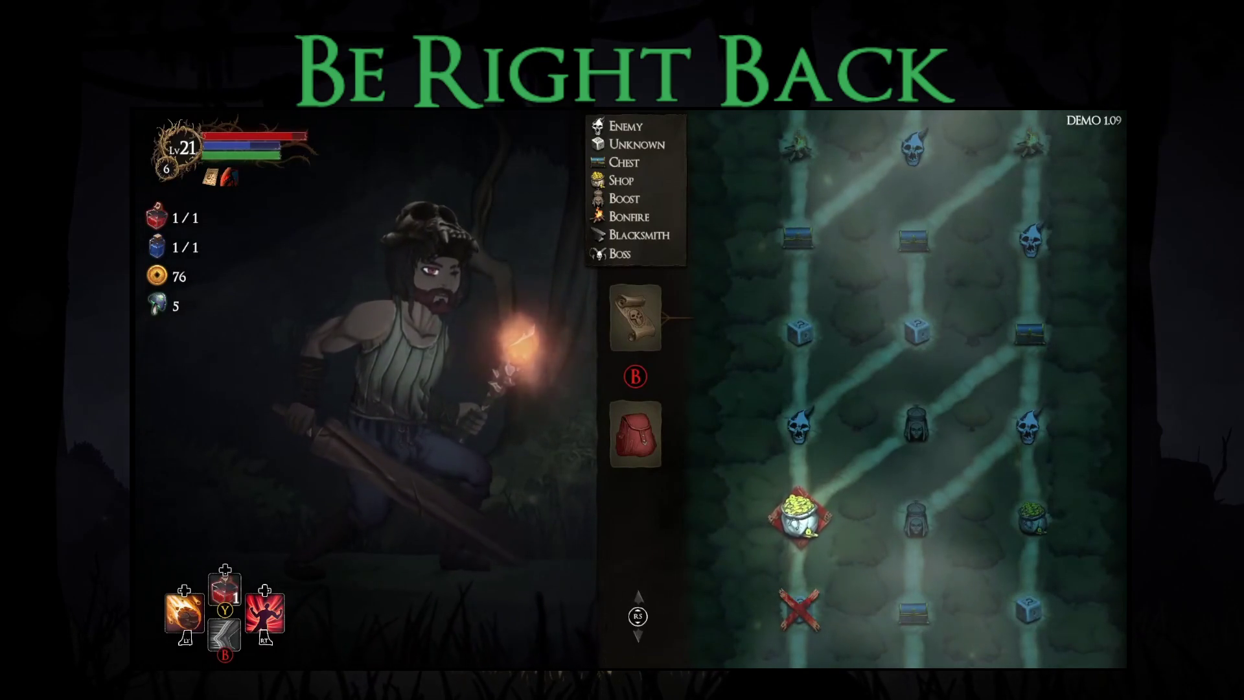
Step: Visit the pot-node shop, browse its armor, and leave without buying
{"action": "key", "text": "Return"}
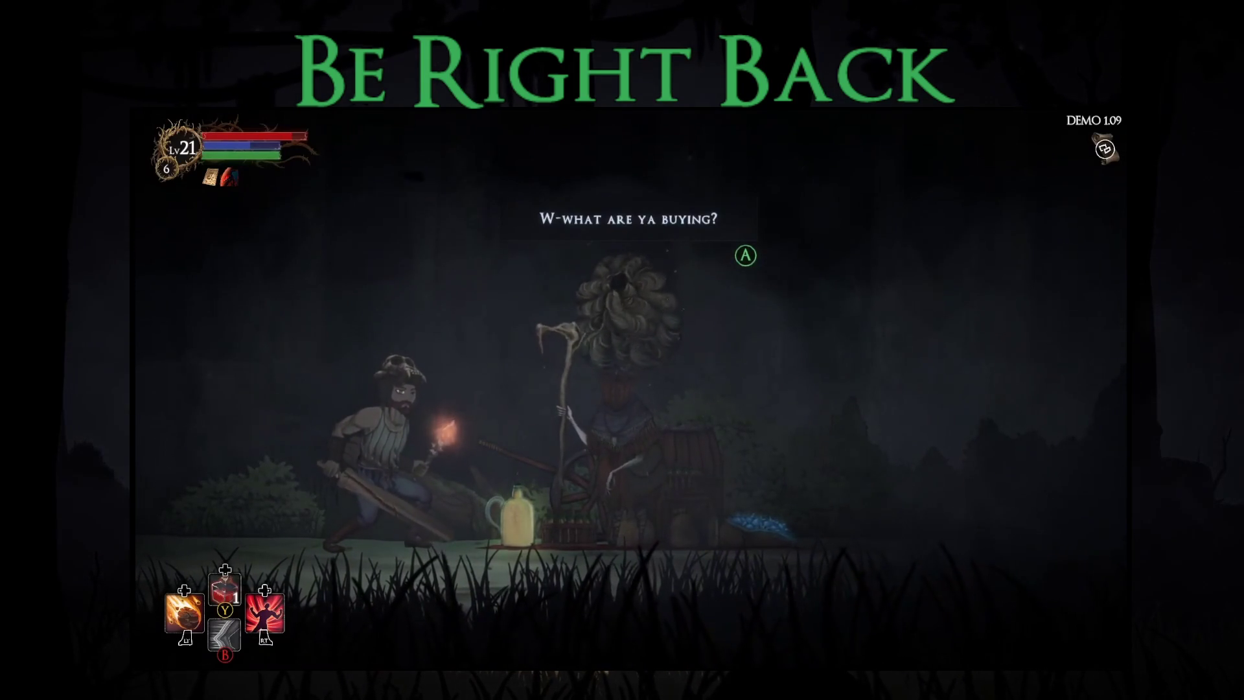
{"action": "key", "text": "Return"}
{"action": "key", "text": "Down"}
{"action": "key", "text": "Down"}
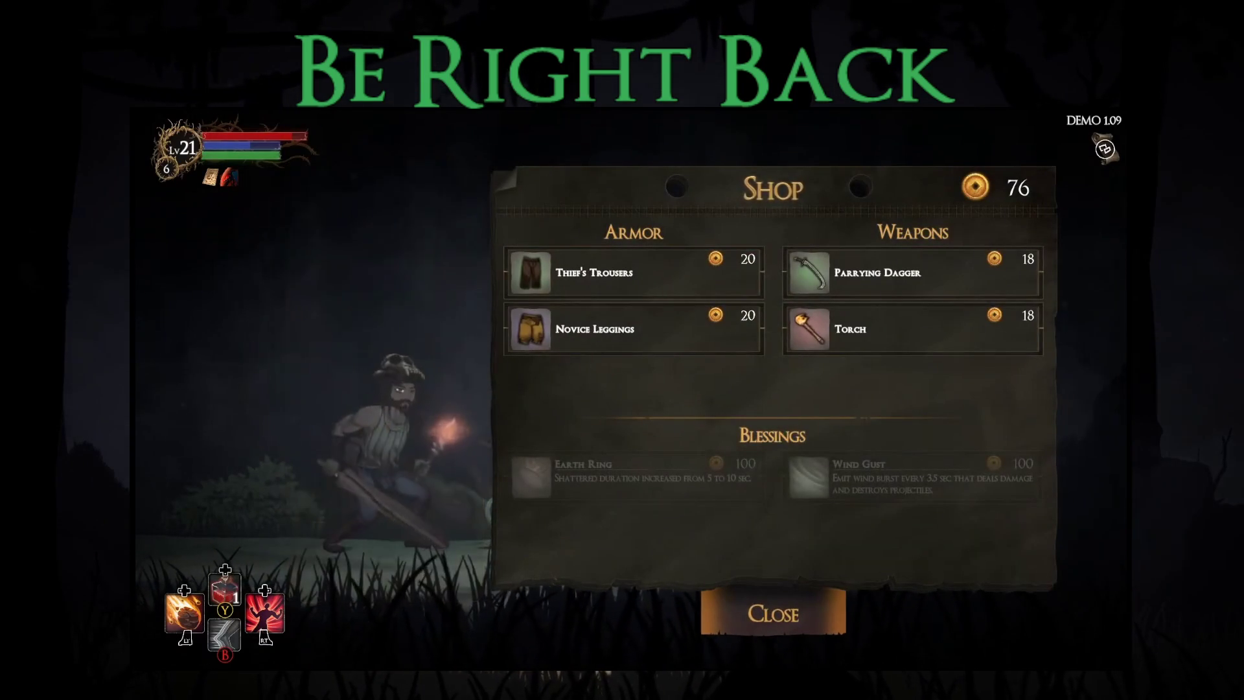
{"action": "key", "text": "Escape"}
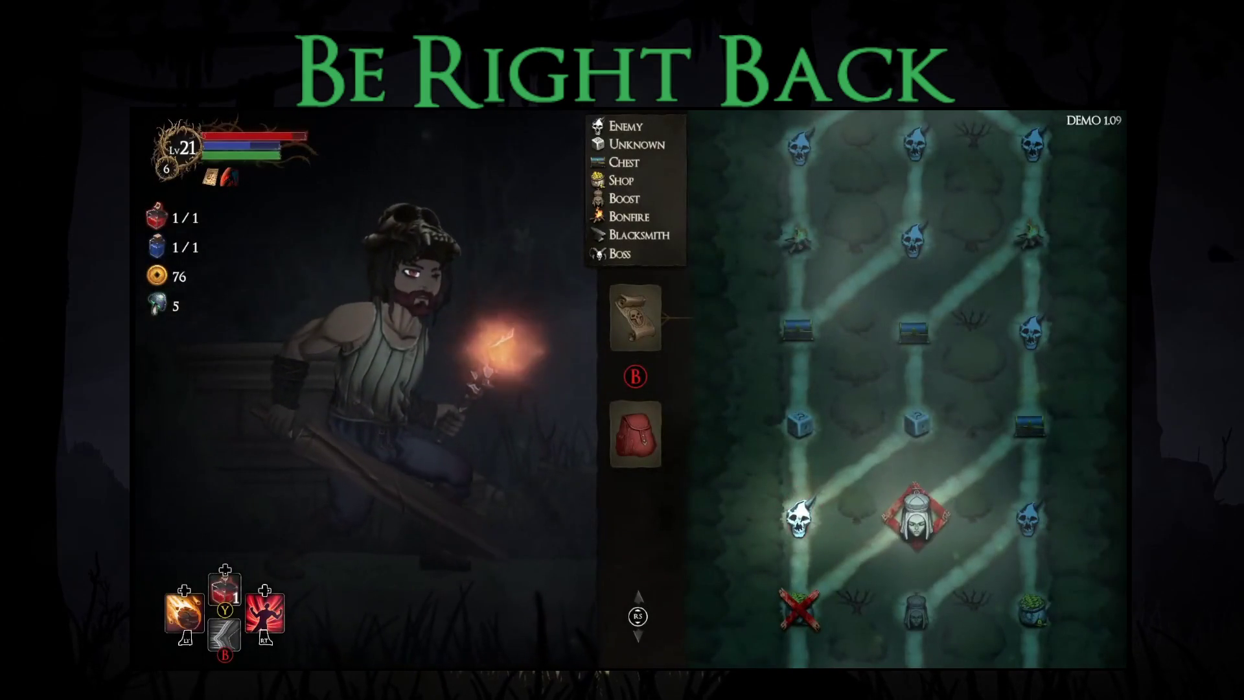
Step: Take the Bonus Stamina blessing at the next map location
{"action": "key", "text": "Return"}
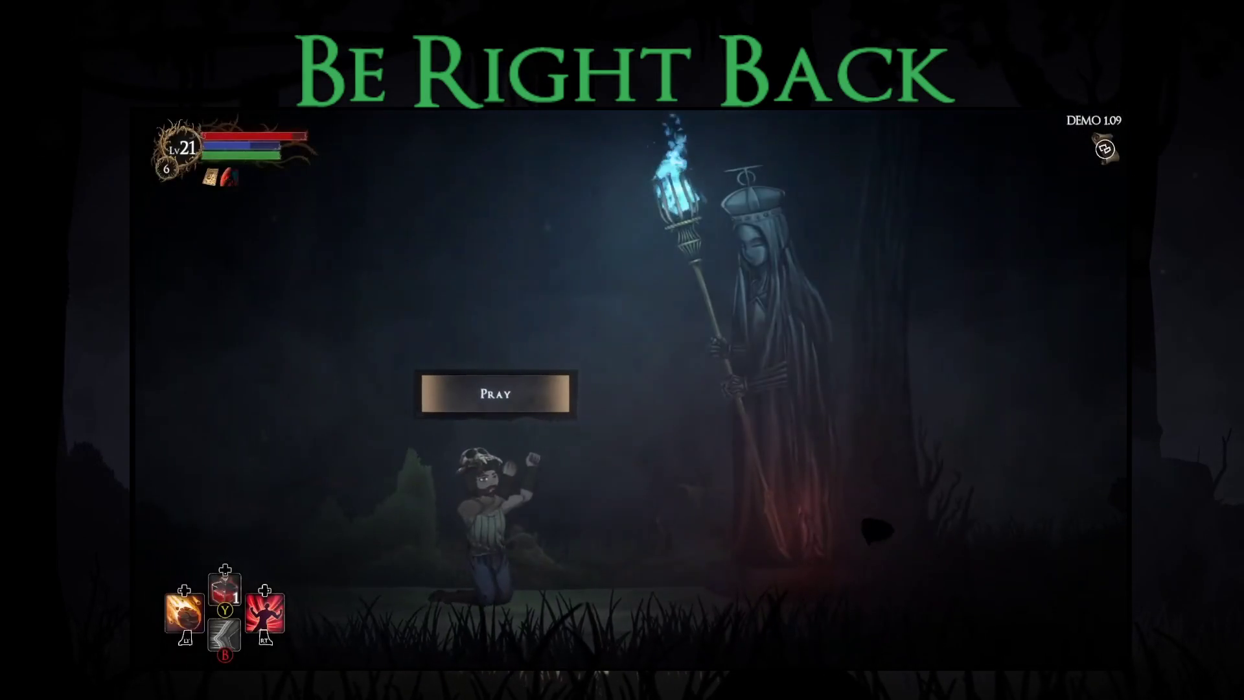
{"action": "key", "text": "Down"}
{"action": "key", "text": "Down"}
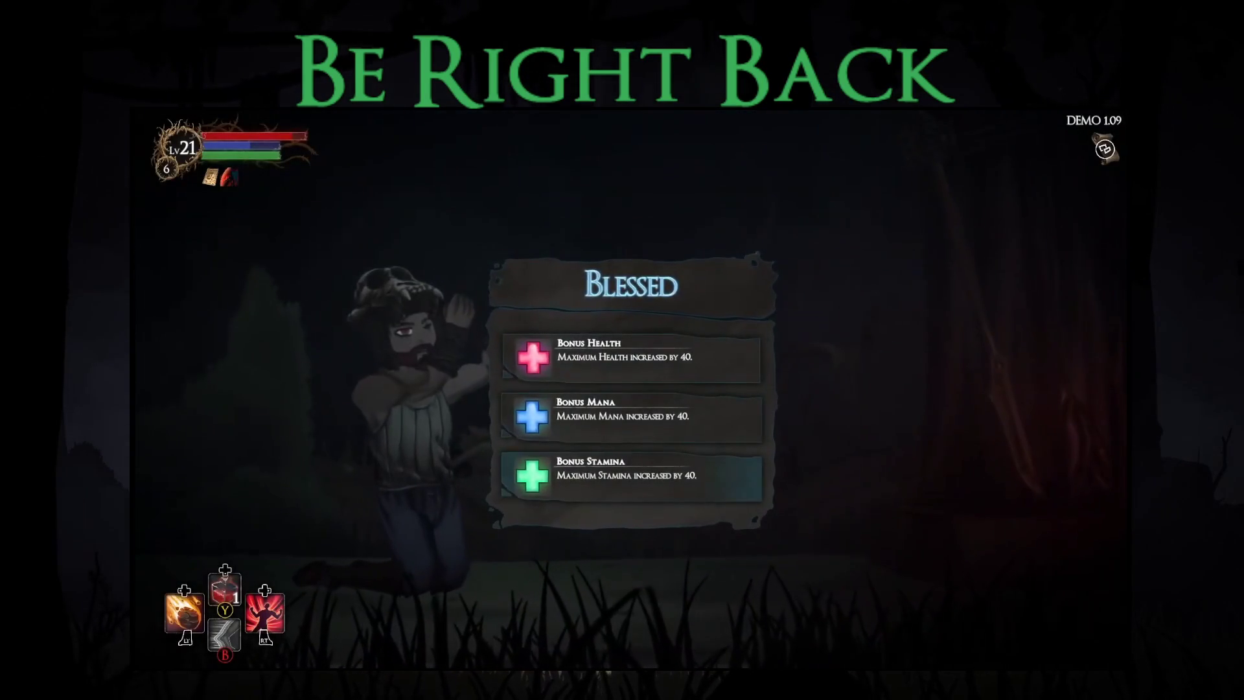
{"action": "key", "text": "Return"}
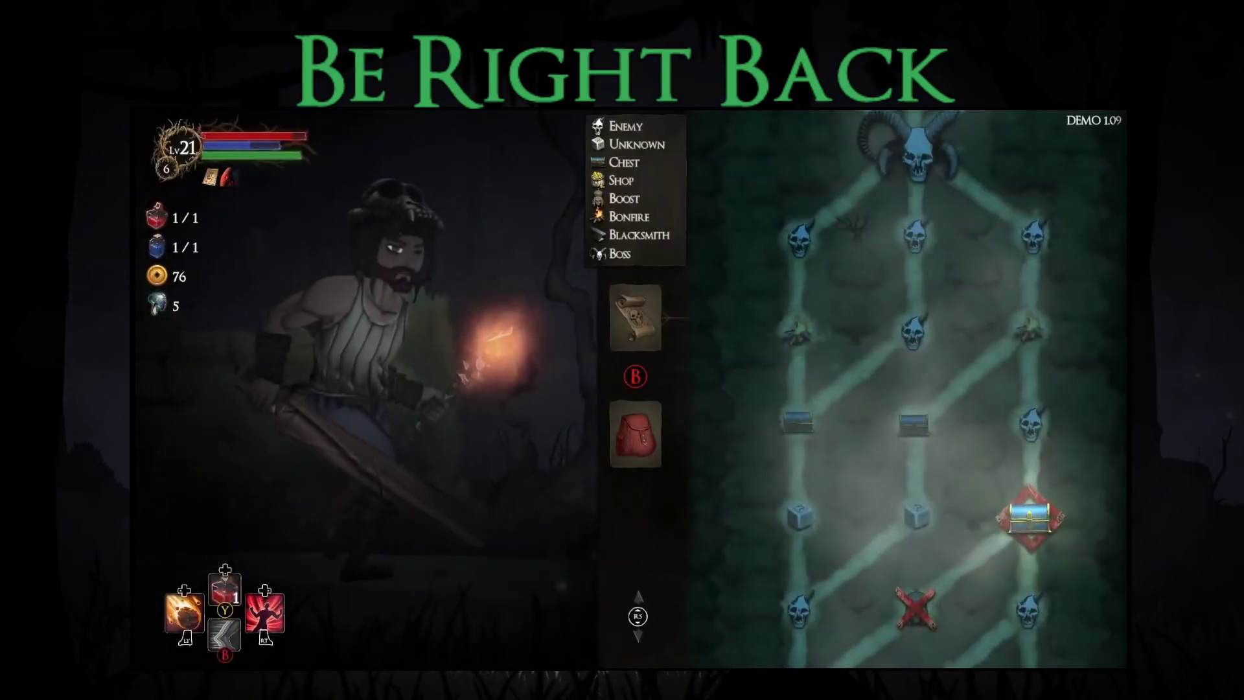
Step: Open the chest and take the Sandro's Bastion blessing
{"action": "key", "text": "Return"}
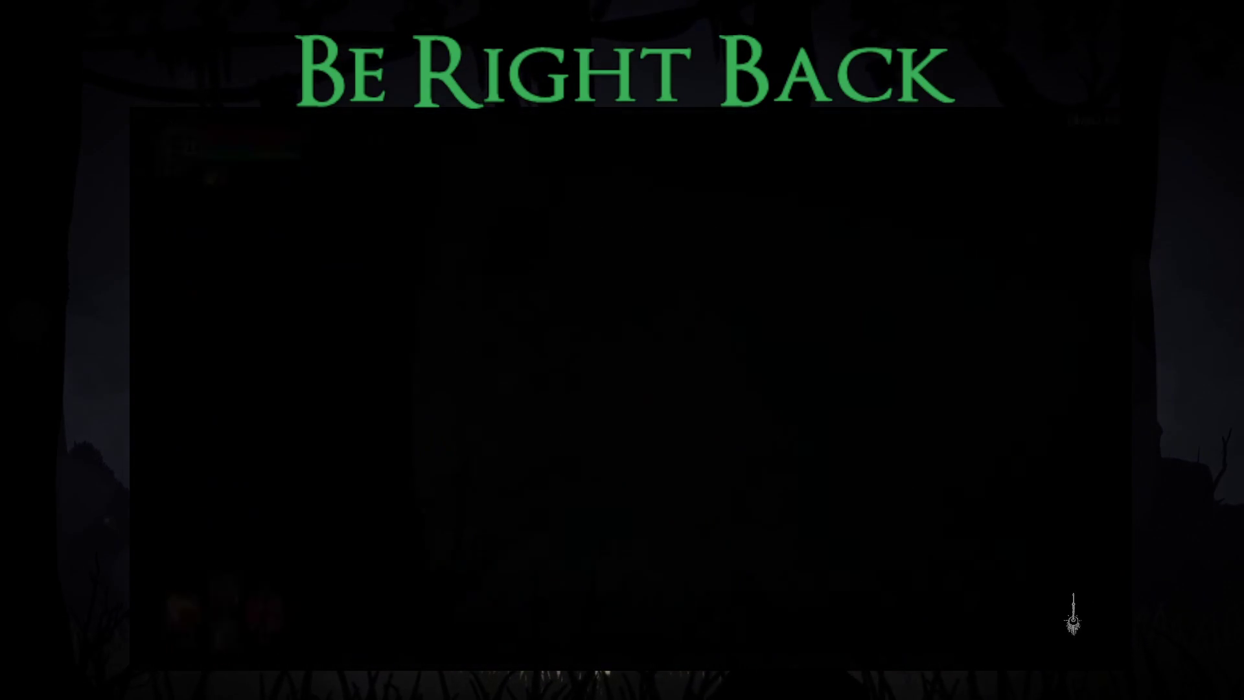
{"action": "key", "text": "e"}
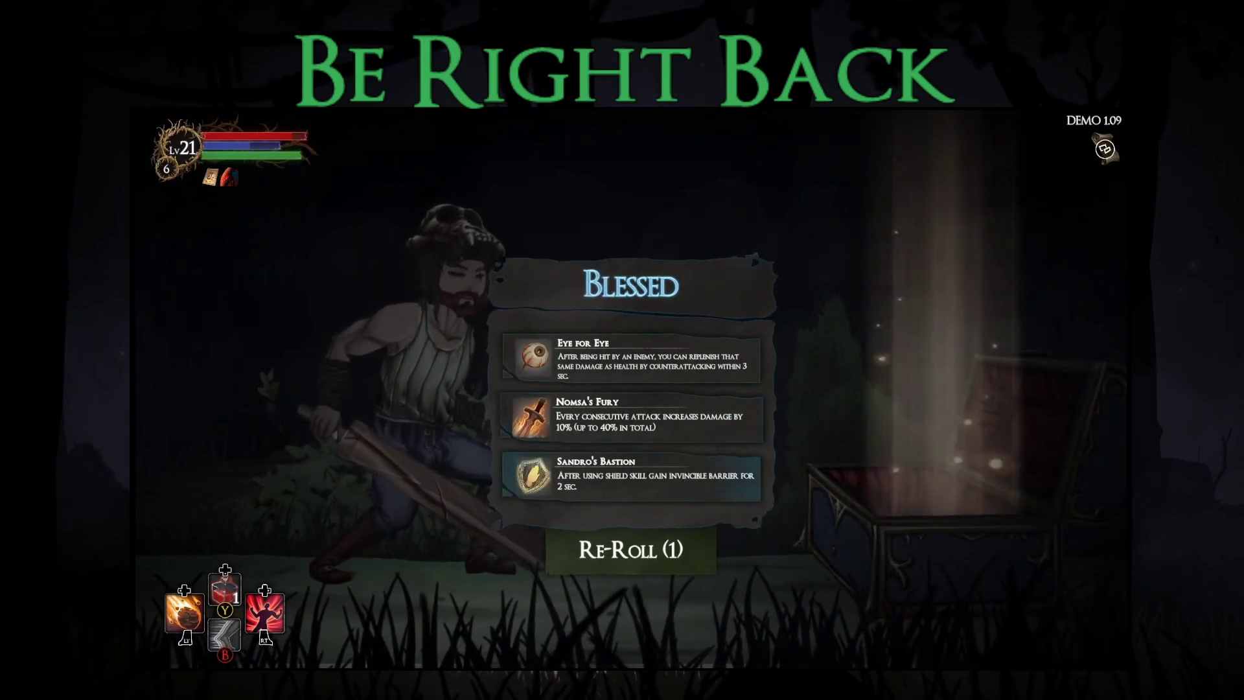
{"action": "key", "text": "Down"}
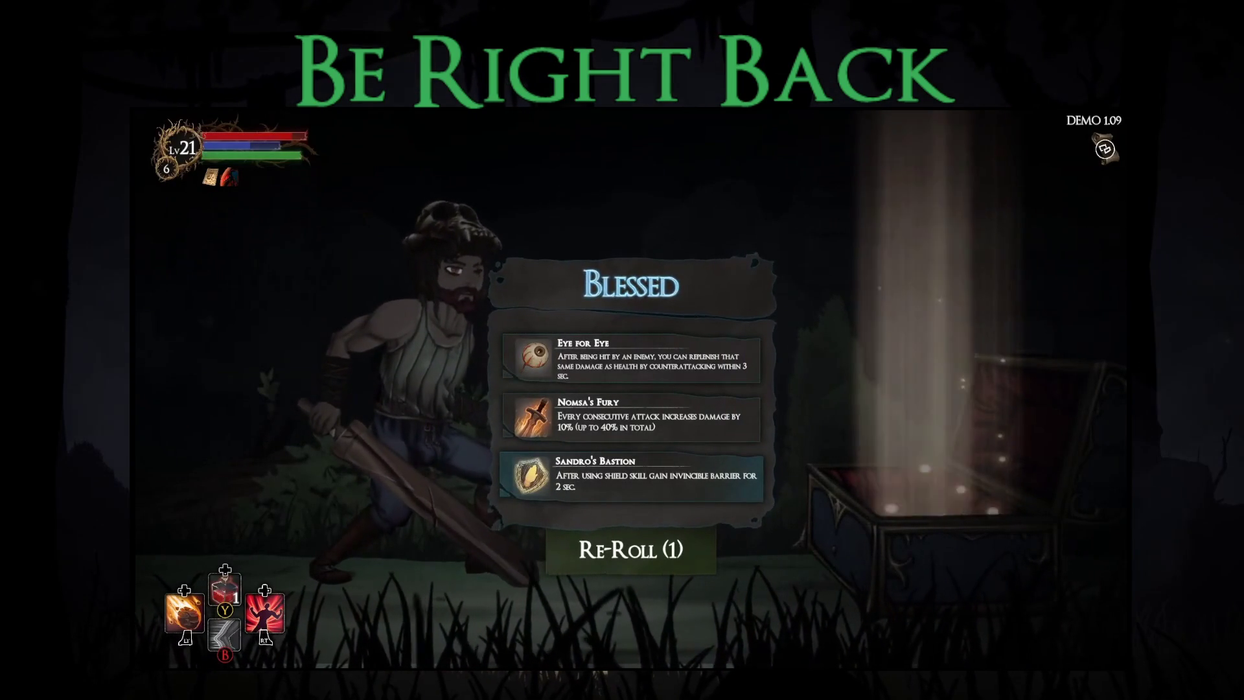
{"action": "key", "text": "Return"}
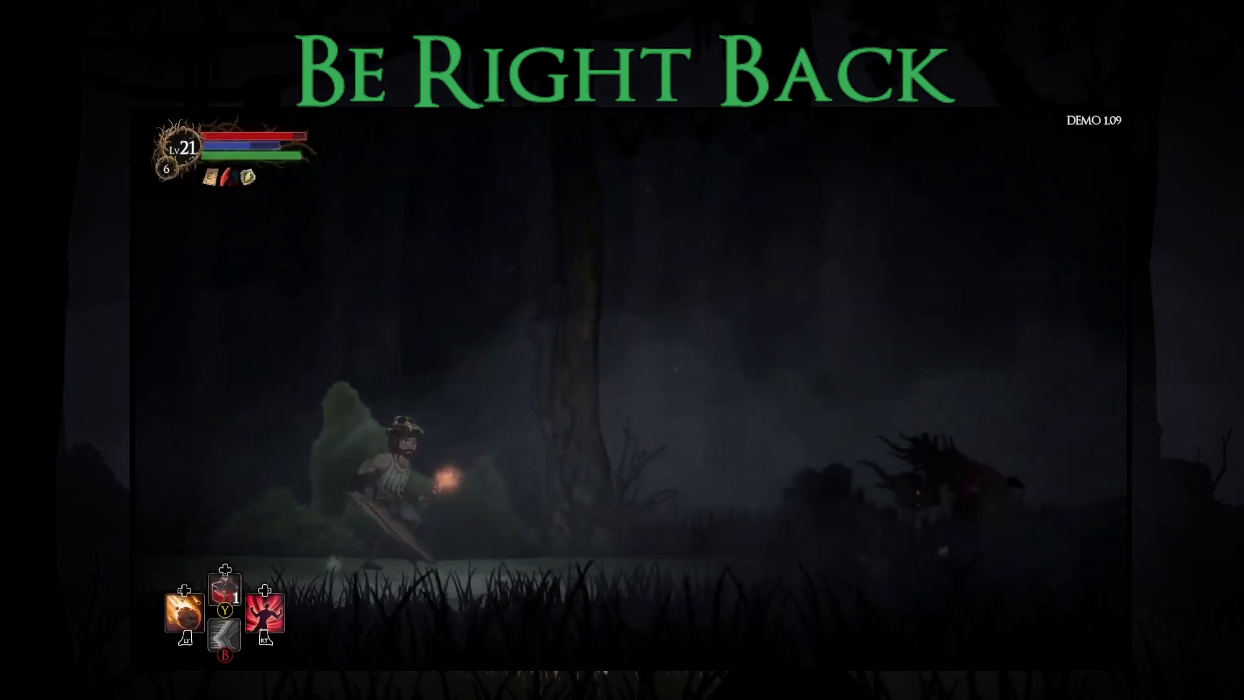
Step: Hit the skeleton creature with meteor showers and weapon swings while moving left and right
{"action": "key", "text": "q"}
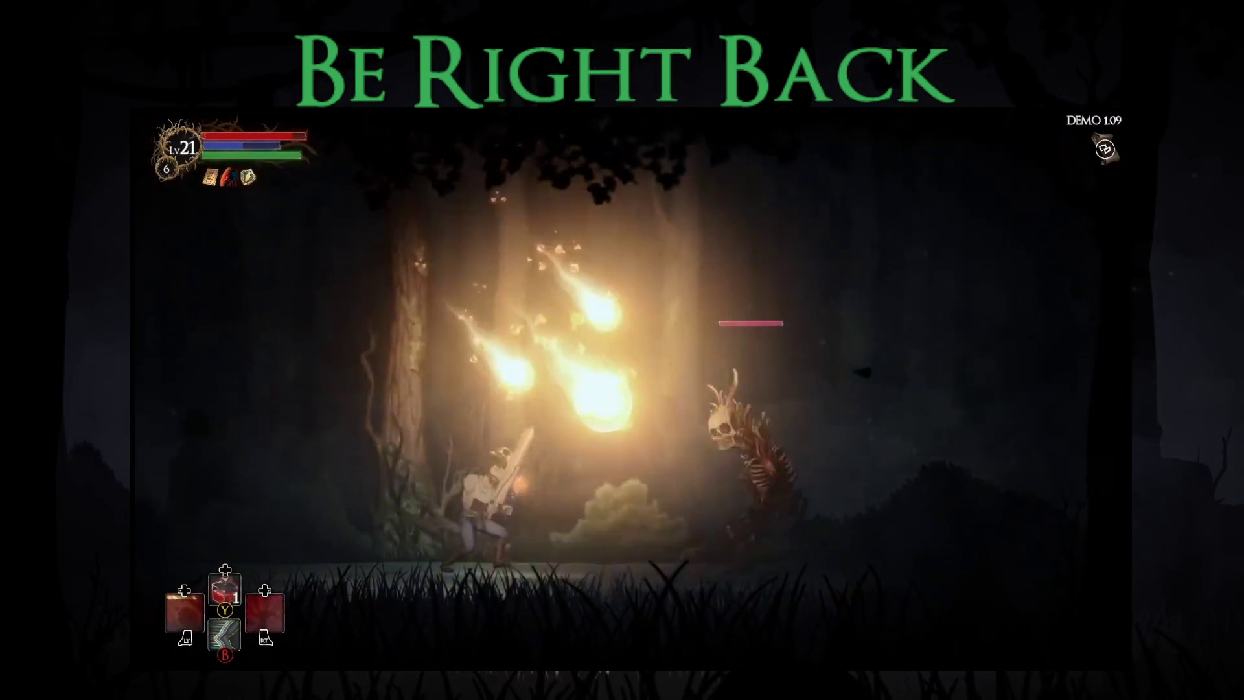
{"action": "key", "text": "e"}
{"action": "key", "text": "shift"}
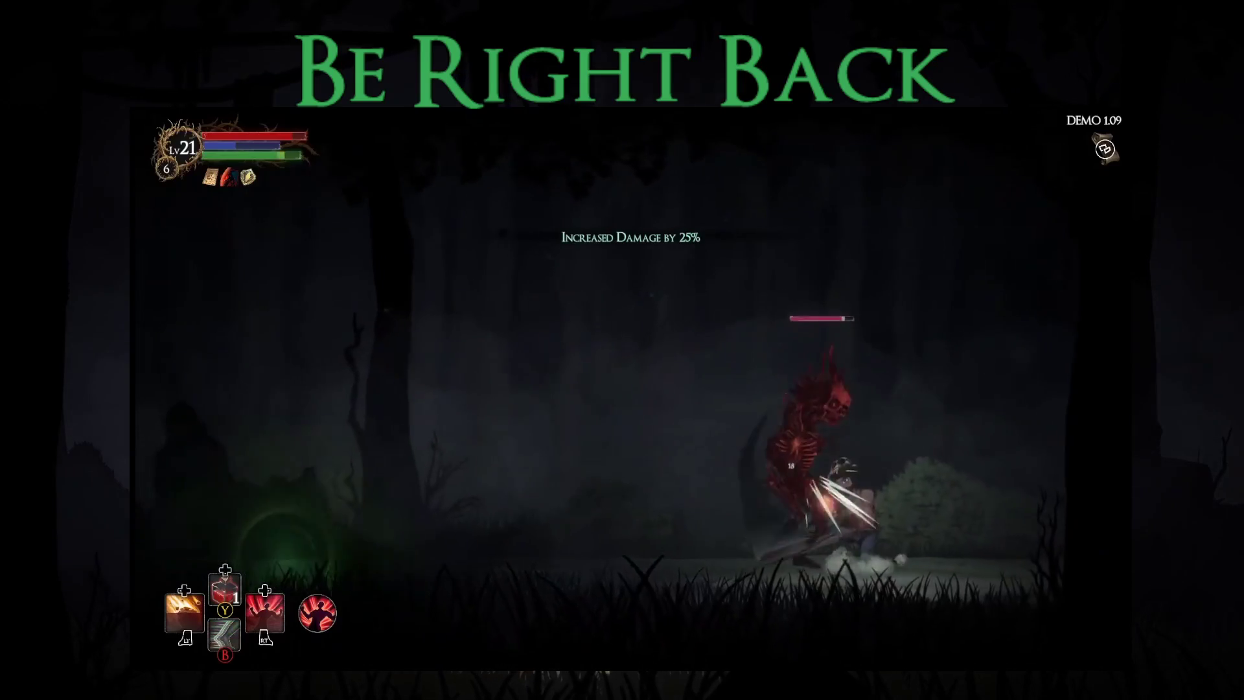
{"action": "key", "text": "a"}
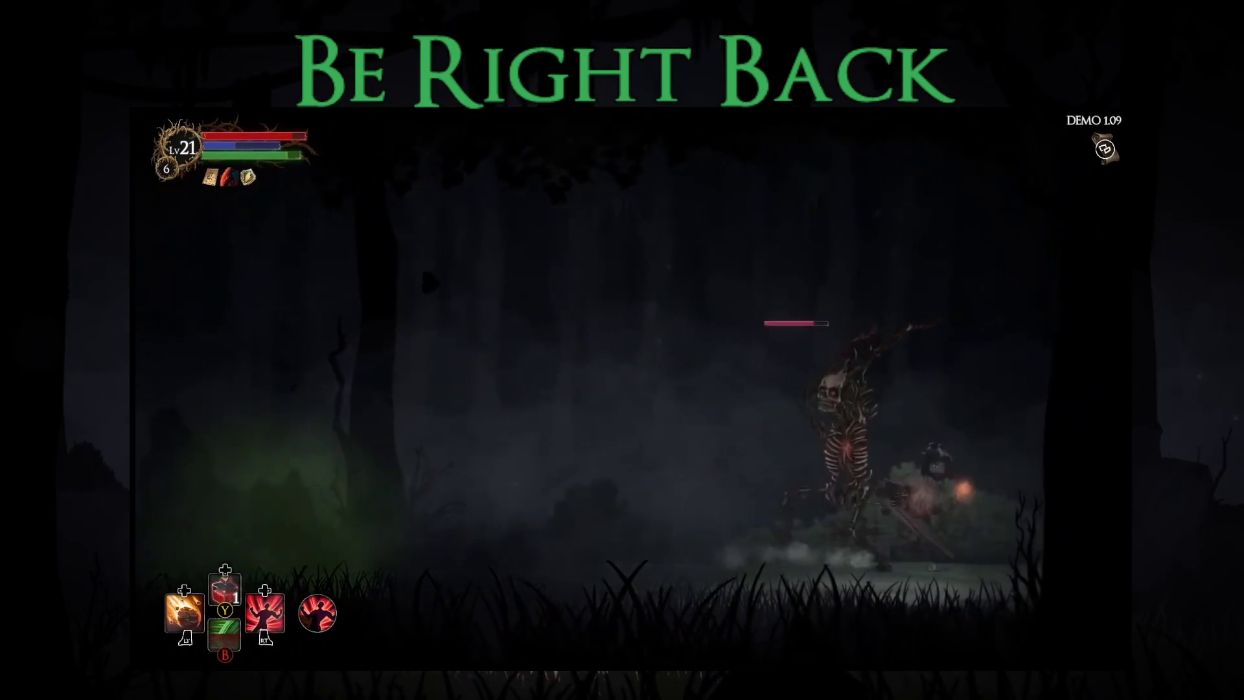
{"action": "key", "text": "j"}
{"action": "key", "text": "a"}
{"action": "key", "text": "q"}
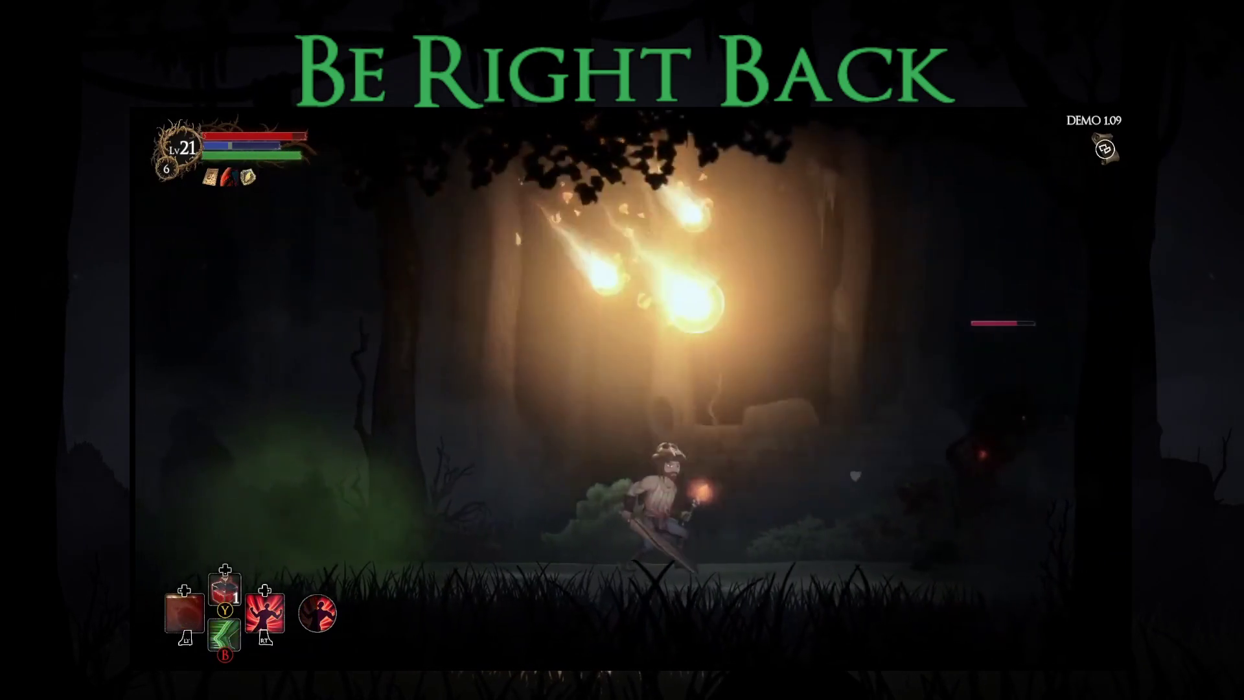
{"action": "key", "text": "d"}
{"action": "key", "text": "j"}
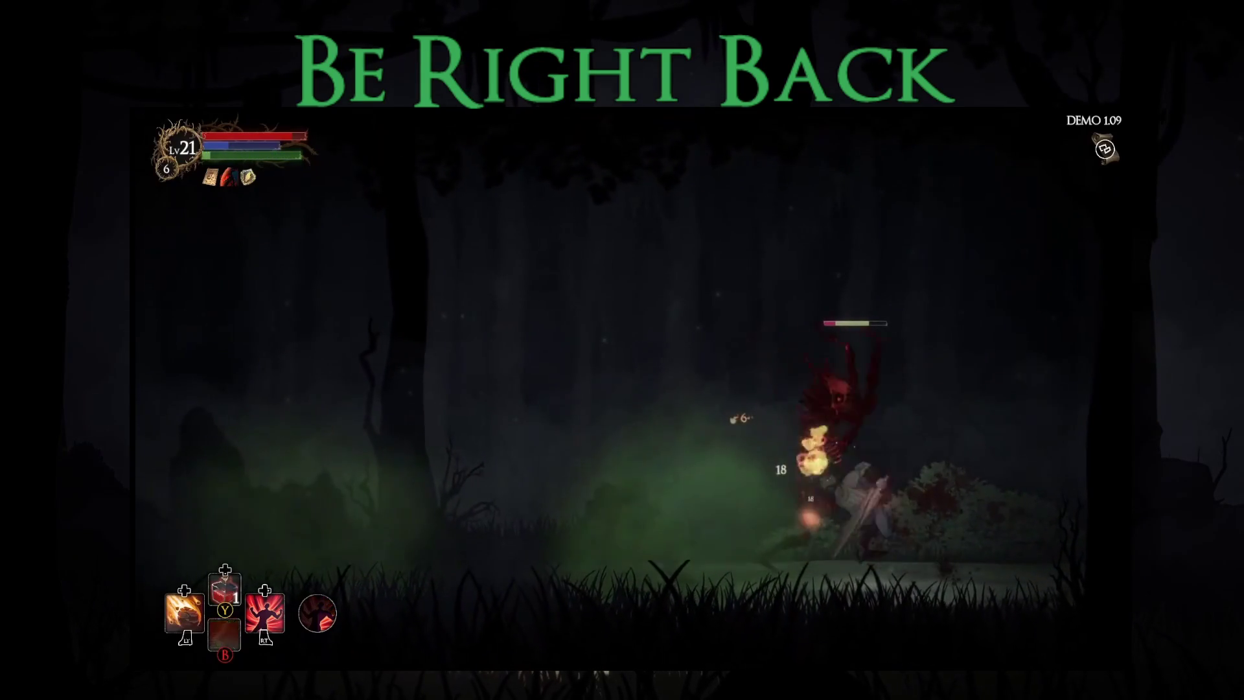
Step: Dash and roll past the skeleton until it falls, then take all loot for 100 gold and 8 fungi
{"action": "key", "text": "shift"}
{"action": "key", "text": "d"}
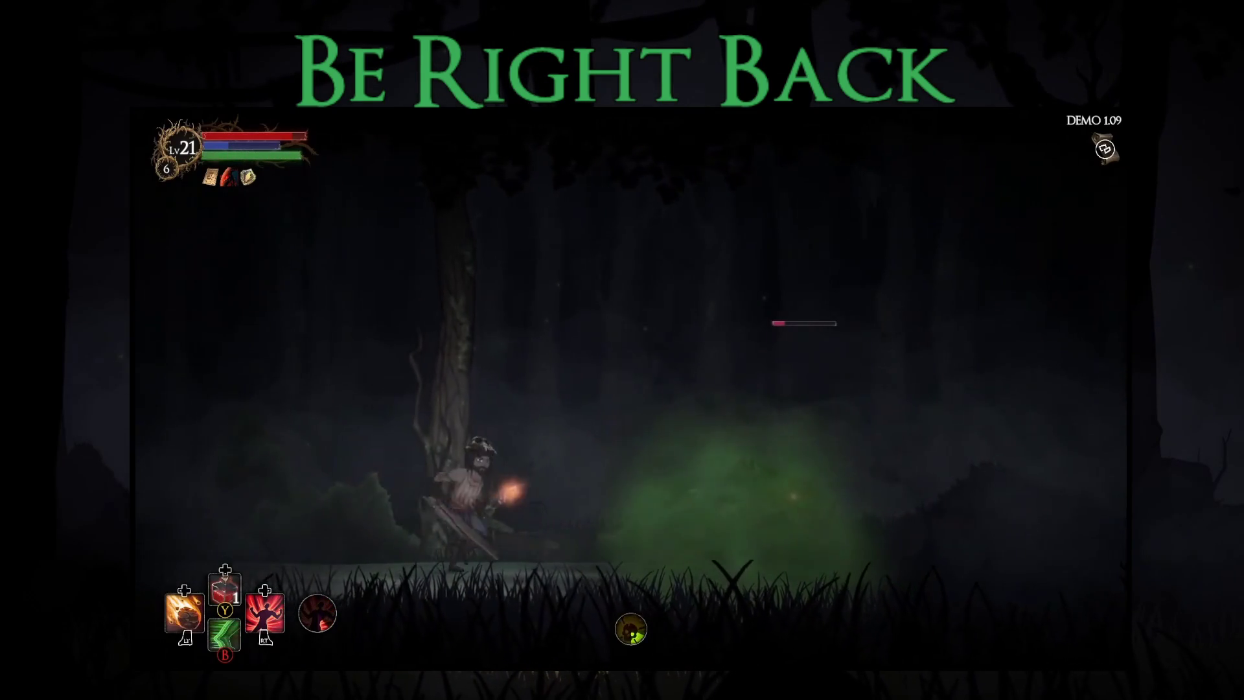
{"action": "key", "text": "shift"}
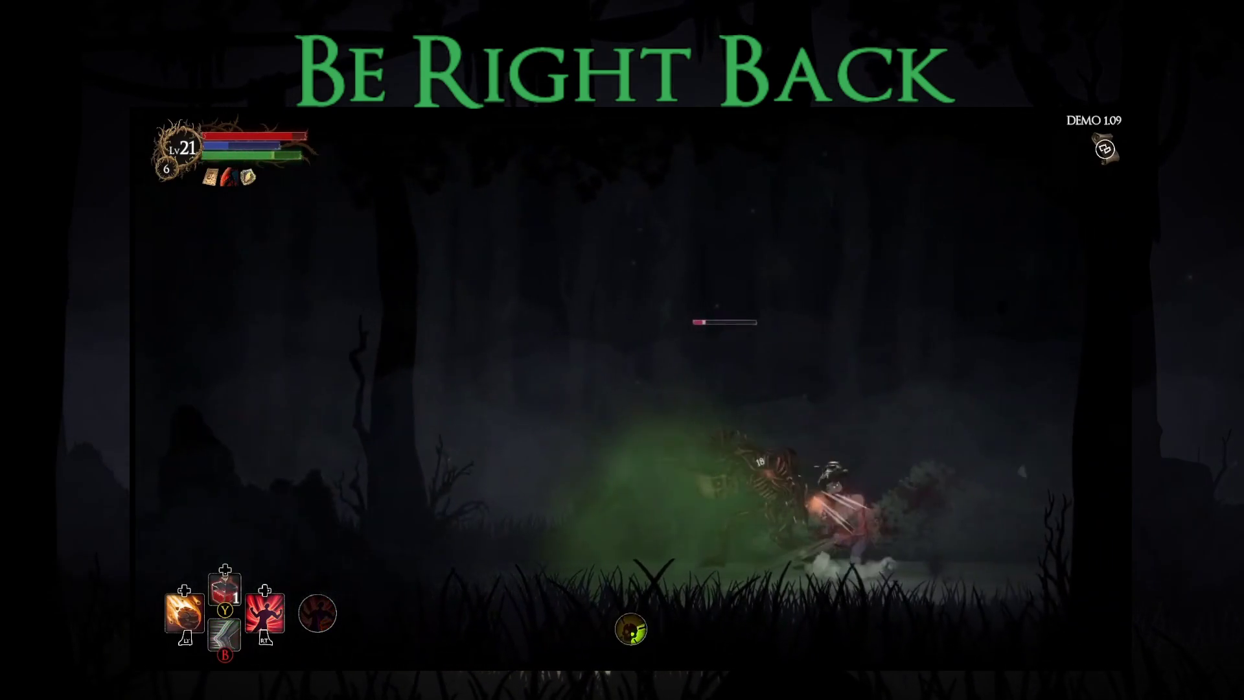
{"action": "key", "text": "a"}
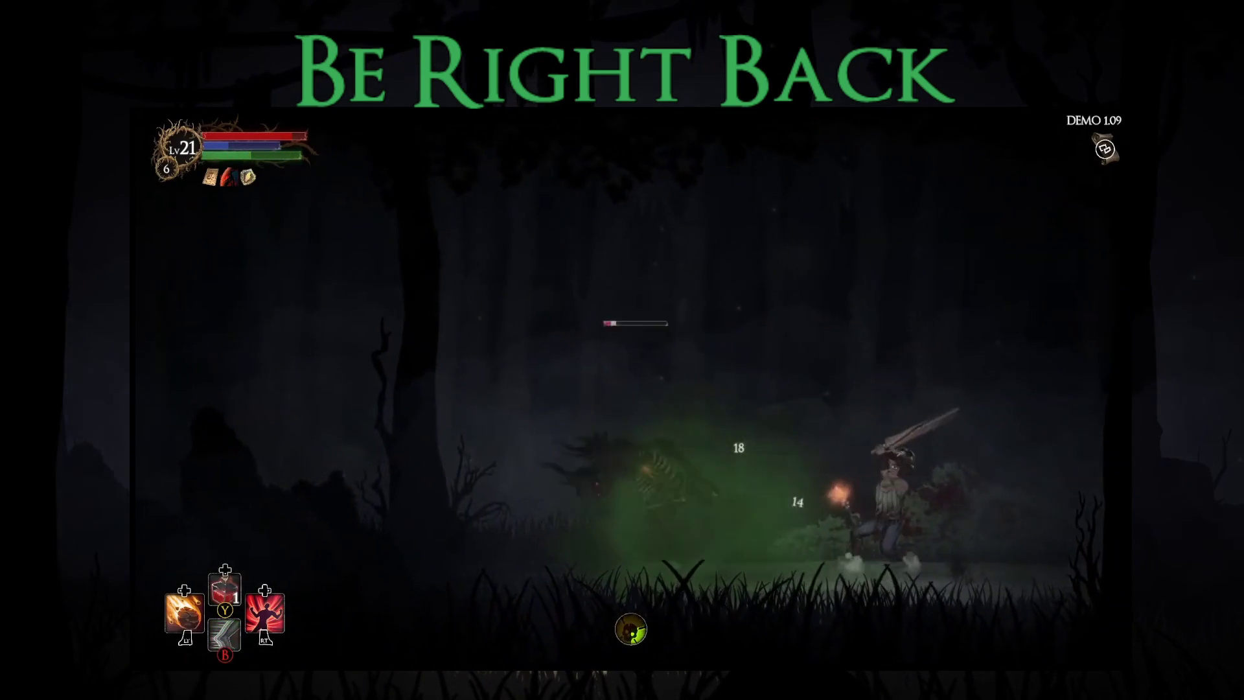
{"action": "key", "text": "shift"}
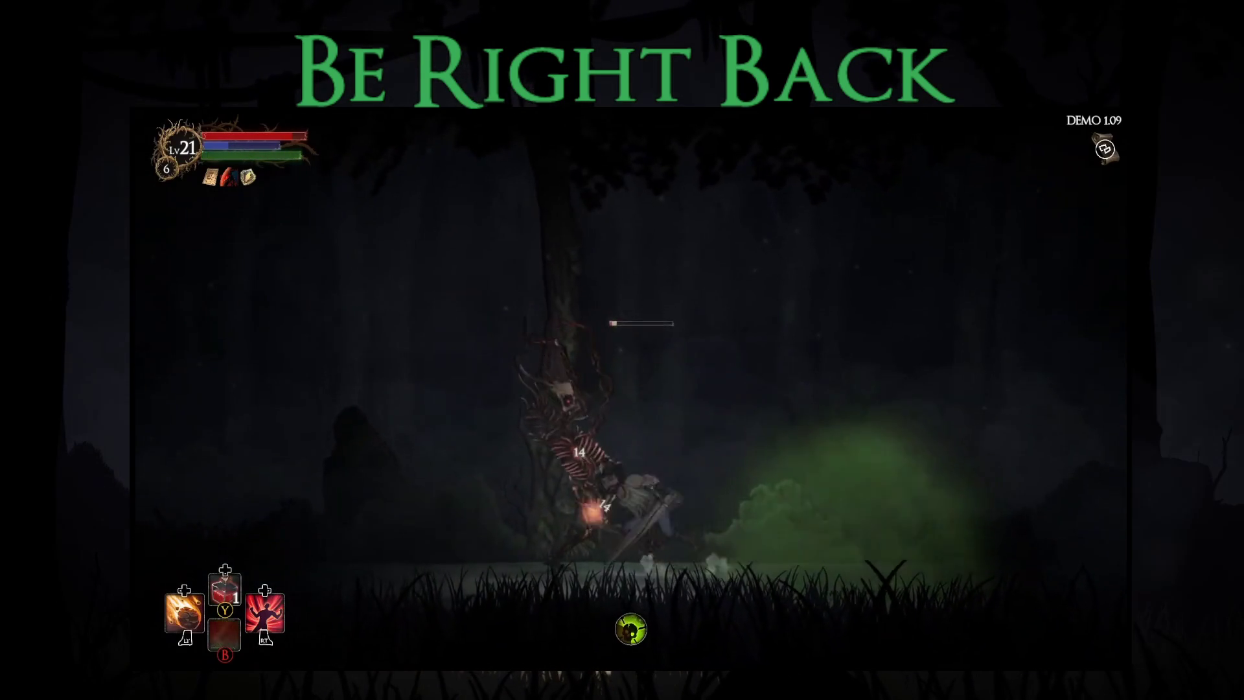
{"action": "key", "text": "a"}
{"action": "key", "text": "shift"}
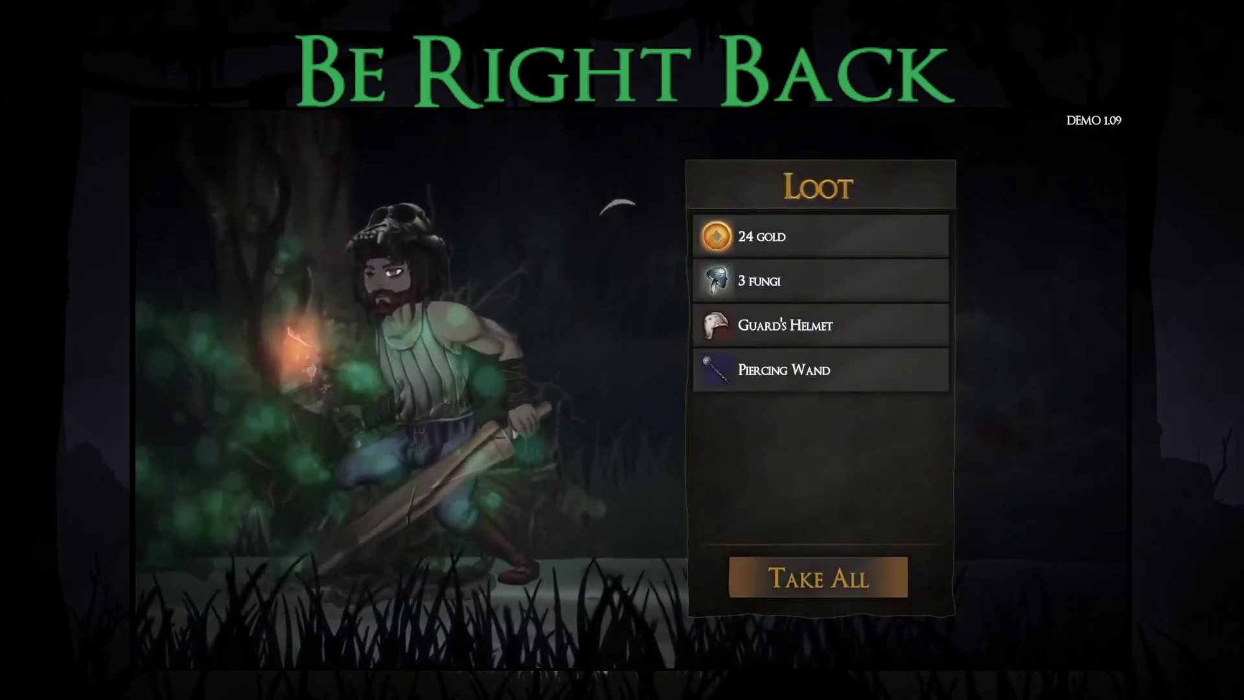
{"action": "key", "text": "Return"}
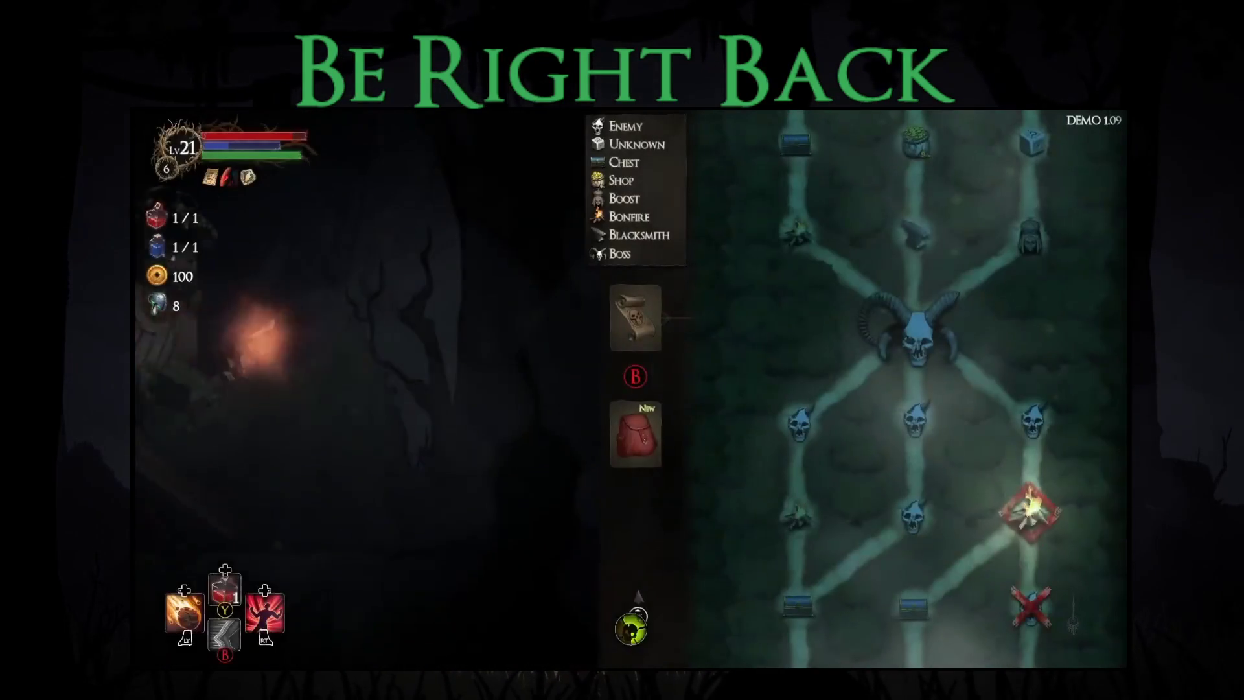
Step: Take the Extra Health Potion blessing at the bonfire for 2/2 blue potions, then travel to the next forest level
{"action": "key", "text": "Return"}
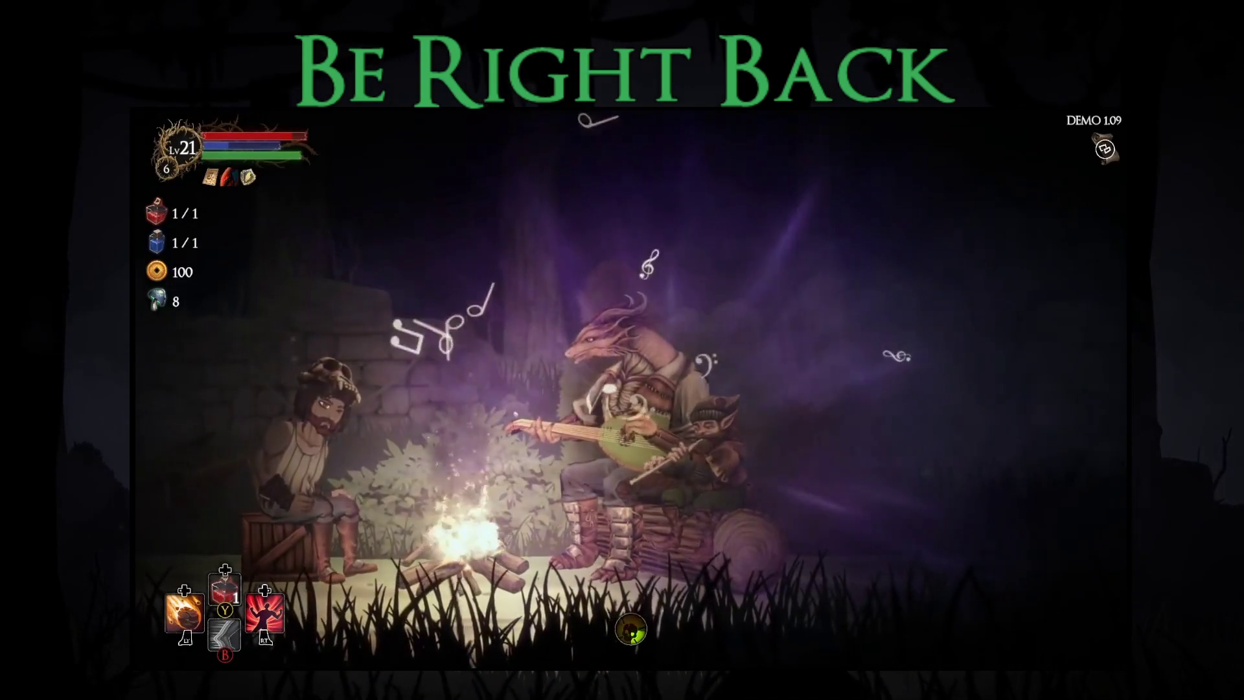
{"action": "key", "text": "Return"}
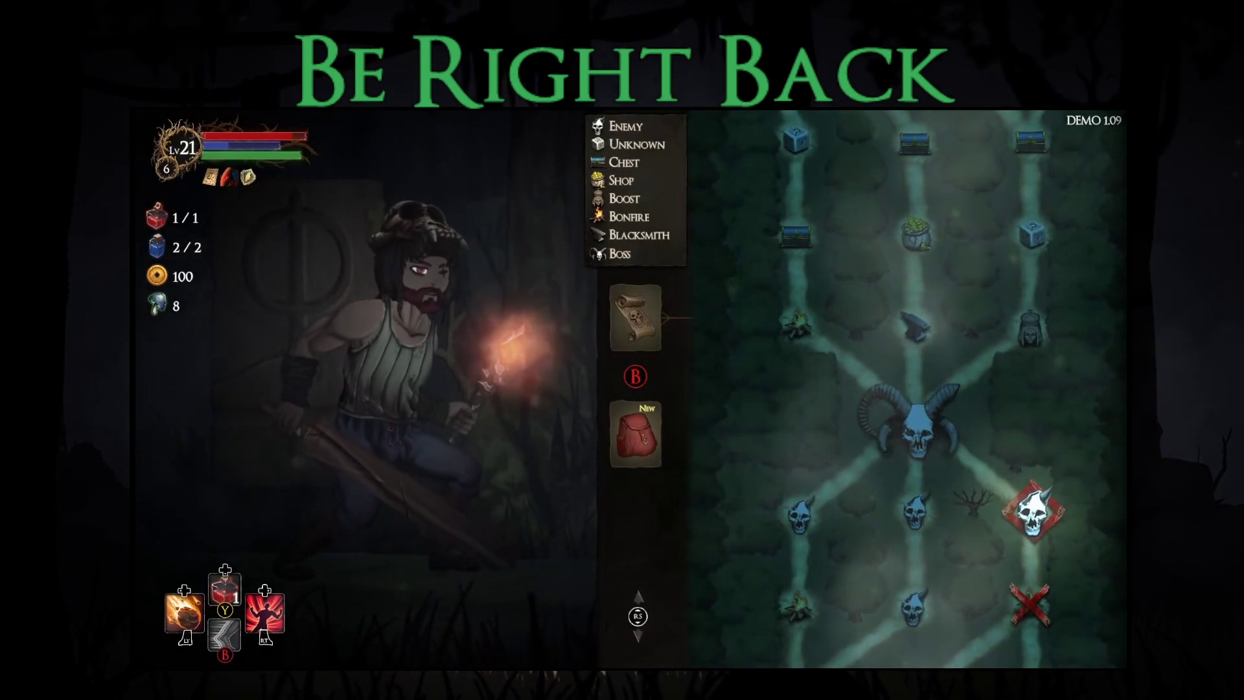
{"action": "key", "text": "Return"}
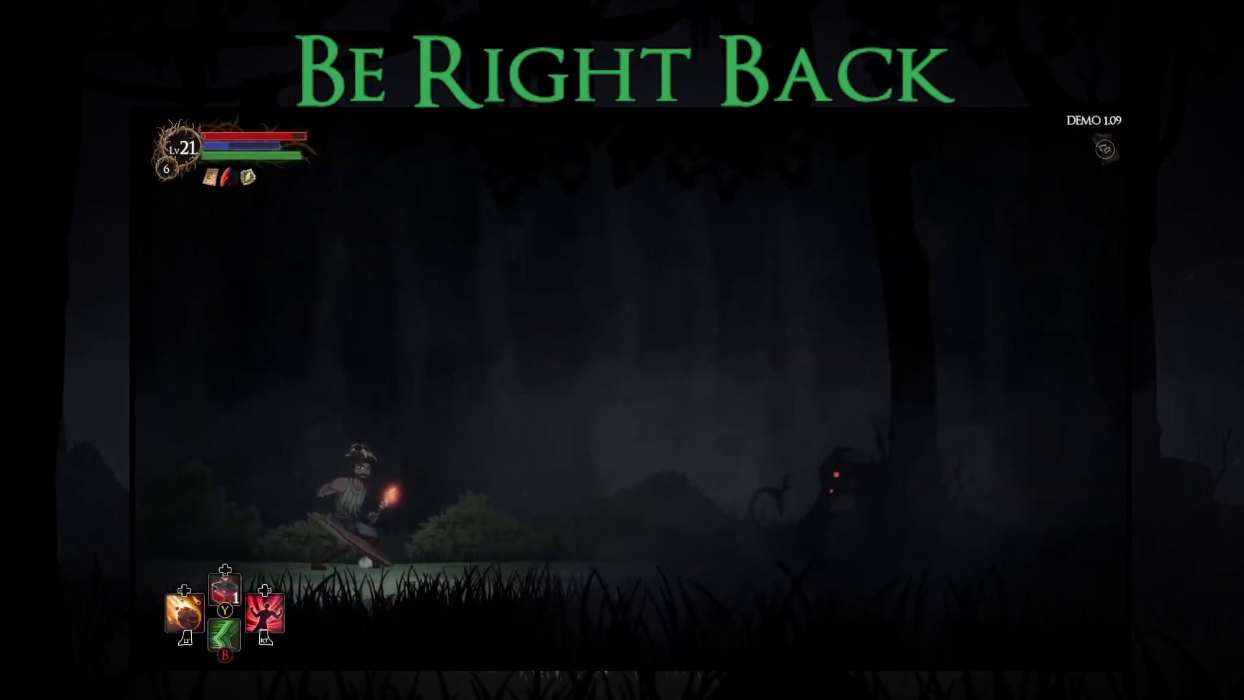
Step: Defeat the red-eyed creature, revealing loot of 23 gold, 1 fungi, Novice Hat and Paladin Shield
{"action": "key", "text": "Right"}
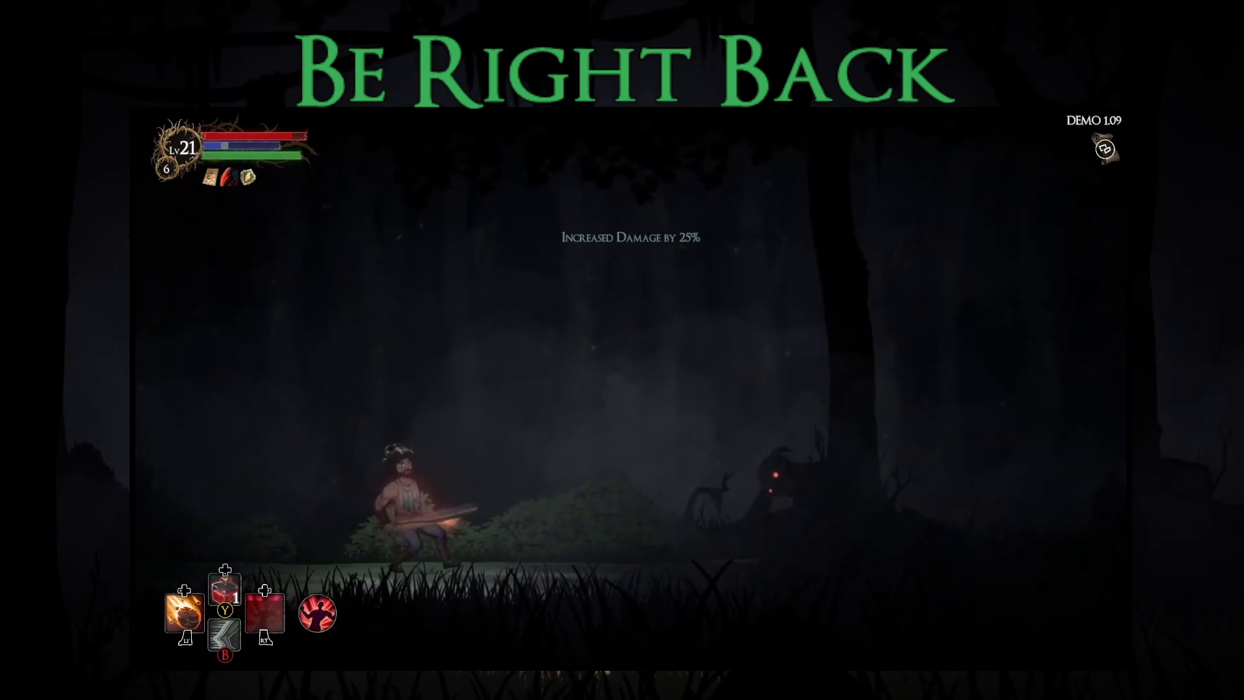
{"action": "key", "text": "Right"}
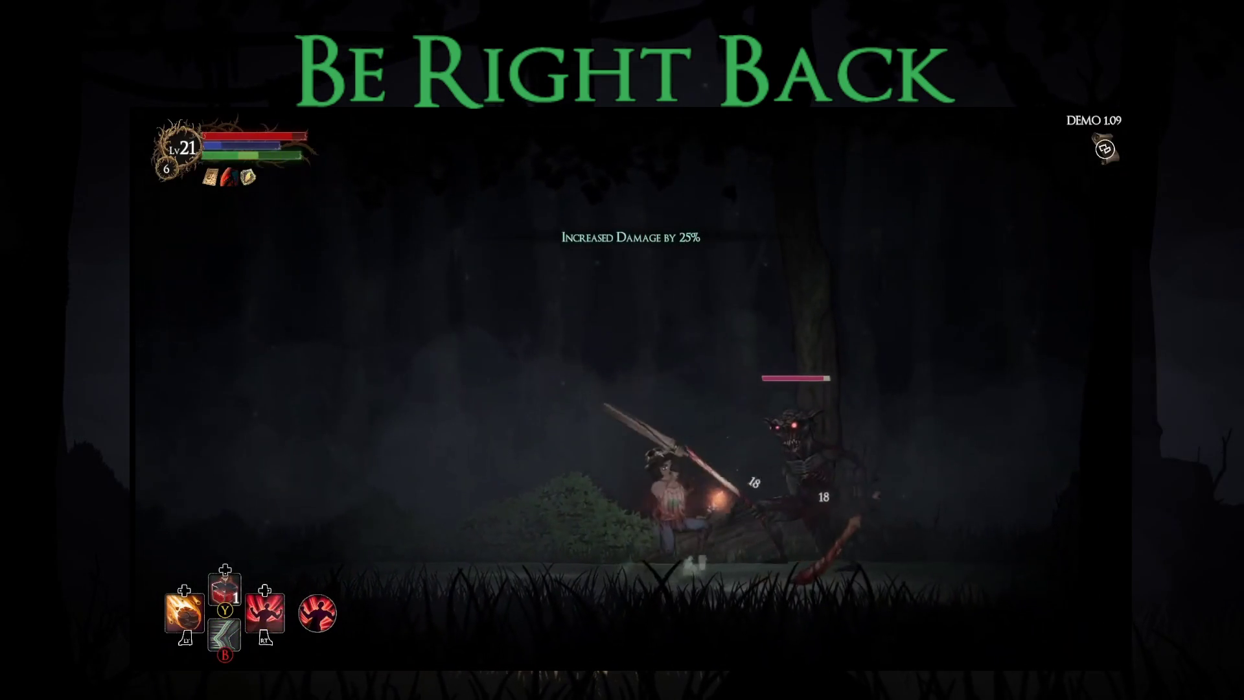
{"action": "key", "text": "shift"}
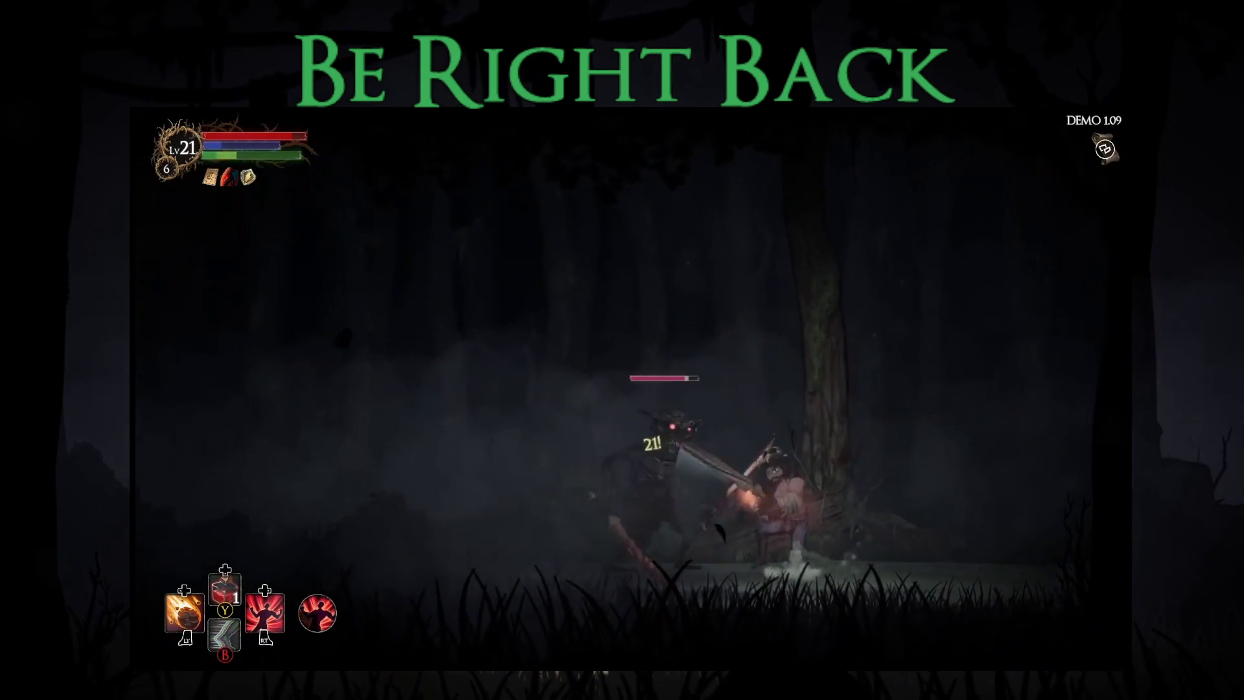
{"action": "key", "text": "Left"}
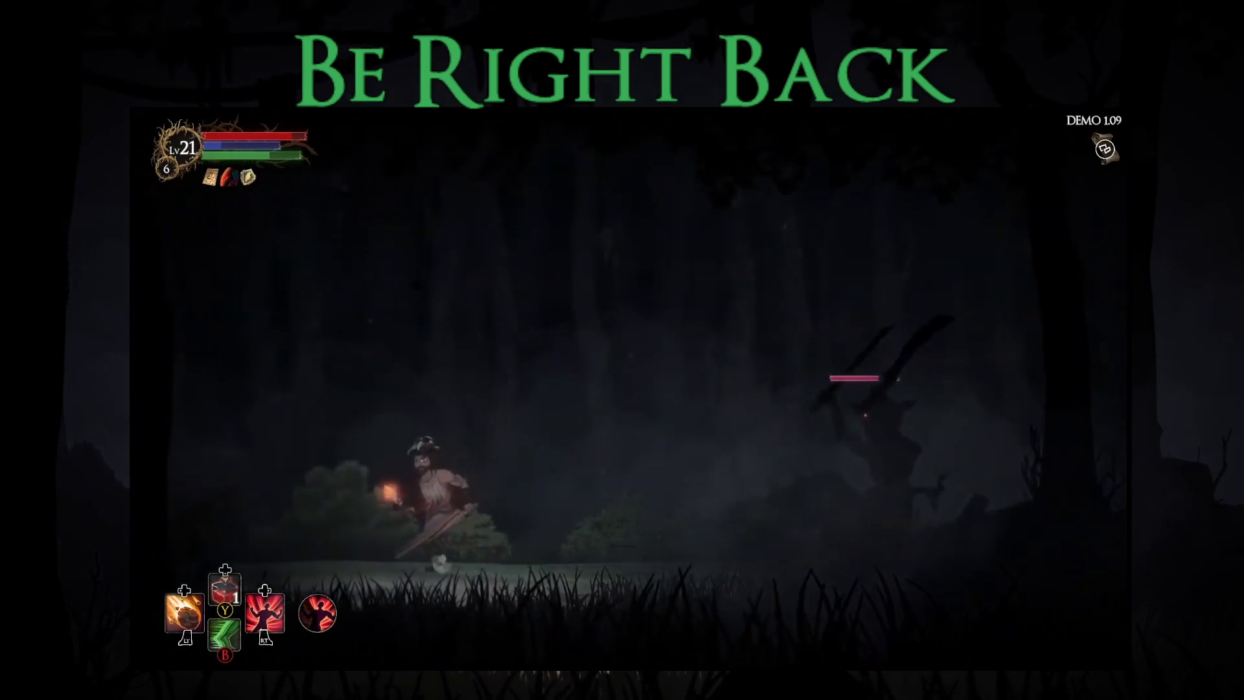
{"action": "key", "text": "shift"}
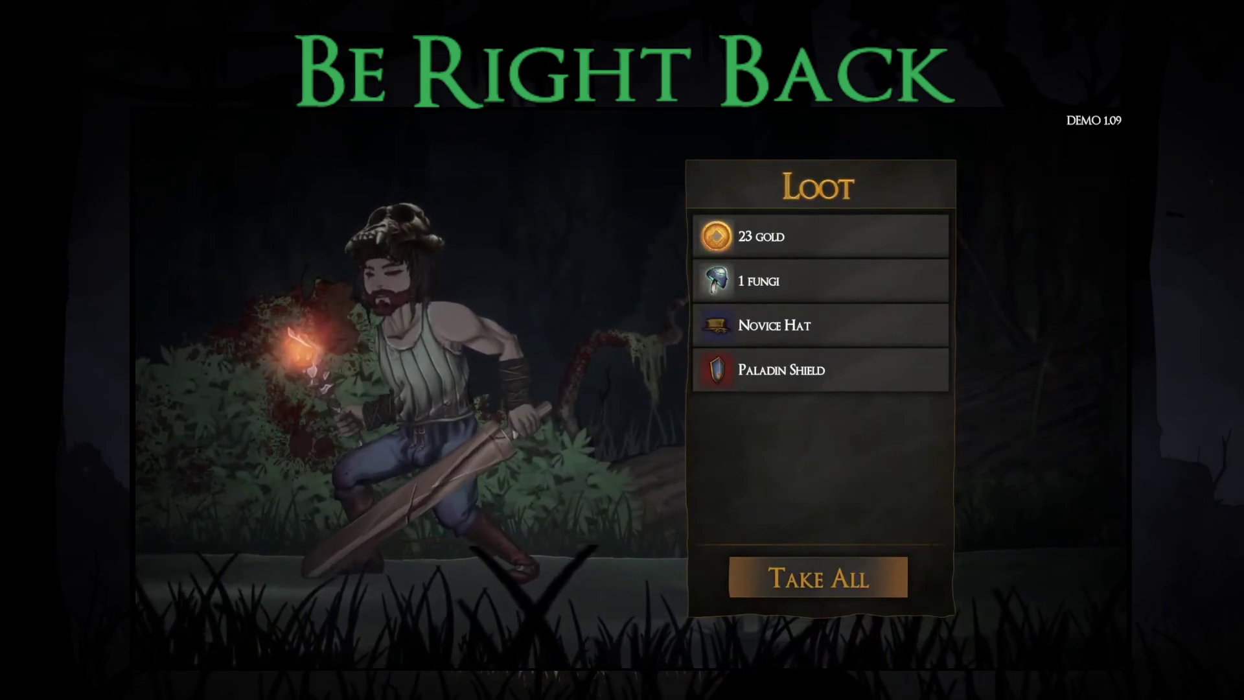
Step: Collect the loot (123 gold, 9 fungi) and equip the Paladin Shield
{"action": "key", "text": "Return"}
{"action": "key", "text": "m"}
{"action": "key", "text": "i"}
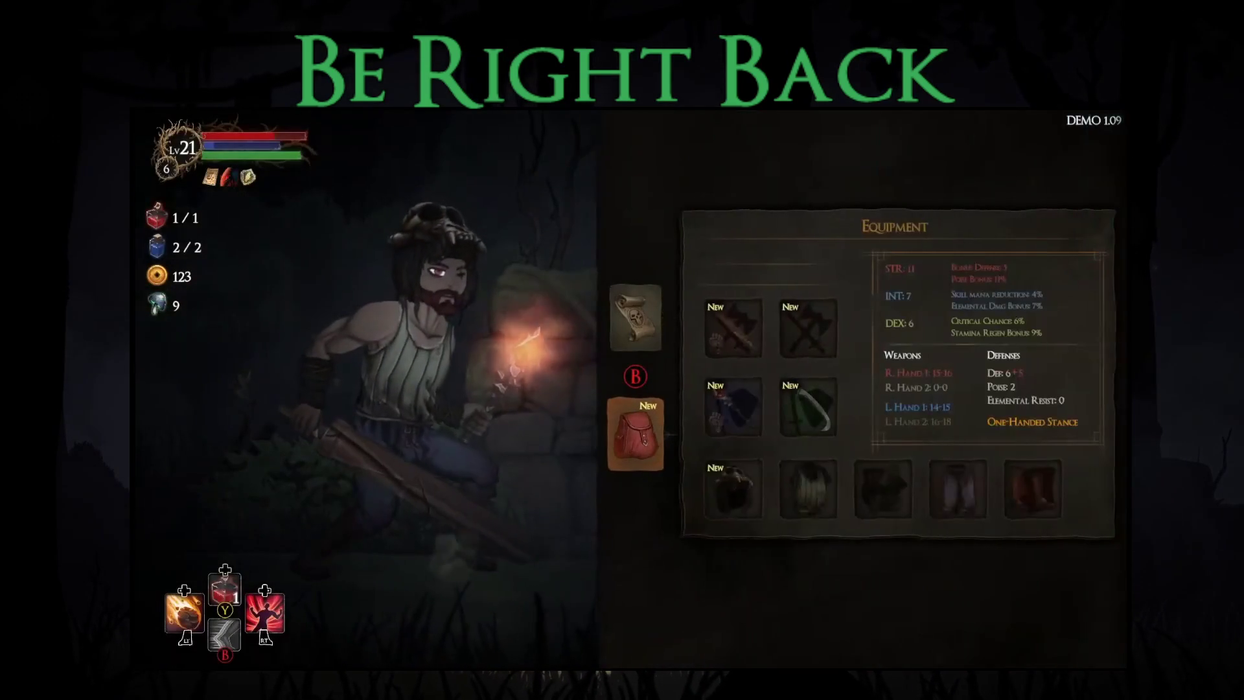
{"action": "key", "text": "Return"}
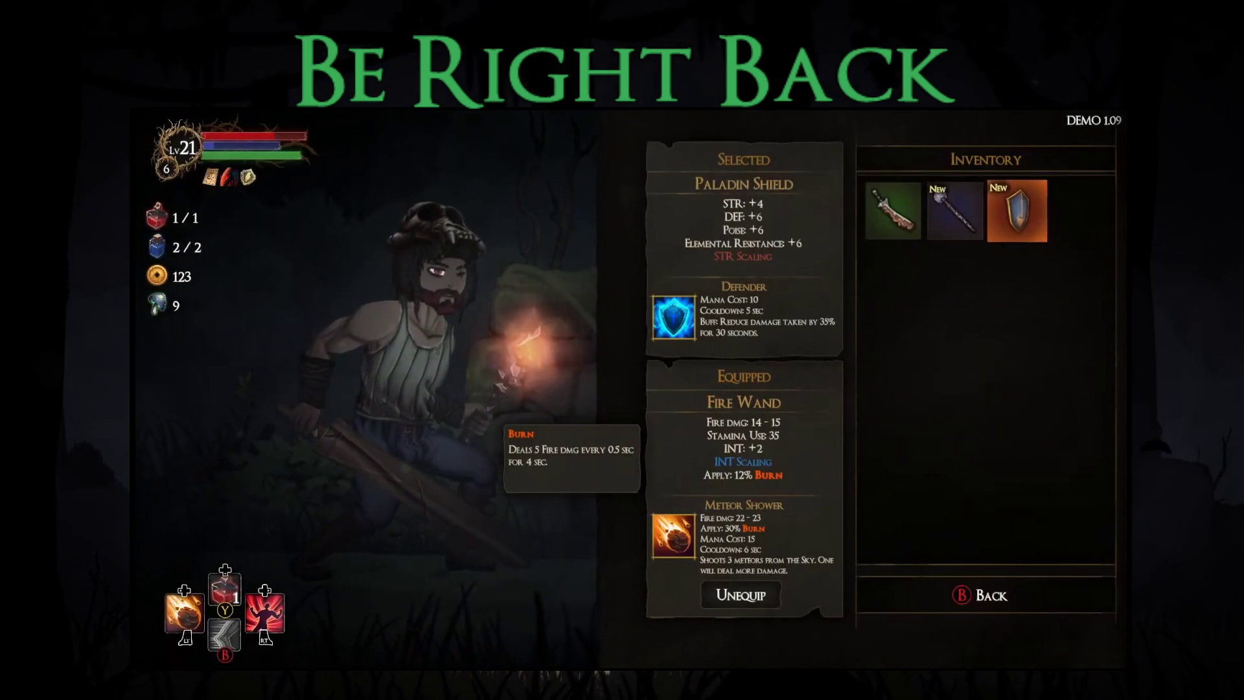
{"action": "key", "text": "Return"}
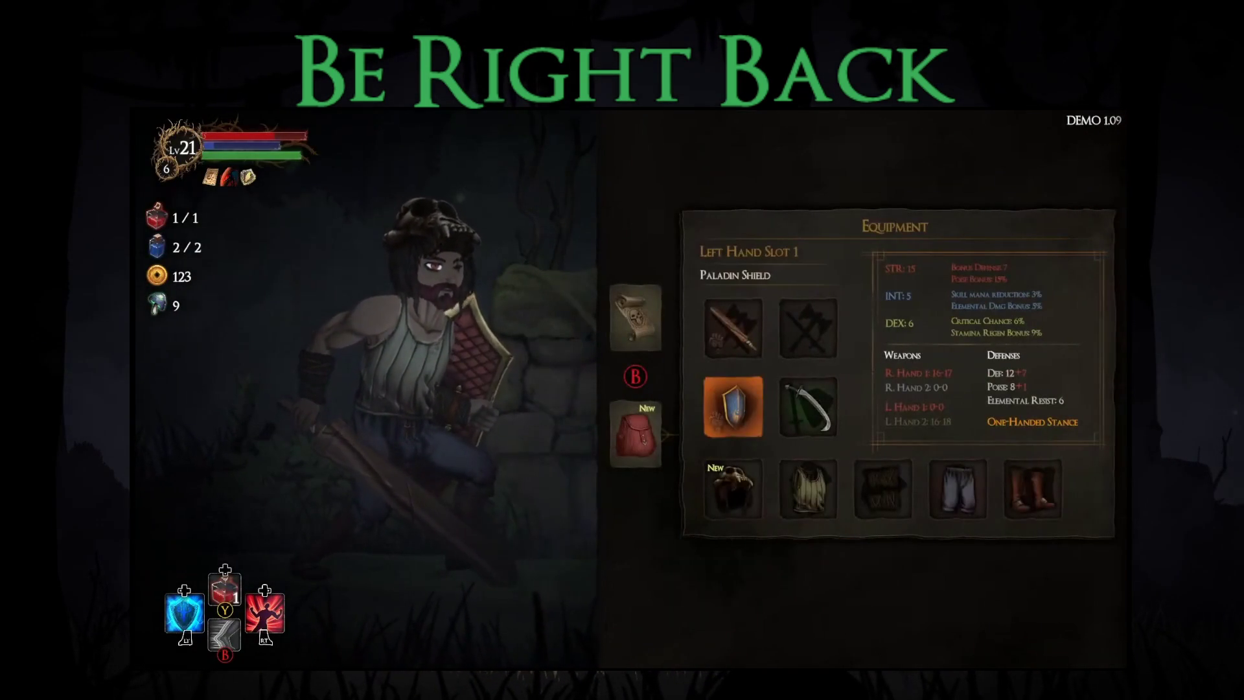
Step: Close the equipment and map screens and advance into the new dark forest area
{"action": "key", "text": "Escape"}
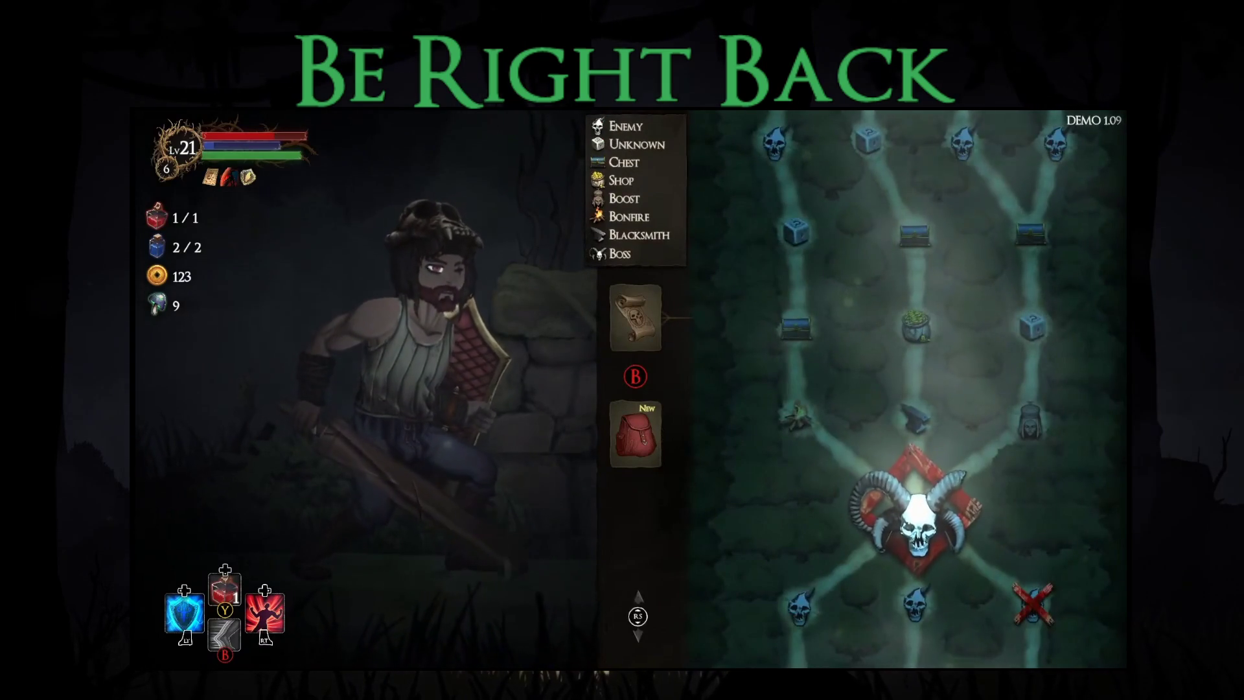
{"action": "key", "text": "Escape"}
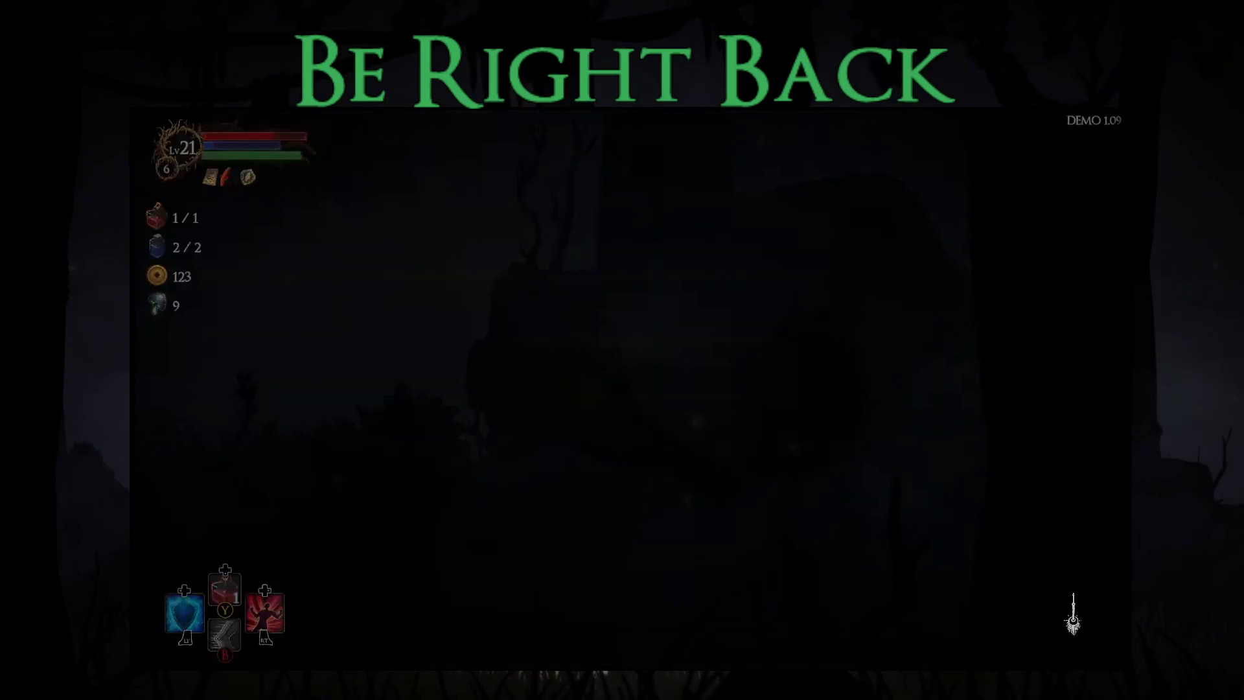
{"action": "key", "text": "Right"}
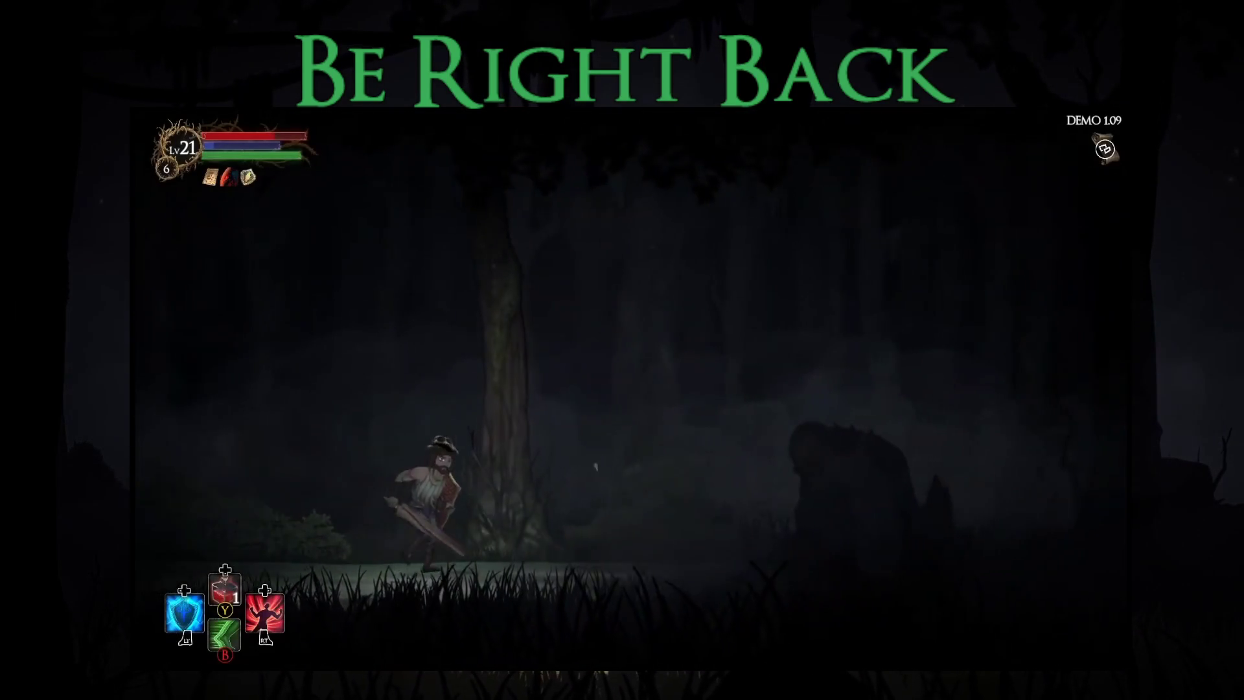
Step: Battle the gorilla boss with shield, dodges and strikes, then confirm the Level Progress results (+82 exp, Level 21)
{"action": "key", "text": "Right"}
{"action": "key", "text": "q"}
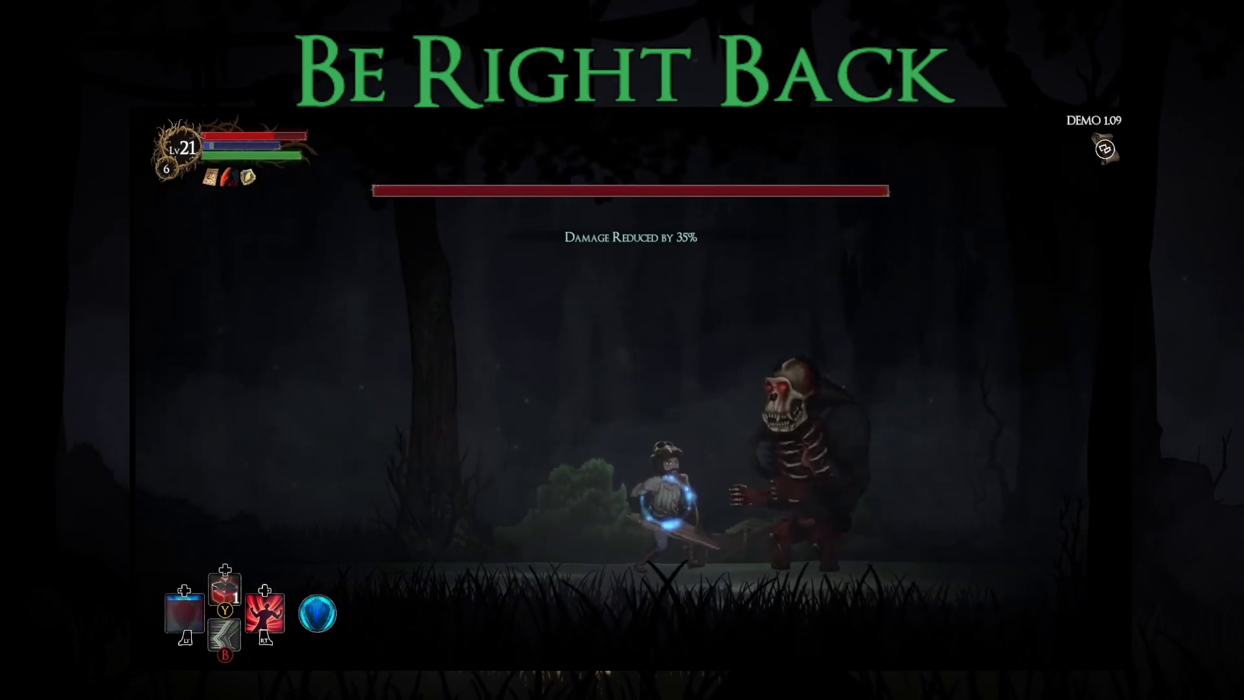
{"action": "key", "text": "Right"}
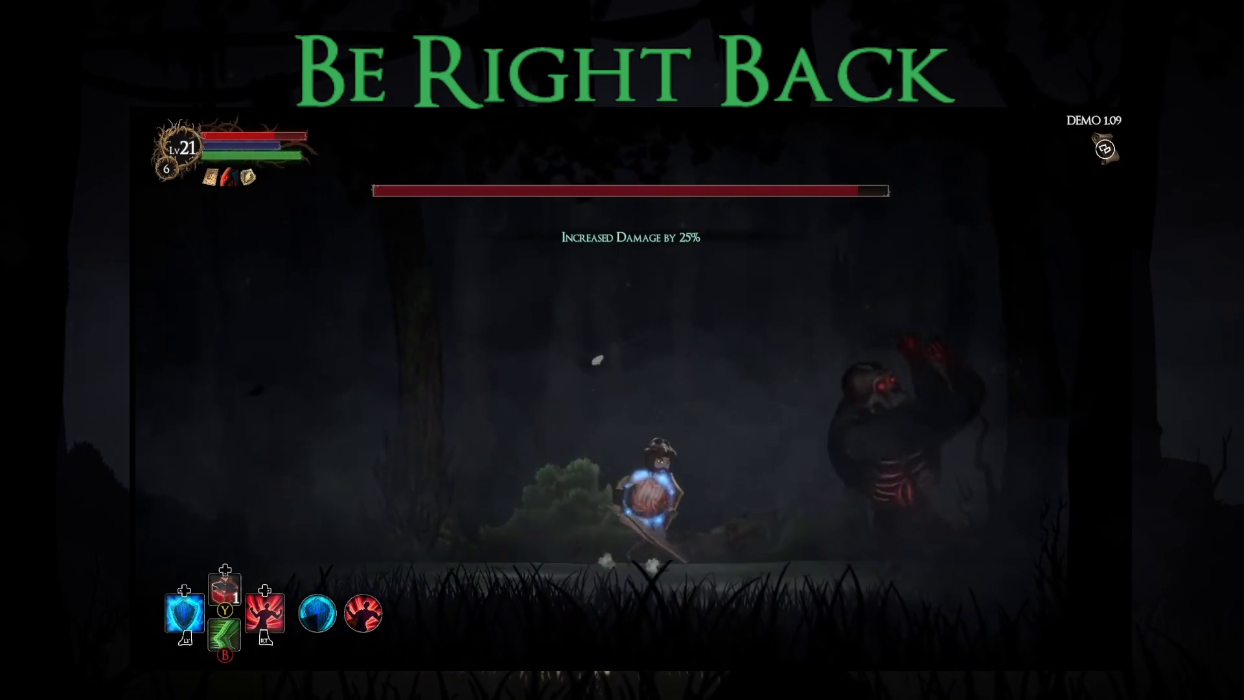
{"action": "key", "text": "Right"}
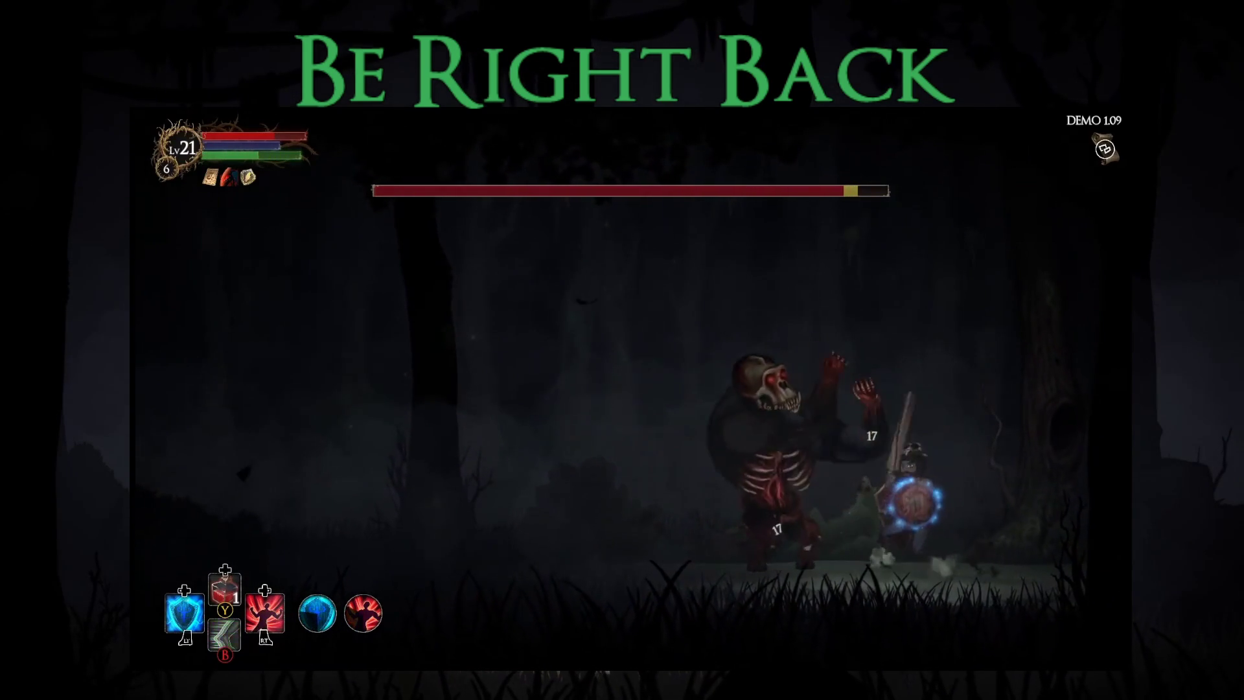
{"action": "key", "text": "Left"}
{"action": "key", "text": "Left"}
{"action": "key", "text": "Right"}
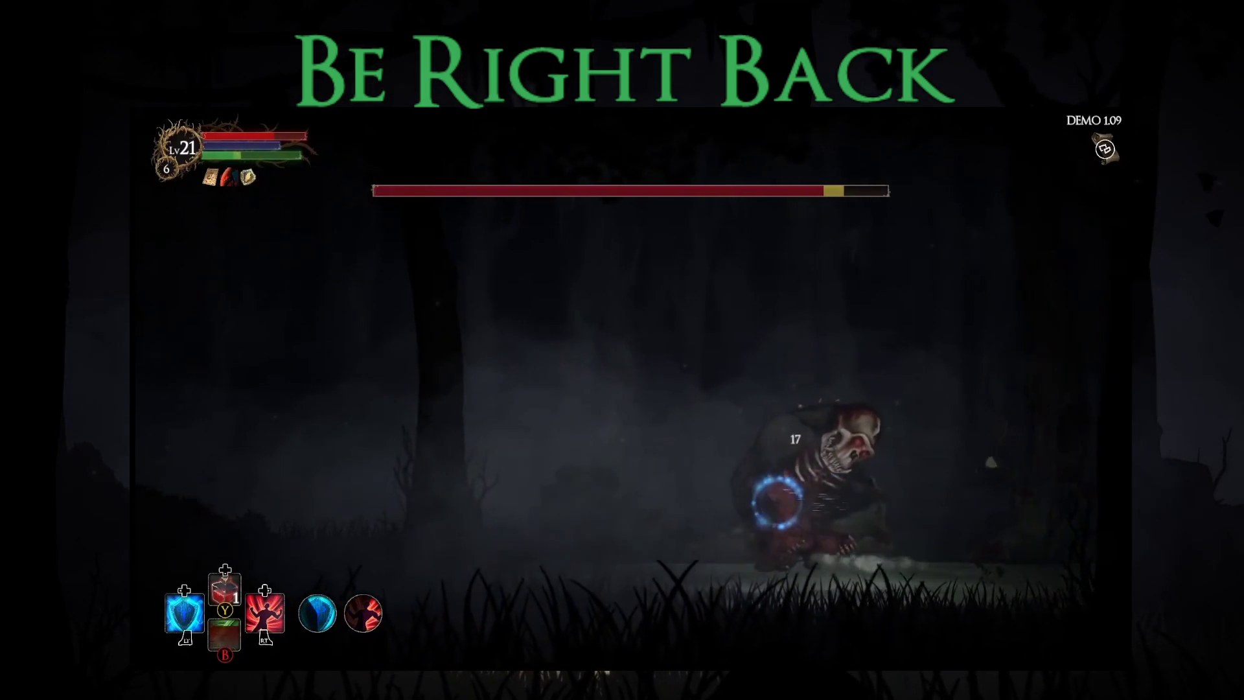
{"action": "key", "text": "Left"}
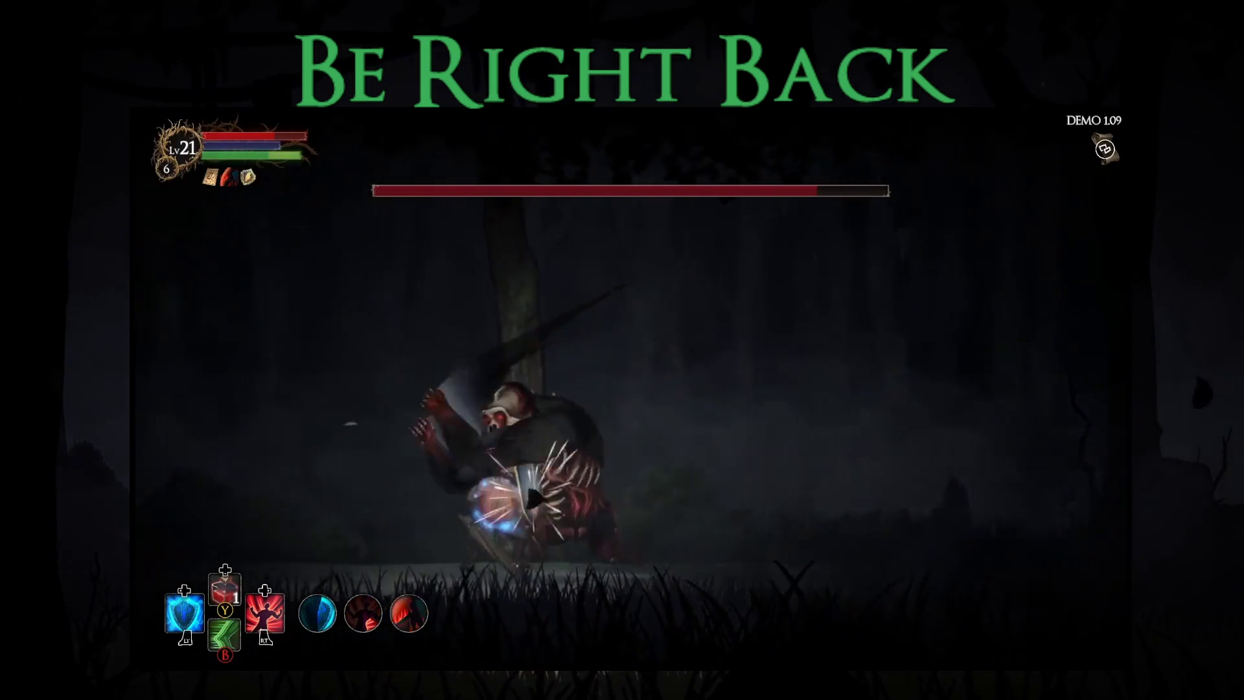
{"action": "key", "text": "space"}
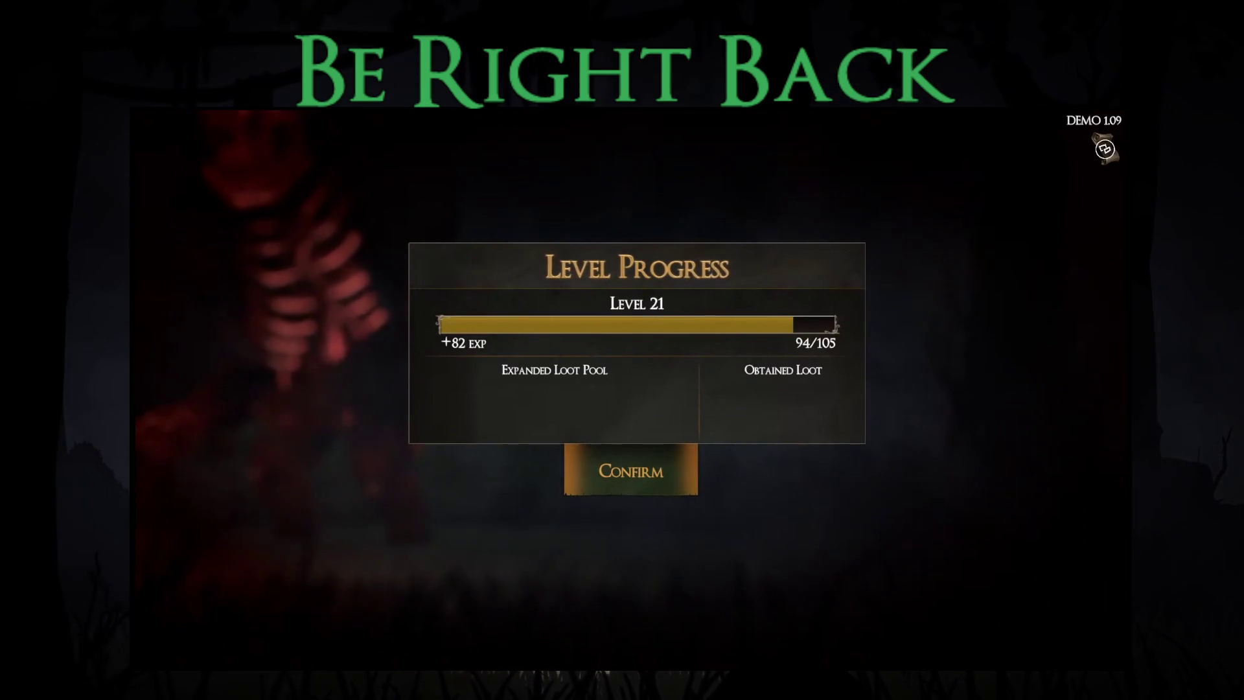
{"action": "key", "text": "Return"}
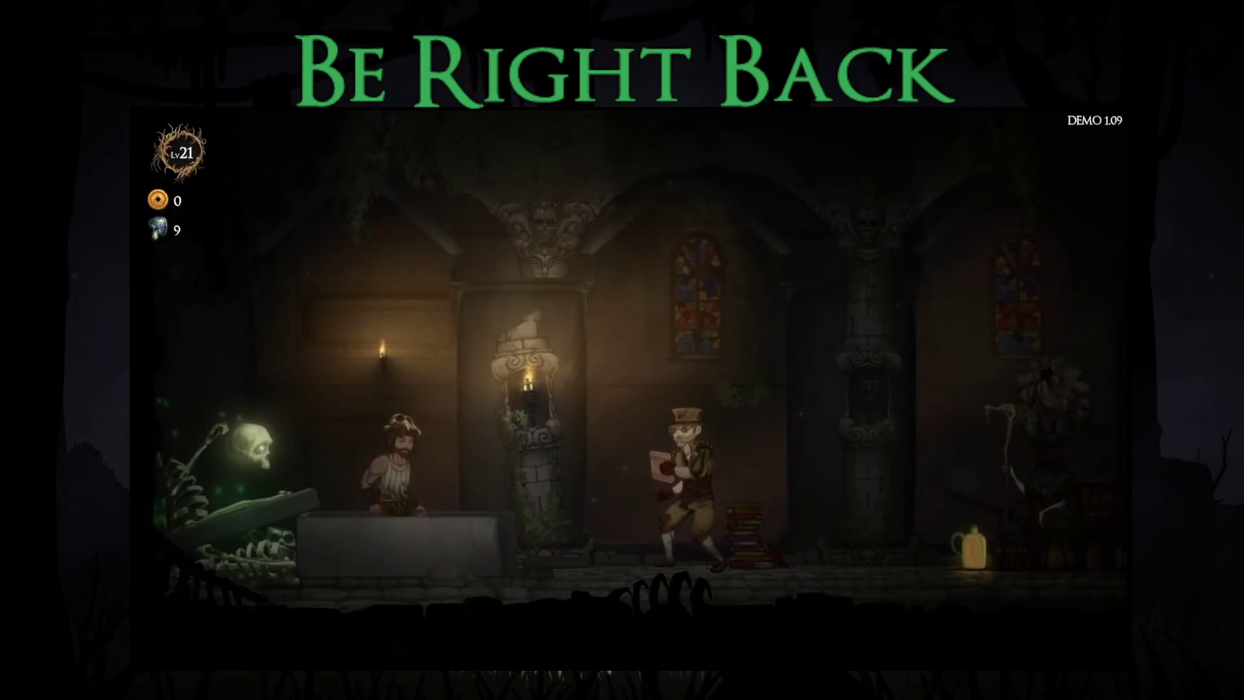
Step: Start a difficulty 6 Story Mode map at the wagon with a wooden weapon and the Broken Sword blessing
{"action": "key", "text": "Right"}
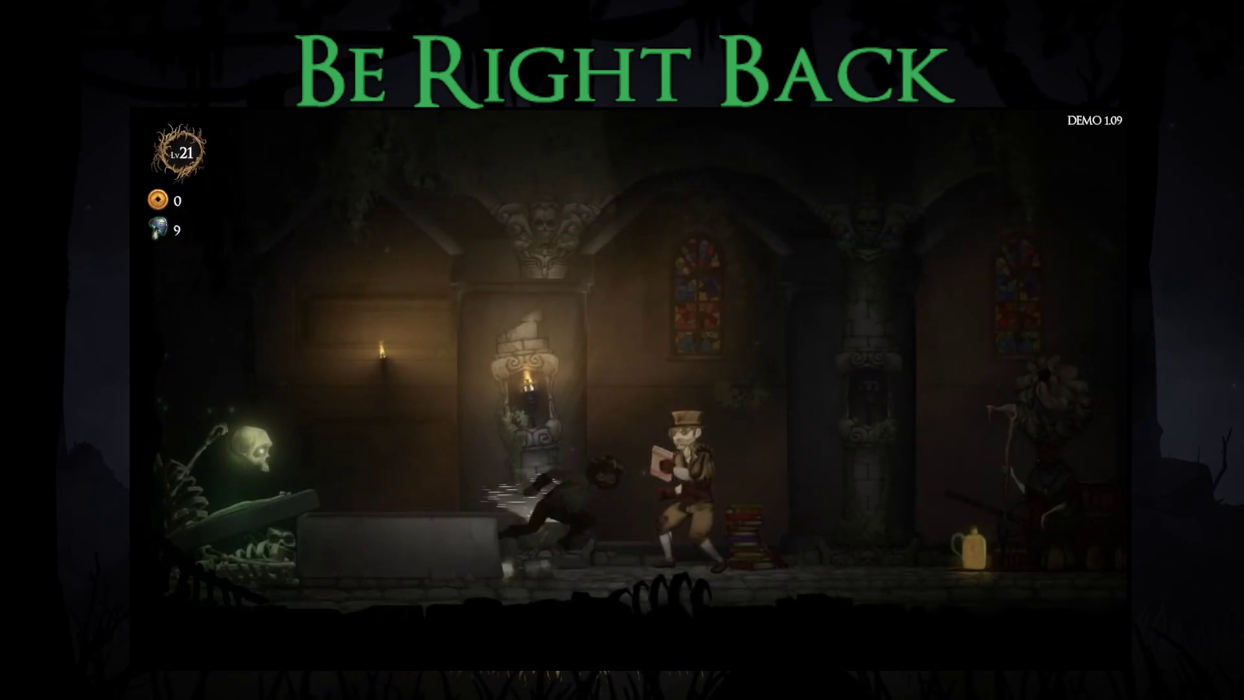
{"action": "key", "text": "Right"}
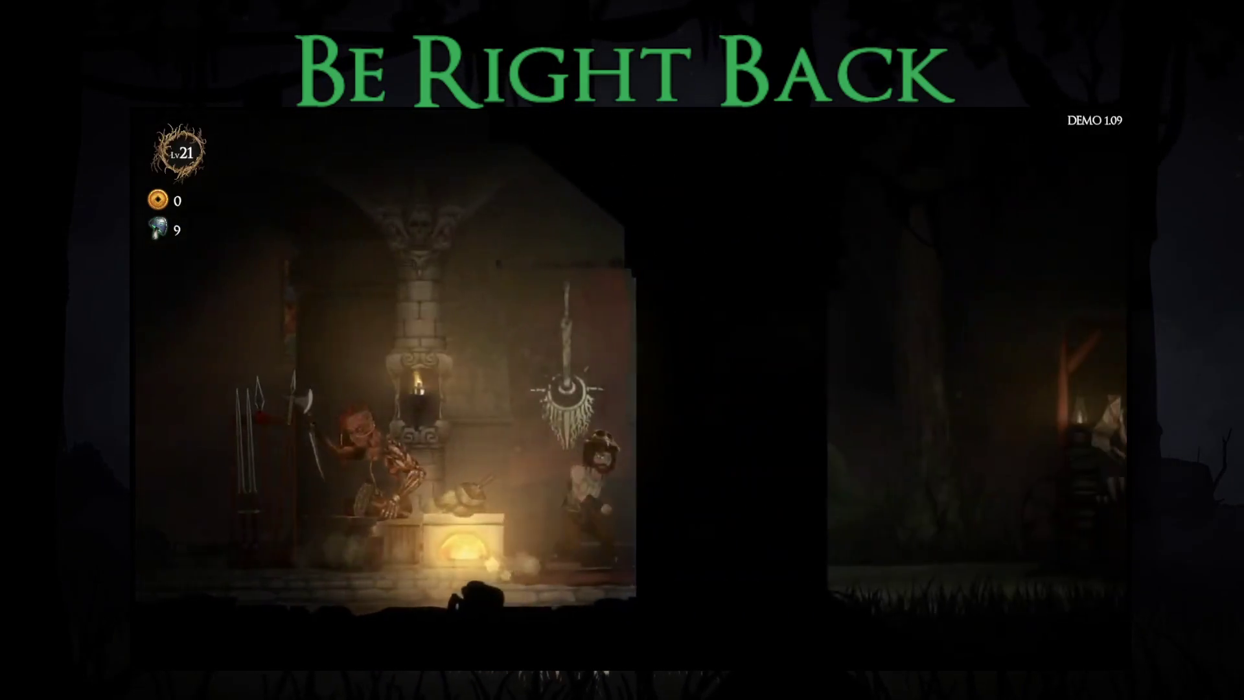
{"action": "key", "text": "Return"}
{"action": "key", "text": "Return"}
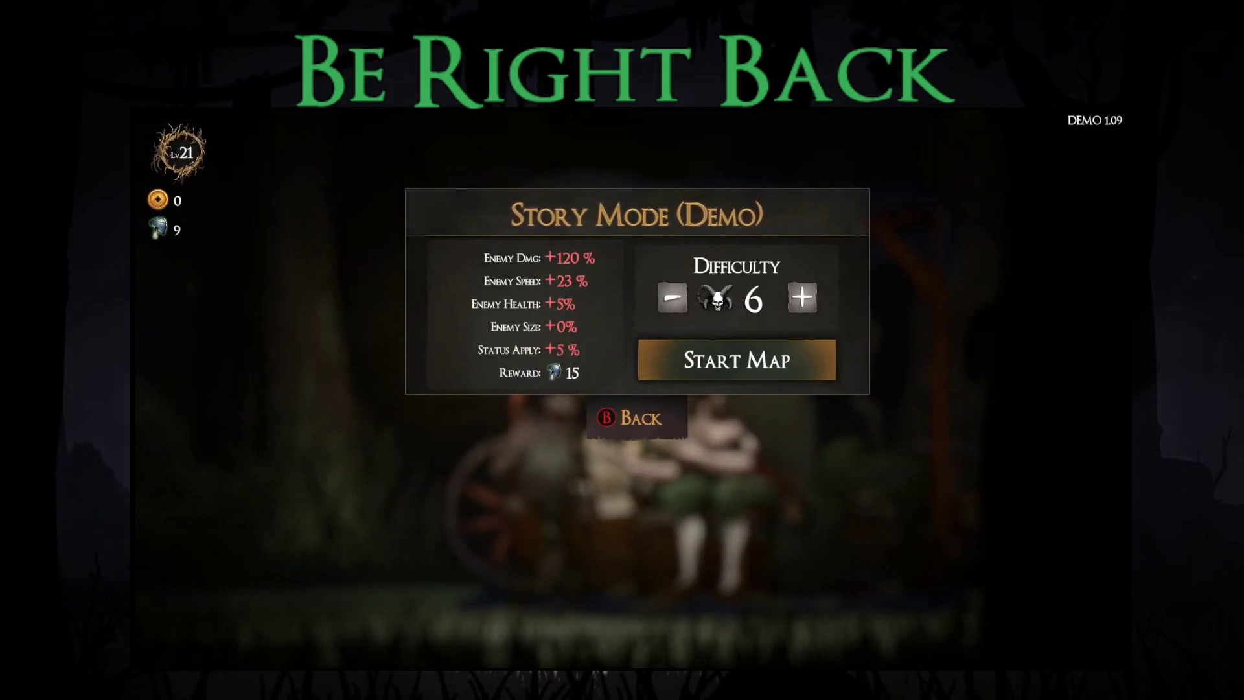
{"action": "key", "text": "Return"}
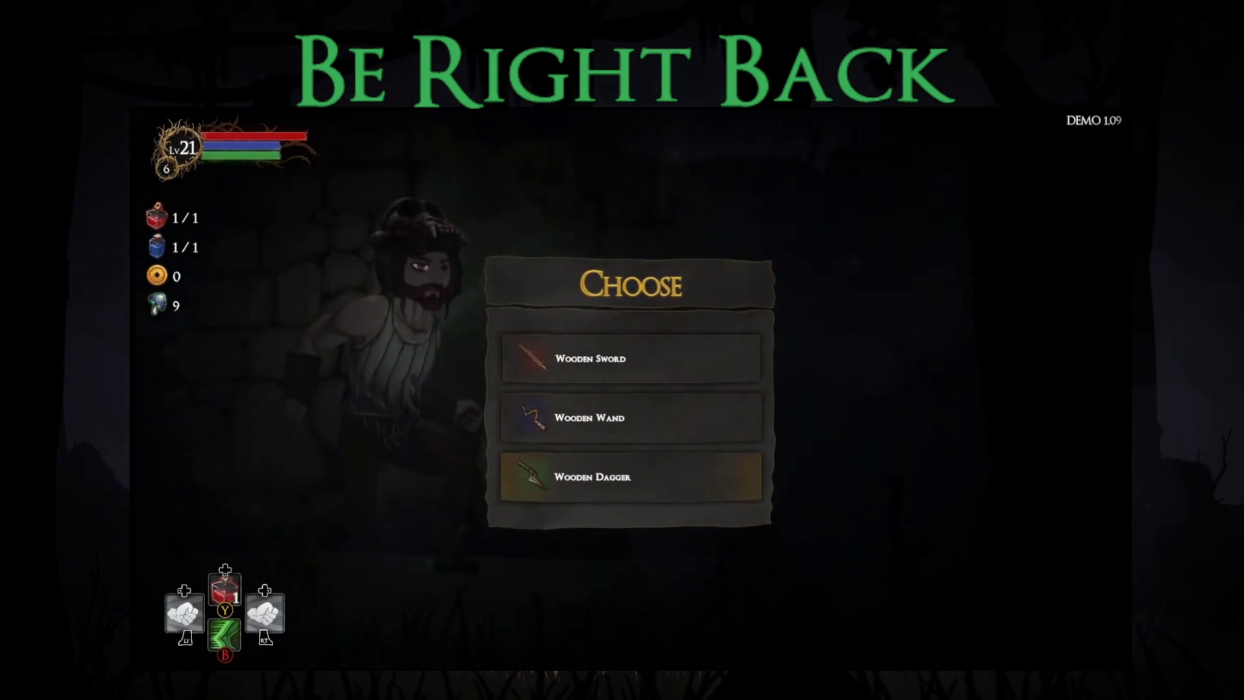
{"action": "key", "text": "Return"}
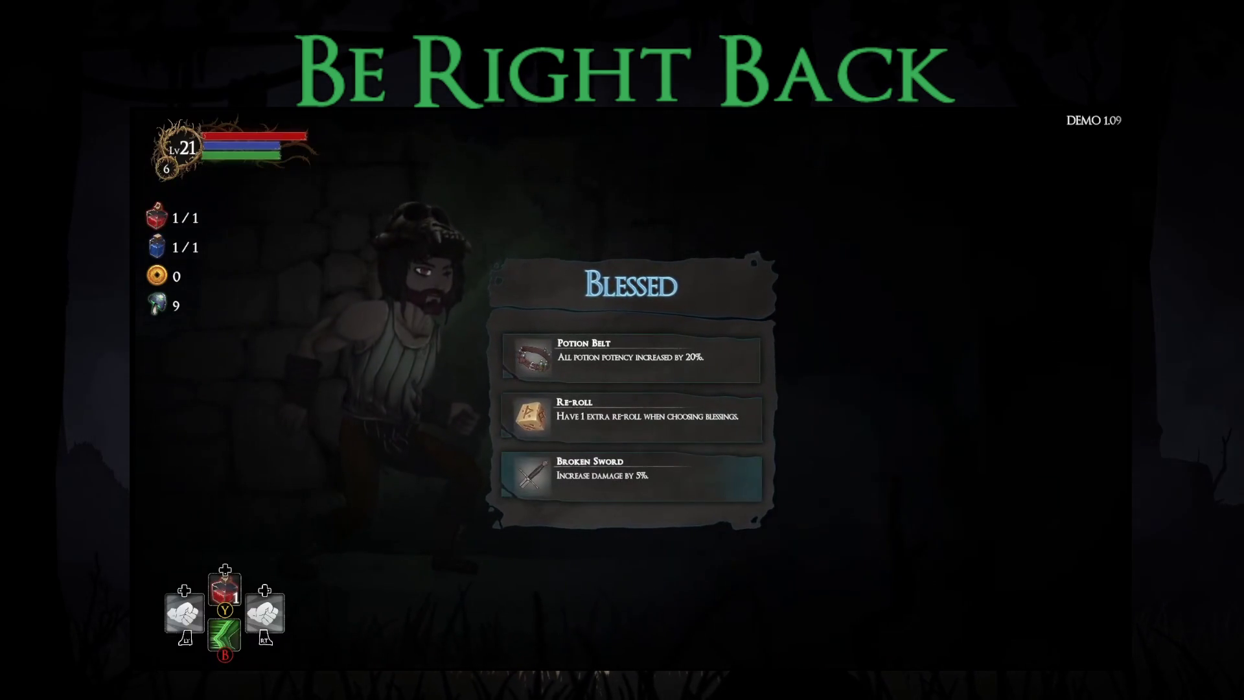
{"action": "key", "text": "Return"}
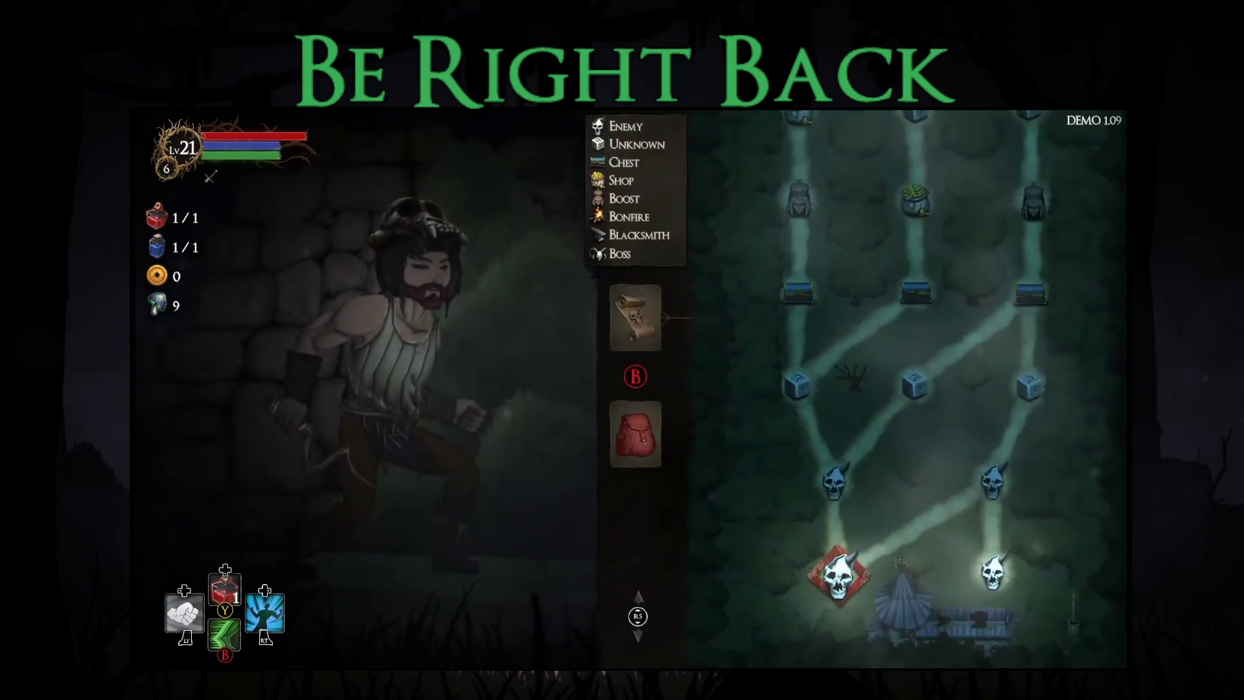
{"action": "key", "text": "Return"}
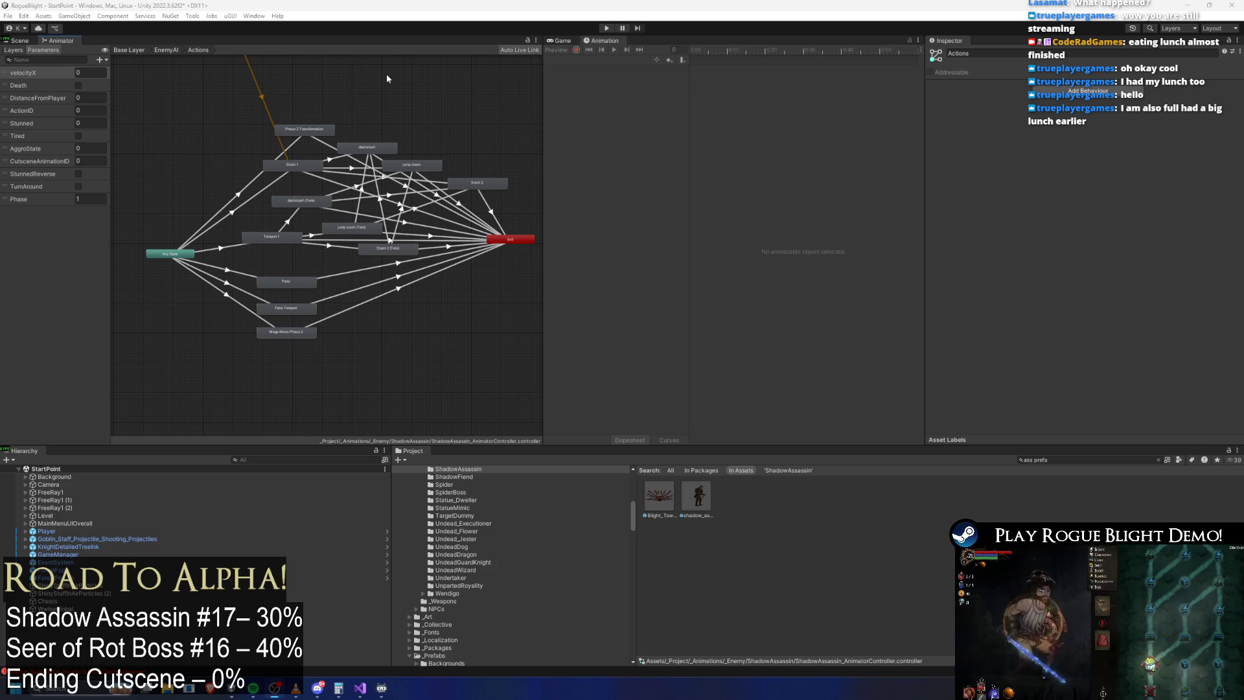
Step: Begin a new animation clip for the Shadow Assassin prefab, browsing into _Project/_Animations/_Enemy
{"action": "left_click", "coordinate": [699, 491]}
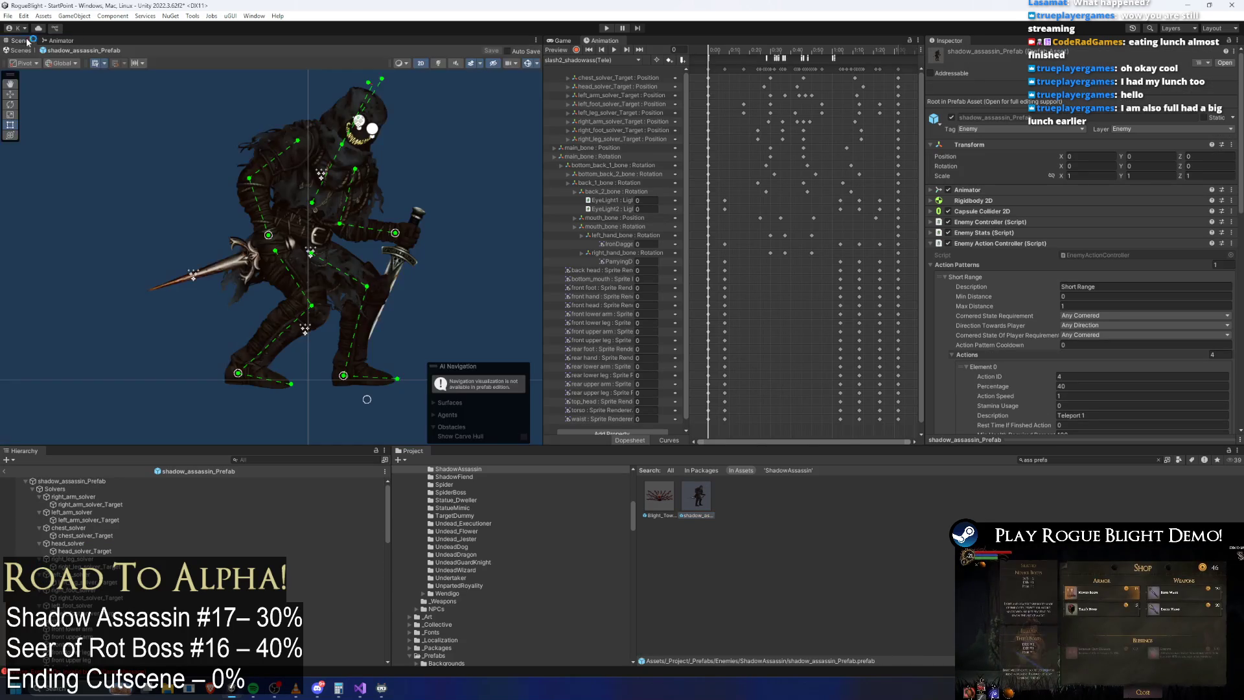
{"action": "left_click", "coordinate": [620, 60]}
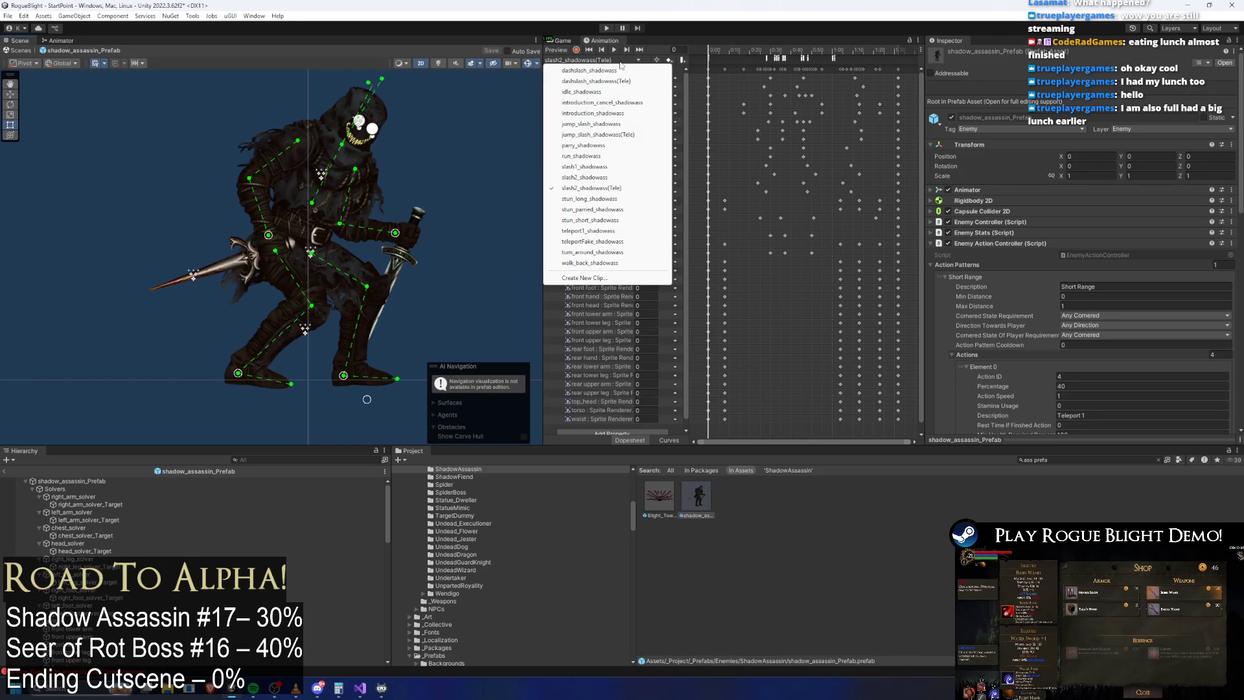
{"action": "left_click", "coordinate": [595, 280]}
{"action": "double_click", "coordinate": [244, 183]}
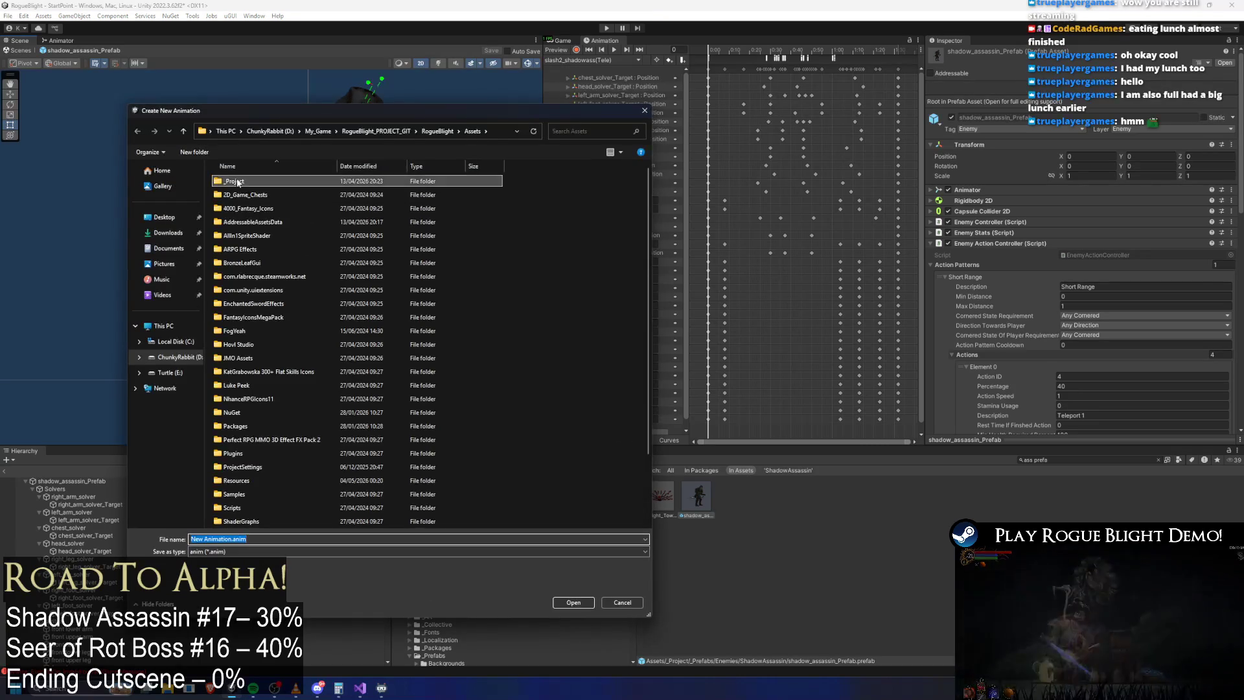
{"action": "double_click", "coordinate": [244, 182]}
{"action": "double_click", "coordinate": [244, 183]}
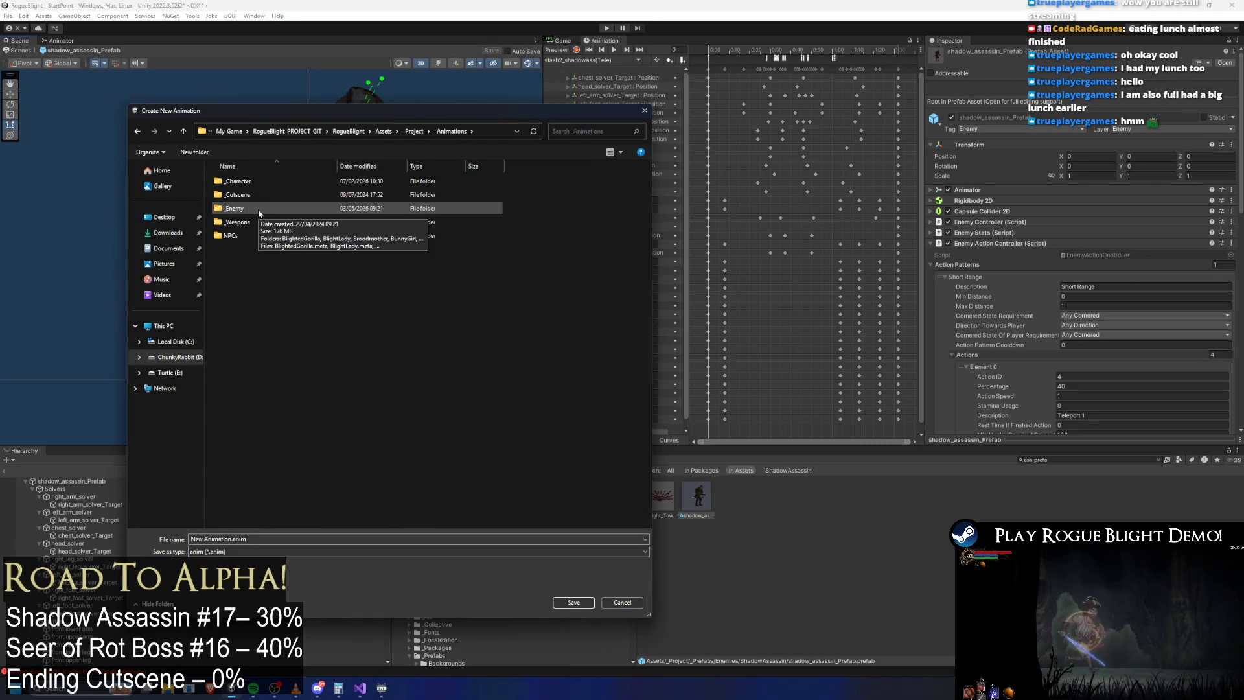
{"action": "double_click", "coordinate": [258, 208]}
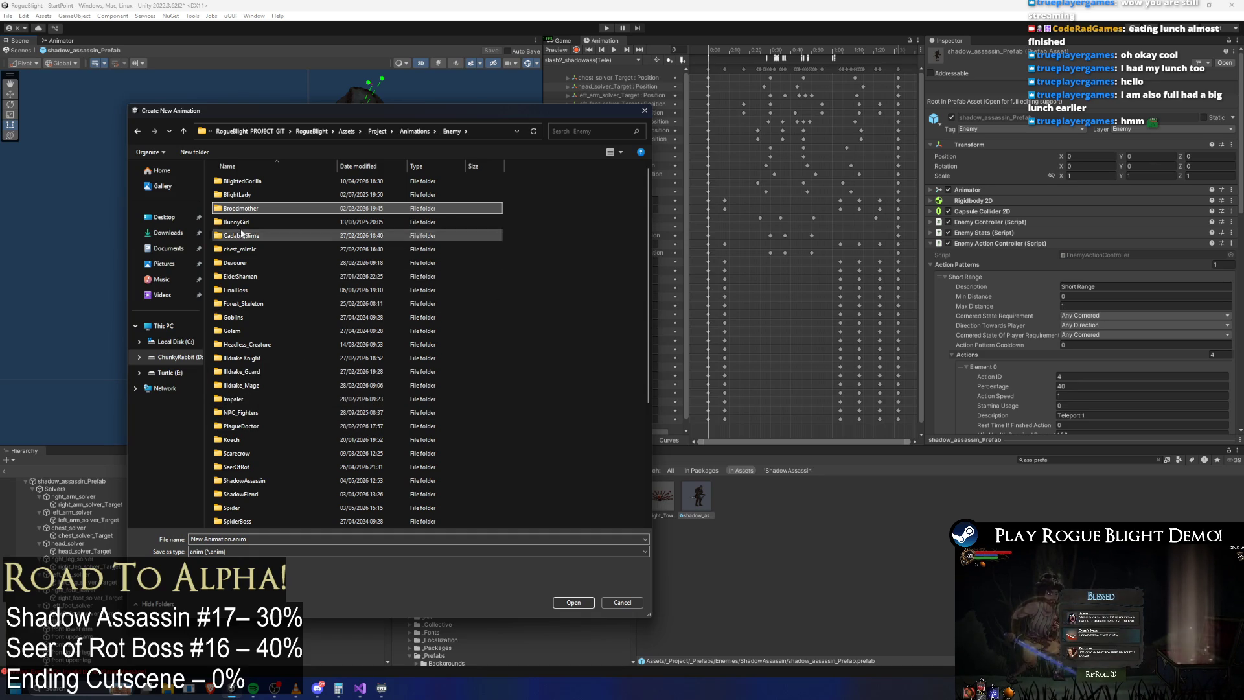
Step: Save the clip as phase2_shadowass(Tele).anim in the ShadowAssassin folder
{"action": "left_click", "coordinate": [257, 482]}
{"action": "double_click", "coordinate": [258, 487]}
{"action": "left_click", "coordinate": [269, 250]}
{"action": "left_click", "coordinate": [212, 540]}
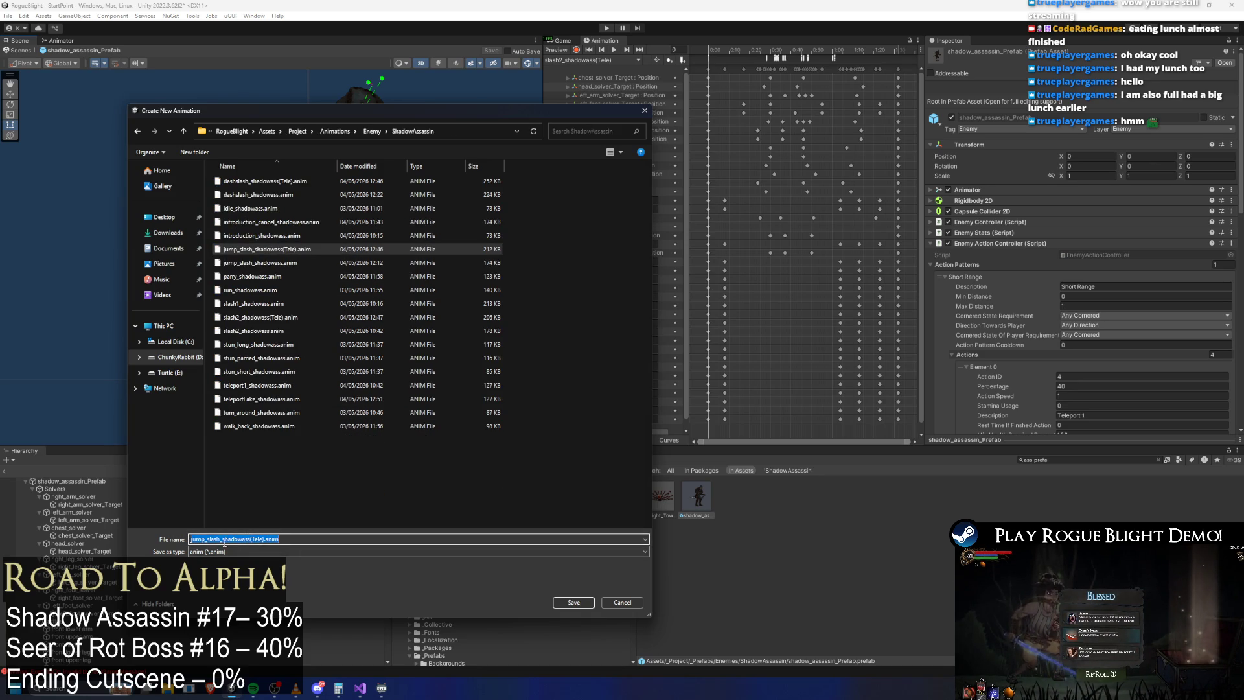
{"action": "left_click", "coordinate": [221, 539]}
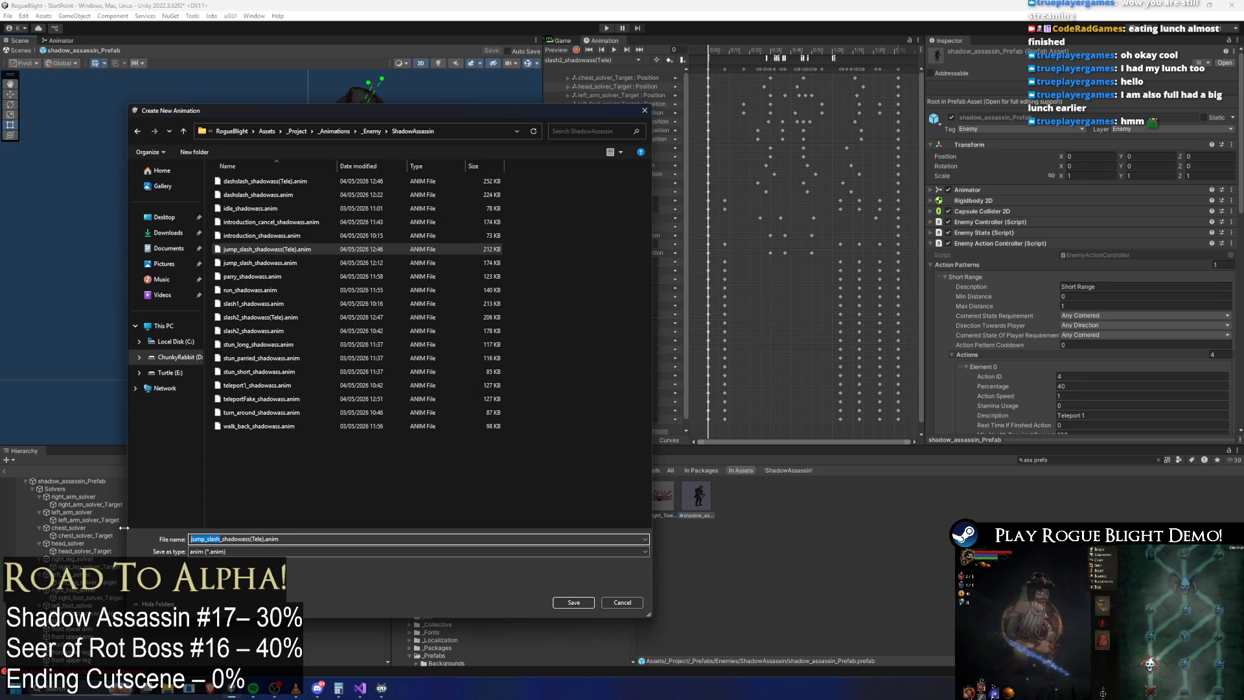
{"action": "type", "text": "phase2"}
{"action": "key", "text": "Return"}
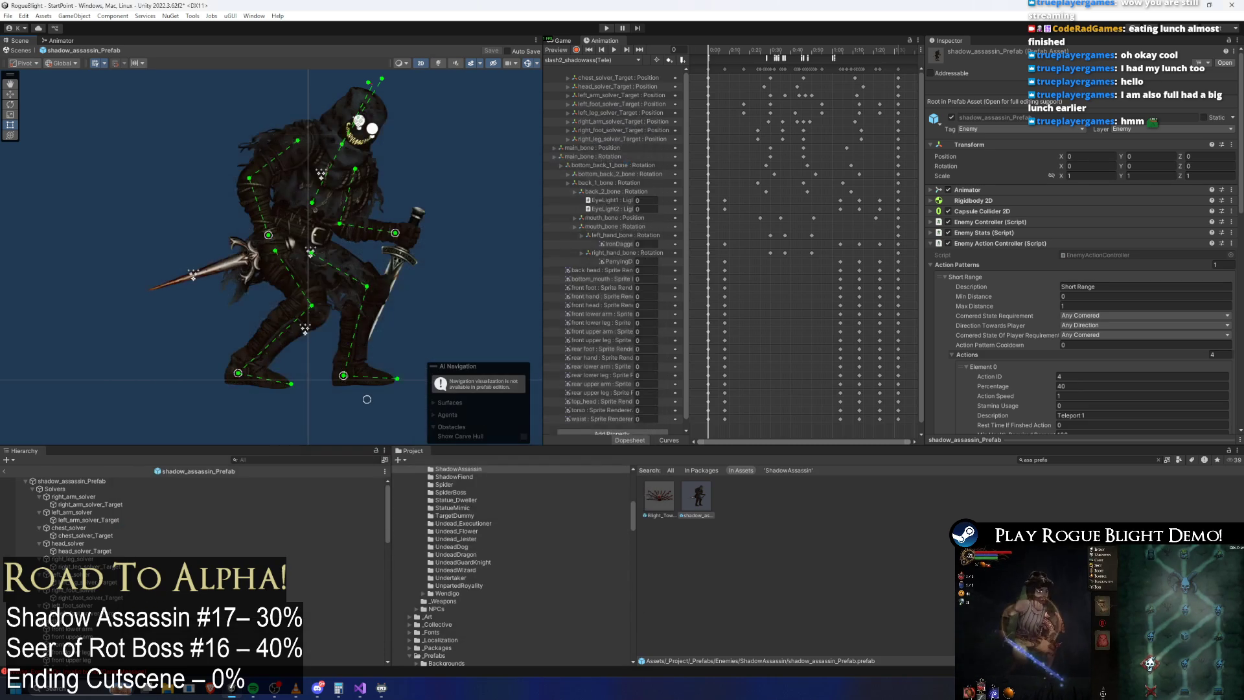
Step: Find the new clip in the Project search and rename it to phase2_shadowass
{"action": "left_click", "coordinate": [621, 61]}
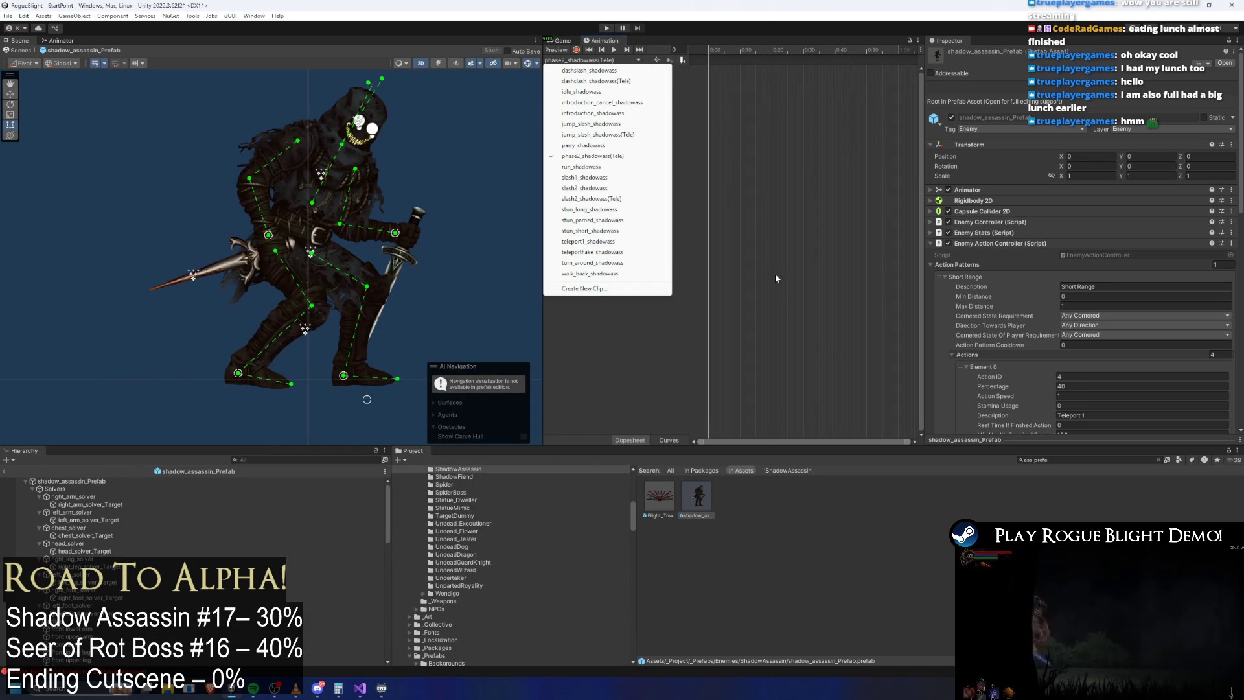
{"action": "left_click", "coordinate": [1072, 461]}
{"action": "type", "text": "t:phase"}
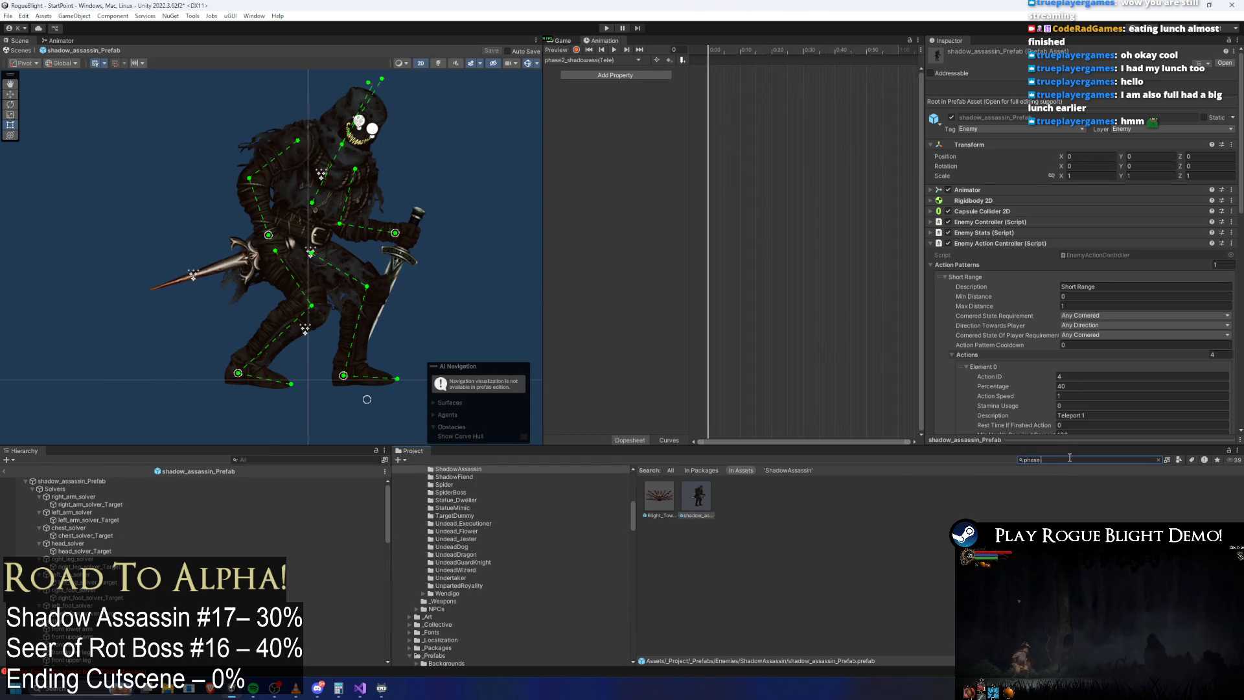
{"action": "type", "text": "2 ass"}
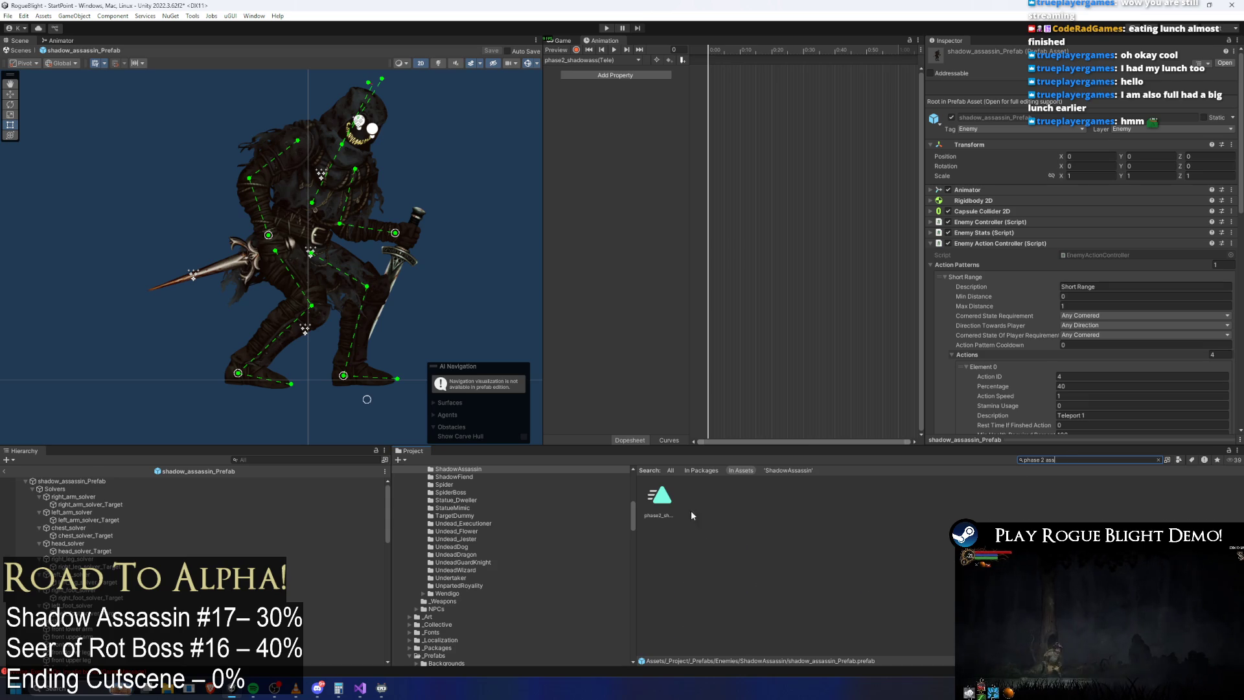
{"action": "right_click", "coordinate": [661, 502]}
{"action": "left_click", "coordinate": [711, 220]}
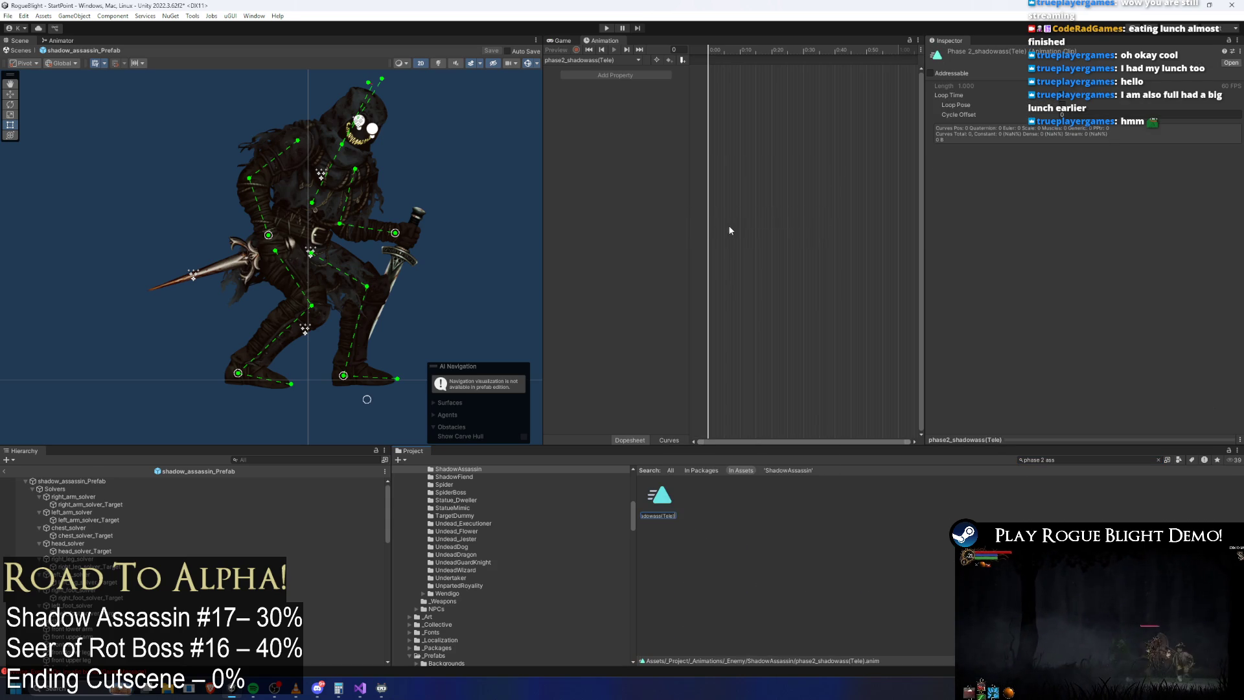
{"action": "key", "text": "BackSpace"}
{"action": "key", "text": "BackSpace"}
{"action": "key", "text": "BackSpace"}
{"action": "key", "text": "Return"}
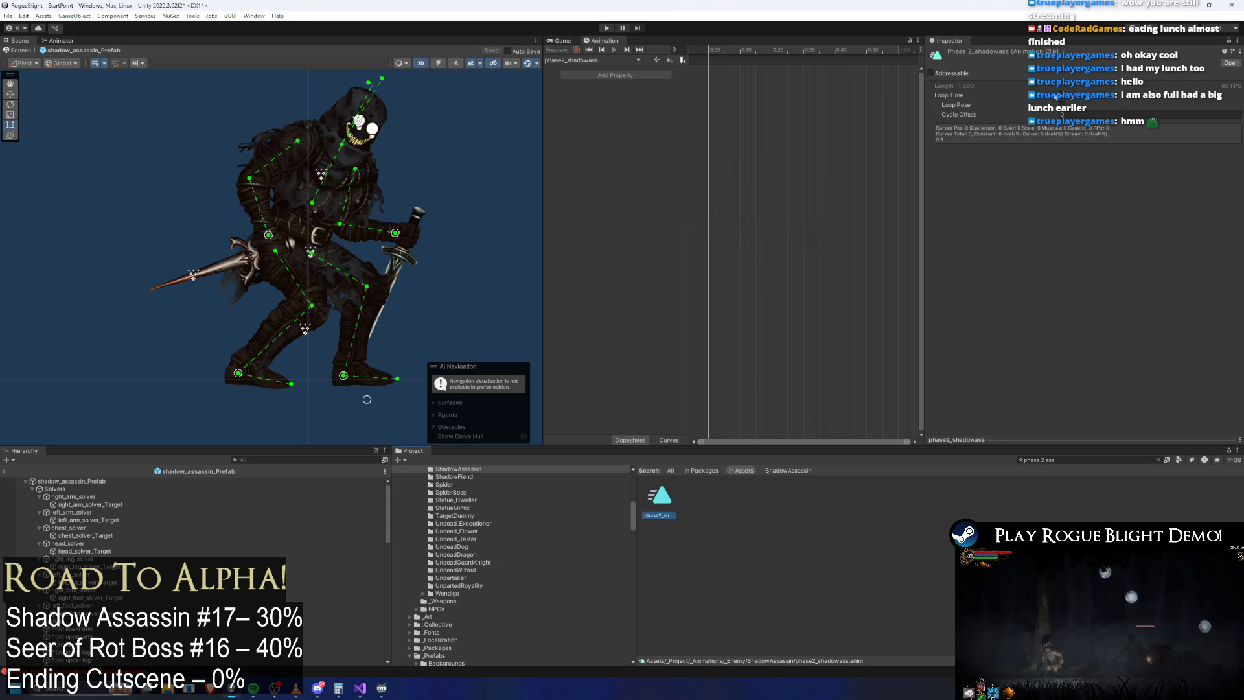
Step: Open phase2_shadowass on shadow_assassin_Prefab and key every property at frame 90
{"action": "left_click", "coordinate": [71, 481]}
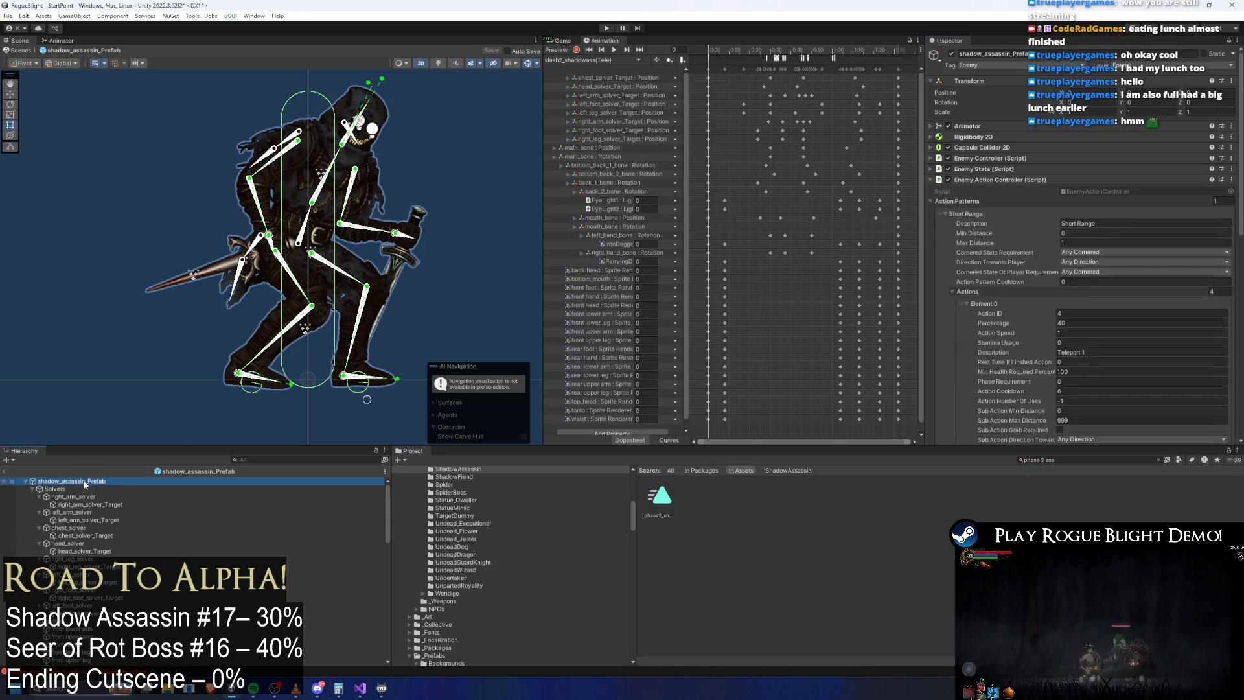
{"action": "left_click", "coordinate": [597, 60]}
{"action": "left_click", "coordinate": [582, 91]}
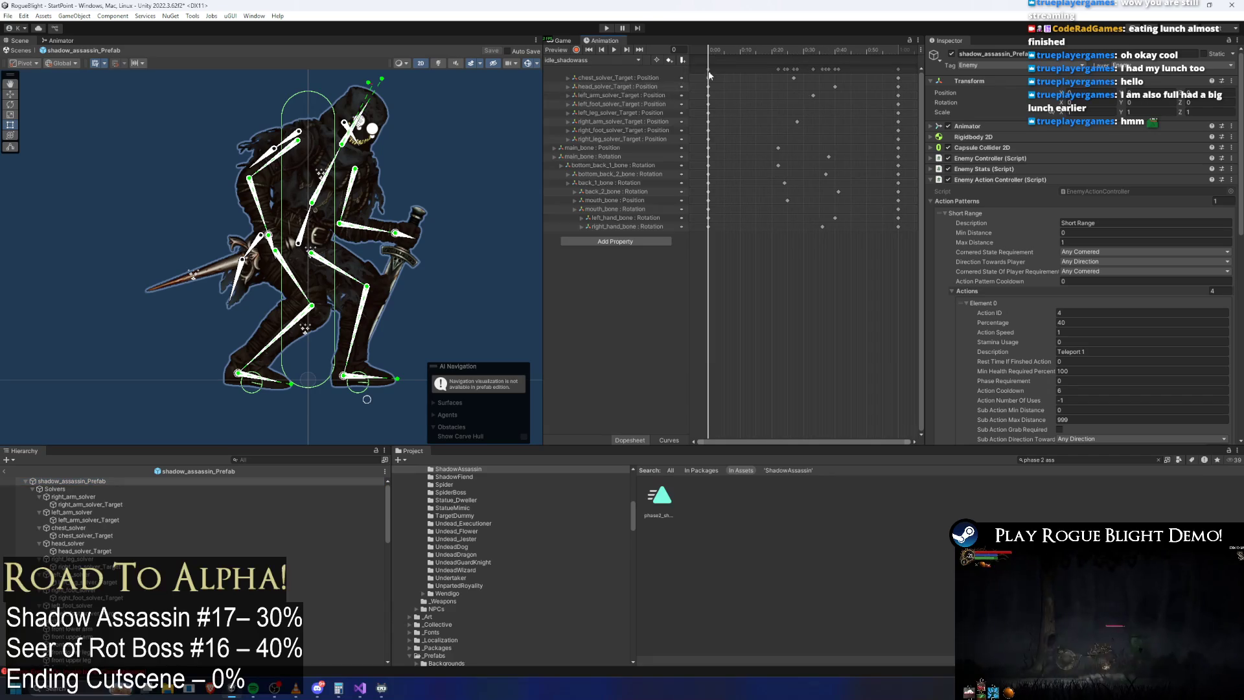
{"action": "left_click", "coordinate": [565, 59]}
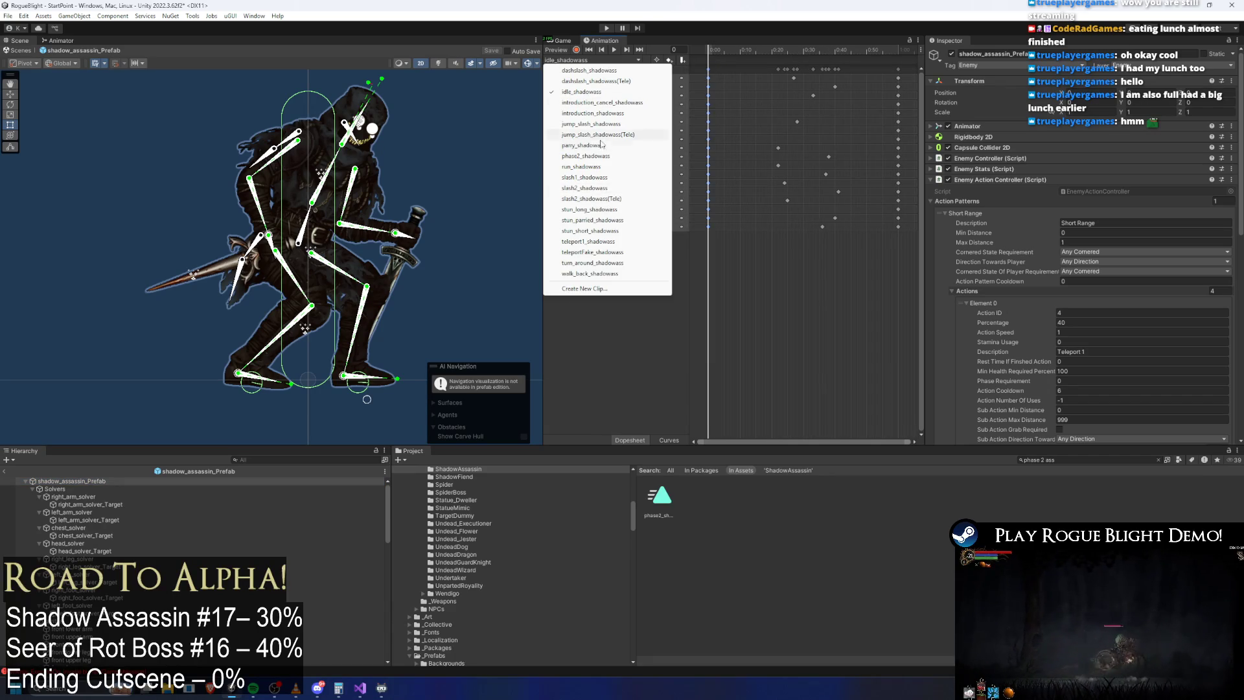
{"action": "left_click", "coordinate": [586, 156]}
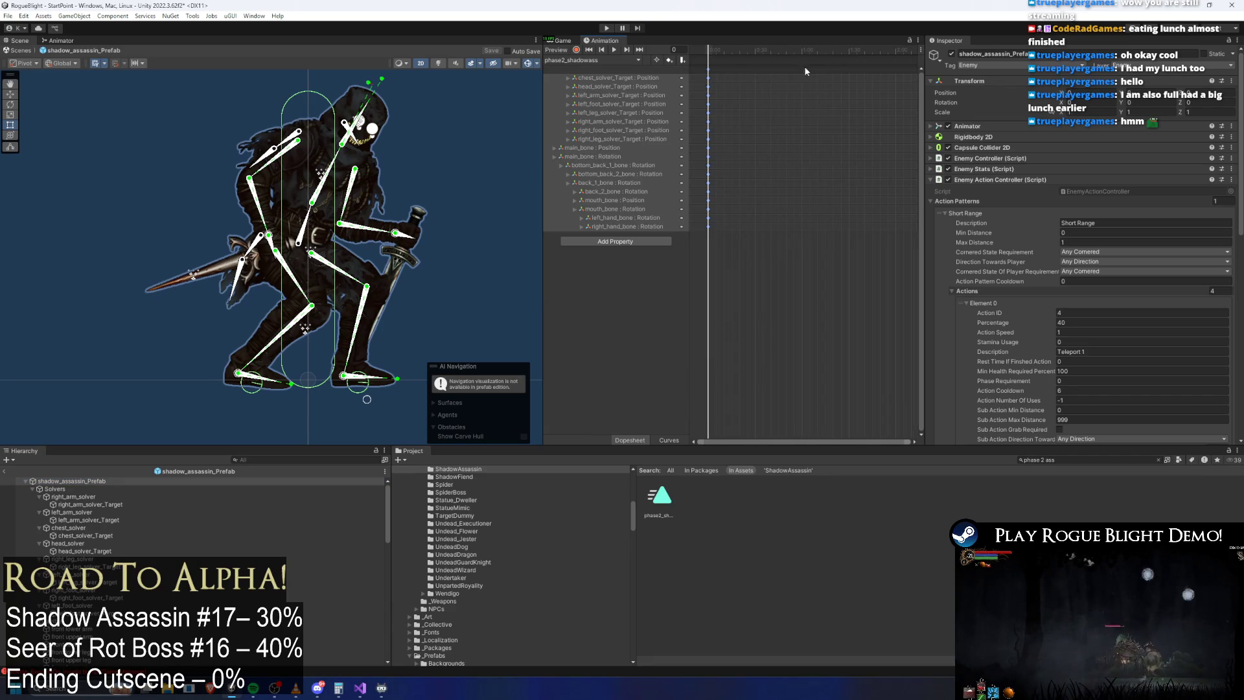
{"action": "left_click_drag", "start_coordinate": [803, 52], "coordinate": [849, 53]}
{"action": "key", "text": "ctrl+v"}
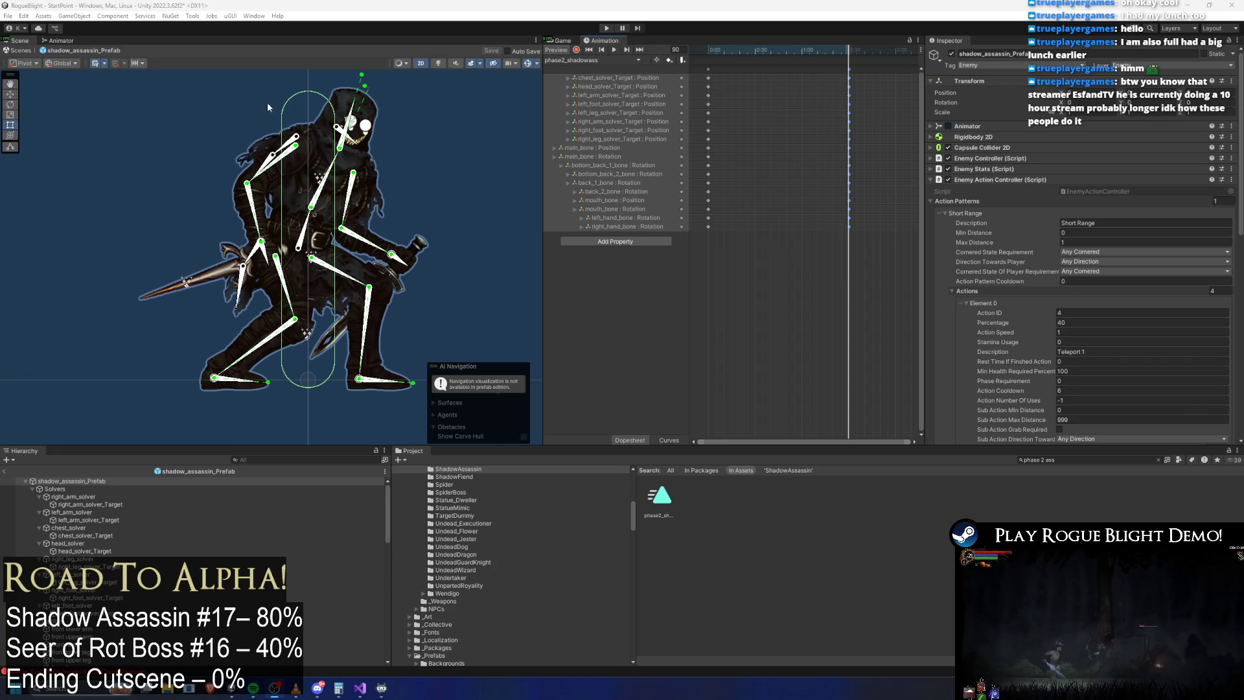
Step: Move the frame-90 keyframe column later to about 1:55, then set the playhead to frame 44
{"action": "left_click", "coordinate": [755, 50]}
{"action": "left_click_drag", "start_coordinate": [849, 69], "coordinate": [893, 72]}
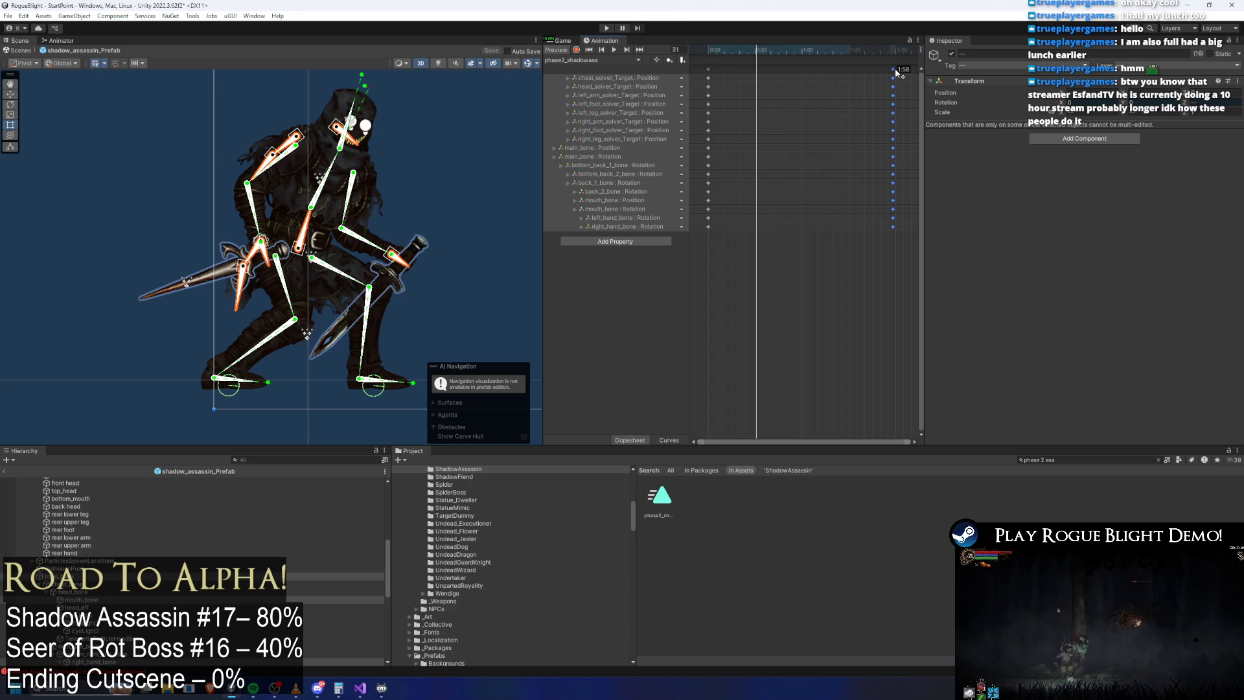
{"action": "left_click_drag", "start_coordinate": [768, 50], "coordinate": [776, 52]}
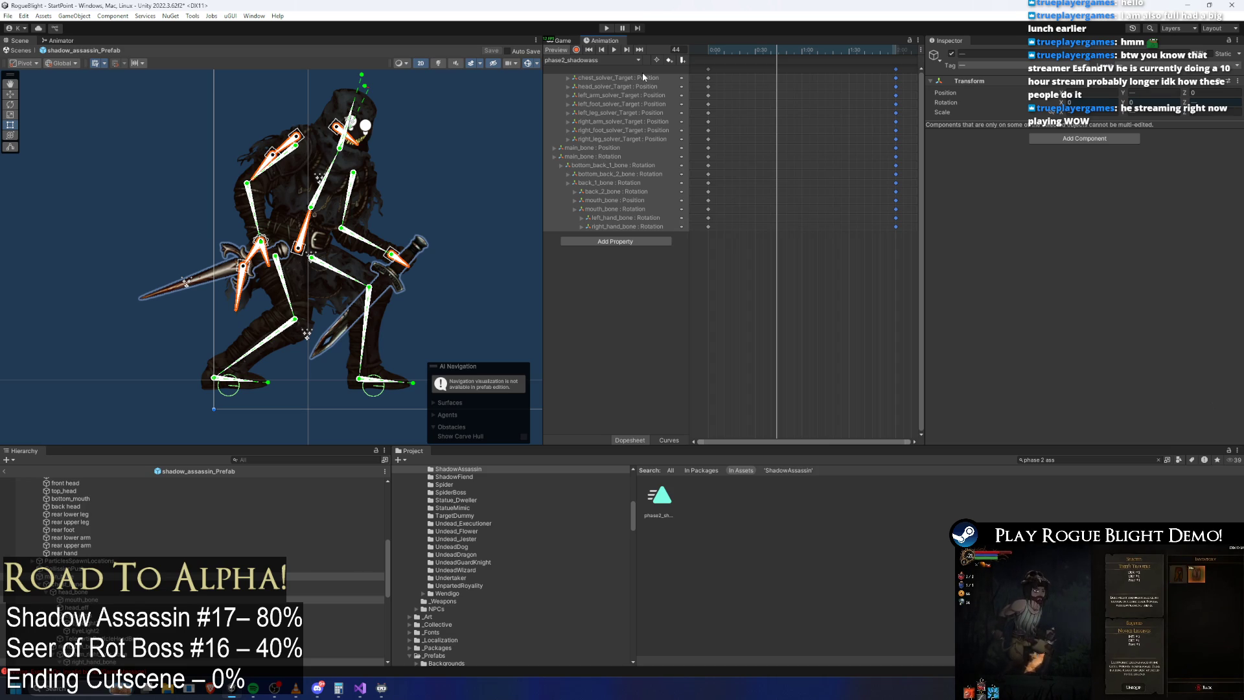
Step: Enable record mode and at frame 44 pose the main body bone and both sword arms
{"action": "left_click", "coordinate": [488, 113]}
{"action": "left_click", "coordinate": [577, 49]}
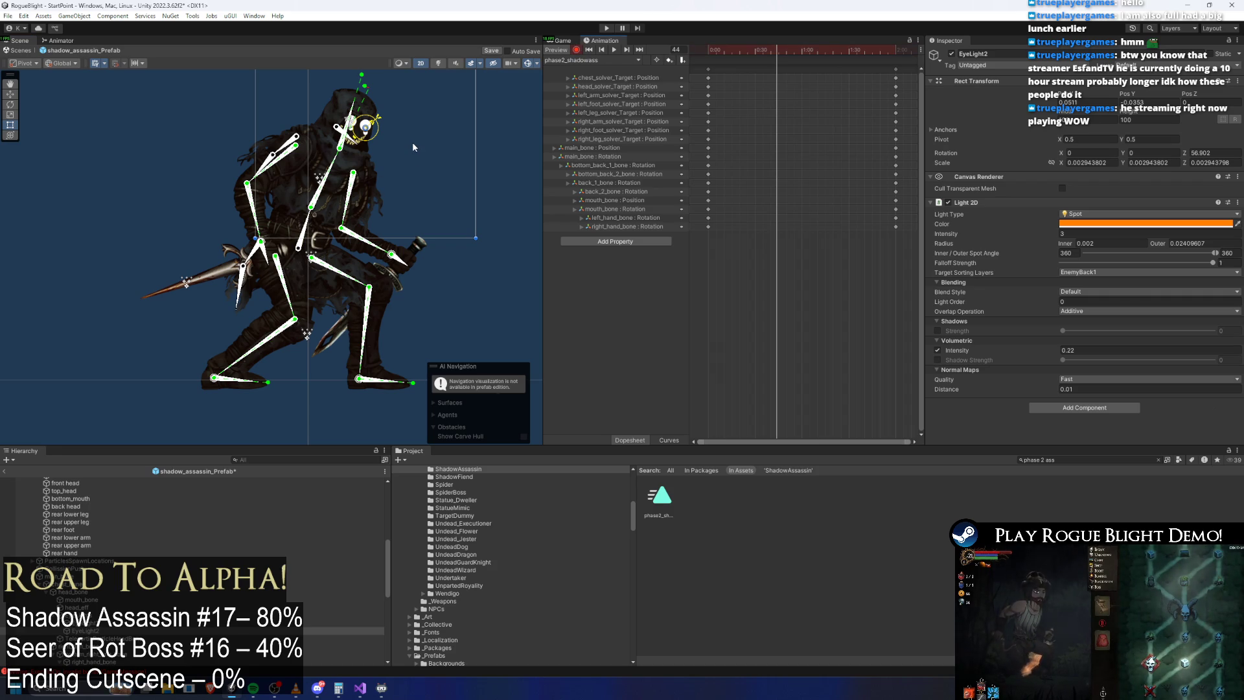
{"action": "left_click_drag", "start_coordinate": [310, 254], "coordinate": [357, 119]}
{"action": "scroll", "coordinate": [259, 104], "scroll_direction": "down", "scroll_amount": 2}
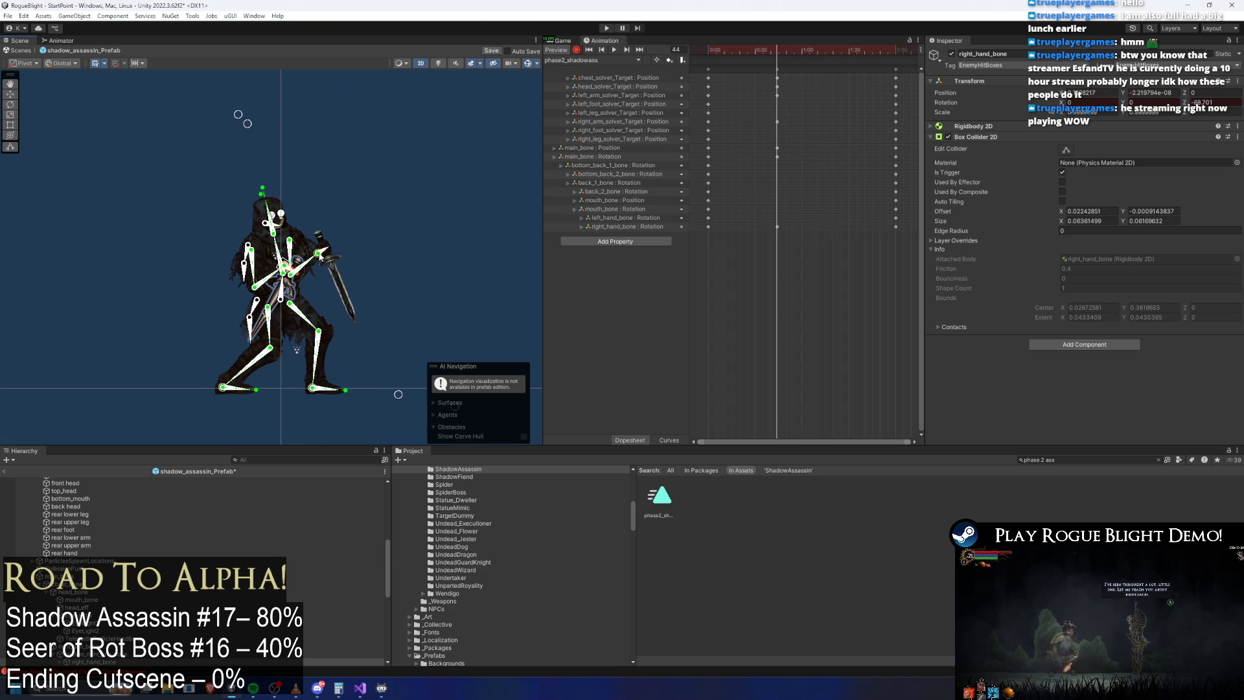
{"action": "scroll", "coordinate": [336, 259], "scroll_direction": "up", "scroll_amount": 3}
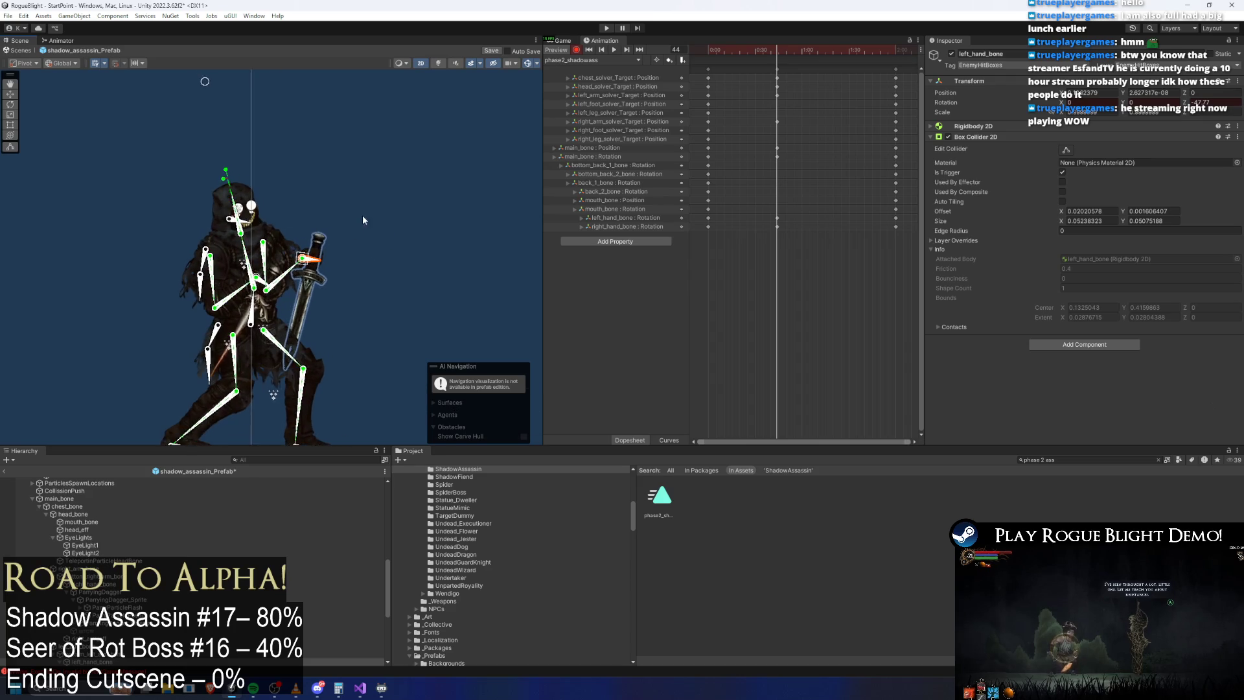
{"action": "scroll", "coordinate": [253, 302], "scroll_direction": "up", "scroll_amount": 2}
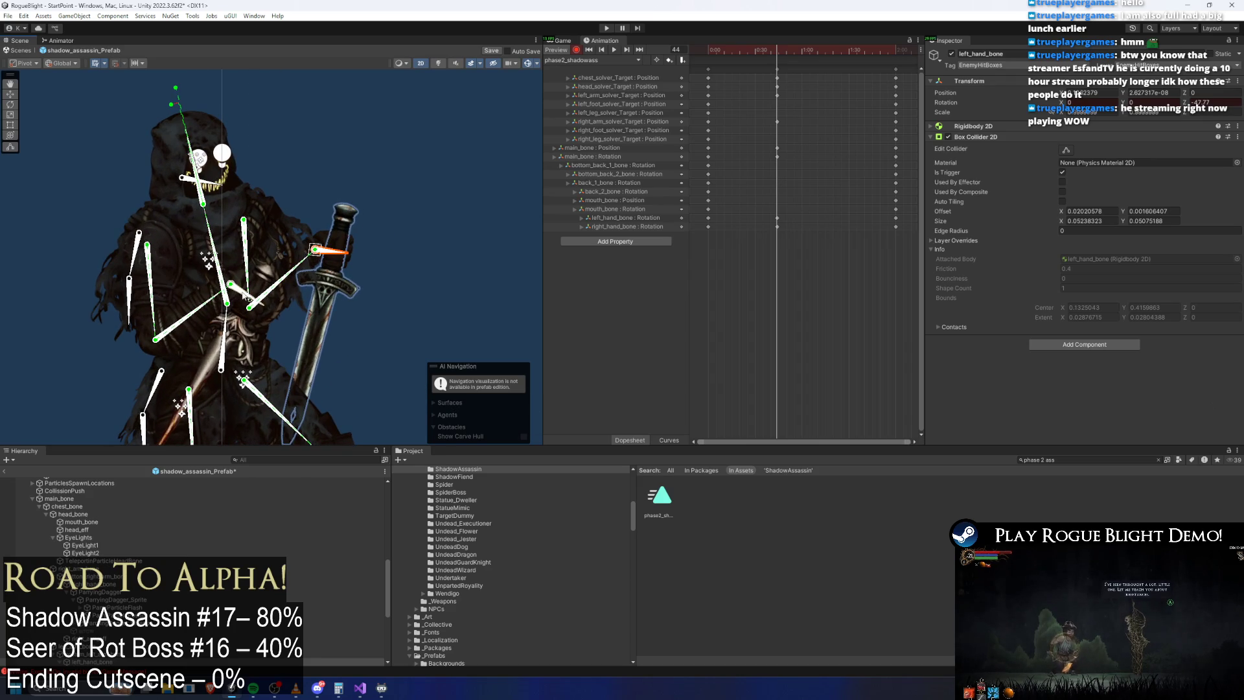
{"action": "left_click_drag", "start_coordinate": [246, 297], "coordinate": [258, 281]}
{"action": "mouse_move", "coordinate": [353, 253]}
{"action": "left_mouse_down"}
{"action": "mouse_move", "coordinate": [251, 274]}
{"action": "mouse_move", "coordinate": [272, 247]}
{"action": "left_mouse_up"}
Step: At frame 80, drop the body into a low crouch and angle the dagger arm and head
{"action": "left_click_drag", "start_coordinate": [718, 50], "coordinate": [840, 57]}
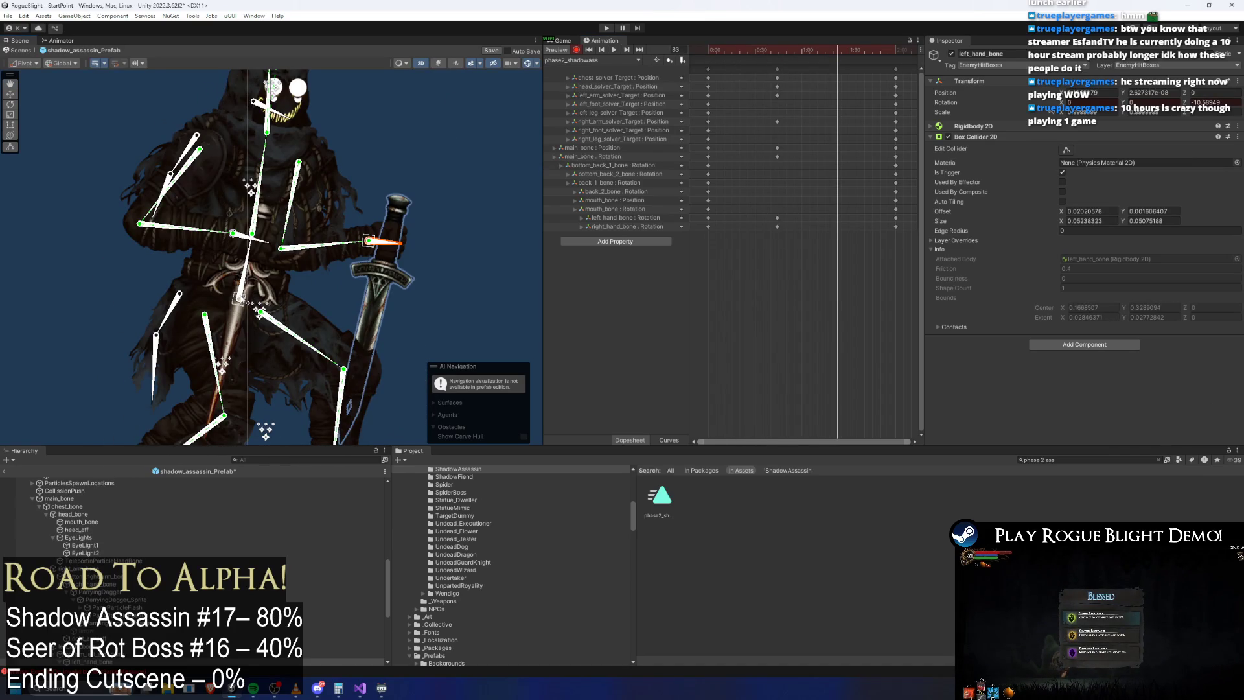
{"action": "scroll", "coordinate": [233, 259], "scroll_direction": "up", "scroll_amount": 3}
{"action": "left_click_drag", "start_coordinate": [214, 260], "coordinate": [218, 211]}
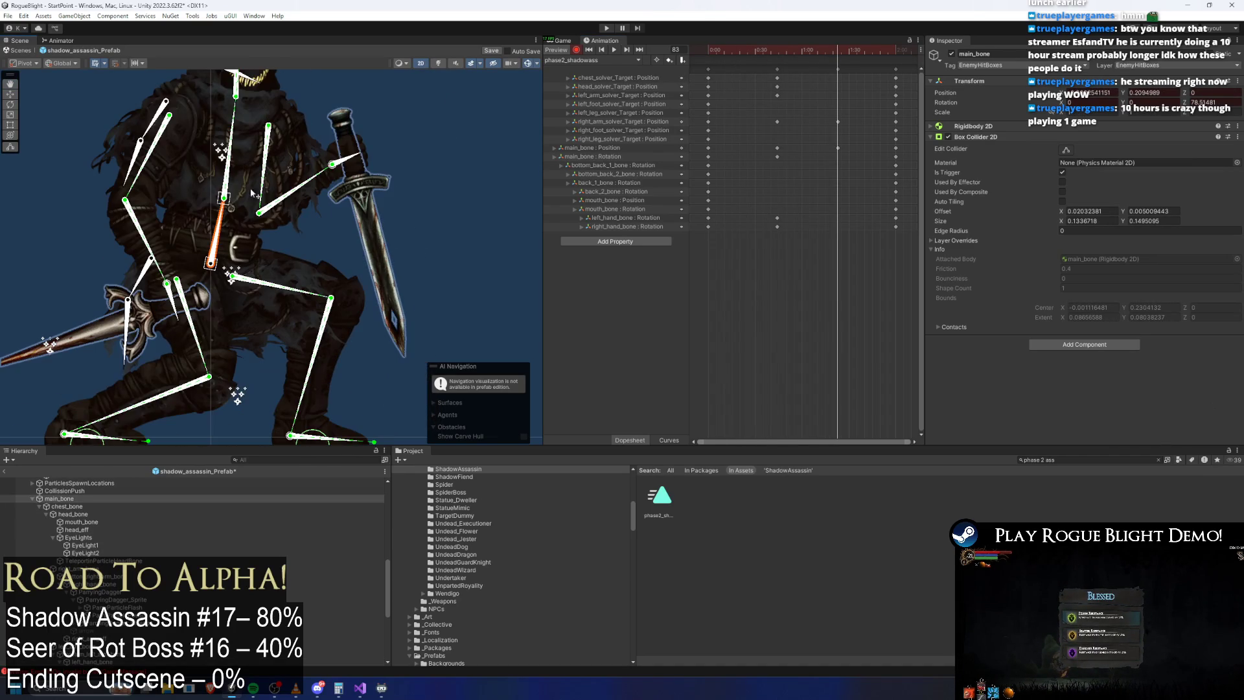
{"action": "left_click_drag", "start_coordinate": [247, 262], "coordinate": [244, 278]}
{"action": "left_click_drag", "start_coordinate": [170, 289], "coordinate": [113, 276]}
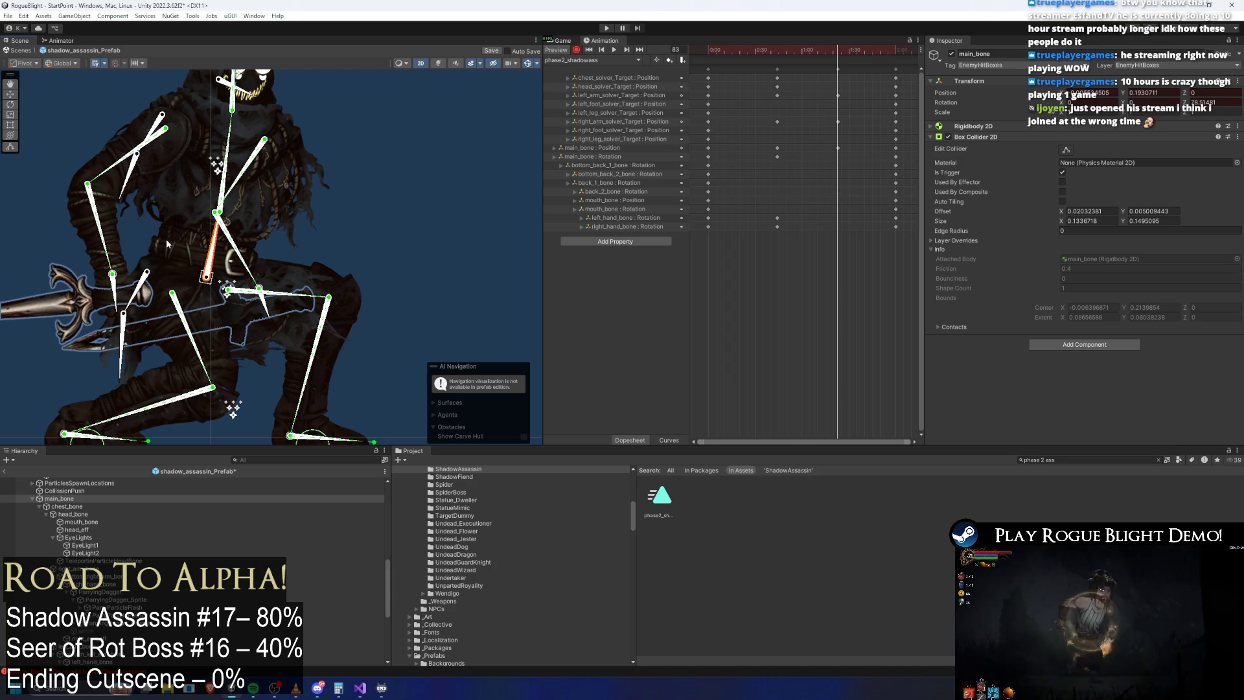
{"action": "scroll", "coordinate": [278, 188], "scroll_direction": "down", "scroll_amount": 10}
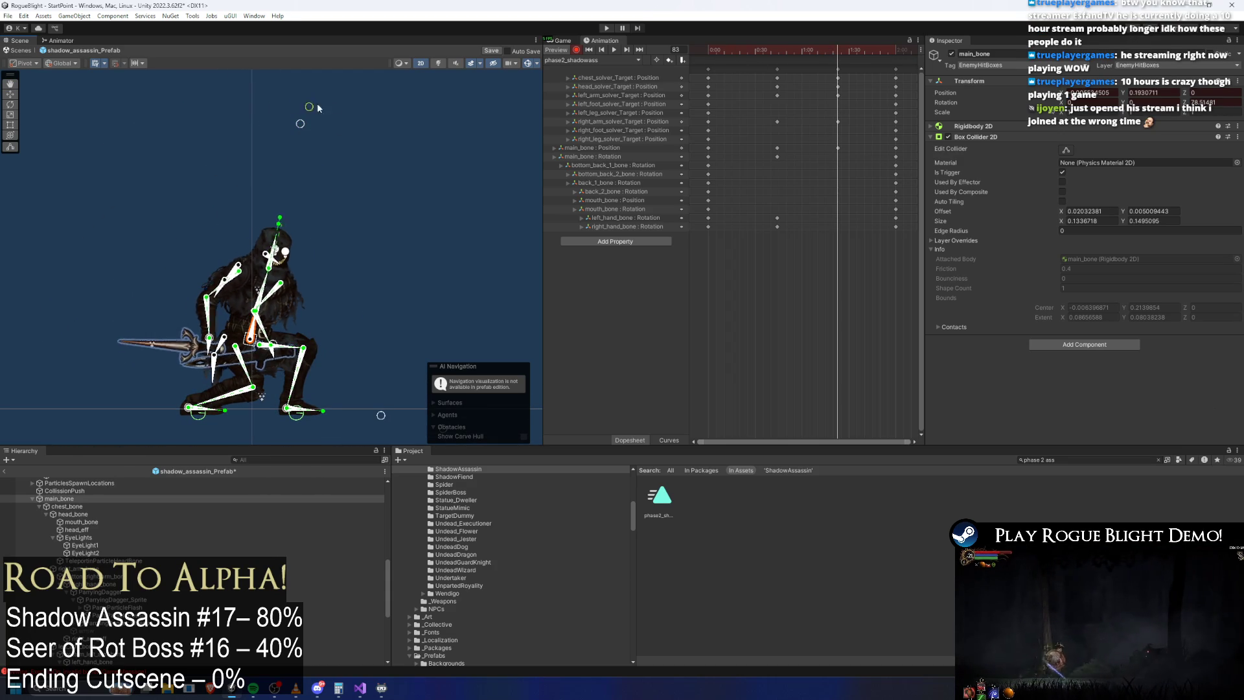
{"action": "left_click_drag", "start_coordinate": [301, 107], "coordinate": [355, 113]}
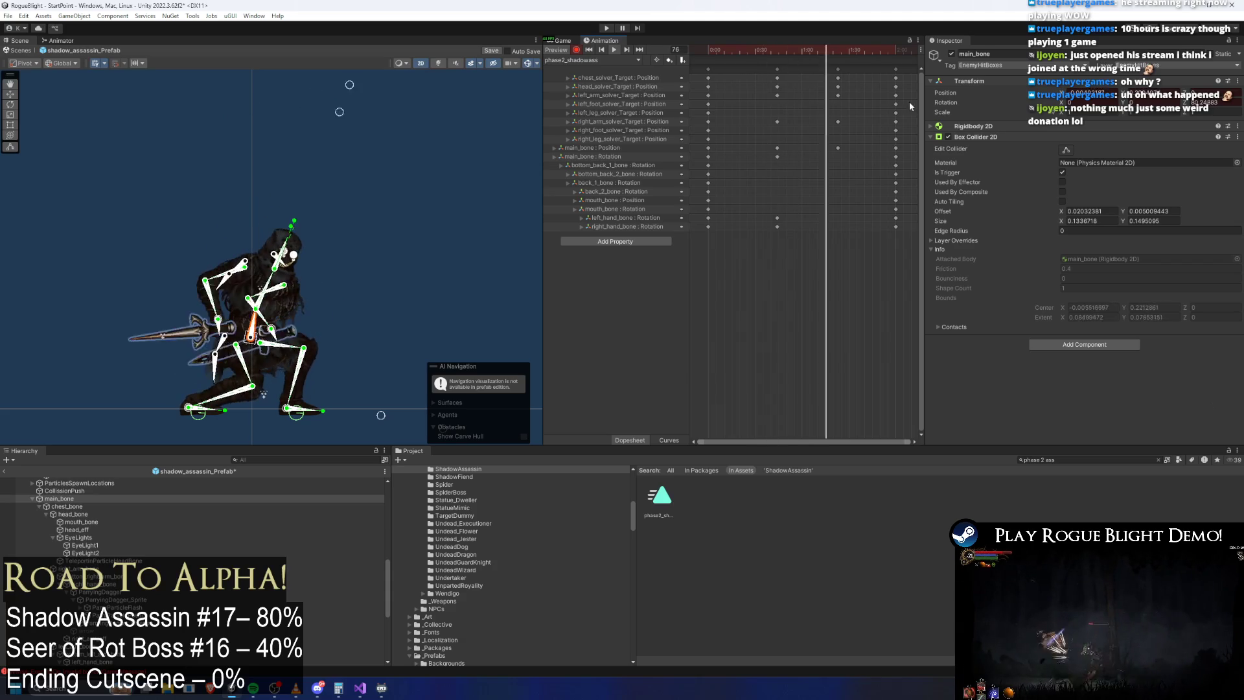
Step: Shift the 1:25 keyframes earlier to 1:08 and nudge the sword arm slightly up and right
{"action": "left_click_drag", "start_coordinate": [838, 69], "coordinate": [808, 72]}
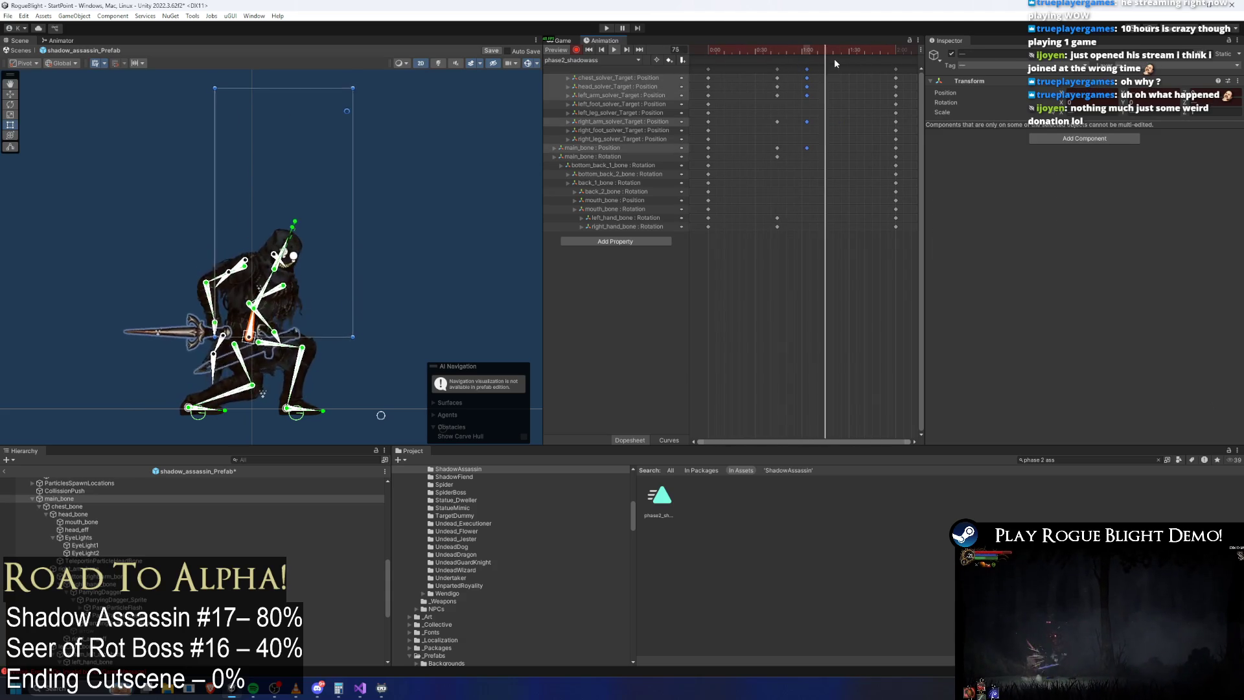
{"action": "left_click", "coordinate": [574, 192]}
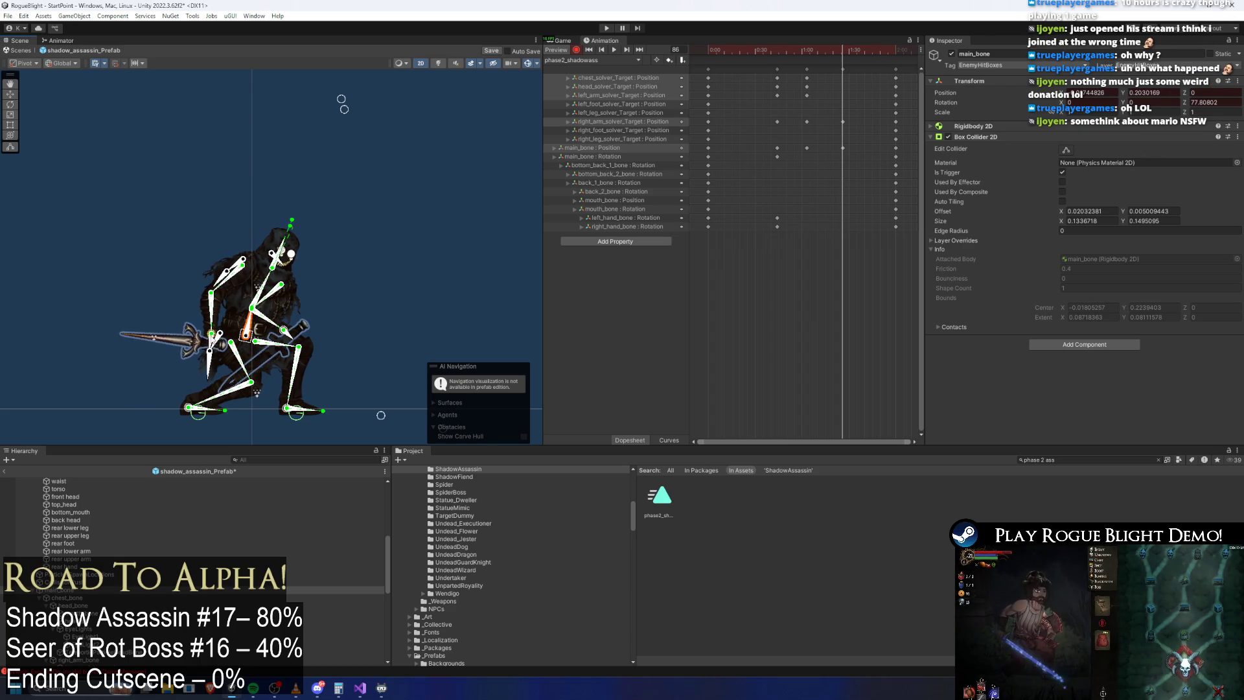
{"action": "left_click_drag", "start_coordinate": [209, 347], "coordinate": [214, 340]}
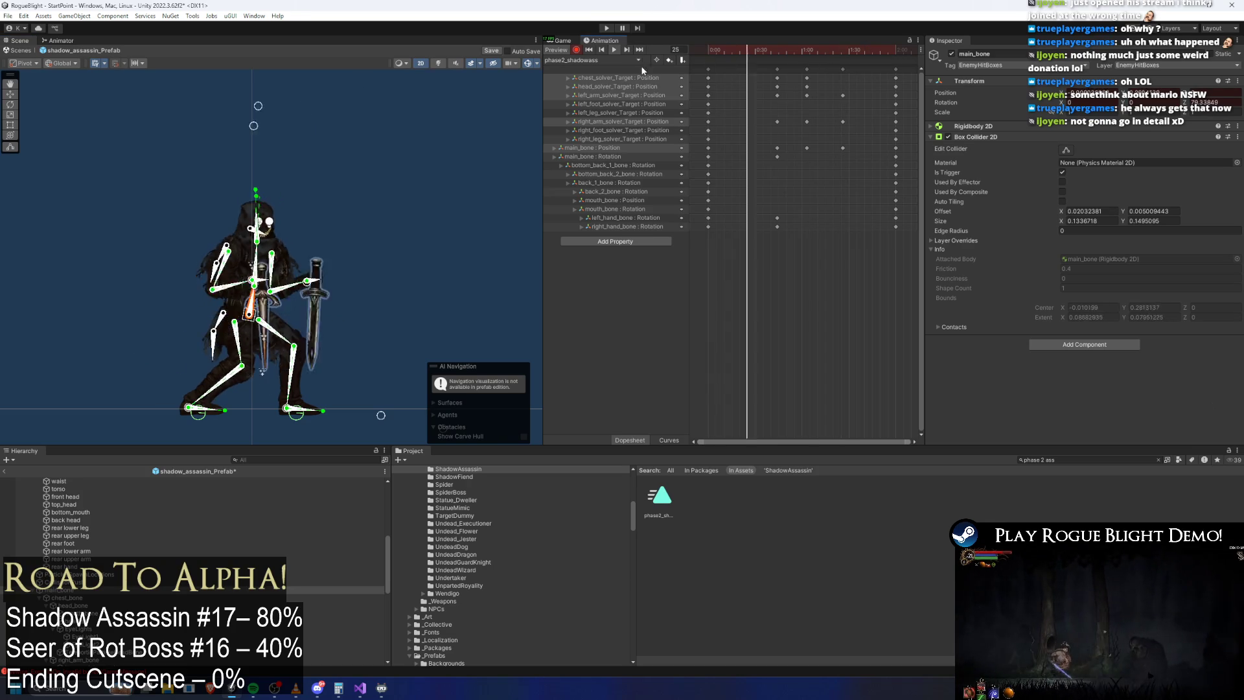
{"action": "left_click", "coordinate": [429, 182]}
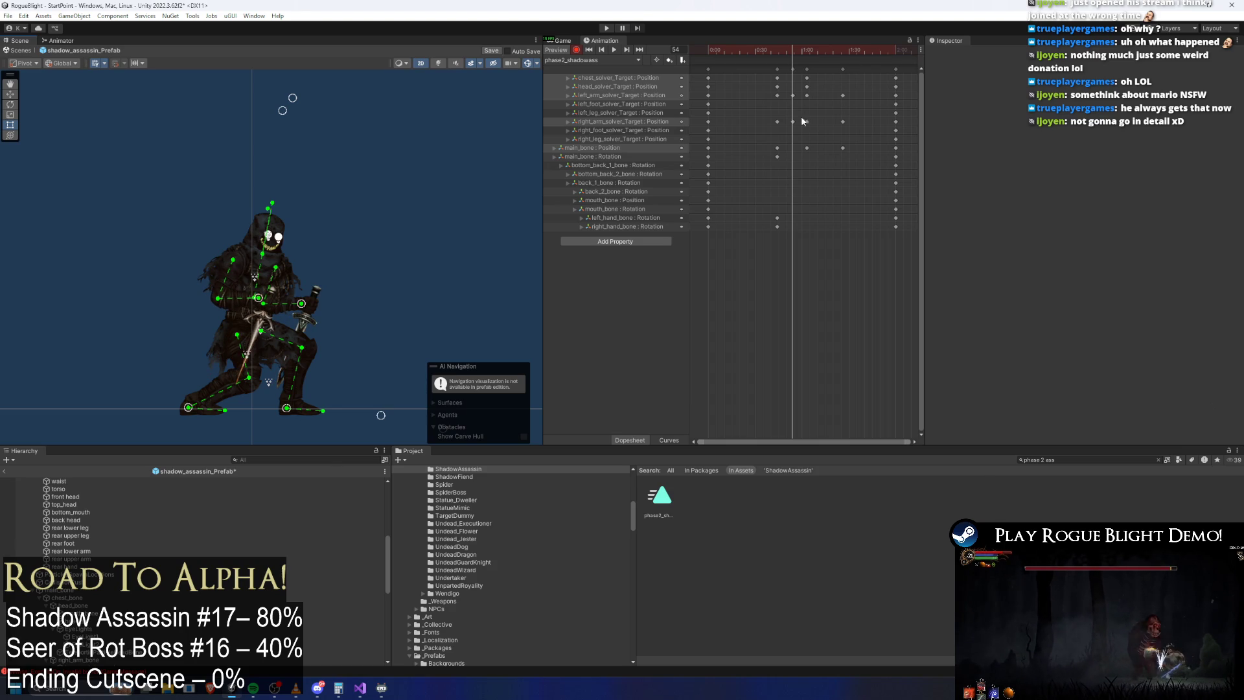
Step: Scrub through the clip to review the pose, then select mouth_bone for keying
{"action": "left_click", "coordinate": [739, 52]}
{"action": "left_click", "coordinate": [792, 51]}
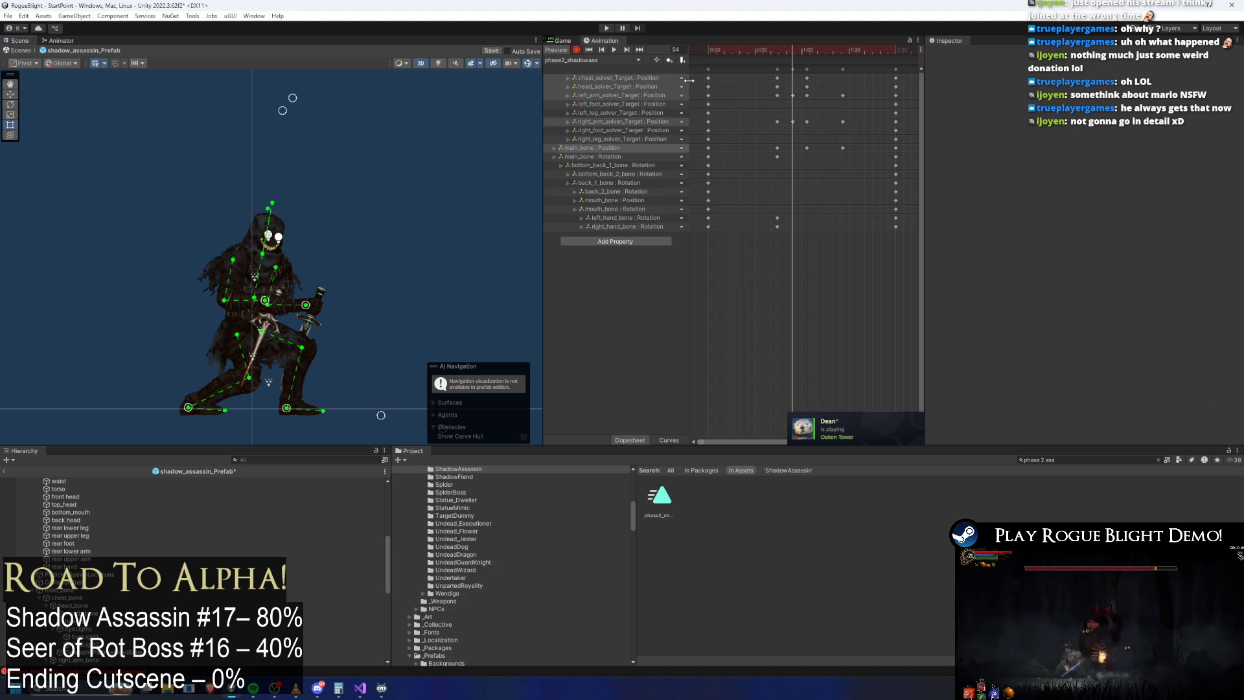
{"action": "left_click_drag", "start_coordinate": [731, 50], "coordinate": [772, 51]}
{"action": "scroll", "coordinate": [278, 246], "scroll_direction": "up", "scroll_amount": 5}
{"action": "left_click", "coordinate": [252, 230]}
{"action": "scroll", "coordinate": [252, 229], "scroll_direction": "up", "scroll_amount": 6}
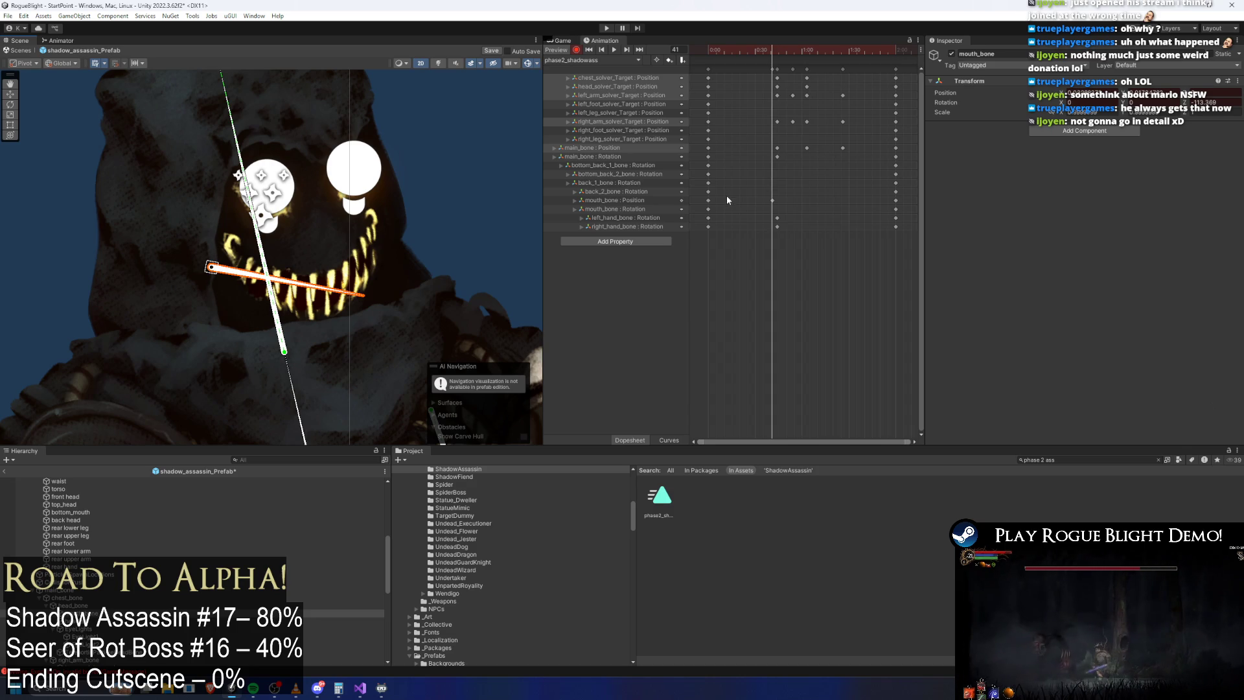
Step: Add mouth_bone position keyframes at frame 55 and a later frame
{"action": "mouse_move", "coordinate": [771, 68]}
{"action": "left_mouse_down"}
{"action": "mouse_move", "coordinate": [747, 55]}
{"action": "mouse_move", "coordinate": [820, 53]}
{"action": "left_mouse_up"}
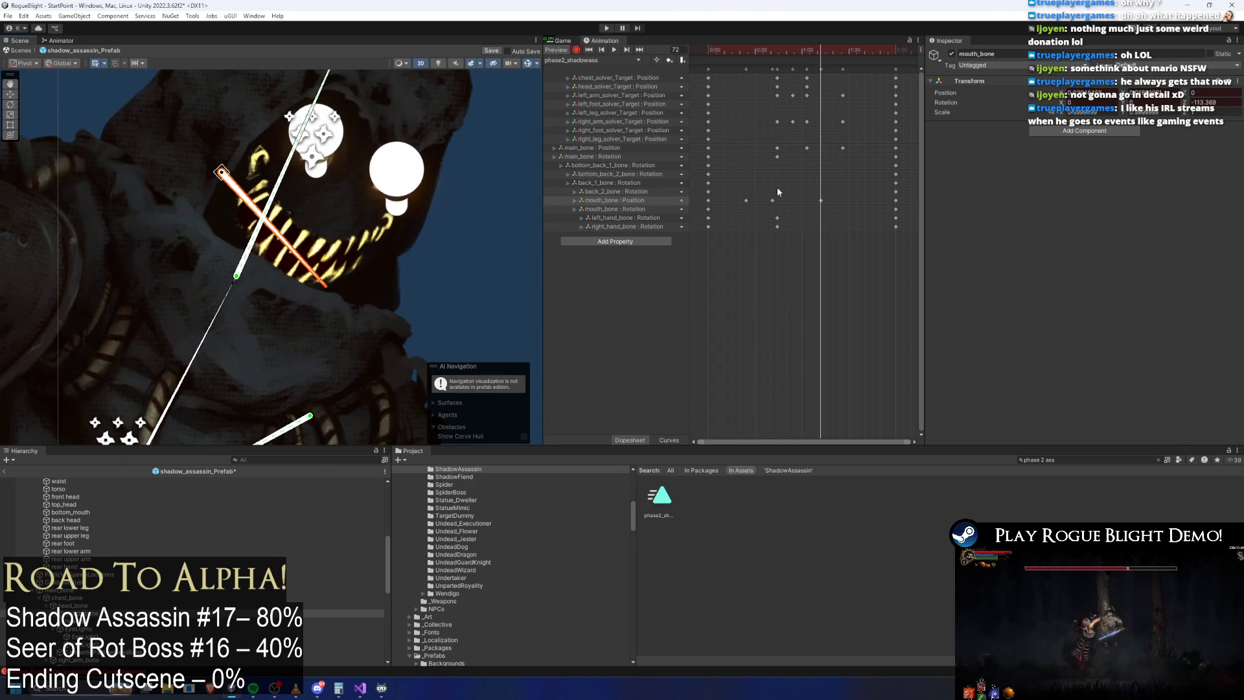
{"action": "left_click", "coordinate": [796, 51]}
{"action": "key", "text": "ctrl+v"}
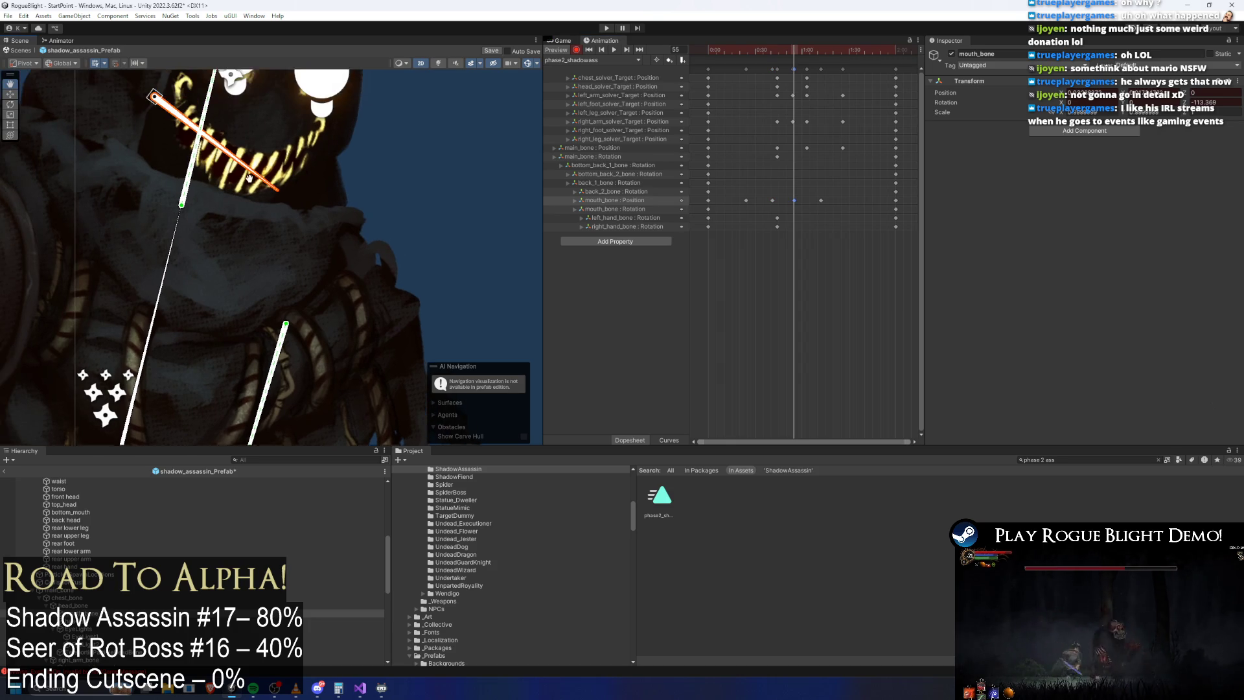
{"action": "mouse_move", "coordinate": [803, 55]}
{"action": "left_mouse_down"}
{"action": "mouse_move", "coordinate": [774, 55]}
{"action": "mouse_move", "coordinate": [804, 57]}
{"action": "left_mouse_up"}
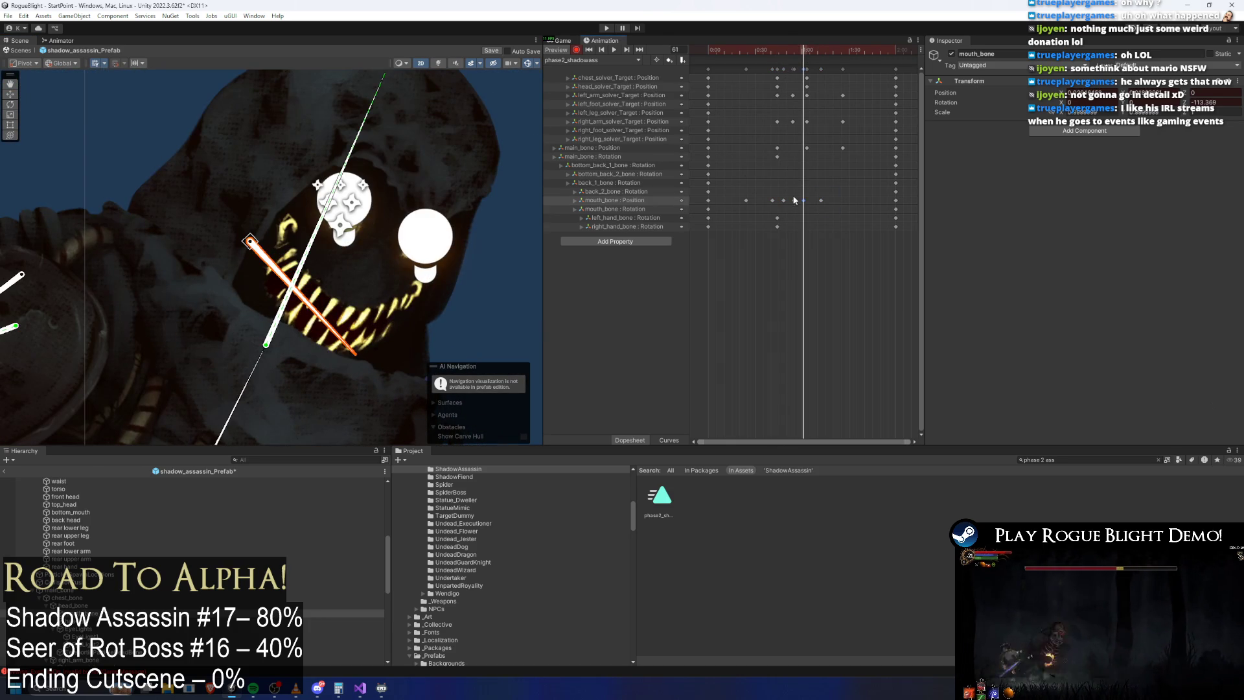
{"action": "left_click", "coordinate": [814, 49]}
{"action": "key", "text": "ctrl+v"}
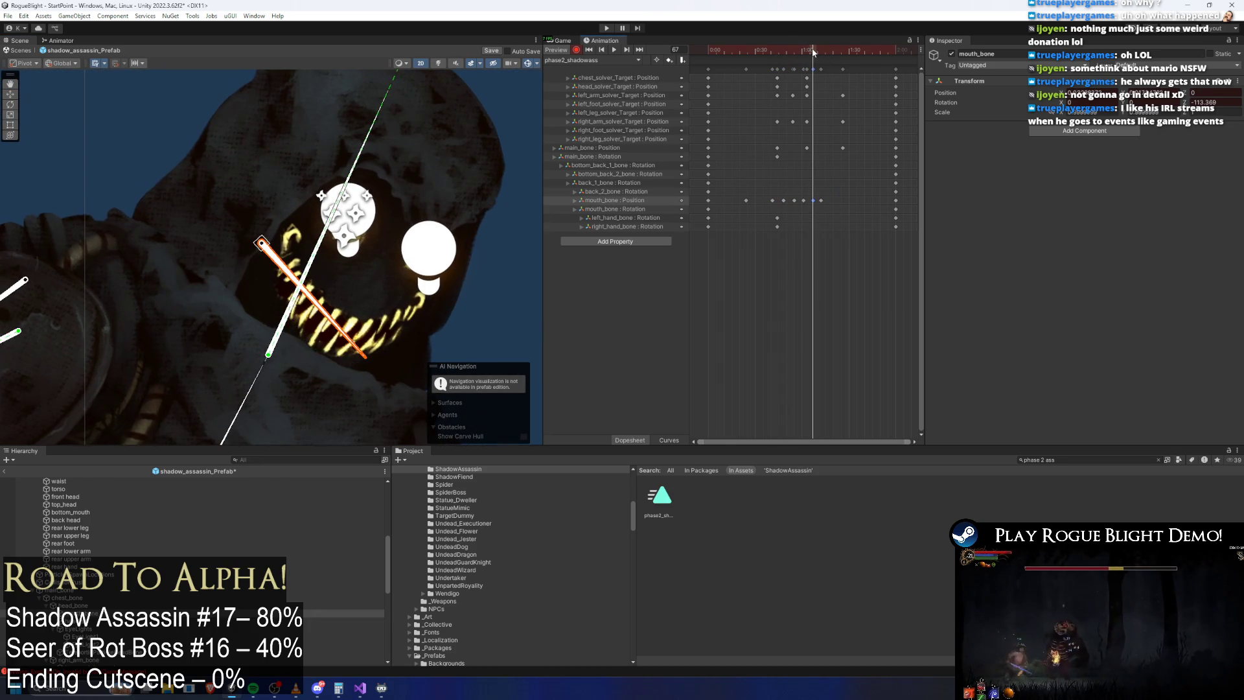
Step: Preview the animation from frame 79, then select the EyeLight2 object
{"action": "left_click", "coordinate": [833, 49]}
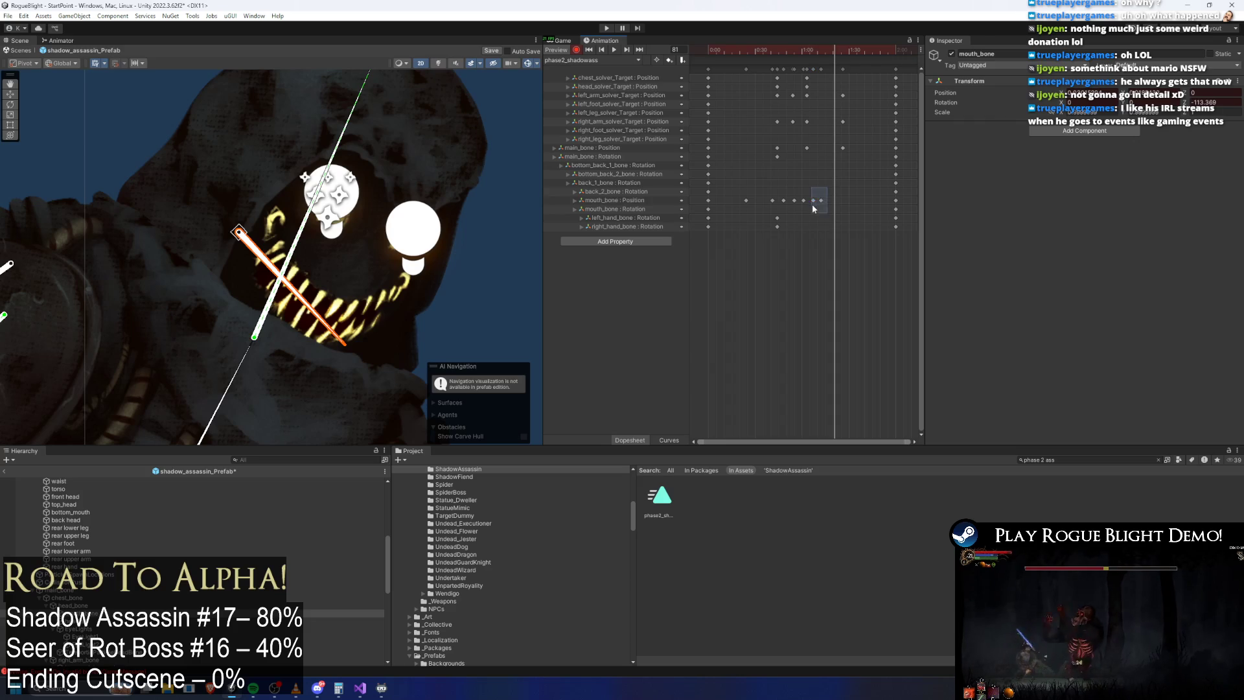
{"action": "left_click", "coordinate": [831, 52]}
{"action": "key", "text": "space"}
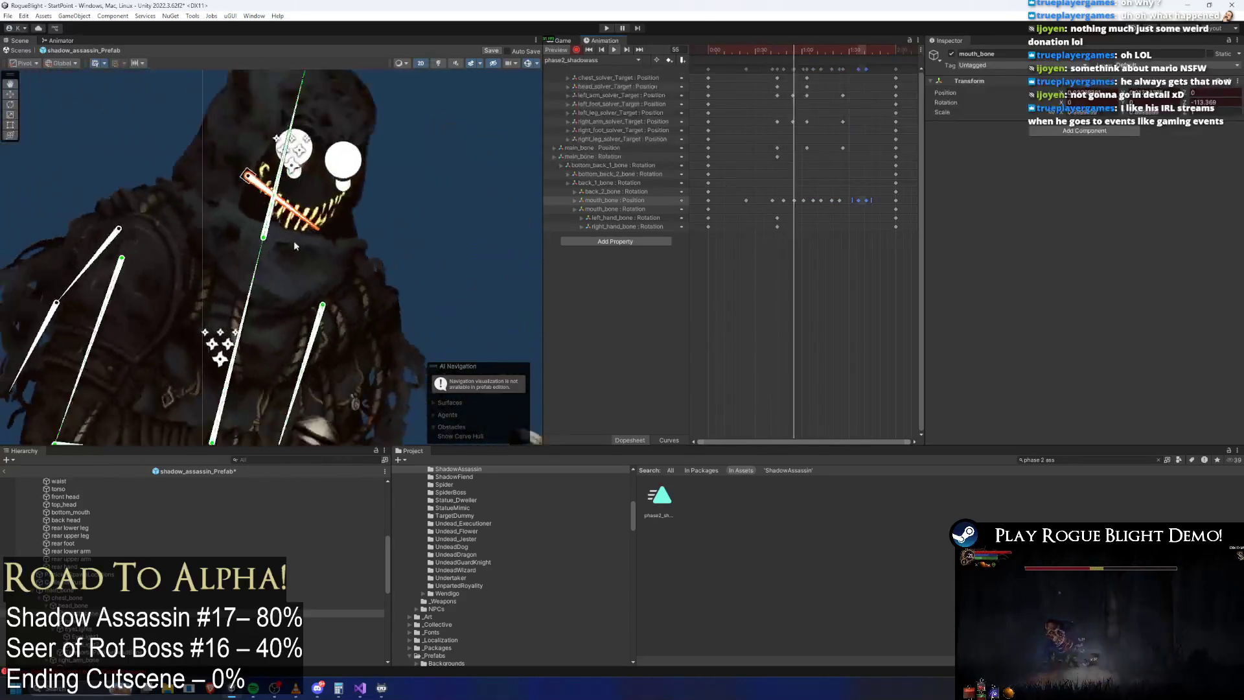
{"action": "left_click", "coordinate": [171, 126]}
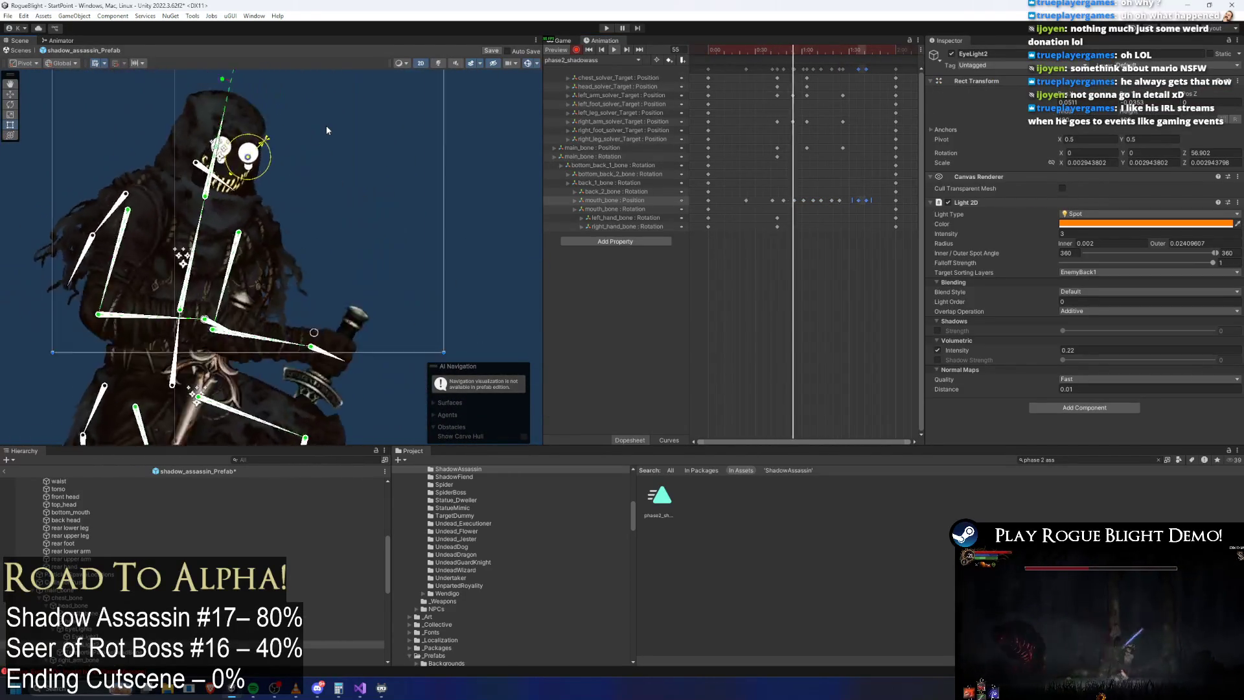
Step: Box-select the mouth_bone Position keys and shift them earlier, then slightly later
{"action": "left_click", "coordinate": [325, 134]}
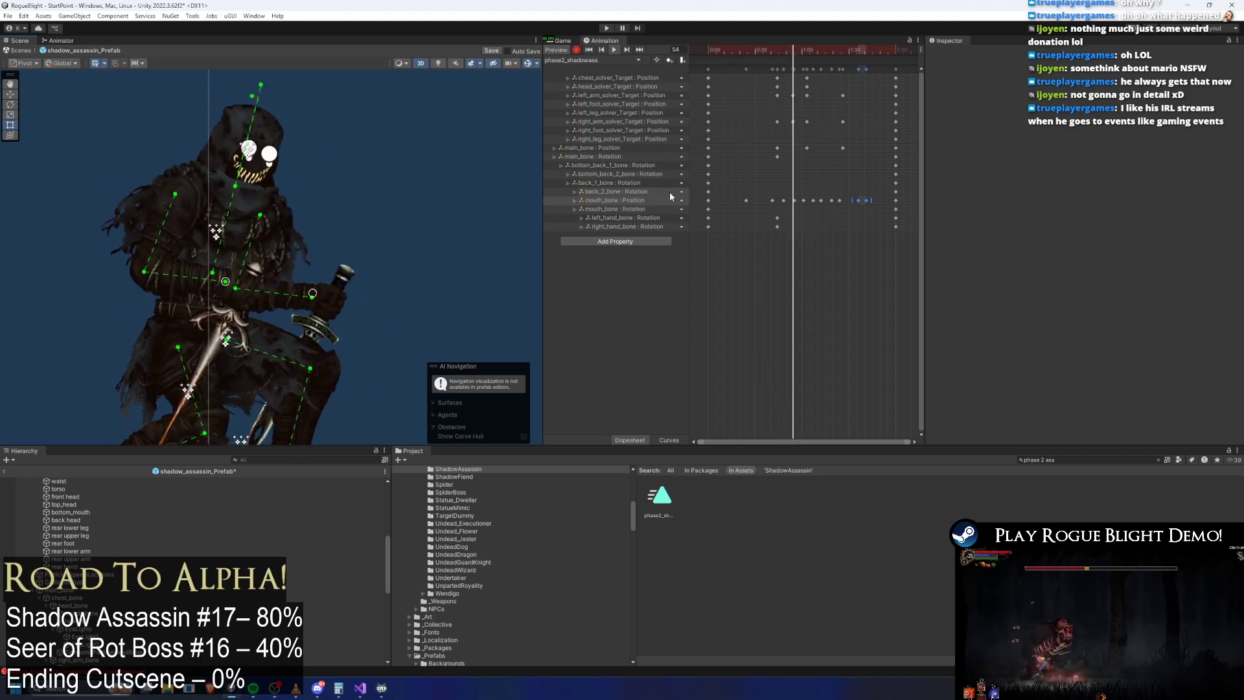
{"action": "left_click", "coordinate": [880, 190]}
{"action": "left_click_drag", "start_coordinate": [877, 189], "coordinate": [725, 205]}
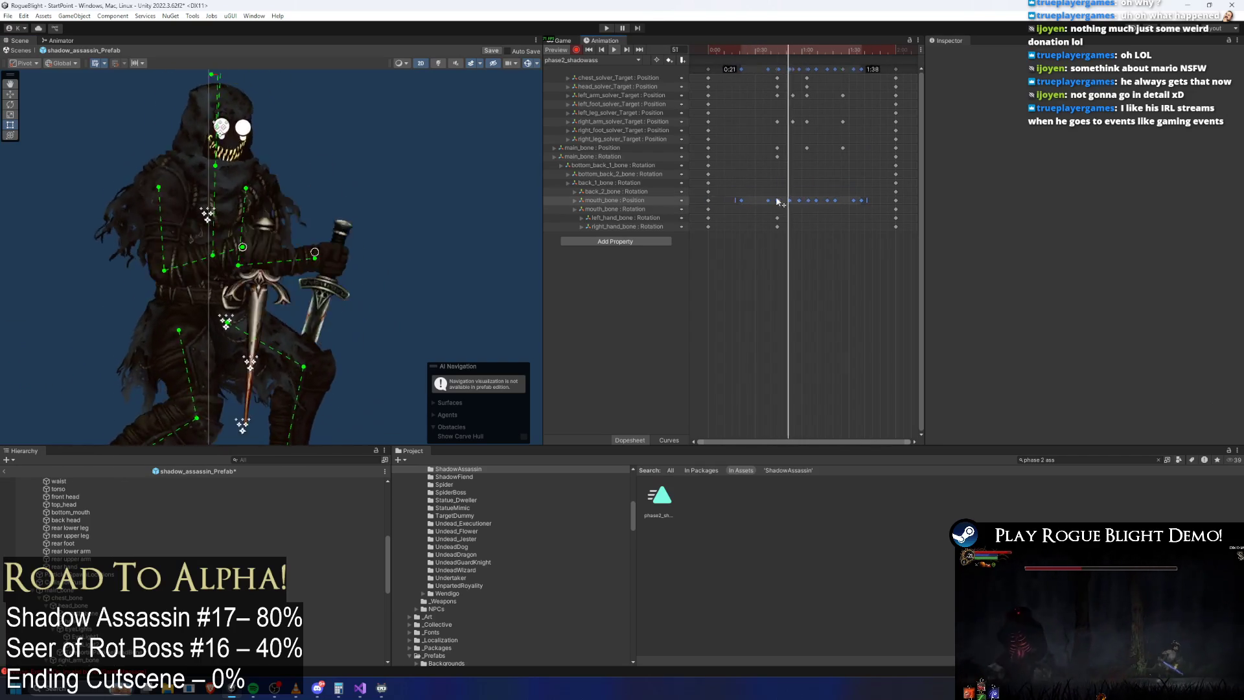
{"action": "left_click_drag", "start_coordinate": [806, 200], "coordinate": [767, 194]}
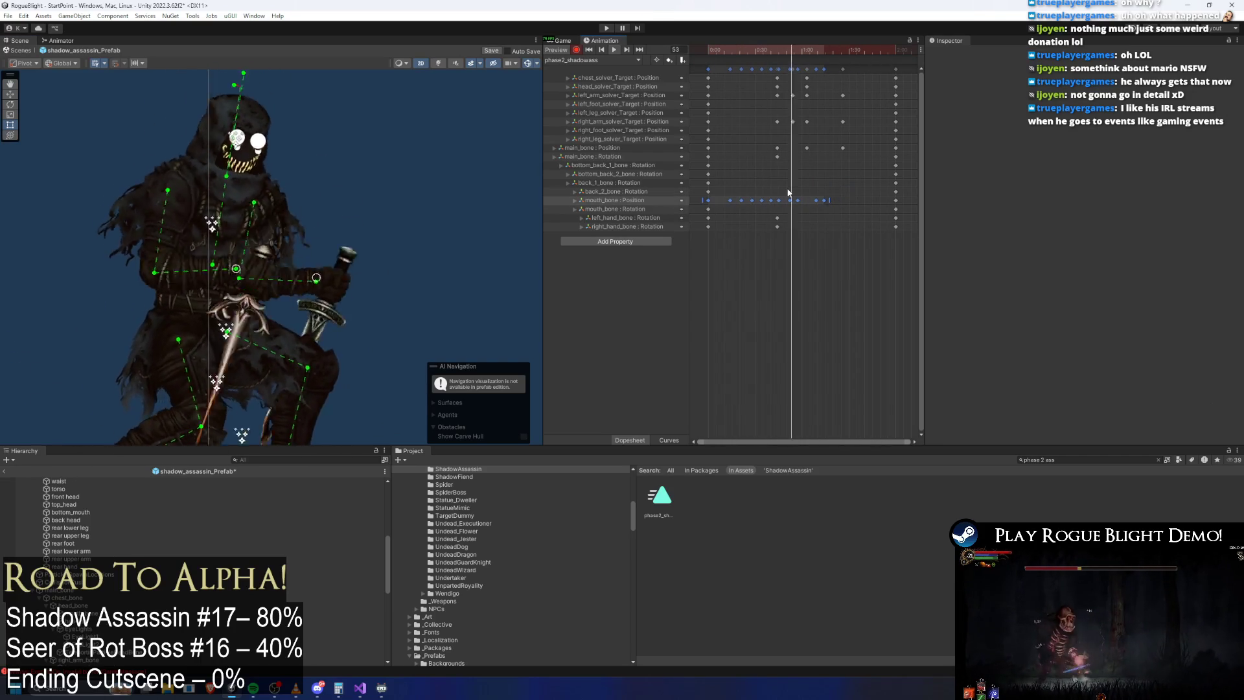
{"action": "left_click_drag", "start_coordinate": [788, 200], "coordinate": [819, 200]}
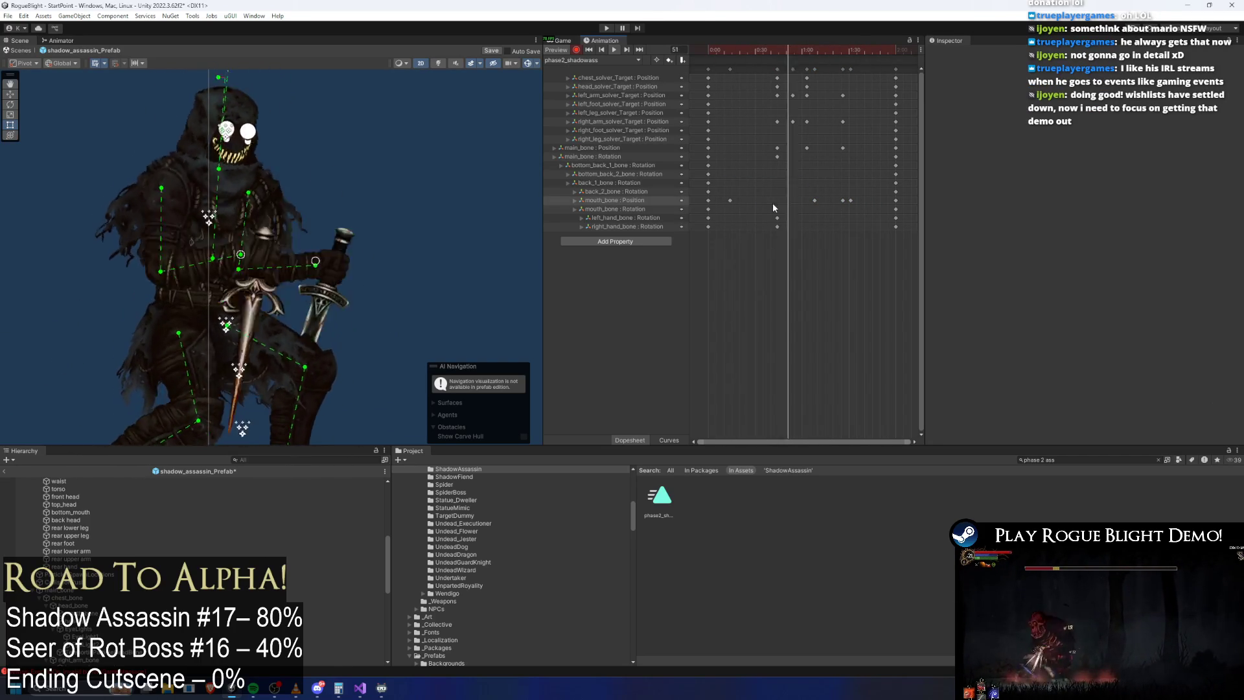
Step: Respace individual mouth_bone keys, then select the last key and frame the mouth bone
{"action": "left_click_drag", "start_coordinate": [731, 206], "coordinate": [761, 205]}
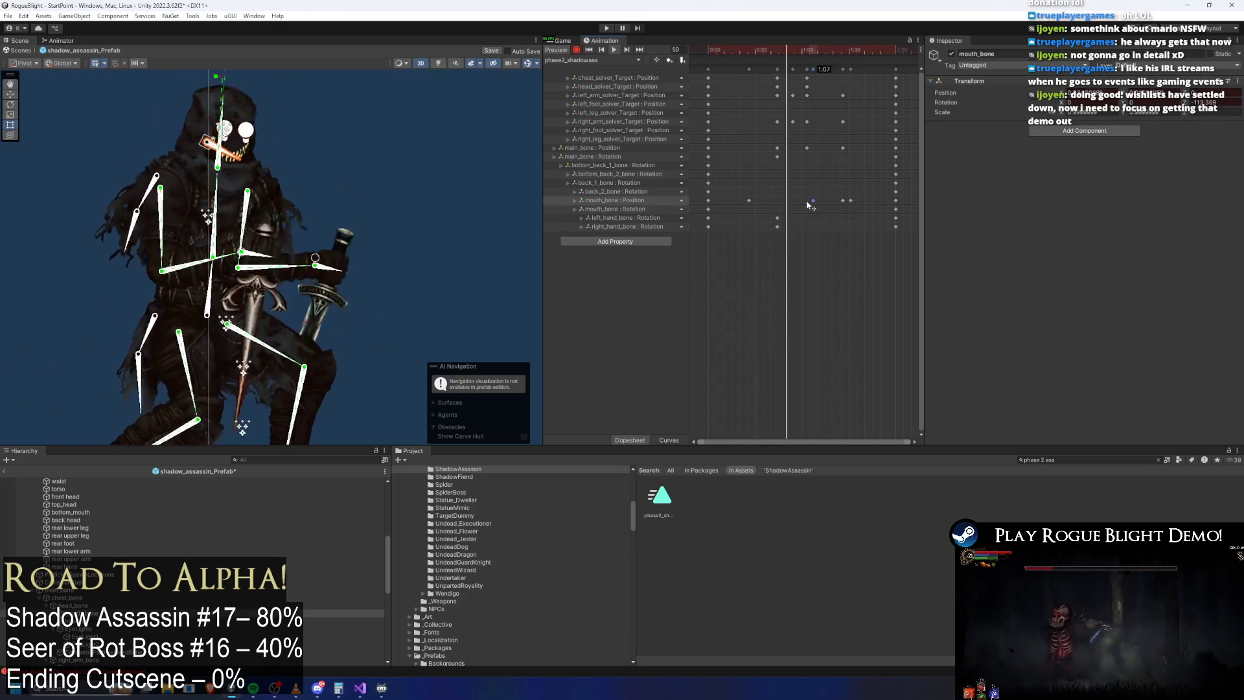
{"action": "left_click", "coordinate": [844, 201], "text": "shift"}
{"action": "left_click_drag", "start_coordinate": [844, 201], "coordinate": [750, 203]}
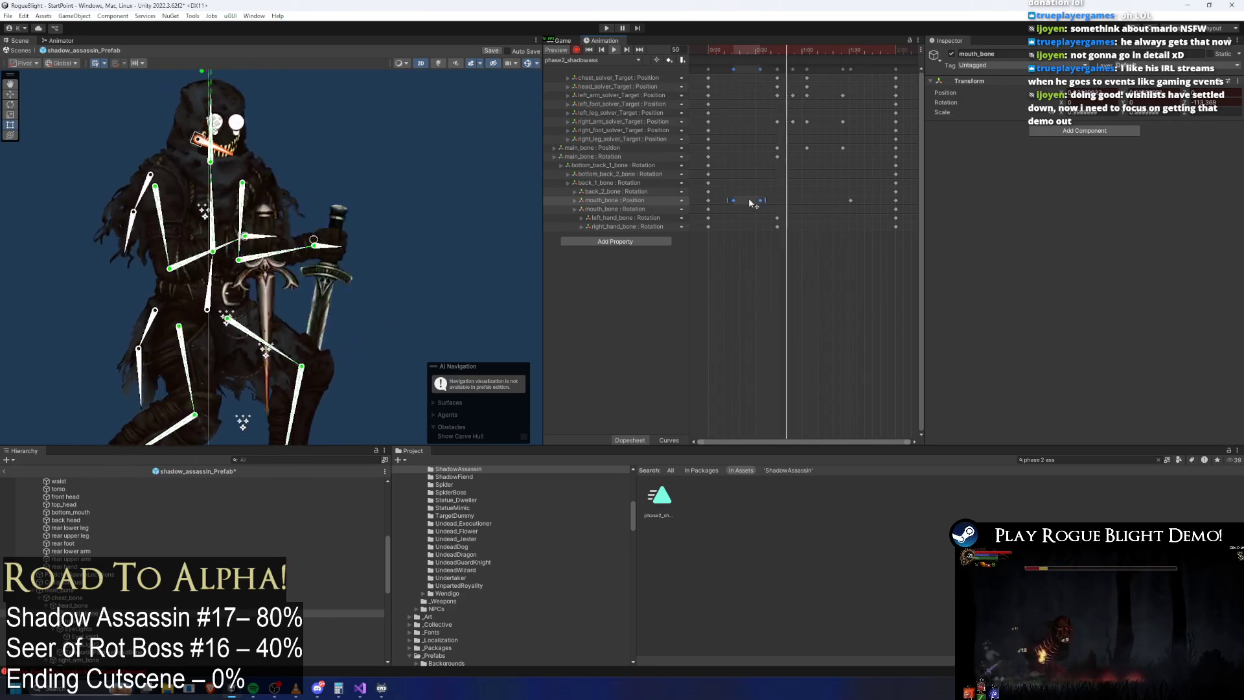
{"action": "left_click", "coordinate": [374, 152]}
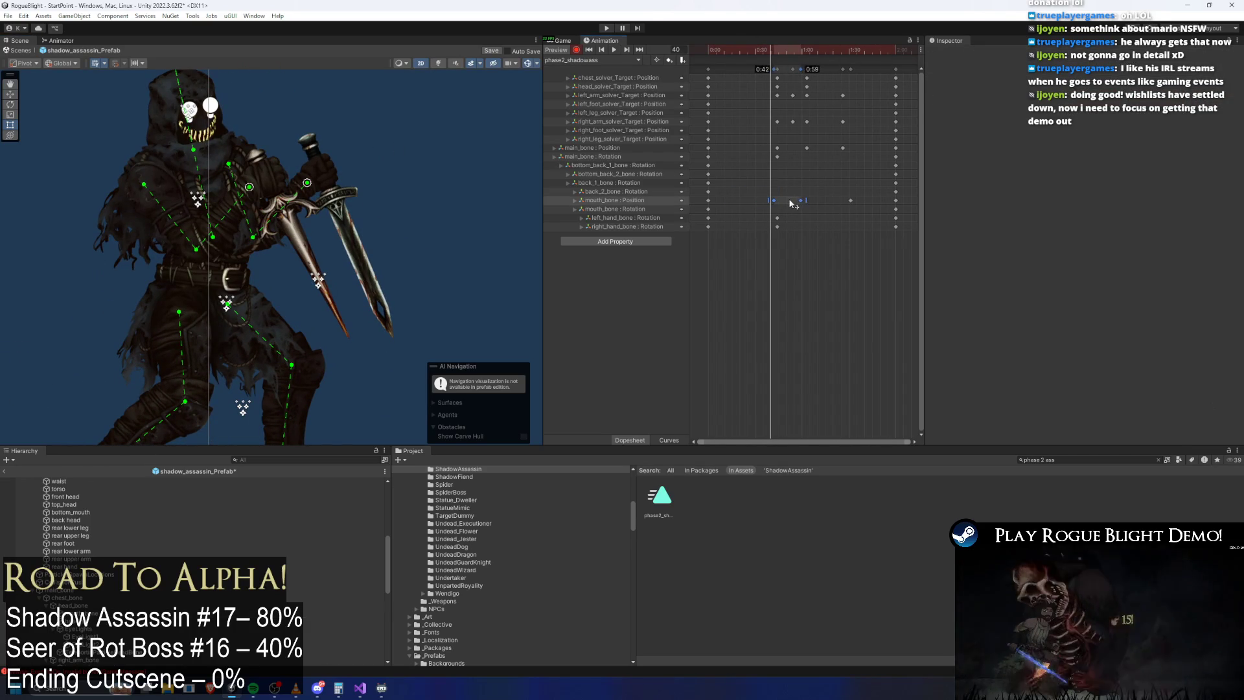
{"action": "left_click", "coordinate": [853, 200]}
{"action": "key", "text": "f"}
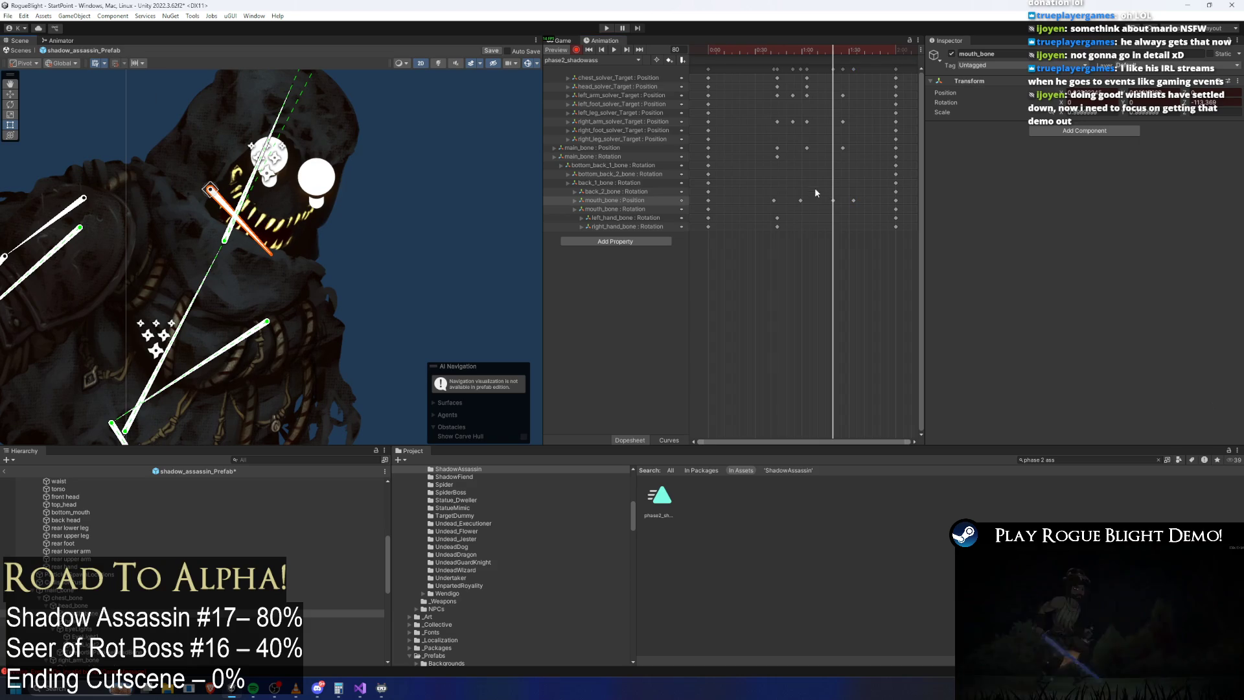
Step: Scrub the preview to frames 19 and 33, re-centre on the head, and resume playback
{"action": "left_click", "coordinate": [738, 50]}
{"action": "key", "text": "f"}
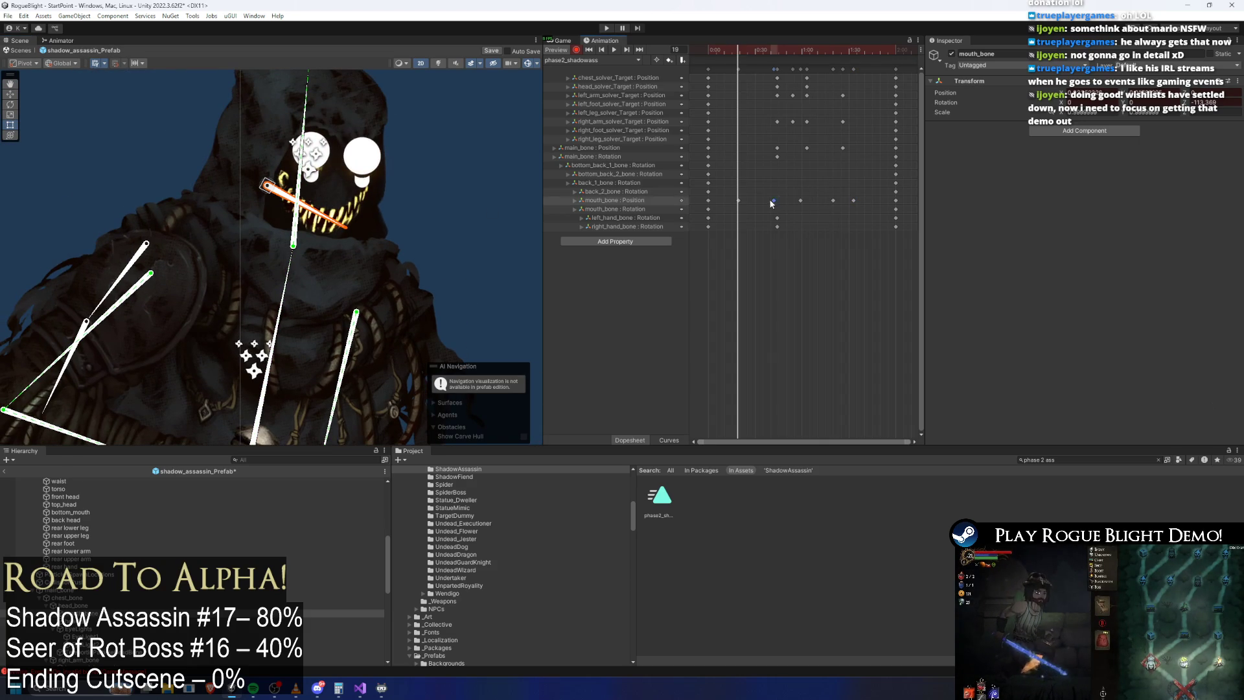
{"action": "left_click", "coordinate": [760, 51]}
{"action": "key", "text": "space"}
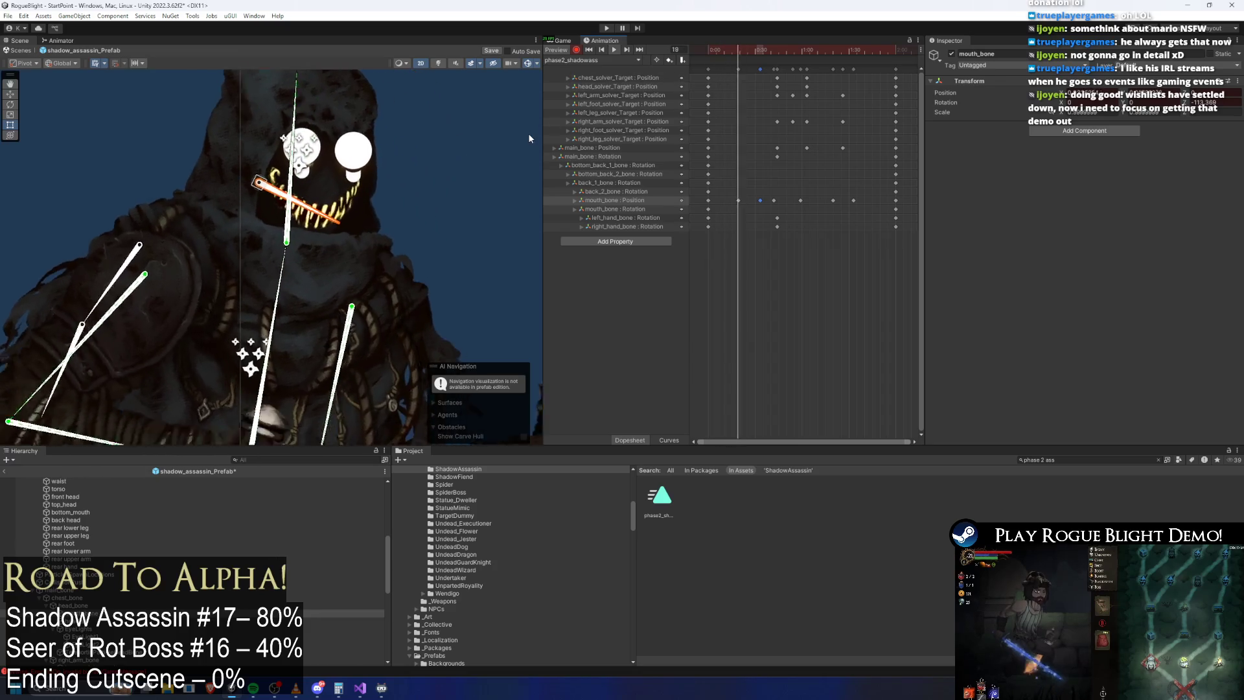
Step: Retime the two later mouth_bone keys and nudge the last one slightly earlier
{"action": "left_click", "coordinate": [854, 200]}
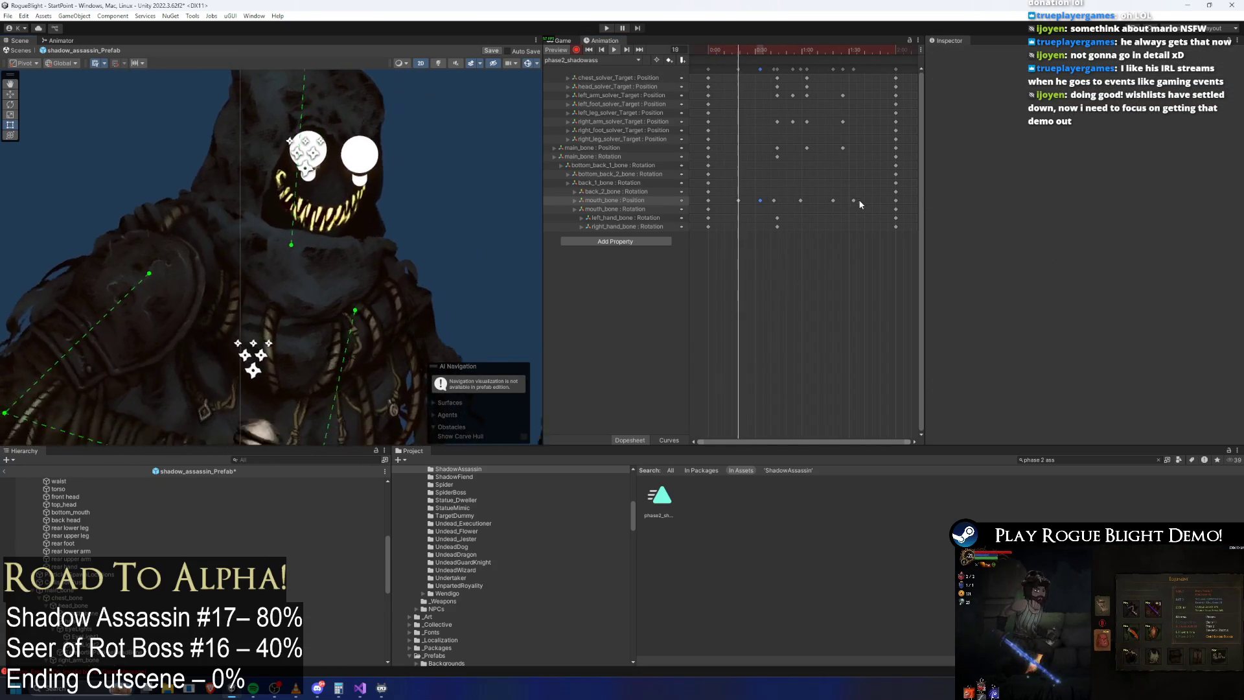
{"action": "left_click", "coordinate": [801, 201], "text": "shift"}
{"action": "mouse_move", "coordinate": [838, 201]}
{"action": "left_mouse_down"}
{"action": "mouse_move", "coordinate": [804, 205]}
{"action": "mouse_move", "coordinate": [872, 200]}
{"action": "left_mouse_up"}
{"action": "left_click", "coordinate": [838, 202]}
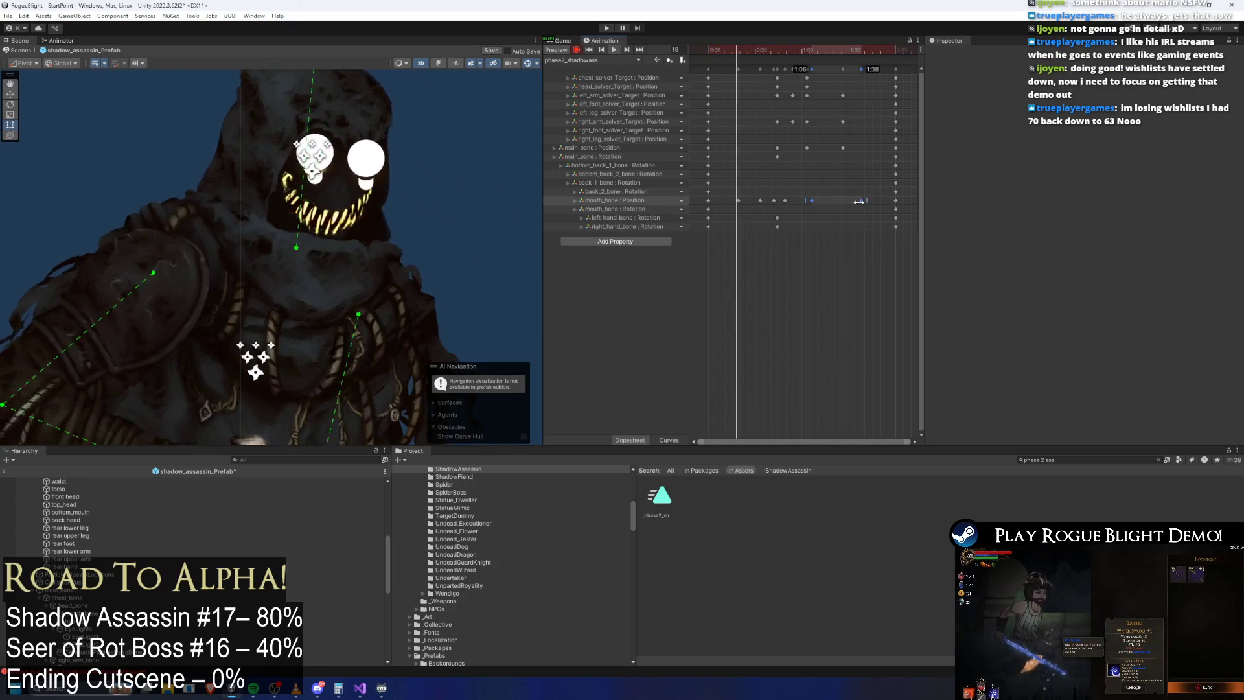
{"action": "left_click_drag", "start_coordinate": [868, 201], "coordinate": [835, 201]}
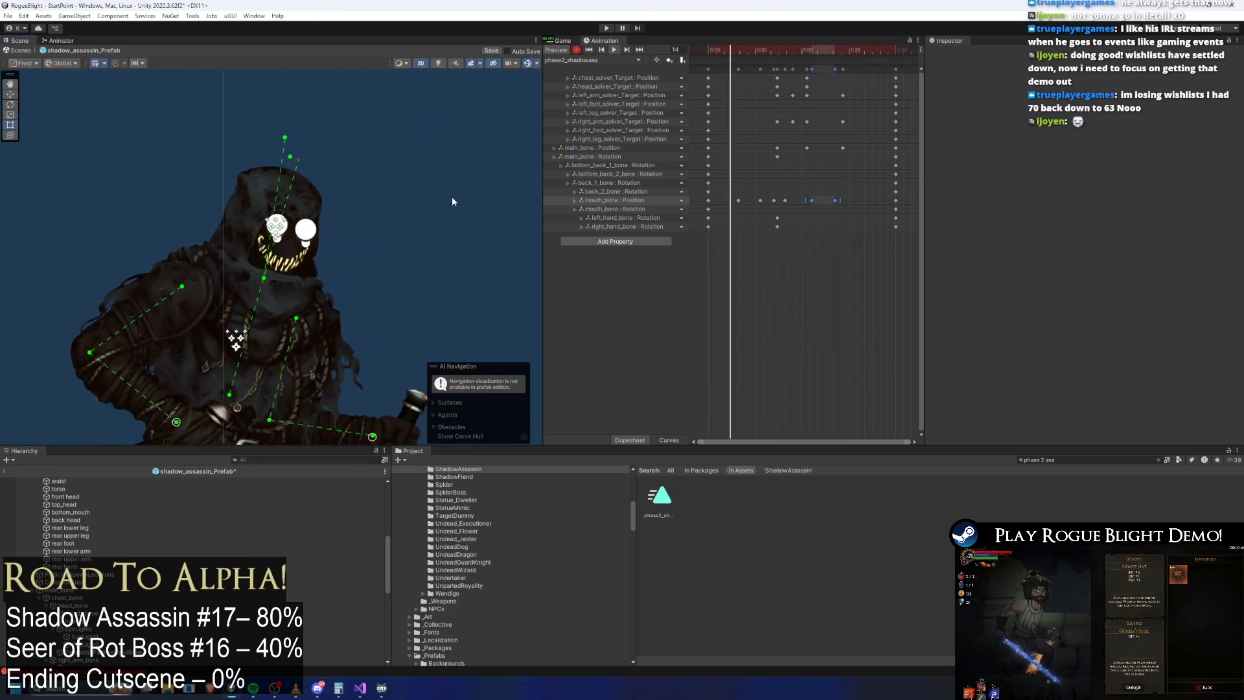
{"action": "left_click", "coordinate": [449, 201]}
{"action": "left_click", "coordinate": [485, 103]}
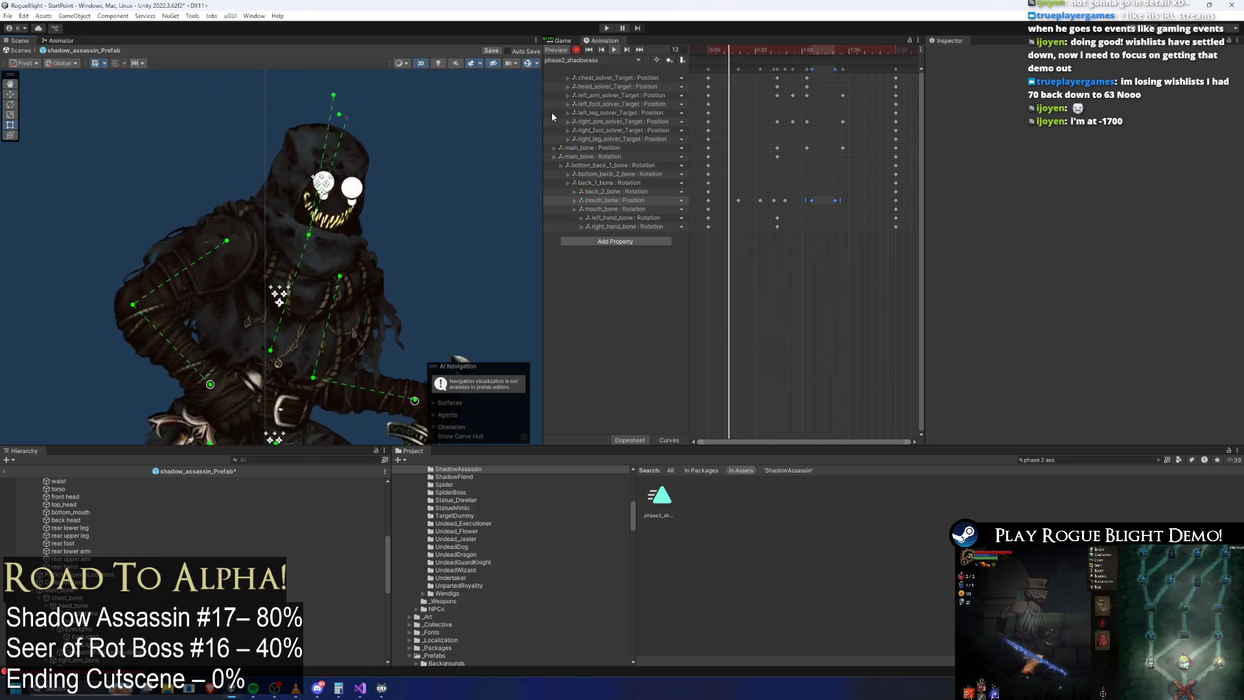
{"action": "key", "text": "super"}
{"action": "type", "text": "chrome"}
{"action": "key", "text": "Return"}
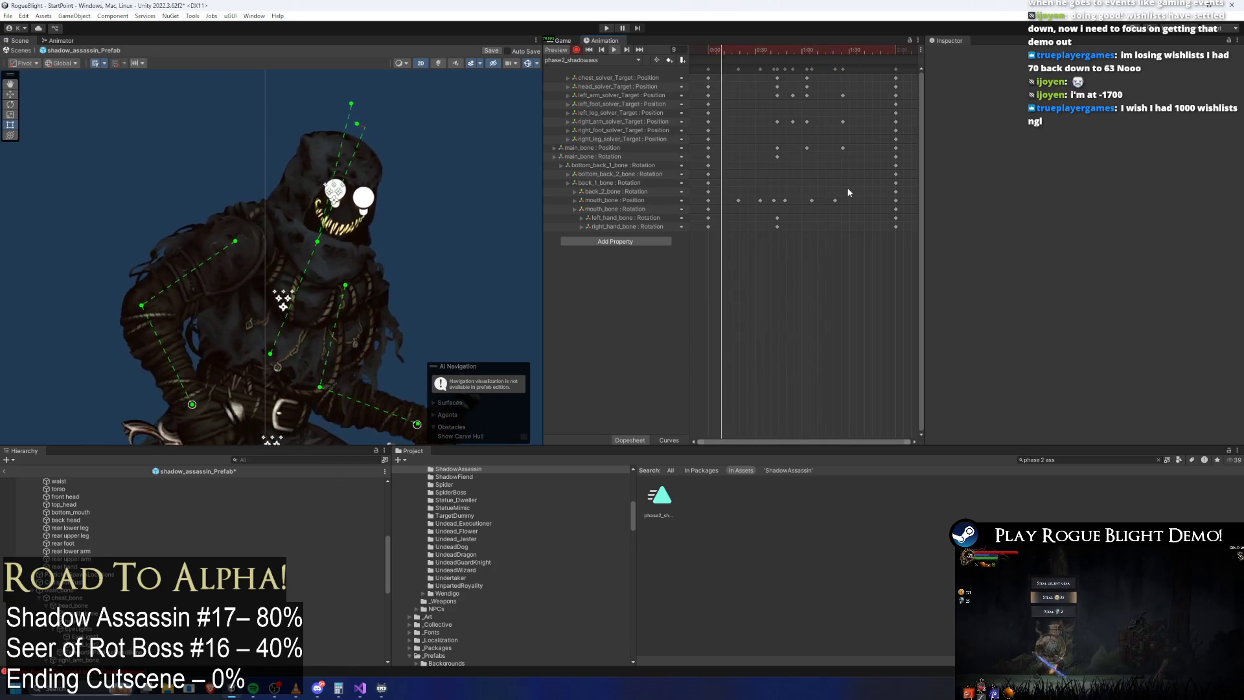
{"action": "left_click_drag", "start_coordinate": [859, 180], "coordinate": [835, 211]}
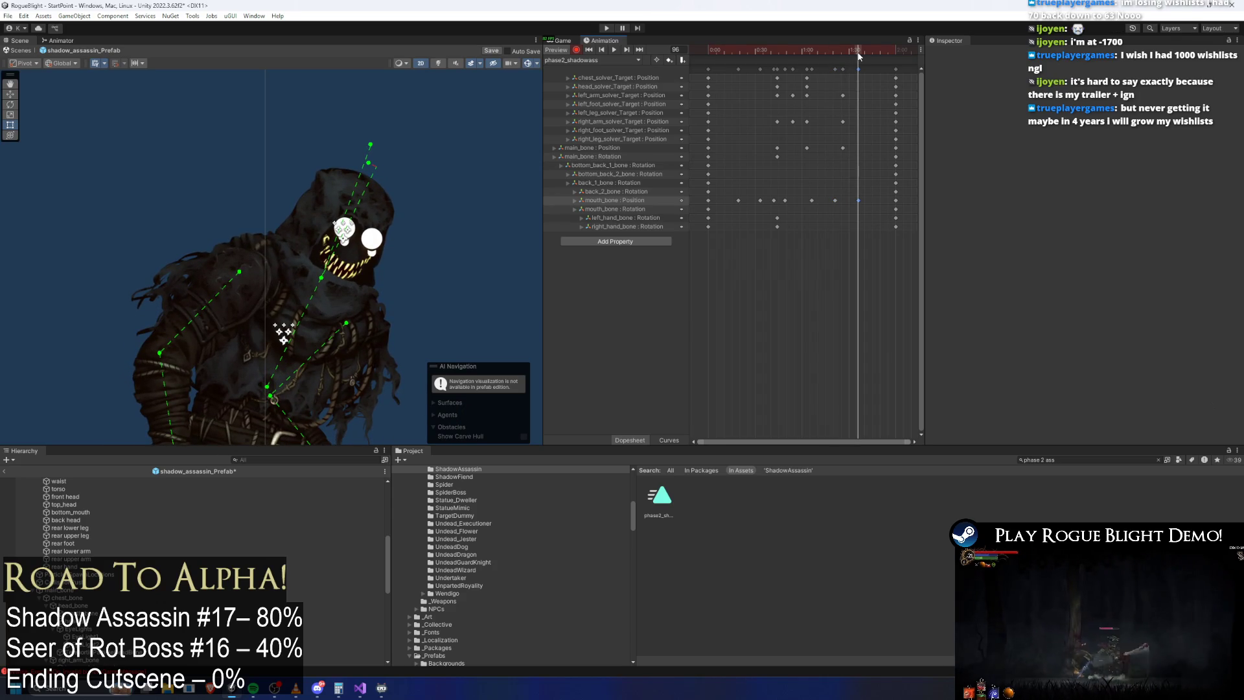
{"action": "left_click_drag", "start_coordinate": [859, 57], "coordinate": [831, 58]}
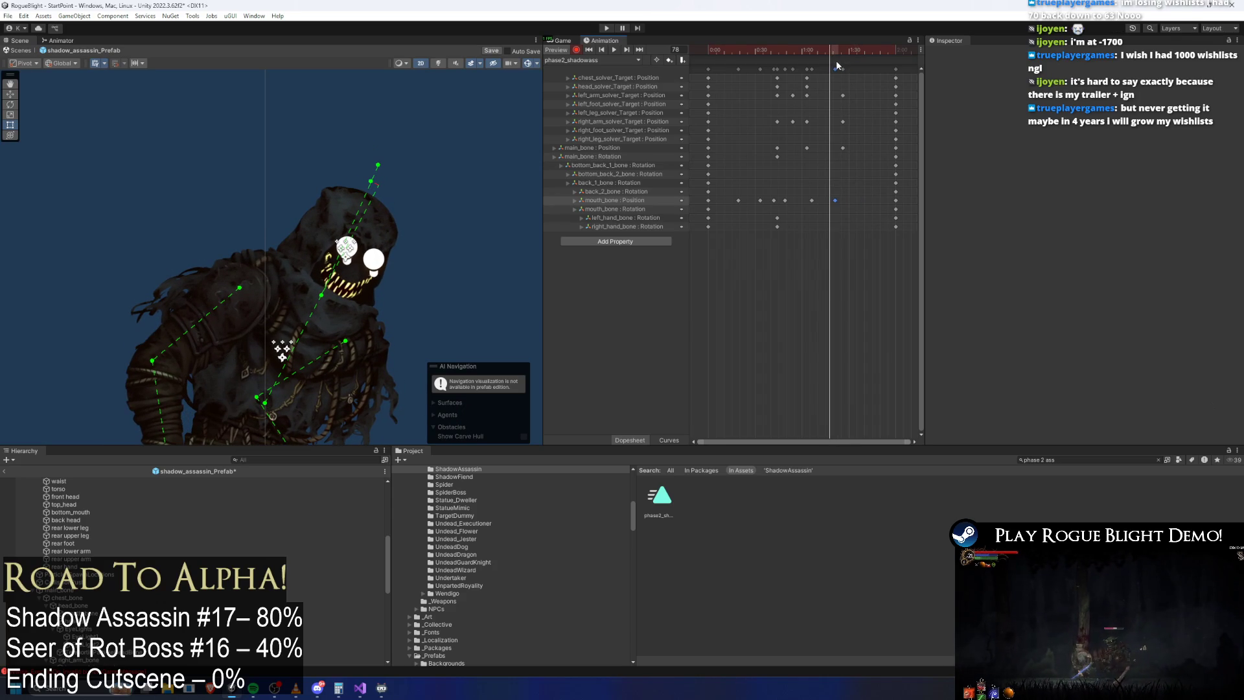
{"action": "mouse_move", "coordinate": [829, 52]}
{"action": "left_mouse_down"}
{"action": "mouse_move", "coordinate": [818, 54]}
{"action": "mouse_move", "coordinate": [871, 64]}
{"action": "mouse_move", "coordinate": [784, 71]}
{"action": "left_mouse_up"}
{"action": "key", "text": "super"}
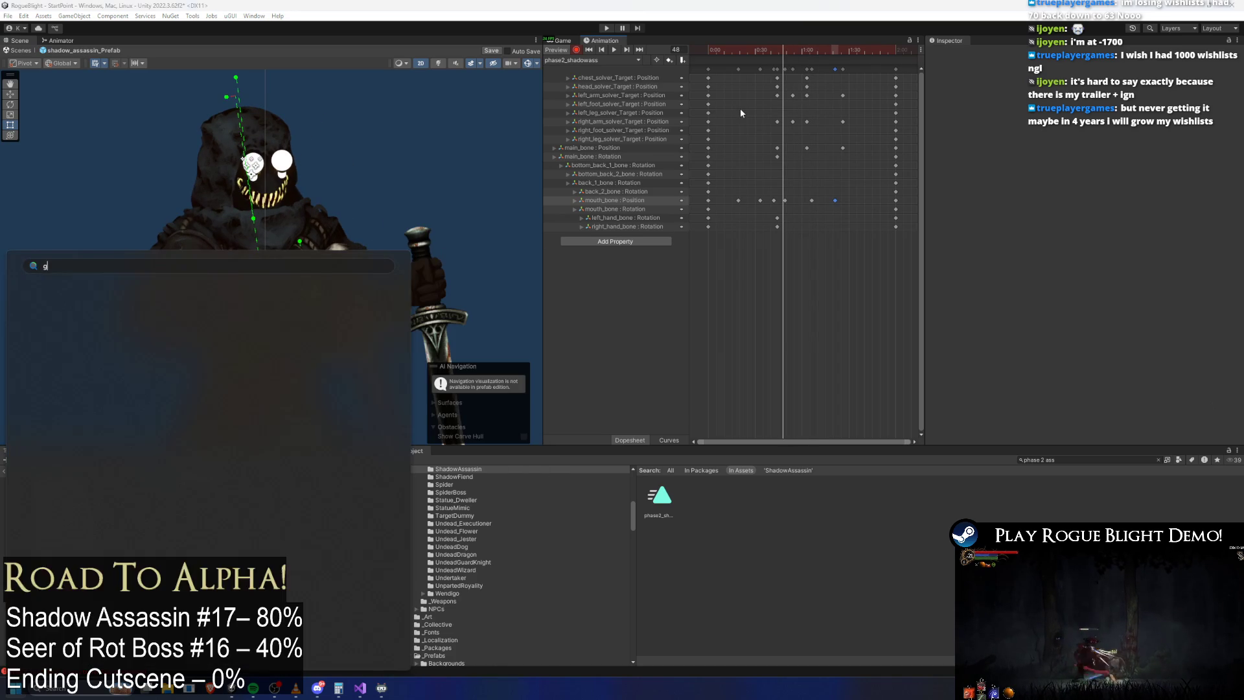
{"action": "type", "text": "chrome"}
{"action": "key", "text": "Return"}
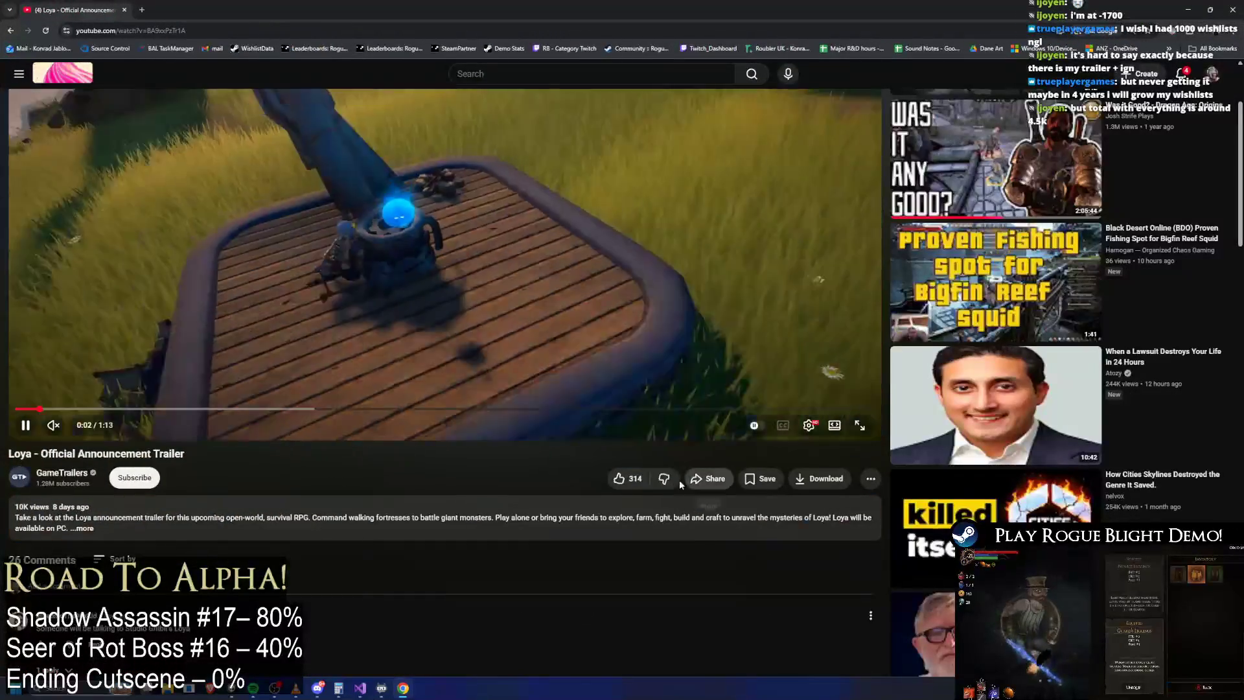
{"action": "left_click", "coordinate": [628, 476]}
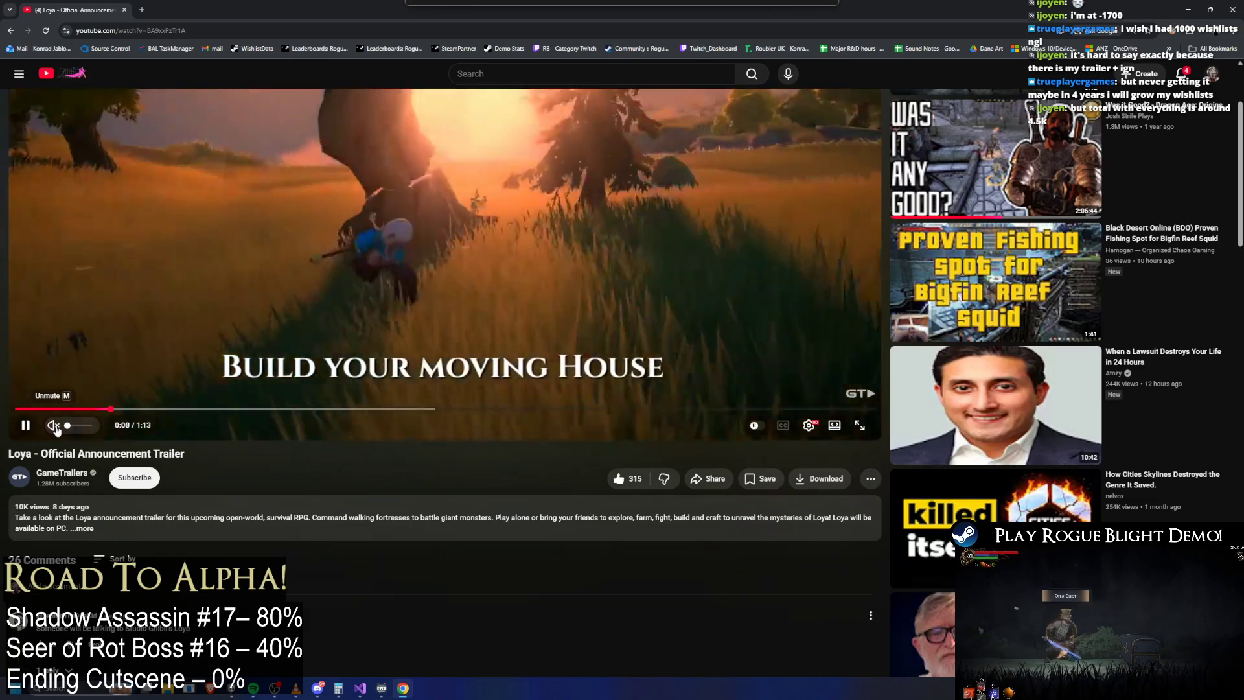
{"action": "scroll", "coordinate": [208, 271], "scroll_direction": "up", "scroll_amount": 1}
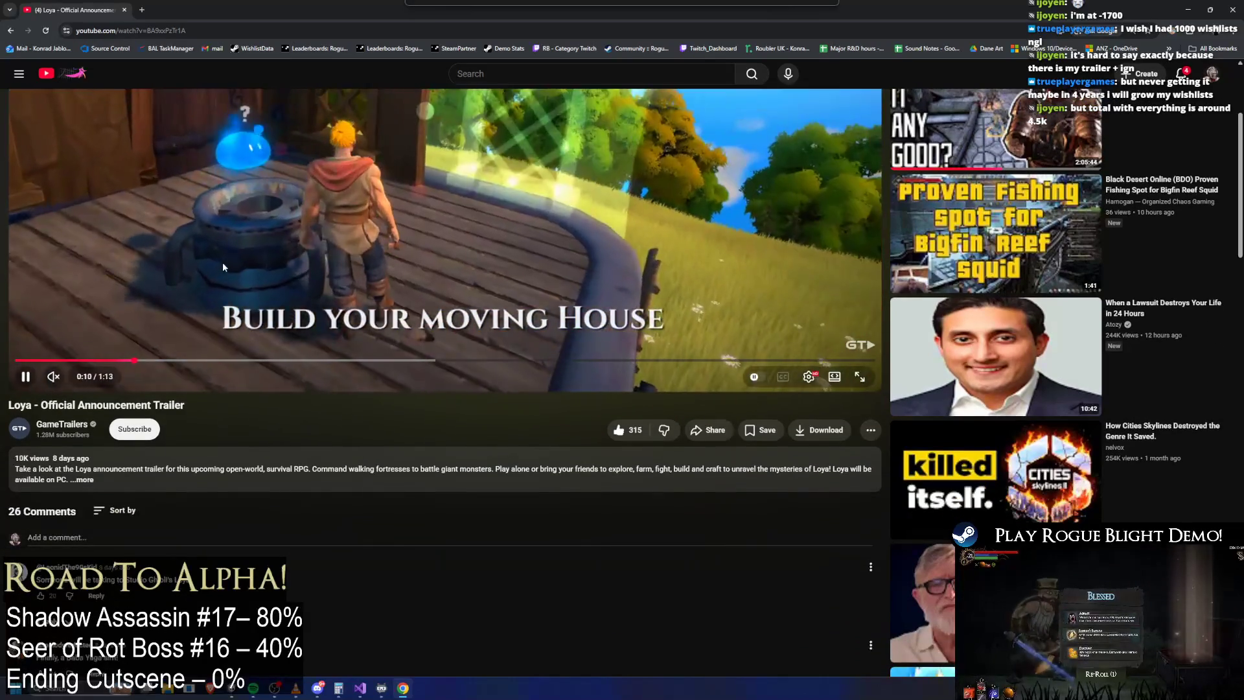
{"action": "scroll", "coordinate": [237, 259], "scroll_direction": "up", "scroll_amount": 1}
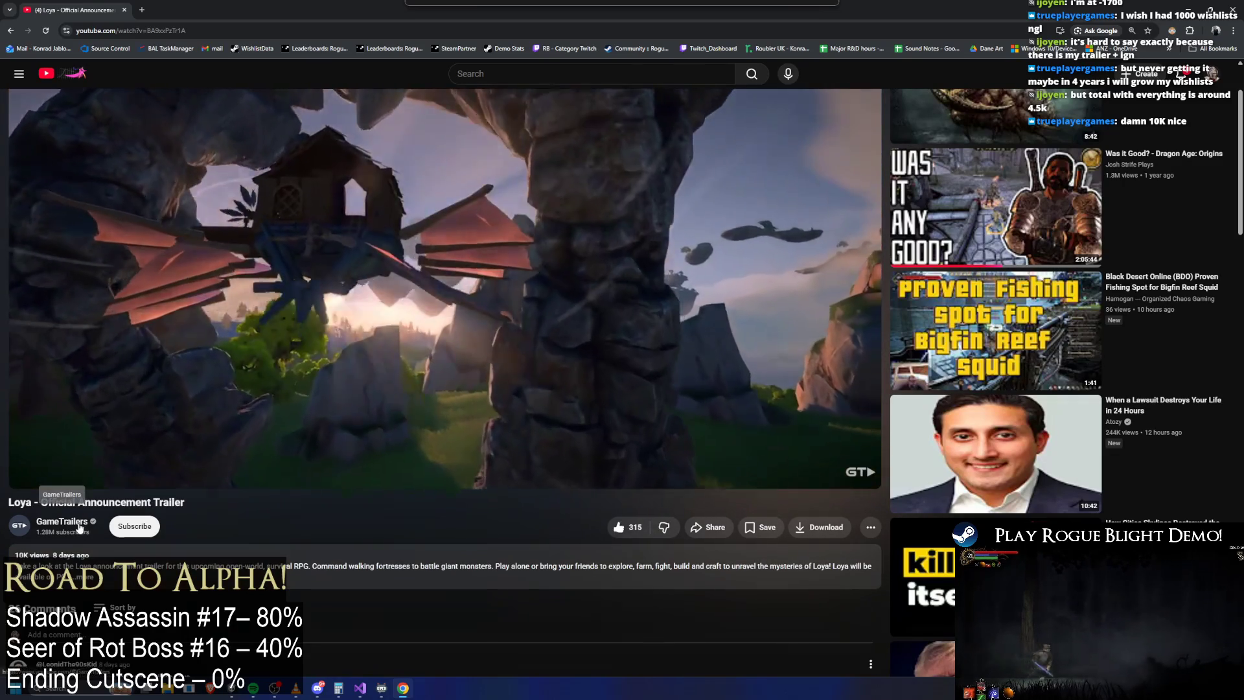
{"action": "left_click", "coordinate": [80, 530]}
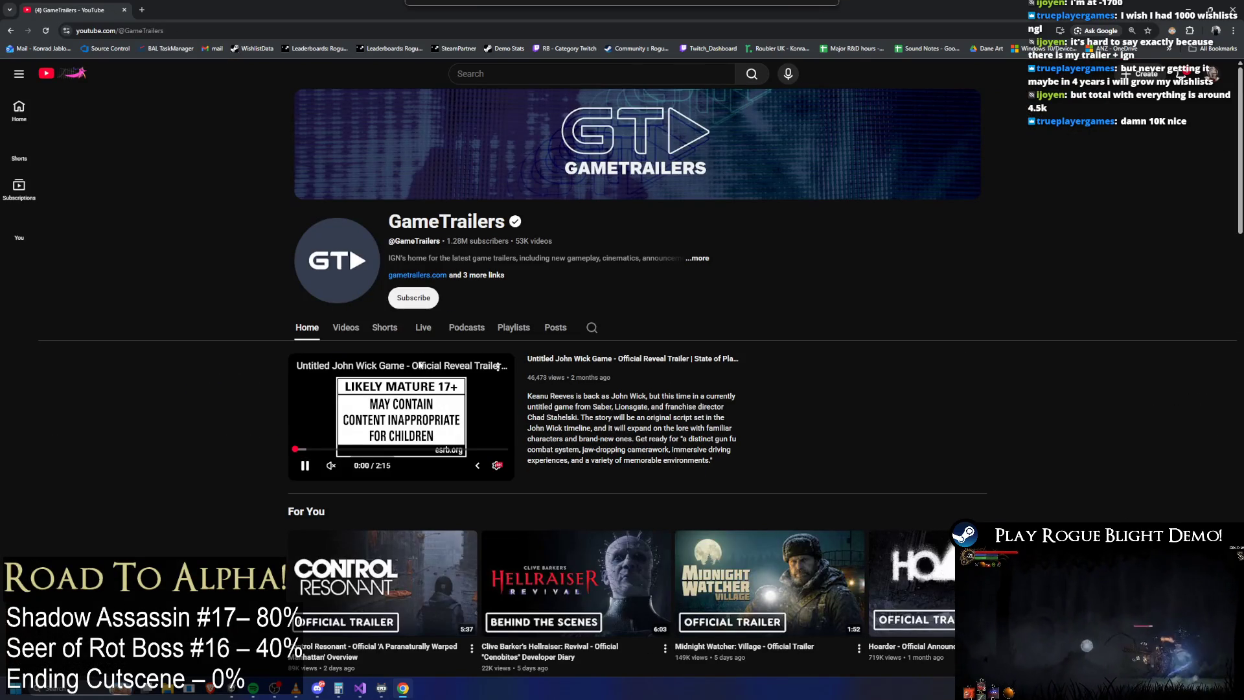
{"action": "left_click", "coordinate": [356, 328]}
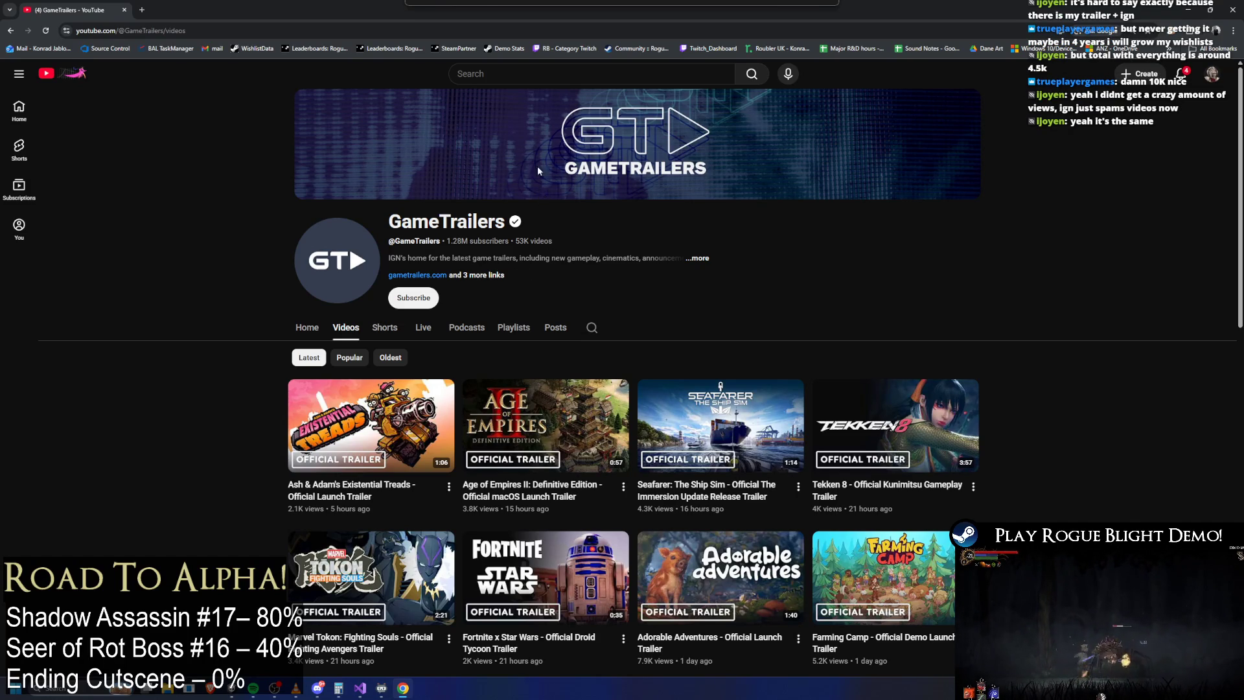
{"action": "key", "text": "super+Down"}
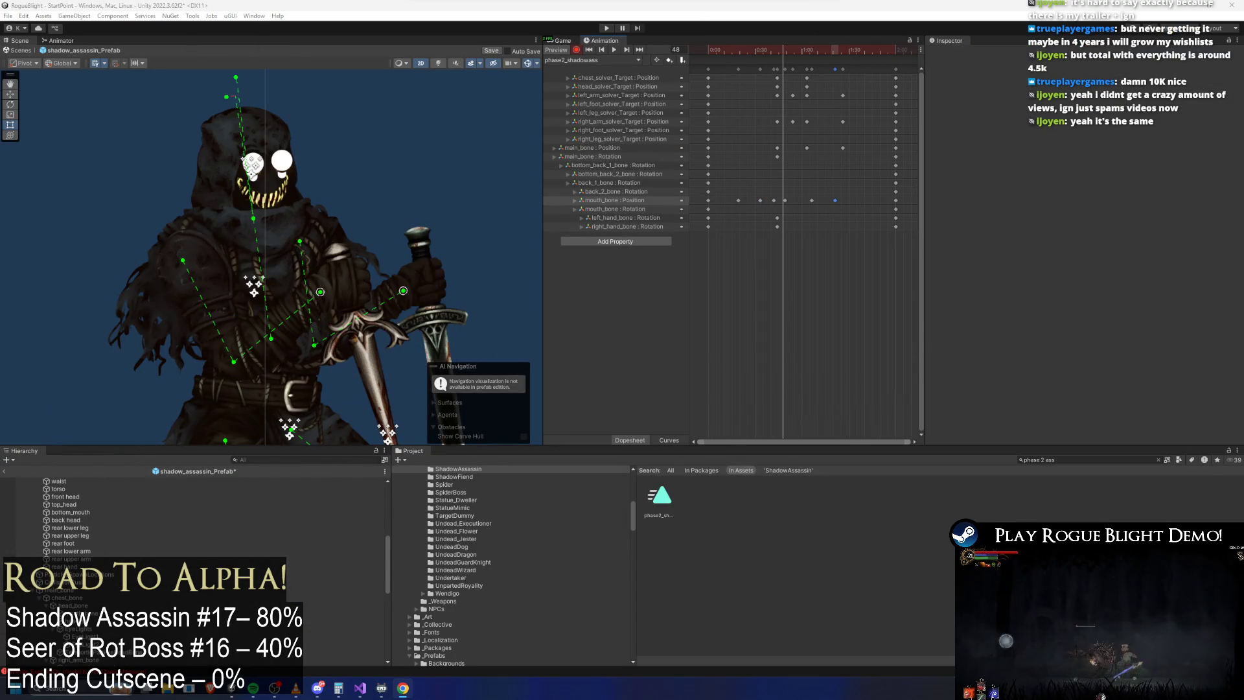
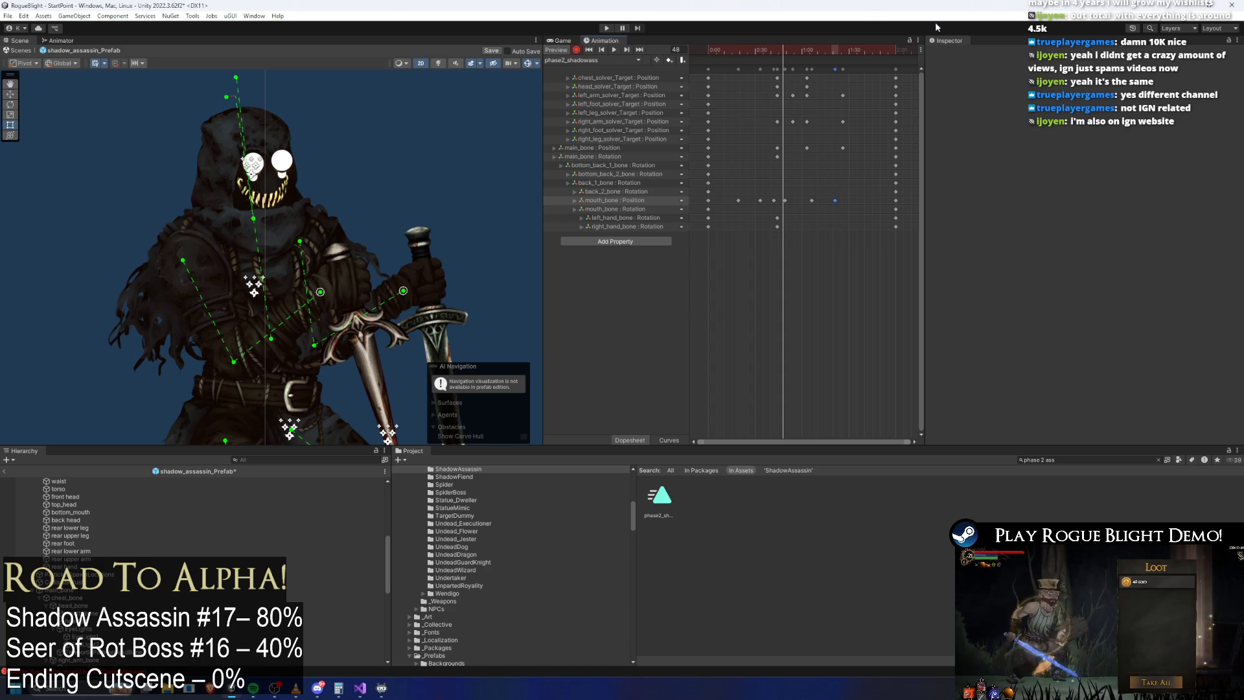
Step: Preview the phase2_shadowass animation by scrubbing, panning to the legs and playing it
{"action": "mouse_move", "coordinate": [790, 50]}
{"action": "left_mouse_down"}
{"action": "mouse_move", "coordinate": [842, 50]}
{"action": "mouse_move", "coordinate": [727, 63]}
{"action": "left_mouse_up"}
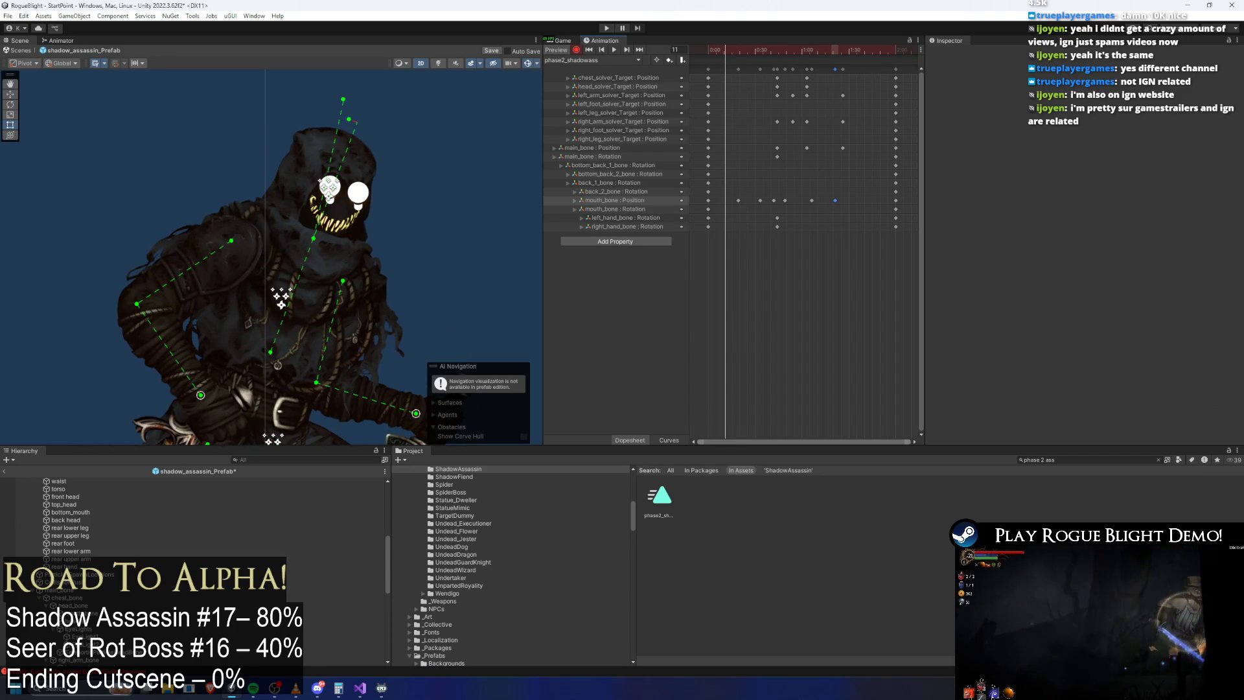
{"action": "mouse_move", "coordinate": [243, 348]}
{"action": "left_mouse_down"}
{"action": "mouse_move", "coordinate": [253, 217]}
{"action": "mouse_move", "coordinate": [279, 130]}
{"action": "left_mouse_up"}
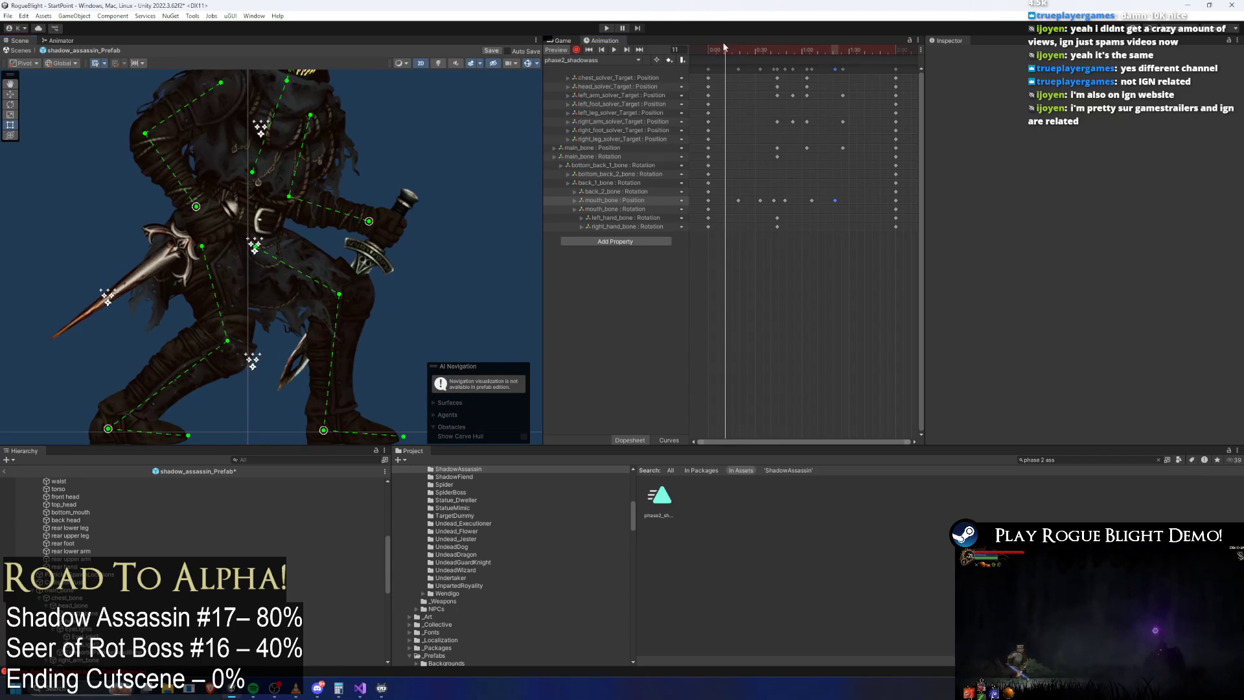
{"action": "left_click", "coordinate": [613, 49]}
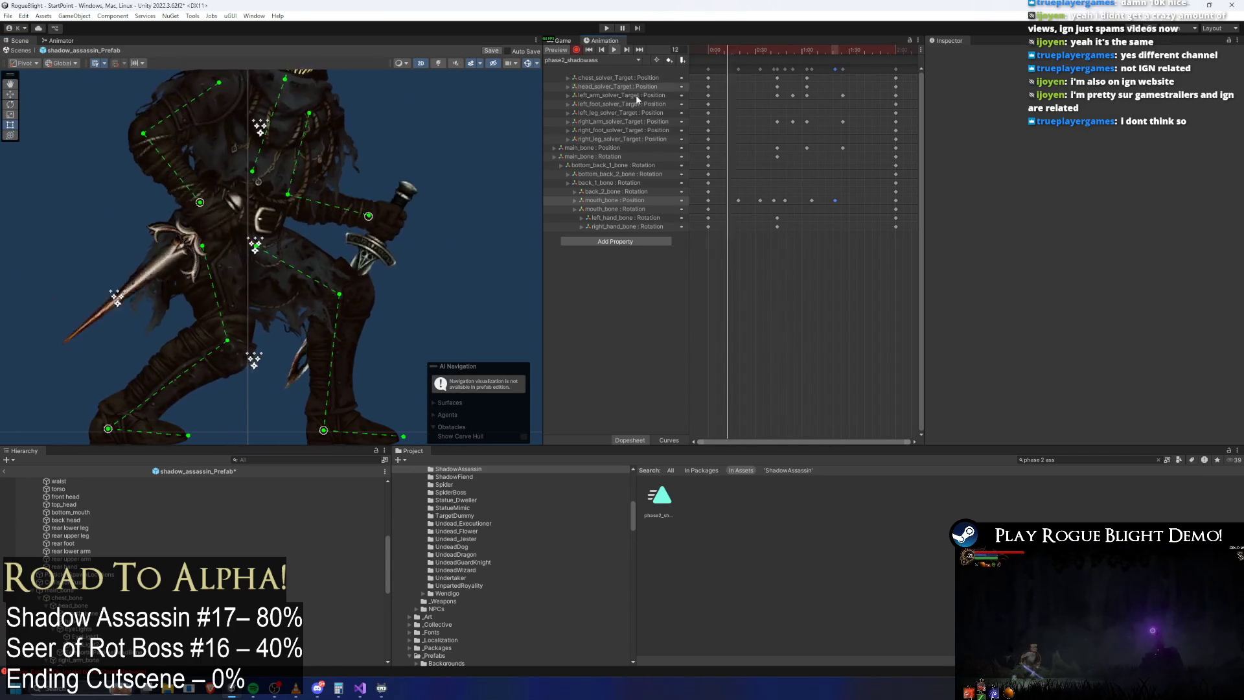
{"action": "left_click", "coordinate": [728, 50]}
{"action": "left_click_drag", "start_coordinate": [730, 48], "coordinate": [767, 49]}
{"action": "scroll", "coordinate": [84, 505], "scroll_direction": "up", "scroll_amount": 5}
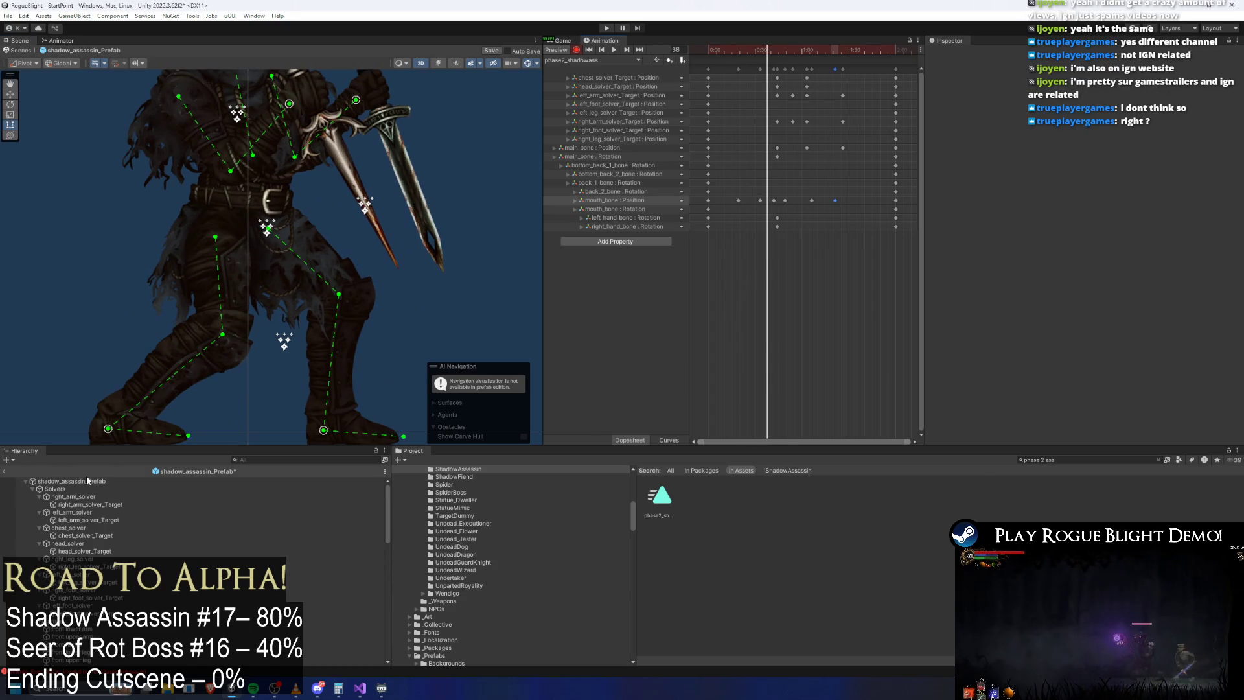
Step: Select shadow_assassin_Prefab and expand Custom Scale Tween's List Of Sequences, with the playhead at frame 49
{"action": "left_click", "coordinate": [86, 481]}
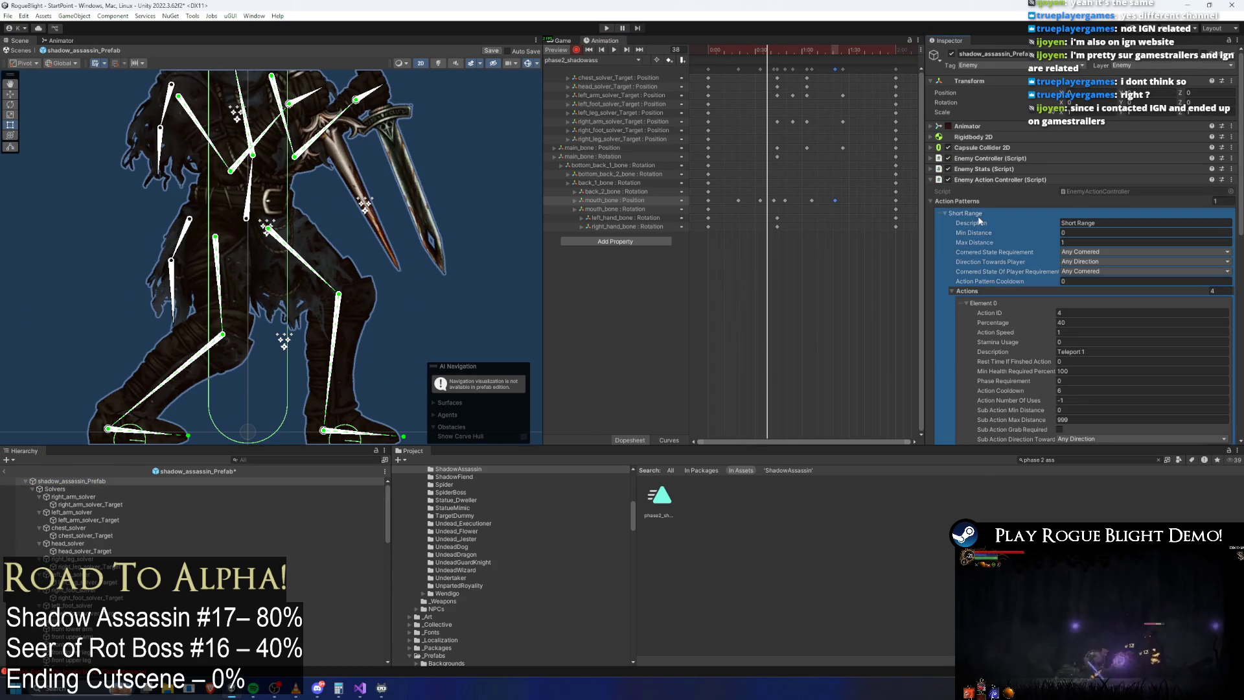
{"action": "left_click", "coordinate": [992, 180]}
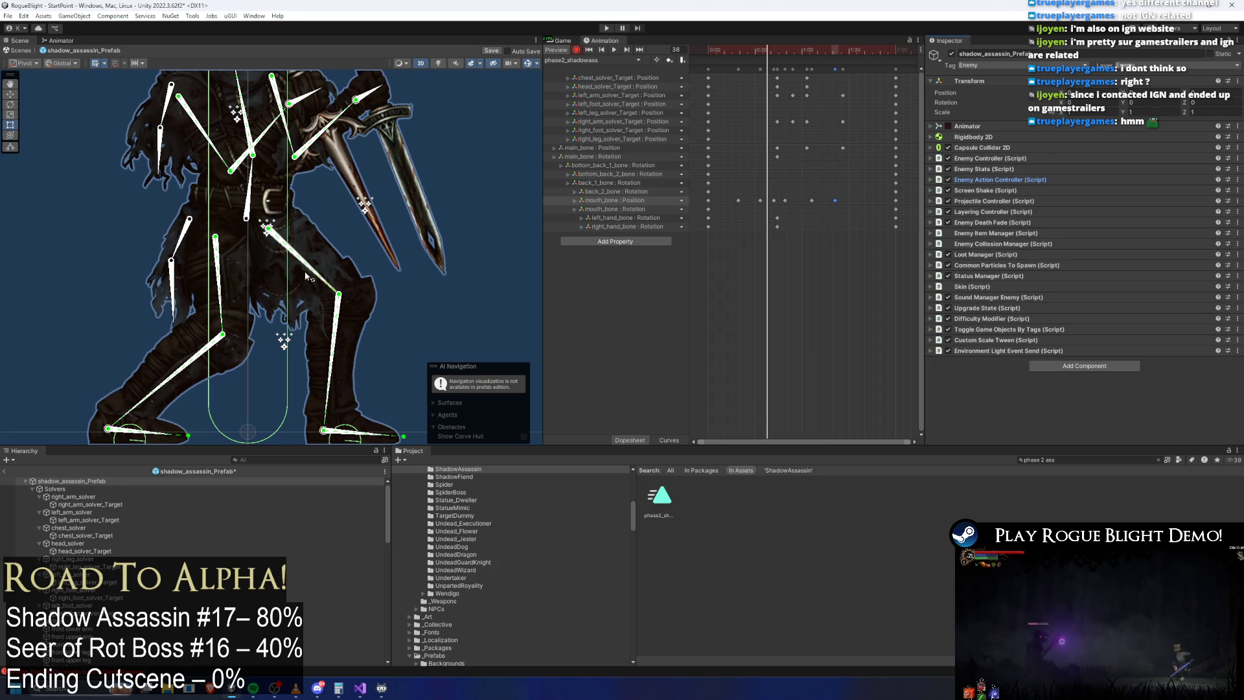
{"action": "scroll", "coordinate": [367, 274], "scroll_direction": "down", "scroll_amount": 2}
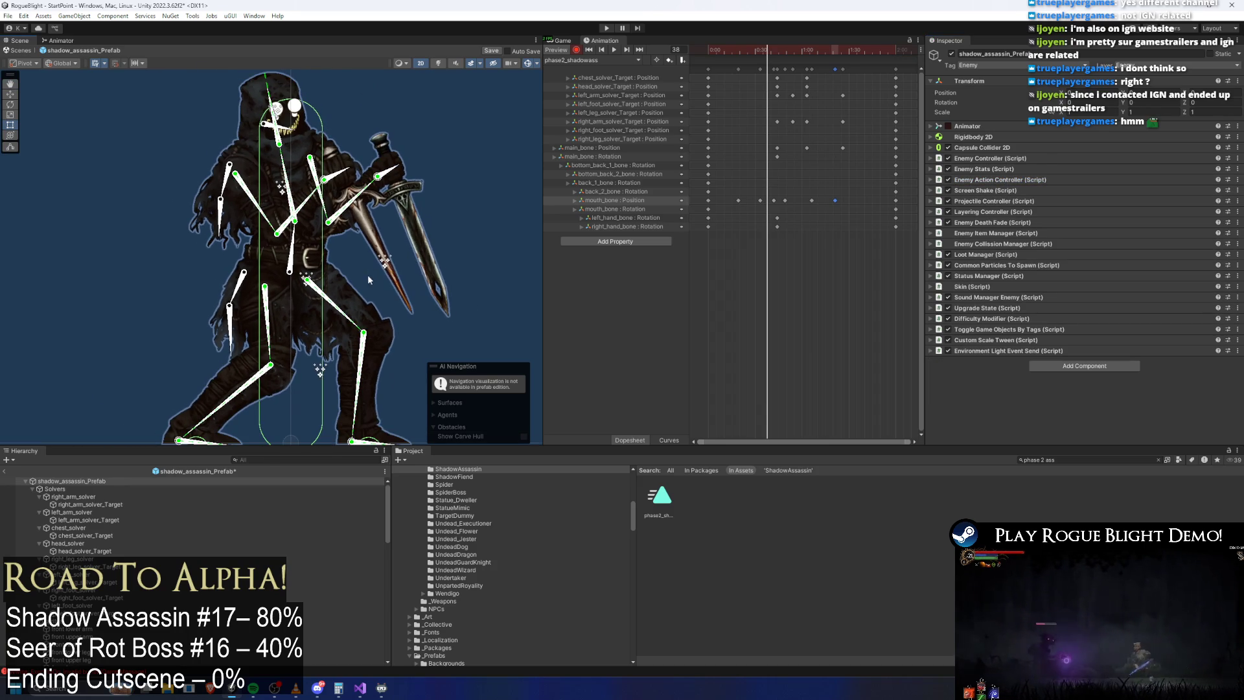
{"action": "left_click", "coordinate": [1024, 340]}
{"action": "left_click", "coordinate": [1004, 361]}
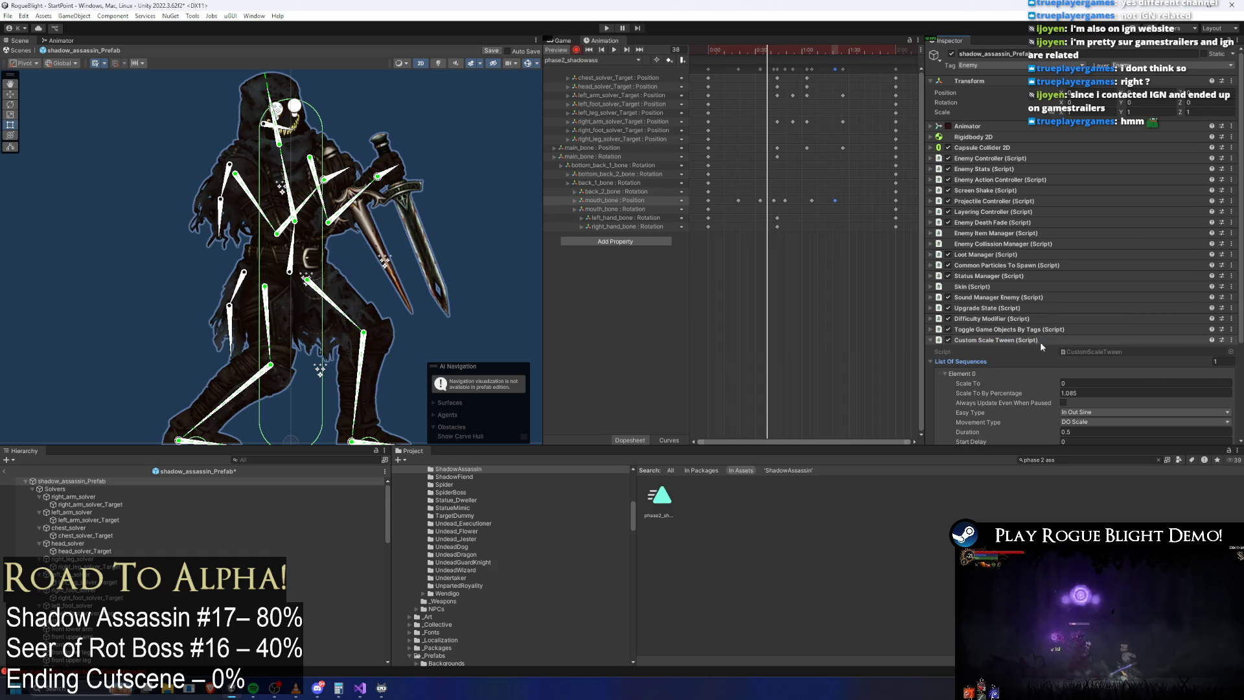
{"action": "scroll", "coordinate": [1141, 312], "scroll_direction": "down", "scroll_amount": 3}
{"action": "left_click_drag", "start_coordinate": [767, 49], "coordinate": [786, 51]}
Step: Add an animation event at frame 49 that calls CustomScaleTween > RunSequence(int)
{"action": "right_click", "coordinate": [789, 58]}
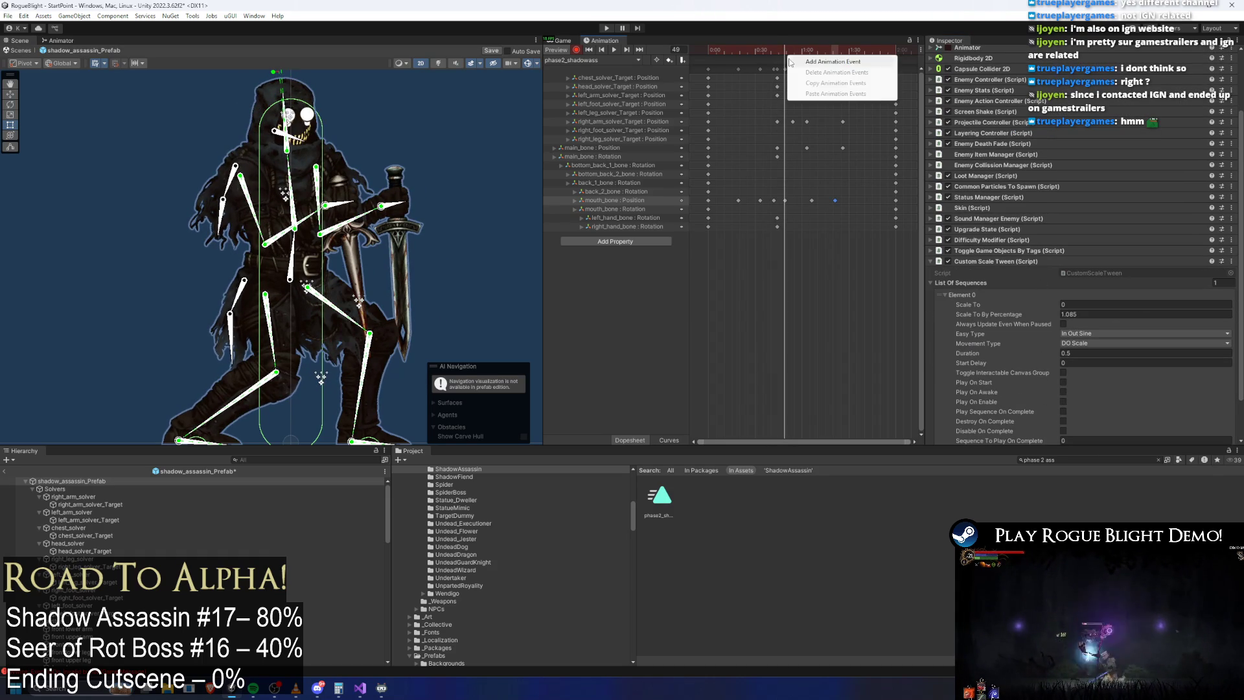
{"action": "left_click", "coordinate": [788, 61]}
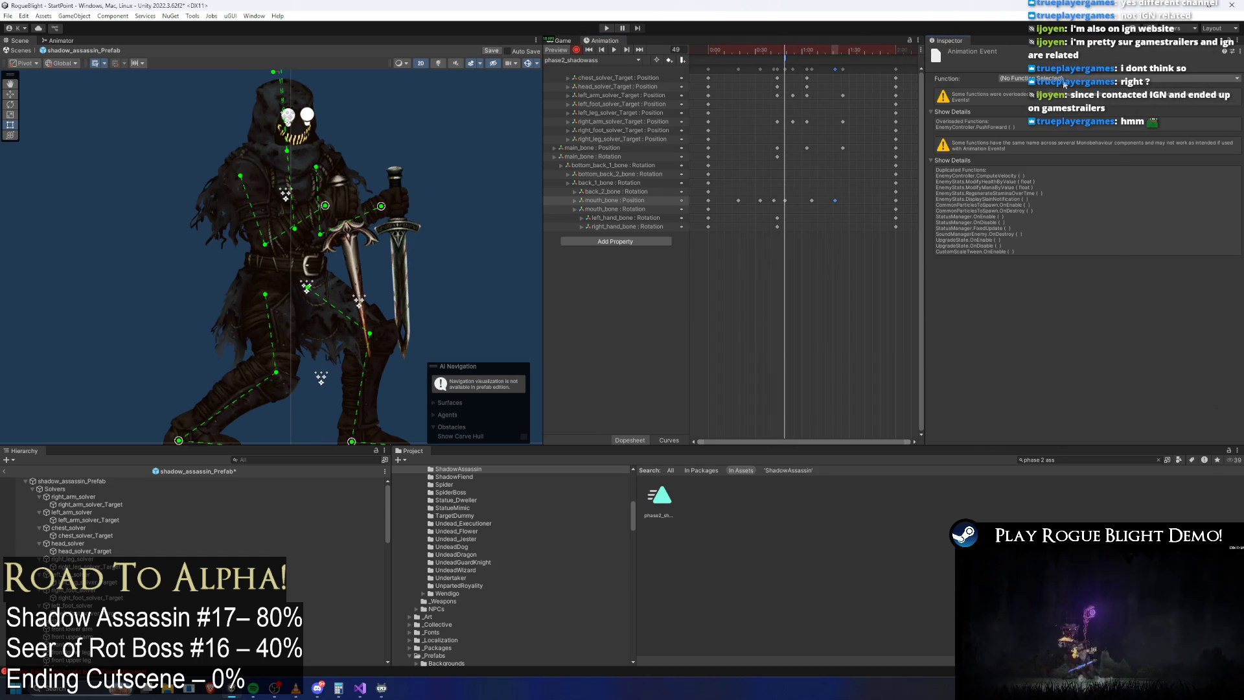
{"action": "left_click", "coordinate": [1064, 83]}
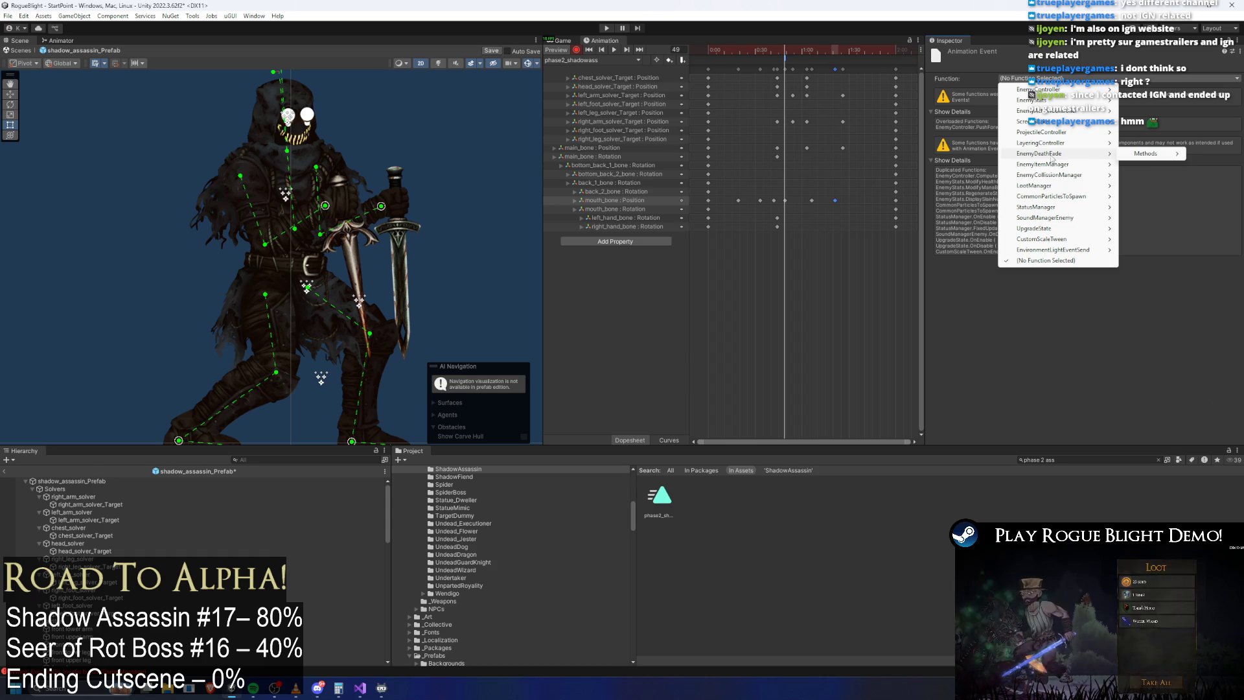
{"action": "mouse_move", "coordinate": [1085, 170]}
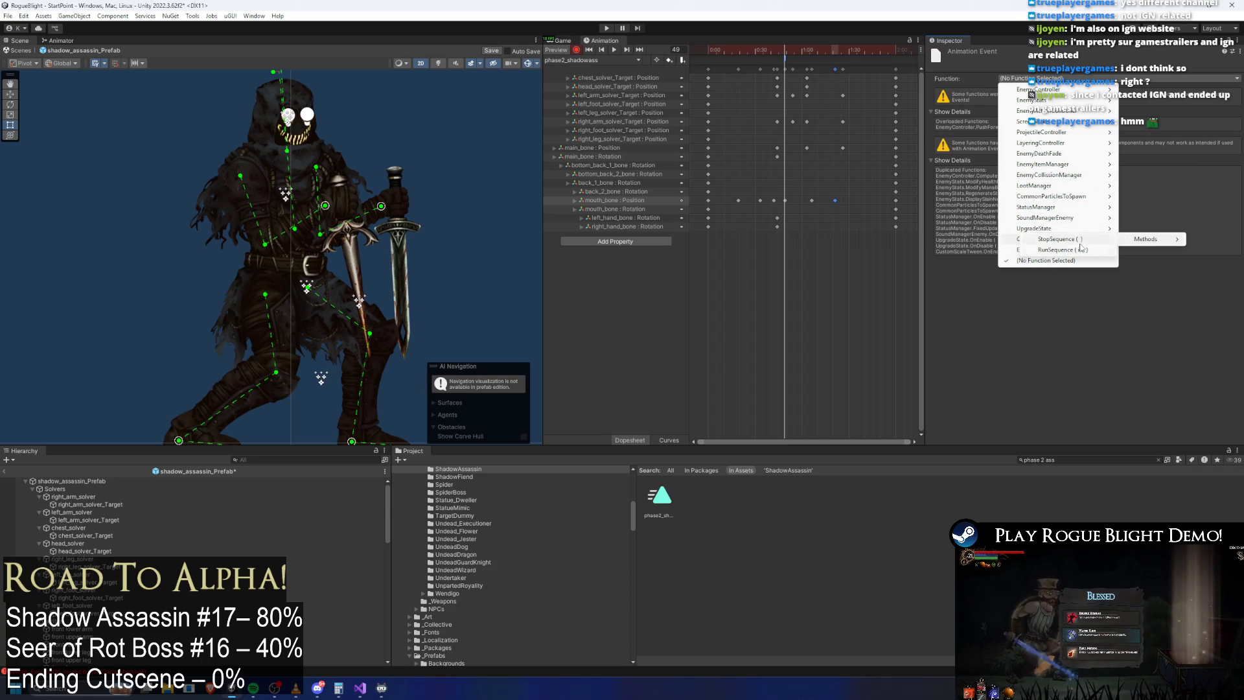
{"action": "left_click", "coordinate": [1079, 250]}
Step: Add a second animation event at frame 0 and browse its function list
{"action": "left_click", "coordinate": [765, 53]}
{"action": "right_click", "coordinate": [718, 63]}
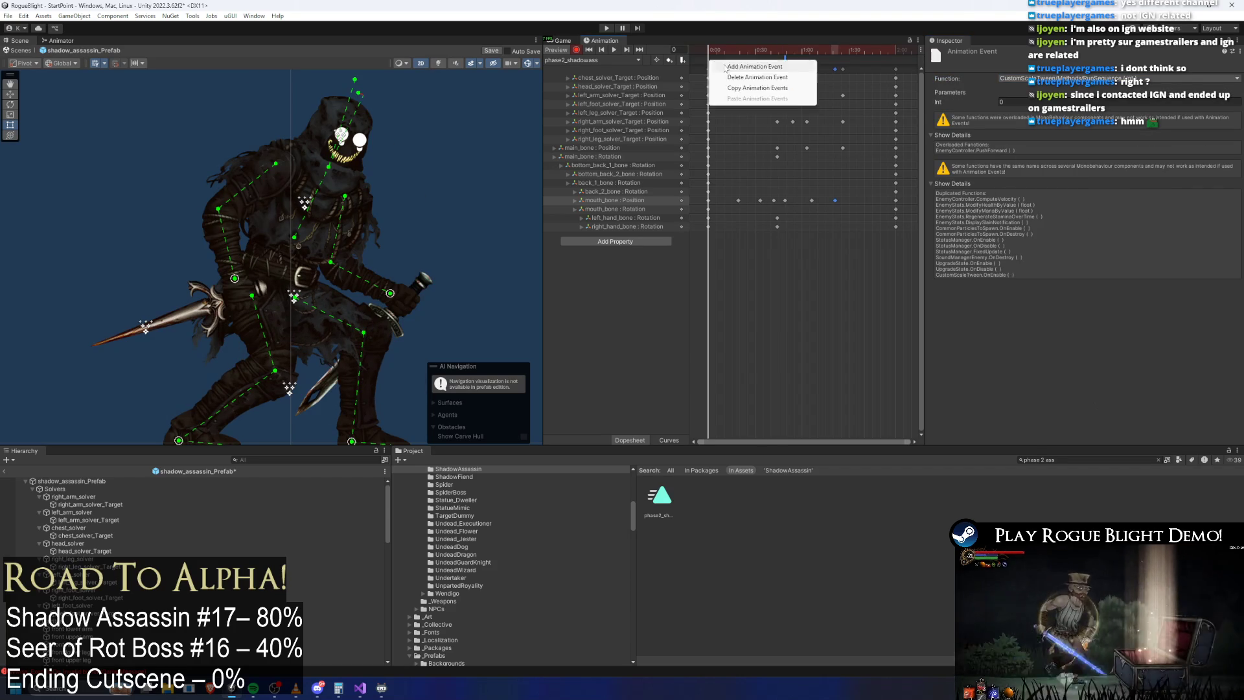
{"action": "left_click", "coordinate": [739, 70]}
{"action": "left_click", "coordinate": [1118, 79]}
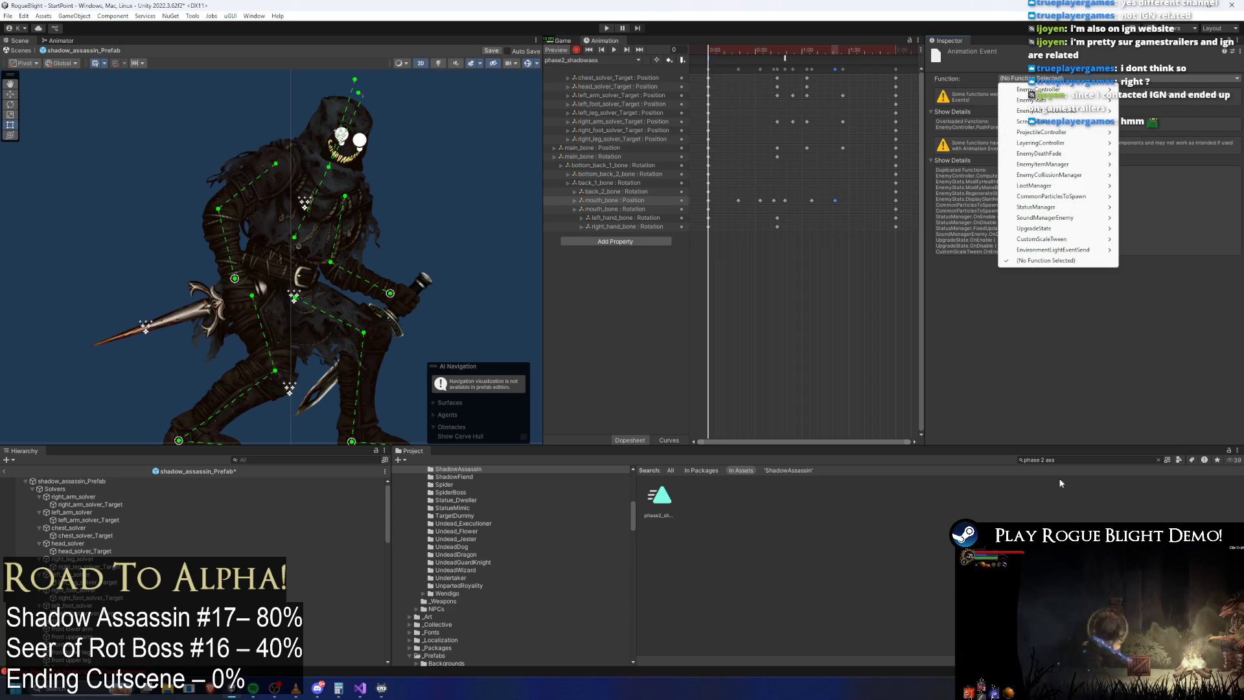
{"action": "left_click", "coordinate": [1075, 459]}
Step: Search the Project for 'gorilla', open SkullGorilla and save the shadow assassin prefab changes
{"action": "type", "text": "gorilll"}
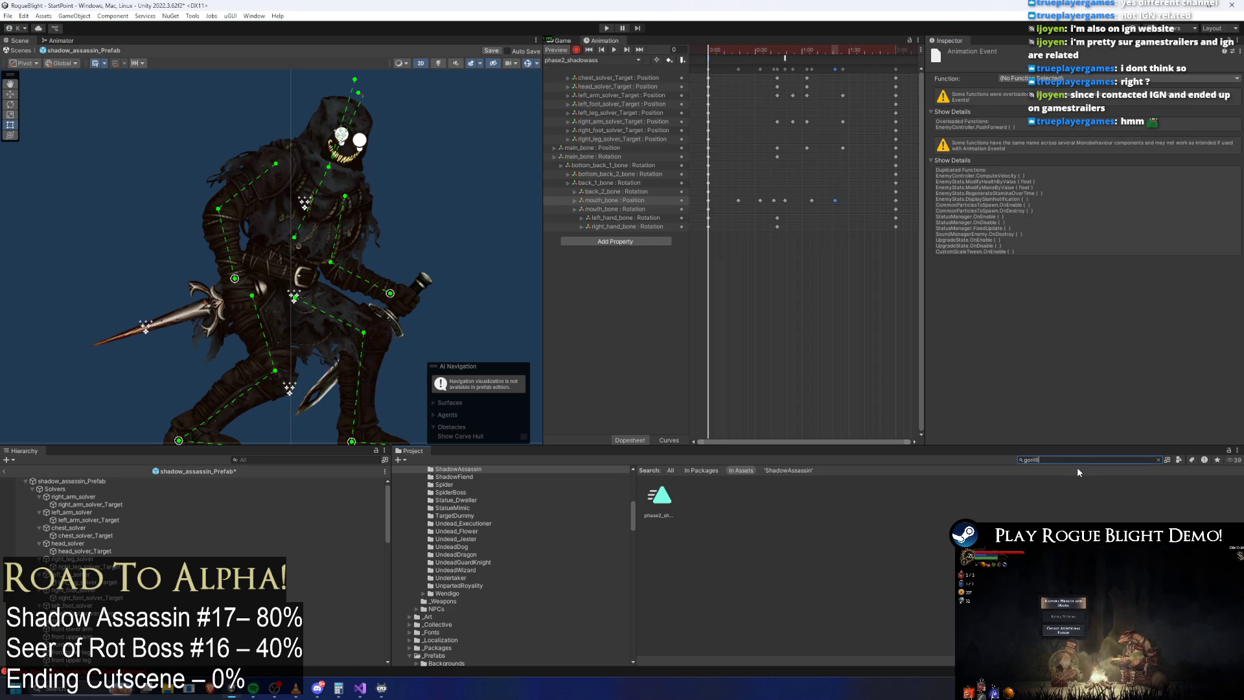
{"action": "key", "text": "BackSpace"}
{"action": "type", "text": "a"}
{"action": "double_click", "coordinate": [794, 510]}
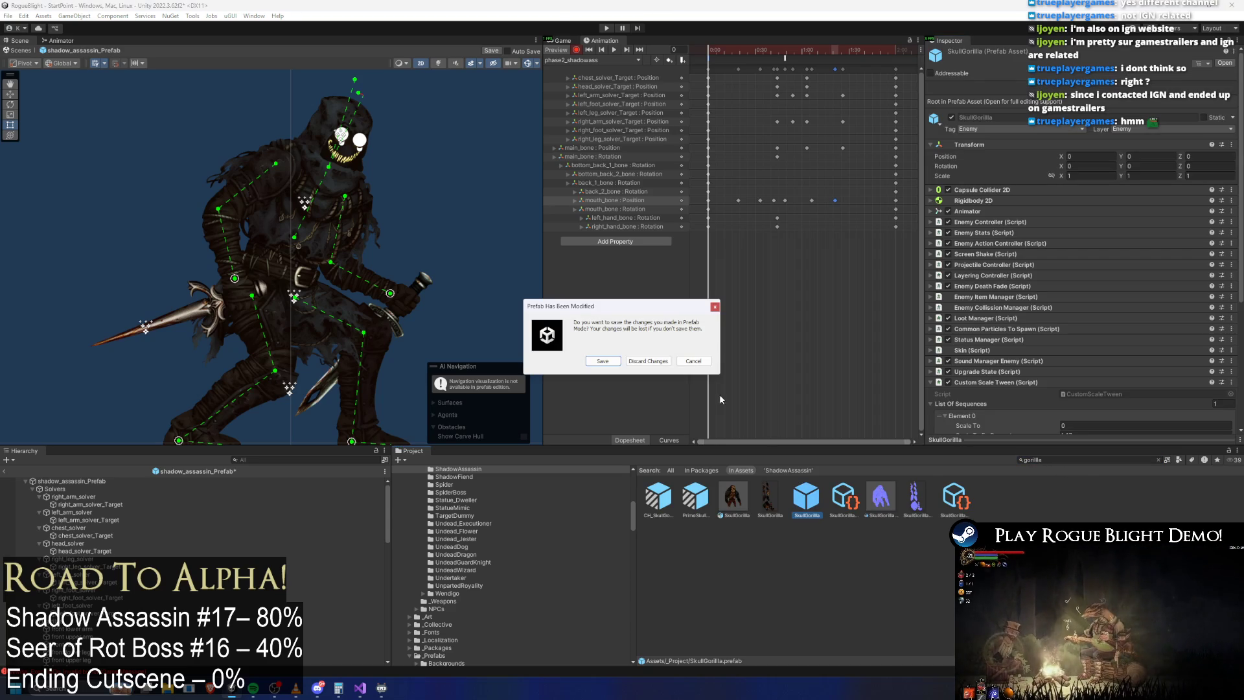
{"action": "left_click", "coordinate": [609, 366]}
Step: Switch to the Blighted_Gorilla_Stage2 clip and inspect its SetActionMultiplier and ScreenShake (value 4) events
{"action": "left_click", "coordinate": [616, 60]}
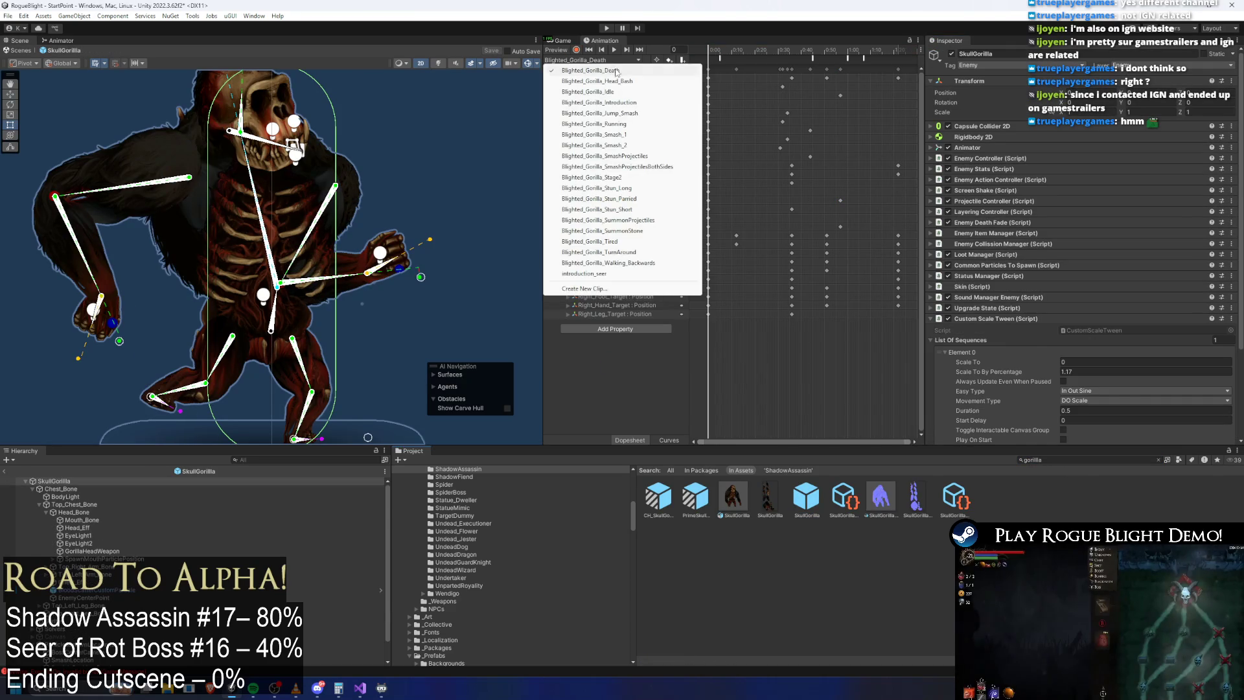
{"action": "left_click", "coordinate": [619, 178]}
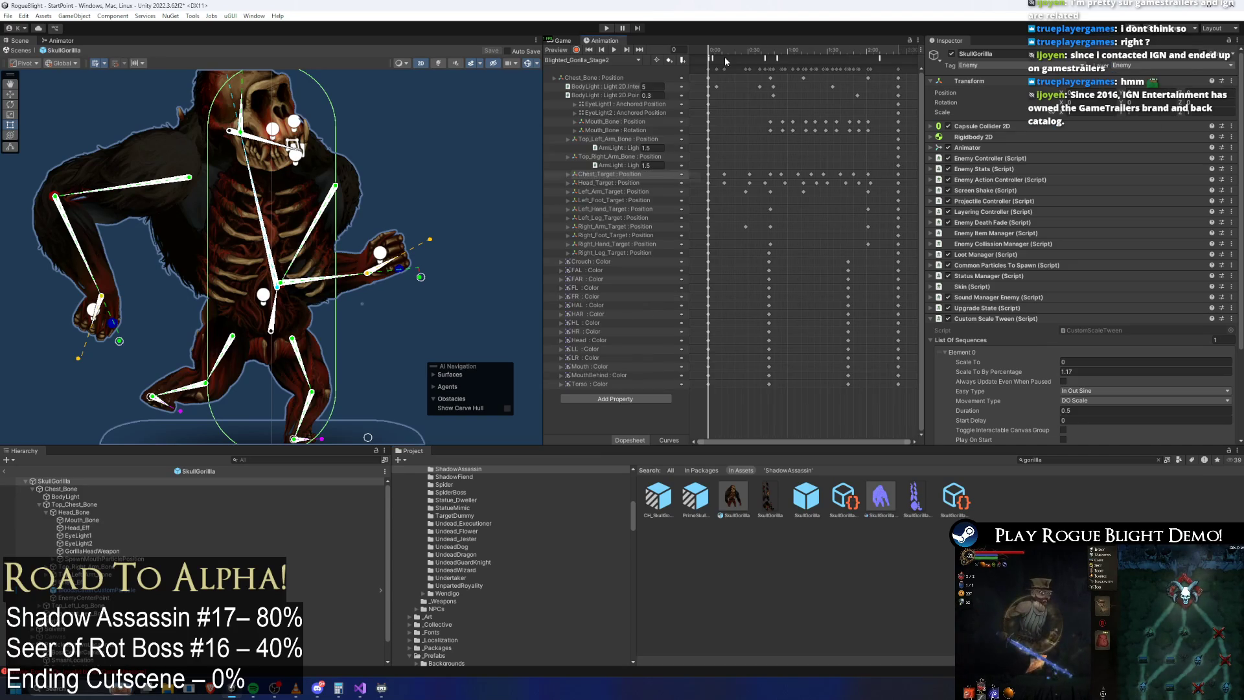
{"action": "left_click", "coordinate": [712, 58]}
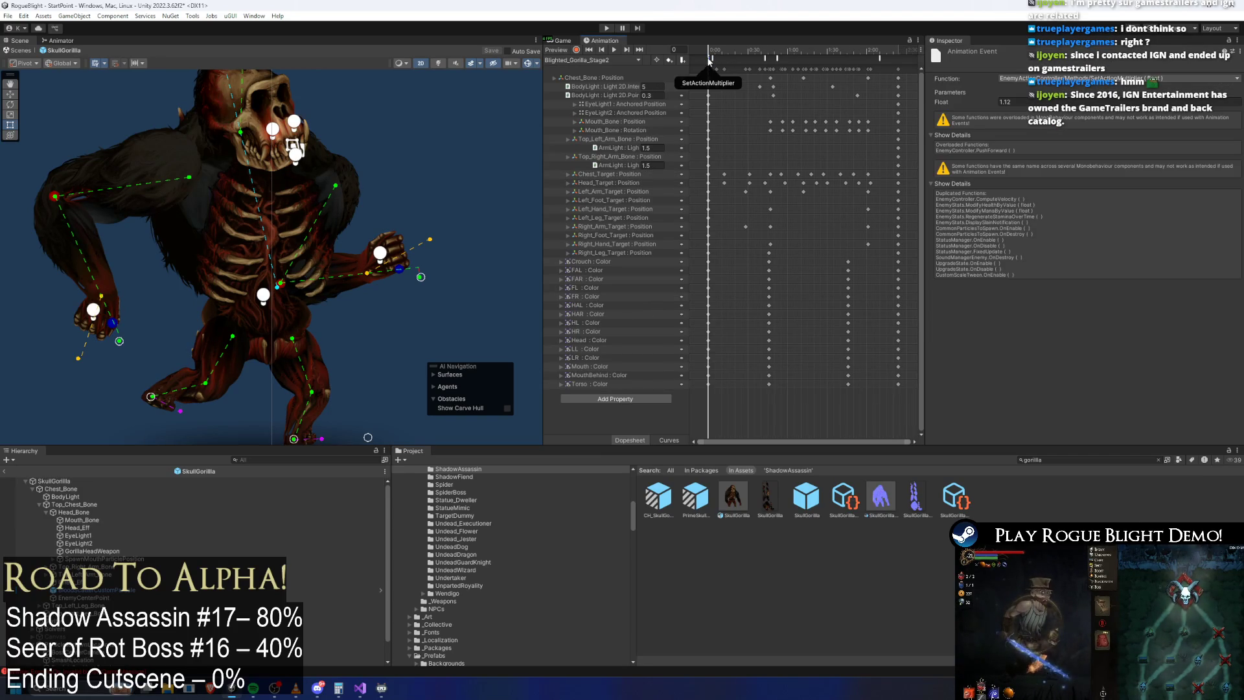
{"action": "left_click", "coordinate": [702, 62]}
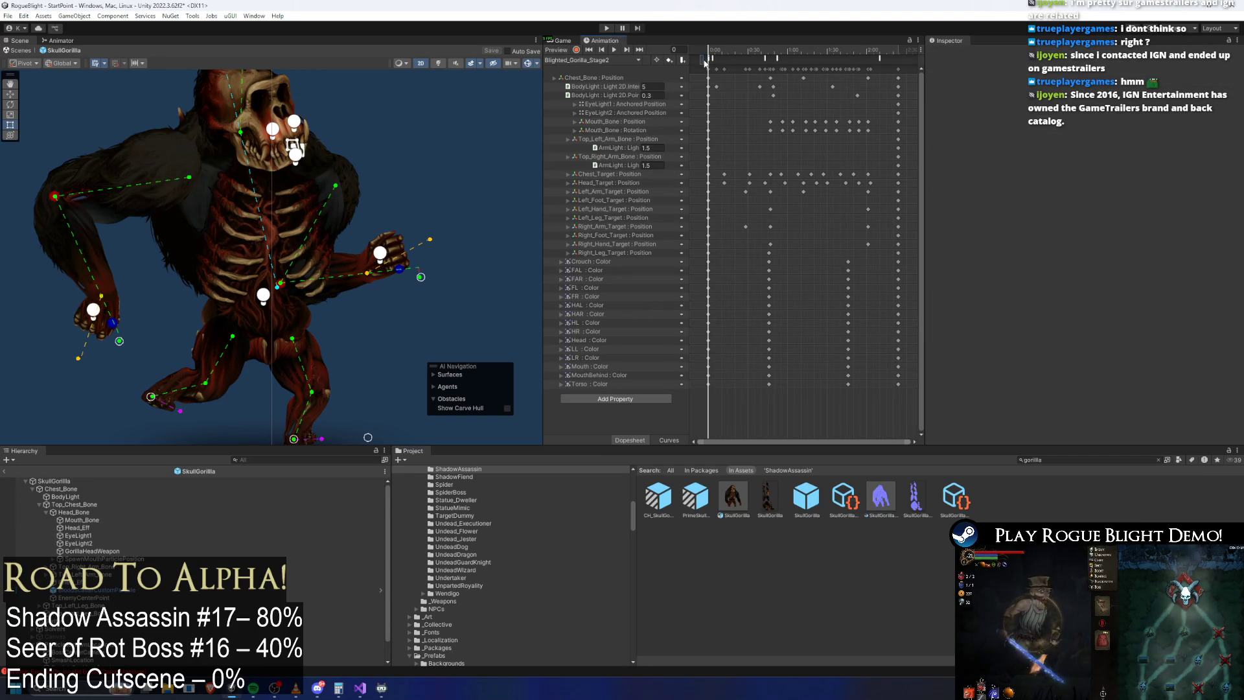
{"action": "left_click", "coordinate": [711, 58]}
{"action": "left_click", "coordinate": [777, 59]}
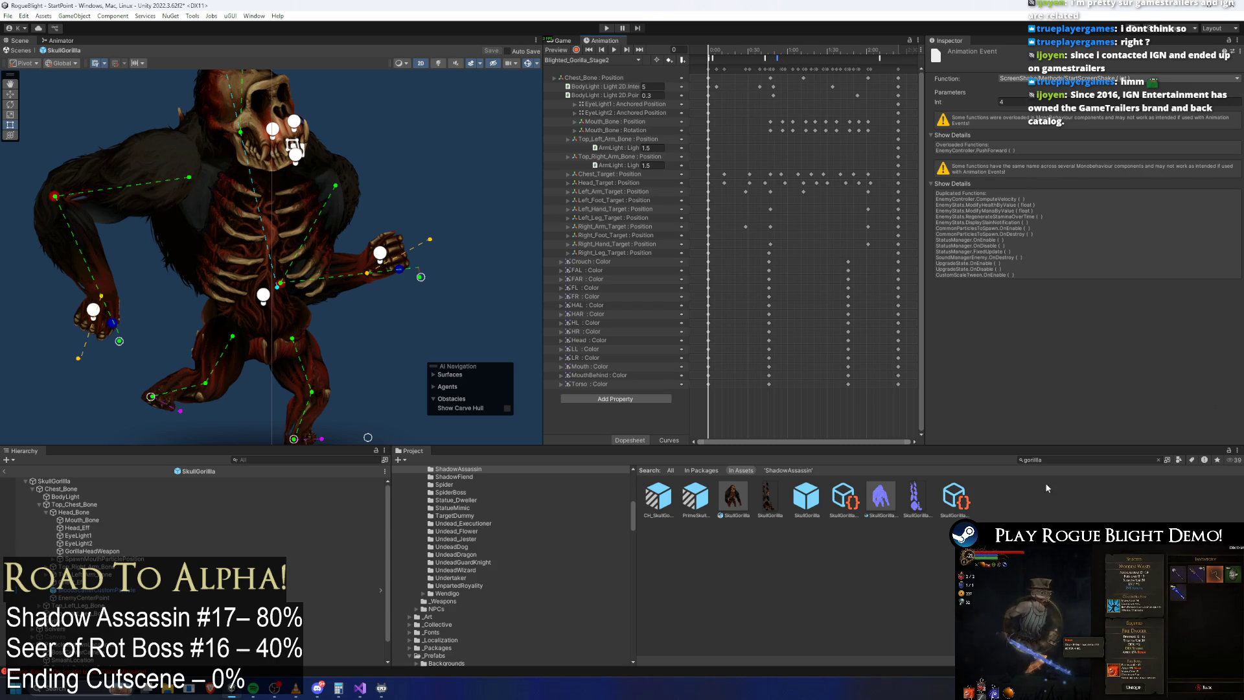
{"action": "left_click", "coordinate": [799, 50]}
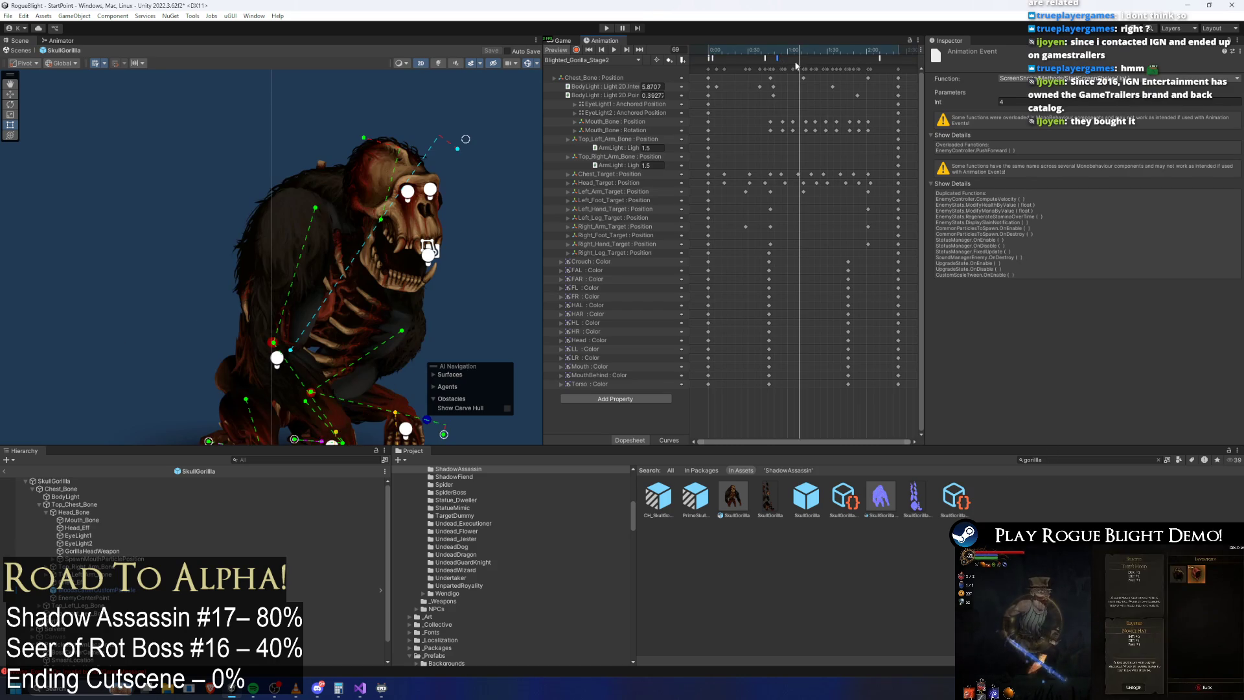
{"action": "left_click_drag", "start_coordinate": [787, 57], "coordinate": [784, 57]}
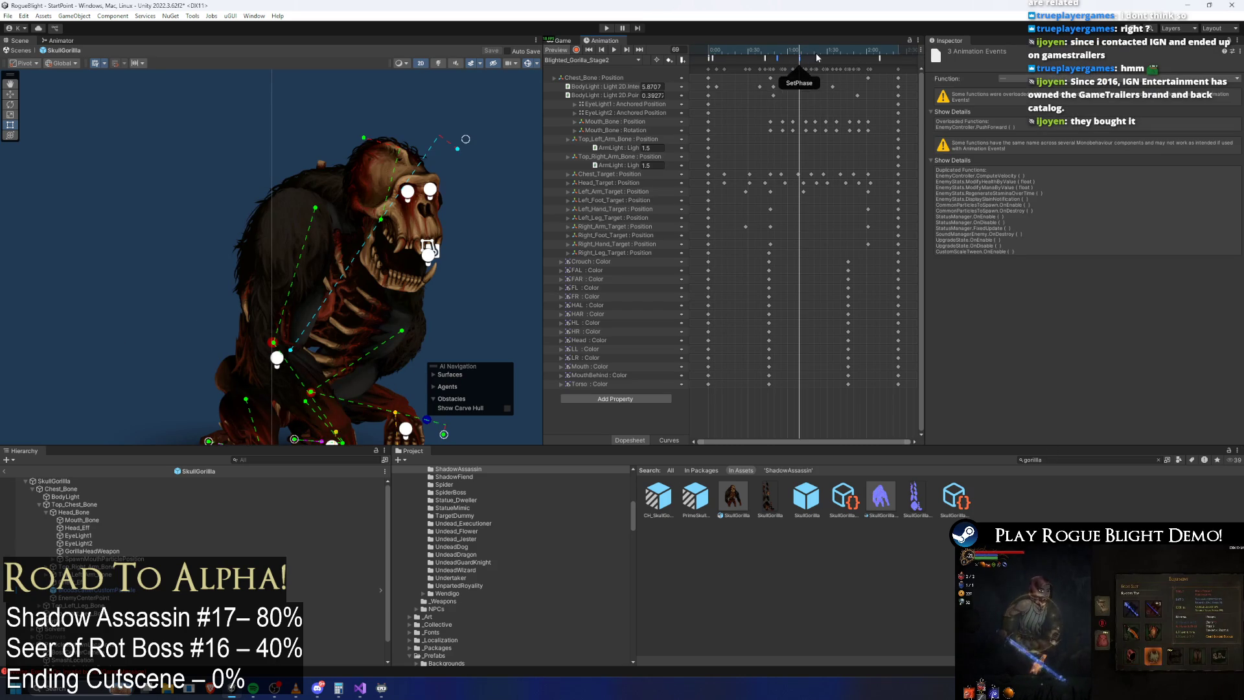
{"action": "left_click", "coordinate": [777, 57]}
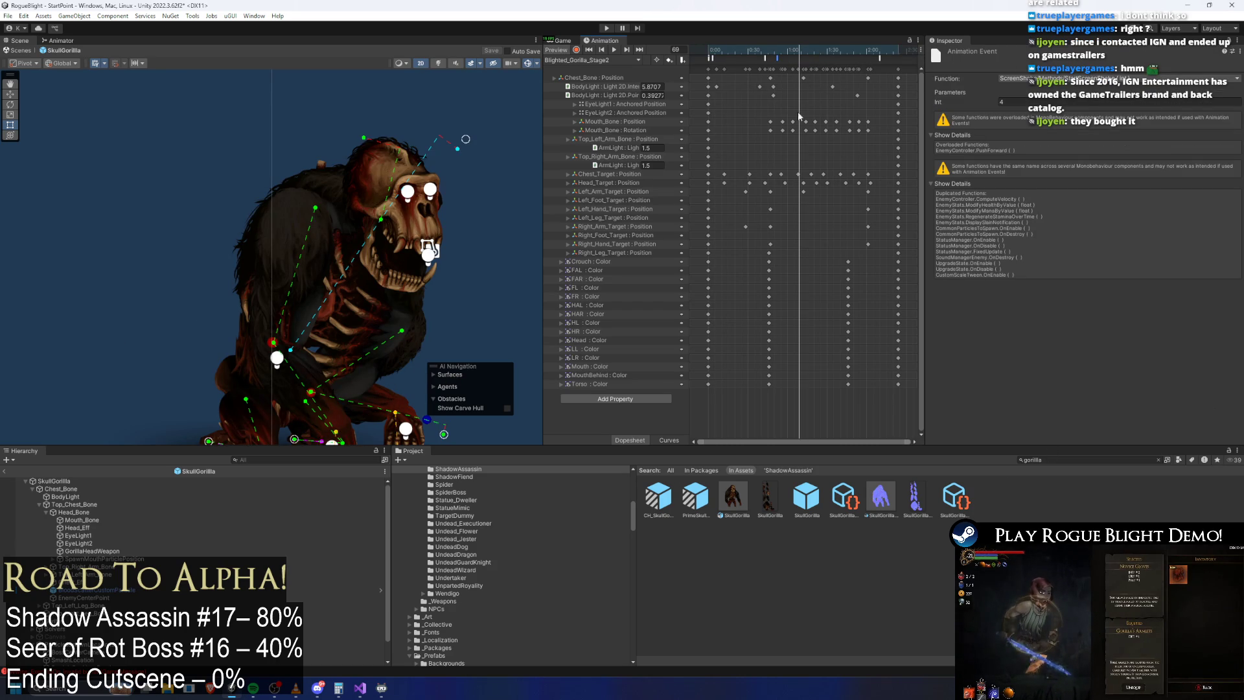
Step: Search the Project for 'shadow' and select the Shadow_Fiend prefab
{"action": "left_click", "coordinate": [1044, 460]}
{"action": "type", "text": "hadow prefab"}
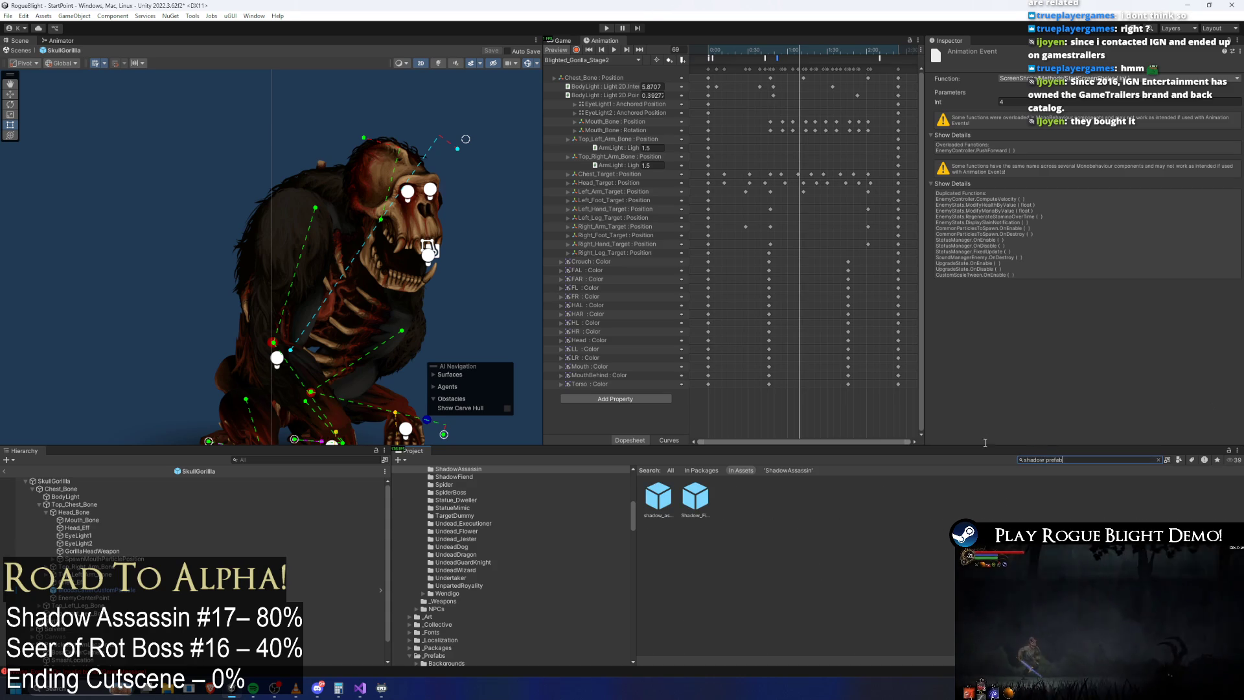
{"action": "double_click", "coordinate": [696, 496]}
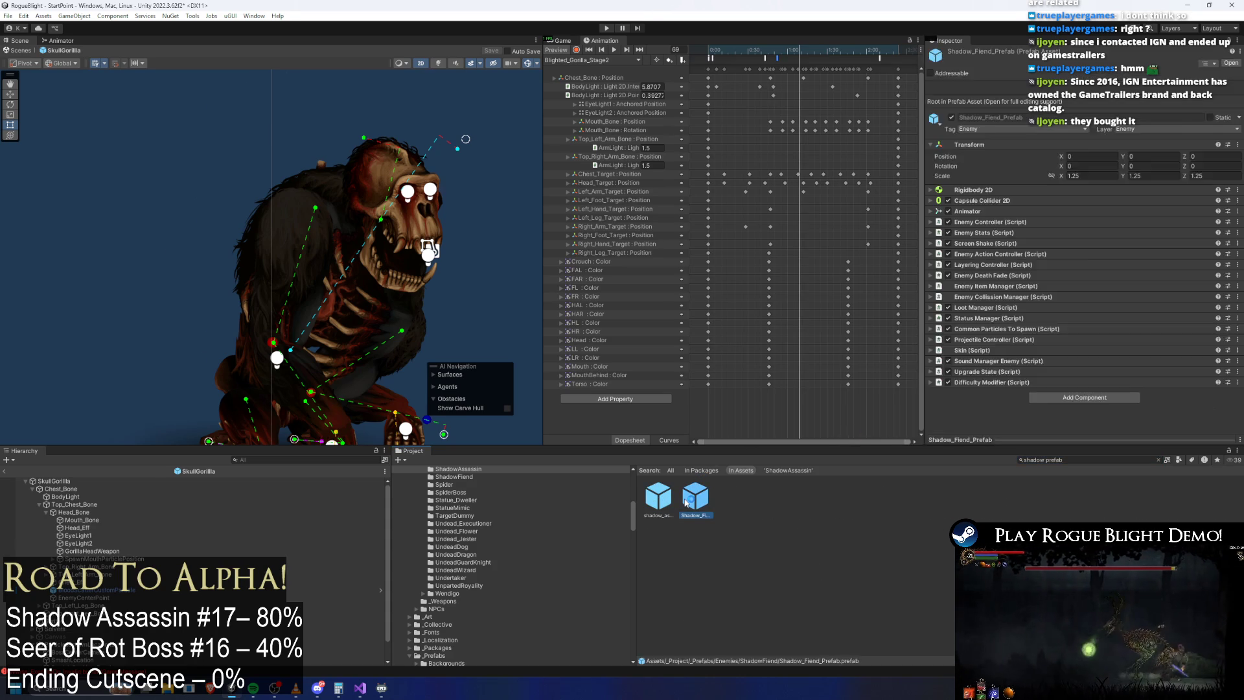
Step: Open shadow_assassin_Prefab and switch the Animation window to the phase2_shadowass clip
{"action": "double_click", "coordinate": [658, 497]}
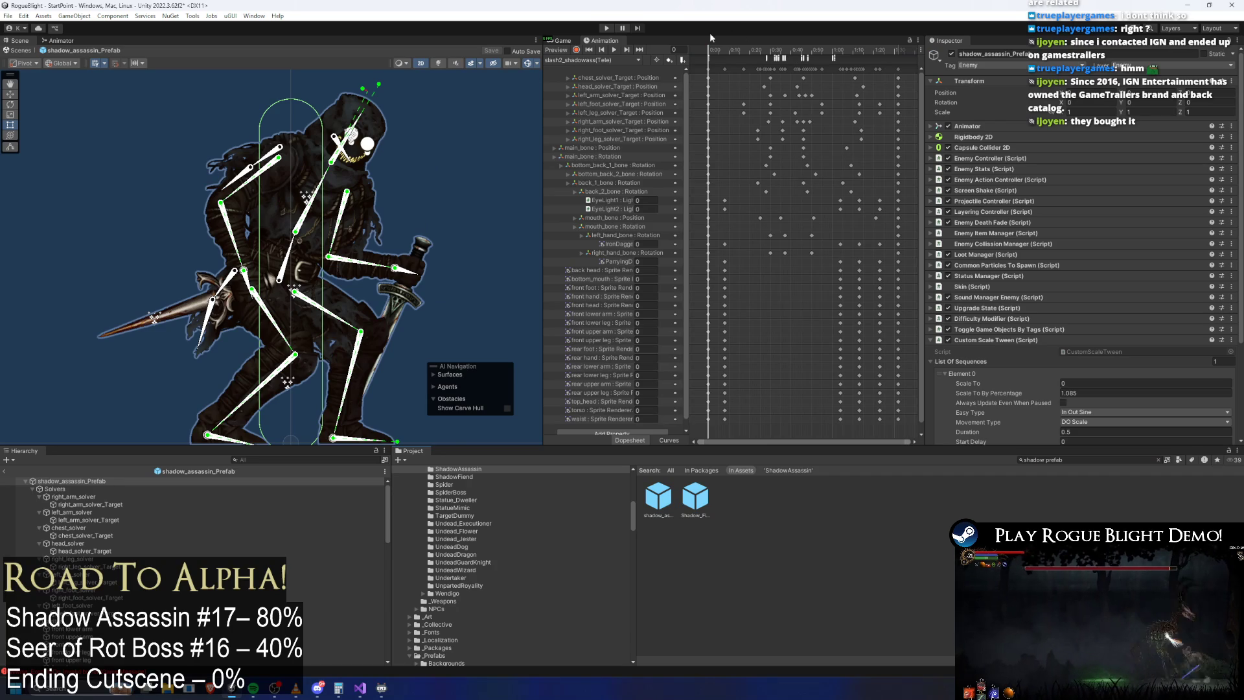
{"action": "left_click", "coordinate": [724, 49]}
{"action": "left_click", "coordinate": [594, 59]}
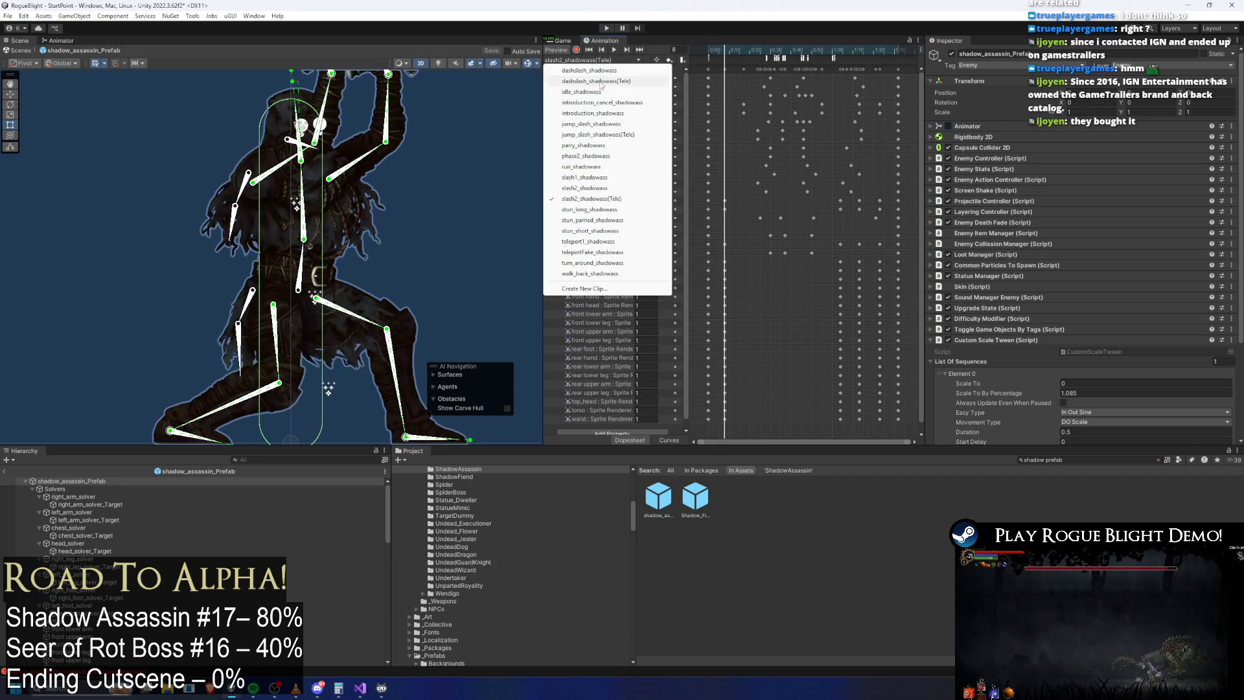
{"action": "left_click", "coordinate": [586, 155]}
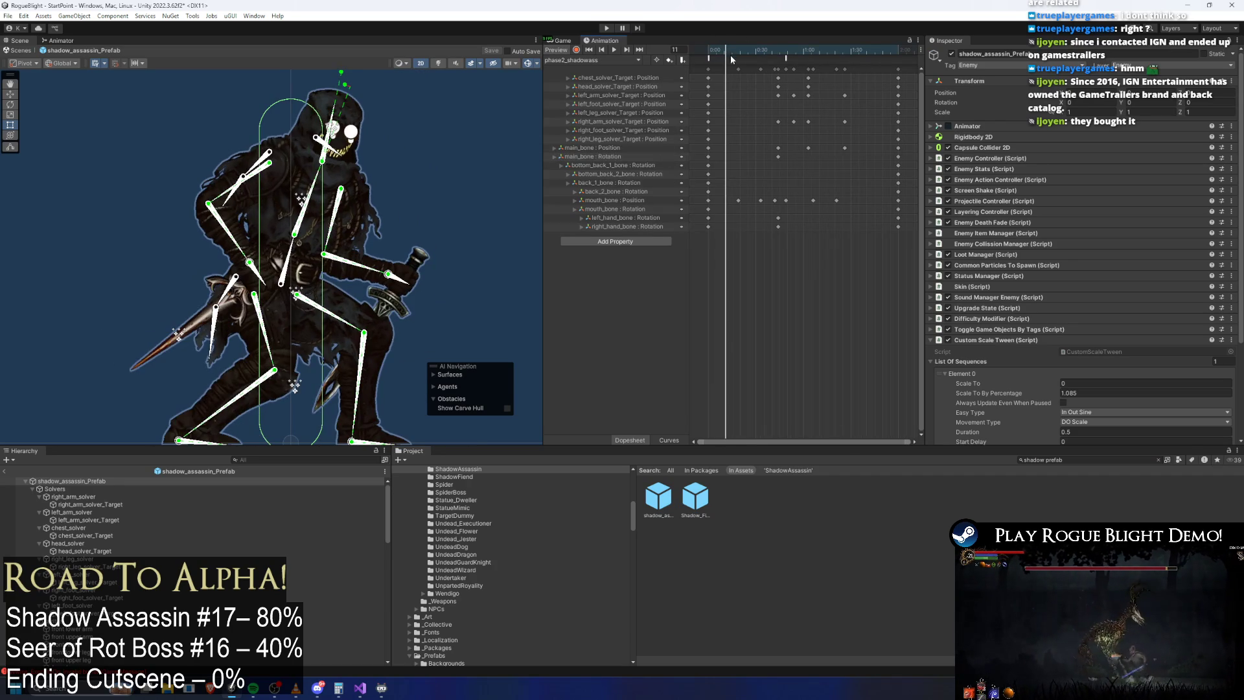
Step: Add an animation event, then set the ScreenShake event's Int parameter to 0
{"action": "right_click", "coordinate": [731, 59]}
{"action": "left_click", "coordinate": [755, 96]}
{"action": "left_click", "coordinate": [707, 63]}
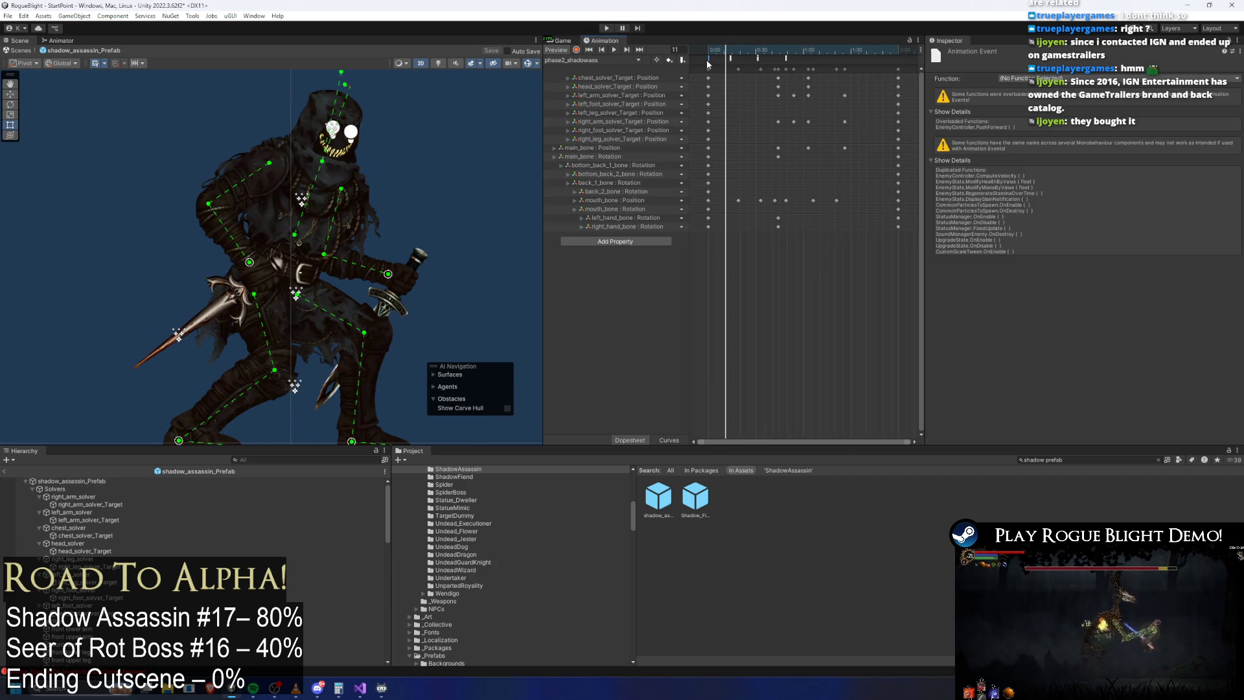
{"action": "left_click", "coordinate": [731, 61], "text": "shift"}
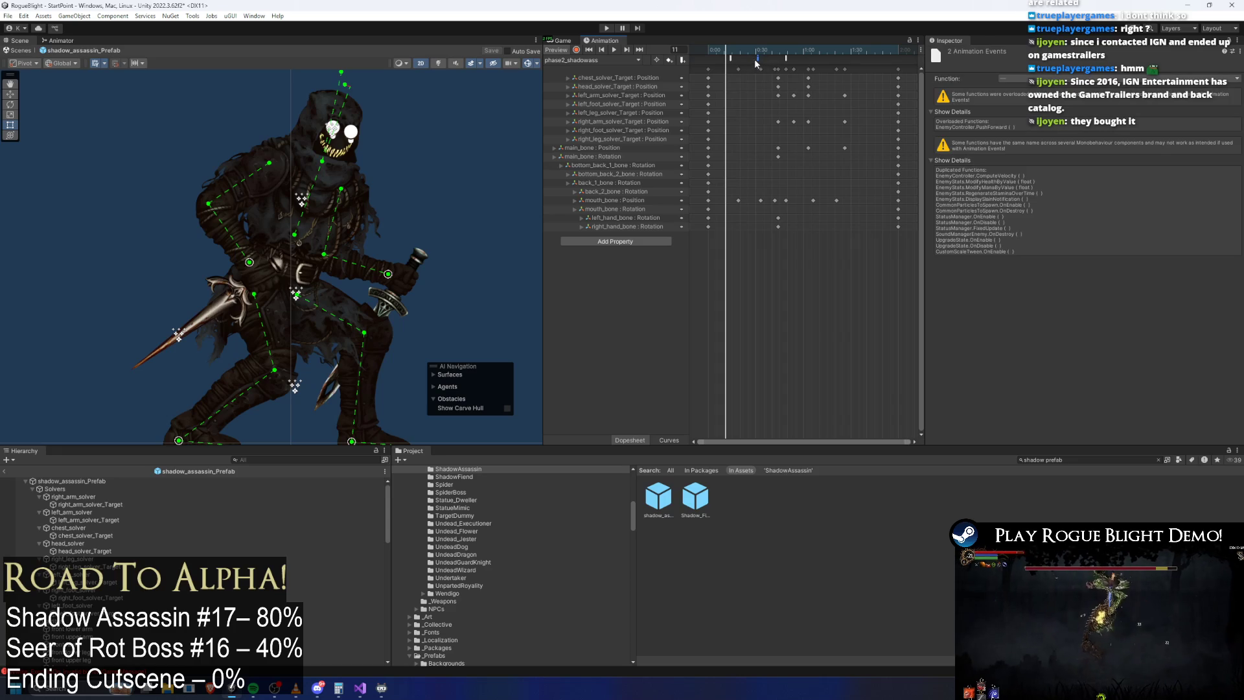
{"action": "left_click", "coordinate": [732, 60]}
{"action": "mouse_move", "coordinate": [732, 51]}
{"action": "left_mouse_down"}
{"action": "mouse_move", "coordinate": [804, 53]}
{"action": "mouse_move", "coordinate": [787, 53]}
{"action": "left_mouse_up"}
{"action": "left_click", "coordinate": [787, 57]}
{"action": "left_click", "coordinate": [802, 58]}
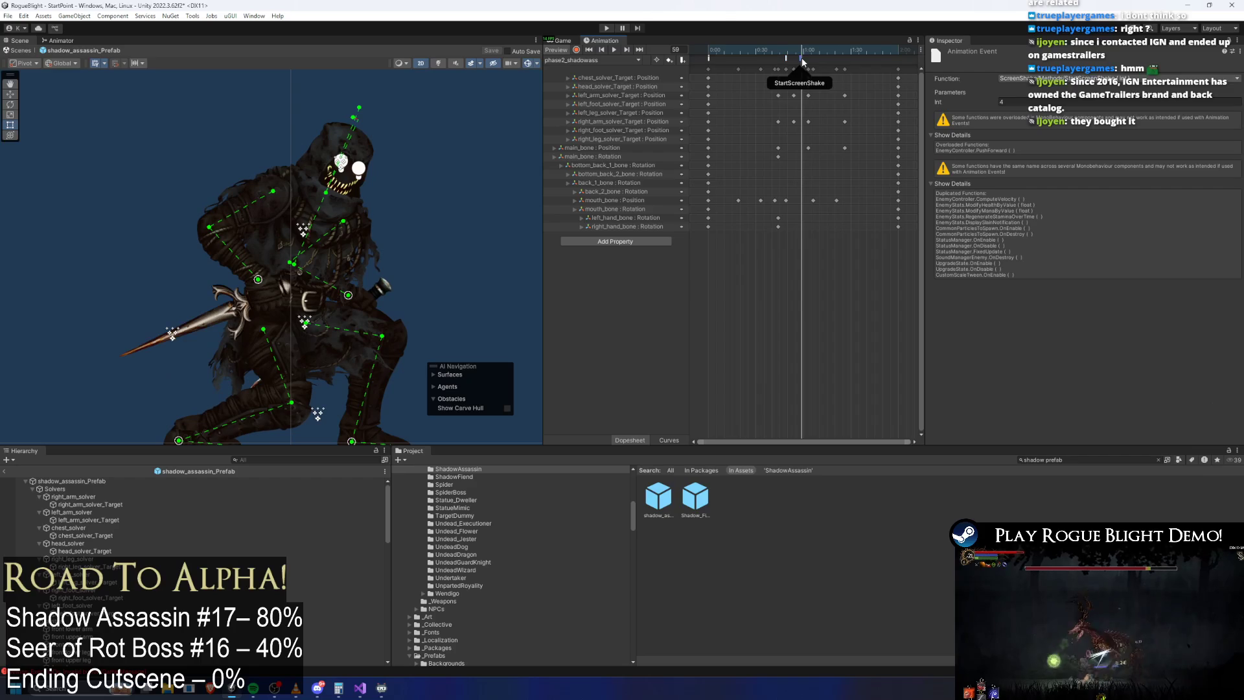
{"action": "left_click", "coordinate": [1011, 102]}
{"action": "type", "text": "0"}
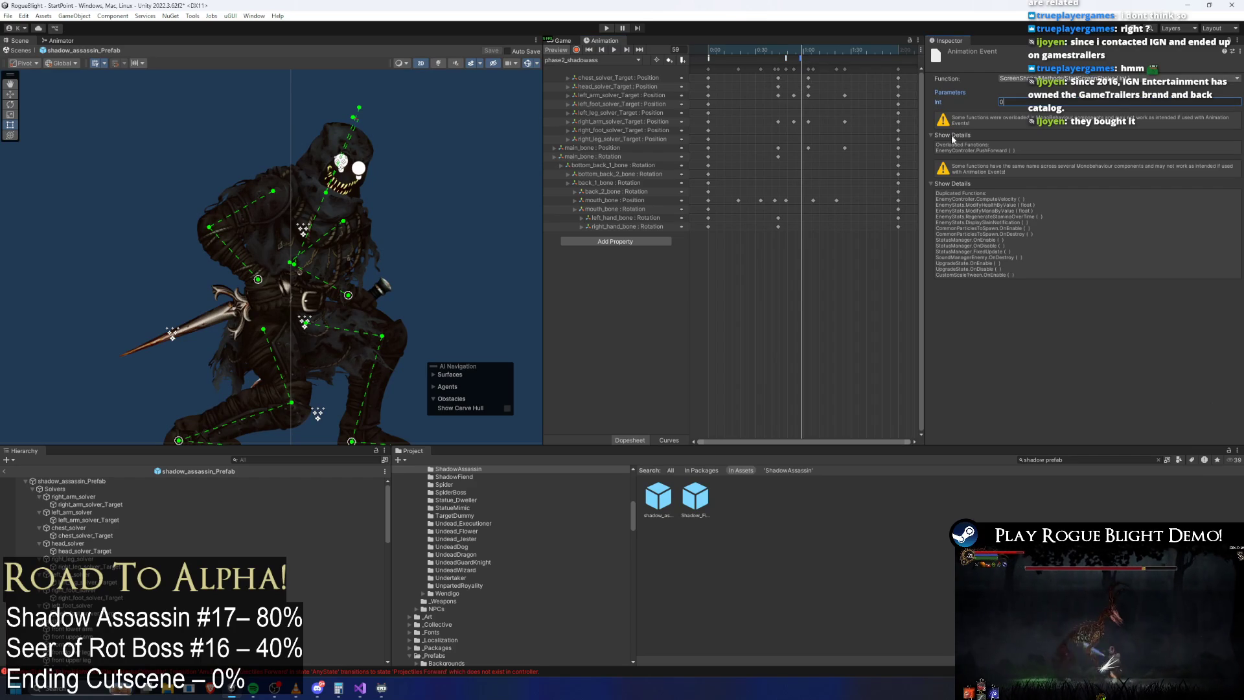
Step: Select the prefab root and expand its Screen Shake component's empty shake list
{"action": "left_click", "coordinate": [71, 481]}
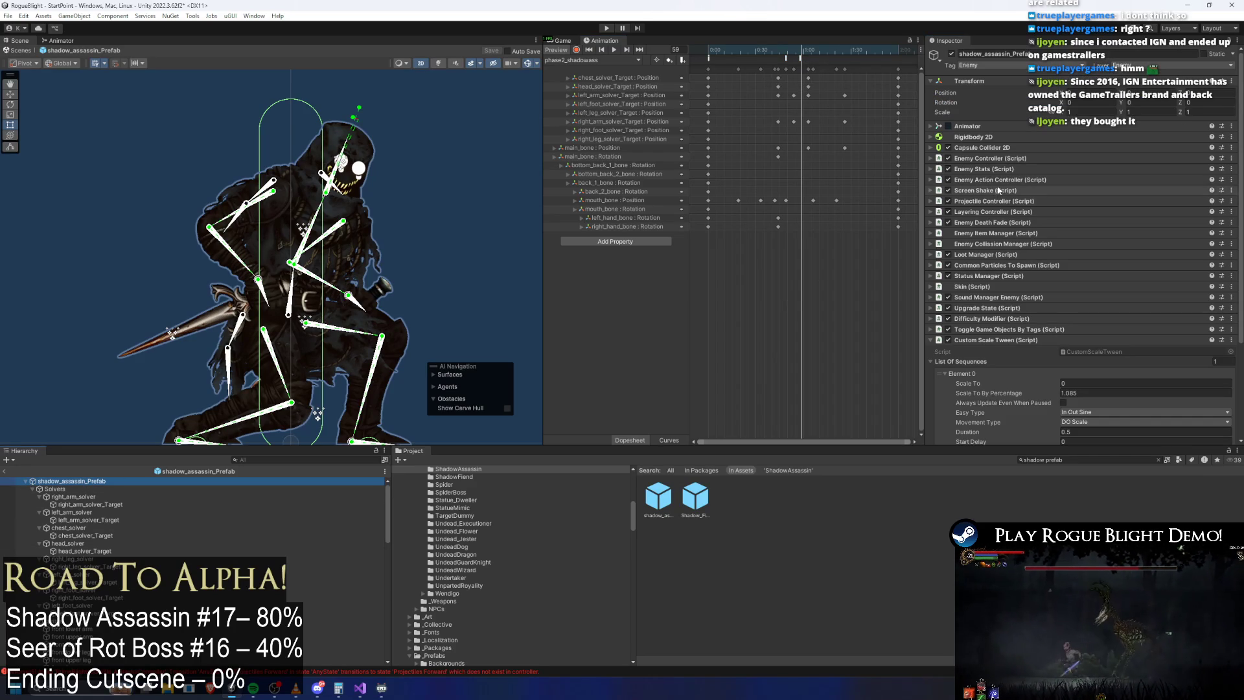
{"action": "left_click", "coordinate": [1005, 191]}
{"action": "left_click", "coordinate": [1013, 221]}
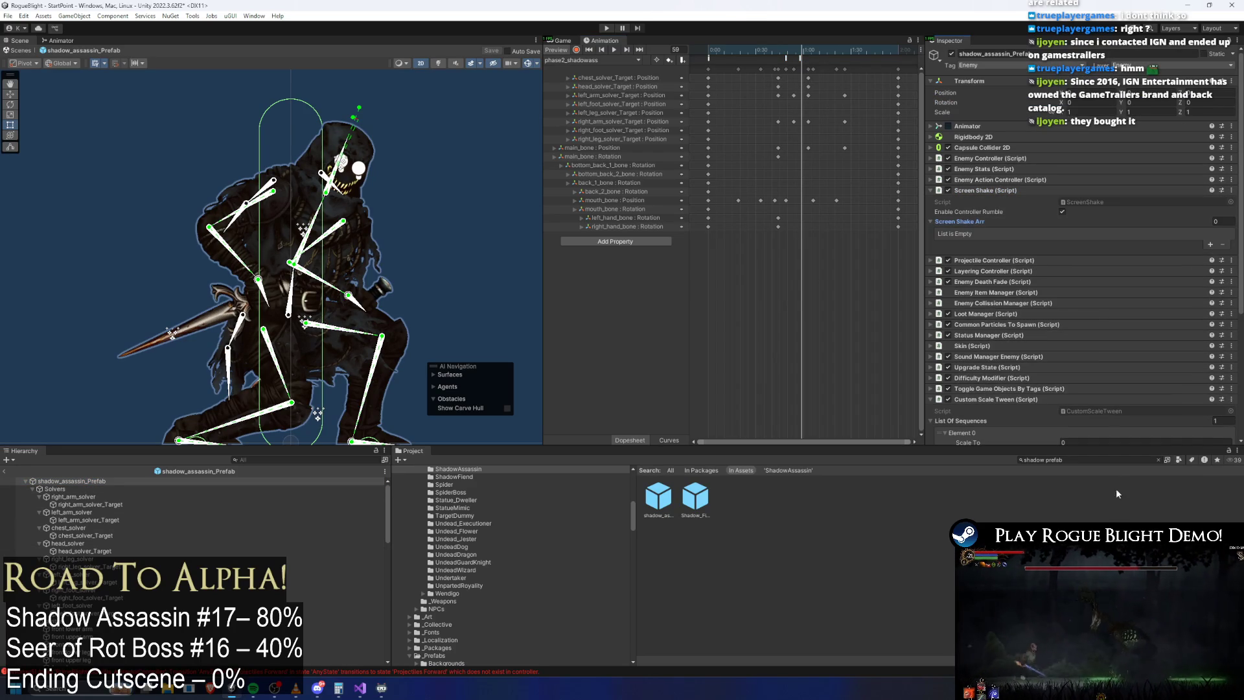
Step: Find SkullGorilla with a 'gorill' search and expand its Screen Shake elements 2–4 to read their values
{"action": "left_click", "coordinate": [1105, 461]}
{"action": "type", "text": "gorilla"}
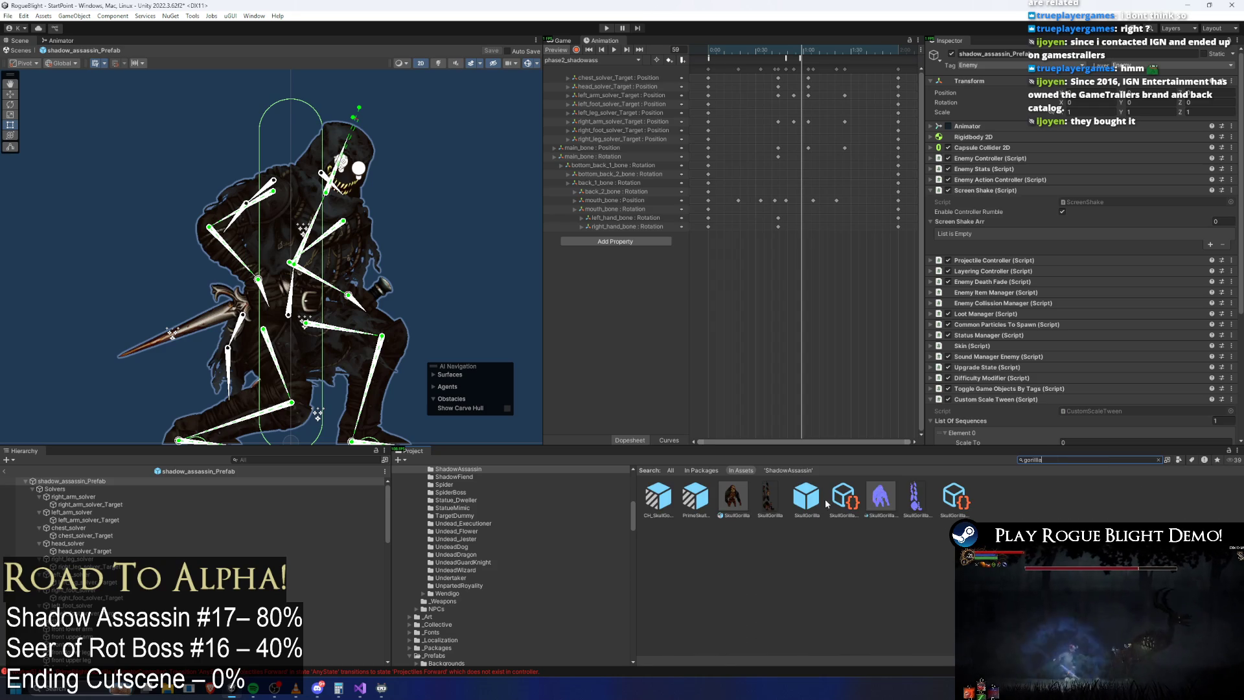
{"action": "left_click", "coordinate": [807, 498]}
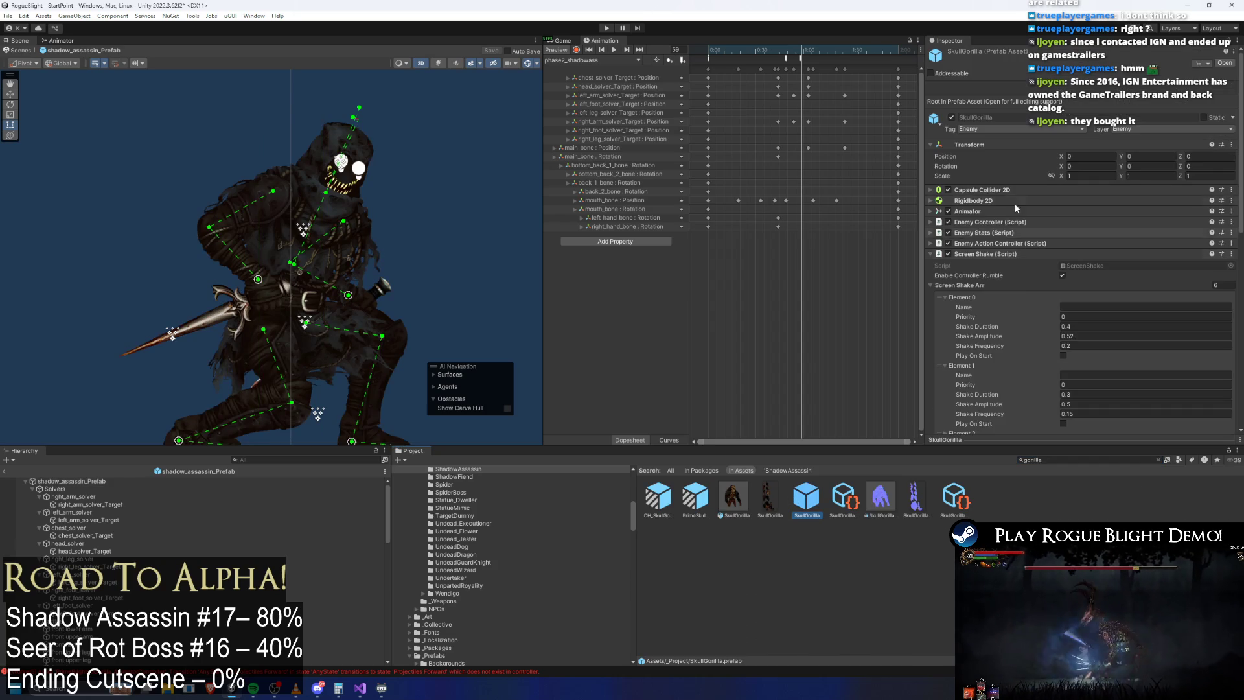
{"action": "scroll", "coordinate": [1015, 269], "scroll_direction": "down", "scroll_amount": 5}
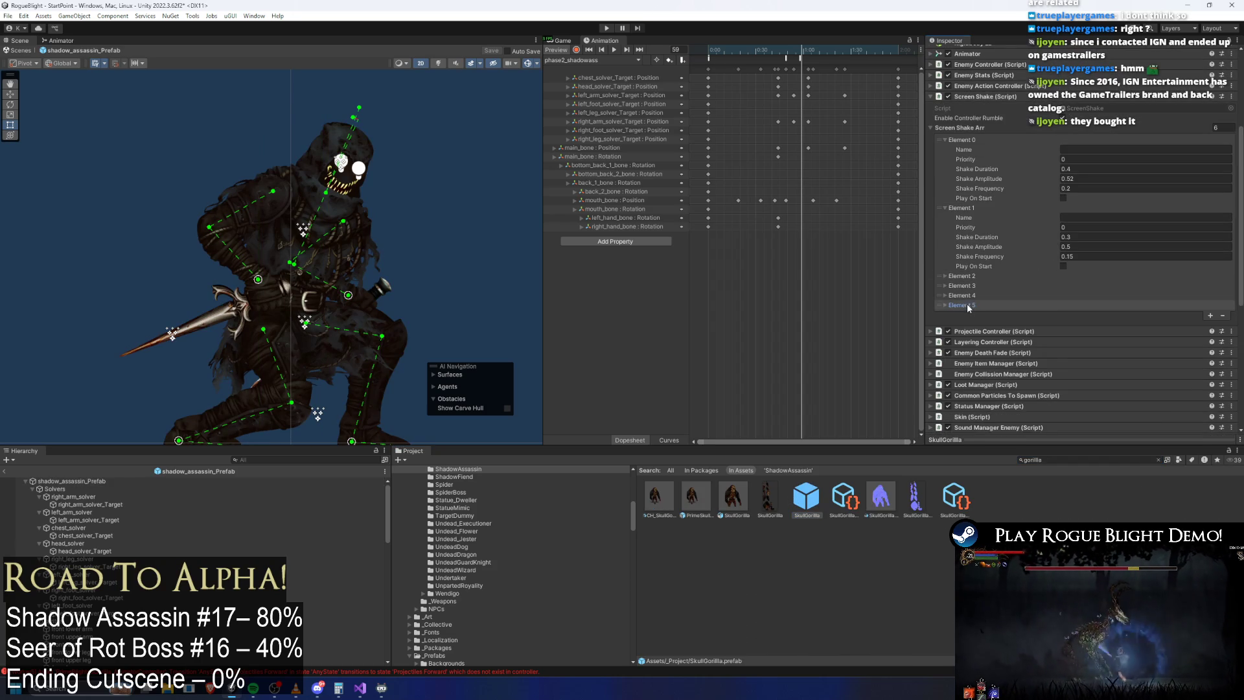
{"action": "left_click", "coordinate": [966, 304]}
{"action": "left_click", "coordinate": [969, 296]}
{"action": "left_click", "coordinate": [972, 286]}
{"action": "left_click", "coordinate": [975, 276]}
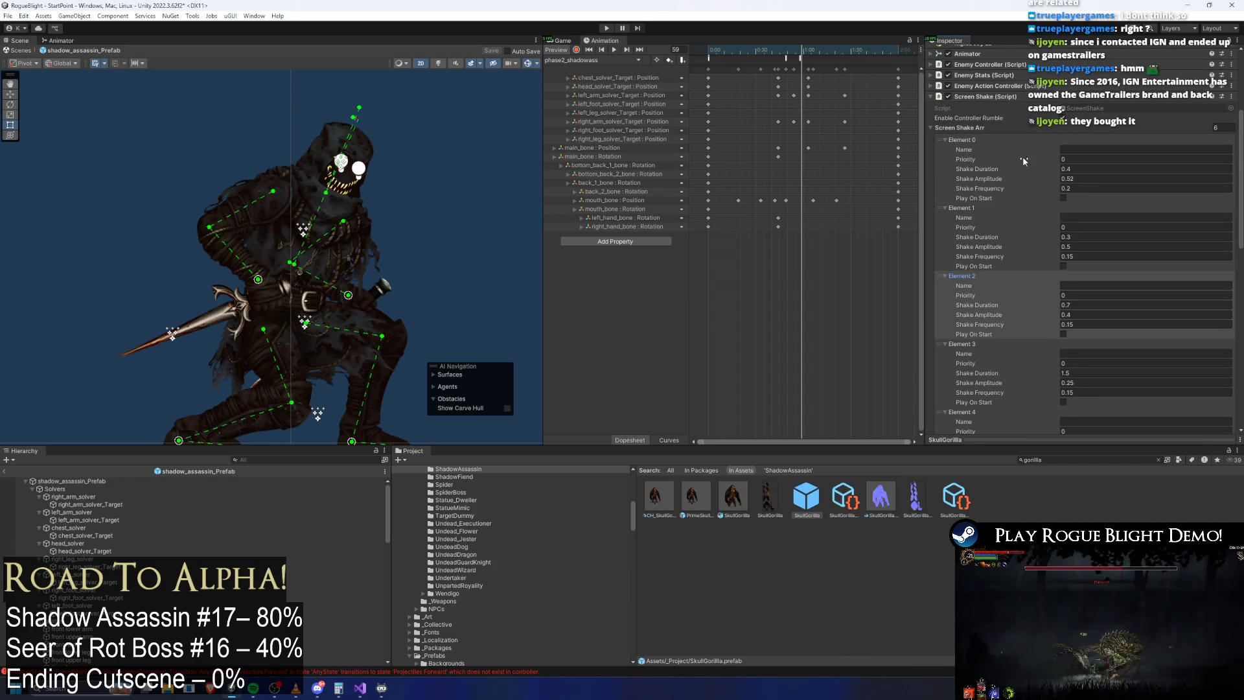
{"action": "scroll", "coordinate": [1079, 185], "scroll_direction": "down", "scroll_amount": 2}
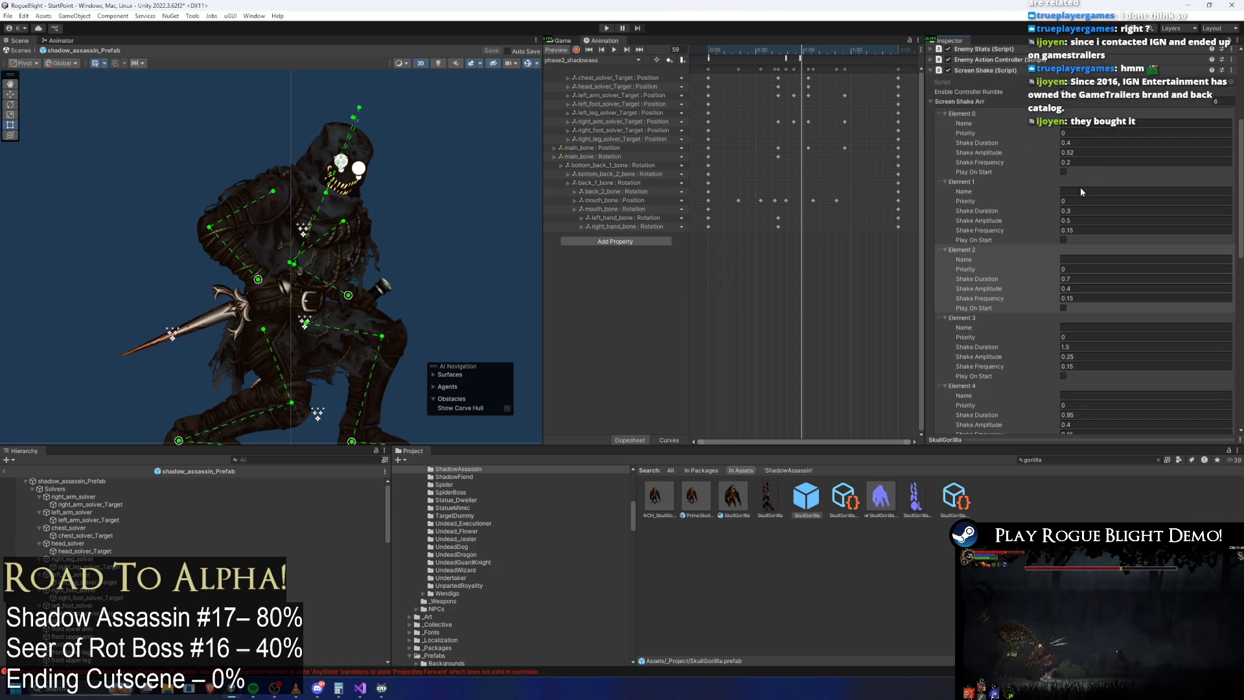
{"action": "scroll", "coordinate": [1086, 260], "scroll_direction": "down", "scroll_amount": 2}
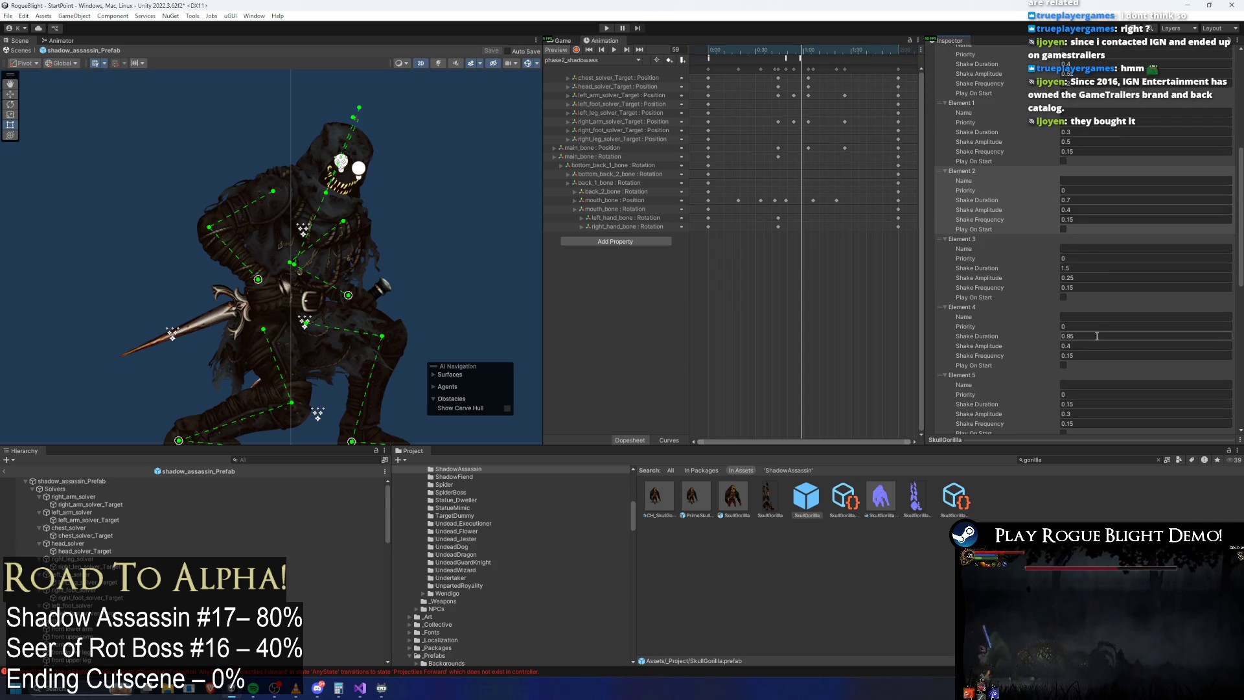
Step: Copy the gorilla's Element 4 into a new shadow assassin shake entry p2 (0.95, 0.4, 0.15) and save
{"action": "right_click", "coordinate": [966, 305]}
{"action": "left_click", "coordinate": [1011, 328]}
{"action": "left_click", "coordinate": [56, 481]}
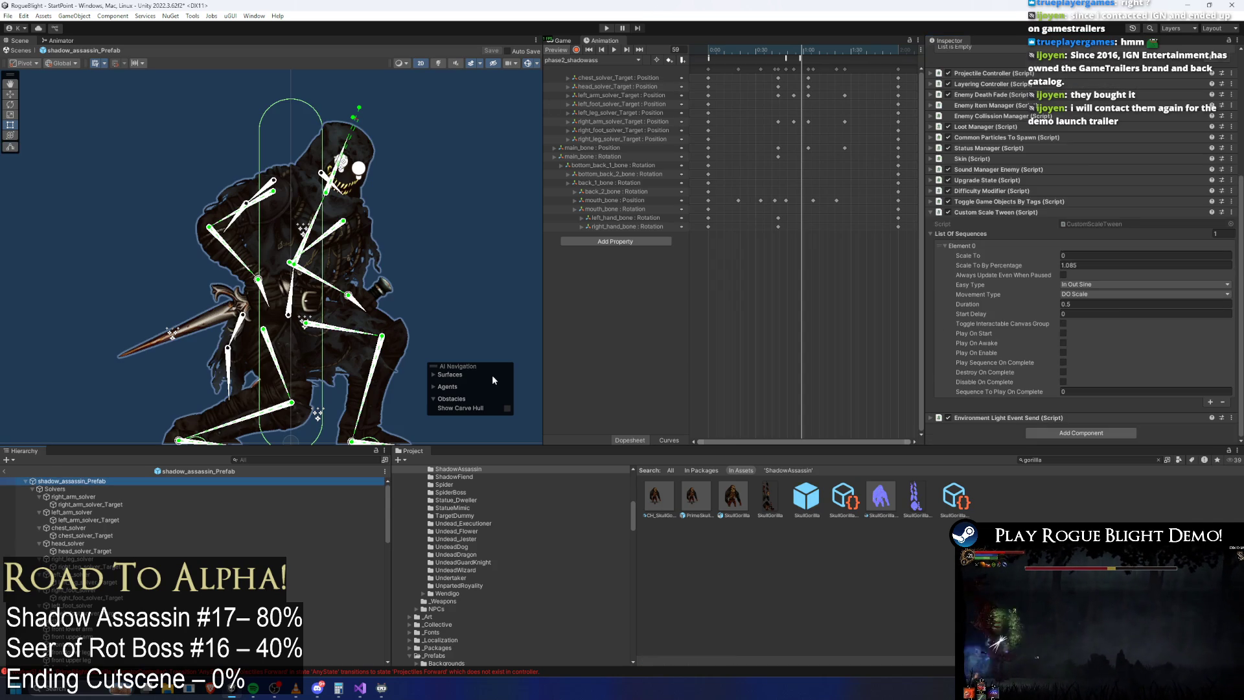
{"action": "scroll", "coordinate": [1008, 182], "scroll_direction": "up", "scroll_amount": 1}
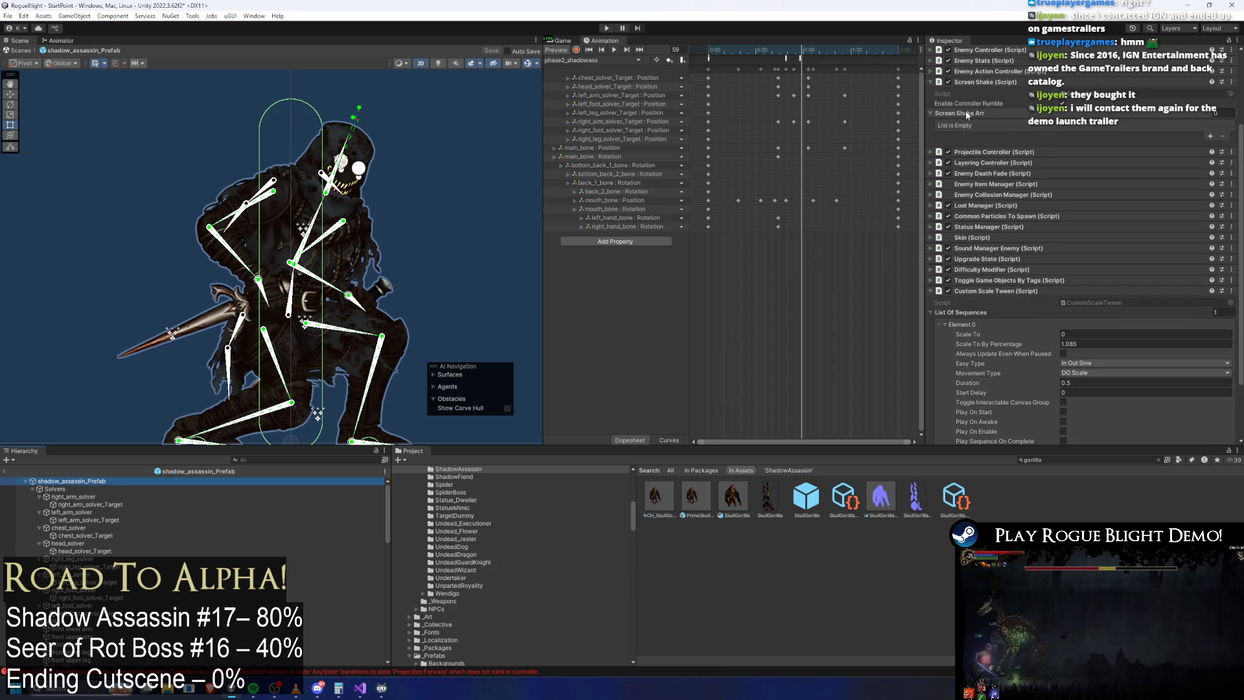
{"action": "left_click", "coordinate": [1209, 137]}
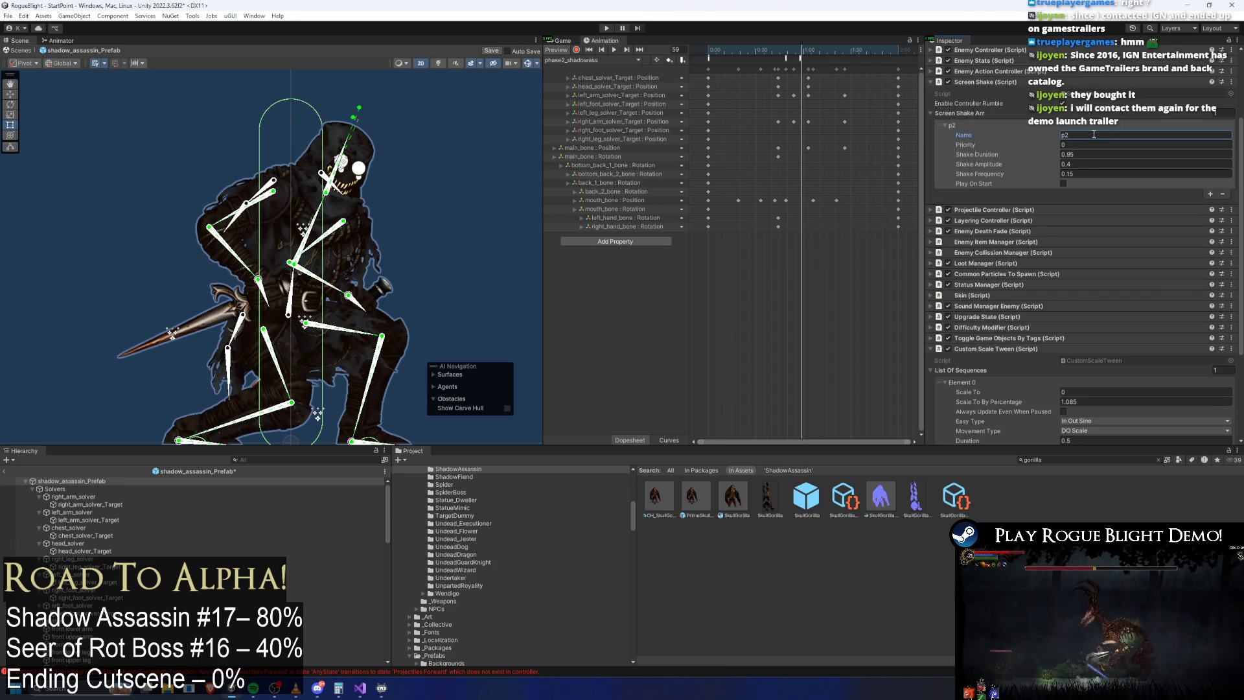
{"action": "type", "text": "p2"}
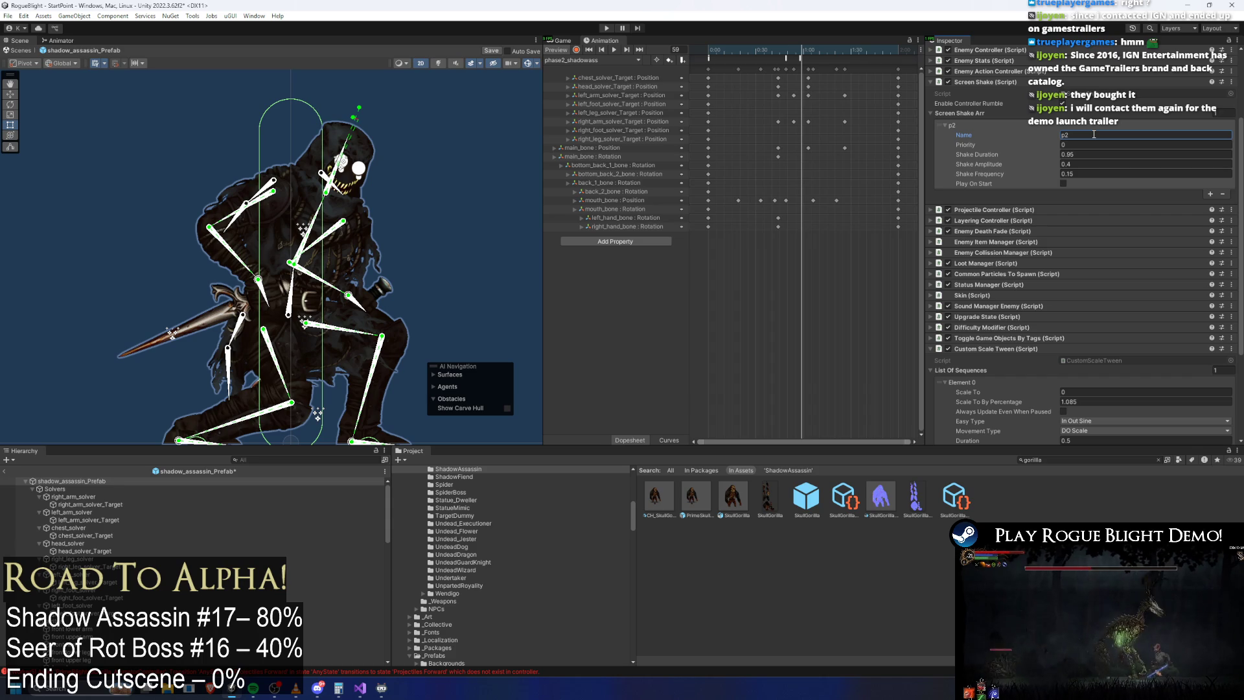
{"action": "key", "text": "ctrl+s"}
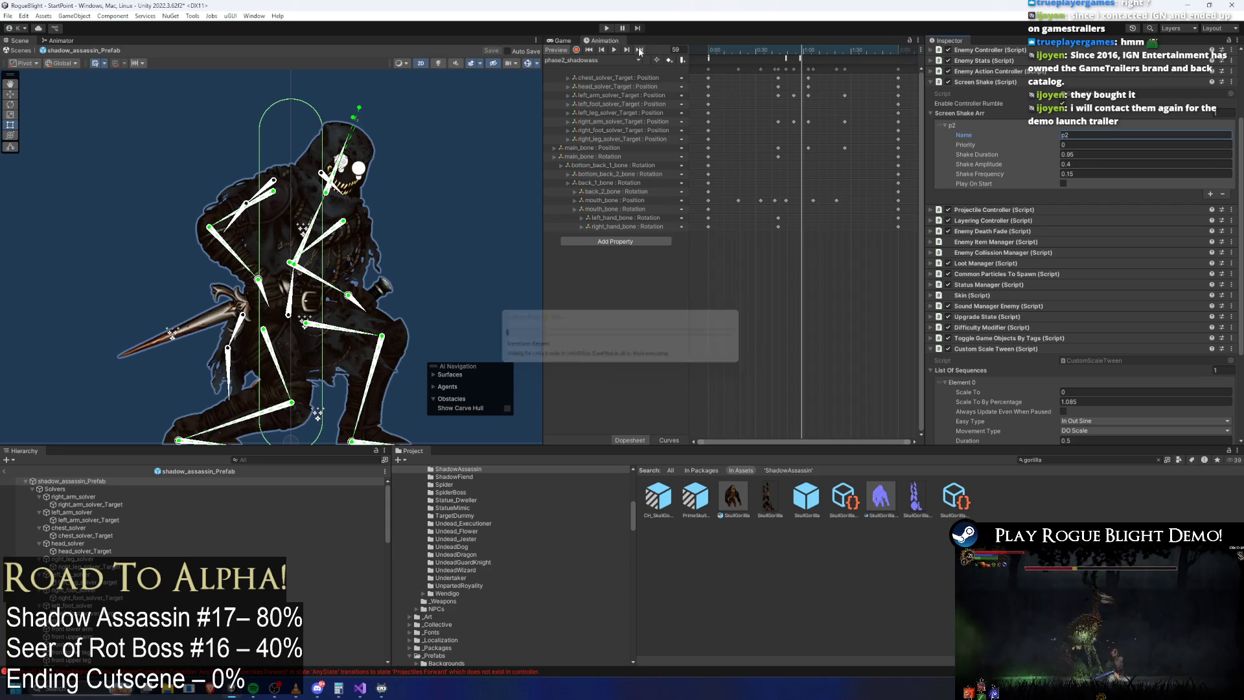
Step: Select all of the shadow assassin's sprites in the Hierarchy, from upper arm to lower arm
{"action": "left_click", "coordinate": [240, 206]}
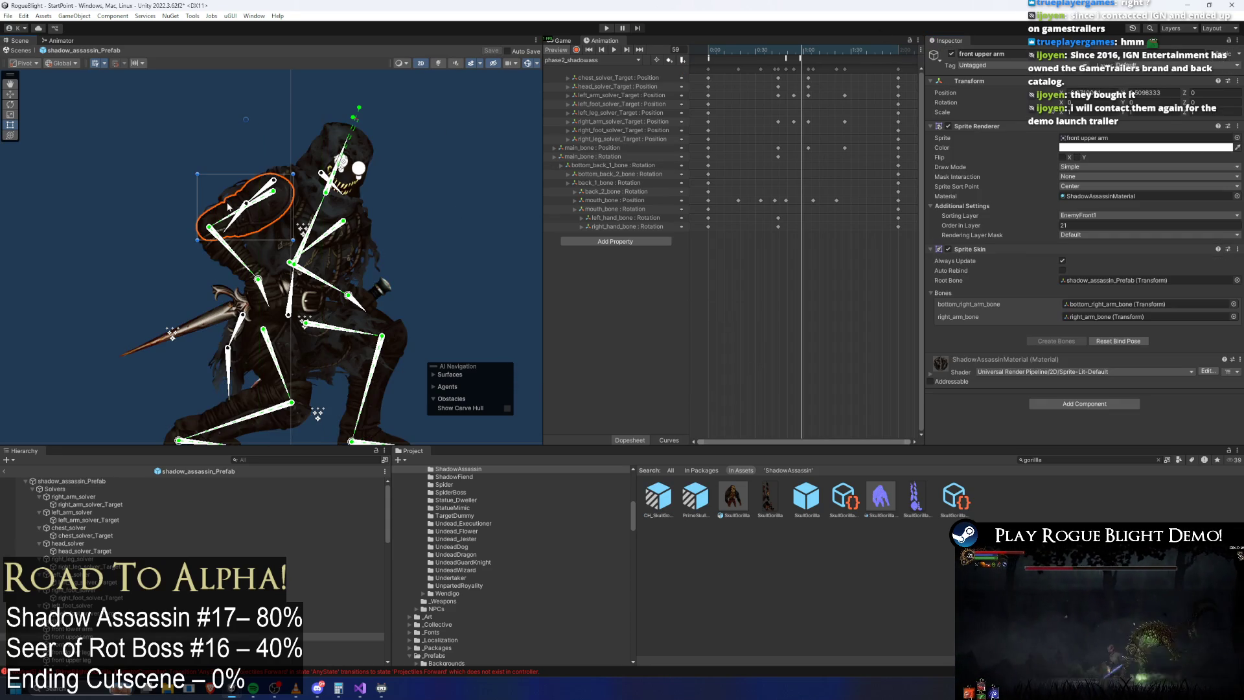
{"action": "scroll", "coordinate": [151, 548], "scroll_direction": "down", "scroll_amount": 3}
{"action": "left_click", "coordinate": [97, 559]}
{"action": "scroll", "coordinate": [94, 563], "scroll_direction": "down", "scroll_amount": 3}
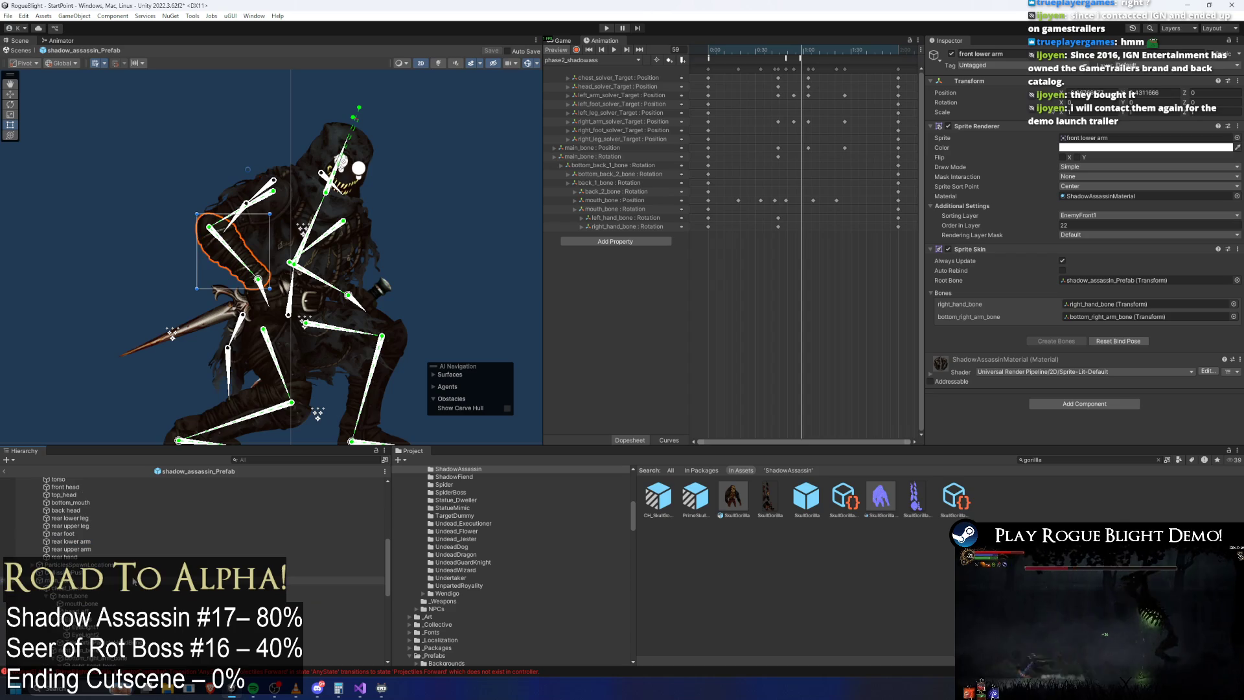
{"action": "left_click", "coordinate": [94, 563], "text": "shift"}
Step: Try a pinkish tint on the sprites, undo it back to white FFFFFF, and preview later poses
{"action": "left_click", "coordinate": [1101, 147]}
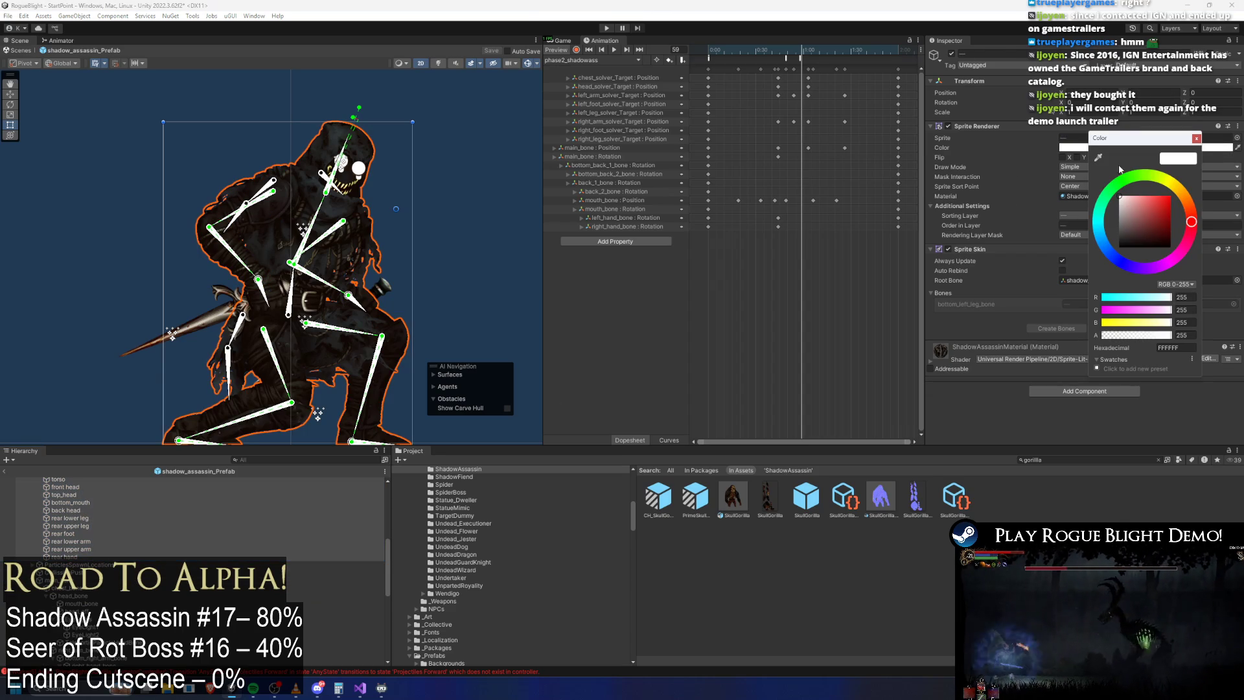
{"action": "mouse_move", "coordinate": [1132, 199]}
{"action": "left_mouse_down"}
{"action": "mouse_move", "coordinate": [1136, 214]}
{"action": "mouse_move", "coordinate": [1134, 176]}
{"action": "left_mouse_up"}
{"action": "key", "text": "ctrl+z"}
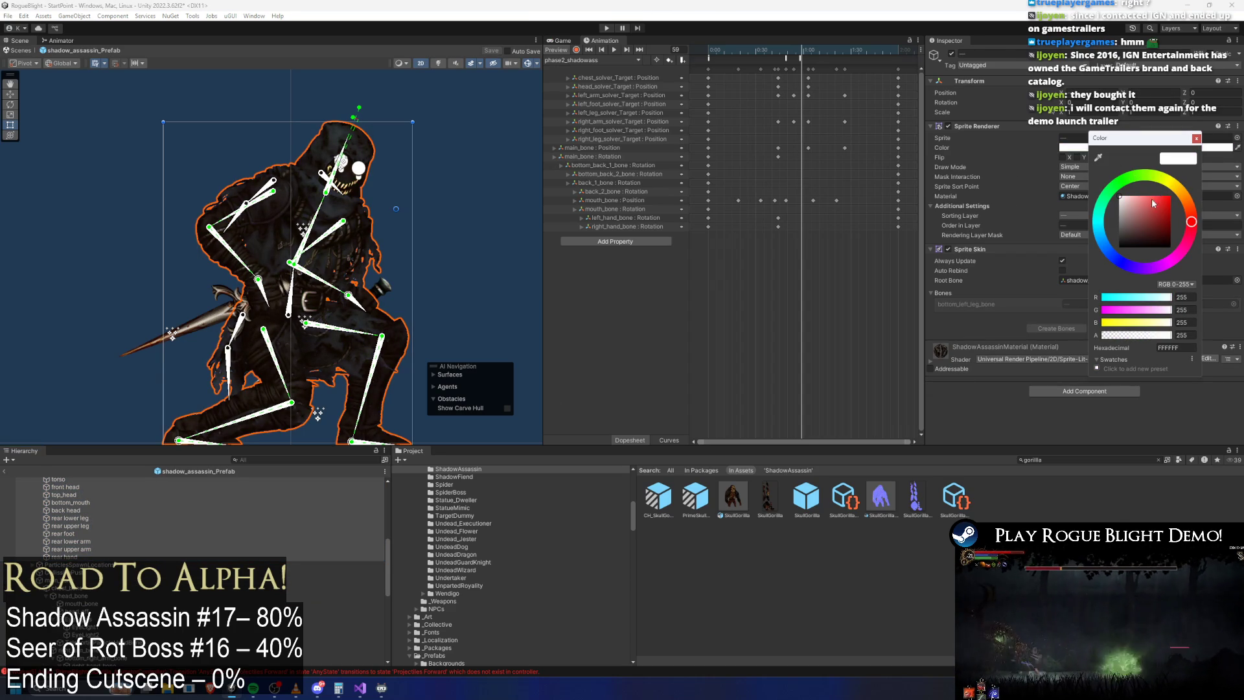
{"action": "left_click", "coordinate": [1153, 204]}
{"action": "key", "text": "ctrl+z"}
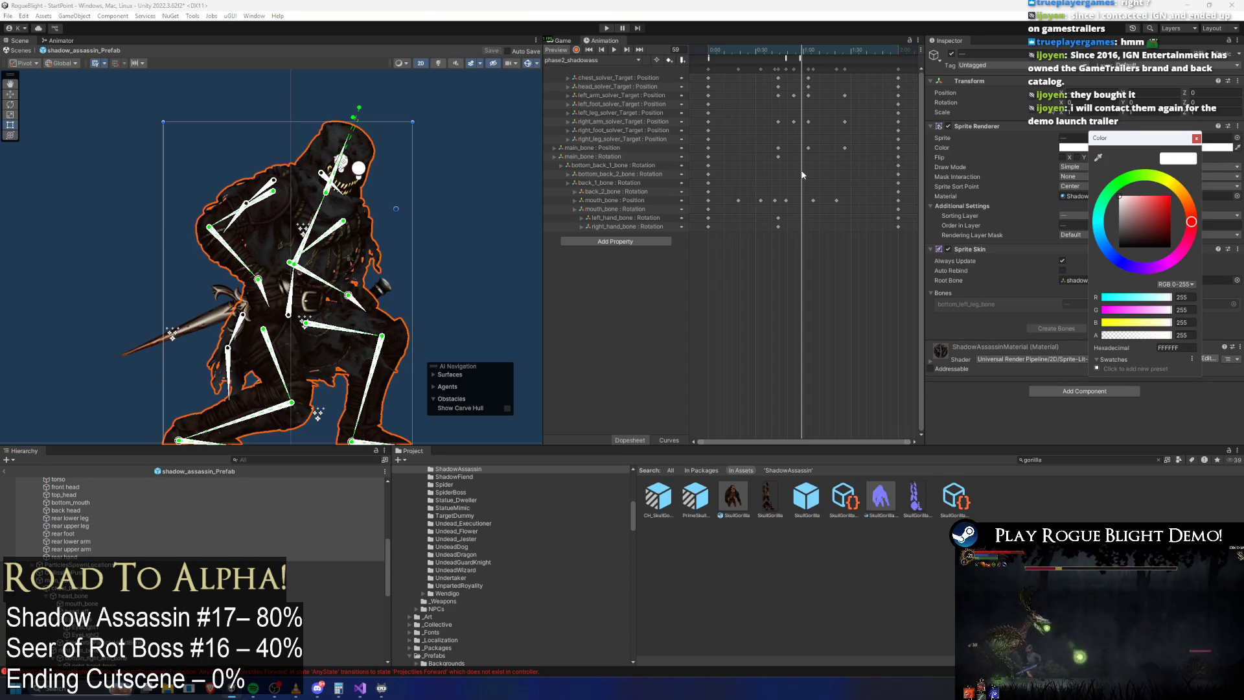
{"action": "key", "text": "Escape"}
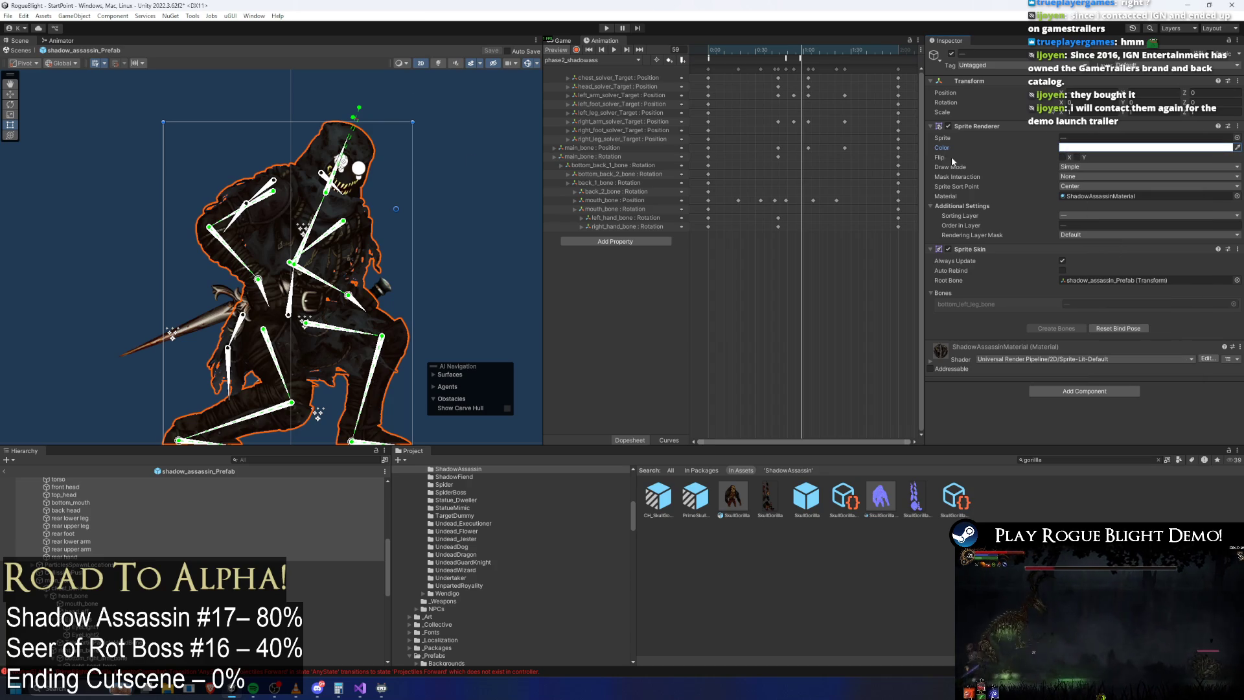
{"action": "mouse_move", "coordinate": [796, 48]}
{"action": "left_mouse_down"}
{"action": "mouse_move", "coordinate": [781, 50]}
{"action": "mouse_move", "coordinate": [806, 45]}
{"action": "mouse_move", "coordinate": [804, 57]}
{"action": "left_mouse_up"}
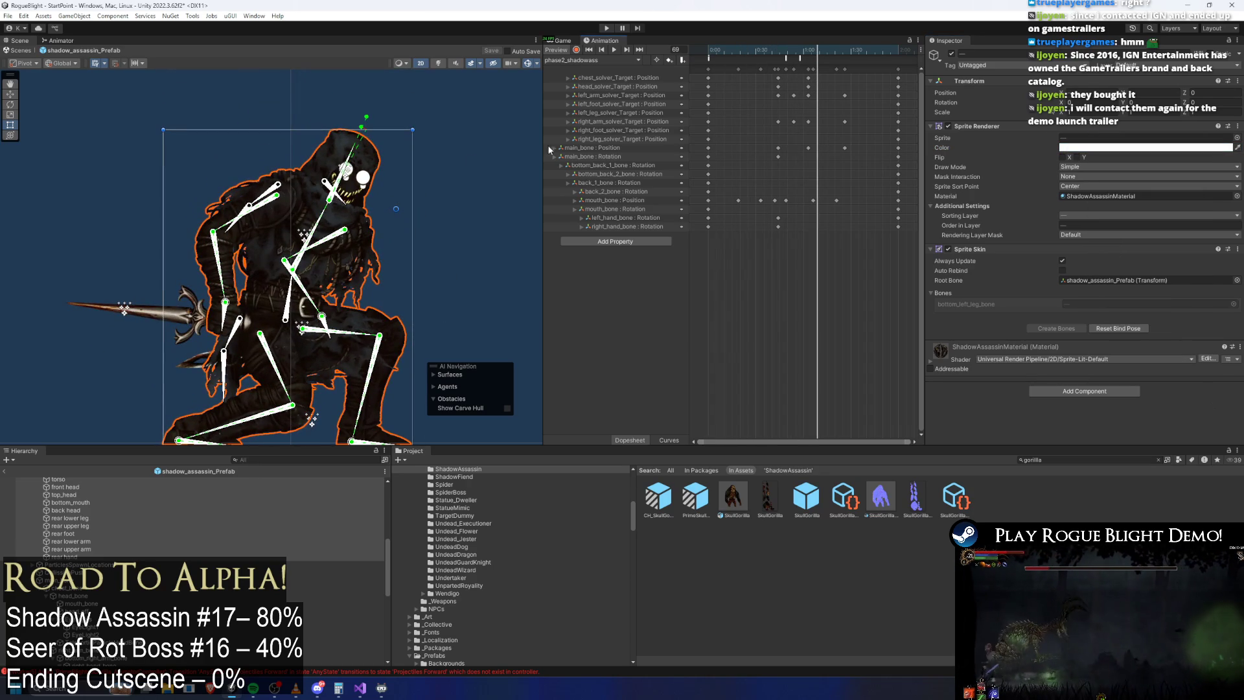
{"action": "left_click", "coordinate": [62, 41]}
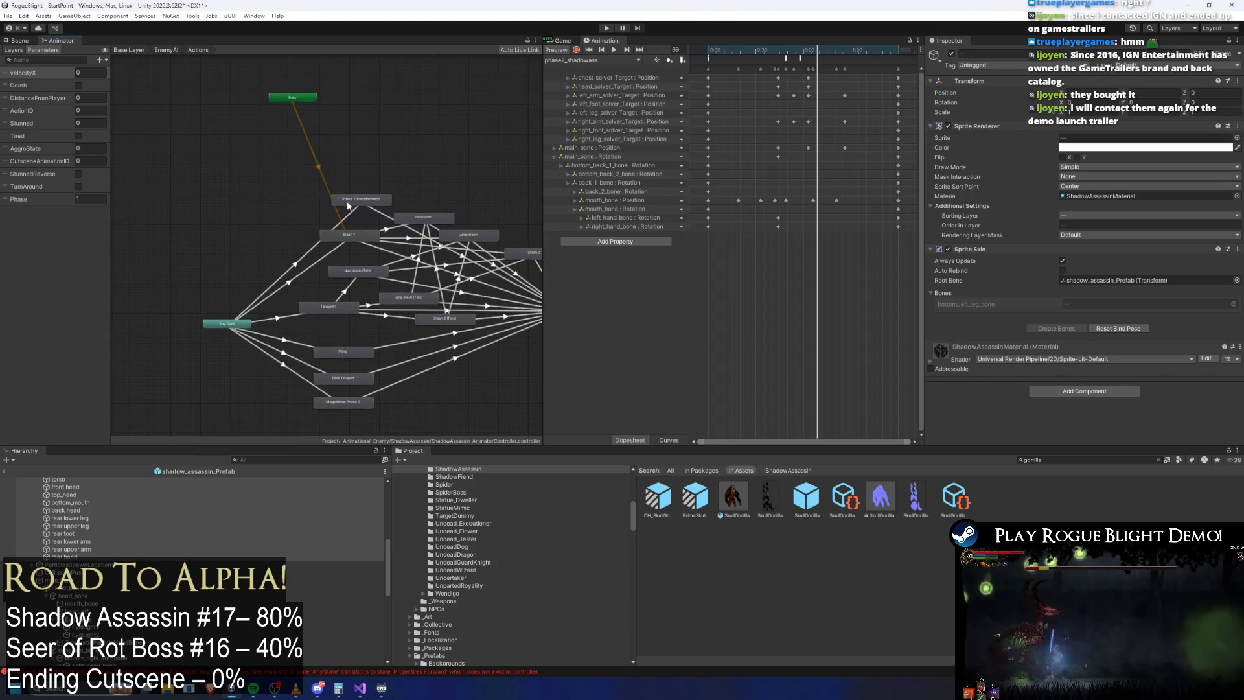
Step: Assign phase2_shadowass as the Phase 2 Transformation state's motion clip
{"action": "left_click", "coordinate": [350, 201]}
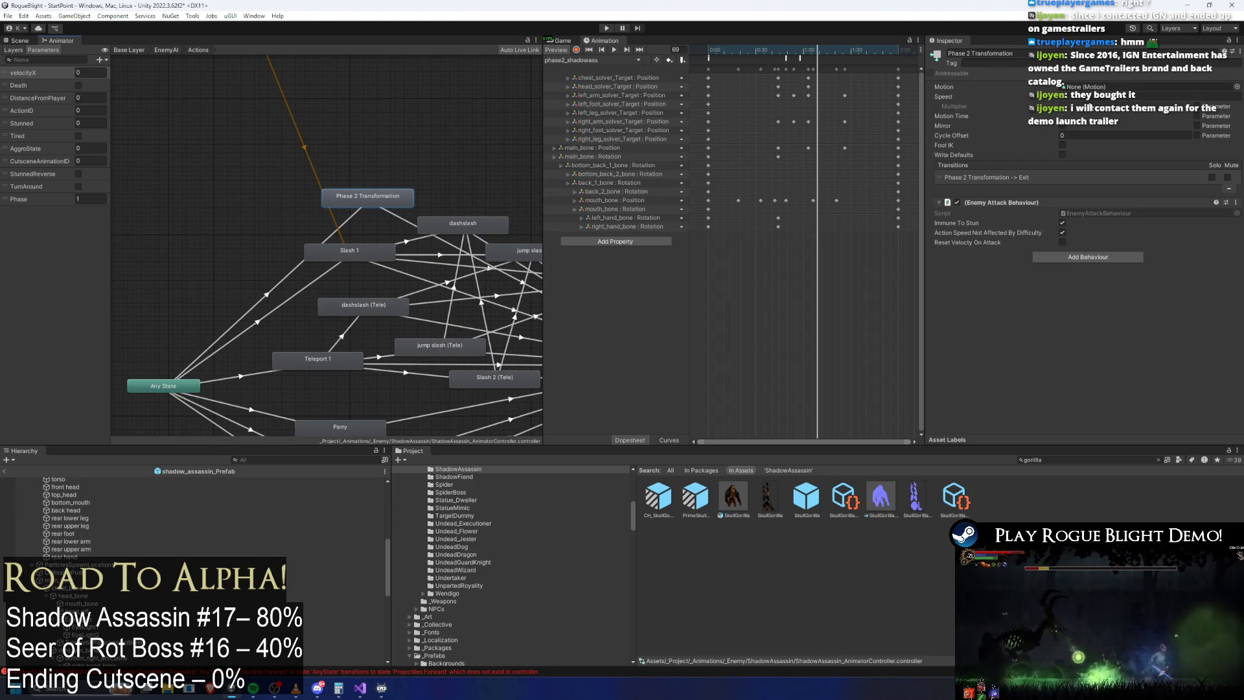
{"action": "left_click", "coordinate": [1237, 88]}
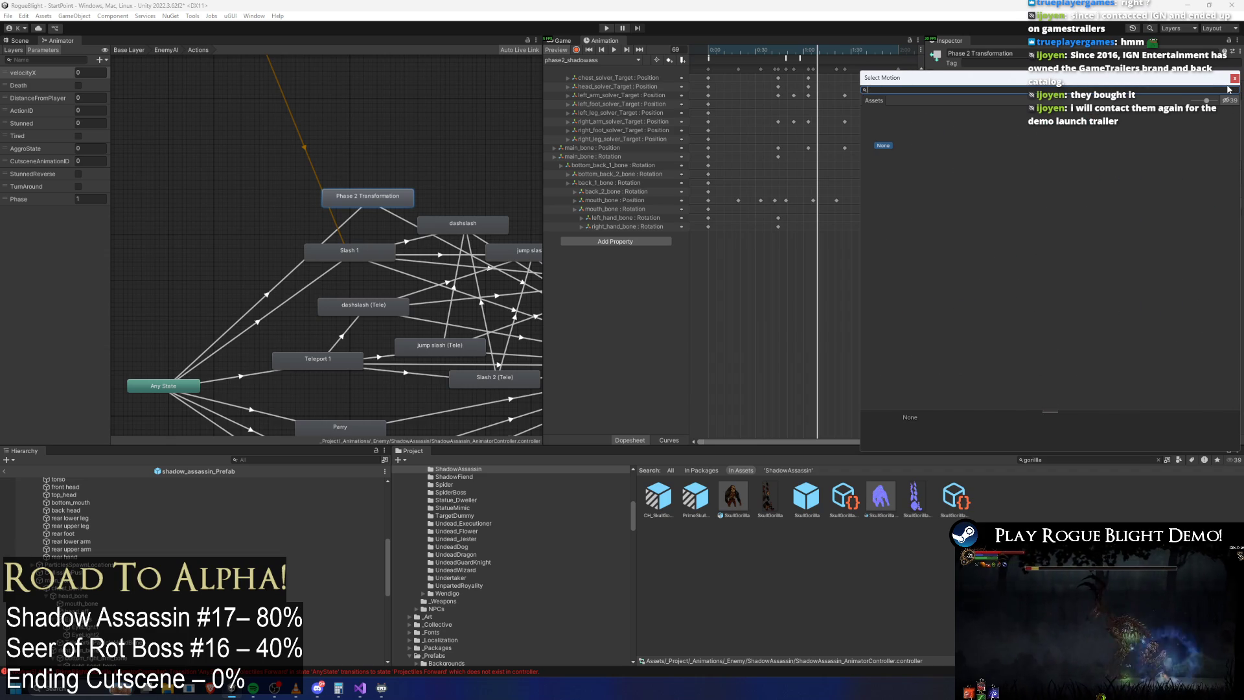
{"action": "type", "text": "phase 2 "}
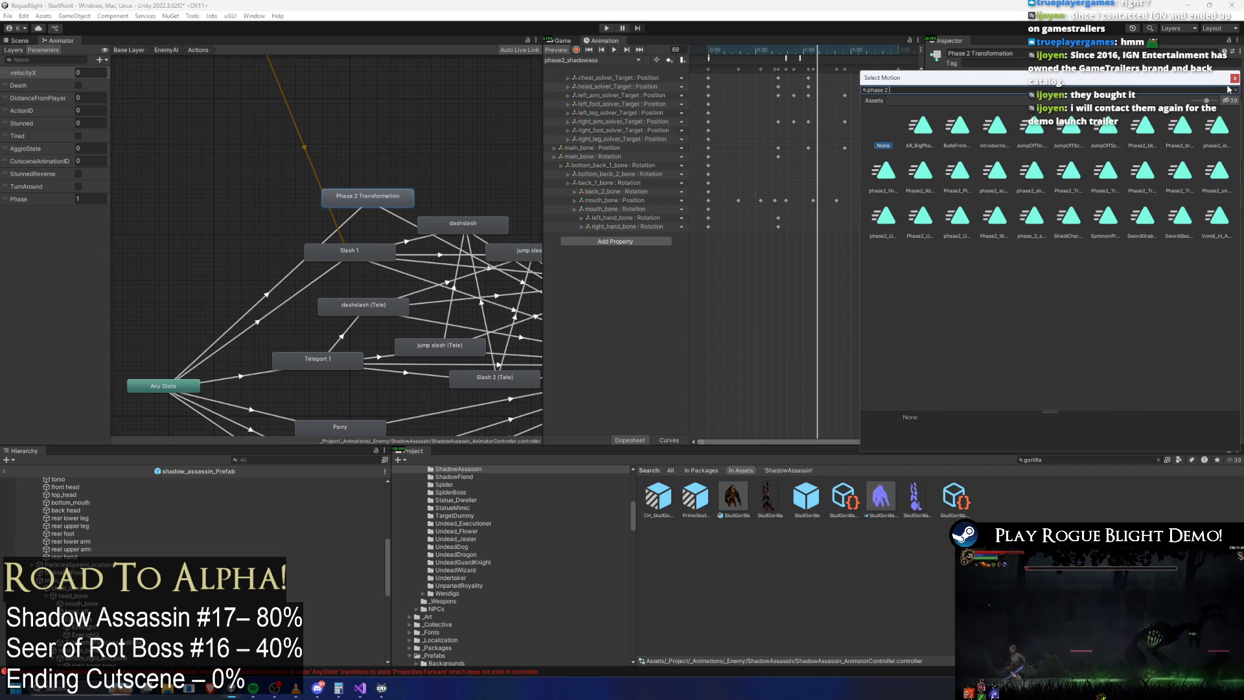
{"action": "type", "text": "shado"}
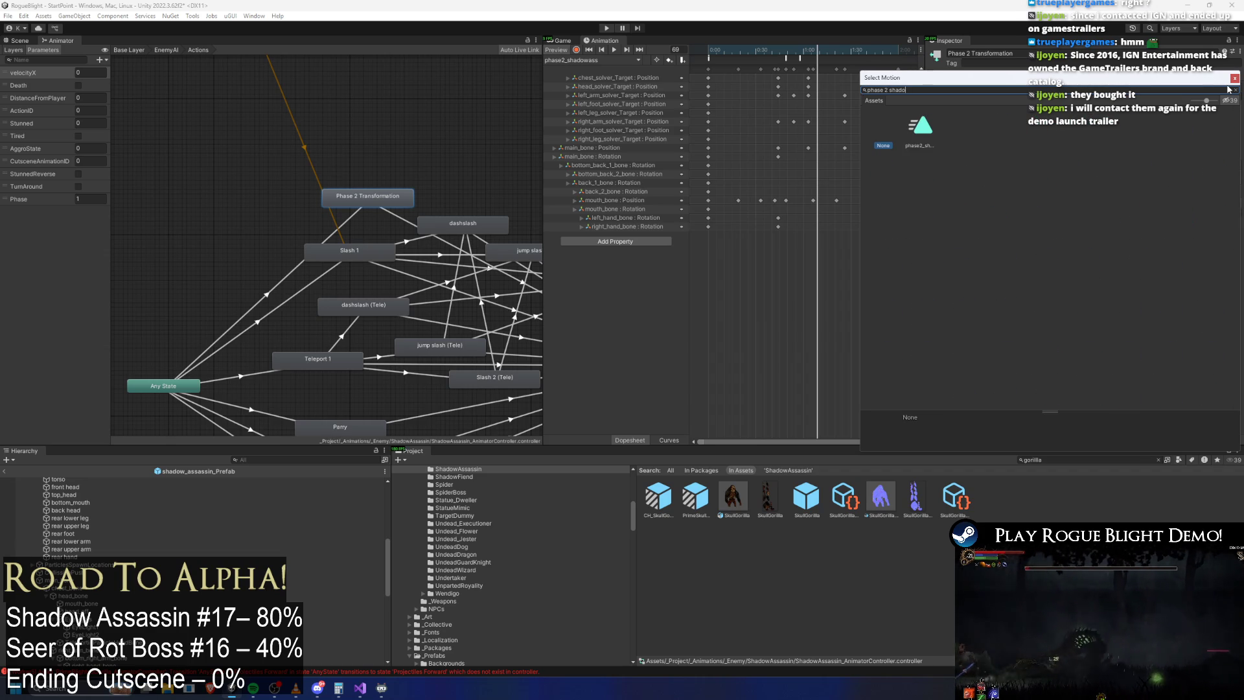
{"action": "double_click", "coordinate": [920, 127]}
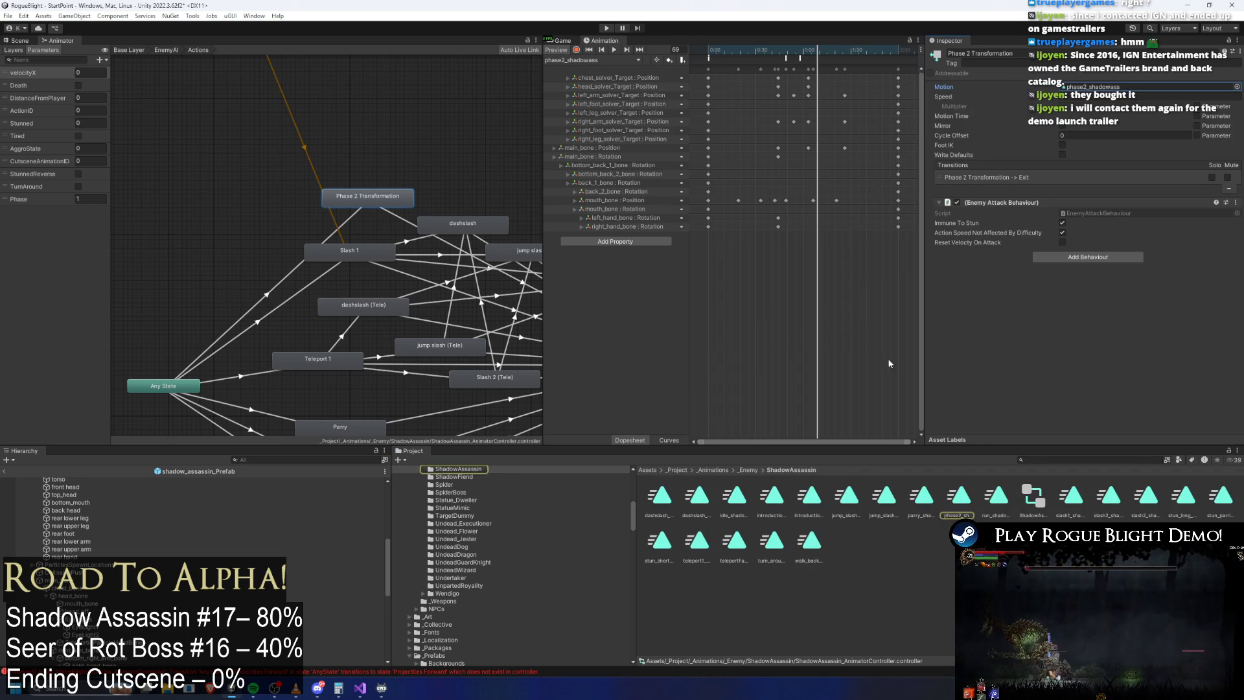
{"action": "left_click", "coordinate": [951, 496]}
Step: Inspect the Any State → Phase 2 Transformation transition: Death false, ActionID 1, Stunned 0
{"action": "left_click", "coordinate": [371, 201]}
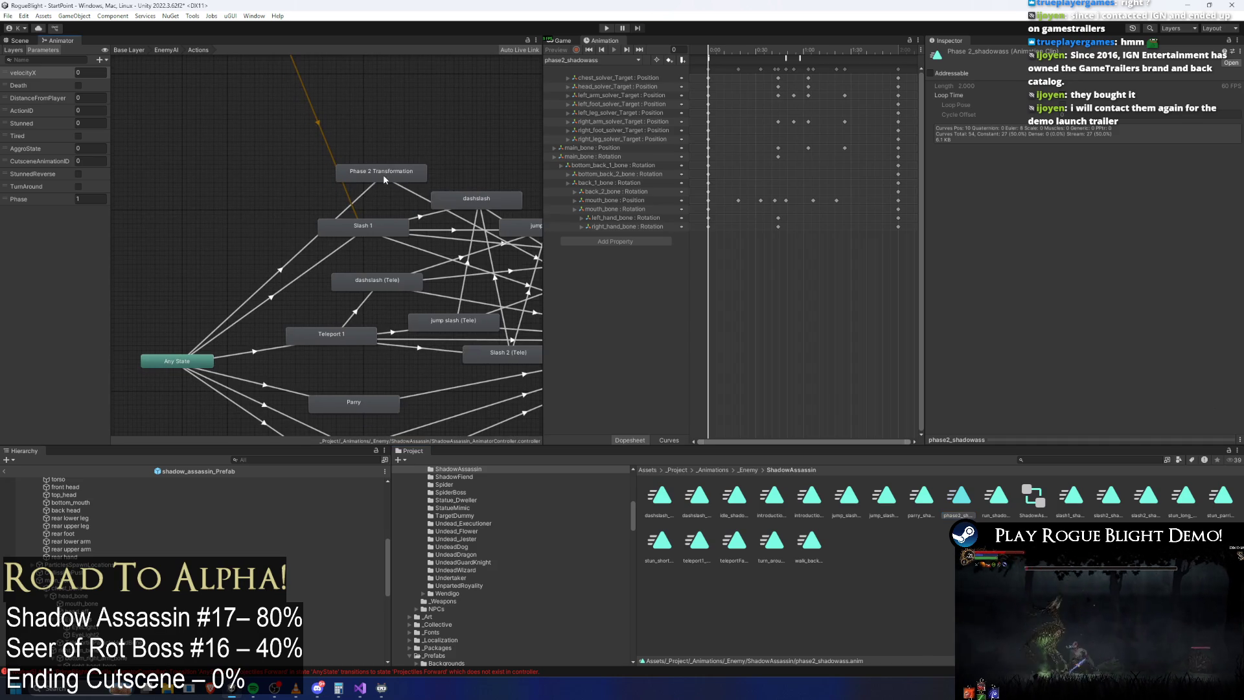
{"action": "left_click", "coordinate": [297, 254]}
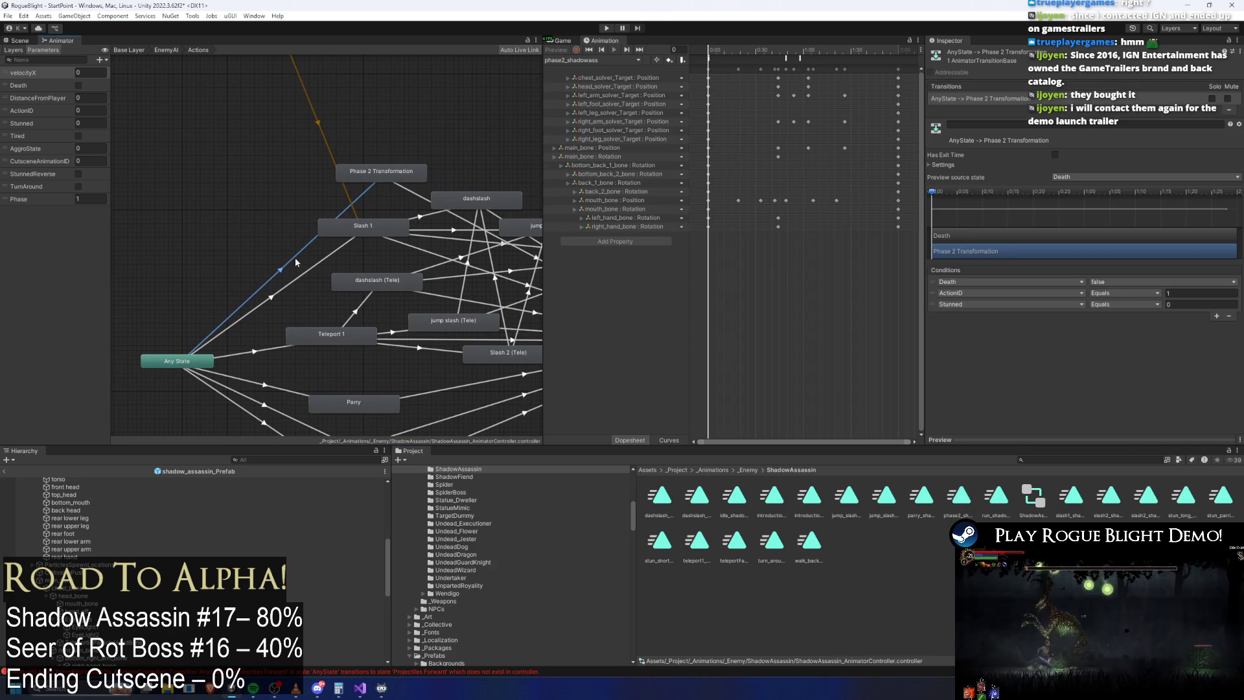
{"action": "left_click_drag", "start_coordinate": [349, 394], "coordinate": [322, 271]}
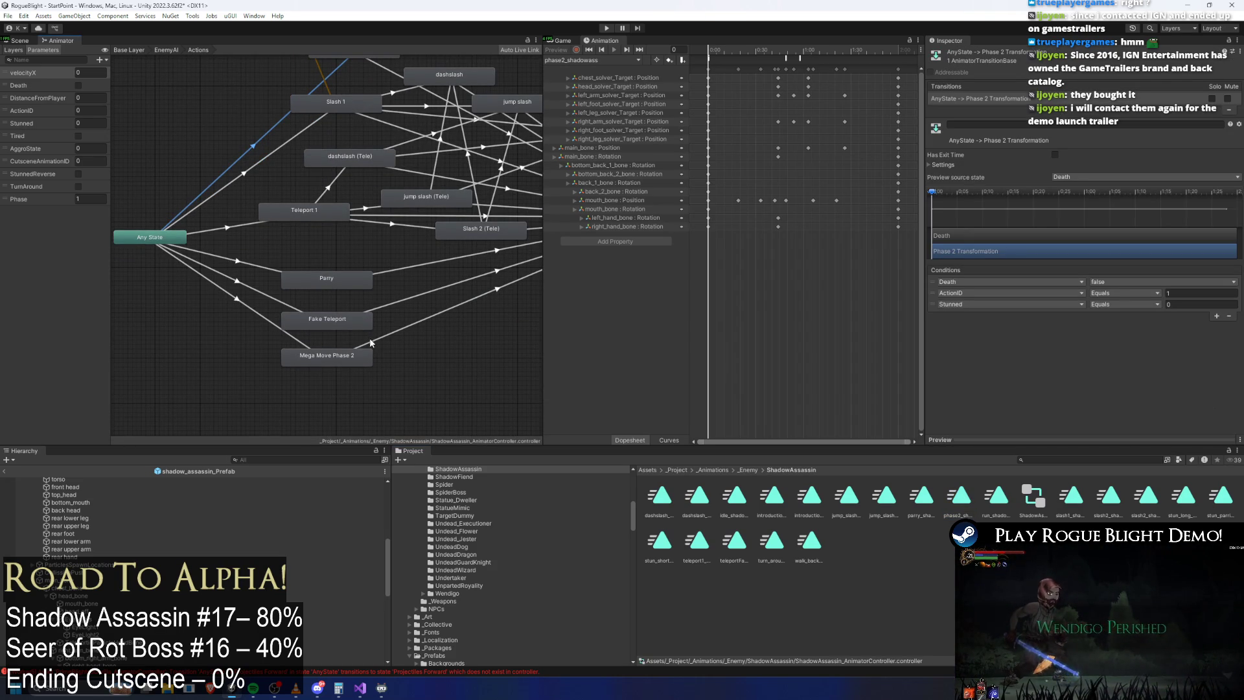
{"action": "left_click_drag", "start_coordinate": [352, 231], "coordinate": [324, 282]}
{"action": "left_click", "coordinate": [317, 95]}
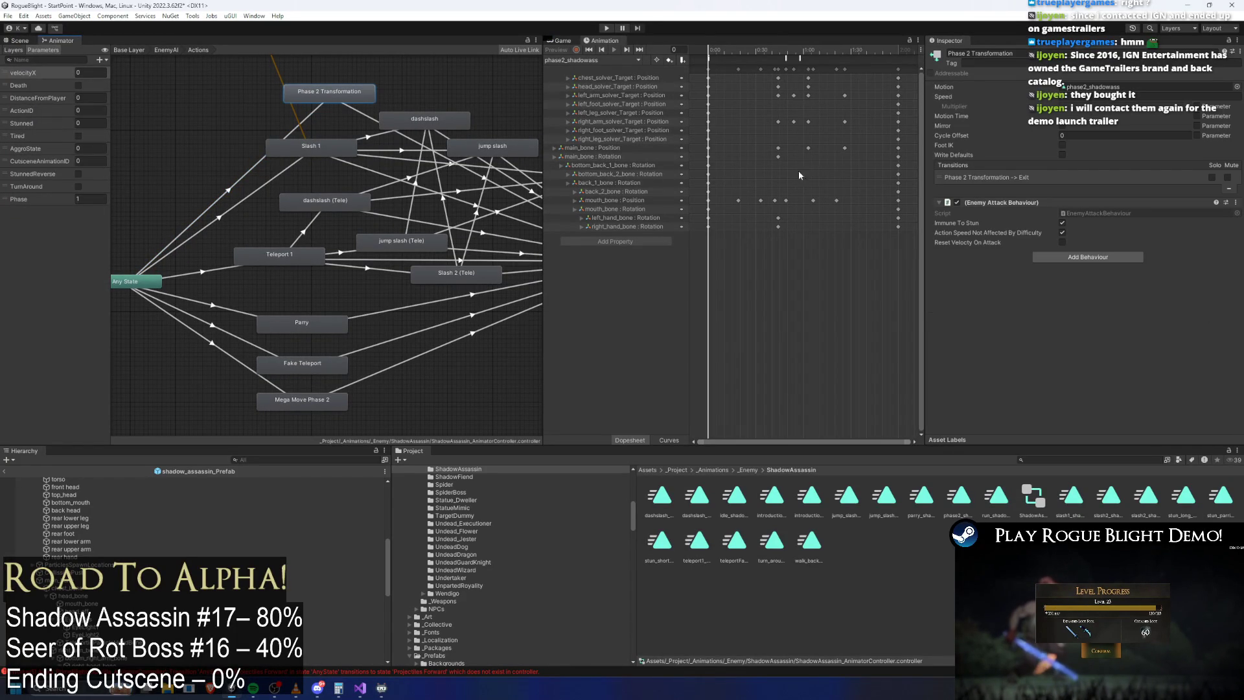
{"action": "left_click", "coordinate": [226, 191]}
{"action": "scroll", "coordinate": [63, 485], "scroll_direction": "up", "scroll_amount": 5}
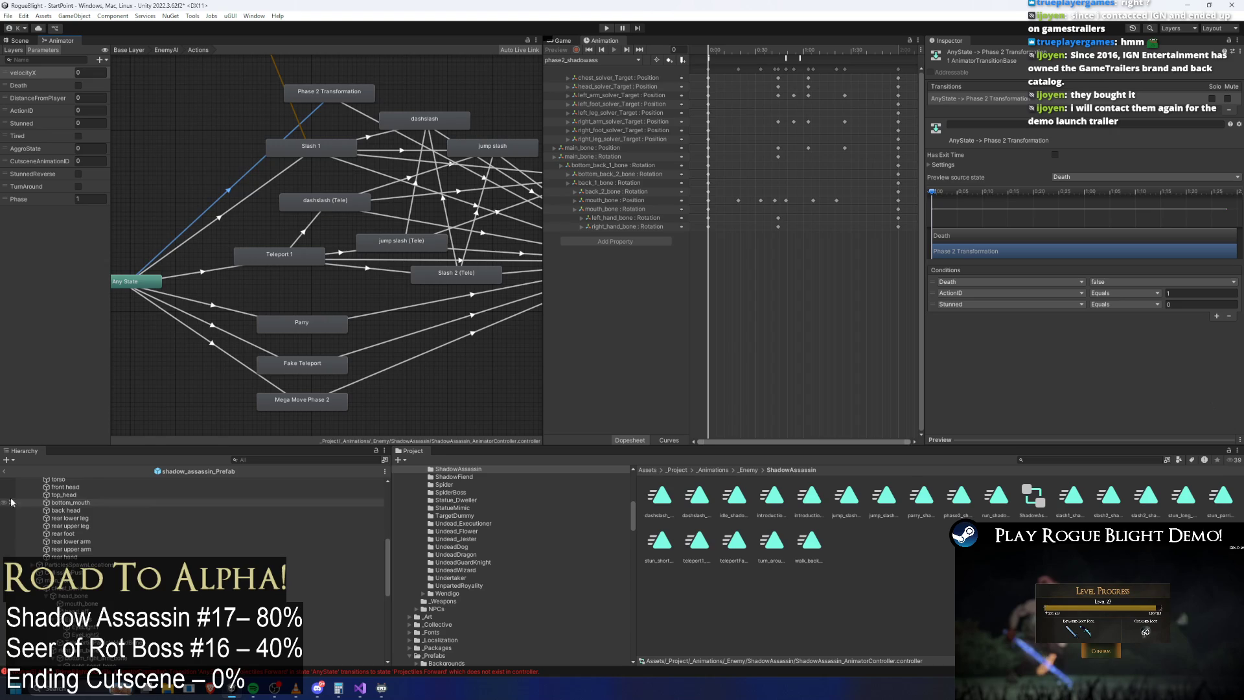
{"action": "left_click", "coordinate": [64, 482]}
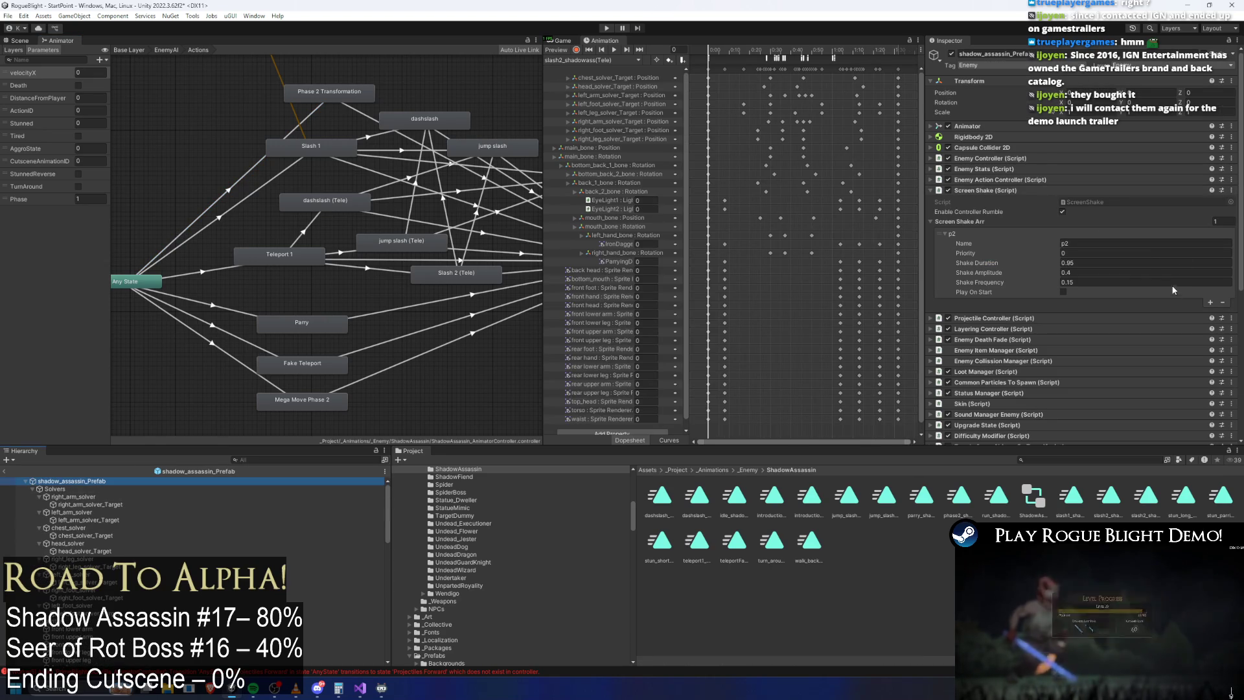
Step: Duplicate the Short Range action pattern, rename it P2 and move it to the top
{"action": "left_click", "coordinate": [1011, 179]}
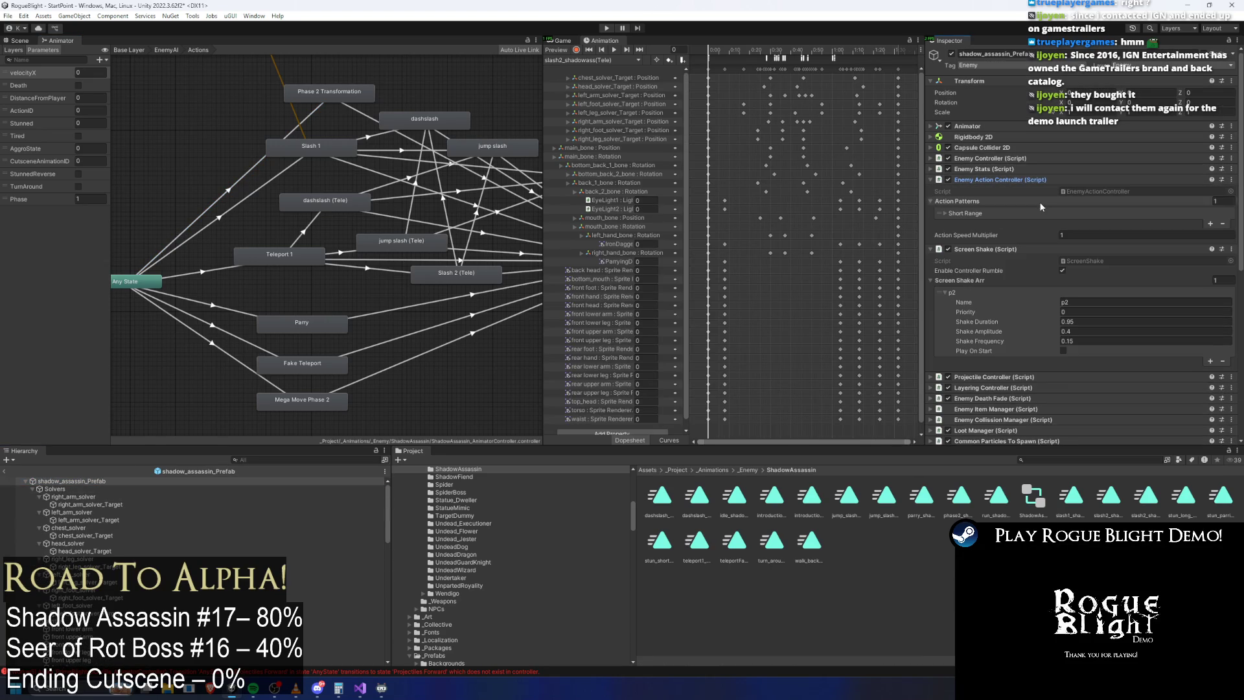
{"action": "left_click", "coordinate": [1210, 225]}
{"action": "left_click", "coordinate": [1148, 232]}
{"action": "key", "text": "ctrl+a"}
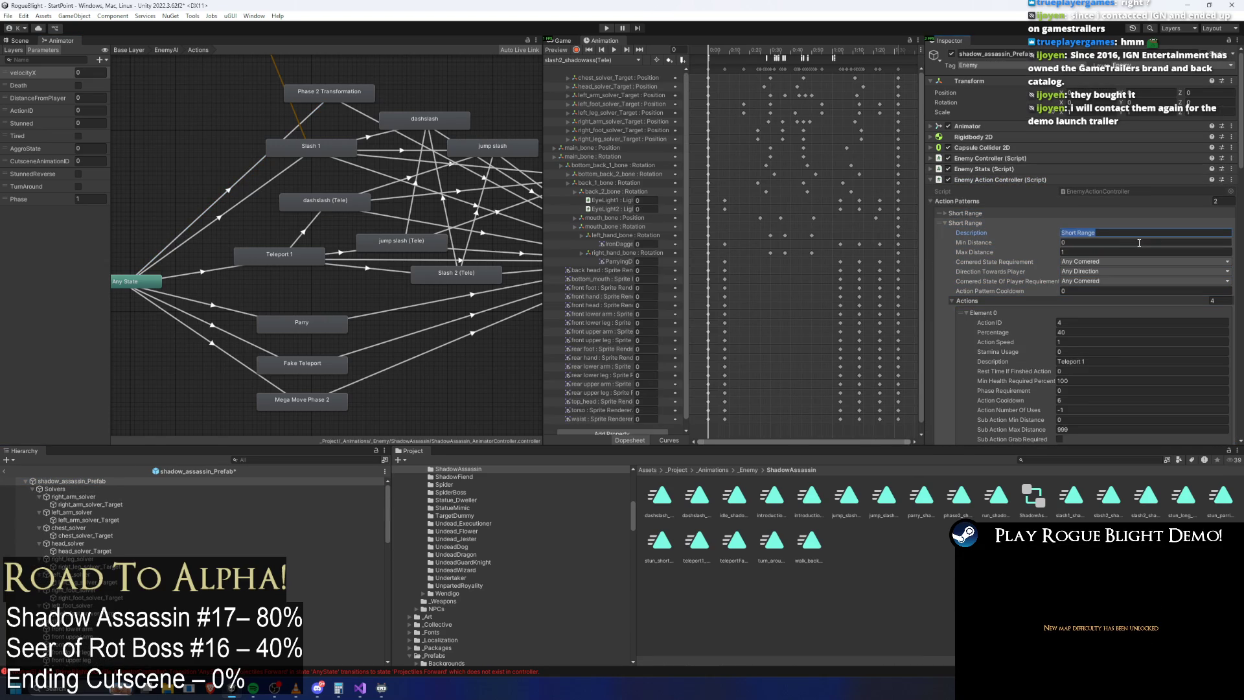
{"action": "type", "text": "P2"}
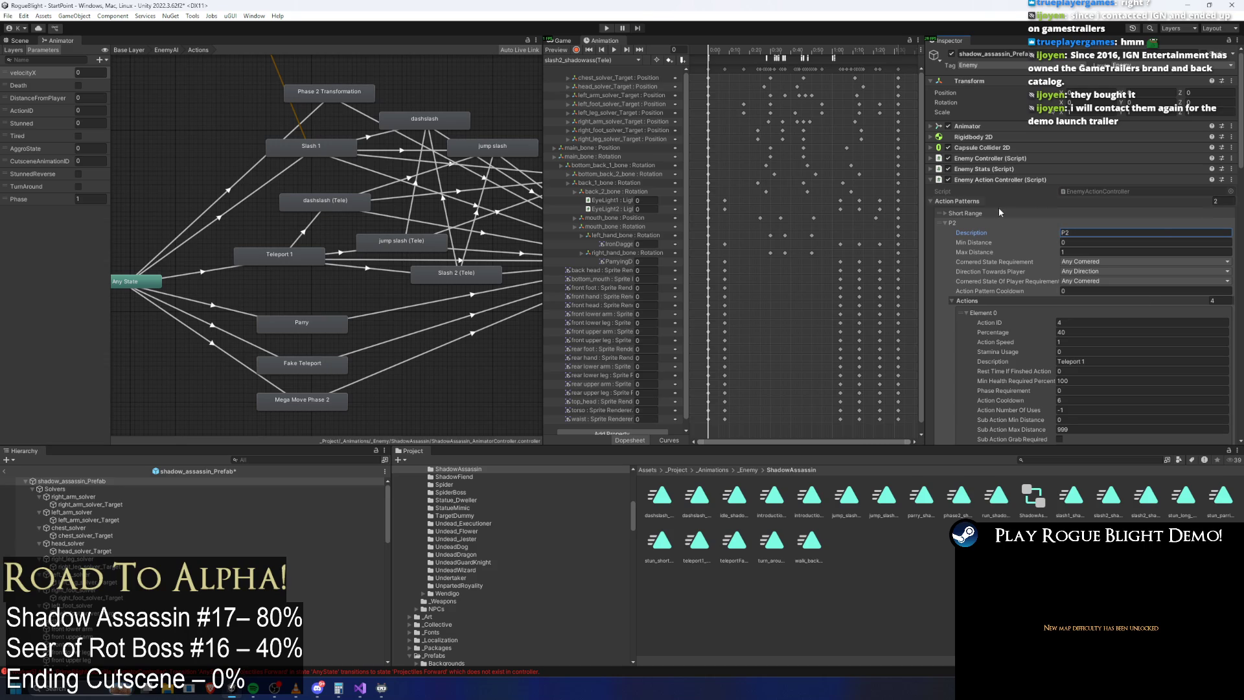
{"action": "left_click", "coordinate": [946, 223]}
{"action": "left_click_drag", "start_coordinate": [943, 225], "coordinate": [944, 216]}
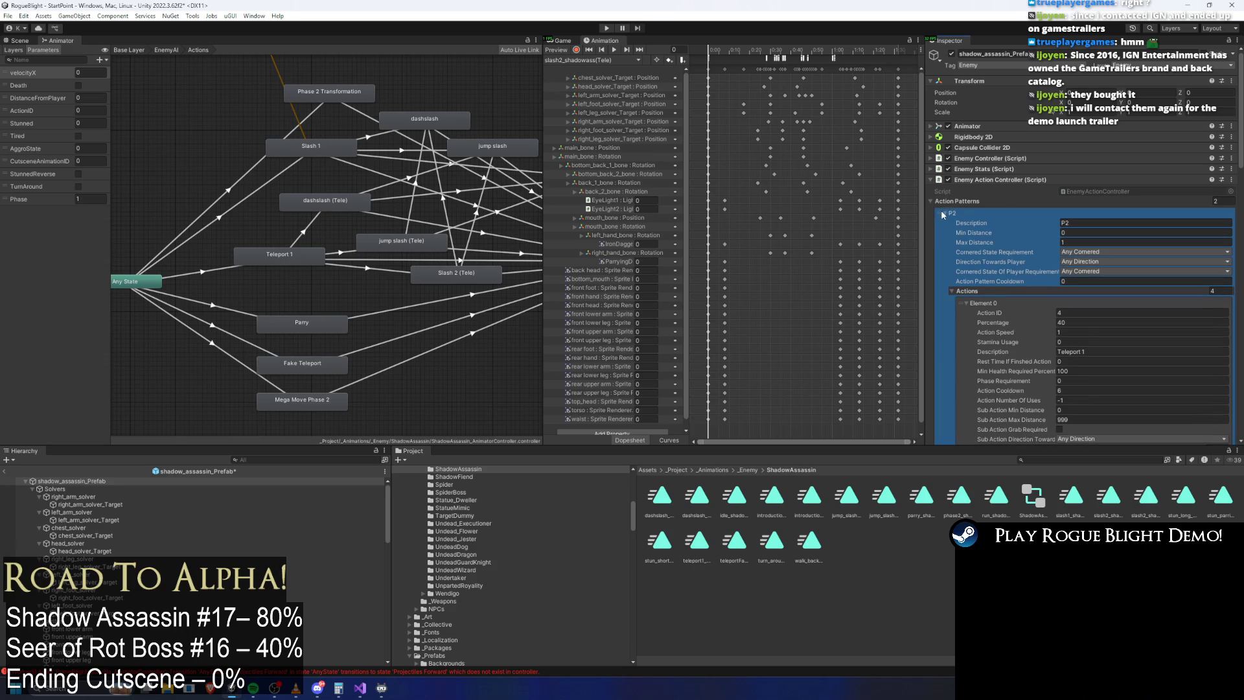
Step: Remove P2's extra sub actions and action elements, leaving a single action
{"action": "scroll", "coordinate": [985, 272], "scroll_direction": "down", "scroll_amount": 5}
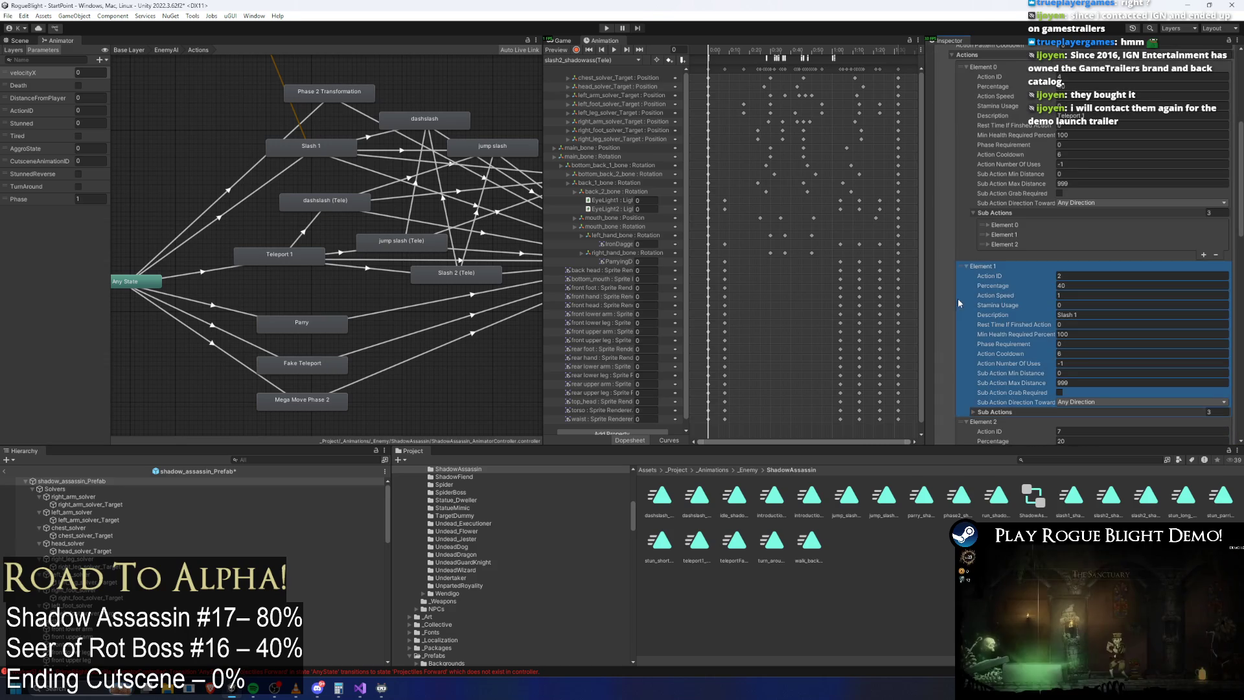
{"action": "left_click", "coordinate": [1004, 214]}
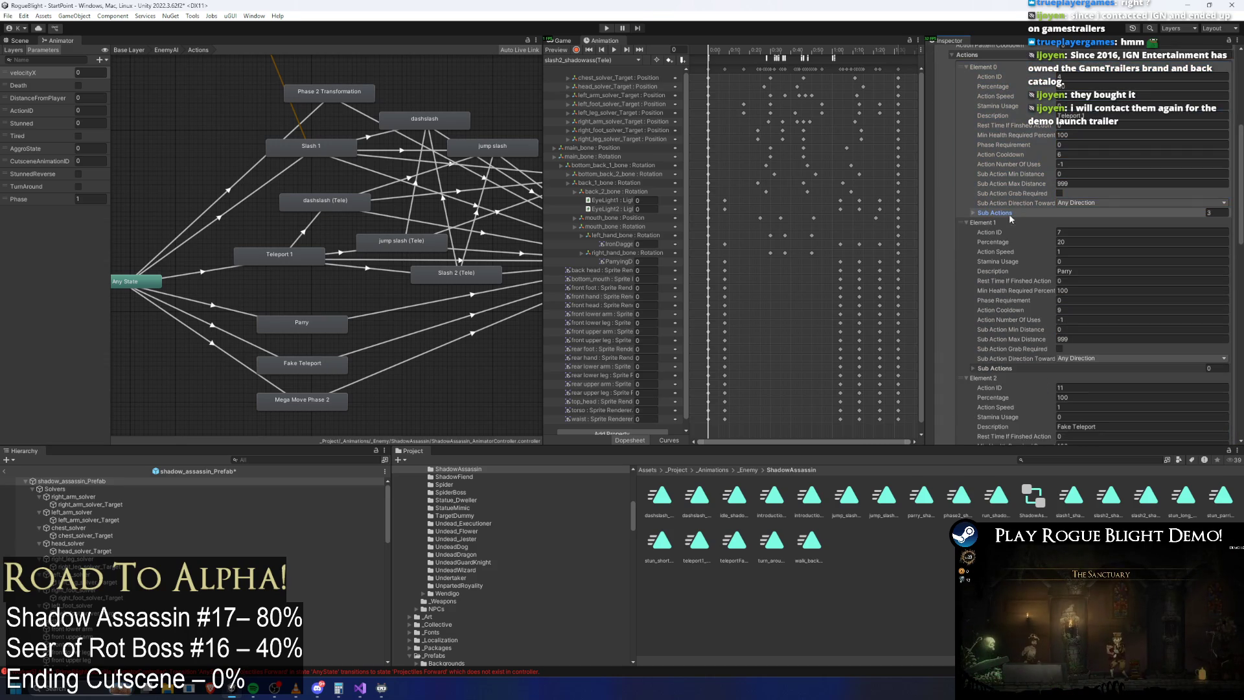
{"action": "left_click", "coordinate": [1004, 213]}
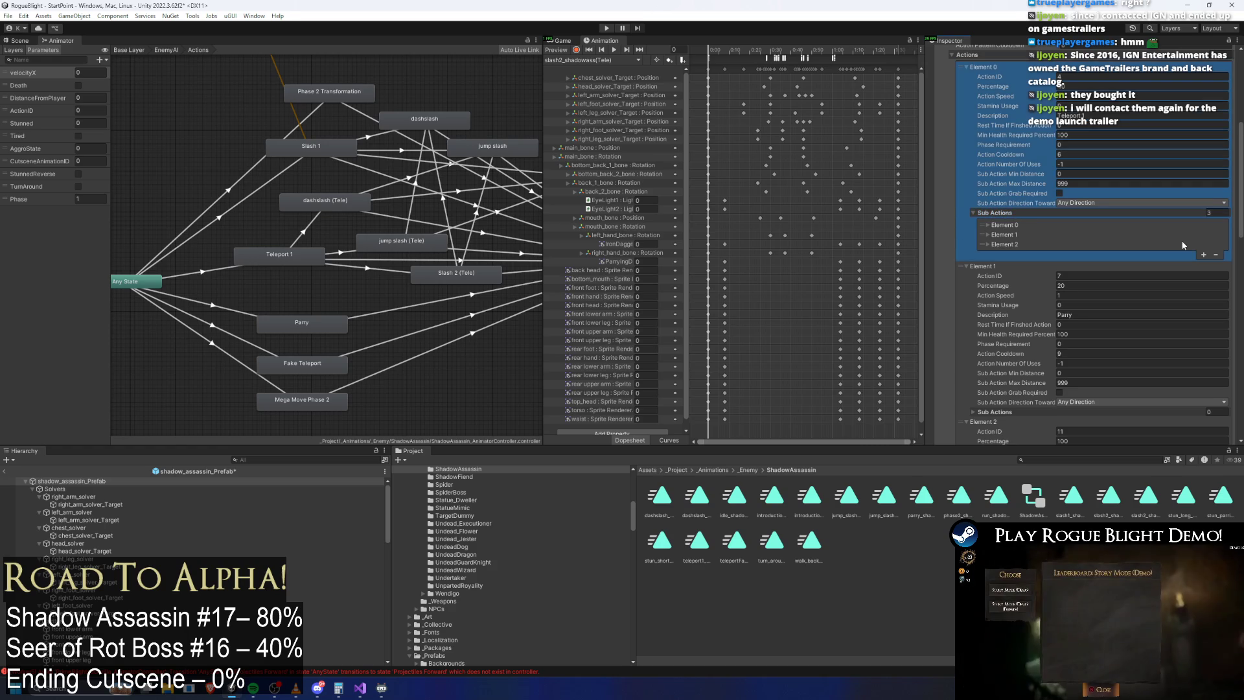
{"action": "left_click", "coordinate": [1216, 245]}
{"action": "left_click", "coordinate": [1216, 245]}
{"action": "left_click", "coordinate": [1216, 235]}
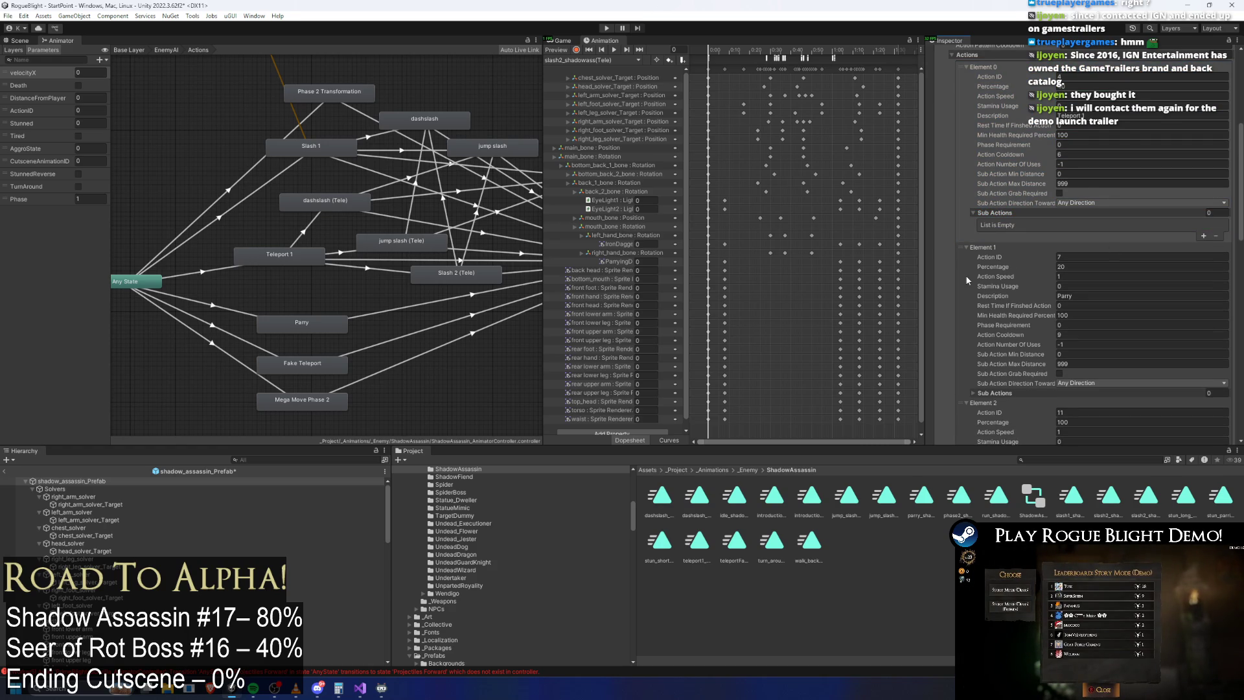
{"action": "left_click", "coordinate": [967, 280]}
{"action": "key", "text": "Delete"}
{"action": "key", "text": "Delete"}
{"action": "scroll", "coordinate": [1093, 202], "scroll_direction": "up", "scroll_amount": 3}
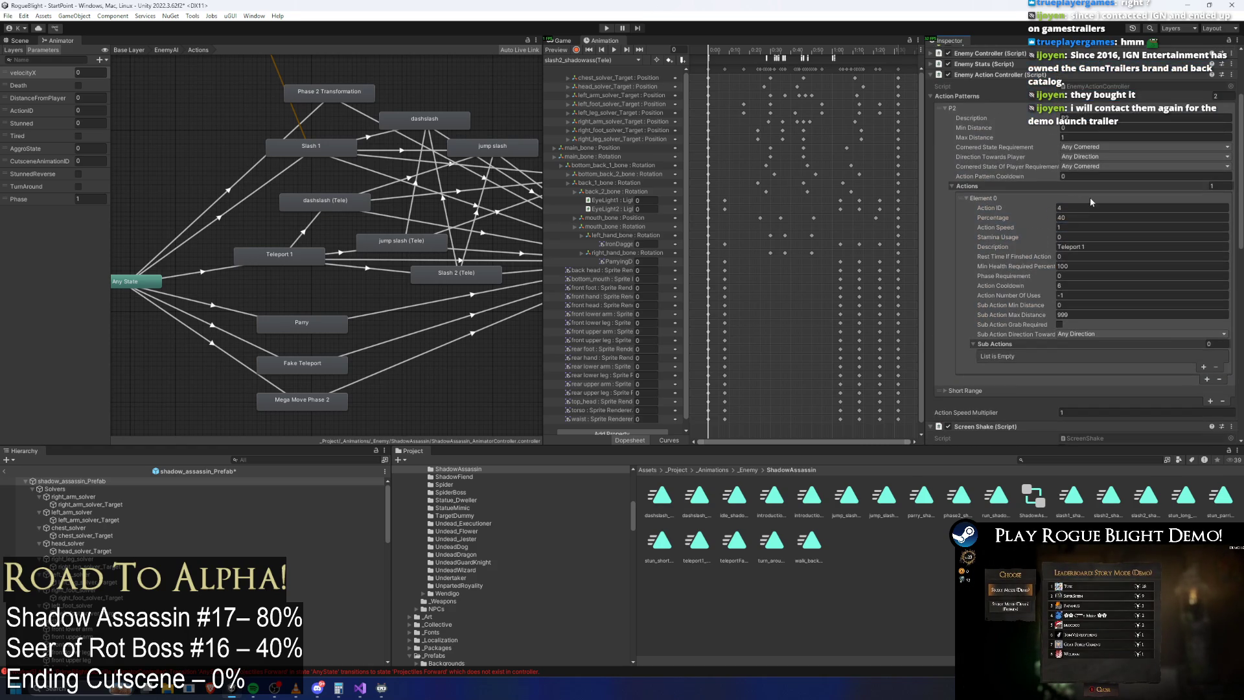
Step: Set the action's Action ID to 1 and the pattern's Max Distance to 999
{"action": "left_click", "coordinate": [1076, 207]}
{"action": "type", "text": "1"}
{"action": "left_click", "coordinate": [1074, 137]}
{"action": "type", "text": "999"}
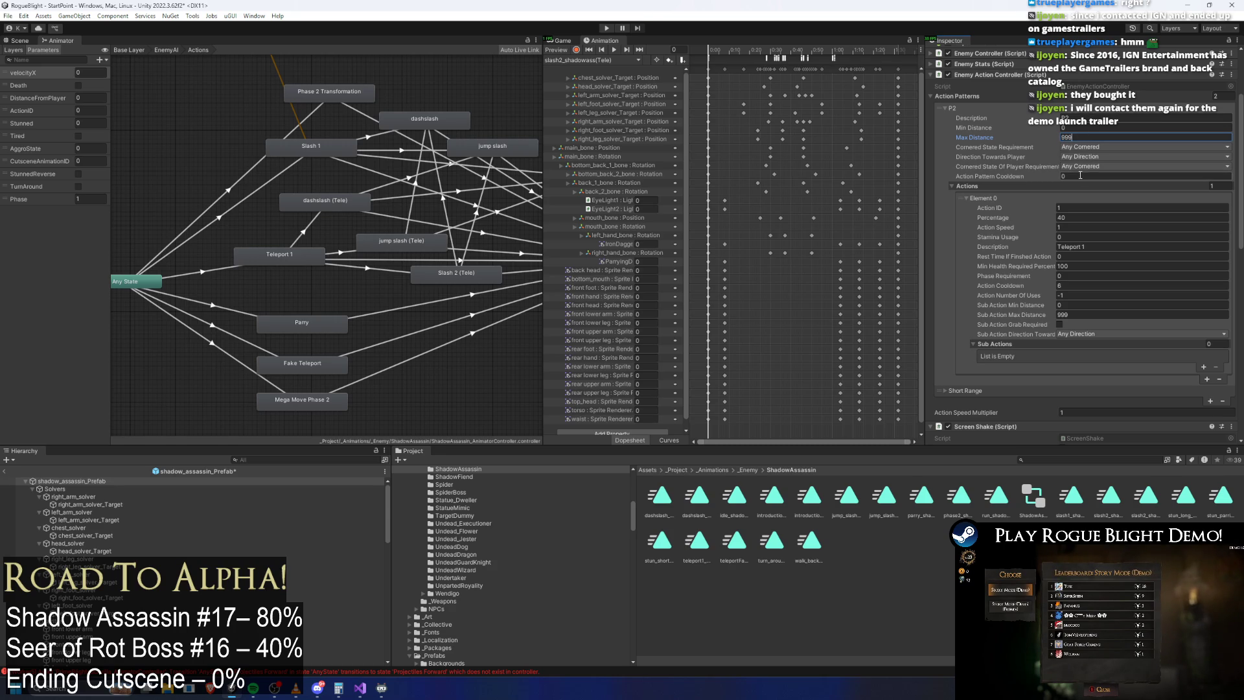
Step: Set min health 60%, cooldown 0, uses 1 and Phase Requirement 1, then test in play mode
{"action": "left_click", "coordinate": [1097, 246]}
{"action": "type", "text": "Phase 2"}
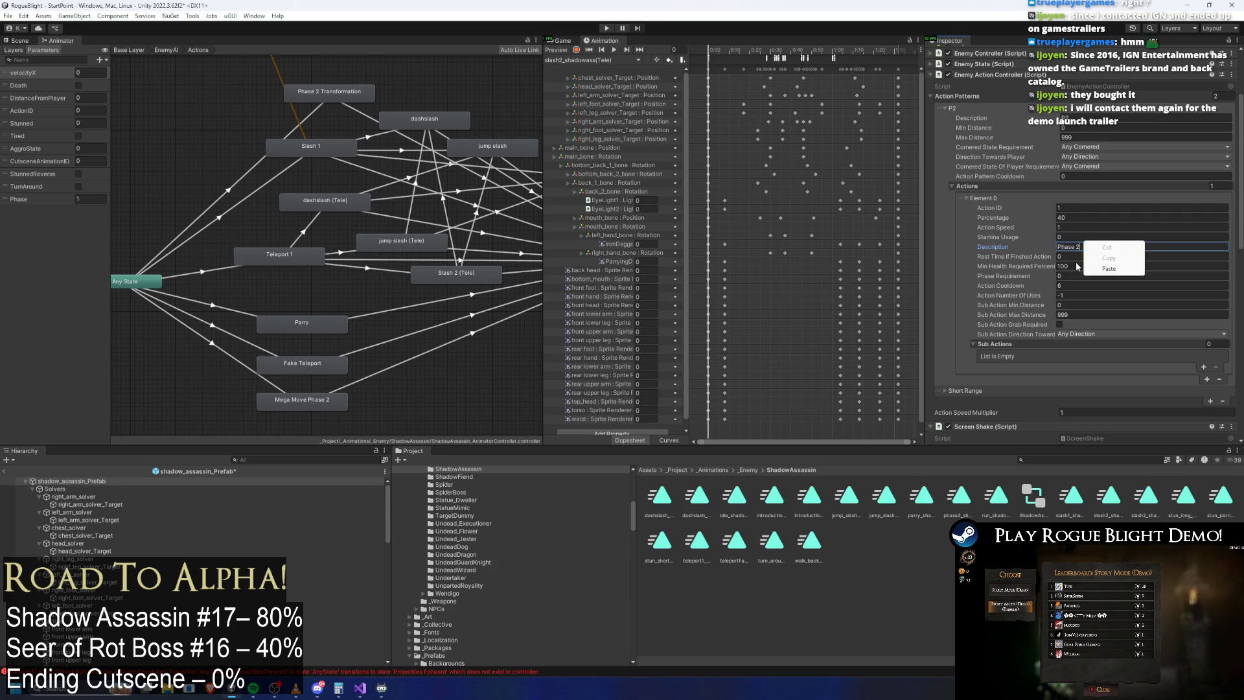
{"action": "left_click", "coordinate": [1073, 266]}
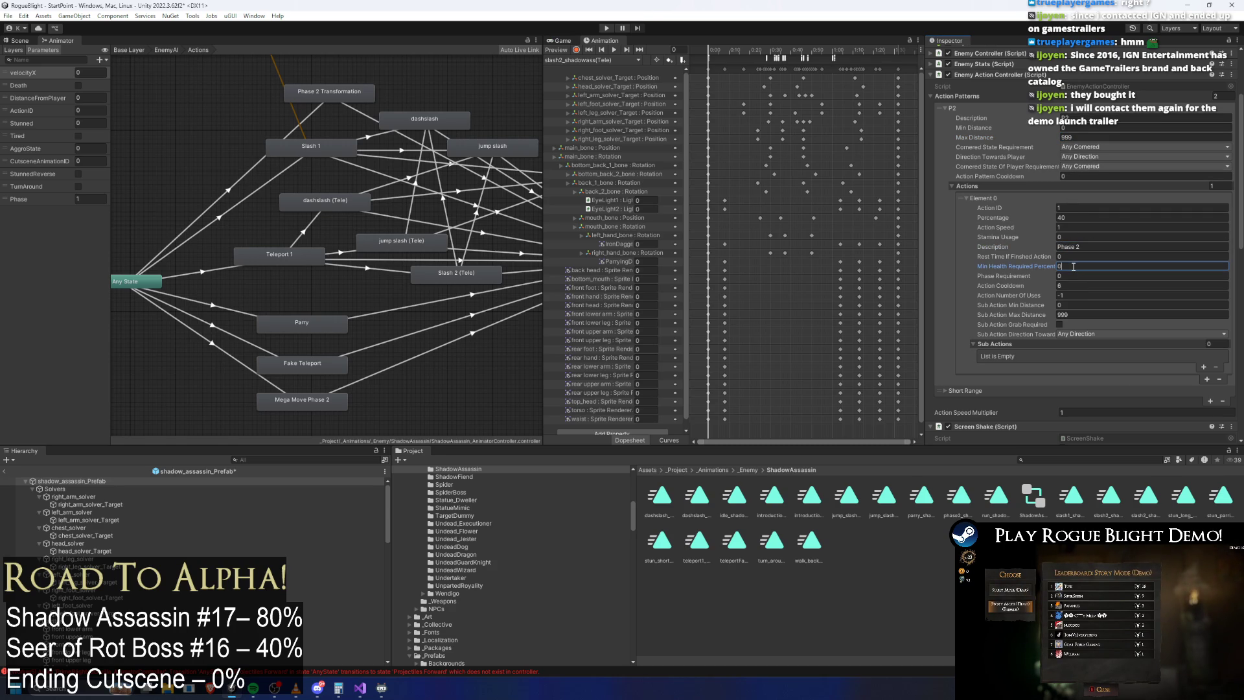
{"action": "type", "text": ".6"}
{"action": "key", "text": "BackSpace"}
{"action": "key", "text": "BackSpace"}
{"action": "key", "text": "BackSpace"}
{"action": "type", "text": "60"}
{"action": "left_click", "coordinate": [1077, 286]}
{"action": "type", "text": "0"}
{"action": "left_click", "coordinate": [1078, 294]}
{"action": "type", "text": "1"}
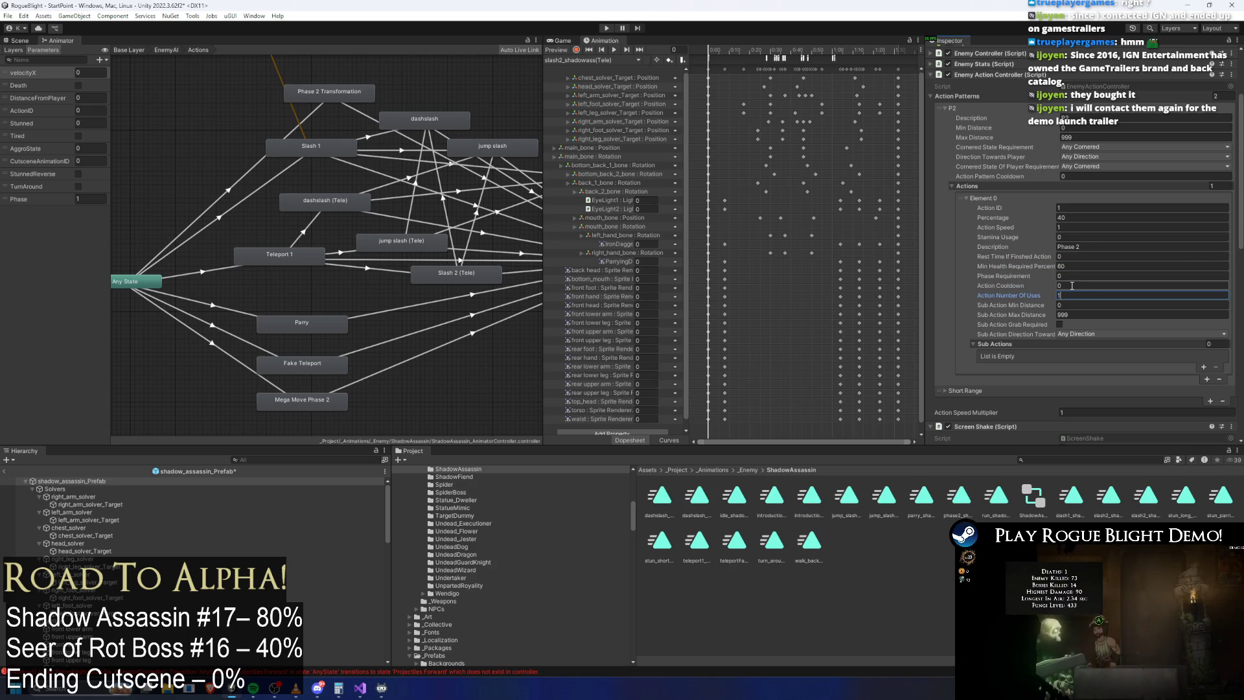
{"action": "left_click", "coordinate": [1102, 276]}
{"action": "type", "text": "1"}
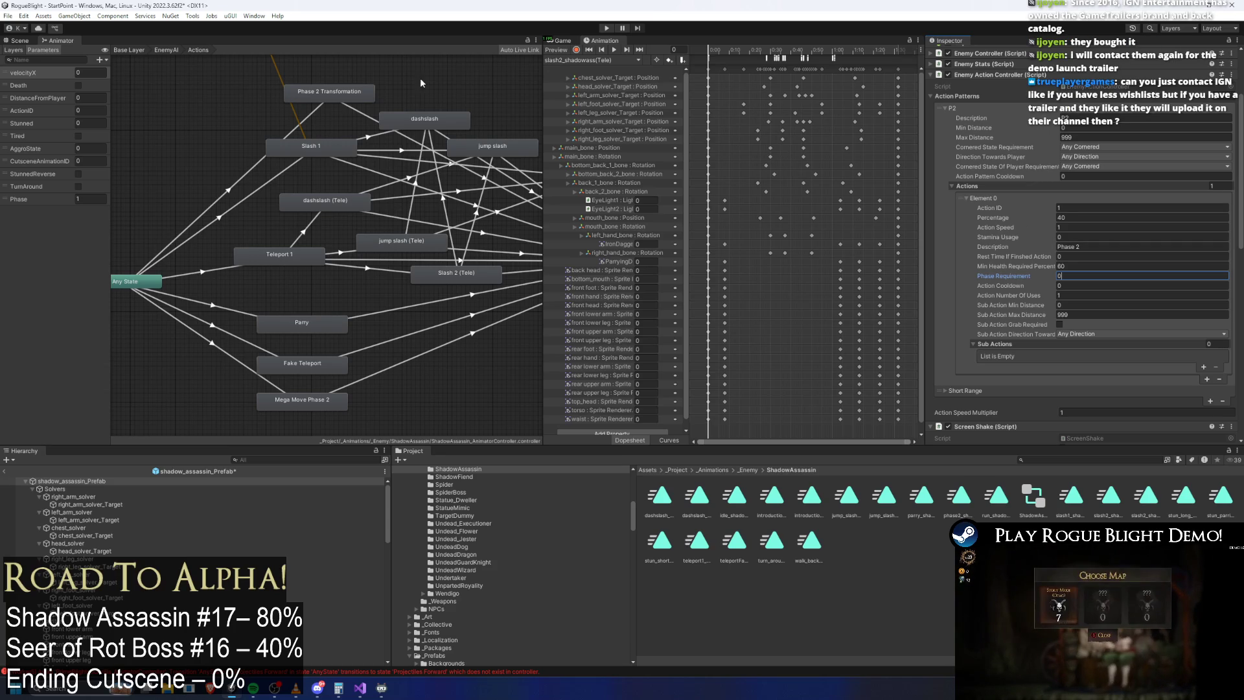
{"action": "left_click", "coordinate": [610, 28]}
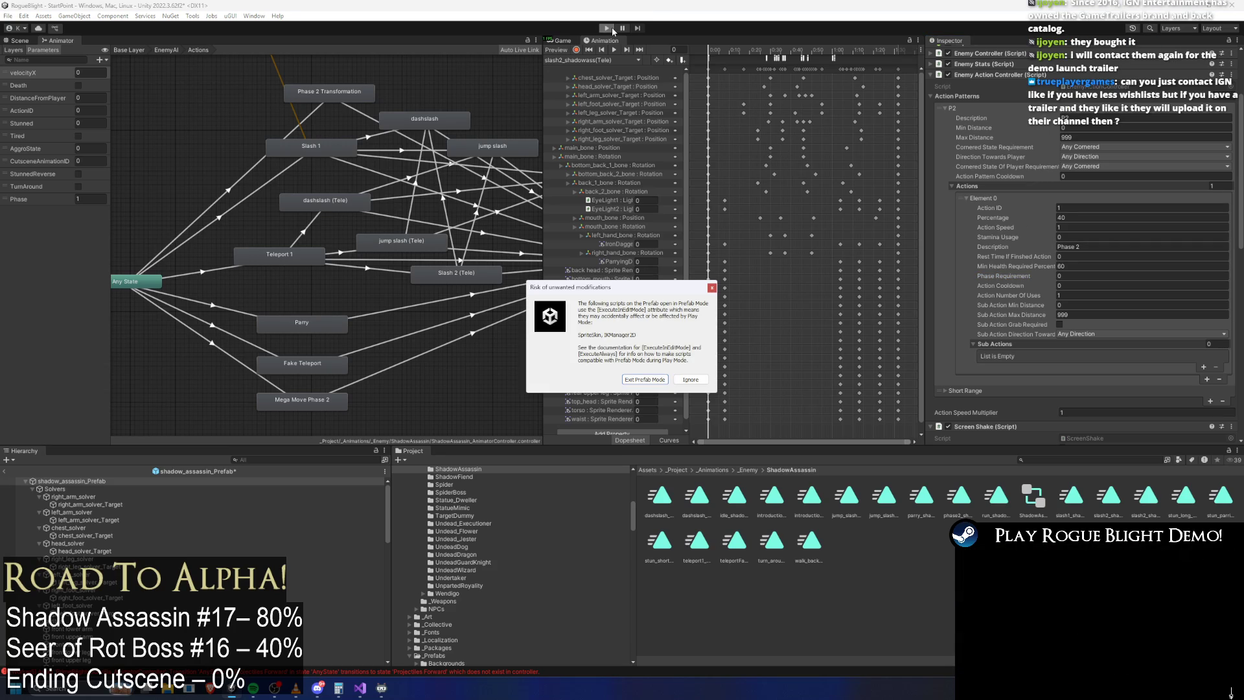
Step: Enter play mode, accepting the modified-prefab prompt, and load the first save slot
{"action": "key", "text": "Return"}
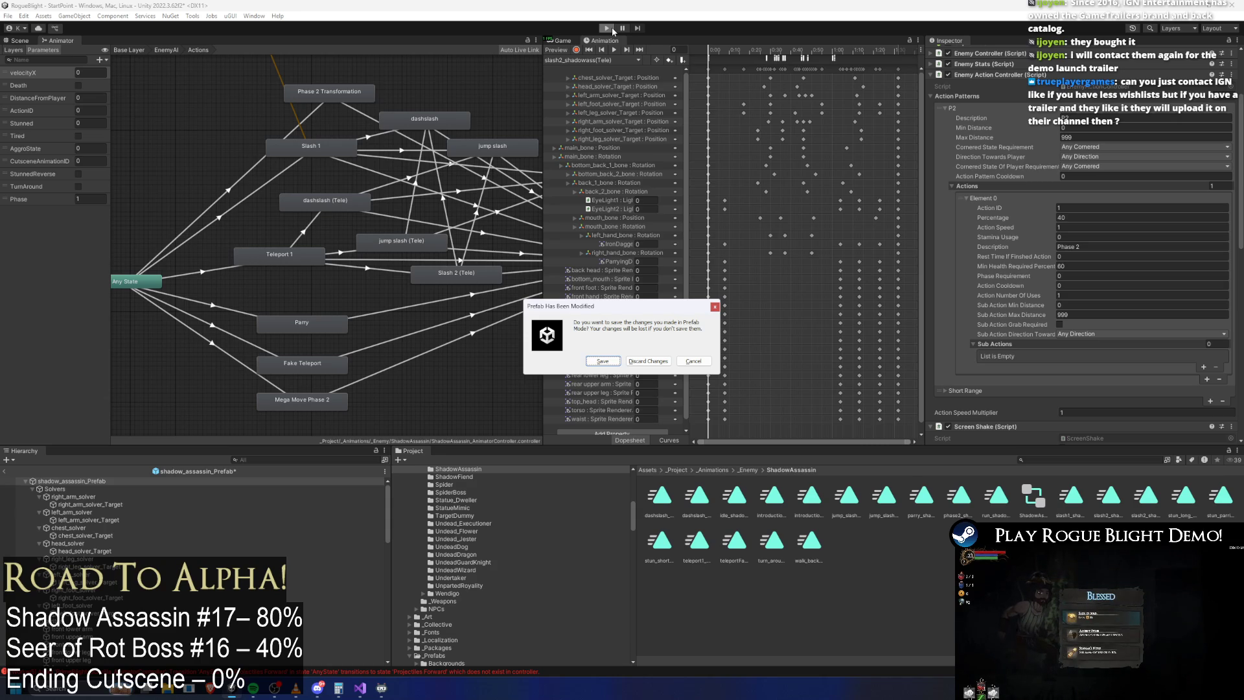
{"action": "key", "text": "Return"}
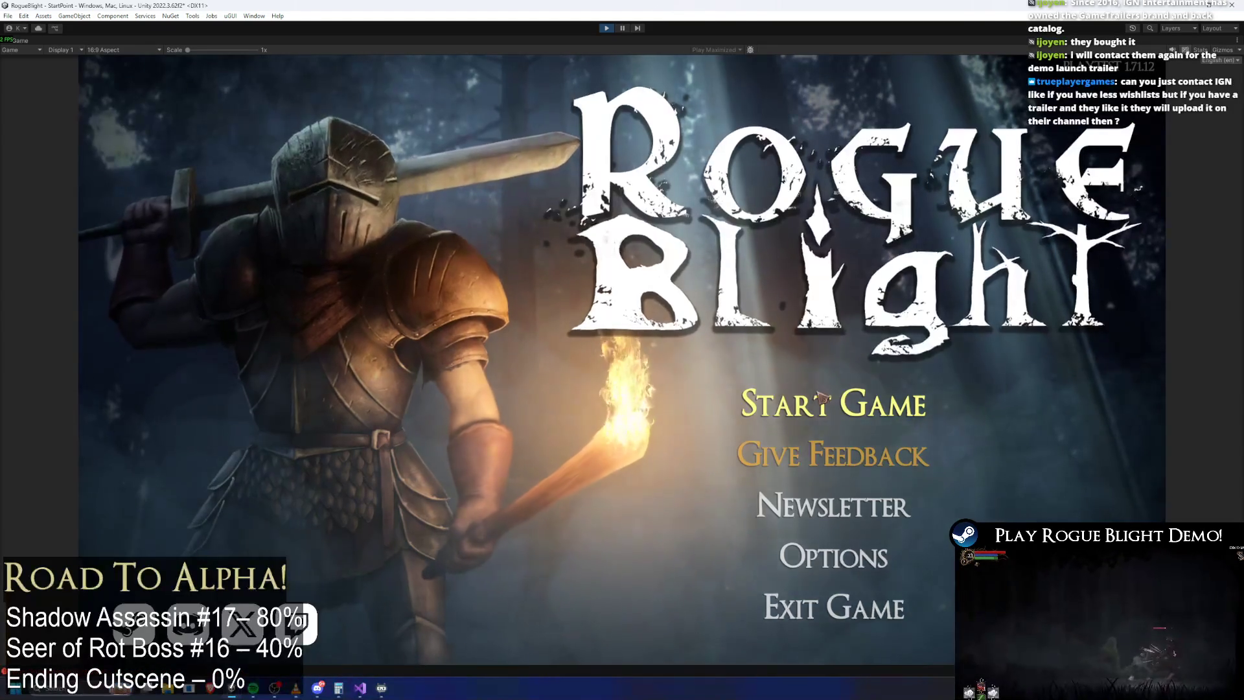
{"action": "left_click", "coordinate": [835, 403]}
{"action": "left_click", "coordinate": [851, 348]}
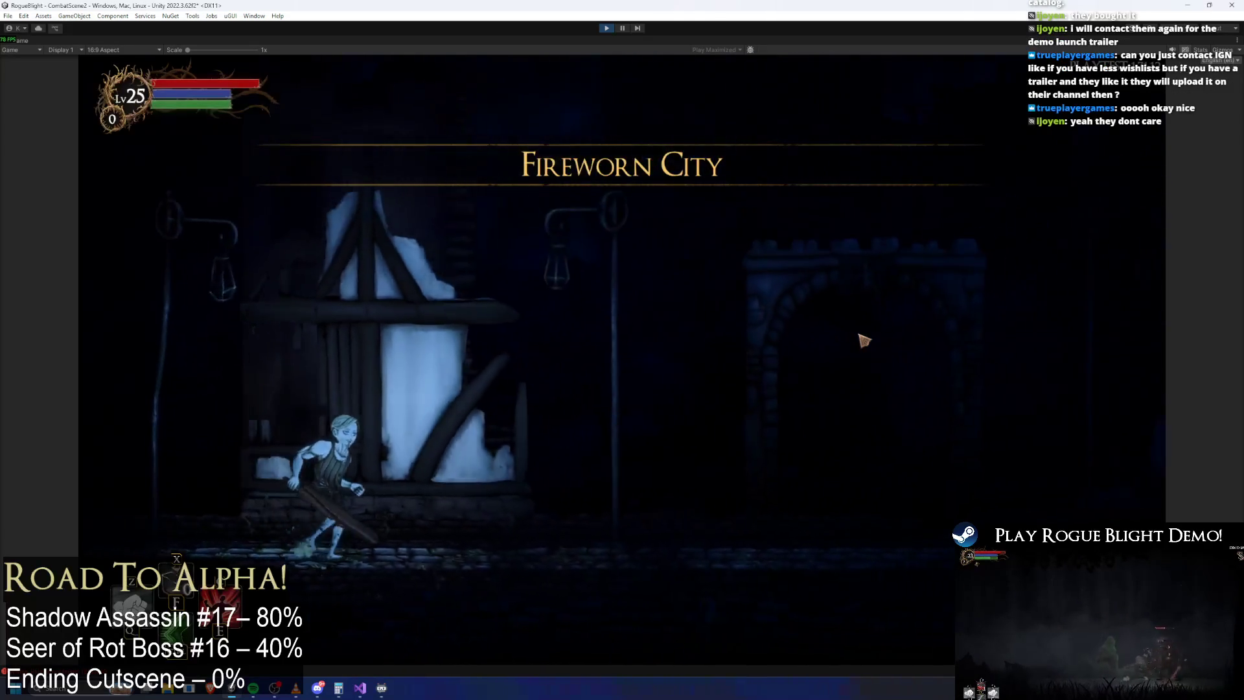
Step: Run through the level and enable the cheat setting enemy health to 1
{"action": "key", "text": "d"}
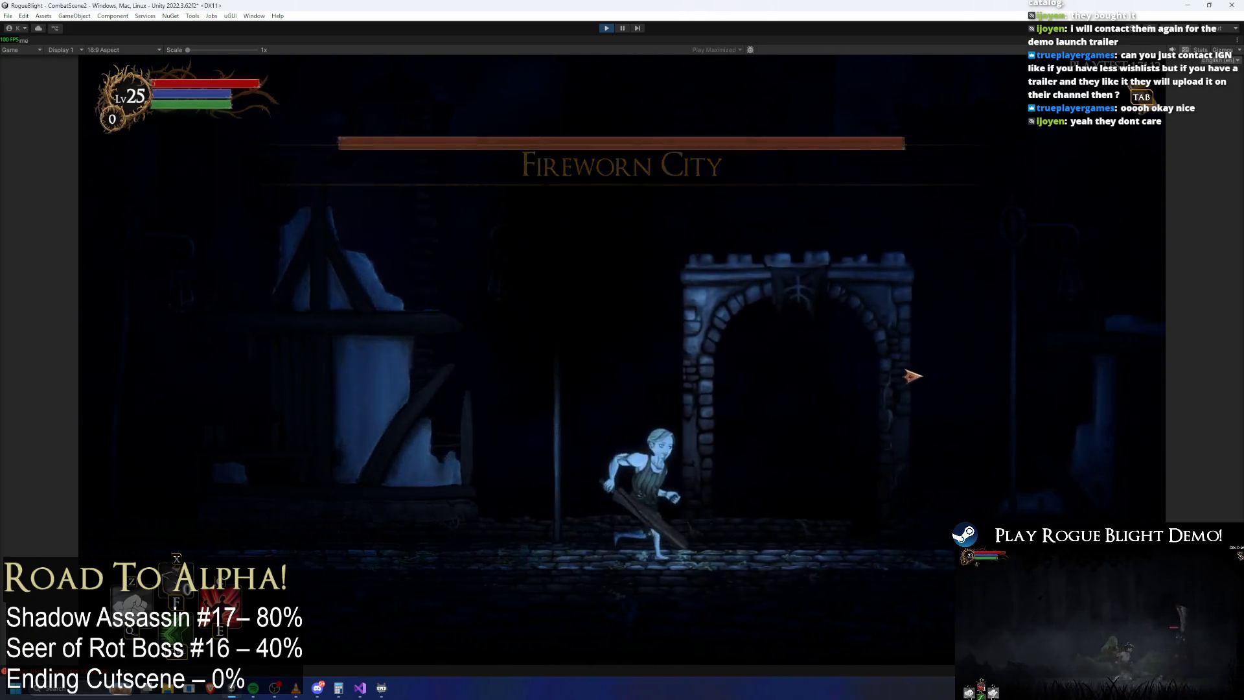
{"action": "key", "text": "a"}
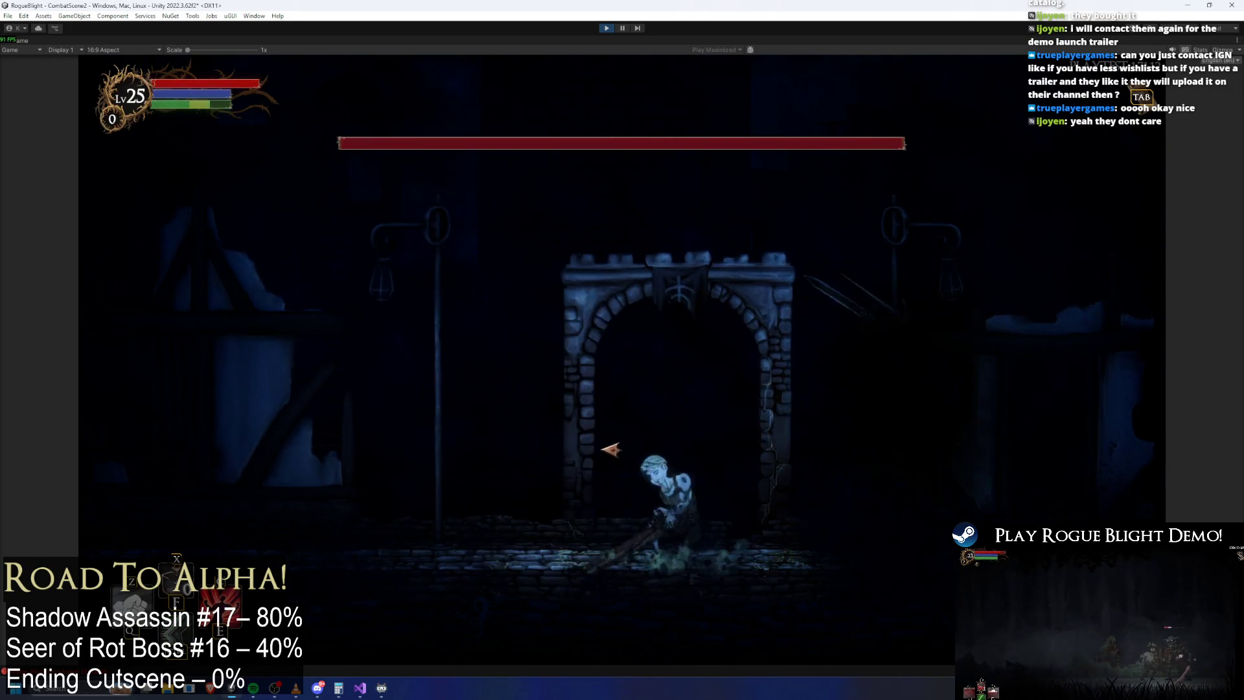
{"action": "key", "text": "d"}
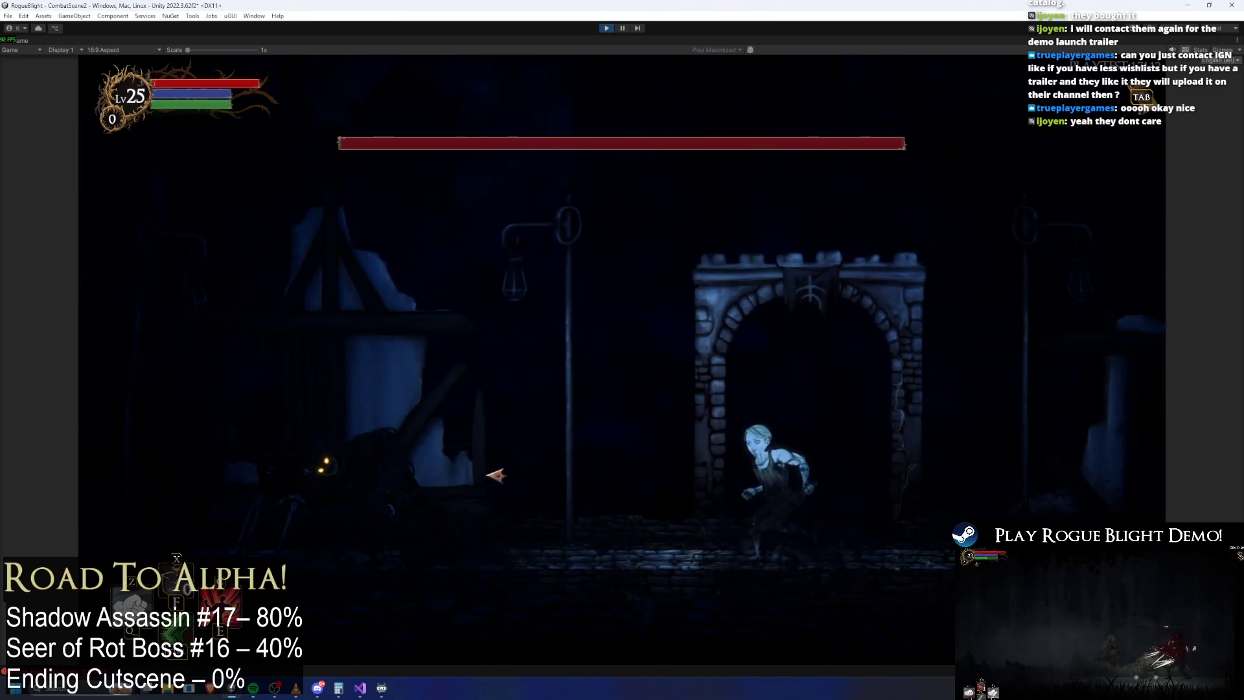
{"action": "key", "text": "a"}
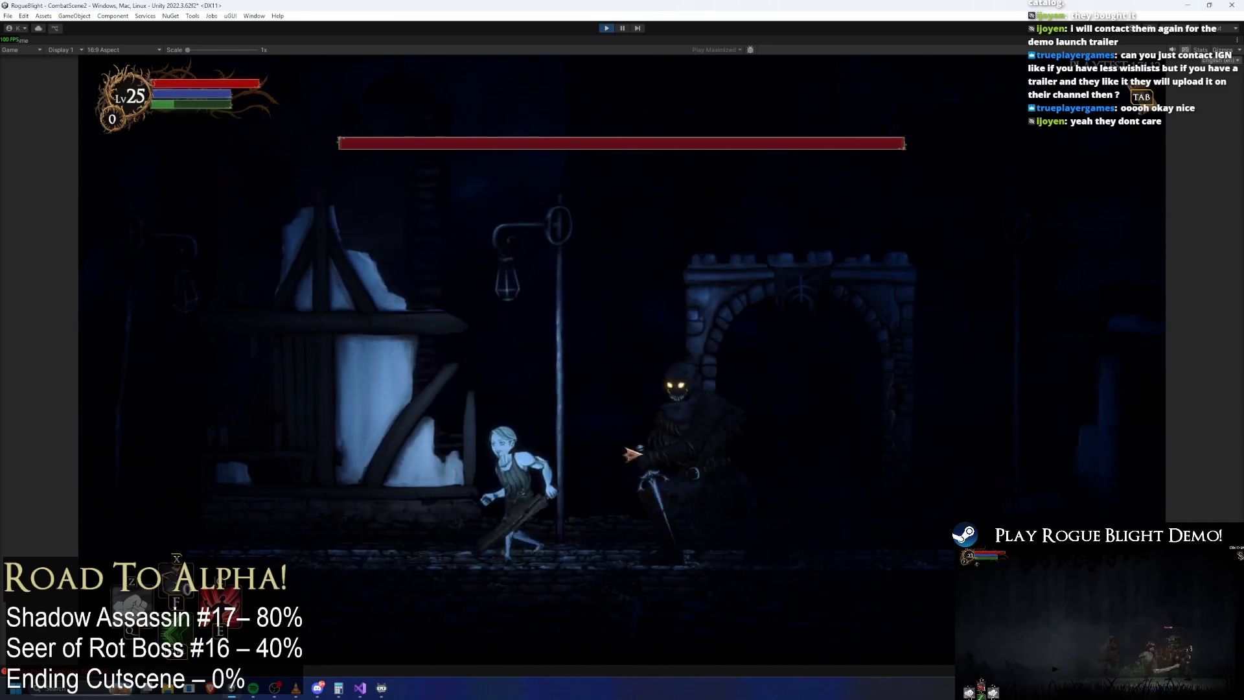
{"action": "key", "text": "a"}
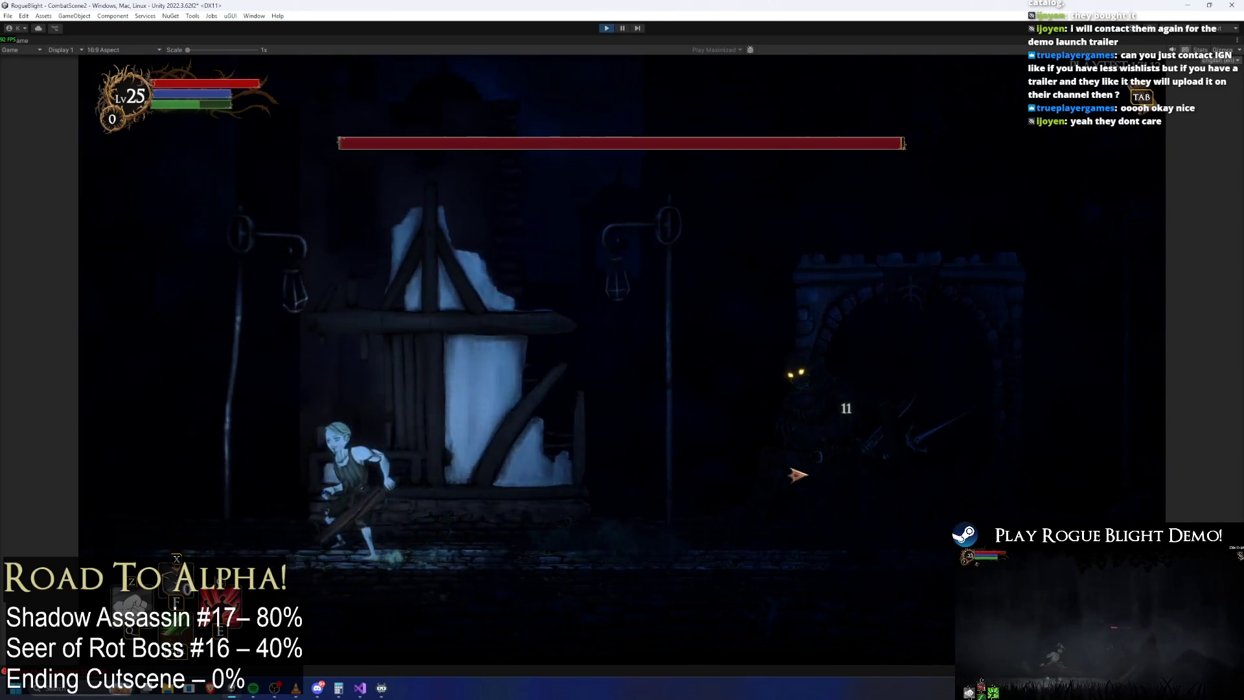
{"action": "key", "text": "F1"}
{"action": "key", "text": "d"}
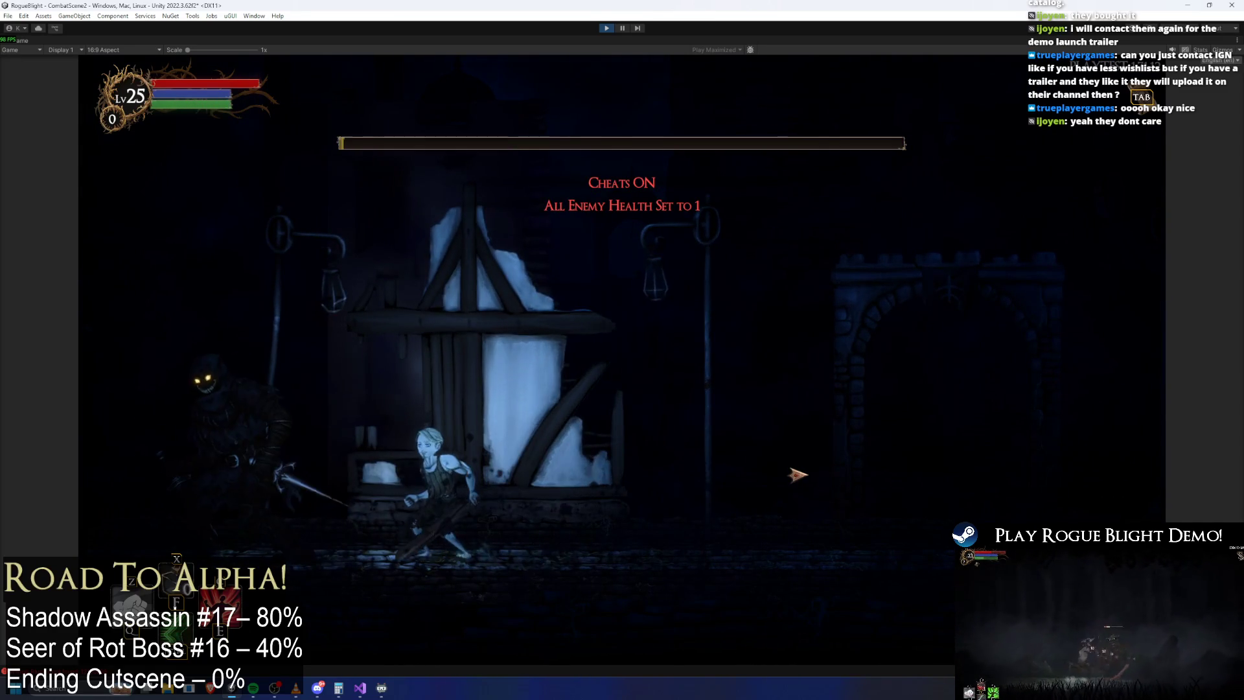
Step: Fight the glowing-eyed Shadow Assassin until it perishes, then stop play mode
{"action": "key", "text": "d"}
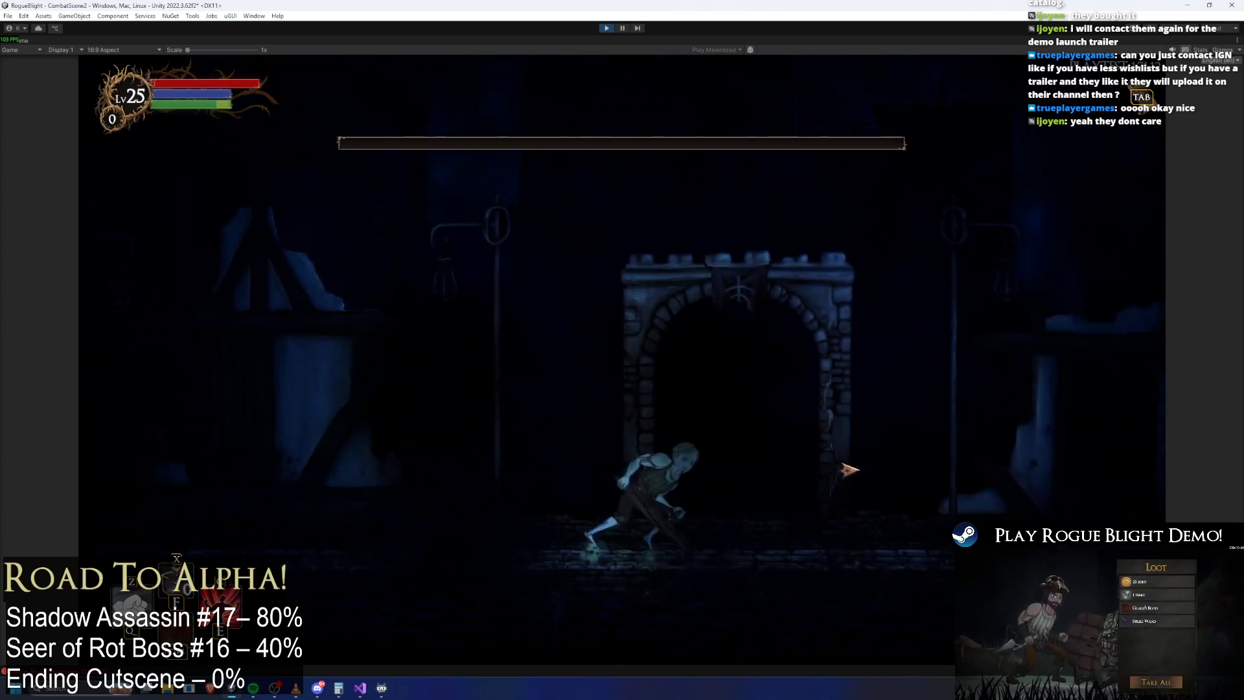
{"action": "key", "text": "a"}
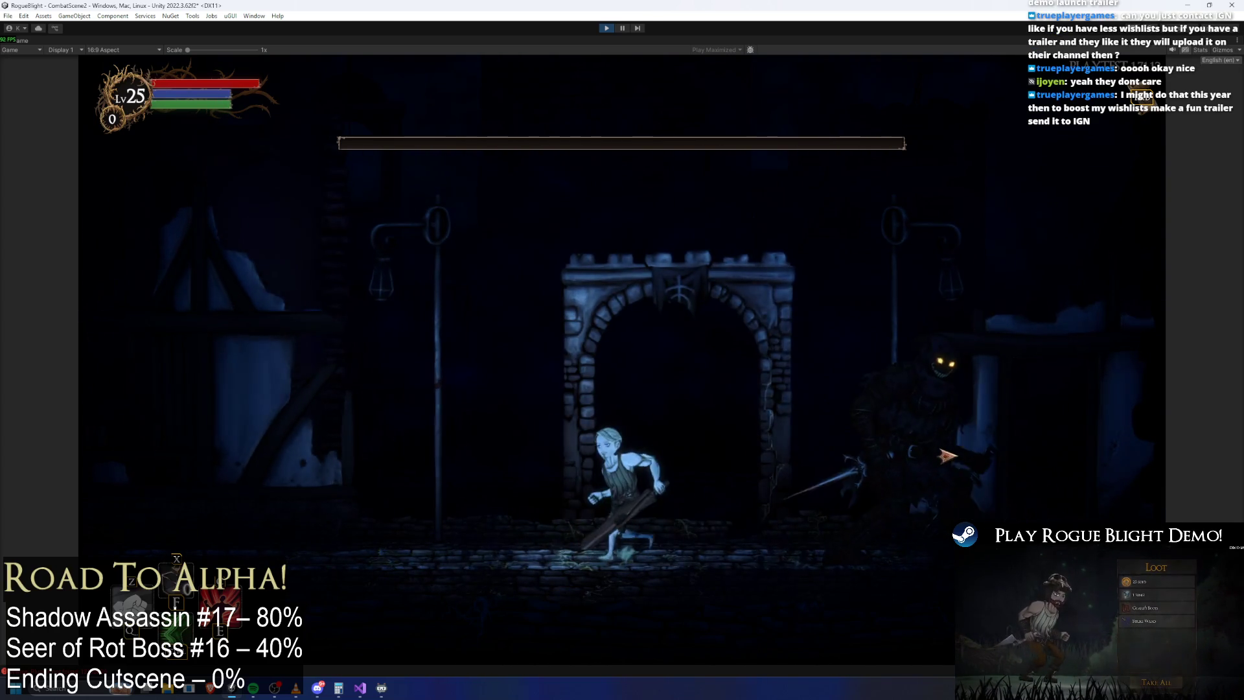
{"action": "key", "text": "d"}
{"action": "key", "text": "space"}
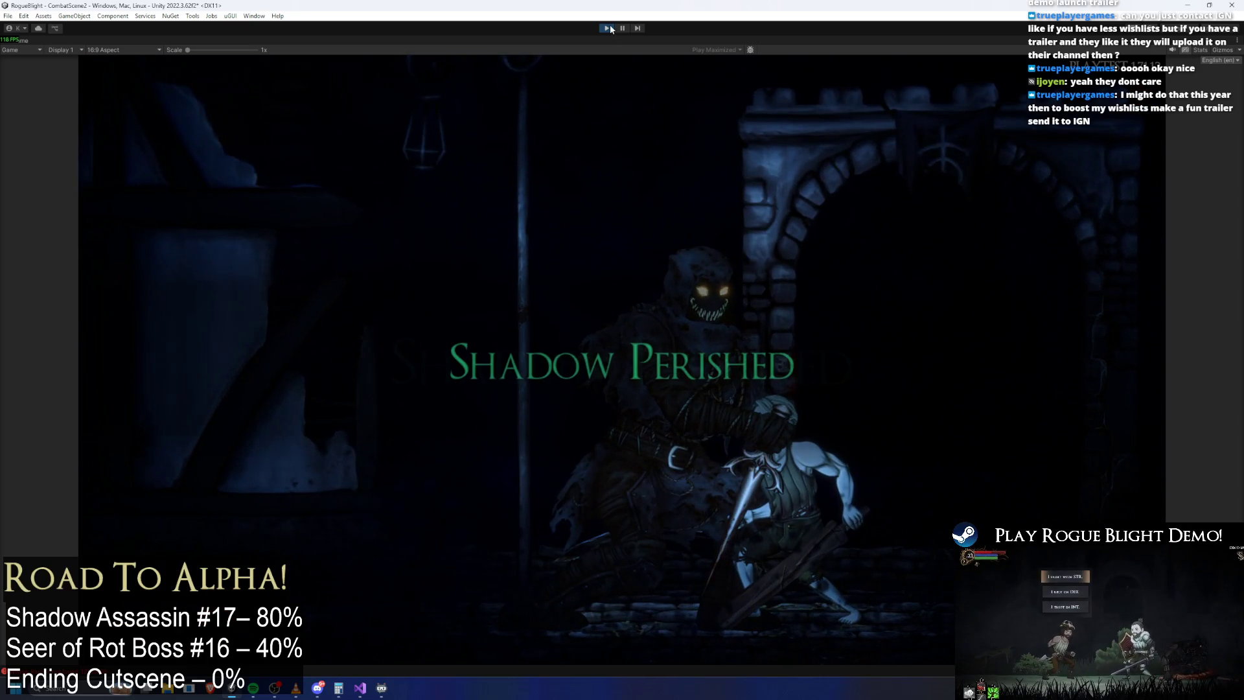
{"action": "left_click", "coordinate": [610, 28]}
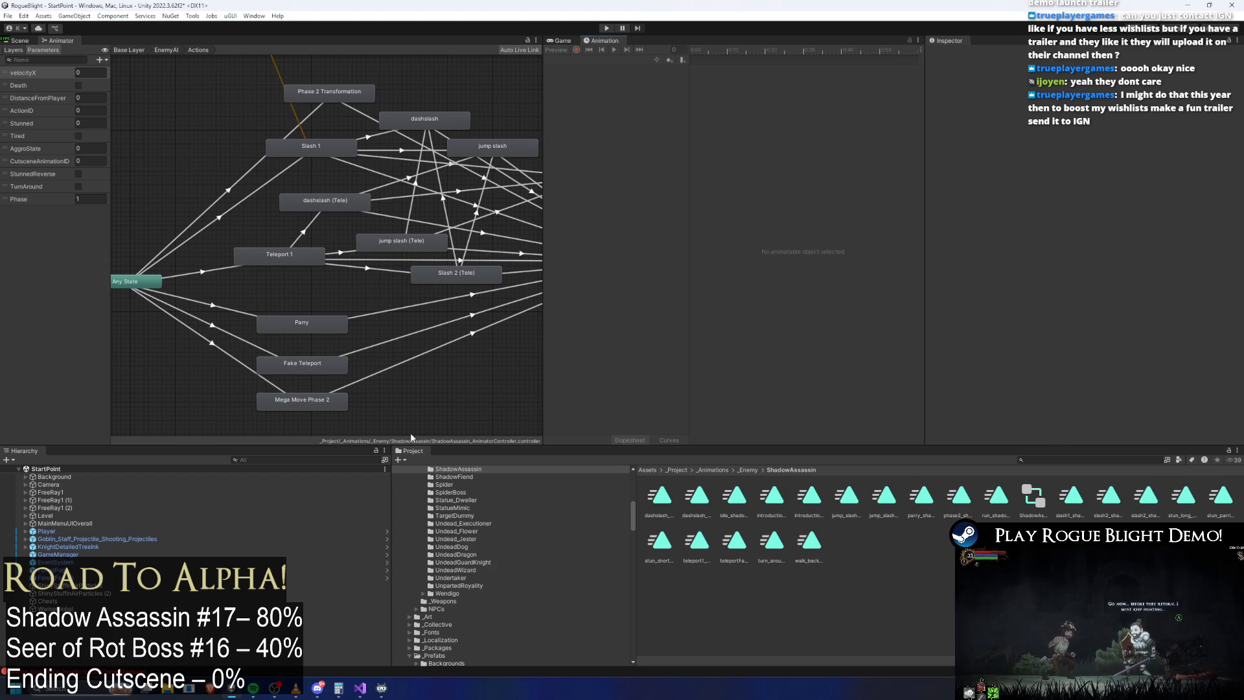
Step: Move Parry, Fake Teleport and Mega Move Phase 2 slightly right in the Actions graph
{"action": "left_click_drag", "start_coordinate": [367, 284], "coordinate": [285, 419]}
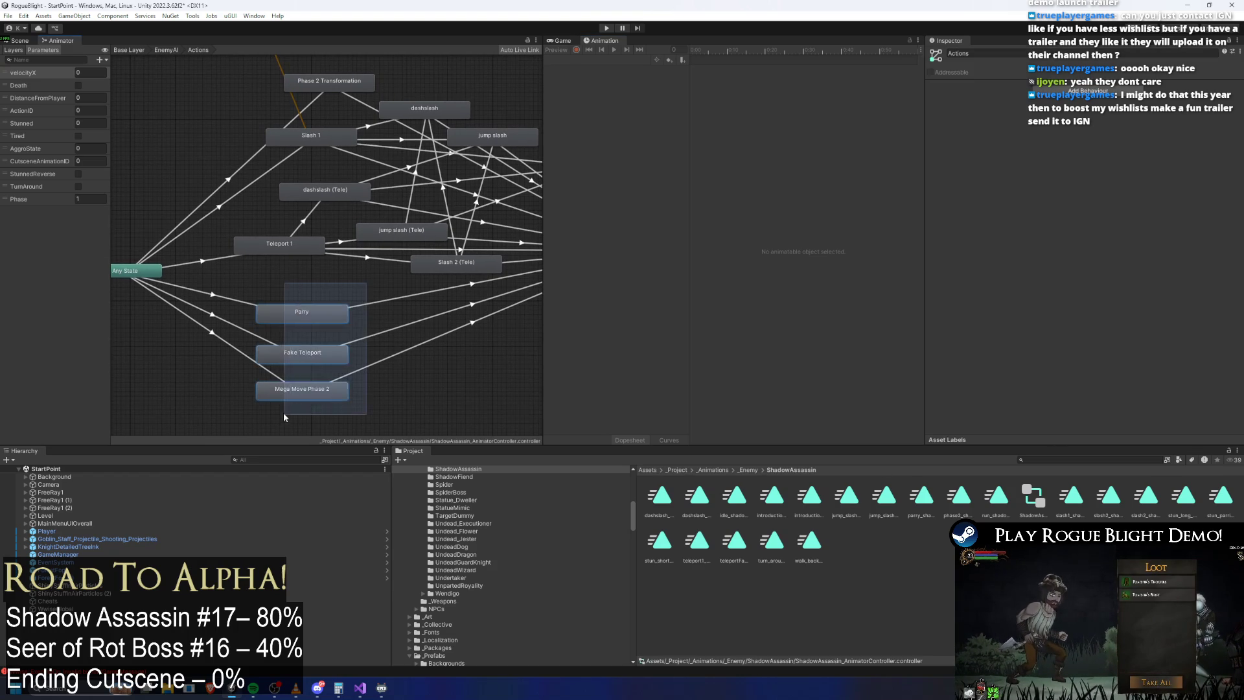
{"action": "left_click_drag", "start_coordinate": [309, 317], "coordinate": [341, 313]}
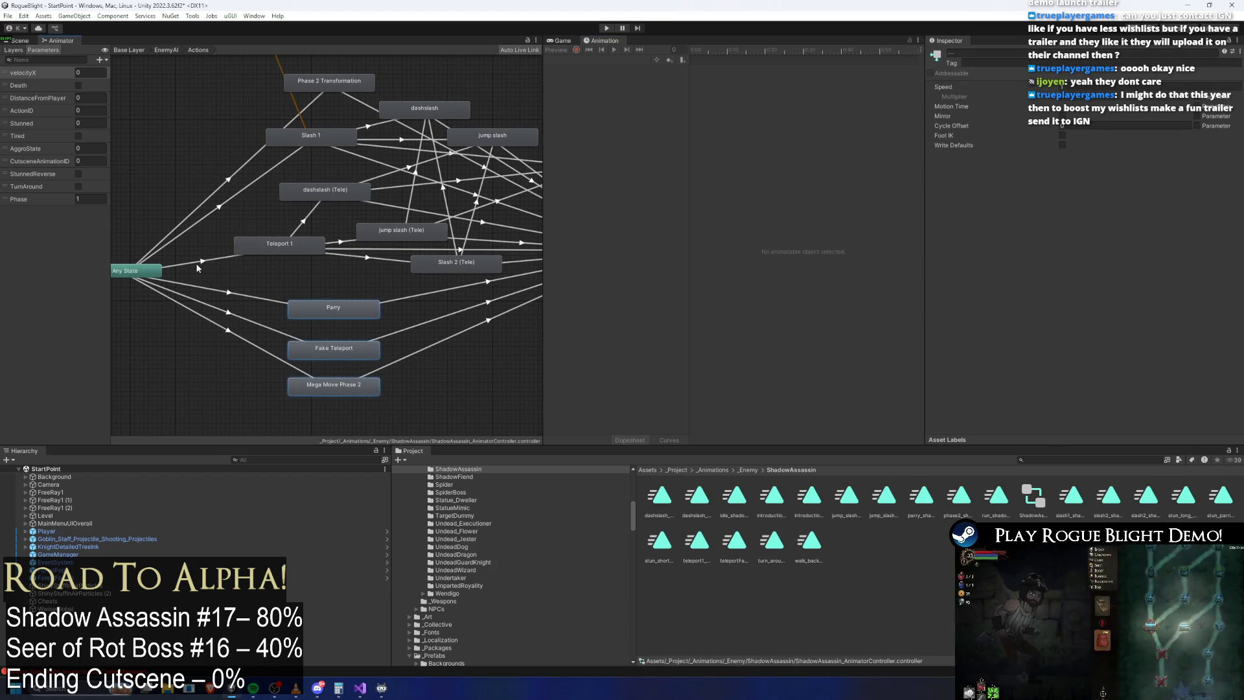
{"action": "left_click", "coordinate": [228, 313]}
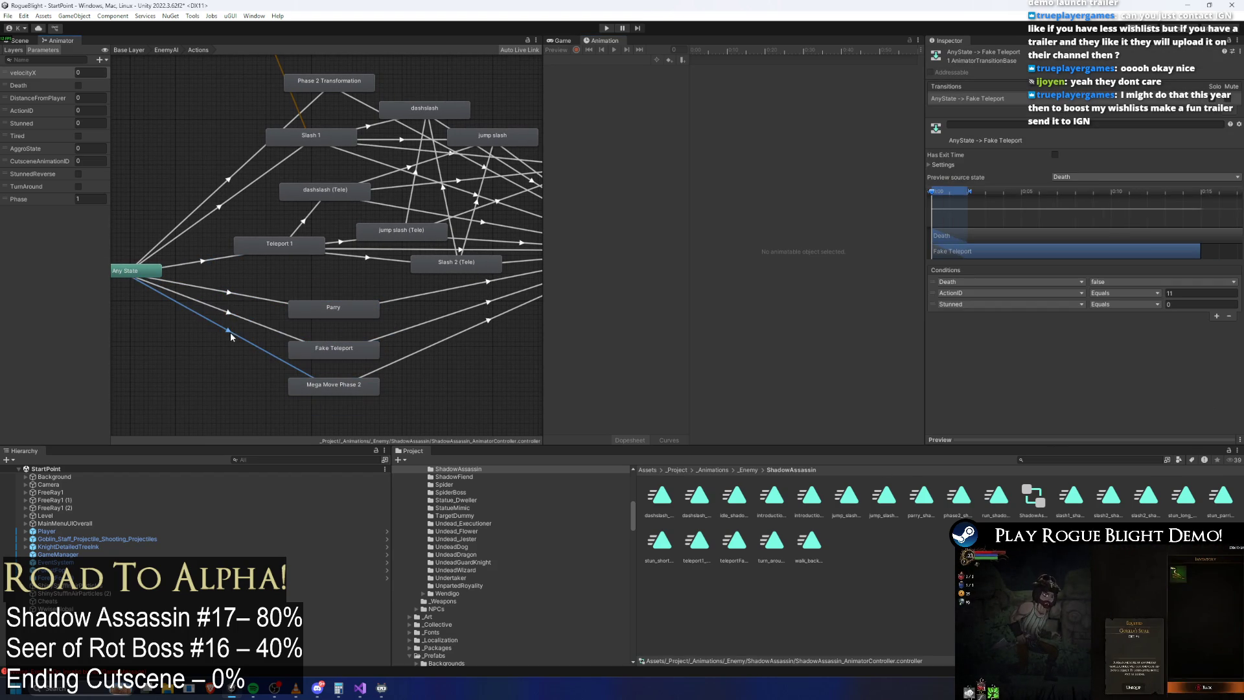
Step: Reopen the Actions sub-state machine and inspect the Fake Teleport transition and Phase 2 Transformation state
{"action": "left_click", "coordinate": [166, 50]}
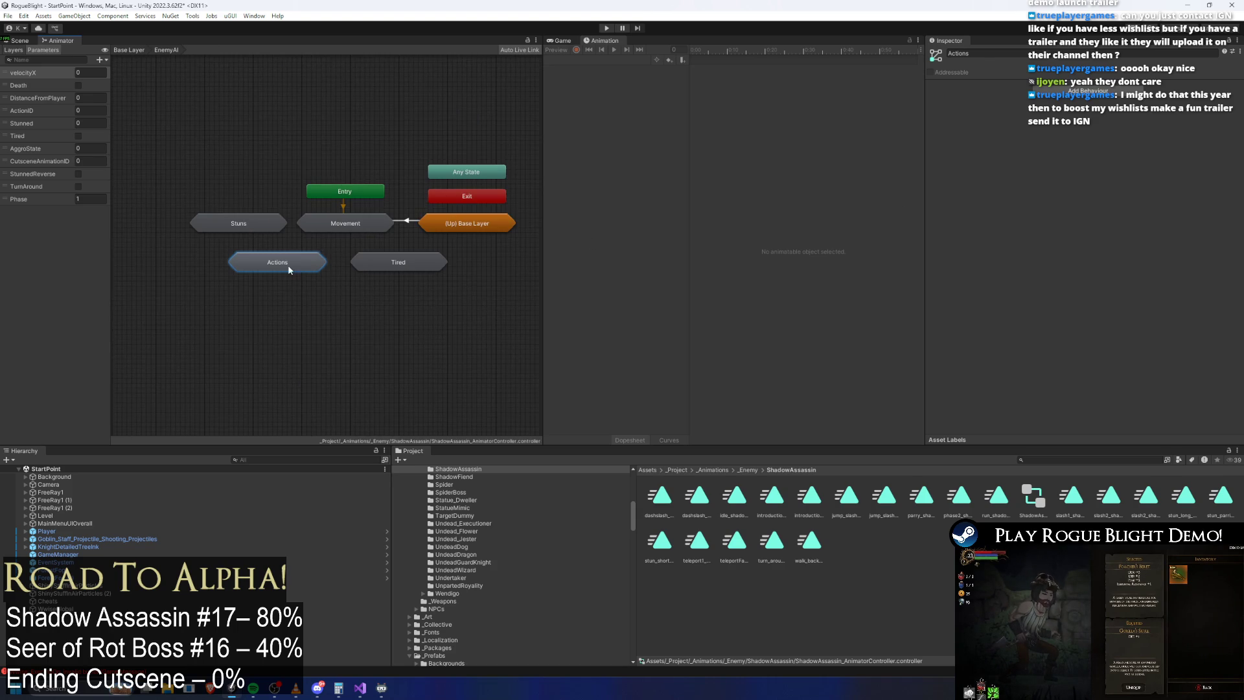
{"action": "double_click", "coordinate": [287, 265]}
{"action": "left_click", "coordinate": [267, 325]}
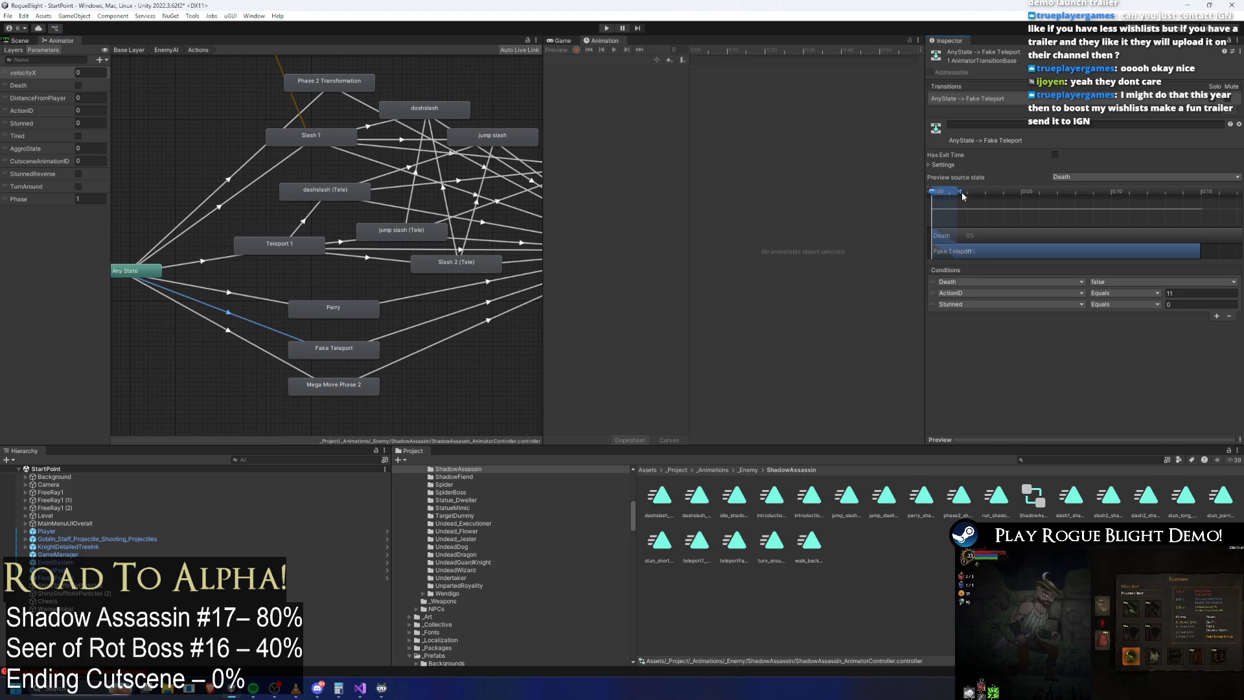
{"action": "left_click_drag", "start_coordinate": [243, 342], "coordinate": [275, 415]}
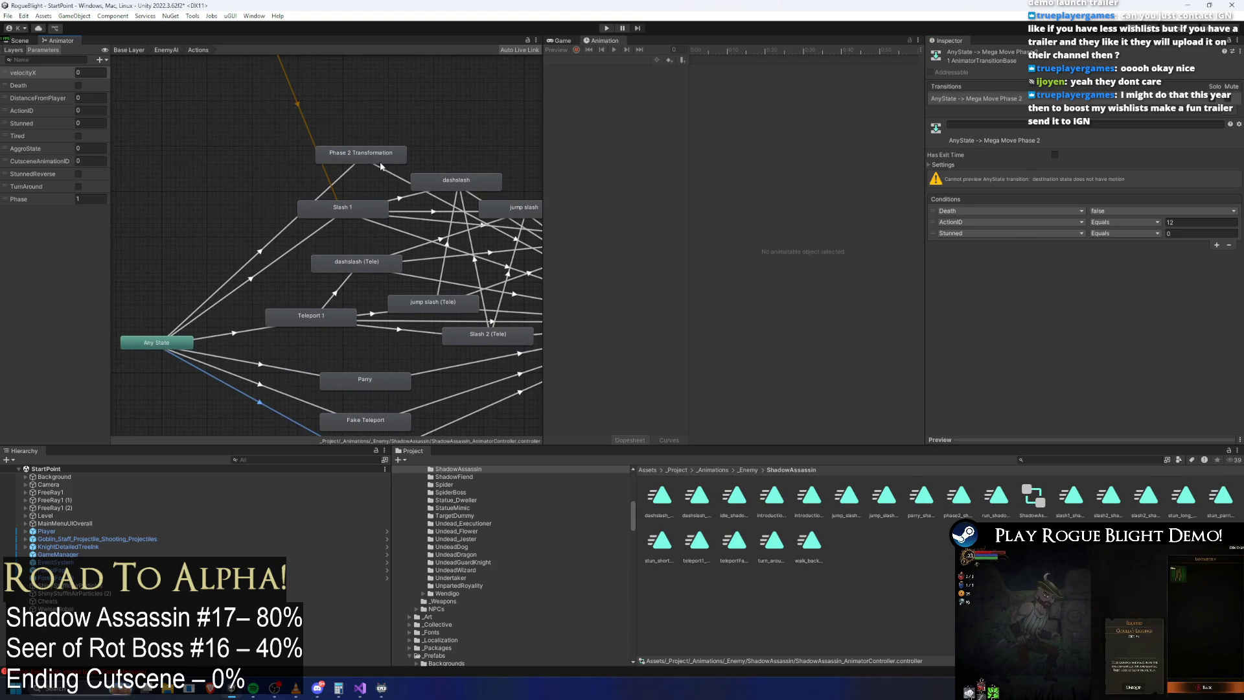
{"action": "left_click", "coordinate": [399, 156]}
Step: Review the Slash 1 and jump slash (Tele) transition conditions and search assets for 'shadow p'
{"action": "left_click", "coordinate": [1040, 459]}
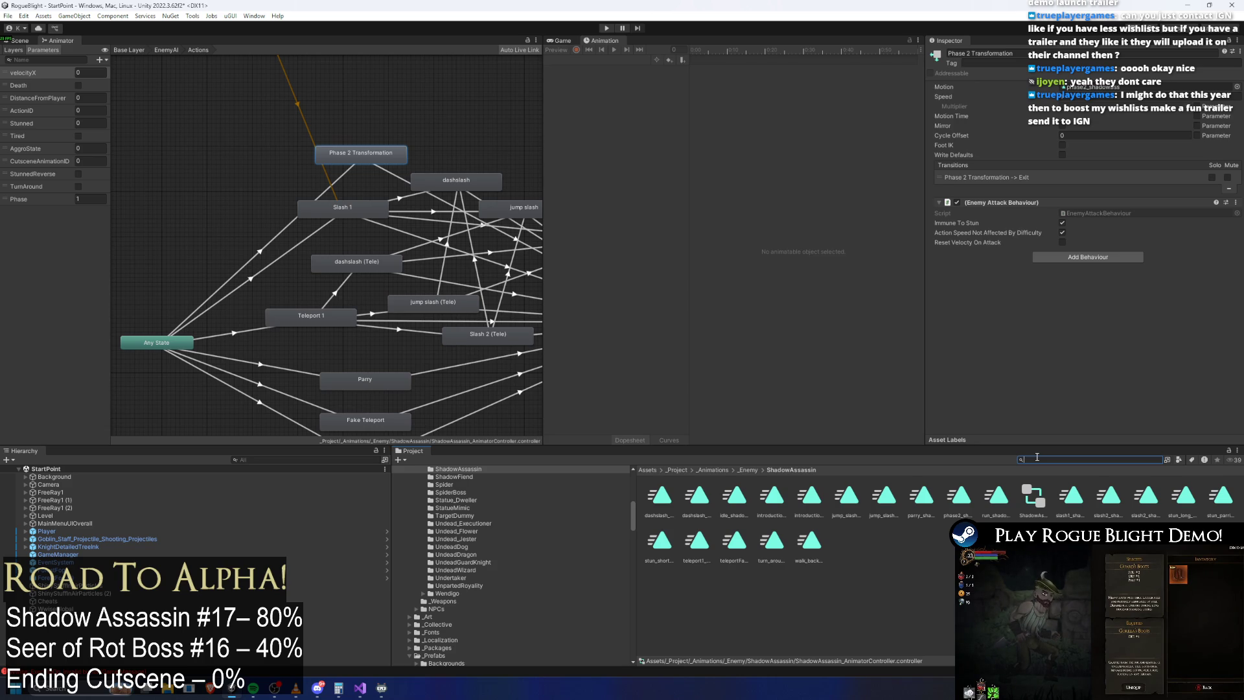
{"action": "left_click", "coordinate": [282, 259]}
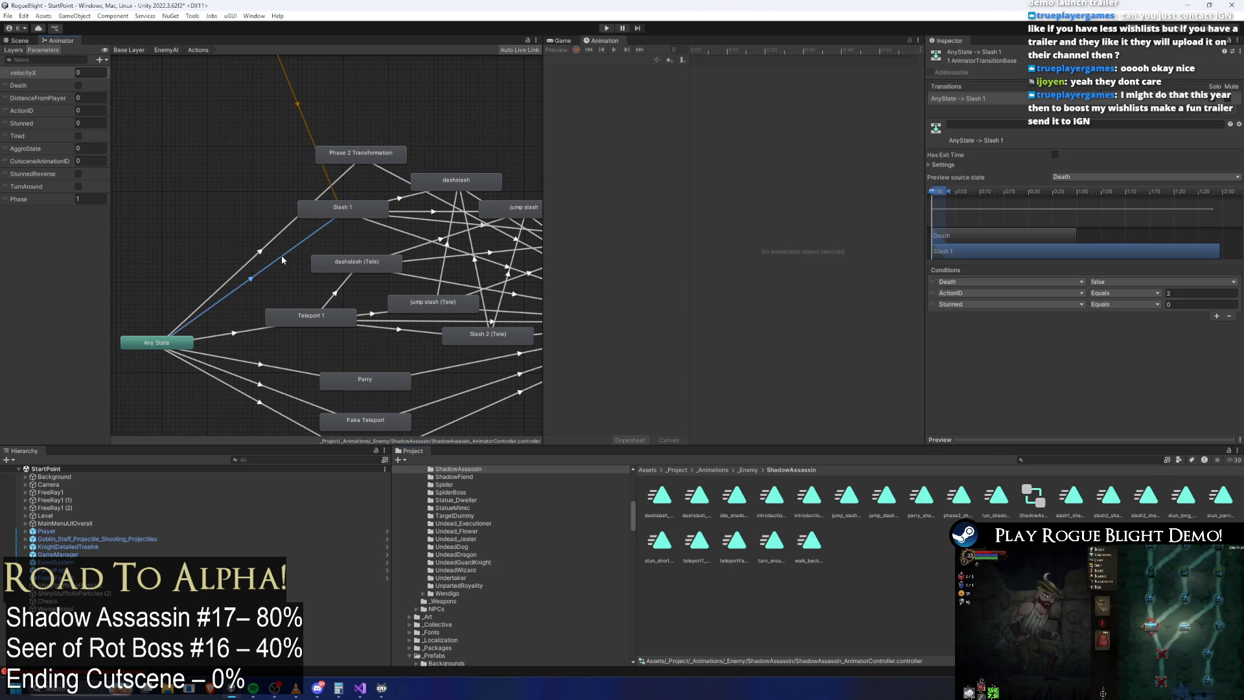
{"action": "left_click", "coordinate": [250, 381]}
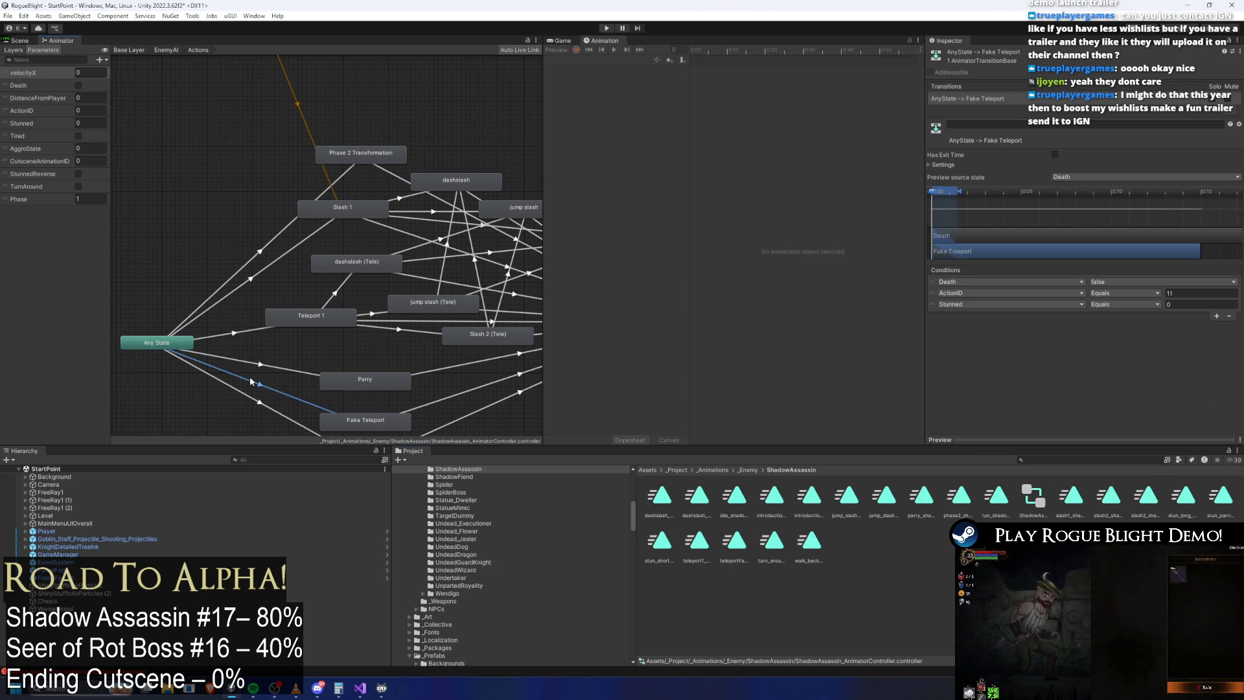
{"action": "left_click", "coordinate": [385, 316]}
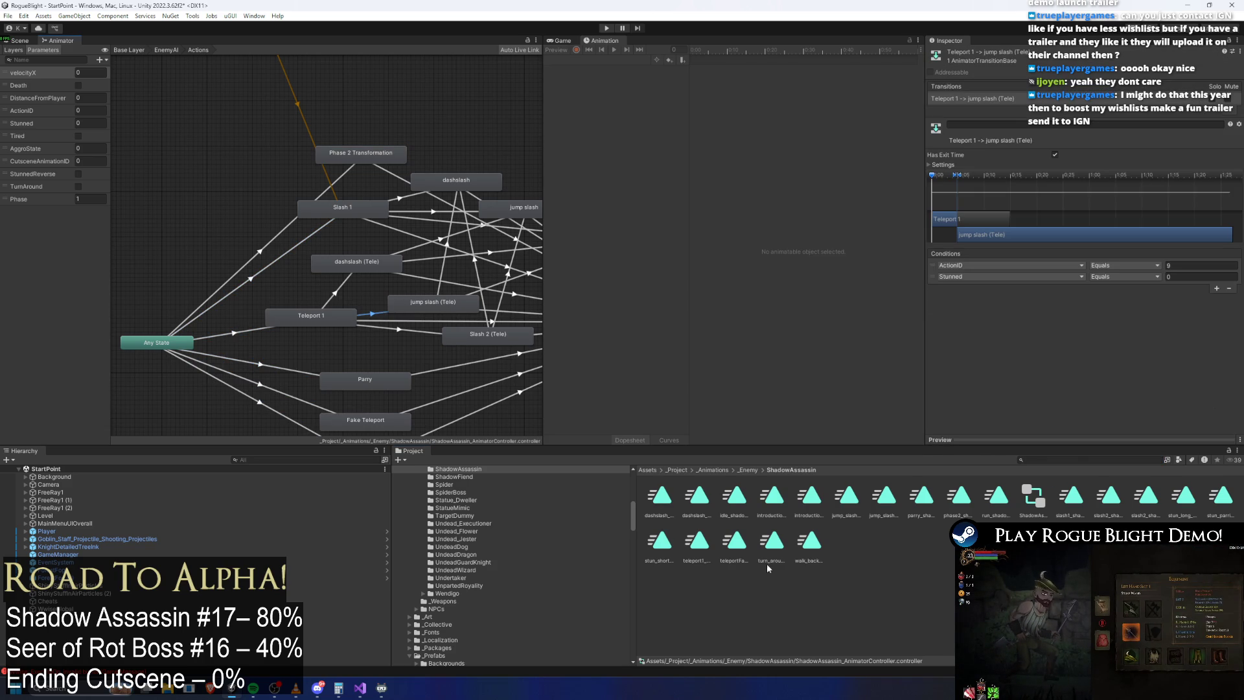
{"action": "type", "text": "shadow prefab"}
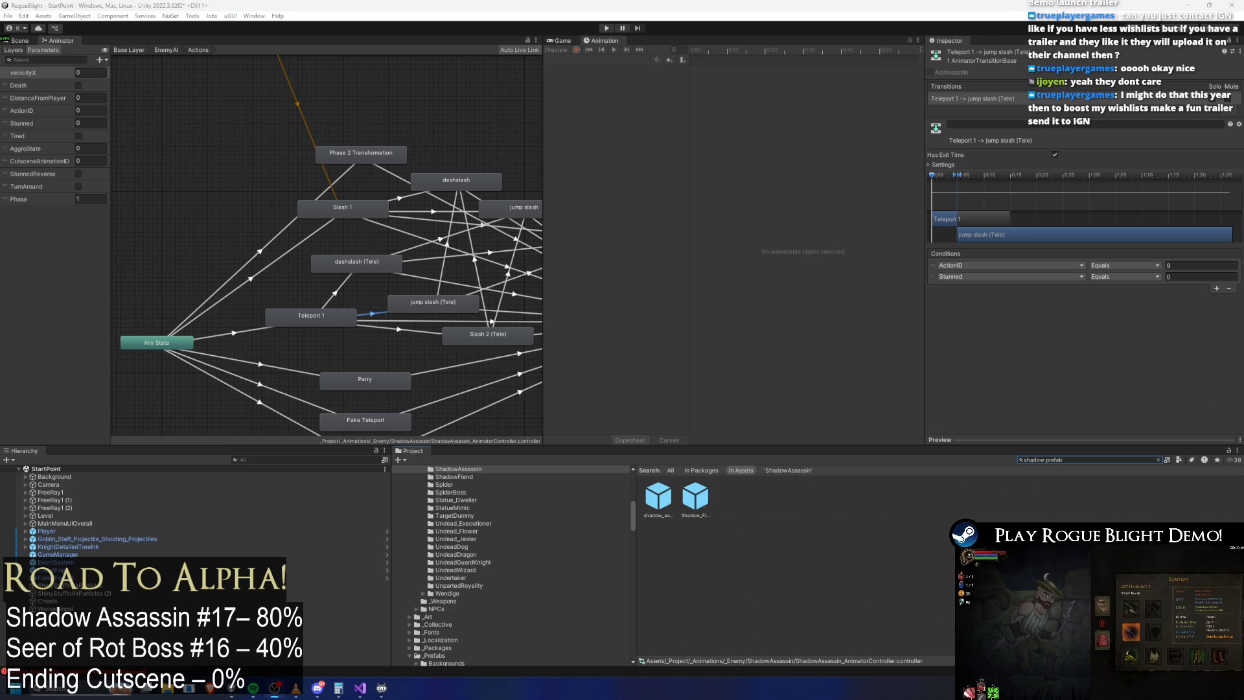
Step: Open shadow_assassin_Prefab from the search results and collapse its Action Patterns list
{"action": "double_click", "coordinate": [659, 496]}
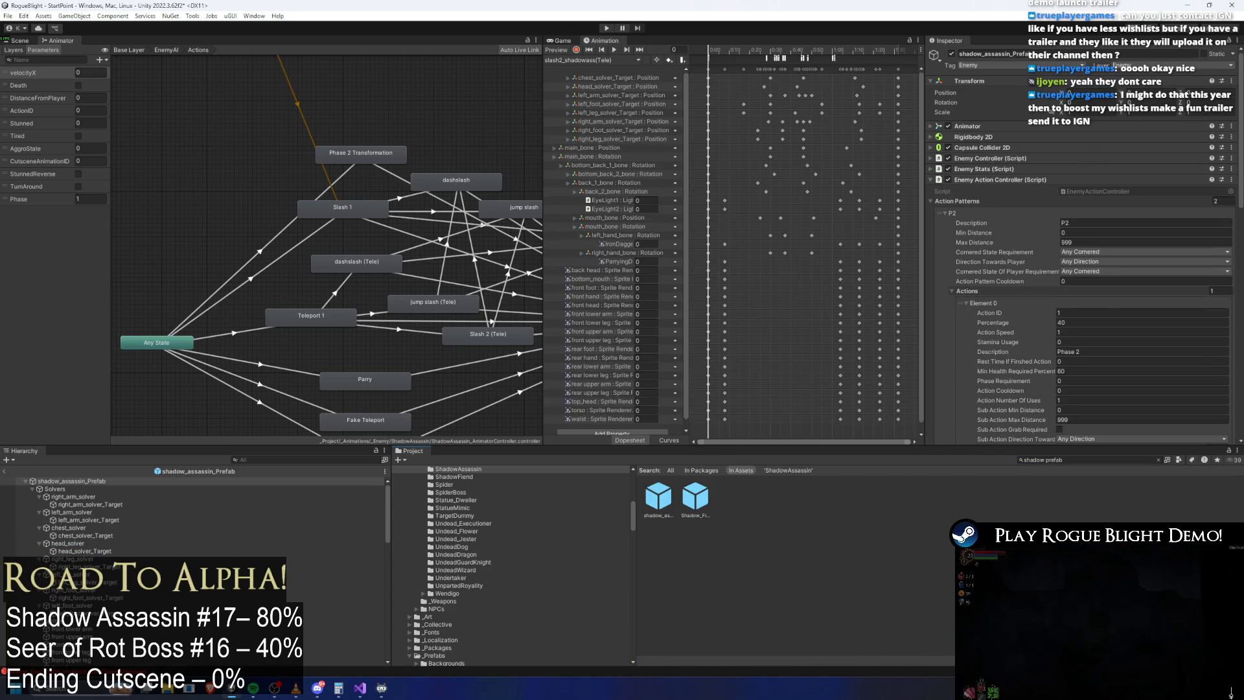
{"action": "left_click", "coordinate": [979, 202]}
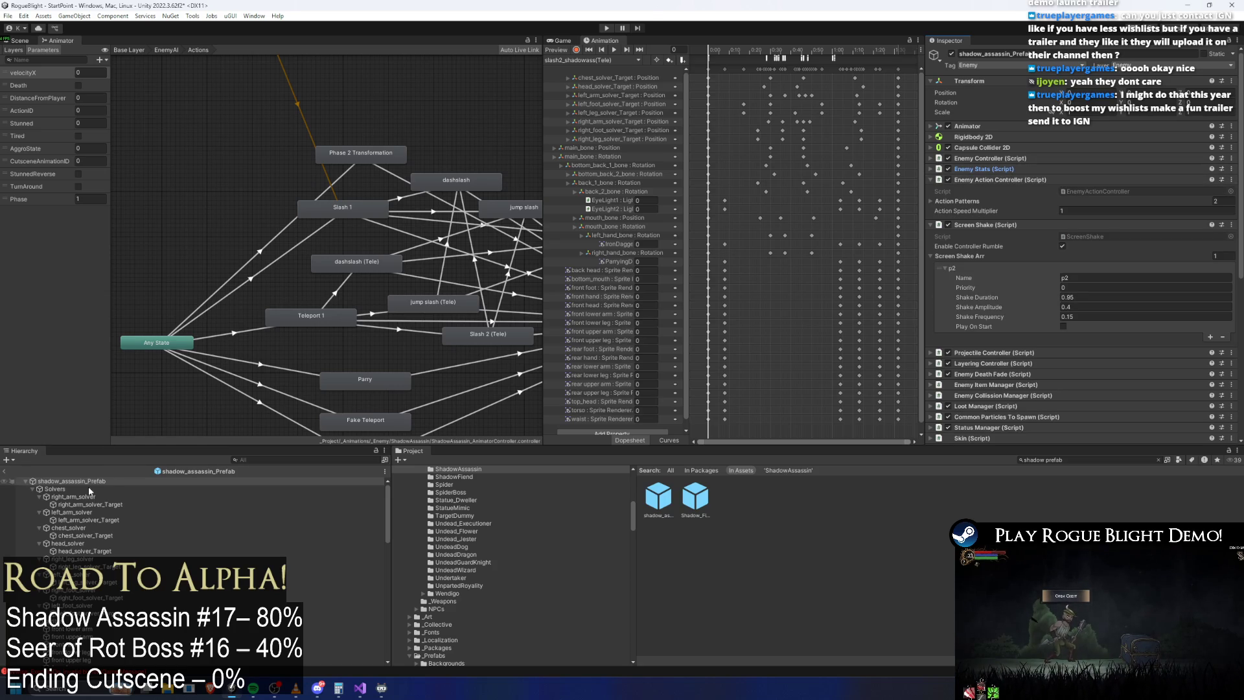
Step: Filter the Hierarchy by 'dagger' and set IronDagger_Weapon's Element 0 X enemy damage to 14
{"action": "type", "text": "dager"}
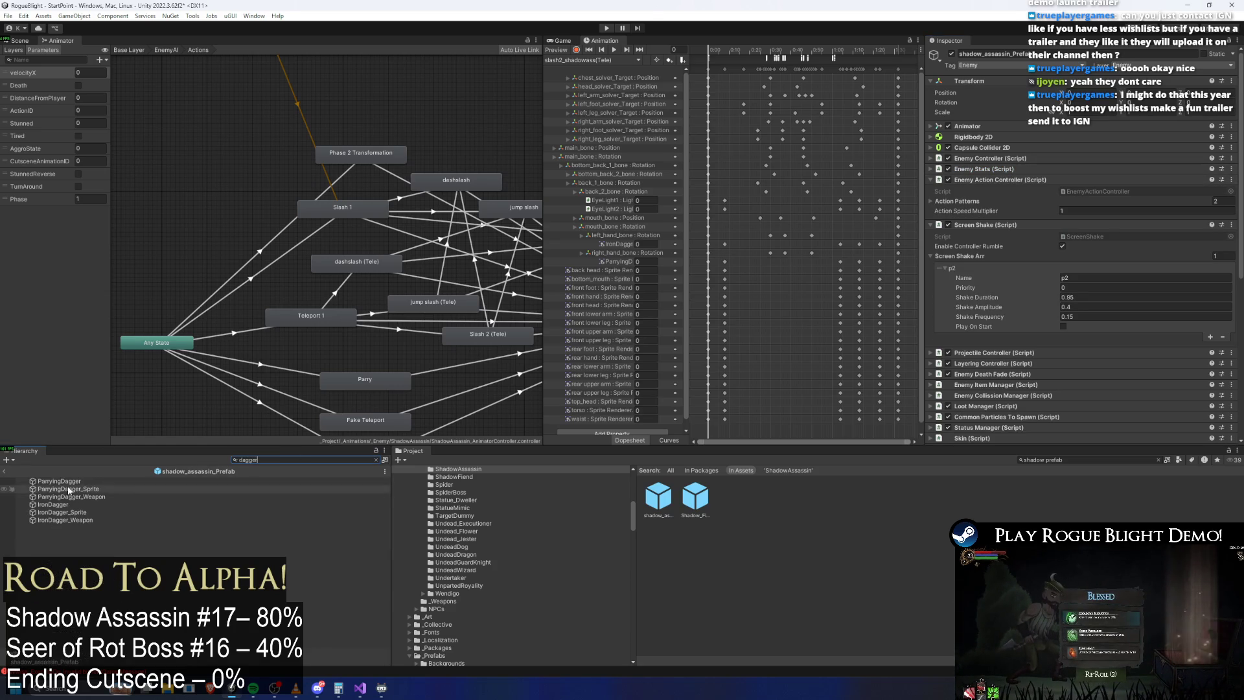
{"action": "left_click", "coordinate": [76, 504]}
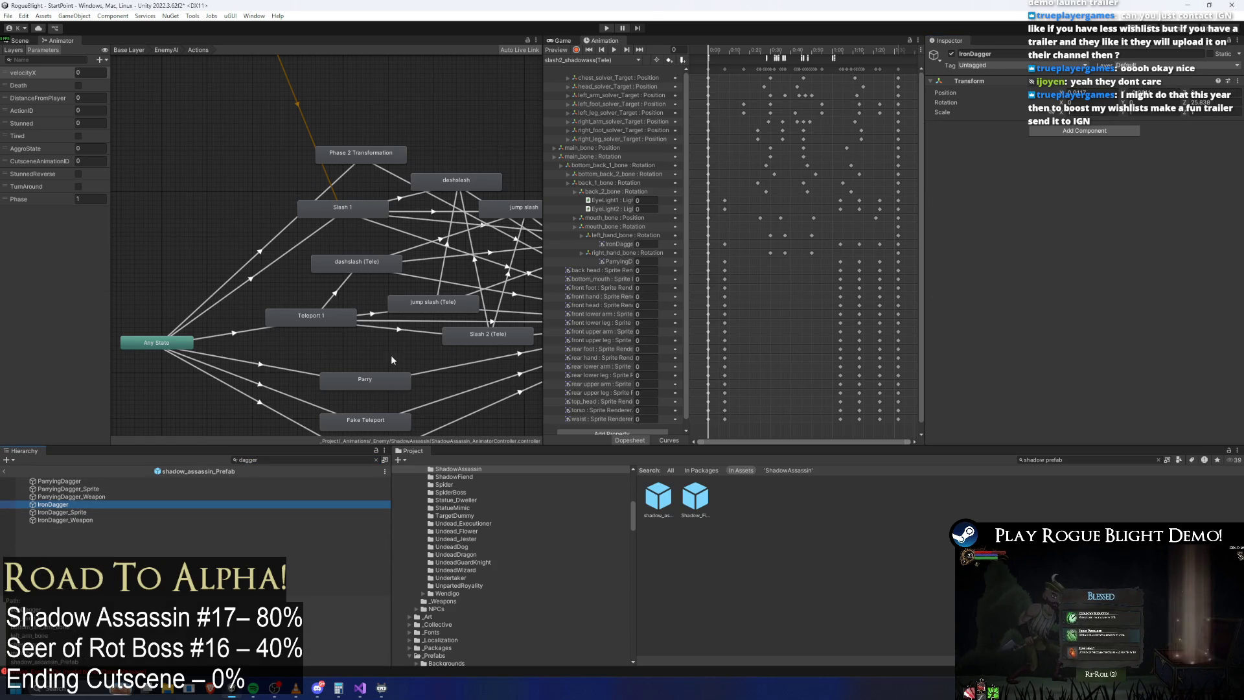
{"action": "left_click", "coordinate": [133, 520]}
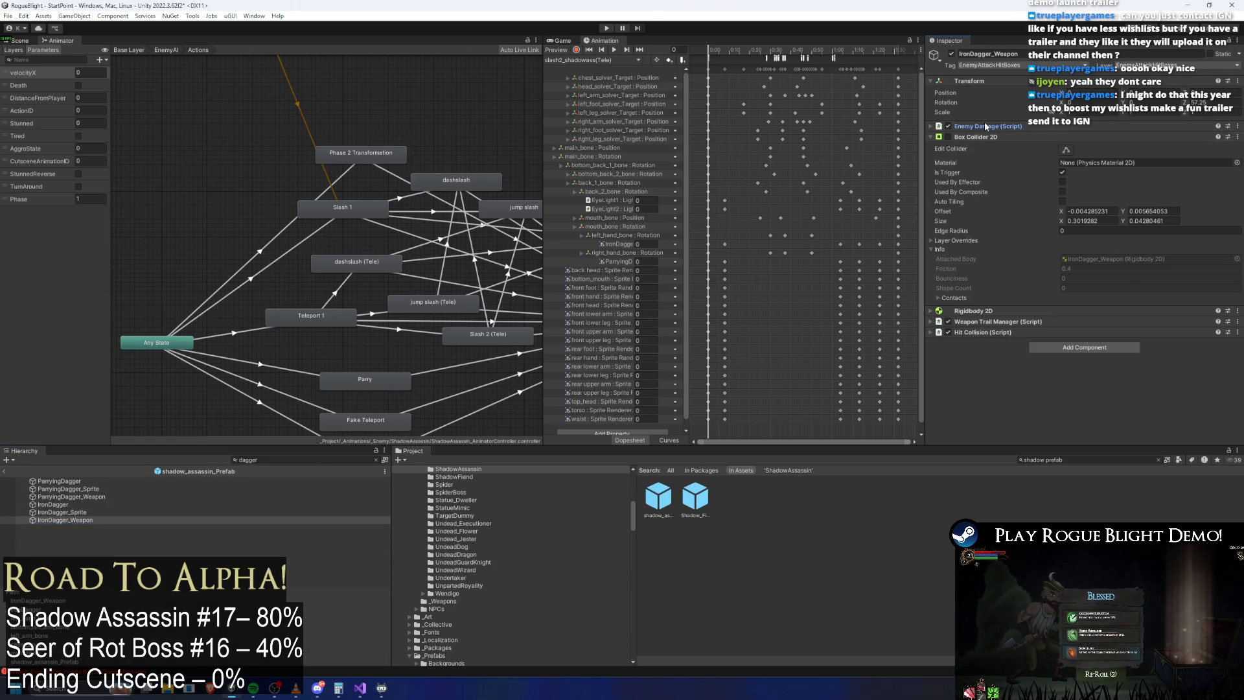
{"action": "left_click", "coordinate": [1063, 127]}
{"action": "left_click", "coordinate": [1089, 182]}
{"action": "type", "text": "1"}
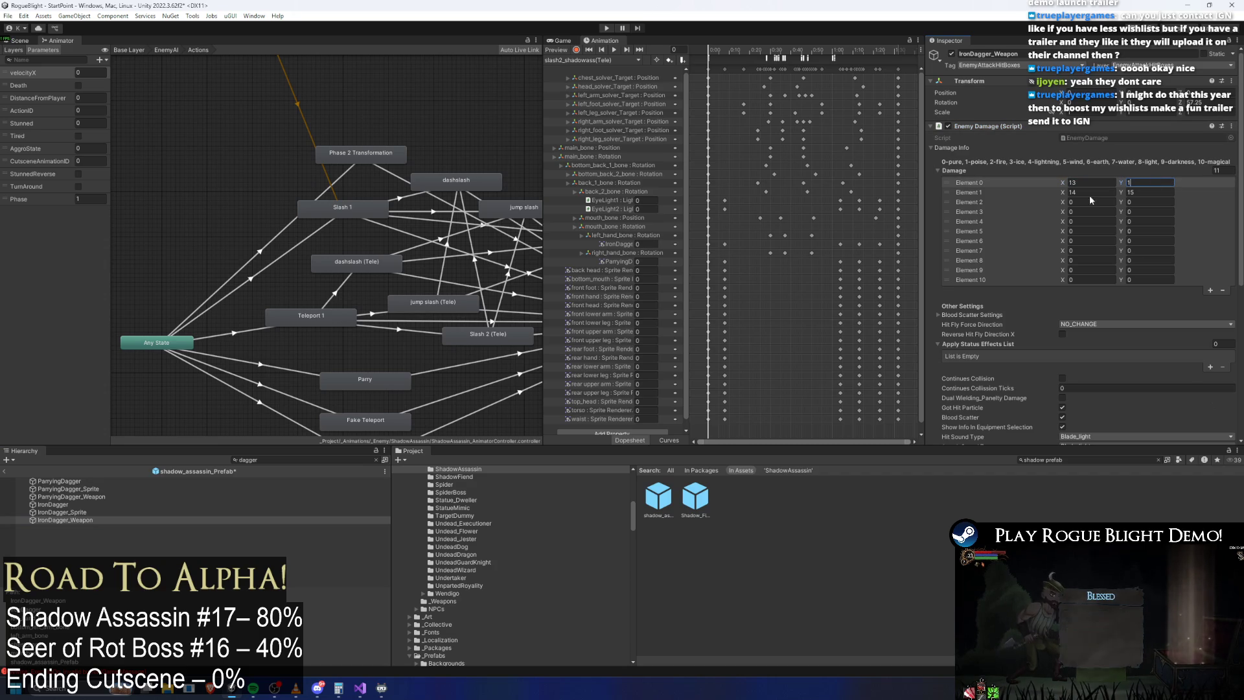
{"action": "type", "text": "4"}
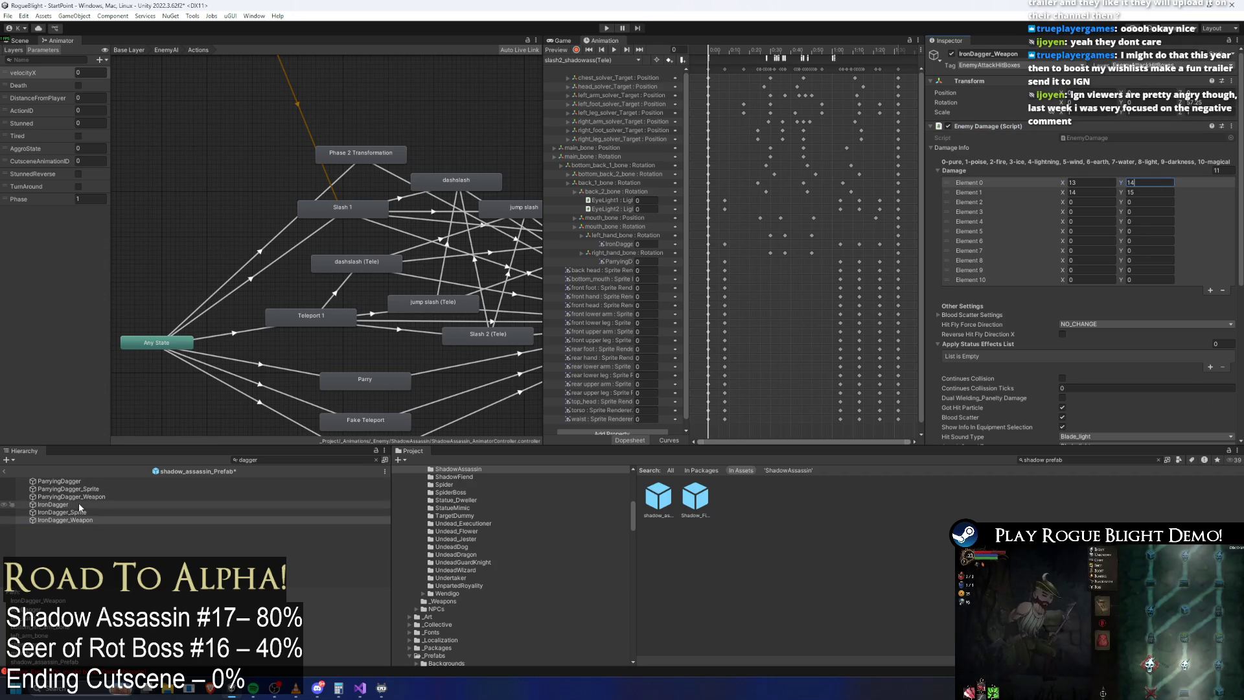
Step: On ParryingDagger_Weapon, edit the Element 0 Y damage (4) and X damage values
{"action": "left_click", "coordinate": [94, 496]}
{"action": "left_click", "coordinate": [1151, 182]}
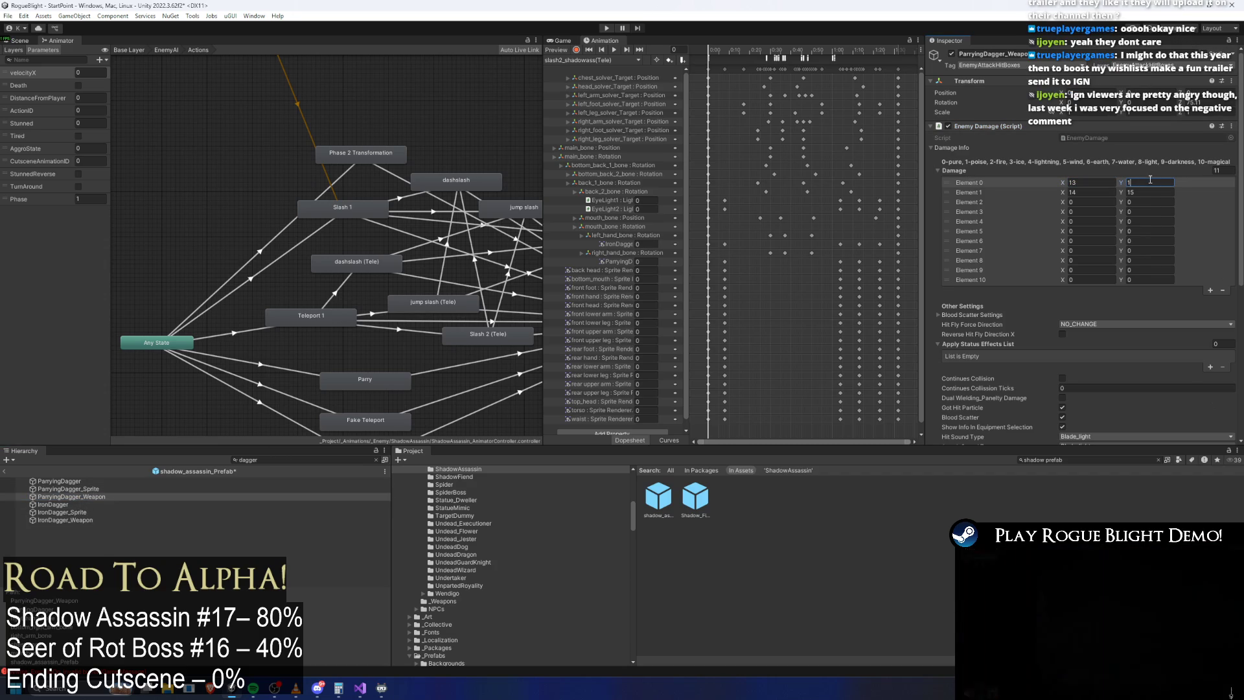
{"action": "type", "text": "4"}
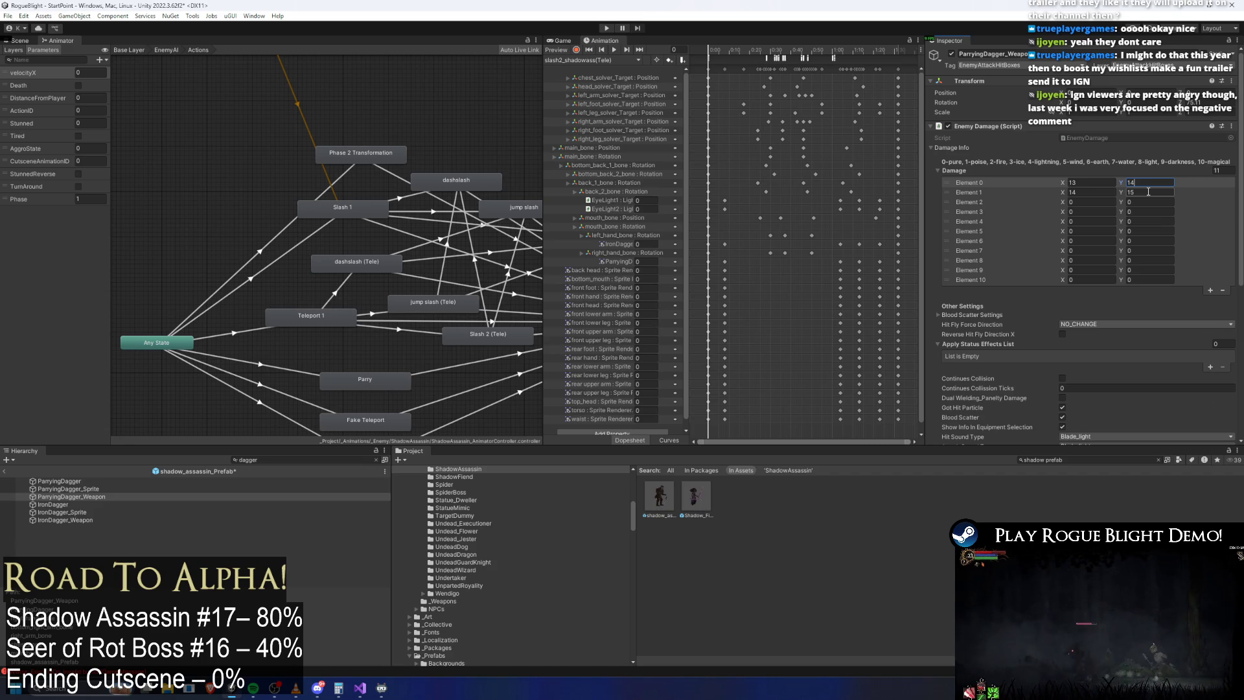
{"action": "left_click", "coordinate": [1115, 183]}
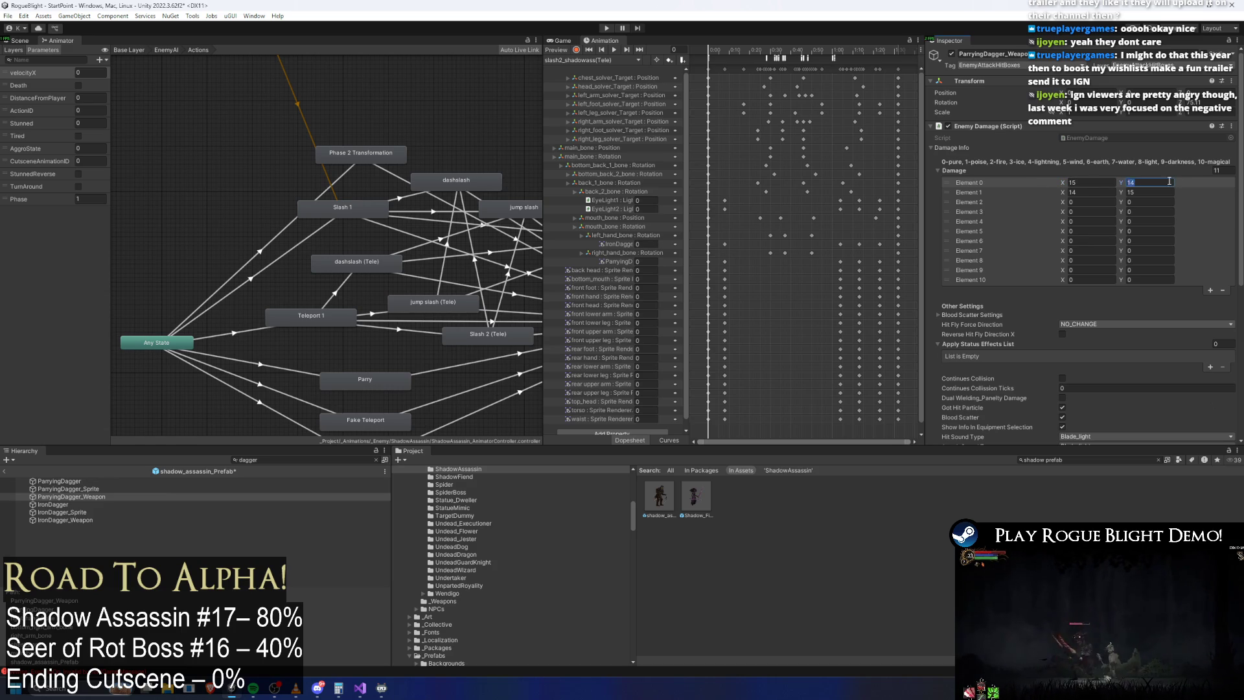
{"action": "type", "text": "16"}
Step: Set IronDagger_Weapon's Element 1 X damage to 16 and Element 0 X to 15, then save
{"action": "left_click", "coordinate": [65, 520]}
{"action": "left_click", "coordinate": [1094, 194]}
{"action": "type", "text": "16"}
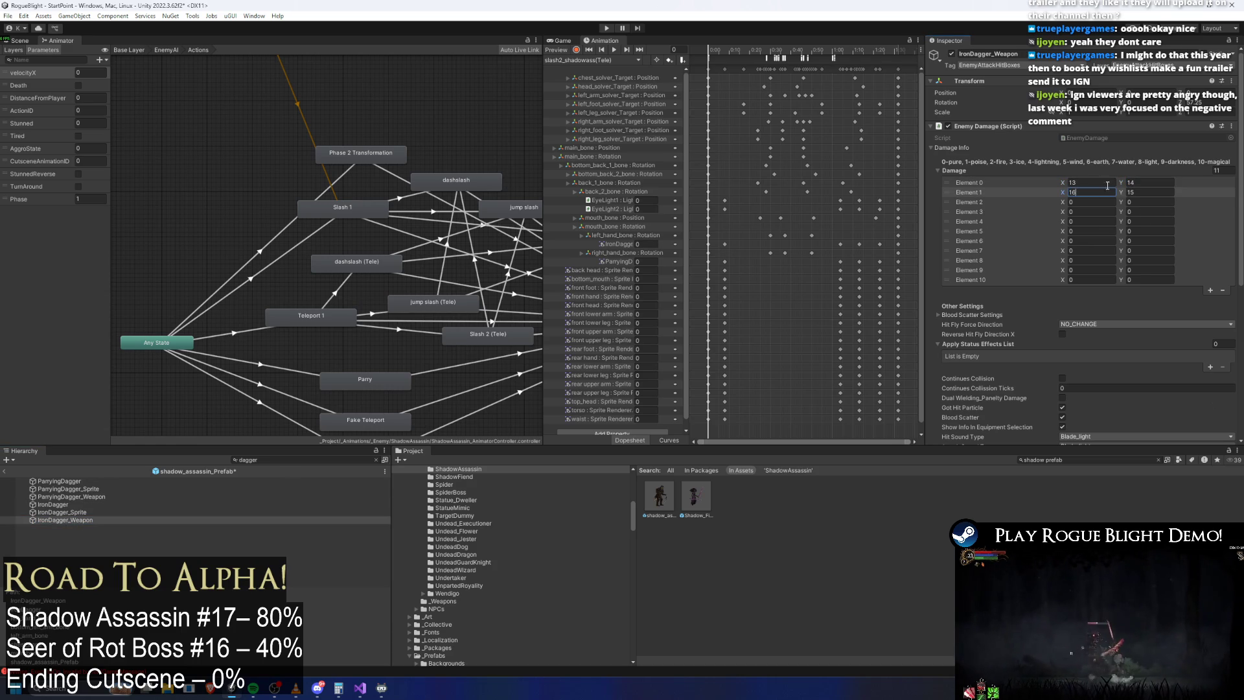
{"action": "left_click", "coordinate": [1095, 182]}
{"action": "type", "text": "15"}
{"action": "left_click", "coordinate": [71, 496]}
{"action": "left_click", "coordinate": [99, 521]}
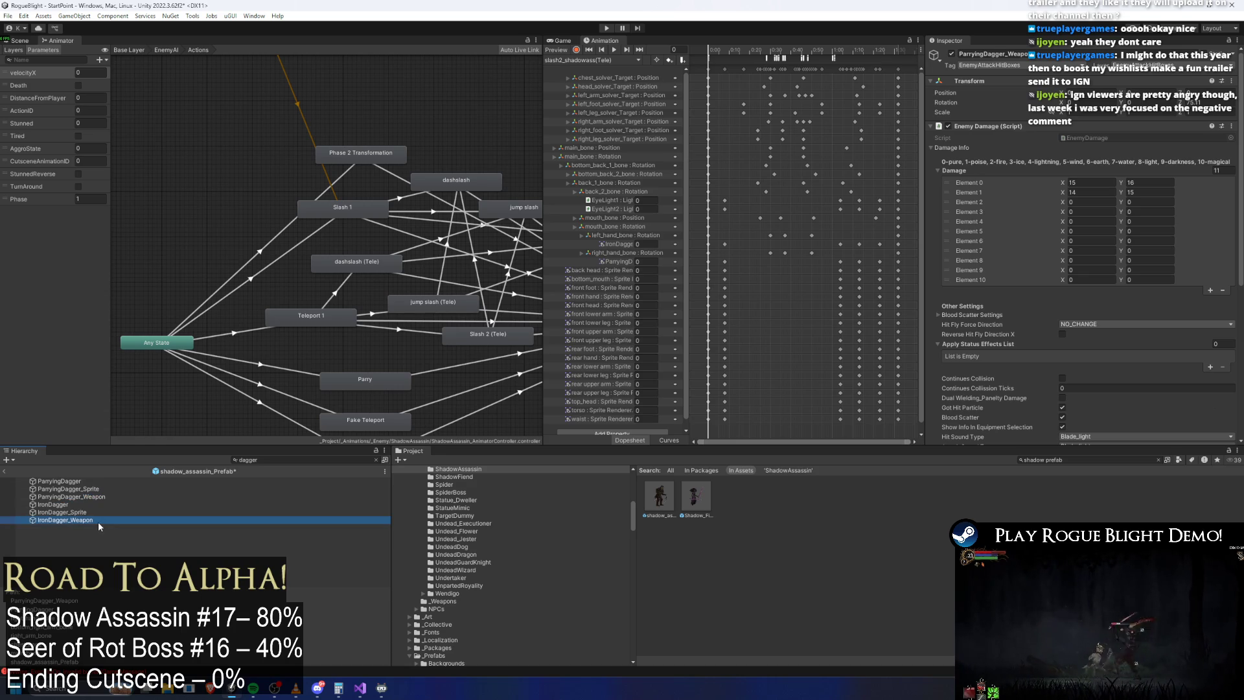
{"action": "key", "text": "ctrl+s"}
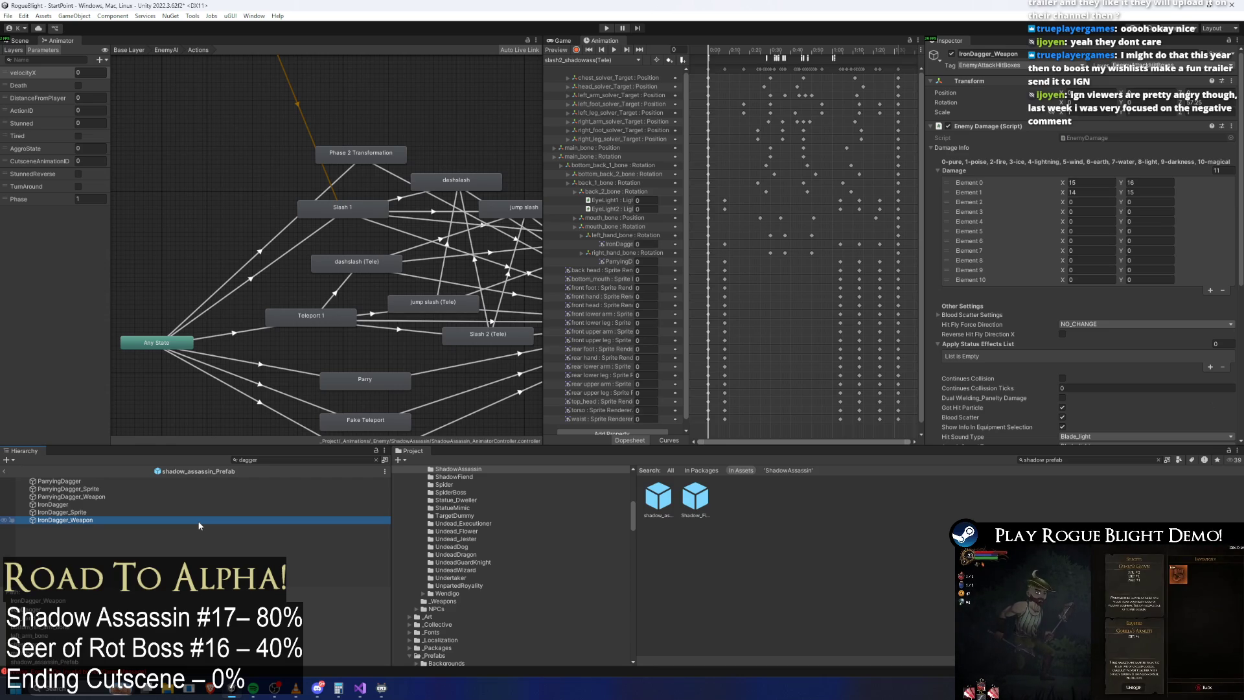
Step: Rearrange Parry, Fake Teleport, Mega Move Phase 2, Teleport 1, Slash 1 and the slash states
{"action": "scroll", "coordinate": [324, 259], "scroll_direction": "down", "scroll_amount": 5}
{"action": "scroll", "coordinate": [344, 253], "scroll_direction": "up", "scroll_amount": 3}
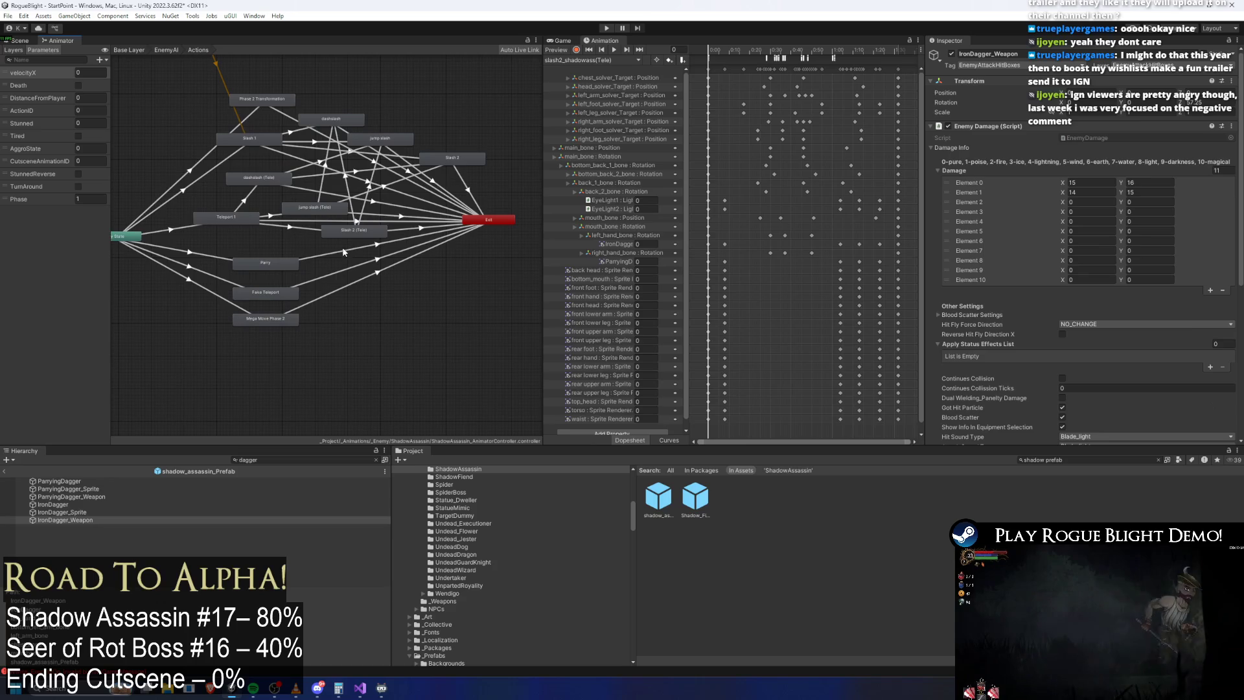
{"action": "mouse_move", "coordinate": [327, 368]}
{"action": "left_mouse_down"}
{"action": "mouse_move", "coordinate": [227, 251]}
{"action": "mouse_move", "coordinate": [265, 277]}
{"action": "mouse_move", "coordinate": [259, 289]}
{"action": "left_mouse_up"}
{"action": "mouse_move", "coordinate": [336, 246]}
{"action": "left_mouse_down"}
{"action": "mouse_move", "coordinate": [193, 173]}
{"action": "mouse_move", "coordinate": [255, 192]}
{"action": "left_mouse_up"}
{"action": "left_click_drag", "start_coordinate": [252, 141], "coordinate": [278, 159]}
{"action": "mouse_move", "coordinate": [503, 174]}
{"action": "left_mouse_down"}
{"action": "mouse_move", "coordinate": [253, 130]}
{"action": "mouse_move", "coordinate": [255, 114]}
{"action": "left_mouse_up"}
{"action": "mouse_move", "coordinate": [348, 117]}
{"action": "left_mouse_down"}
{"action": "mouse_move", "coordinate": [293, 122]}
{"action": "mouse_move", "coordinate": [282, 79]}
{"action": "left_mouse_up"}
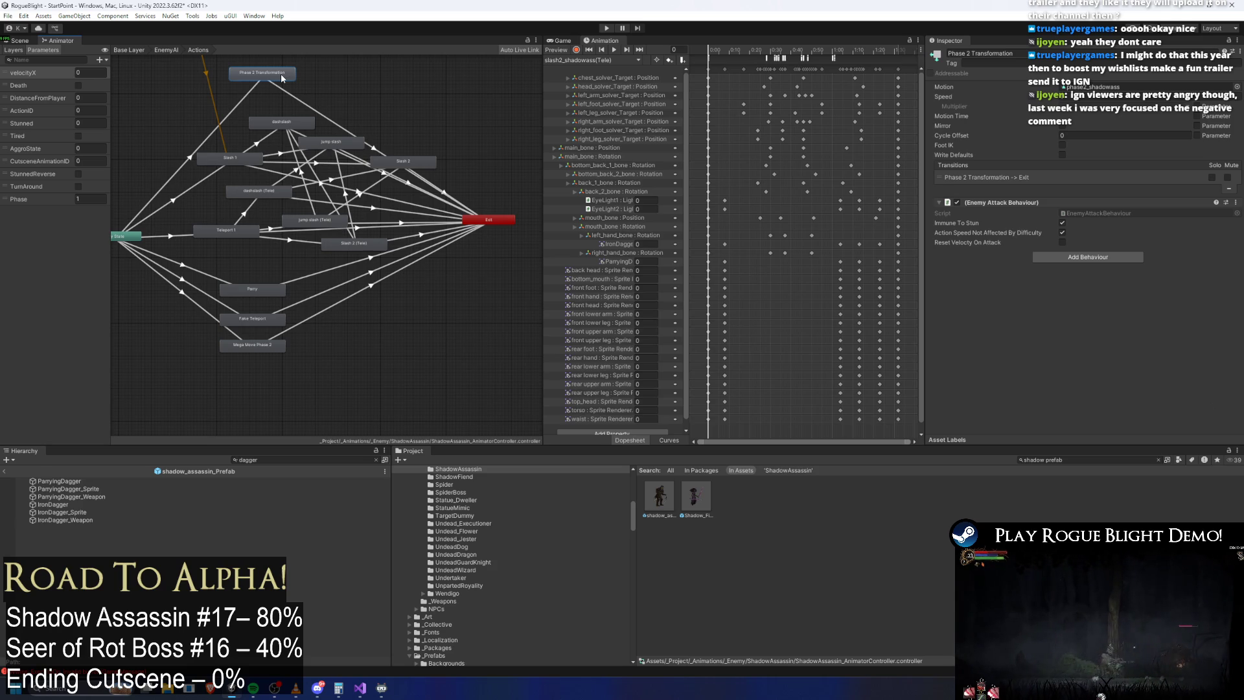
{"action": "mouse_move", "coordinate": [268, 373]}
{"action": "left_mouse_down"}
{"action": "mouse_move", "coordinate": [243, 278]}
{"action": "mouse_move", "coordinate": [291, 291]}
{"action": "left_mouse_up"}
{"action": "left_click", "coordinate": [442, 301]}
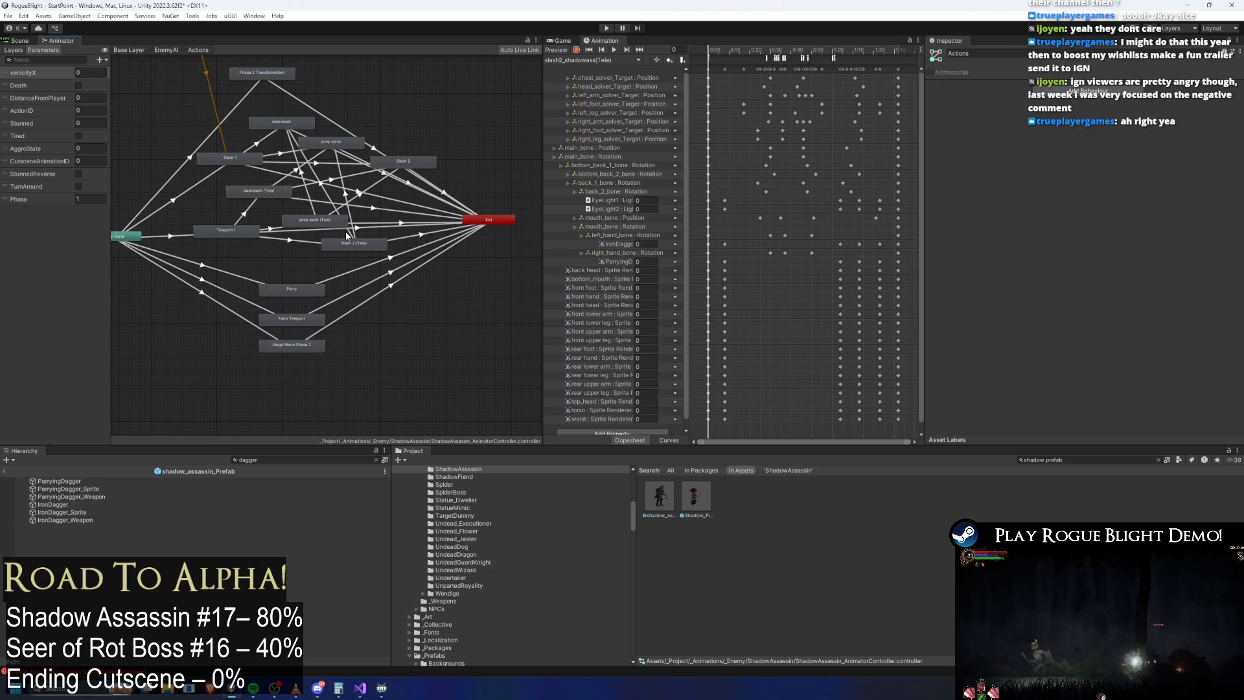
Step: Realign Teleport 1, the Tele attack states, dashslash, jump slash and Slash 1–2 in the graph
{"action": "left_click_drag", "start_coordinate": [234, 227], "coordinate": [234, 254]}
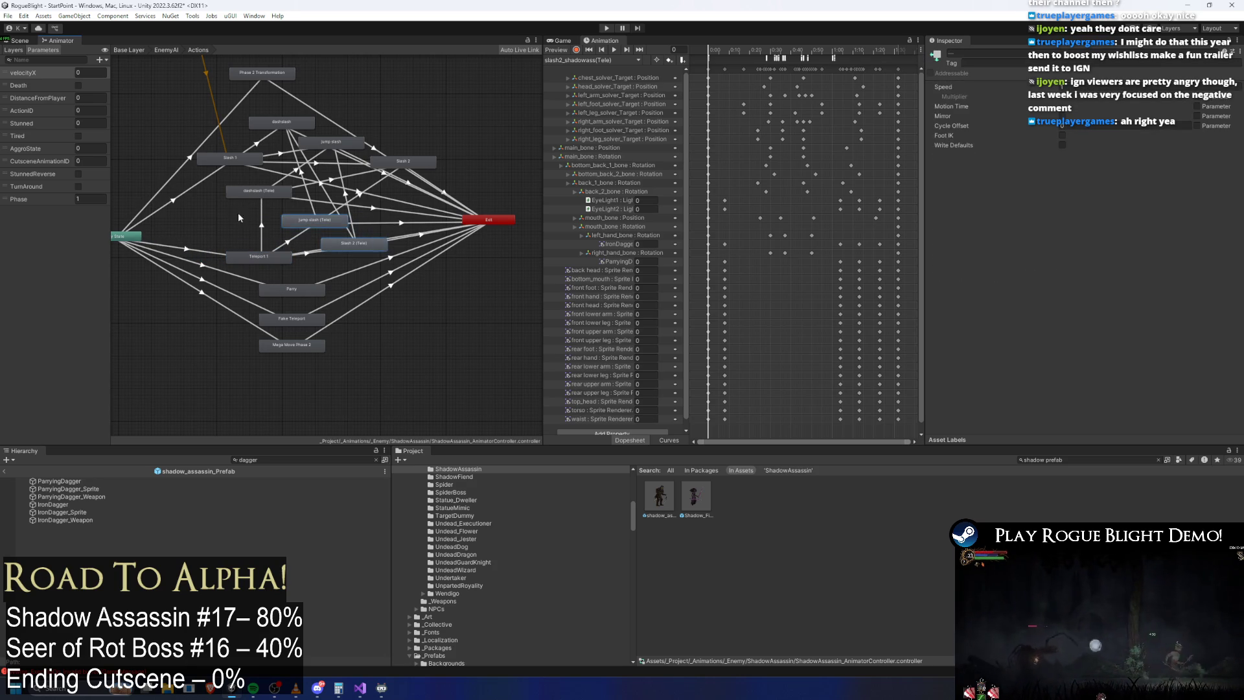
{"action": "mouse_move", "coordinate": [212, 186]}
{"action": "left_mouse_down"}
{"action": "mouse_move", "coordinate": [355, 244]}
{"action": "mouse_move", "coordinate": [335, 239]}
{"action": "left_mouse_up"}
{"action": "mouse_move", "coordinate": [426, 99]}
{"action": "left_mouse_down"}
{"action": "mouse_move", "coordinate": [207, 194]}
{"action": "mouse_move", "coordinate": [263, 191]}
{"action": "mouse_move", "coordinate": [285, 170]}
{"action": "mouse_move", "coordinate": [291, 126]}
{"action": "left_mouse_up"}
{"action": "left_click", "coordinate": [333, 142], "text": "shift"}
{"action": "left_click", "coordinate": [389, 159], "text": "shift"}
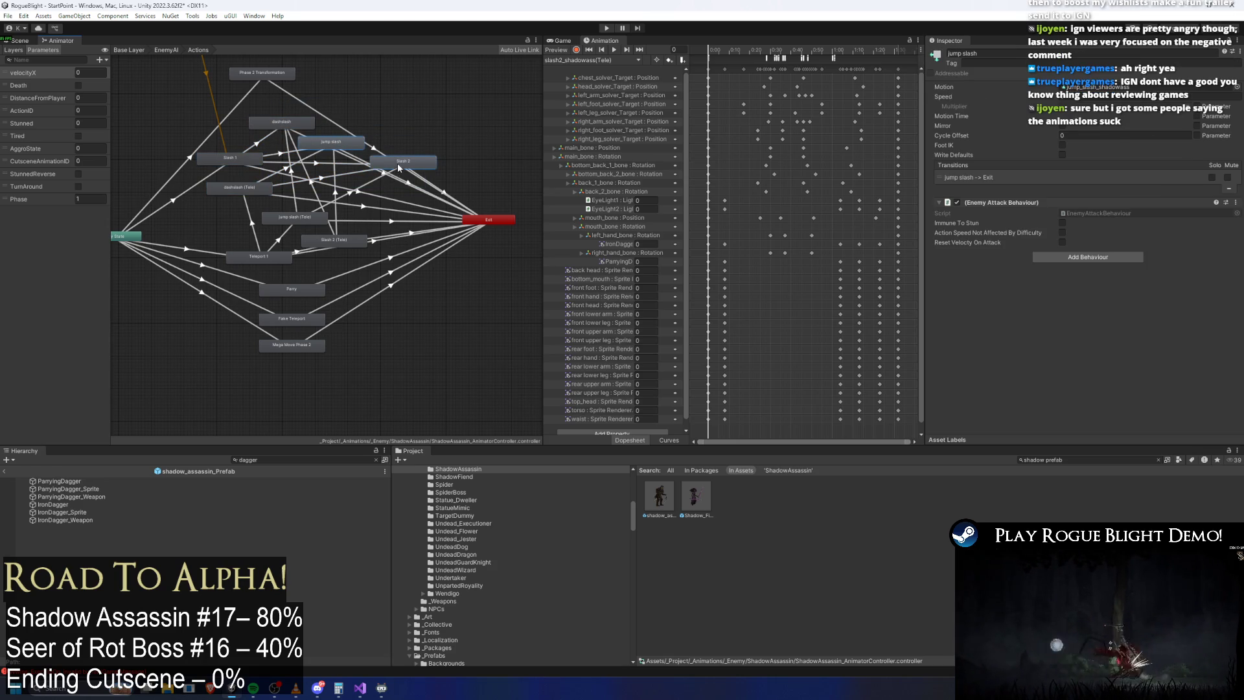
{"action": "left_click_drag", "start_coordinate": [280, 127], "coordinate": [317, 125]}
{"action": "left_click_drag", "start_coordinate": [247, 164], "coordinate": [248, 154]}
{"action": "left_click", "coordinate": [483, 104]}
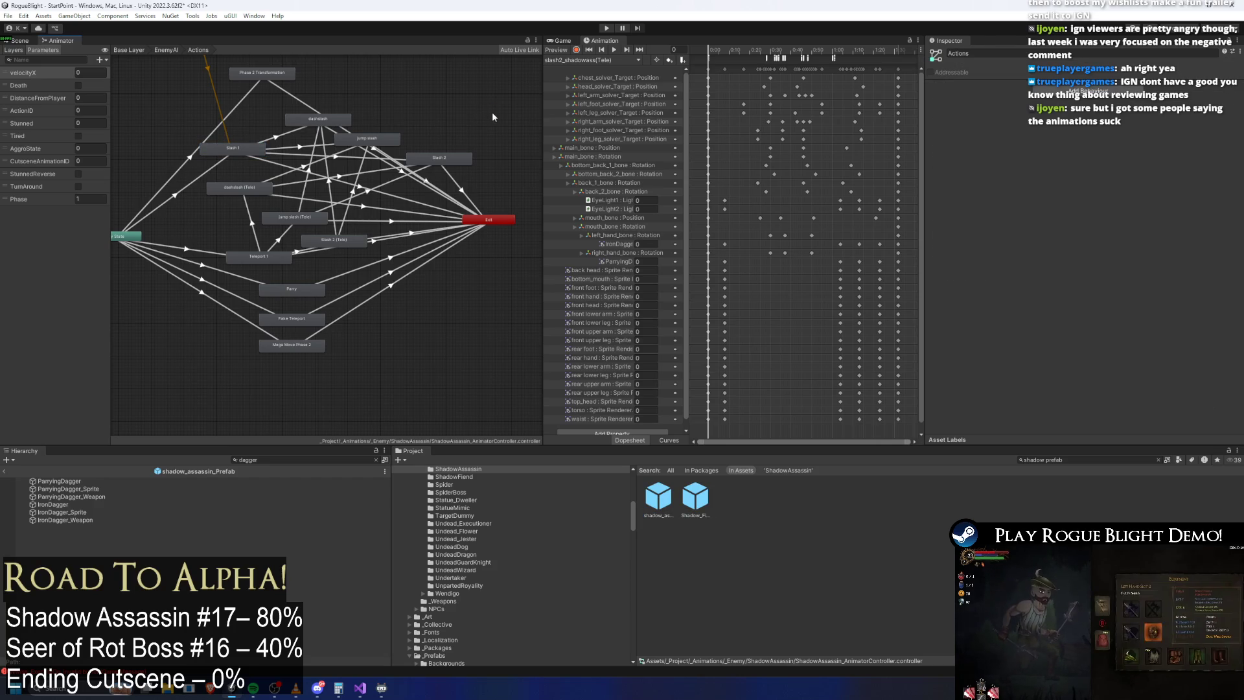
Step: Check the dagger and parry objects, clear the 'dagger' filter, and view shadow_assassin_Prefab in Scene
{"action": "left_click", "coordinate": [136, 491]}
{"action": "key", "text": "Down"}
{"action": "key", "text": "Down"}
{"action": "key", "text": "Down"}
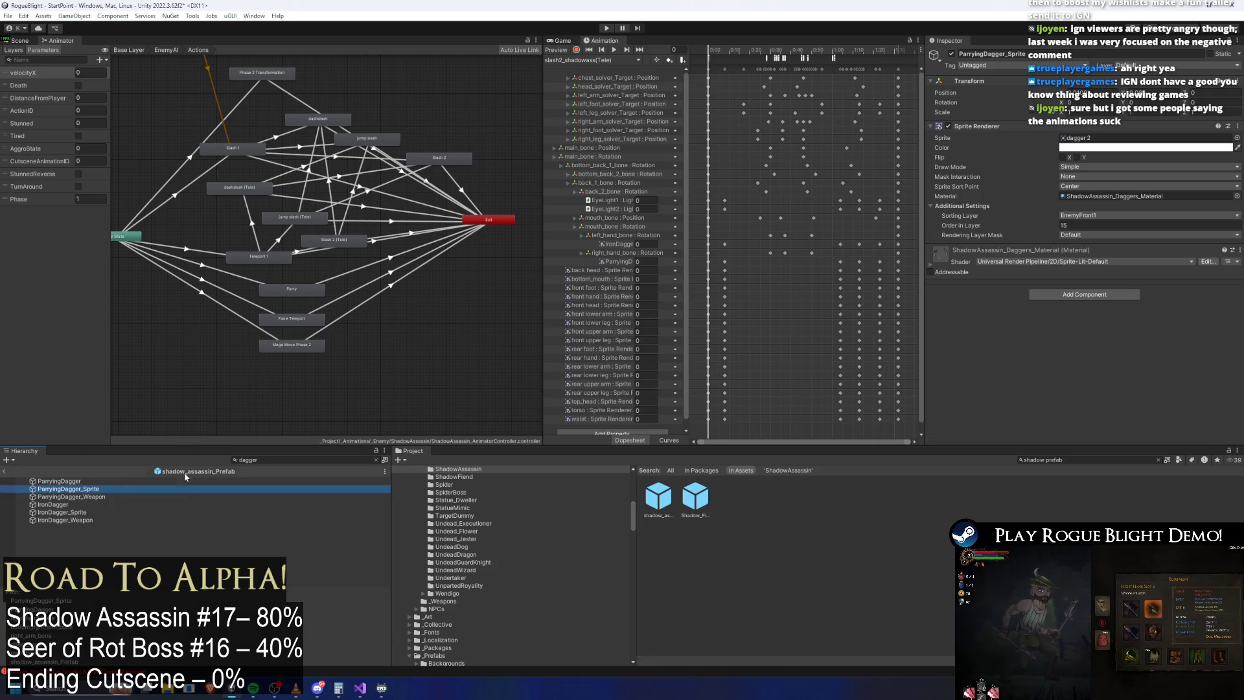
{"action": "key", "text": "Up"}
{"action": "key", "text": "Up"}
{"action": "key", "text": "Up"}
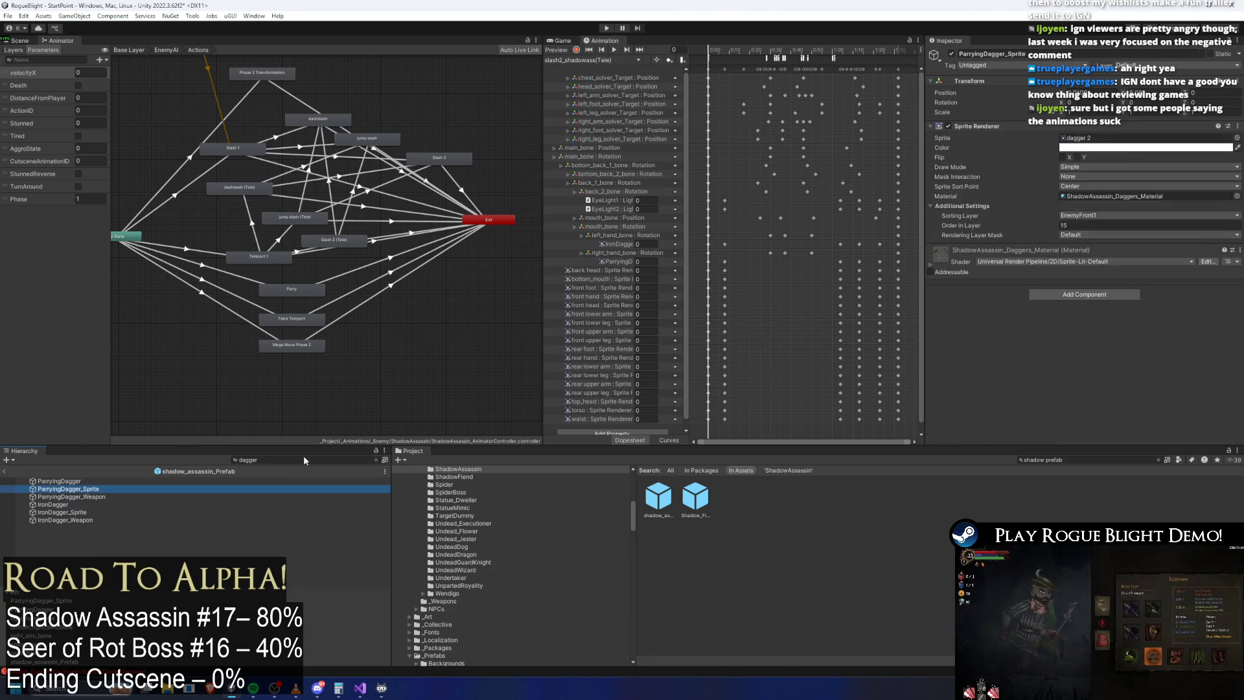
{"action": "left_click", "coordinate": [285, 461]}
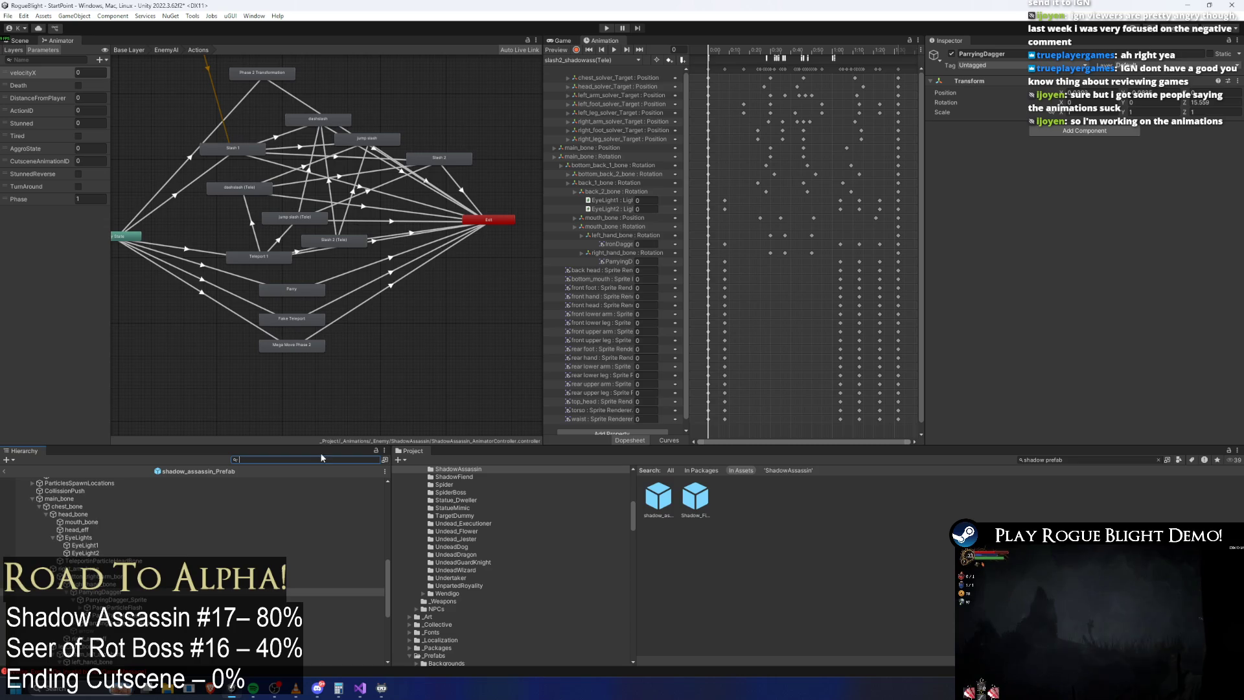
{"action": "key", "text": "Down"}
{"action": "key", "text": "Down"}
{"action": "key", "text": "Down"}
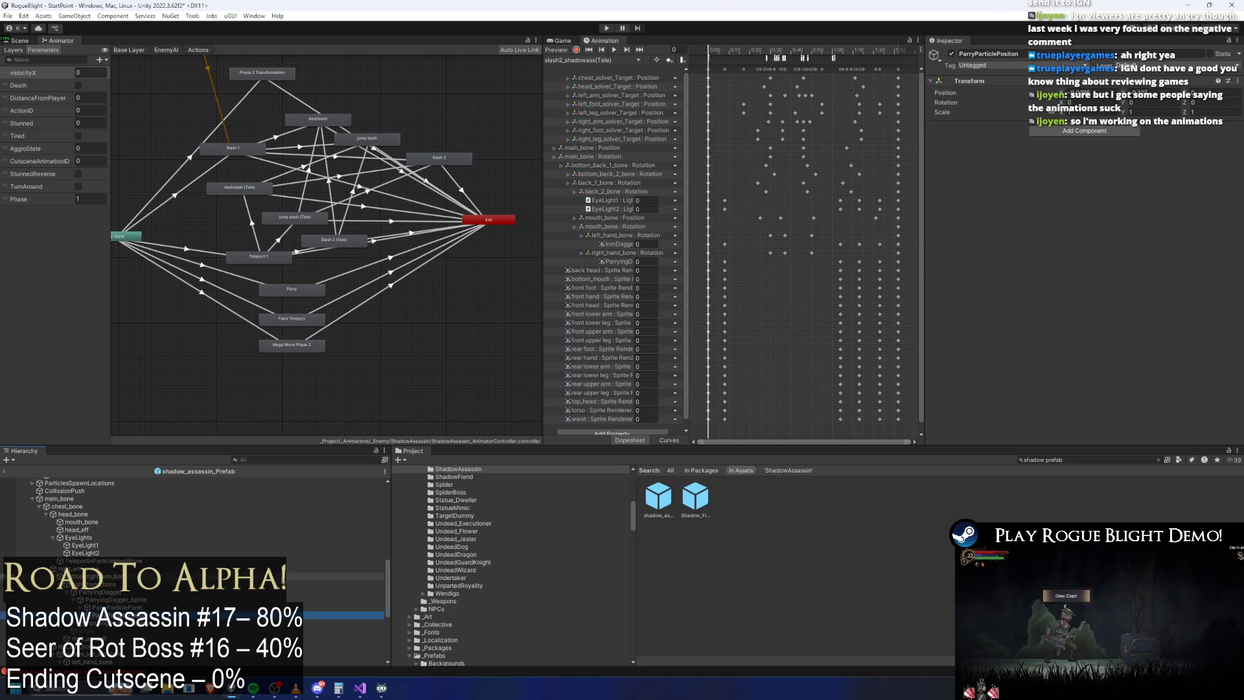
{"action": "key", "text": "Up"}
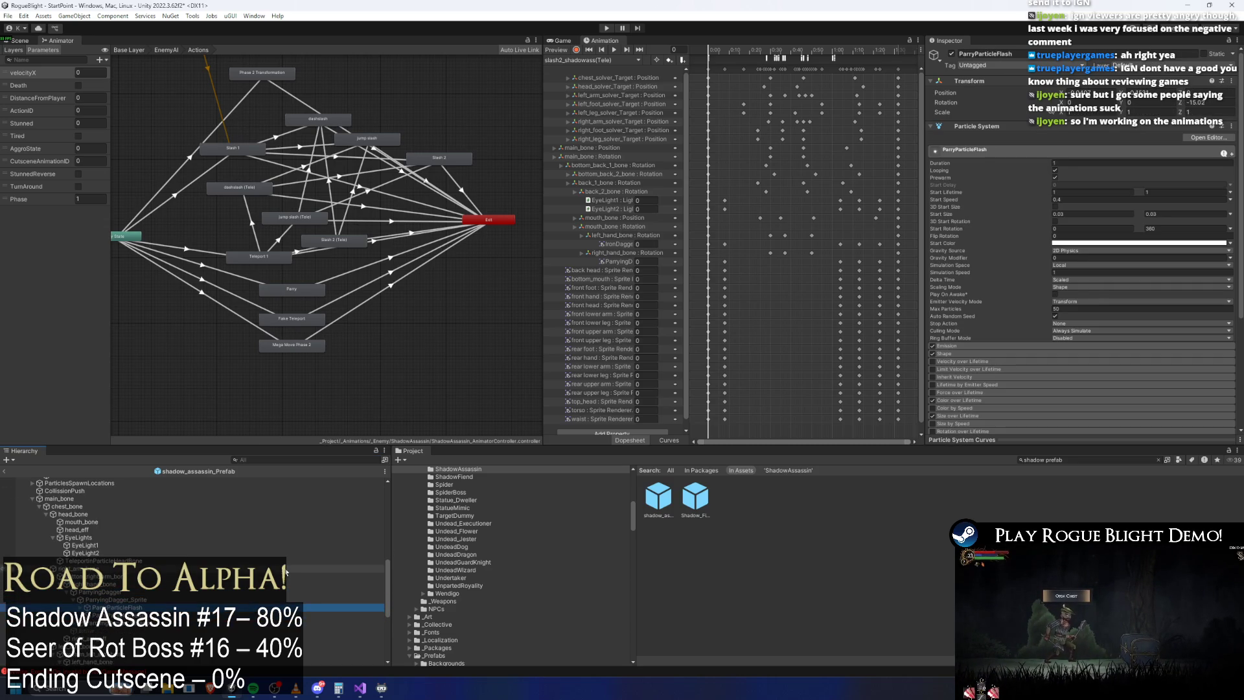
{"action": "scroll", "coordinate": [119, 502], "scroll_direction": "up", "scroll_amount": 5}
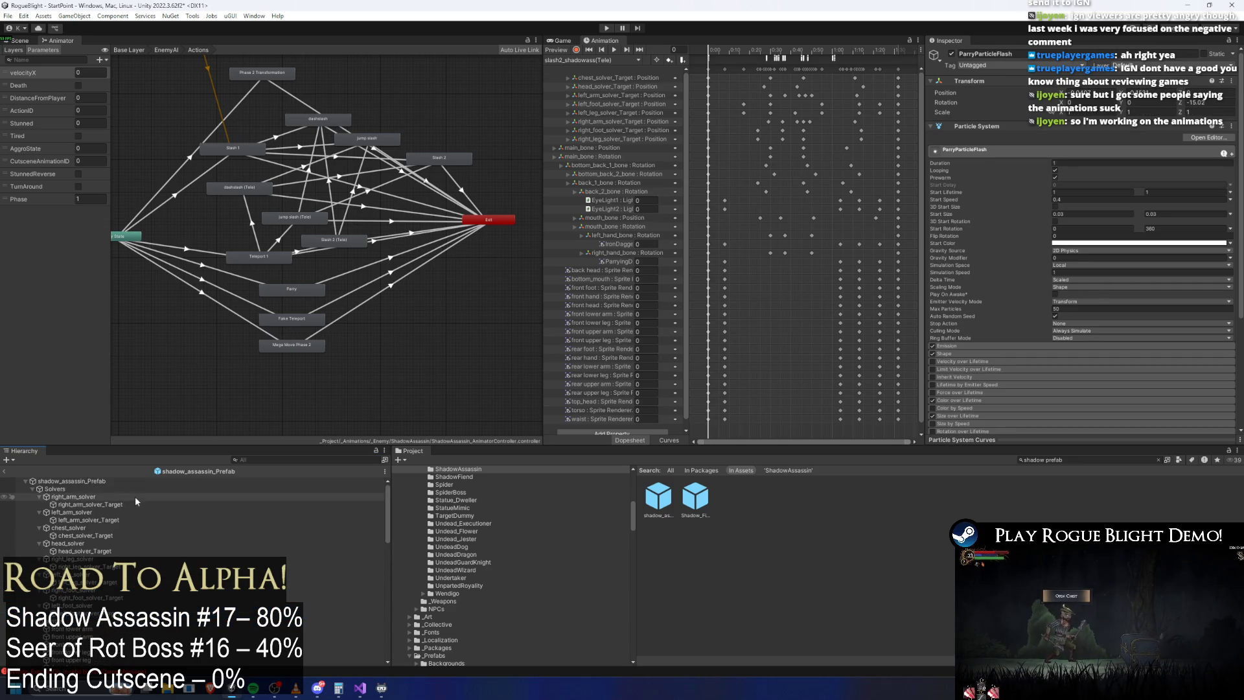
{"action": "left_click", "coordinate": [128, 482]}
{"action": "key", "text": "ctrl+1"}
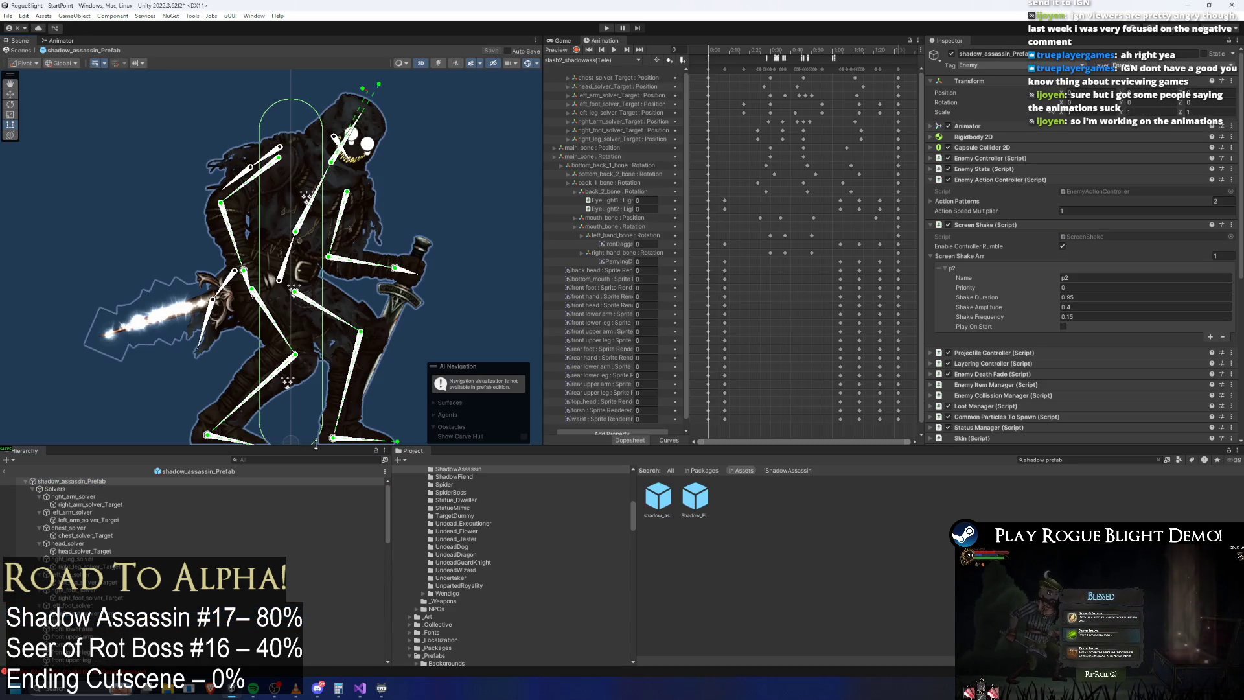
Step: Switch the Animation window to dashslash_shadowass and scrub it to frame 98
{"action": "mouse_move", "coordinate": [721, 48]}
{"action": "left_mouse_down"}
{"action": "mouse_move", "coordinate": [841, 63]}
{"action": "mouse_move", "coordinate": [777, 68]}
{"action": "mouse_move", "coordinate": [861, 61]}
{"action": "left_mouse_up"}
{"action": "left_click", "coordinate": [593, 59]}
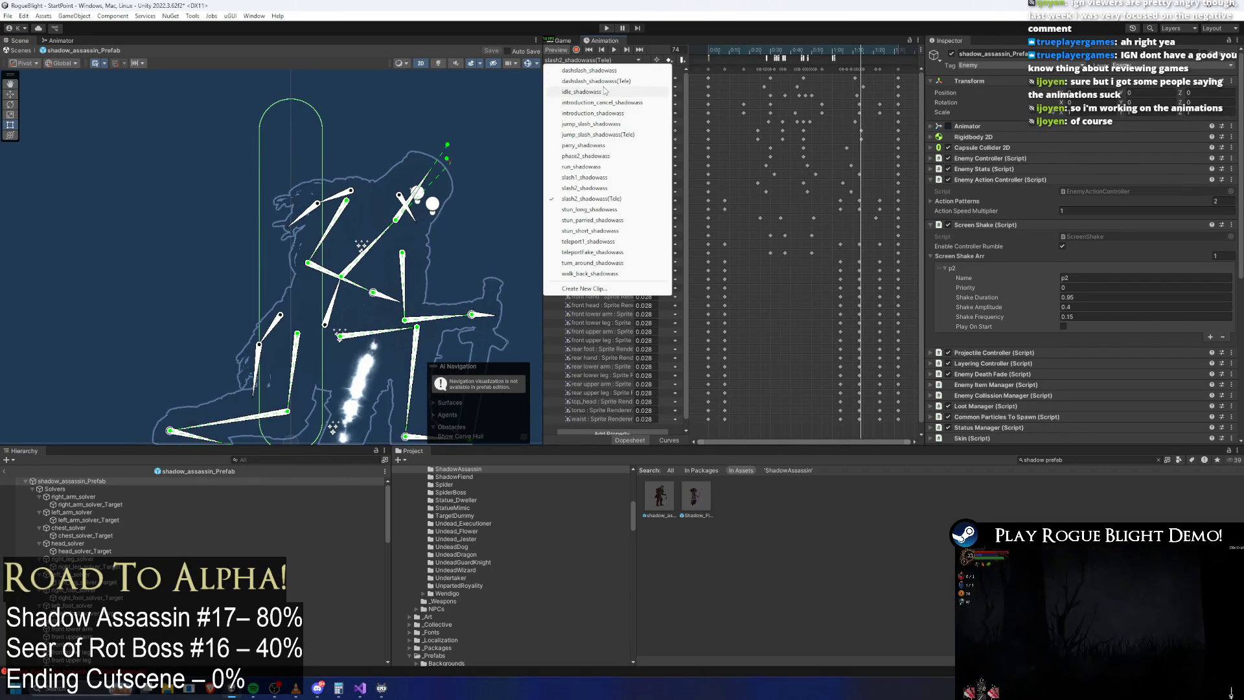
{"action": "left_click", "coordinate": [583, 104]}
{"action": "mouse_move", "coordinate": [767, 51]}
{"action": "left_mouse_down"}
{"action": "mouse_move", "coordinate": [898, 49]}
{"action": "mouse_move", "coordinate": [882, 54]}
{"action": "left_mouse_up"}
{"action": "left_click_drag", "start_coordinate": [838, 57], "coordinate": [860, 57]}
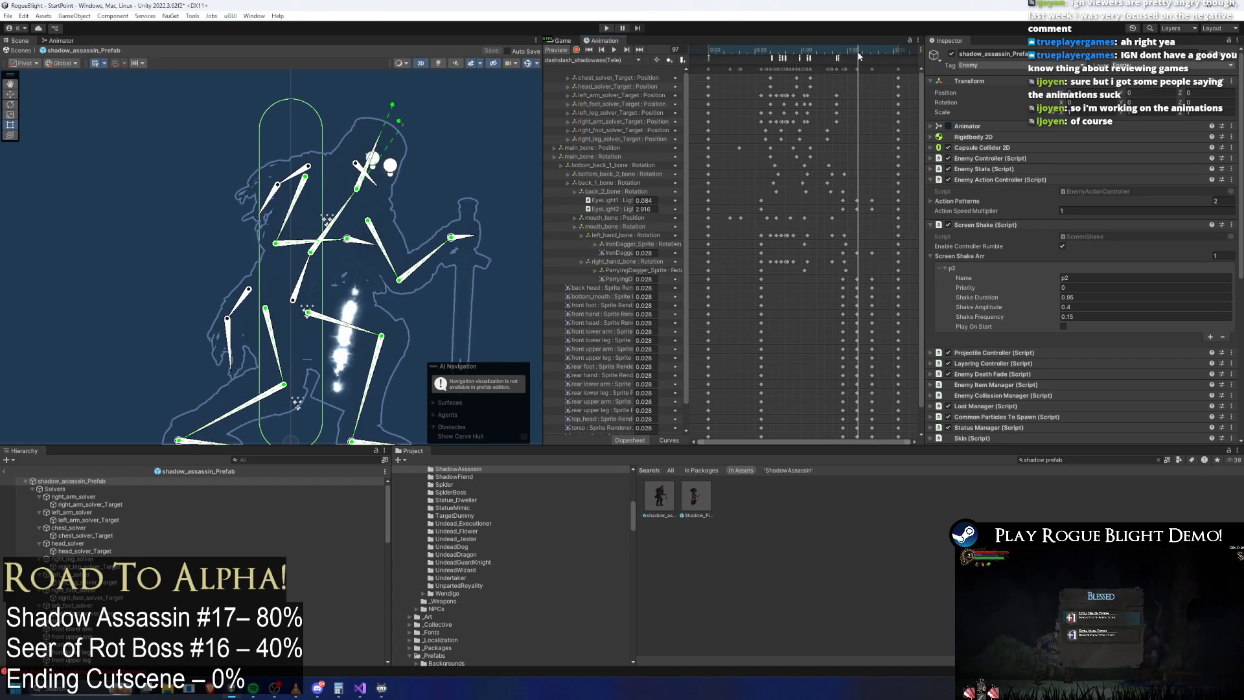
{"action": "scroll", "coordinate": [862, 243], "scroll_direction": "up", "scroll_amount": 2}
{"action": "scroll", "coordinate": [863, 243], "scroll_direction": "up", "scroll_amount": 3}
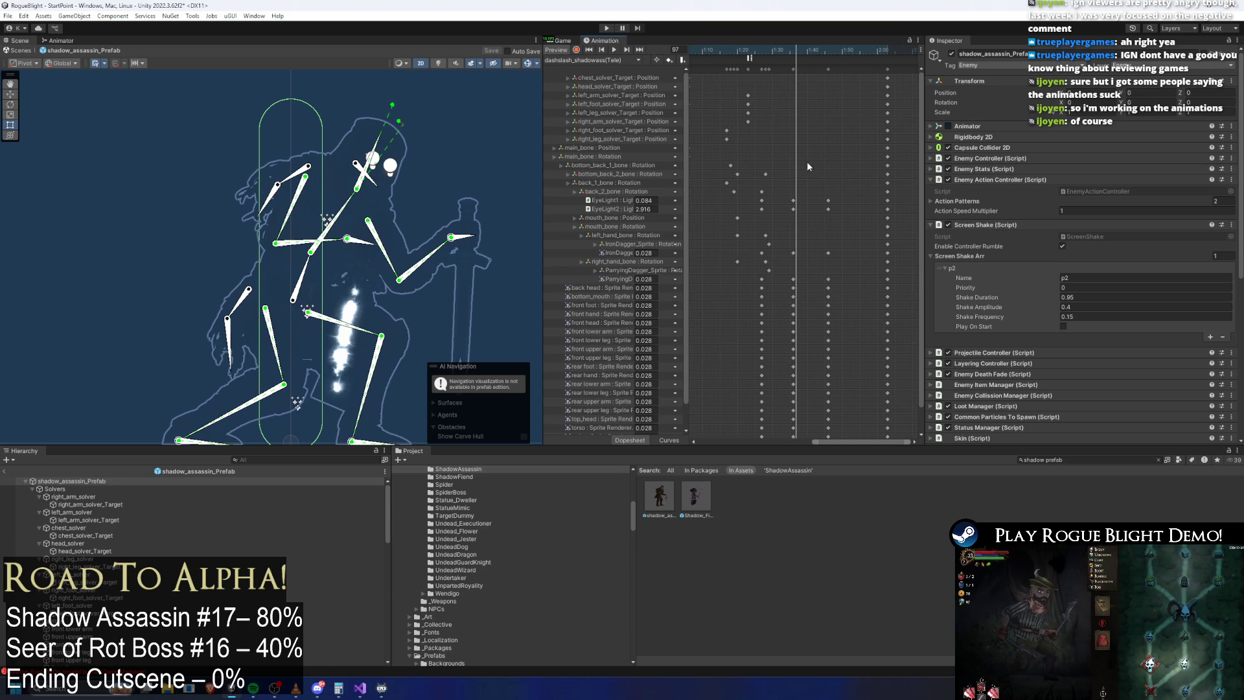
{"action": "left_click", "coordinate": [828, 69]}
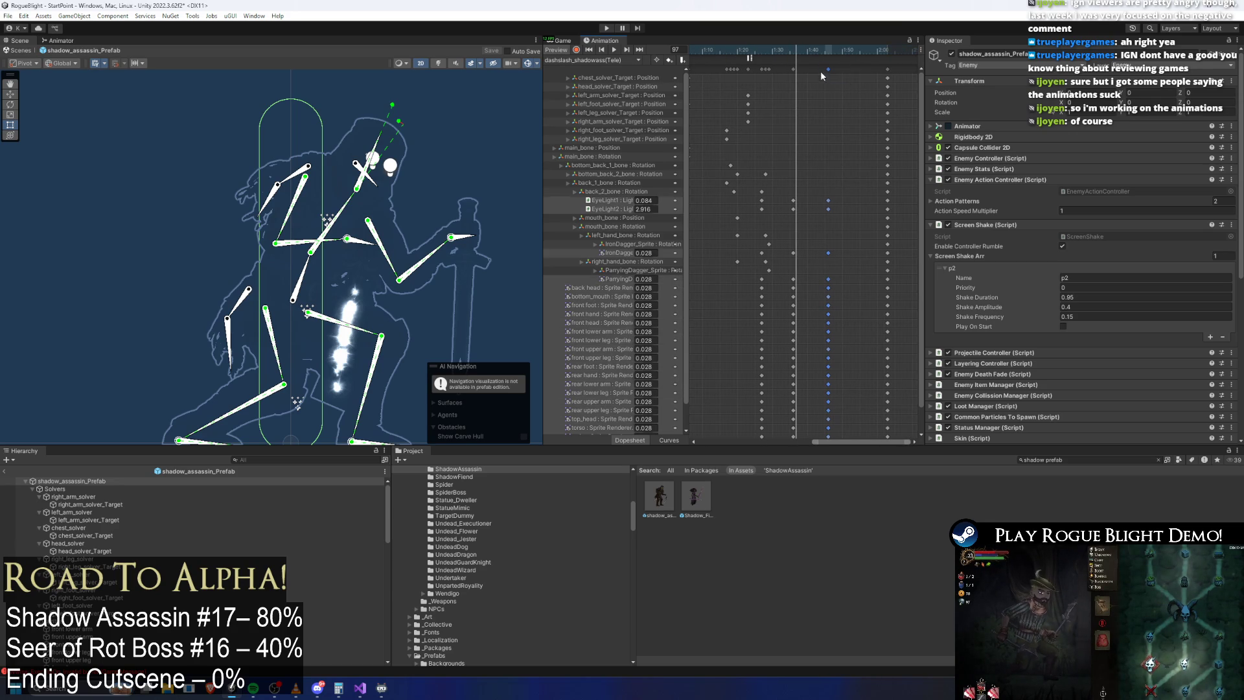
Step: Load jump_slash_shadowass(Tele), scrub it to frame 86, and select the shadow_assassin prefab asset
{"action": "left_click", "coordinate": [585, 60]}
{"action": "left_click", "coordinate": [622, 91]}
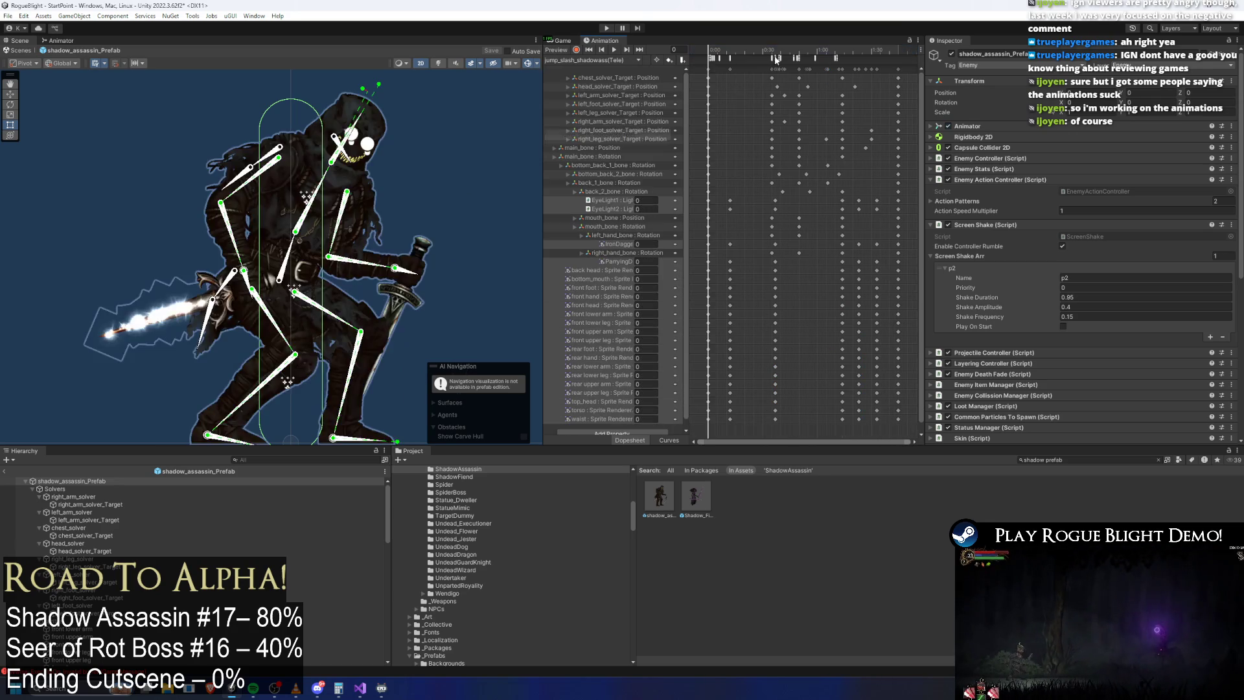
{"action": "left_click_drag", "start_coordinate": [764, 49], "coordinate": [864, 57]}
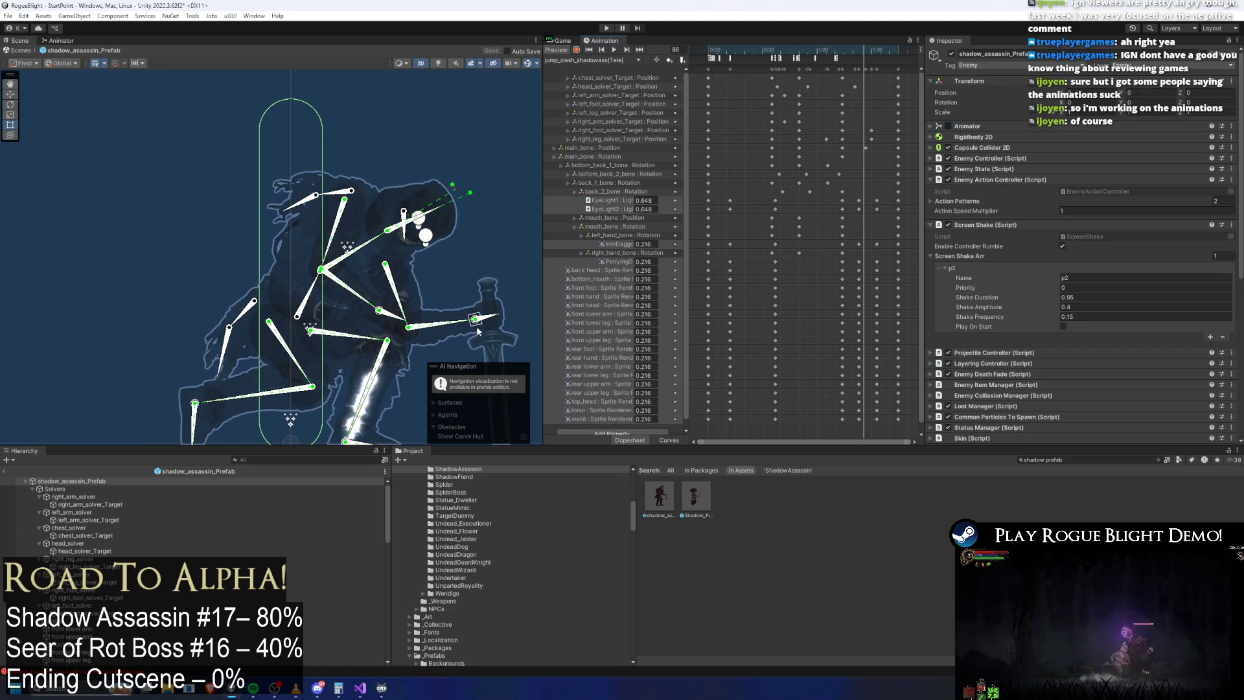
{"action": "left_click", "coordinate": [760, 500]}
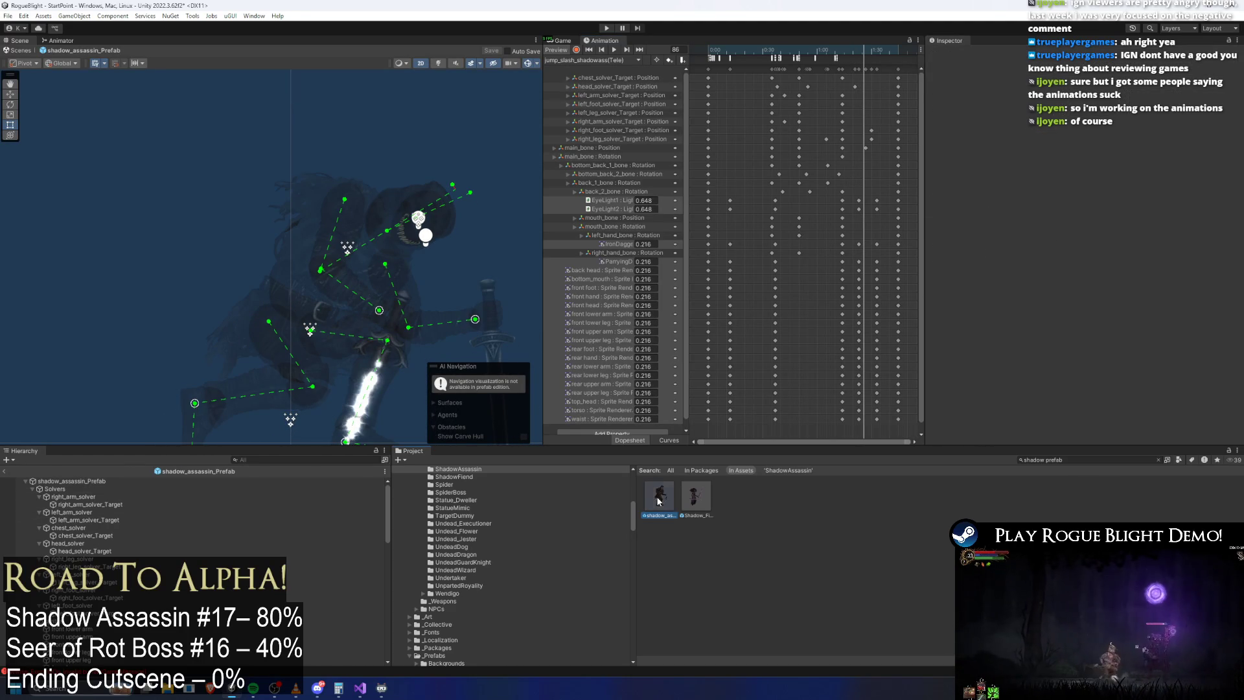
{"action": "left_click", "coordinate": [660, 496]}
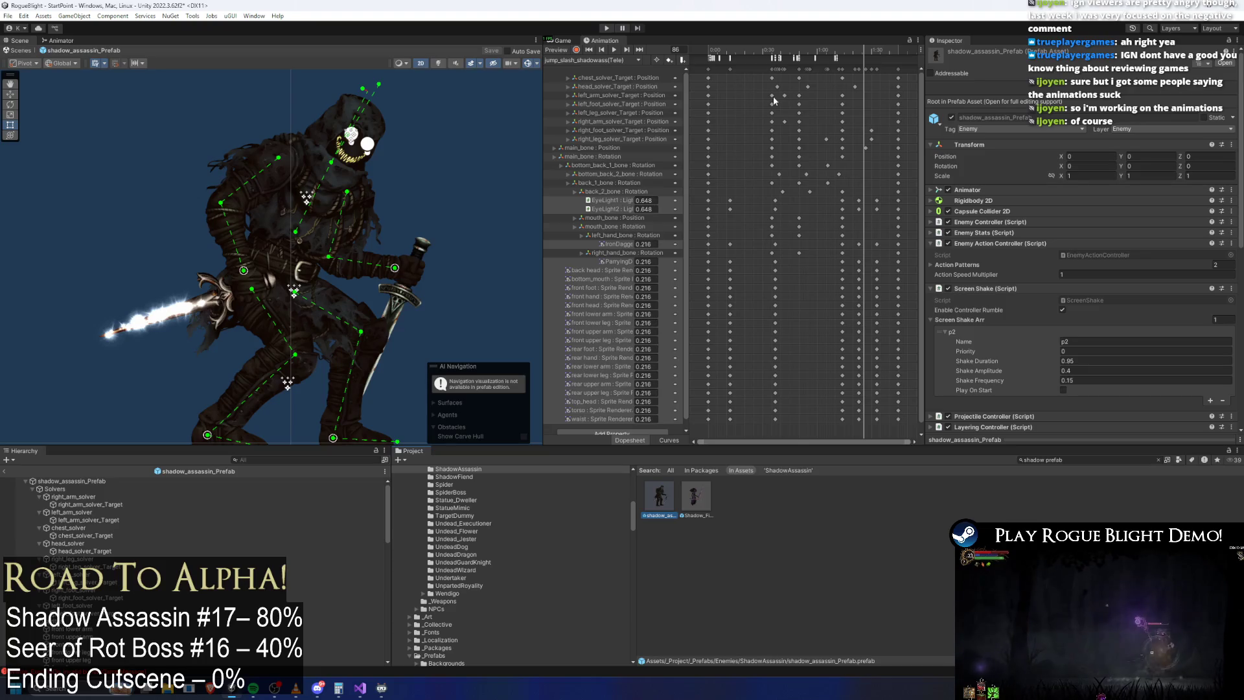
{"action": "left_click", "coordinate": [616, 60]}
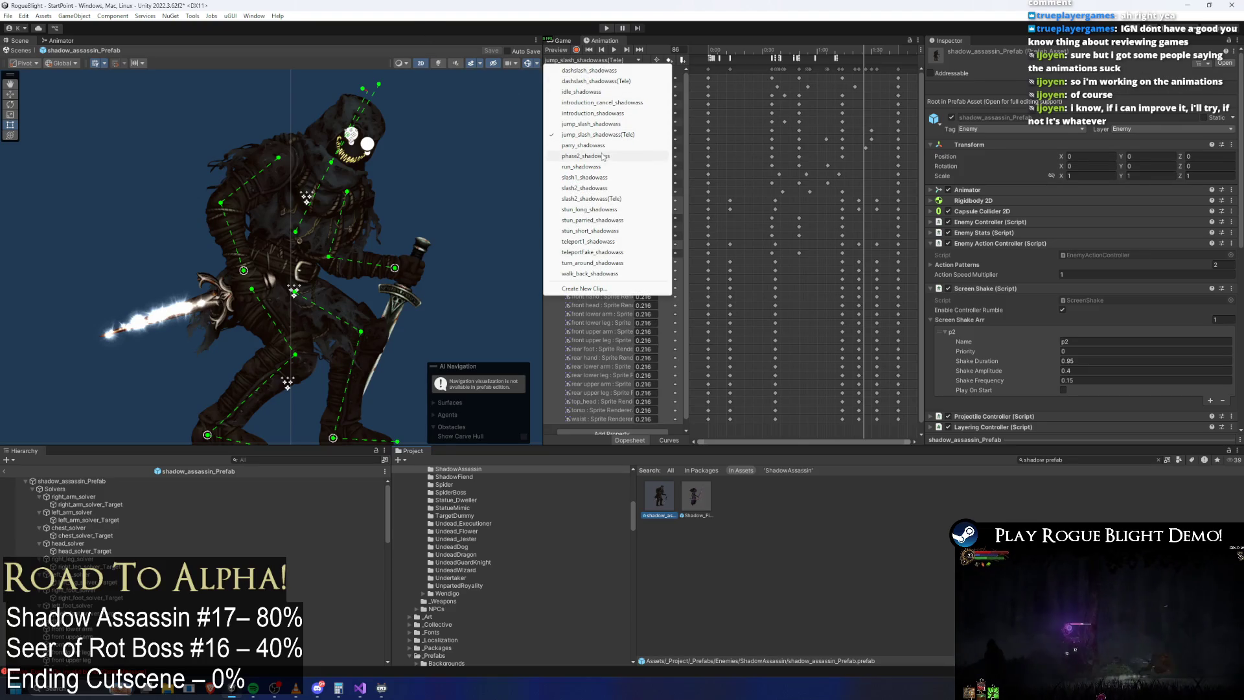
Step: Load and scrub the phase2_shadowass clip, then clear the 'shadow prefab' project search
{"action": "left_click", "coordinate": [586, 155]}
{"action": "mouse_move", "coordinate": [745, 48]}
{"action": "left_mouse_down"}
{"action": "mouse_move", "coordinate": [875, 50]}
{"action": "mouse_move", "coordinate": [866, 56]}
{"action": "left_mouse_up"}
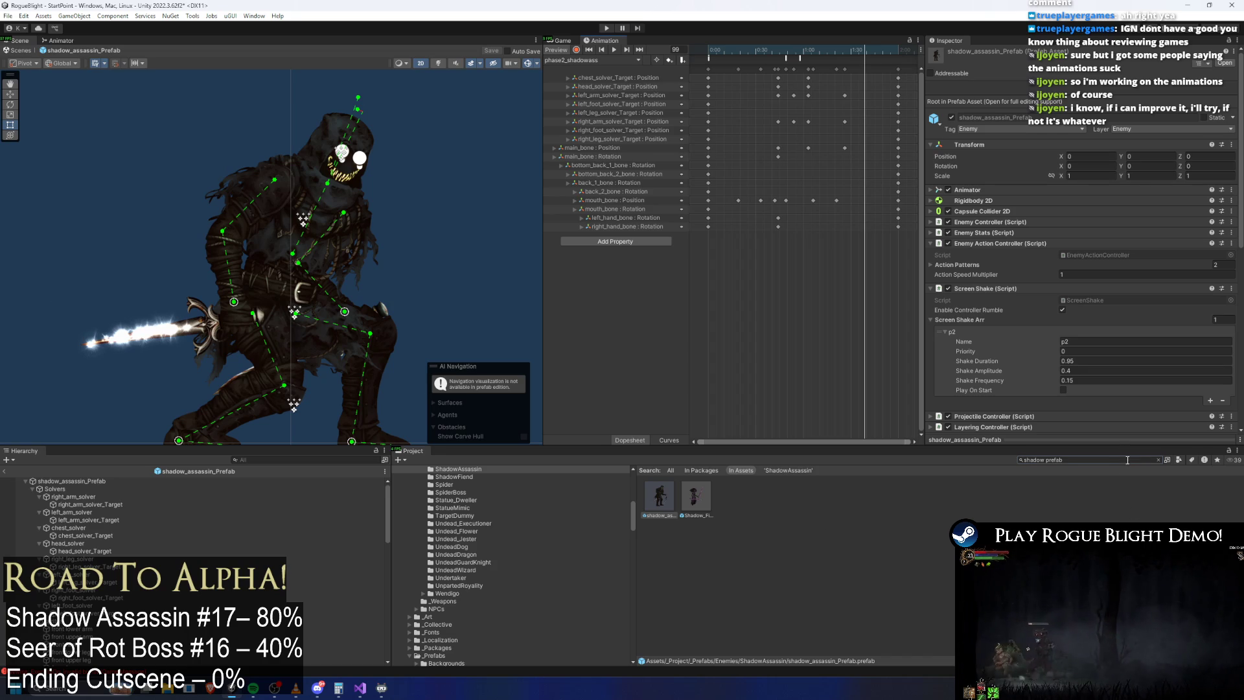
{"action": "key", "text": "BackSpace"}
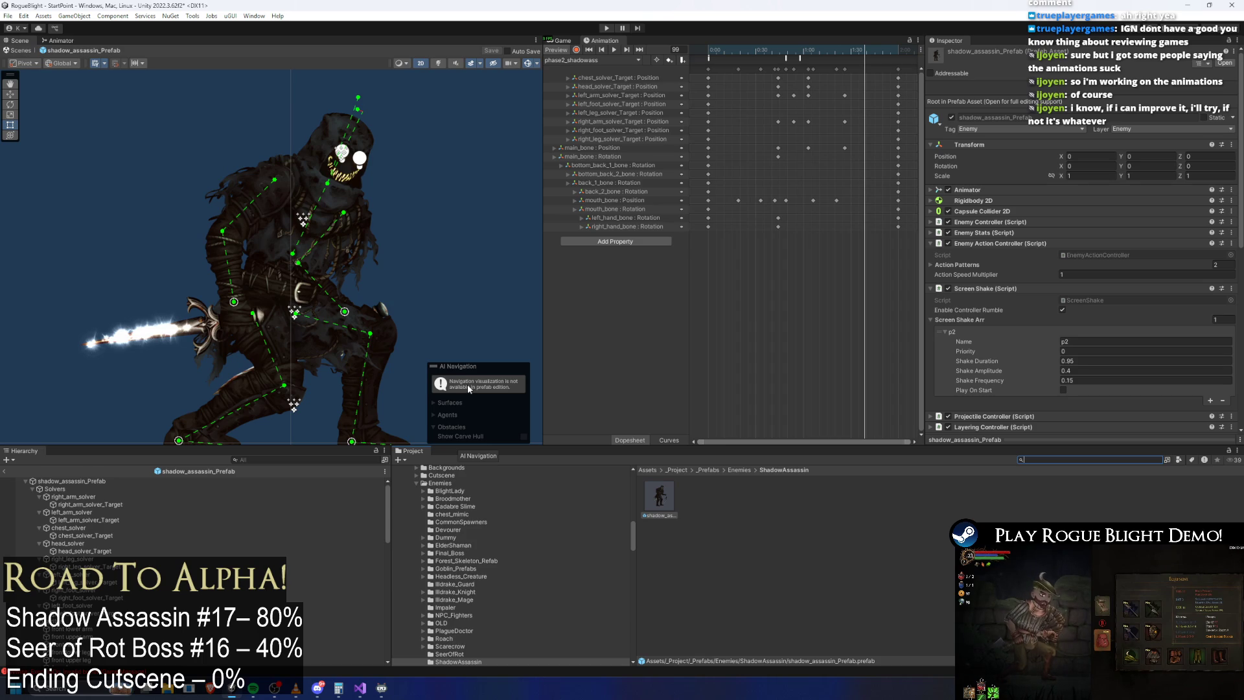
{"action": "left_click", "coordinate": [332, 127]}
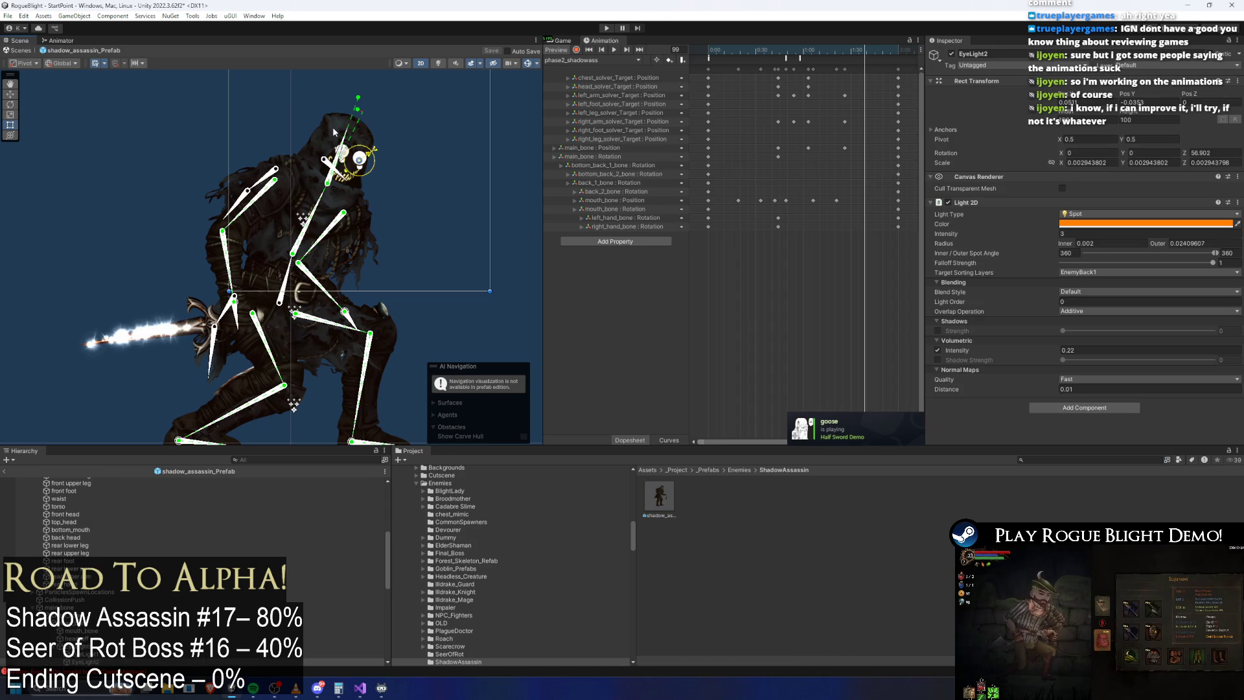
Step: Hide the front and back head sprites and the scene gizmos to reveal the EyeLights
{"action": "left_click", "coordinate": [952, 54]}
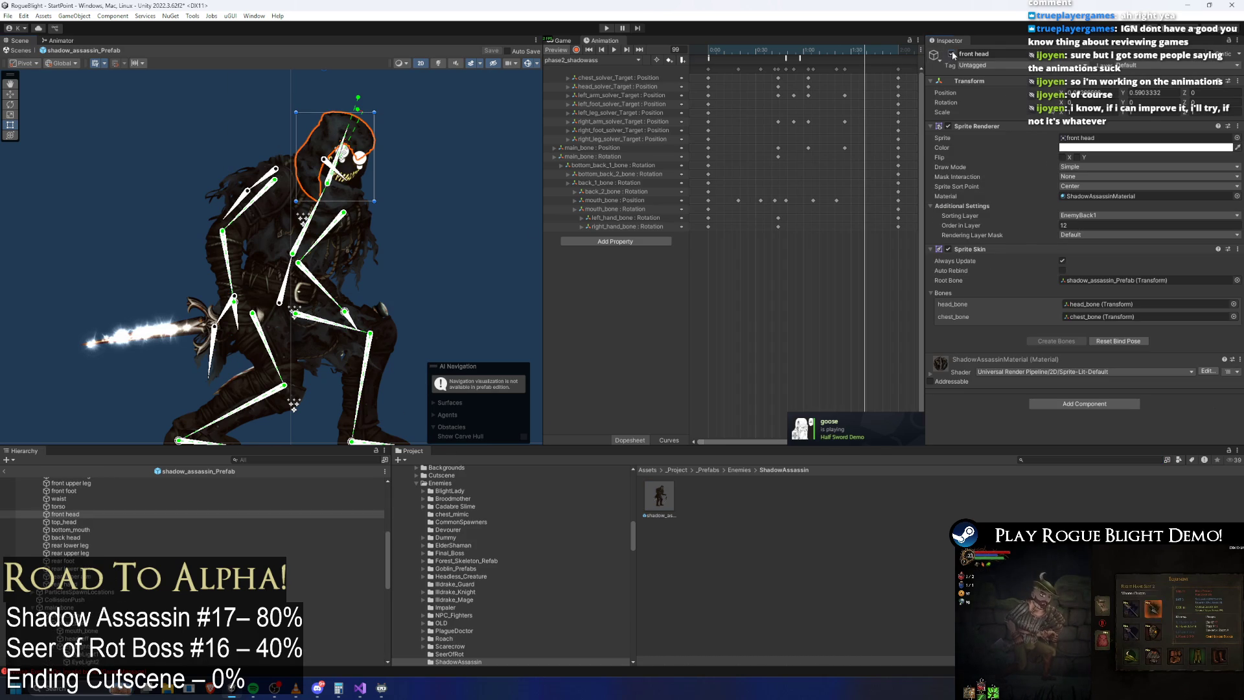
{"action": "left_click", "coordinate": [453, 119]}
{"action": "scroll", "coordinate": [389, 121], "scroll_direction": "up", "scroll_amount": 3}
{"action": "left_click", "coordinate": [290, 107]}
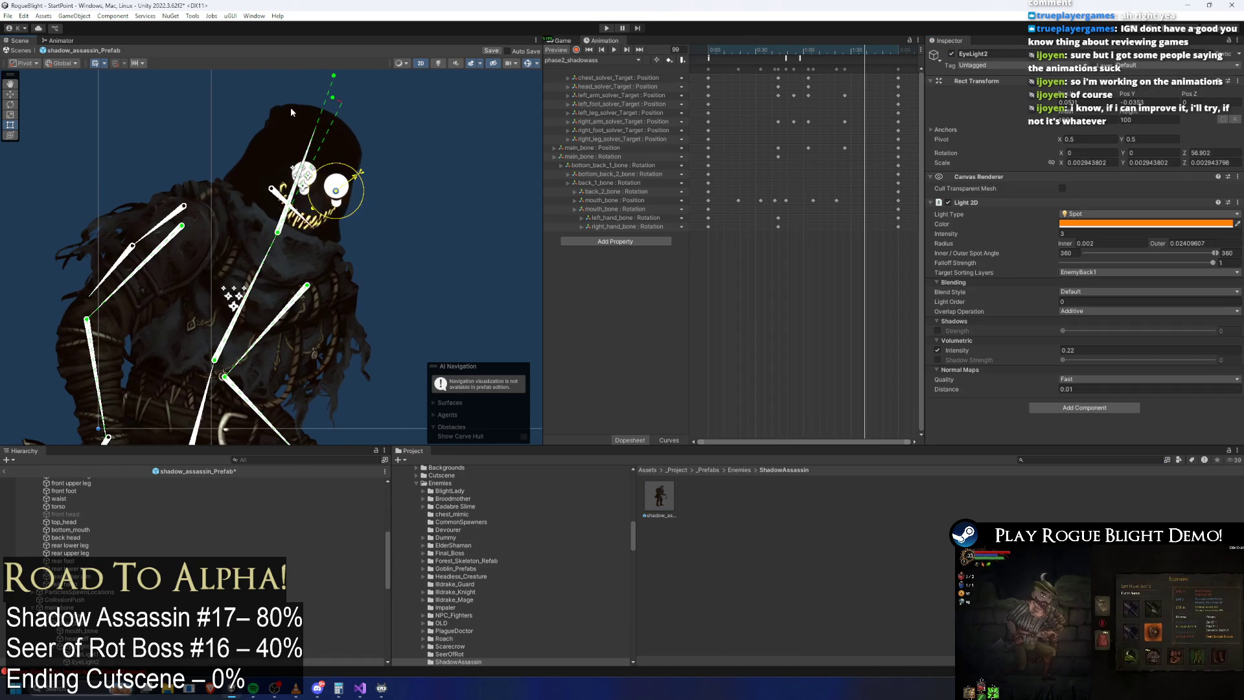
{"action": "key", "text": "alt+shift+a"}
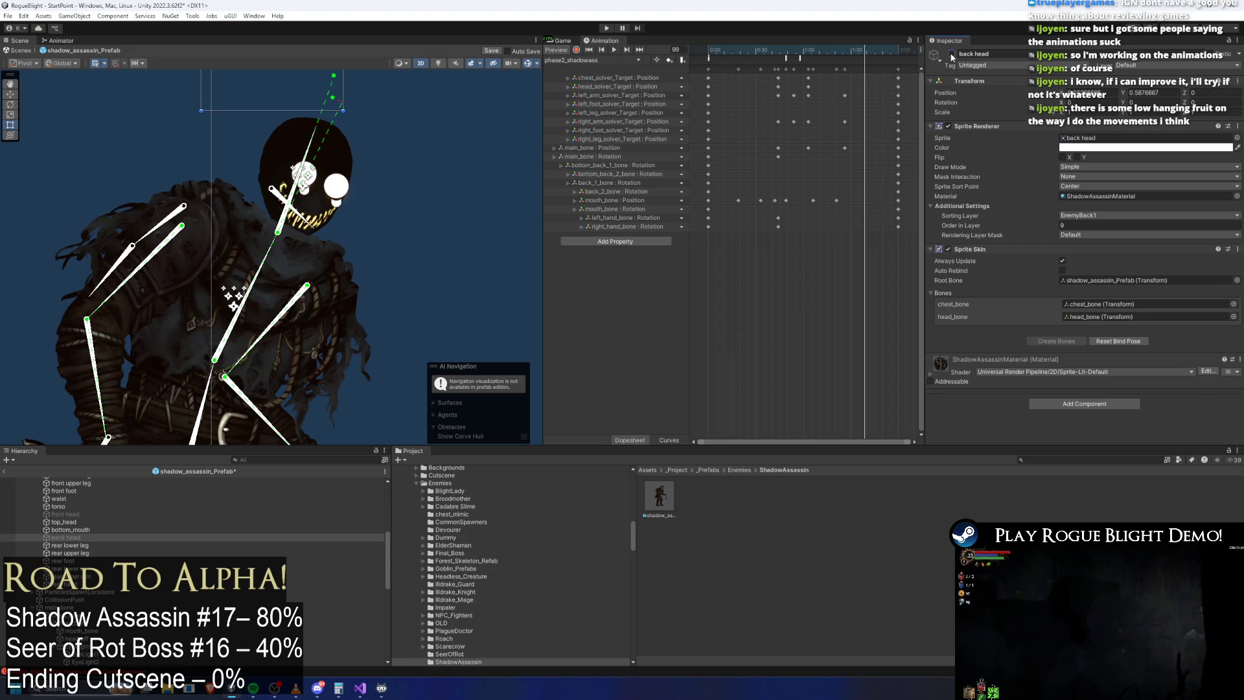
{"action": "left_click", "coordinate": [426, 119]}
{"action": "left_click", "coordinate": [529, 64]}
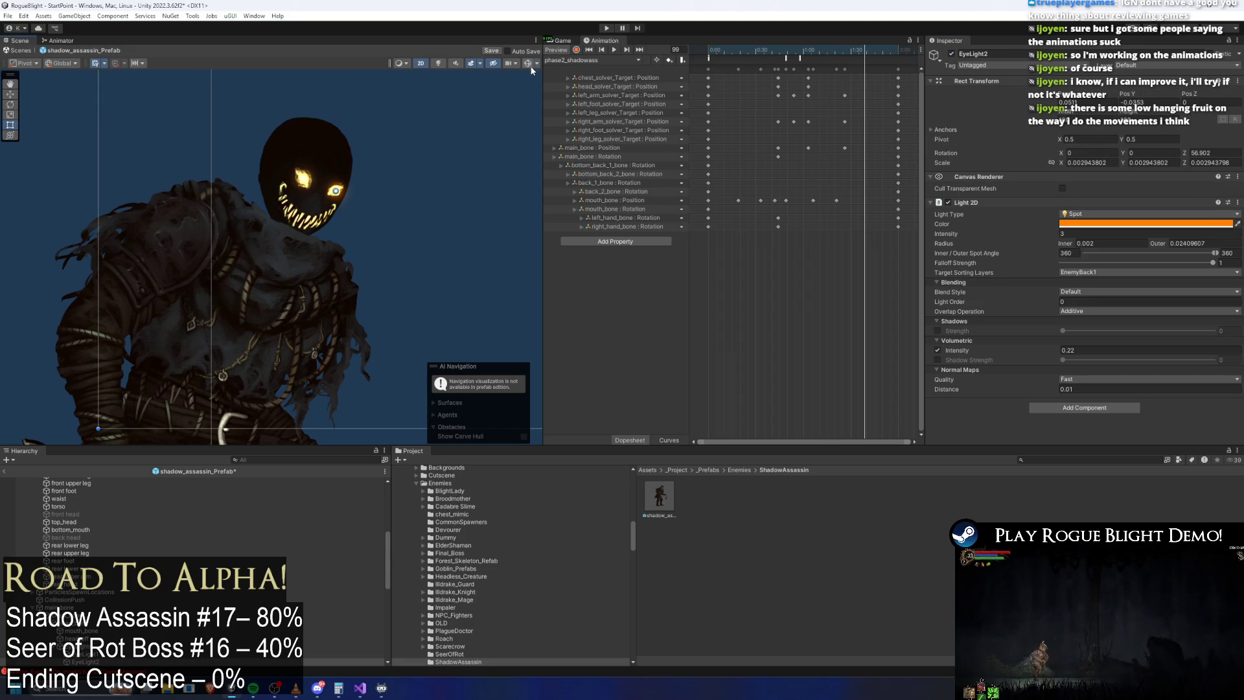
Step: Save the Shadow Assassin prefab and move the playhead to frame 14
{"action": "scroll", "coordinate": [379, 146], "scroll_direction": "down", "scroll_amount": 3}
{"action": "left_click", "coordinate": [394, 133]}
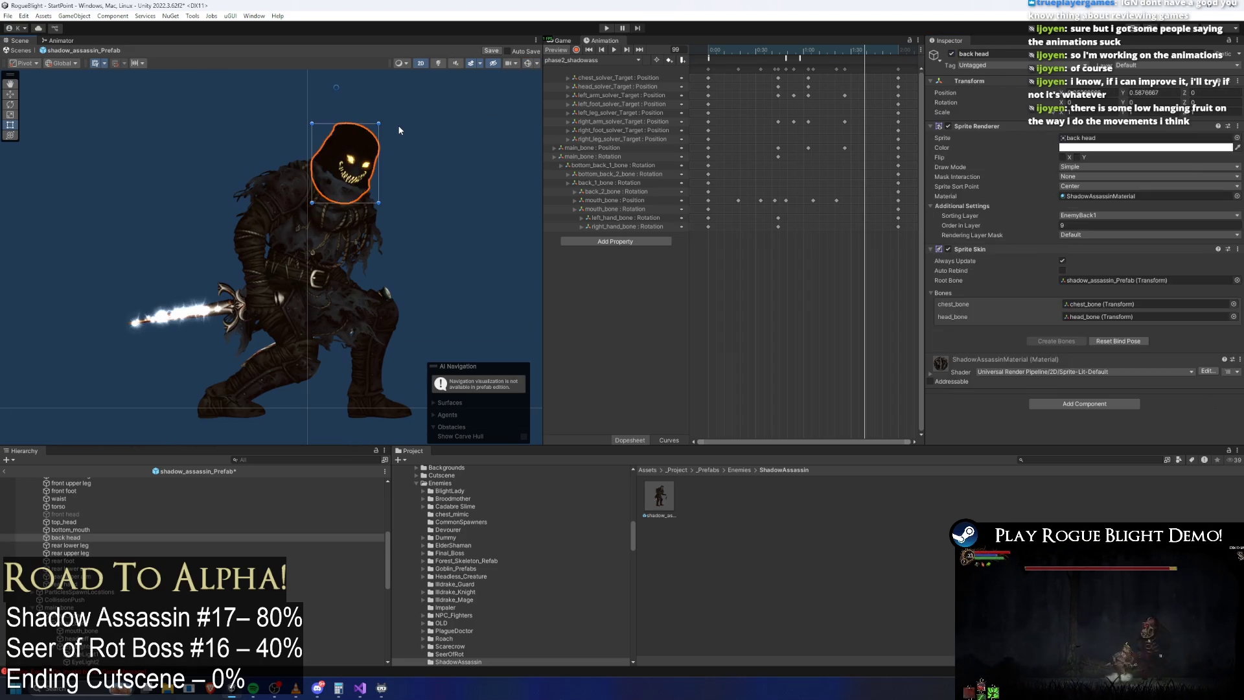
{"action": "key", "text": "ctrl+s"}
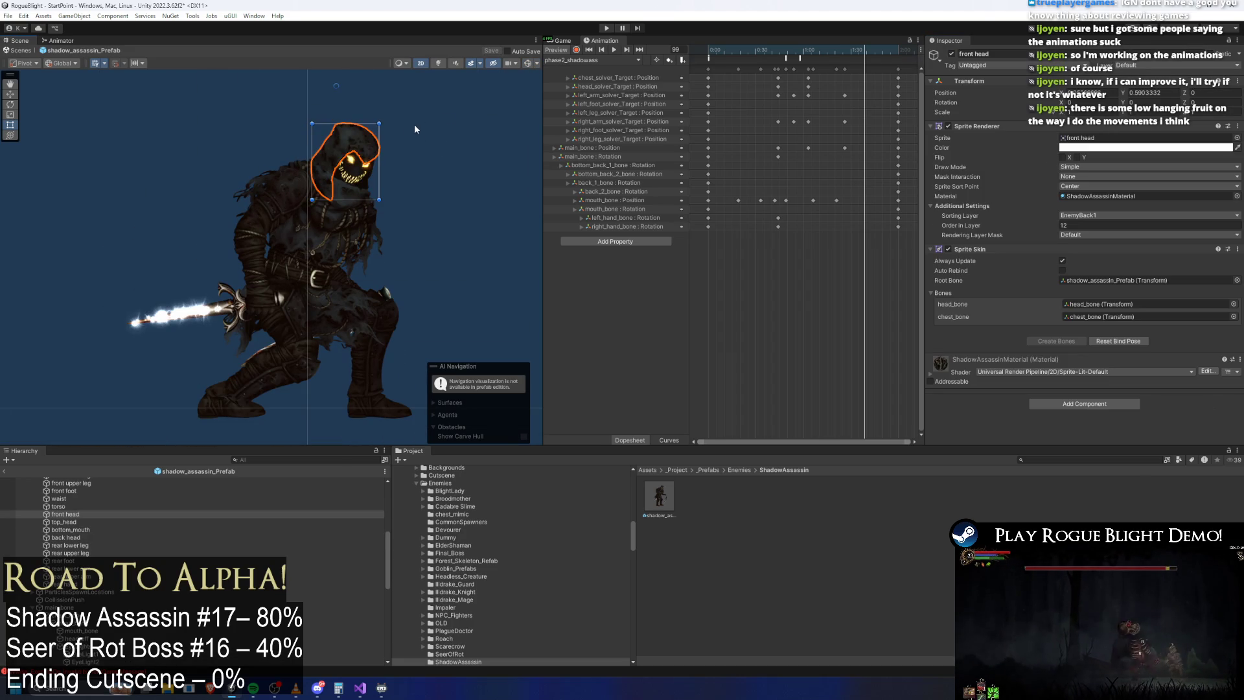
{"action": "left_click", "coordinate": [441, 125]}
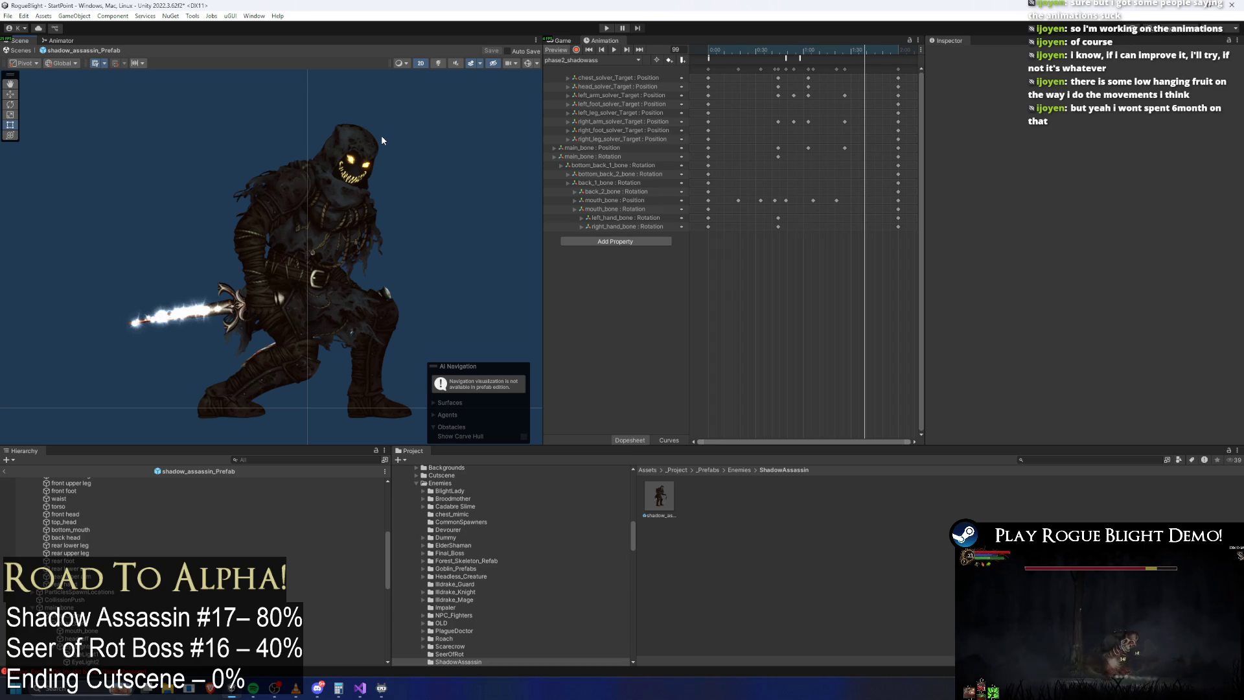
{"action": "left_click", "coordinate": [732, 51]}
Step: Scrub the phase2 clip to frame 70 and turn the bone gizmos back on
{"action": "left_click_drag", "start_coordinate": [732, 51], "coordinate": [819, 43]}
{"action": "scroll", "coordinate": [363, 172], "scroll_direction": "up", "scroll_amount": 2}
{"action": "left_click", "coordinate": [365, 173]}
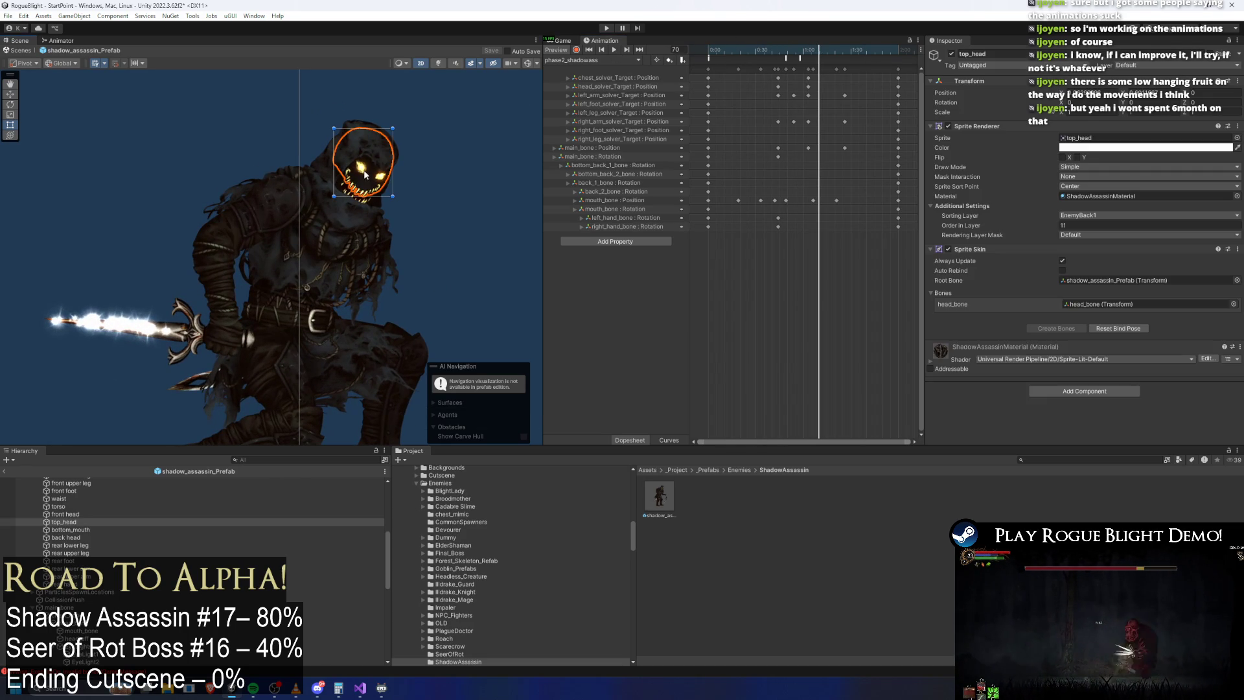
{"action": "left_click", "coordinate": [529, 65]}
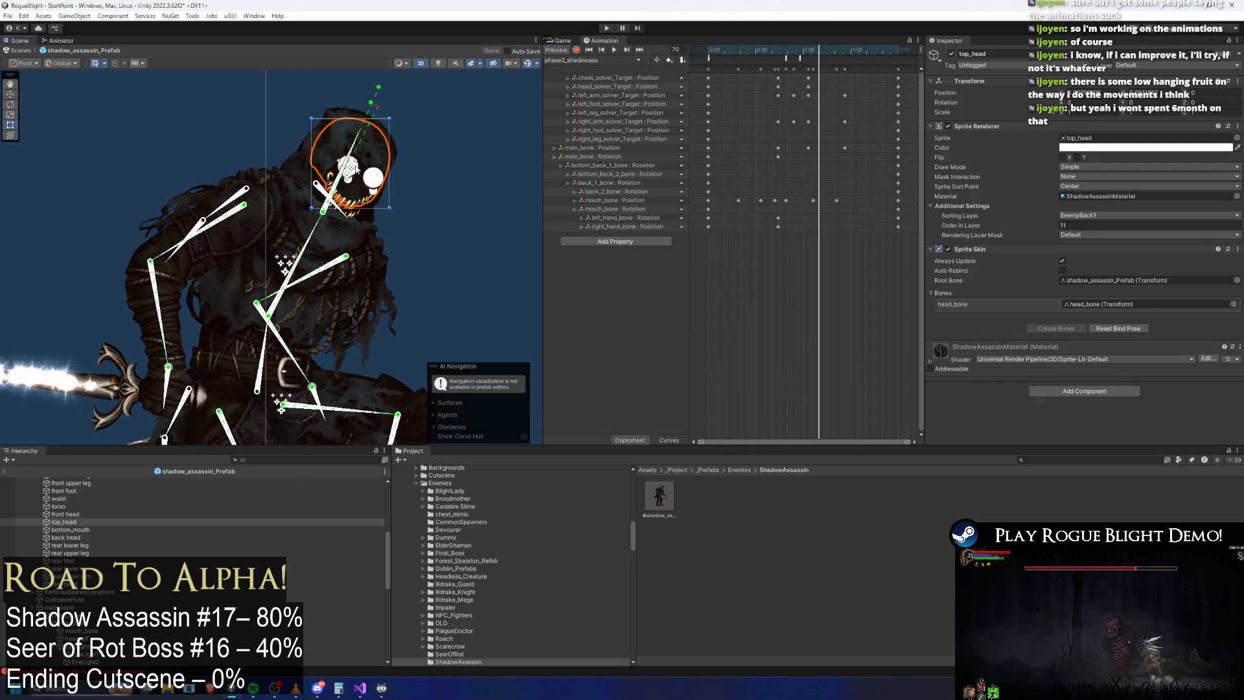
{"action": "left_click", "coordinate": [353, 172]}
{"action": "scroll", "coordinate": [355, 175], "scroll_direction": "up", "scroll_amount": 3}
Step: Record a red colour key on EyeLight1 and EyeLight2, previewing the glow with scene lighting
{"action": "left_click", "coordinate": [355, 175]}
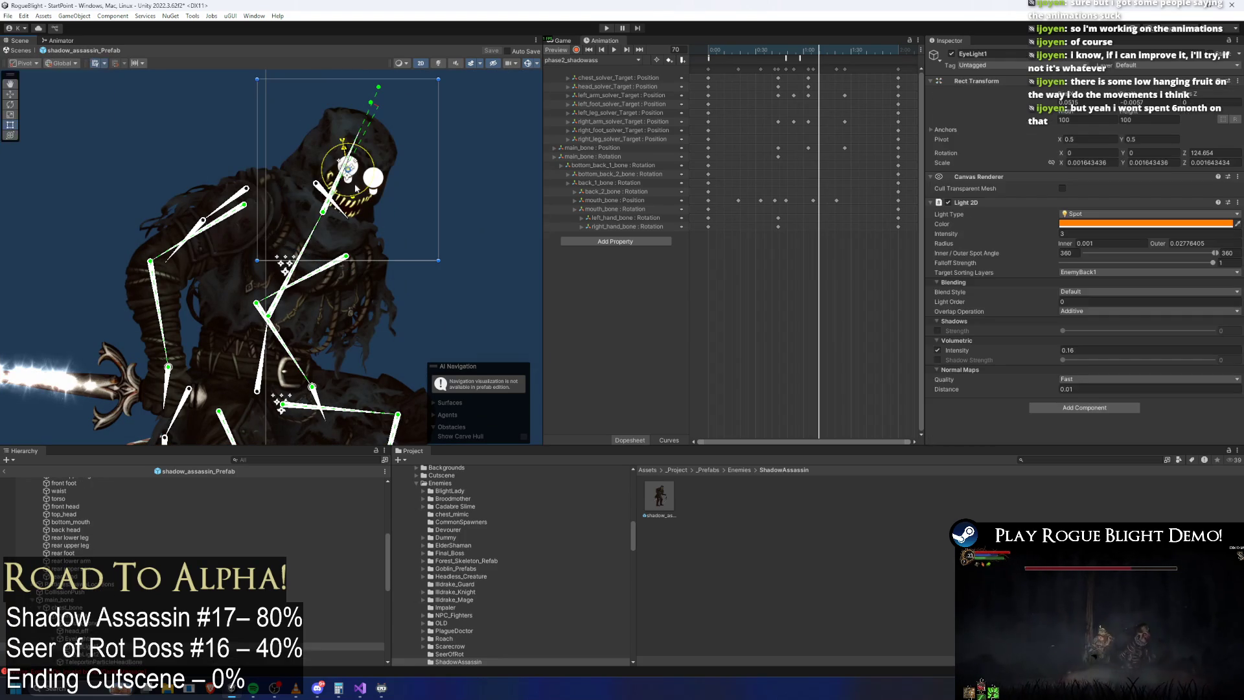
{"action": "left_click", "coordinate": [344, 650], "text": "ctrl"}
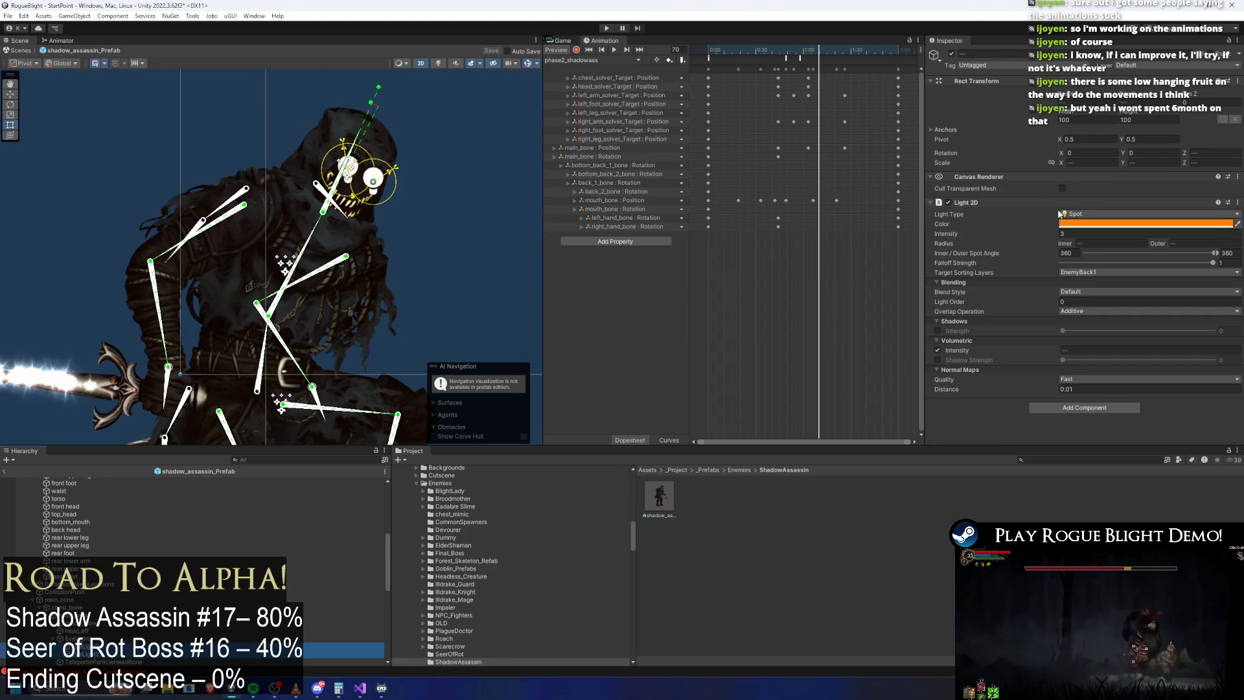
{"action": "left_click", "coordinate": [576, 51]}
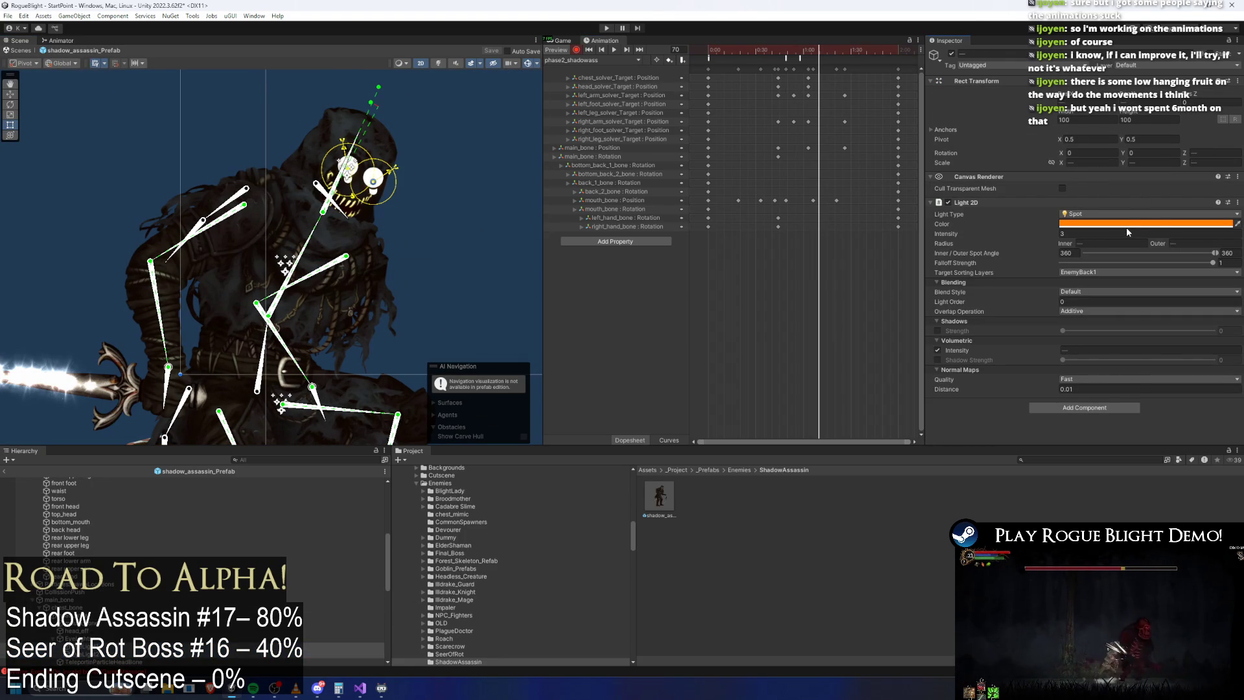
{"action": "left_click", "coordinate": [1154, 224]}
{"action": "left_click", "coordinate": [1232, 307]}
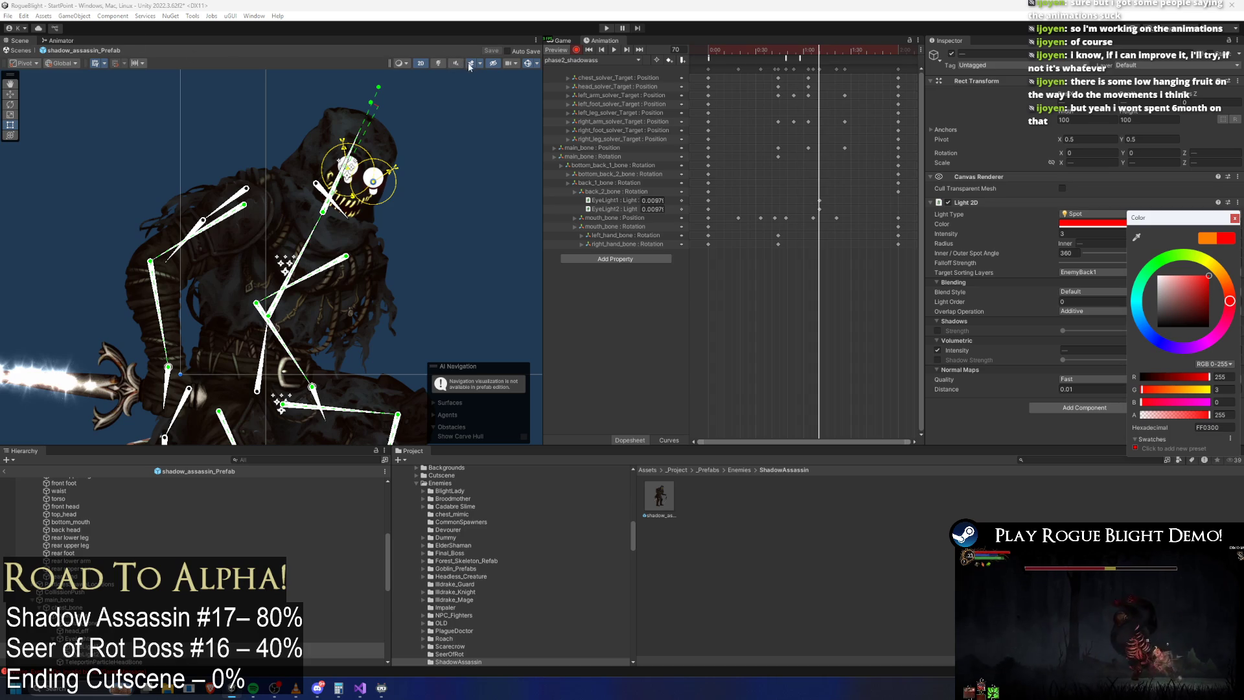
{"action": "left_click", "coordinate": [439, 63]}
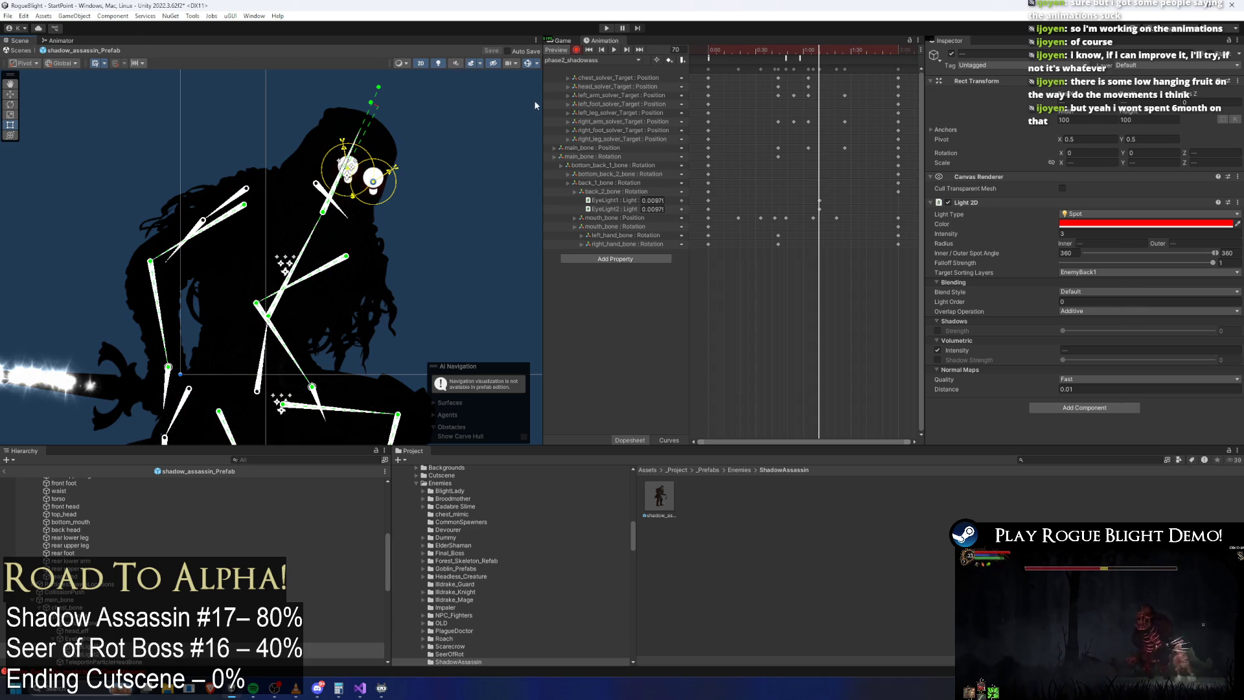
{"action": "left_click", "coordinate": [527, 63]}
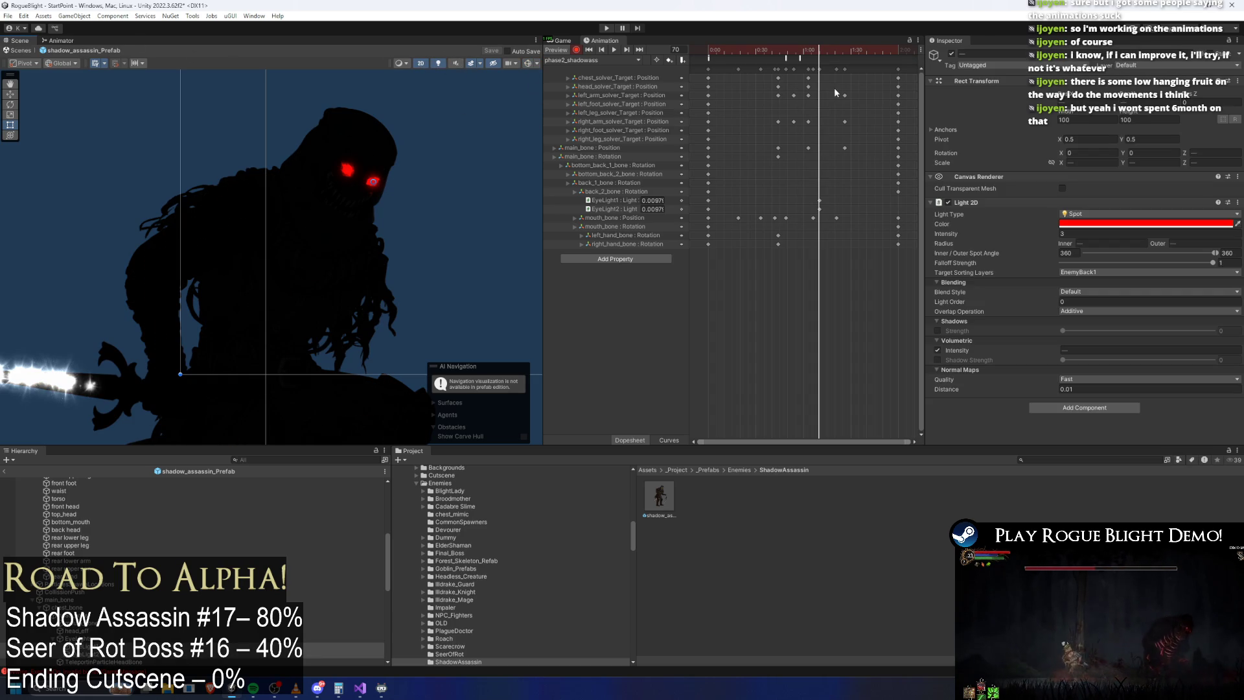
{"action": "mouse_move", "coordinate": [818, 50]}
{"action": "left_mouse_down"}
{"action": "mouse_move", "coordinate": [778, 52]}
{"action": "mouse_move", "coordinate": [834, 54]}
{"action": "mouse_move", "coordinate": [855, 77]}
{"action": "left_mouse_up"}
Step: Copy the eye light keyframes, paste them near frame 120, and play the preview
{"action": "left_click_drag", "start_coordinate": [835, 187], "coordinate": [808, 214]}
{"action": "key", "text": "ctrl+c"}
{"action": "left_click", "coordinate": [898, 51]}
{"action": "key", "text": "ctrl+v"}
{"action": "left_click_drag", "start_coordinate": [899, 51], "coordinate": [883, 52]}
{"action": "key", "text": "space"}
{"action": "left_click", "coordinate": [508, 123]}
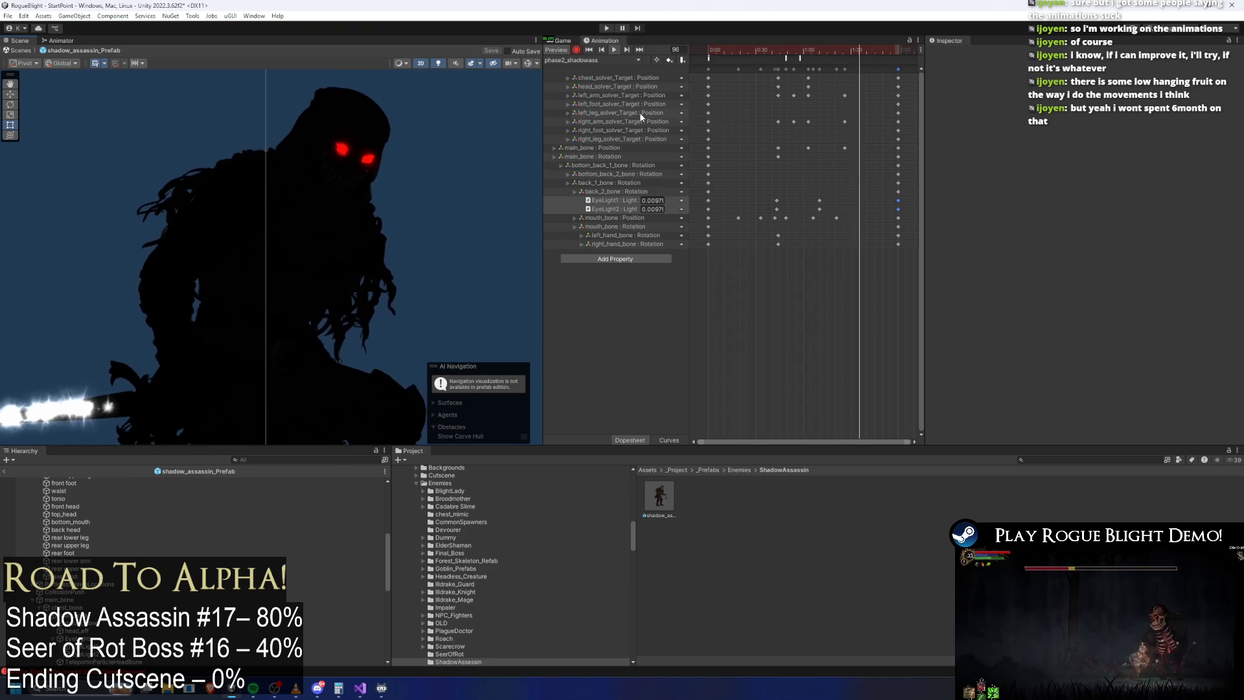
Step: Scrub to frame 63, show bone overlays again, and select the torso and chest bone
{"action": "left_click_drag", "start_coordinate": [777, 48], "coordinate": [829, 63]}
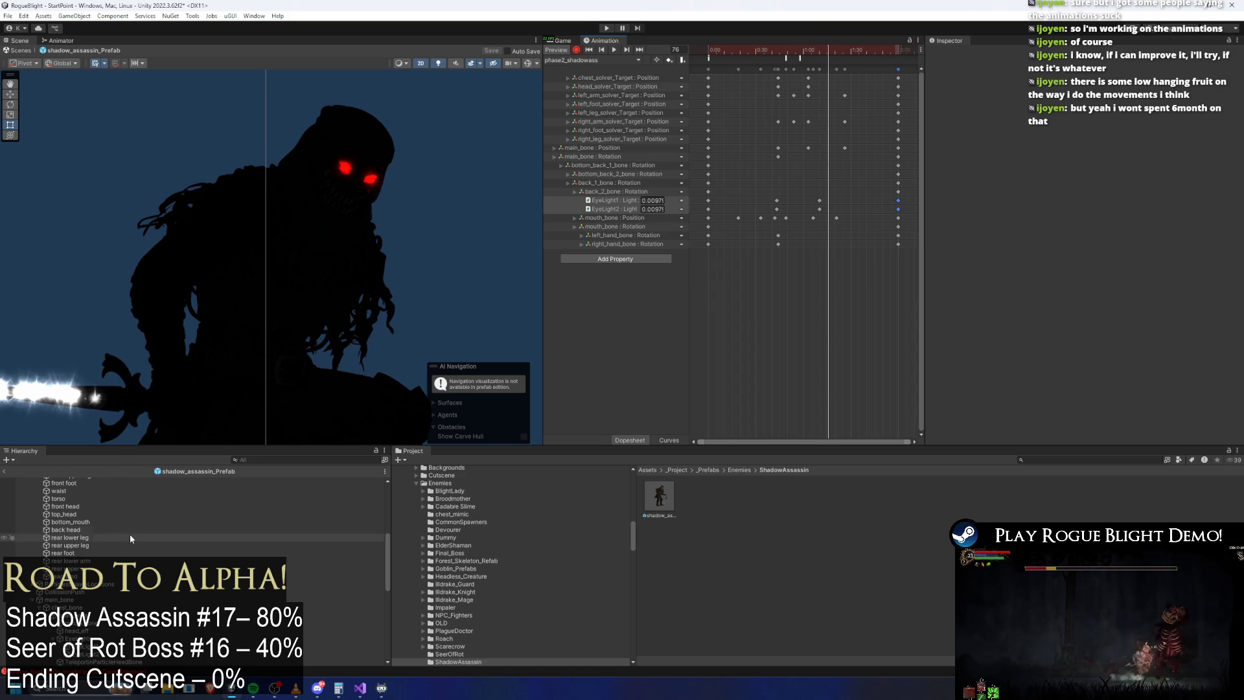
{"action": "left_click", "coordinate": [272, 311]}
{"action": "left_click", "coordinate": [527, 63]}
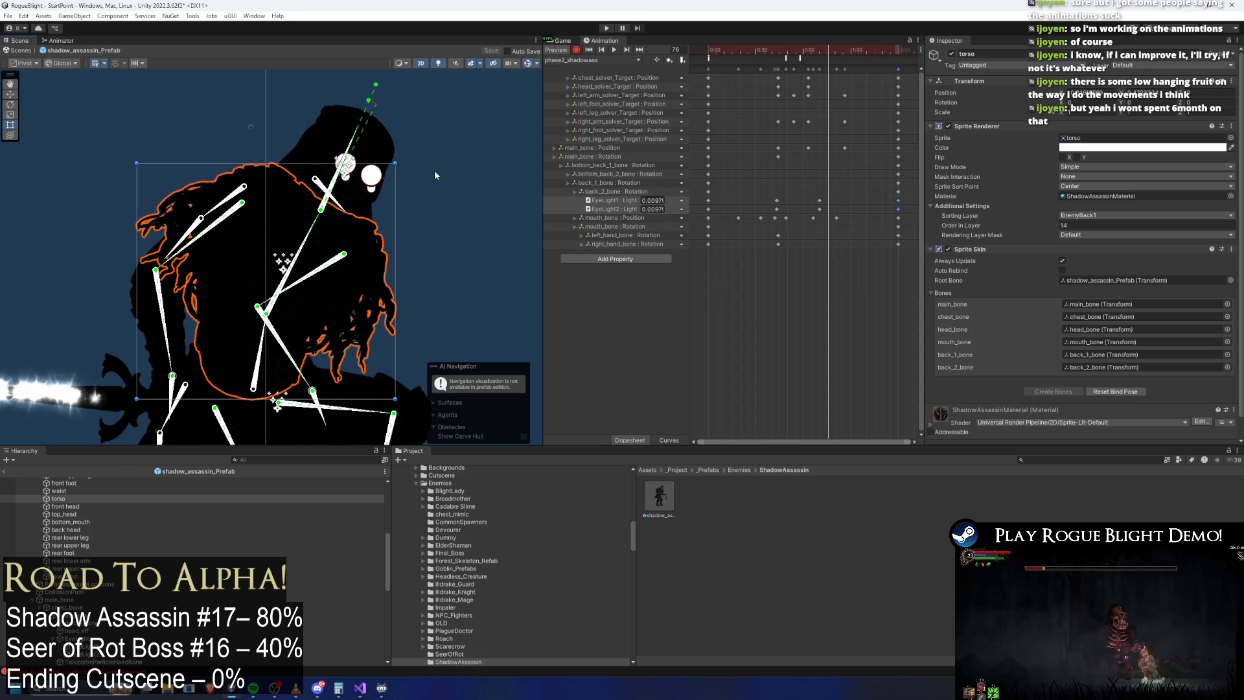
{"action": "left_click", "coordinate": [296, 261]}
Step: Create an empty child object named ChestLights under chest_bone
{"action": "right_click", "coordinate": [80, 606]}
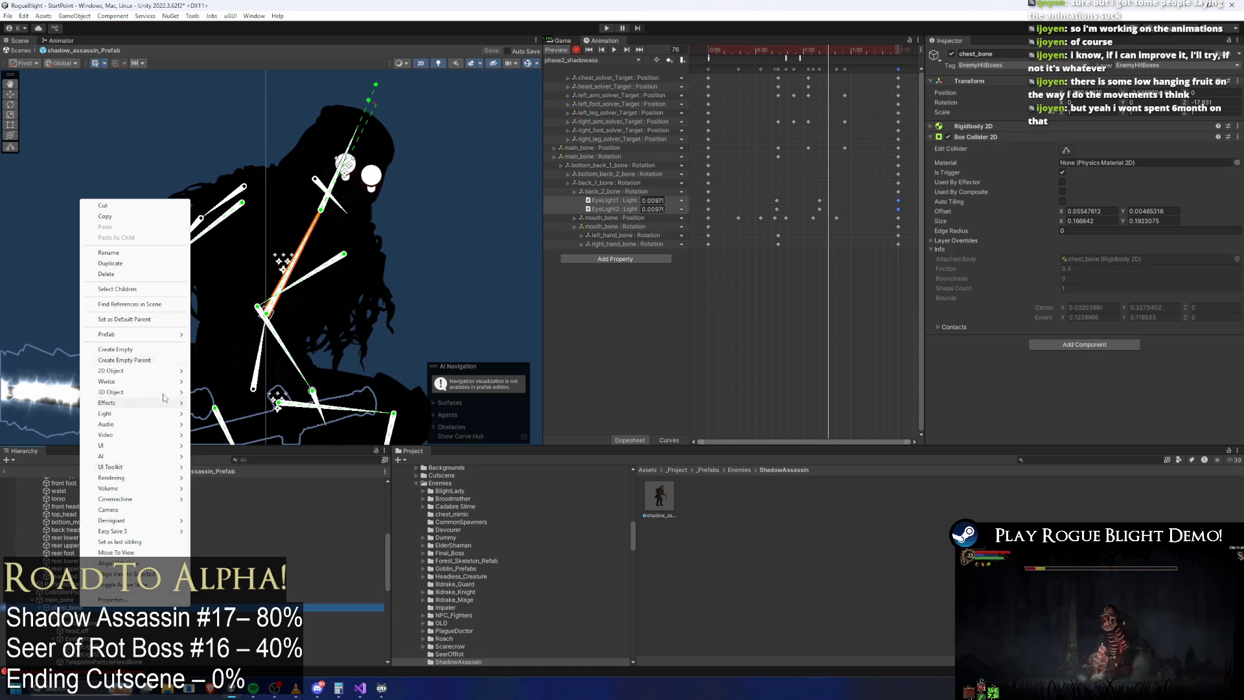
{"action": "left_click", "coordinate": [154, 353]}
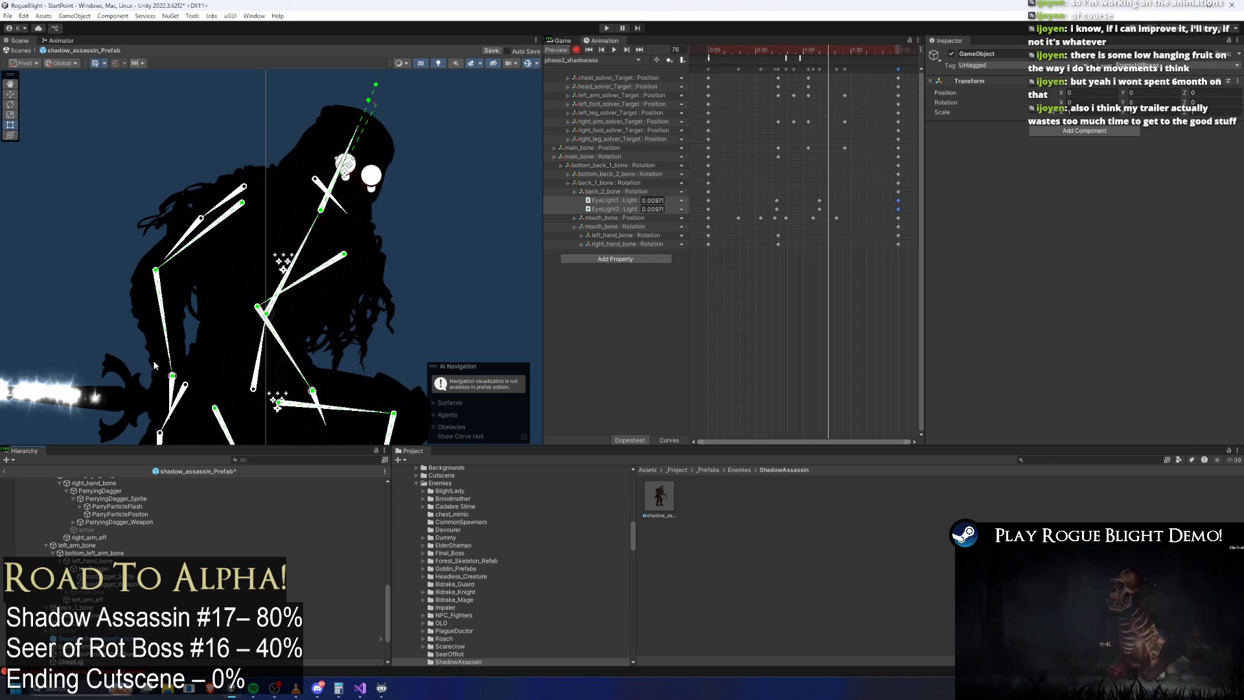
{"action": "key", "text": "Return"}
{"action": "scroll", "coordinate": [110, 603], "scroll_direction": "down", "scroll_amount": 4}
Step: Add an empty child named ChestLight under ChestLights and start adding a component to it
{"action": "right_click", "coordinate": [109, 604]}
{"action": "left_click", "coordinate": [156, 346]}
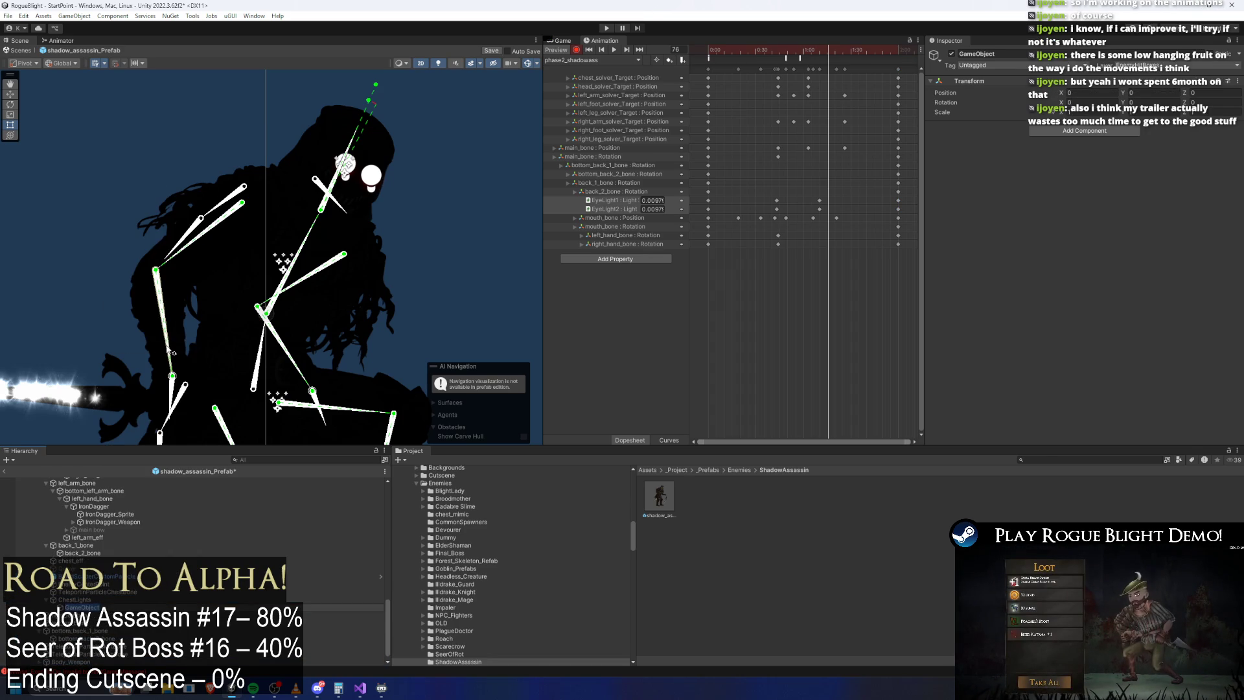
{"action": "type", "text": "ght"}
{"action": "key", "text": "Return"}
{"action": "left_click", "coordinate": [1047, 132]}
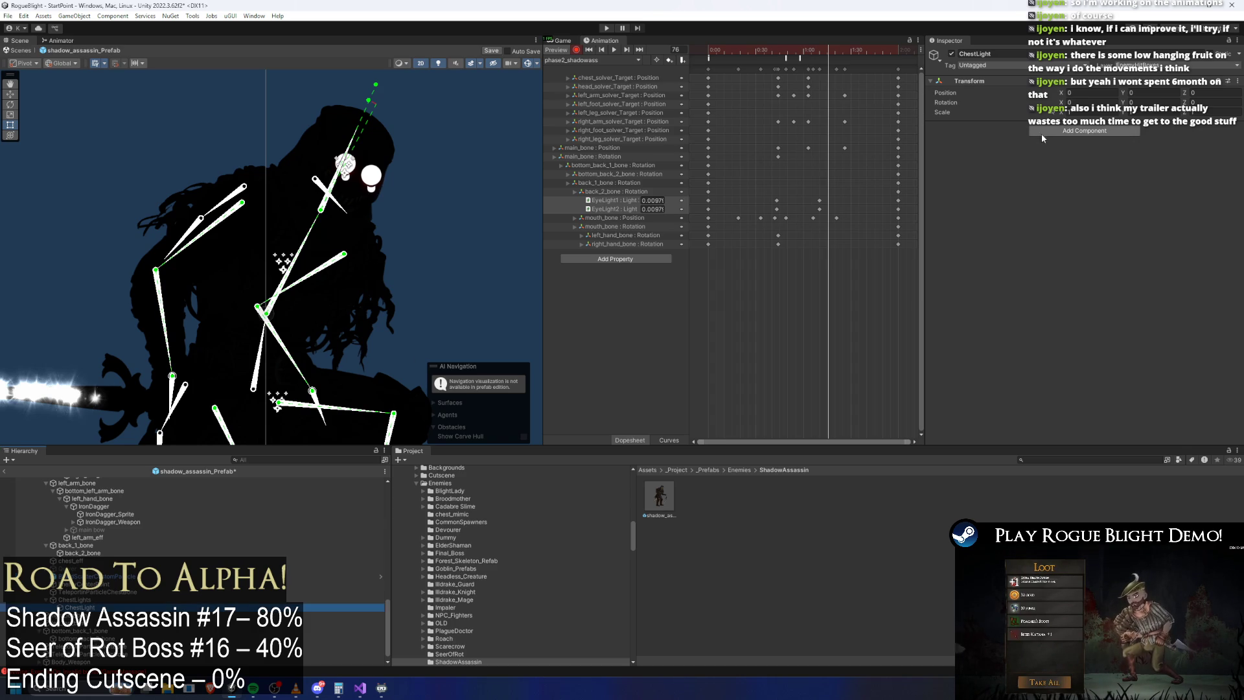
Step: Add a Light 2D to ChestLight, coloured red with outer radius 0.3
{"action": "type", "text": "light 2d"}
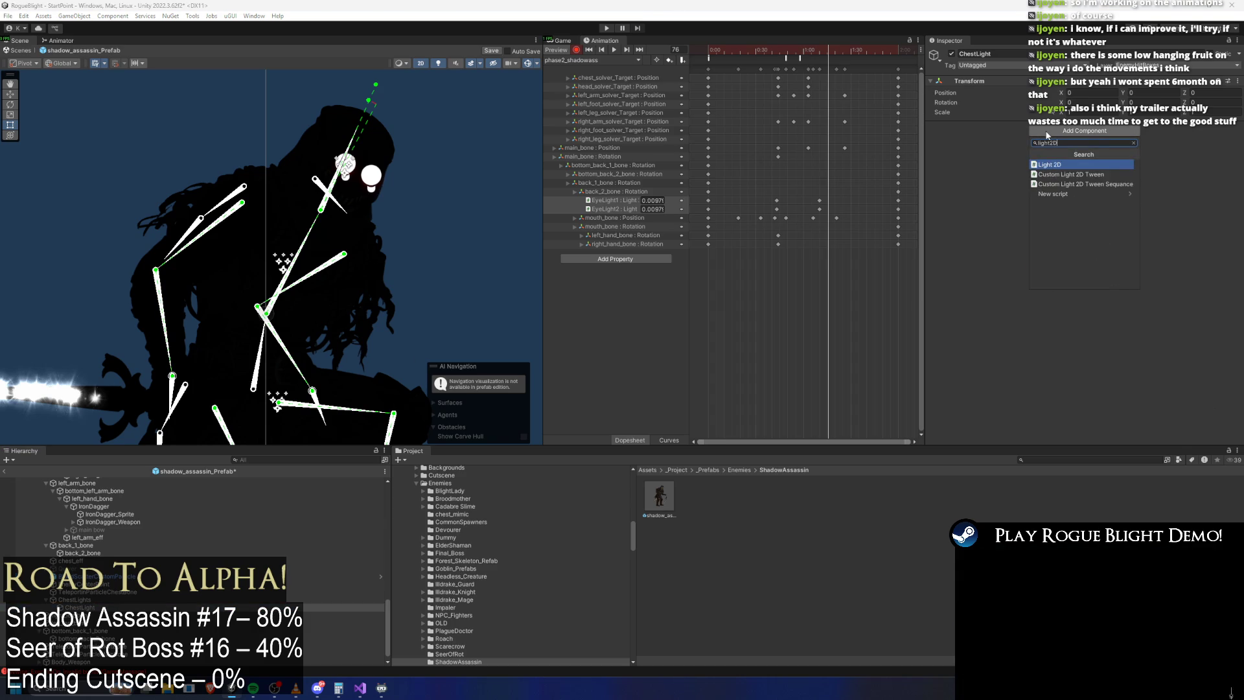
{"action": "key", "text": "Return"}
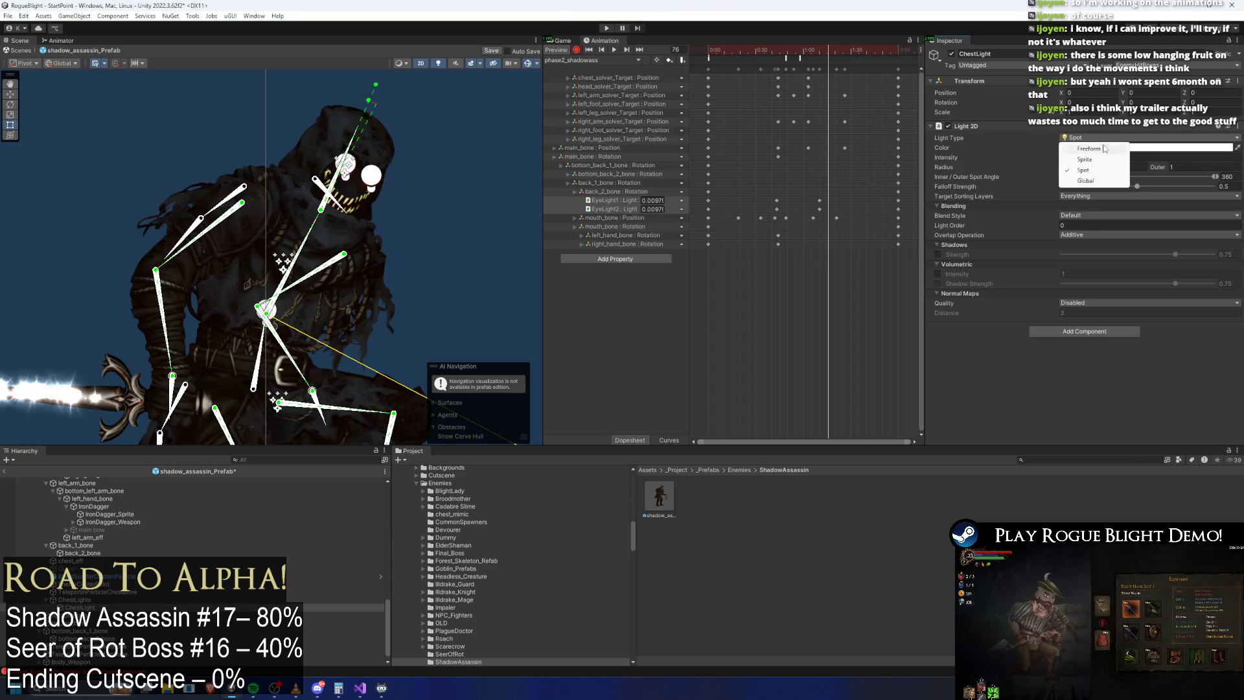
{"action": "left_click", "coordinate": [1102, 148]}
{"action": "scroll", "coordinate": [434, 131], "scroll_direction": "down", "scroll_amount": 5}
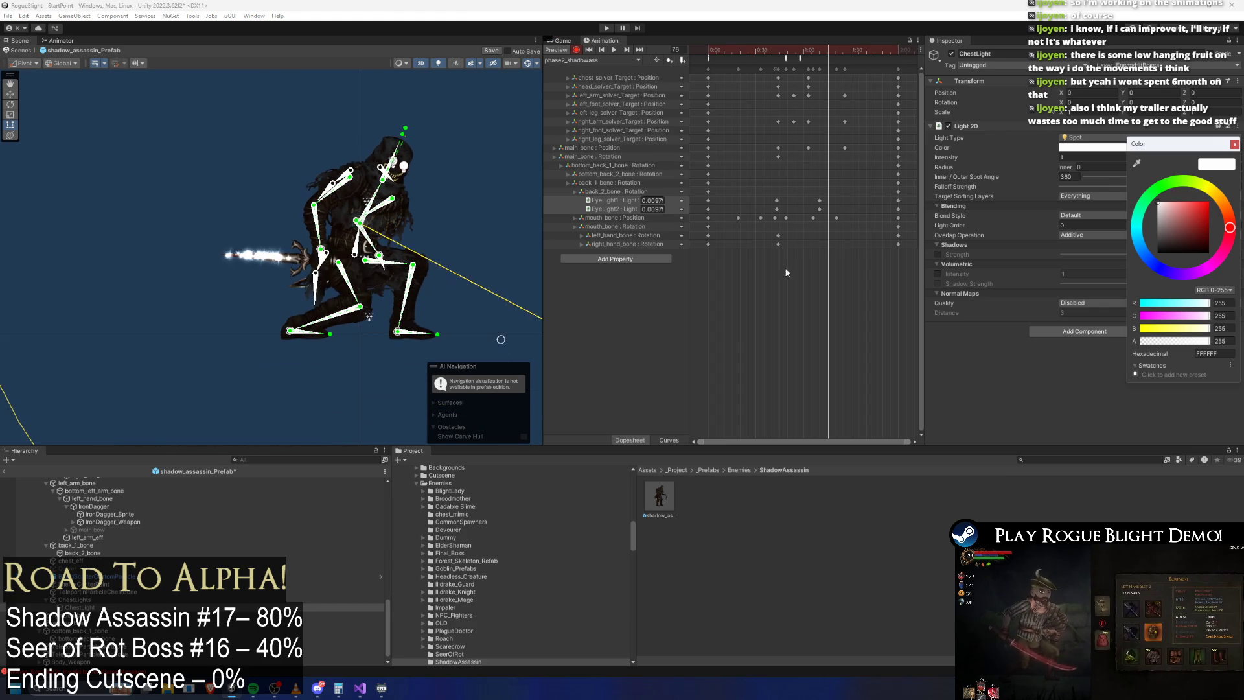
{"action": "left_click", "coordinate": [1013, 392]}
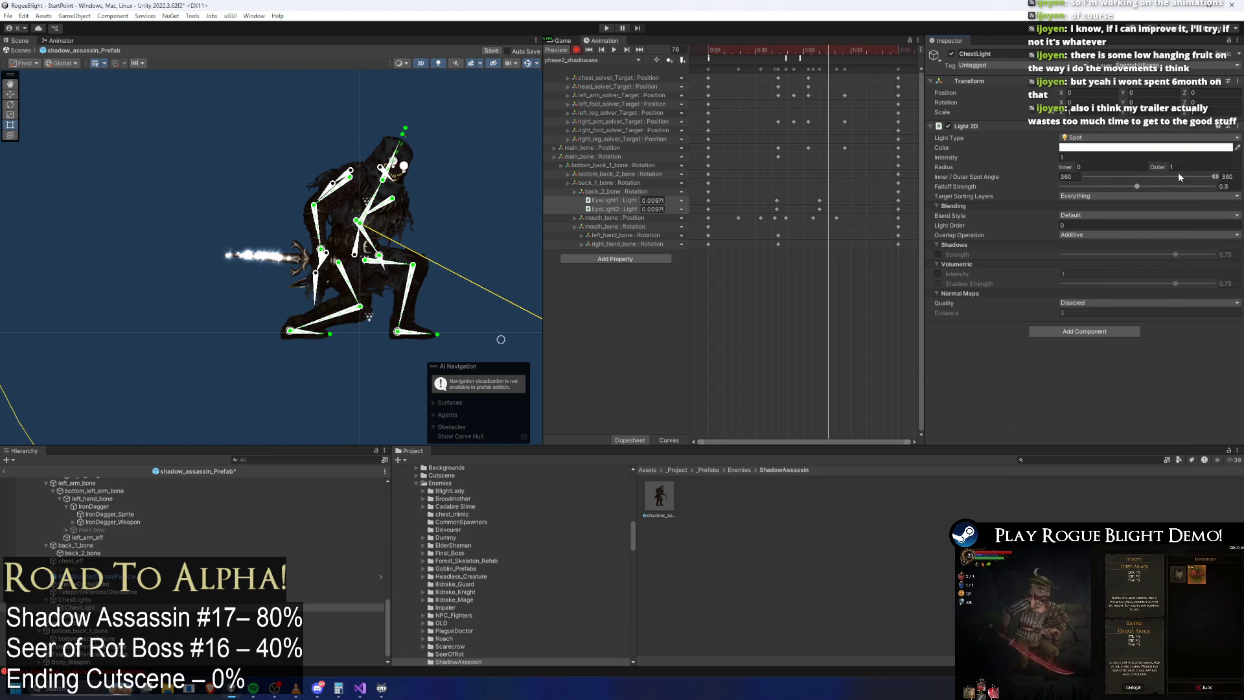
{"action": "left_click_drag", "start_coordinate": [1164, 166], "coordinate": [1145, 169]}
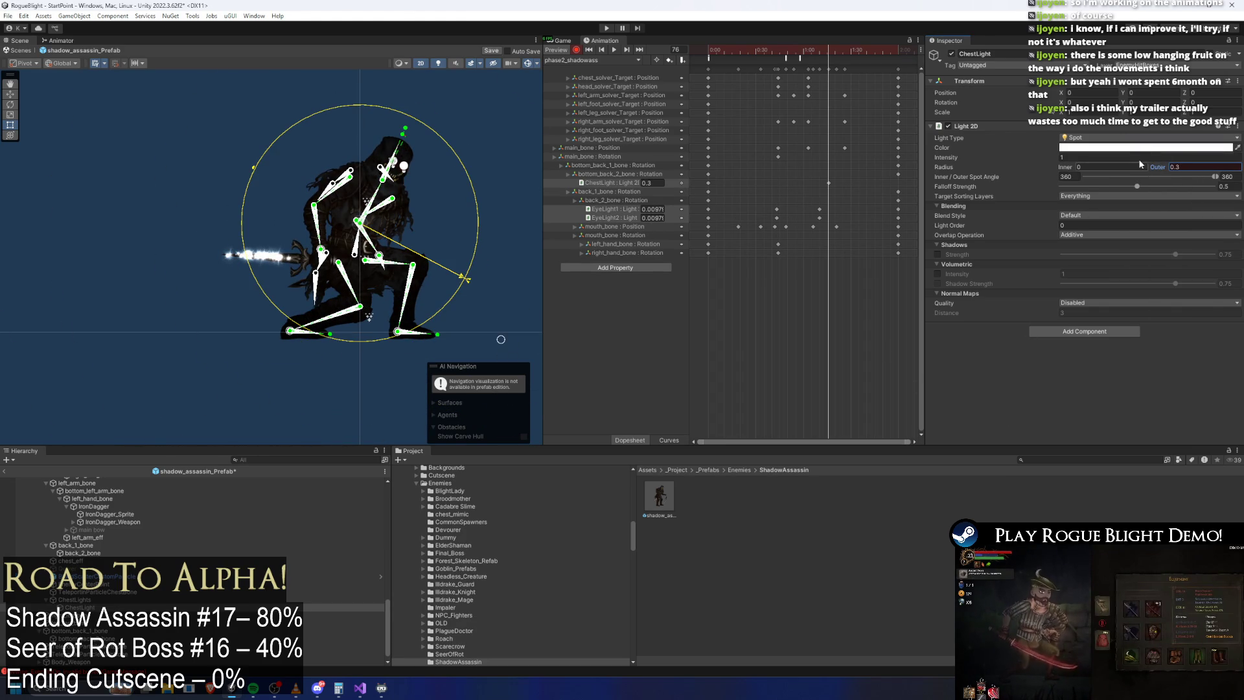
{"action": "left_click", "coordinate": [1144, 148]}
{"action": "left_click", "coordinate": [1209, 202]}
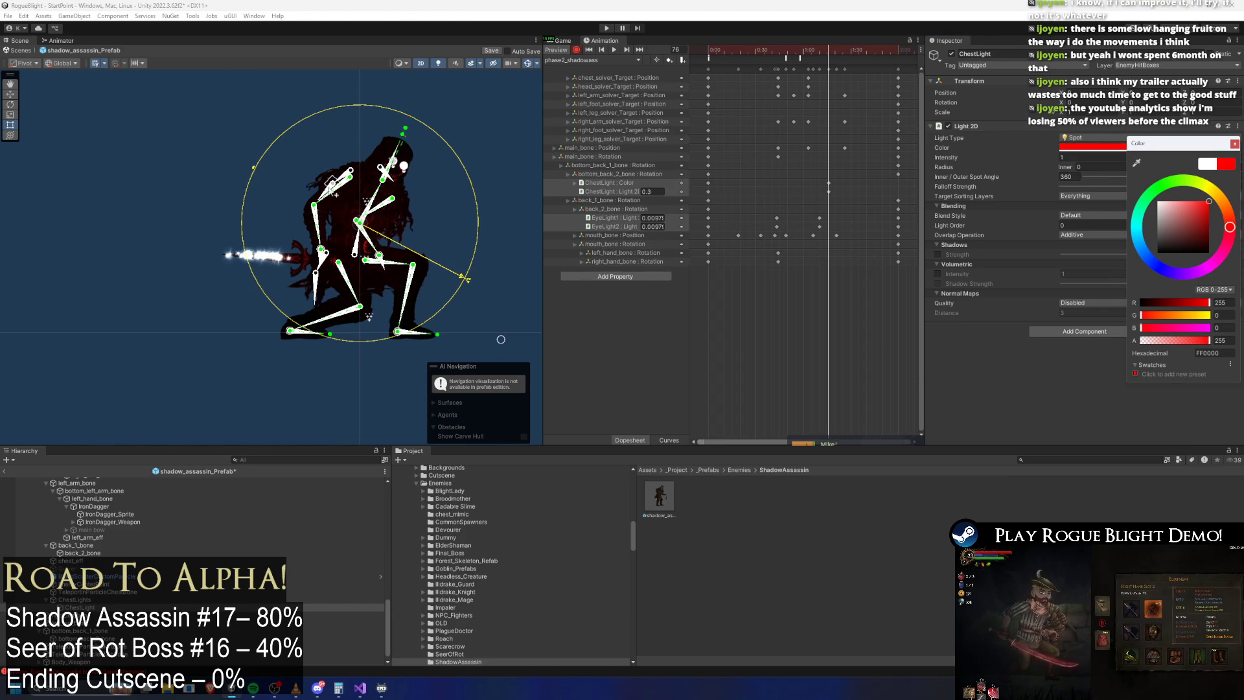
{"action": "scroll", "coordinate": [407, 221], "scroll_direction": "up", "scroll_amount": 2}
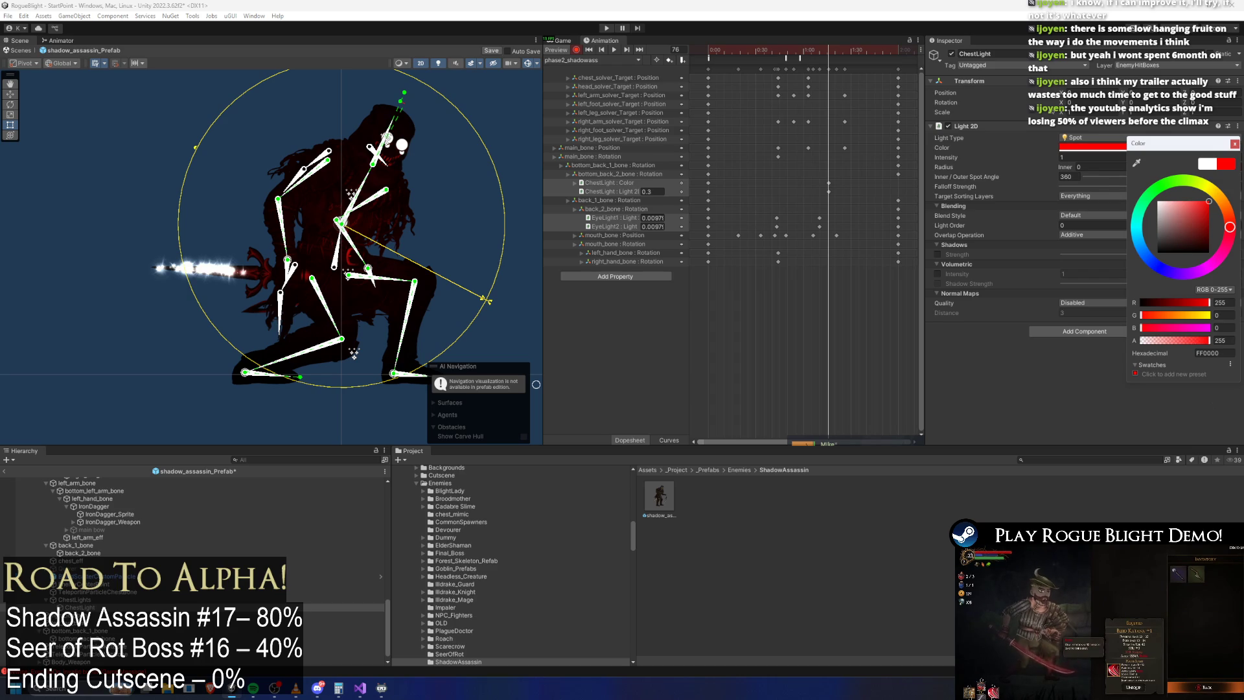
{"action": "key", "text": "Escape"}
{"action": "scroll", "coordinate": [356, 228], "scroll_direction": "up", "scroll_amount": 1}
{"action": "scroll", "coordinate": [356, 228], "scroll_direction": "up", "scroll_amount": 2}
Step: Move the light from the chest up to the head, enlarge its radius slightly, and tint it toward orange
{"action": "key", "text": "w"}
{"action": "mouse_move", "coordinate": [337, 222]}
{"action": "left_mouse_down"}
{"action": "mouse_move", "coordinate": [405, 124]}
{"action": "mouse_move", "coordinate": [394, 116]}
{"action": "left_mouse_up"}
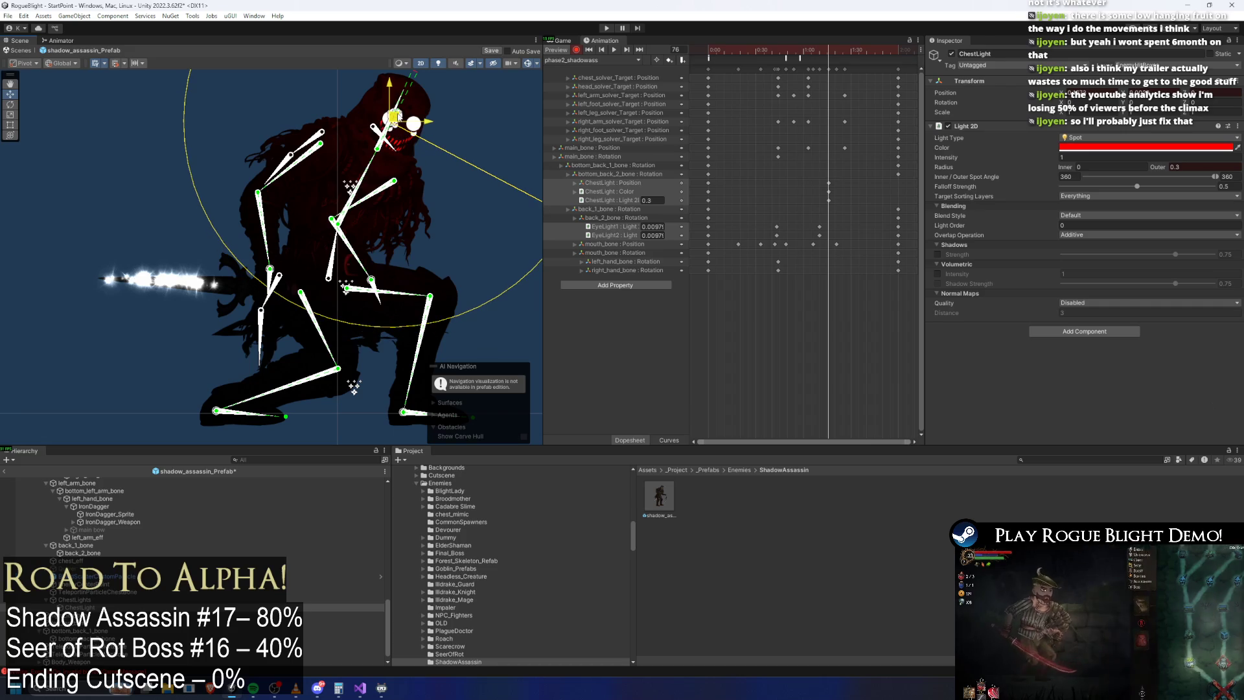
{"action": "key", "text": "f"}
{"action": "mouse_move", "coordinate": [149, 161]}
{"action": "left_mouse_down"}
{"action": "mouse_move", "coordinate": [189, 157]}
{"action": "mouse_move", "coordinate": [211, 177]}
{"action": "mouse_move", "coordinate": [87, 49]}
{"action": "mouse_move", "coordinate": [117, 65]}
{"action": "left_mouse_up"}
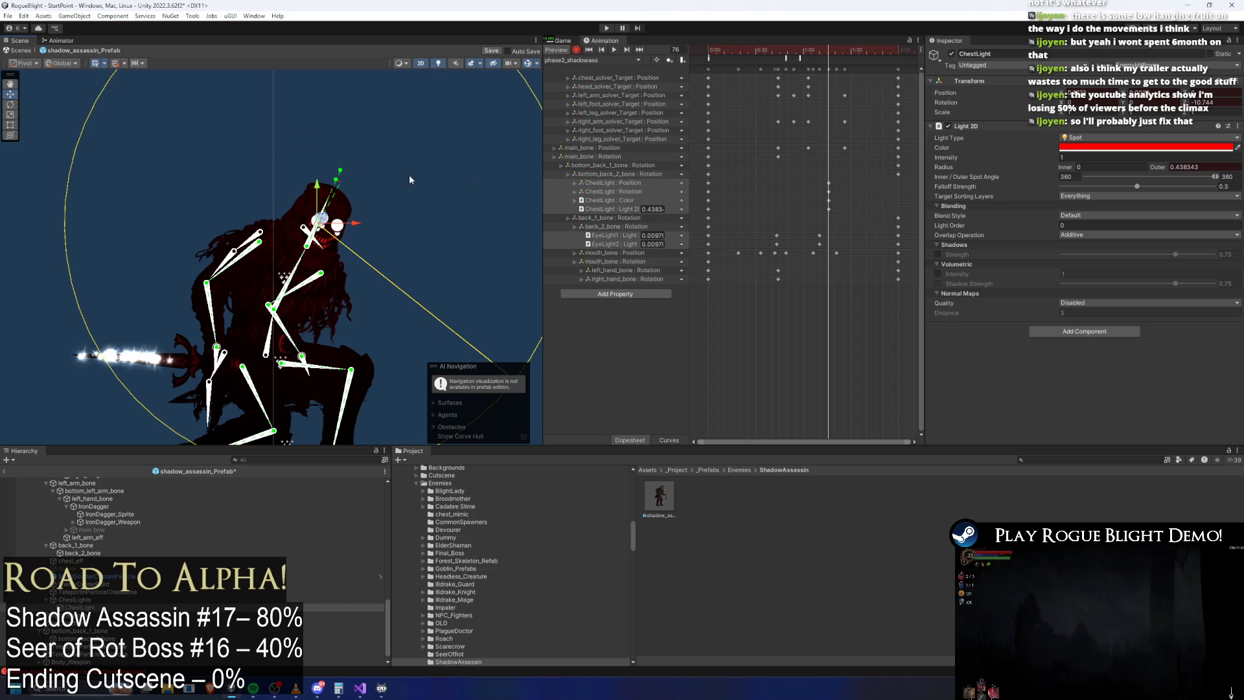
{"action": "left_click", "coordinate": [1148, 147]}
{"action": "mouse_move", "coordinate": [1190, 220]}
{"action": "left_mouse_down"}
{"action": "mouse_move", "coordinate": [1198, 186]}
{"action": "mouse_move", "coordinate": [1197, 227]}
{"action": "left_mouse_up"}
{"action": "left_click", "coordinate": [1198, 139]}
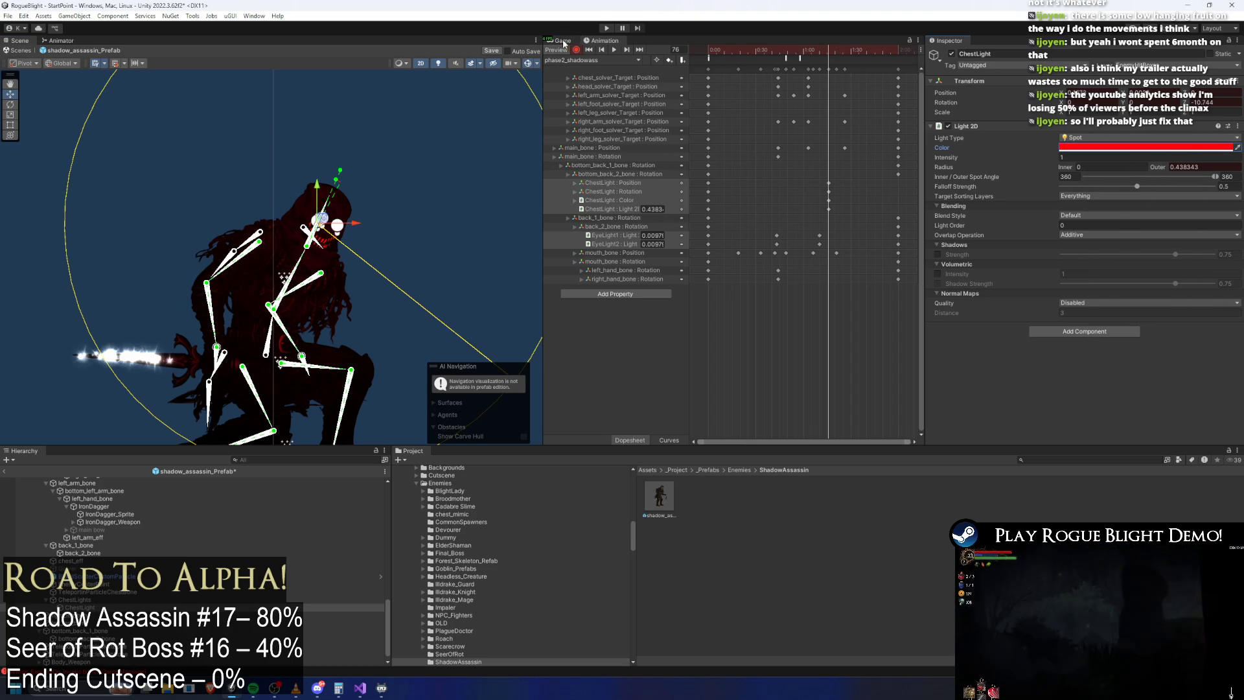
Step: Remove ChestLight's recorded animation tracks, then set the light's outer radius to 0.65 and colour red
{"action": "left_click", "coordinate": [682, 200]}
{"action": "left_click", "coordinate": [682, 200]}
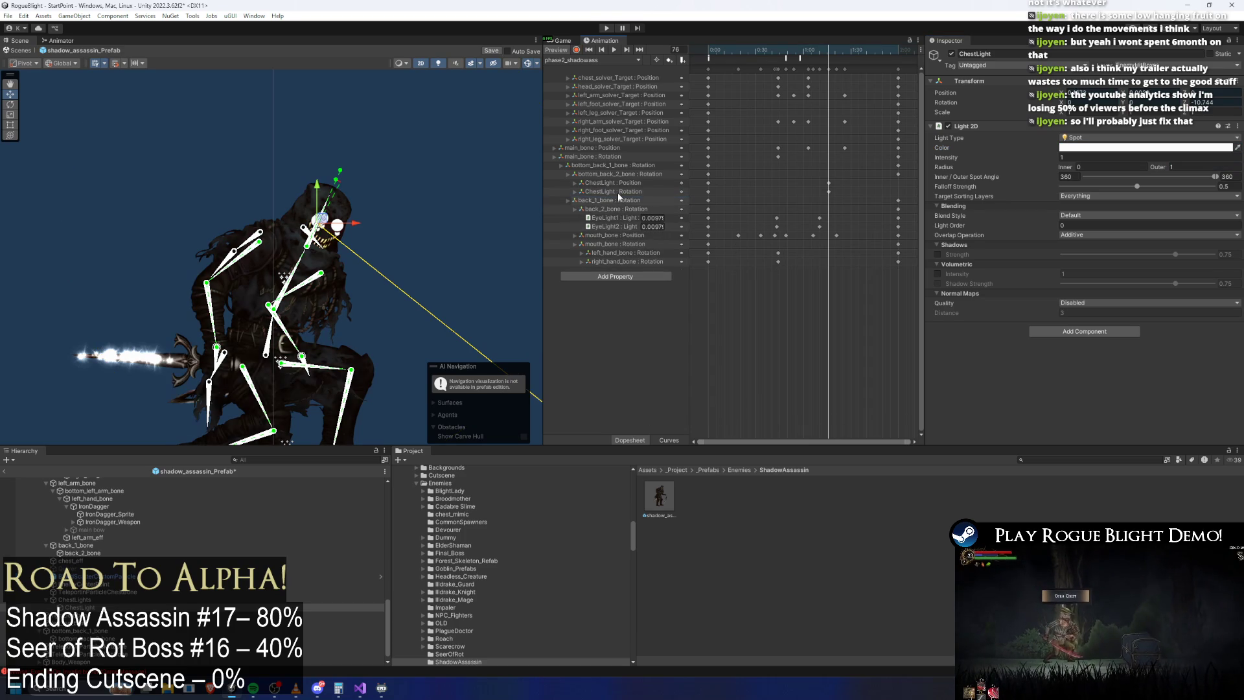
{"action": "left_click", "coordinate": [1081, 158]}
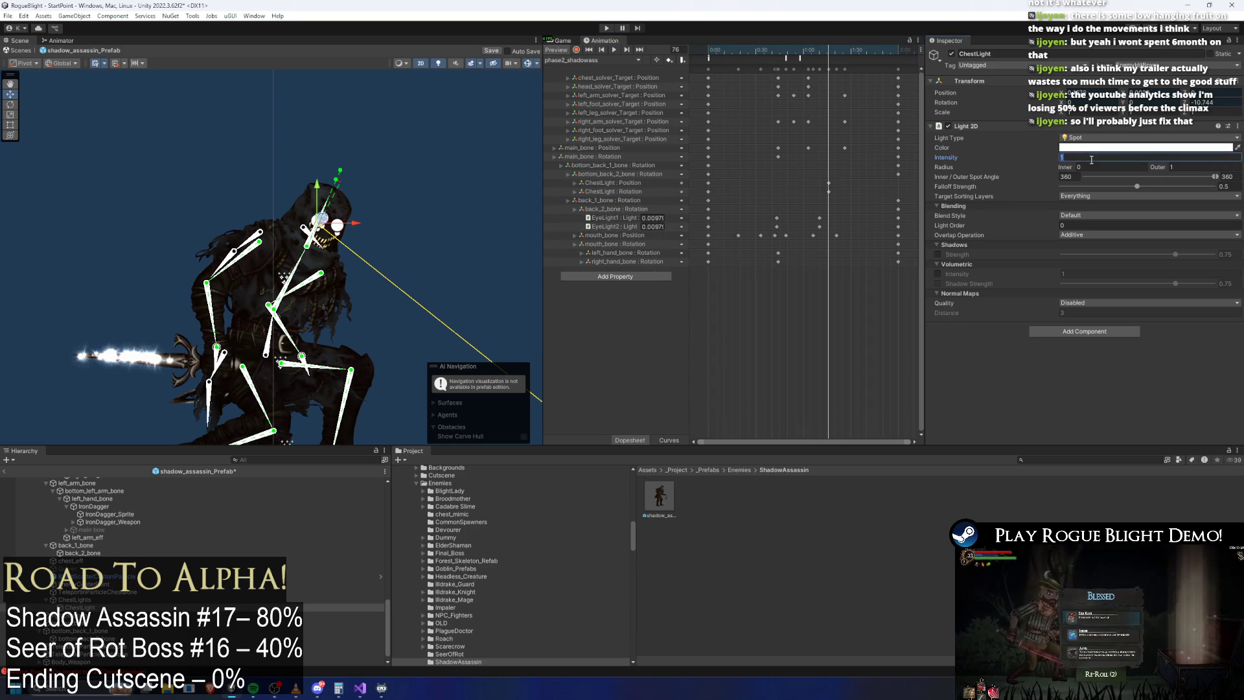
{"action": "key", "text": "f"}
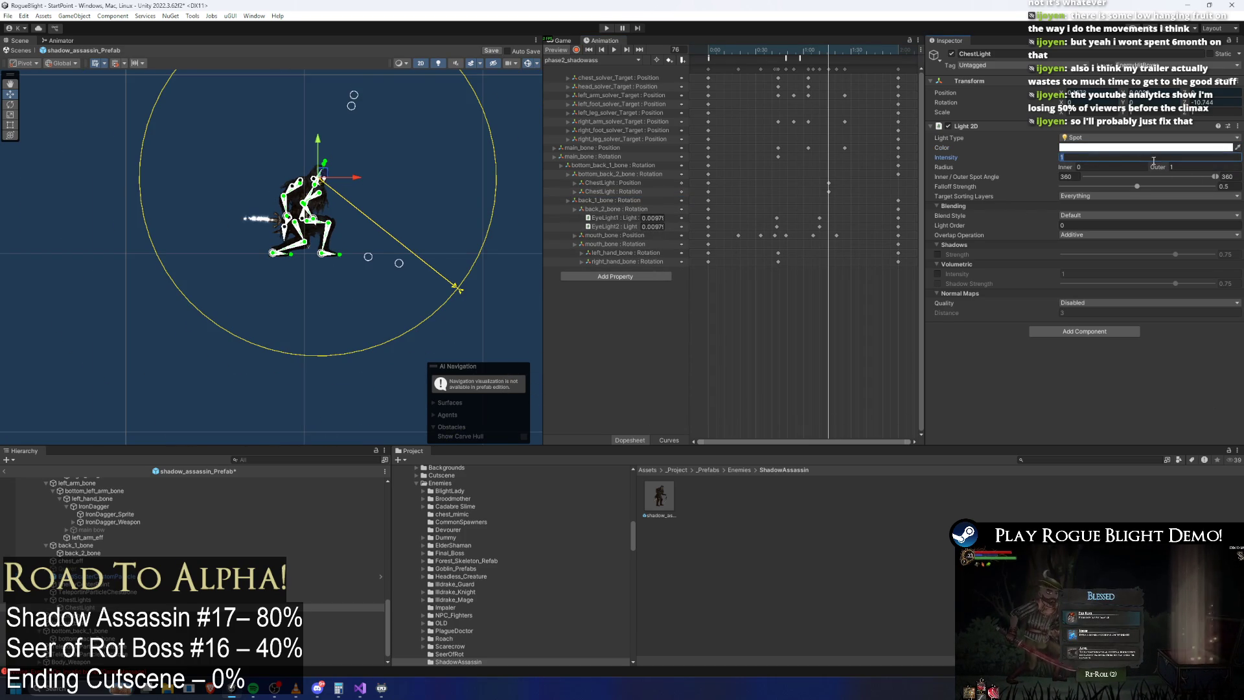
{"action": "mouse_move", "coordinate": [1163, 172]}
{"action": "left_mouse_down"}
{"action": "mouse_move", "coordinate": [1130, 165]}
{"action": "mouse_move", "coordinate": [1140, 165]}
{"action": "left_mouse_up"}
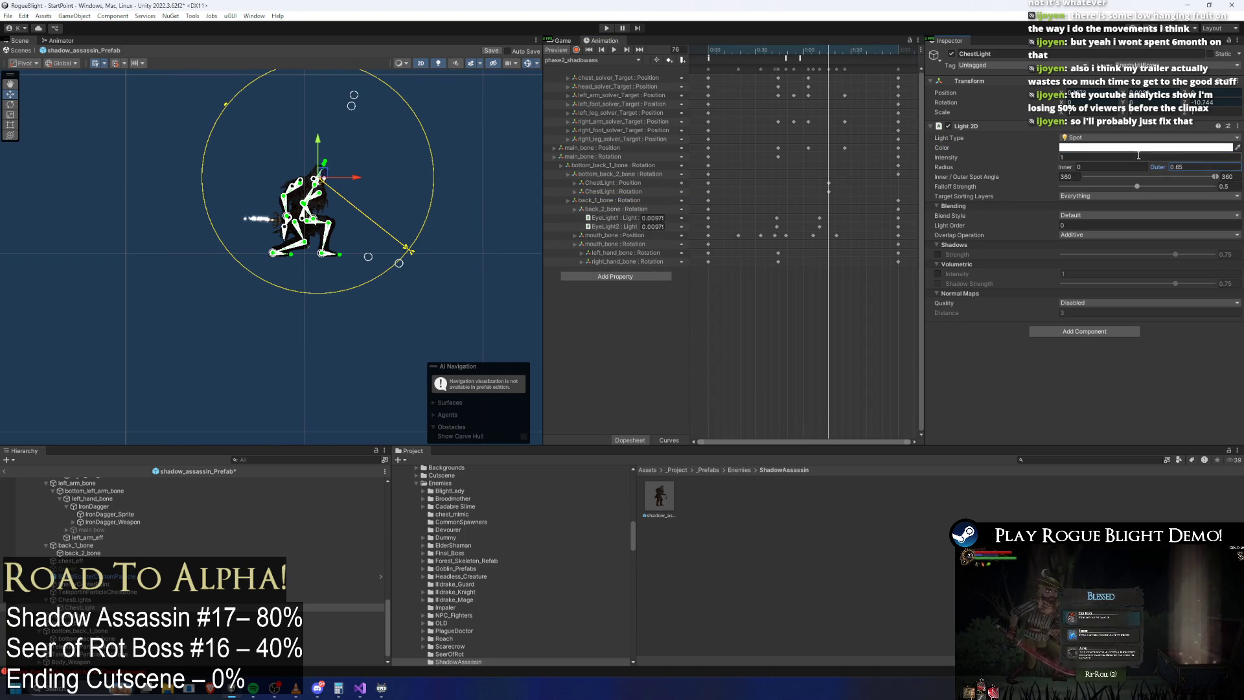
{"action": "left_click", "coordinate": [1141, 148]}
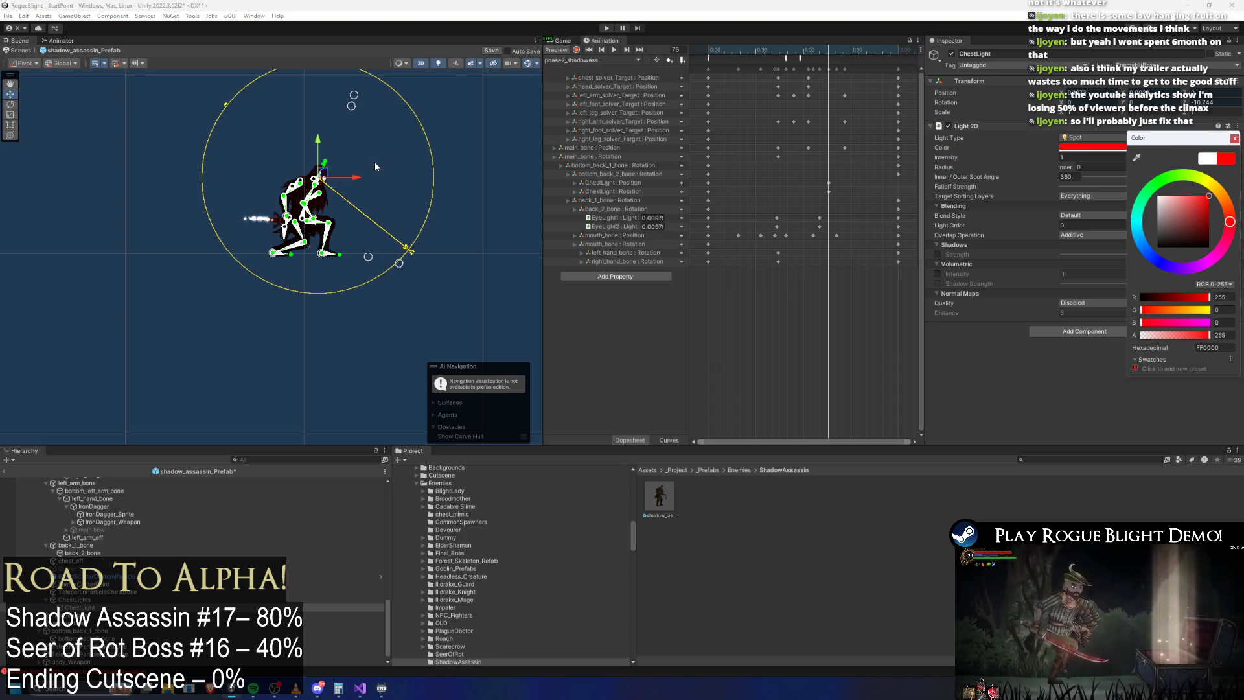
{"action": "scroll", "coordinate": [339, 167], "scroll_direction": "up", "scroll_amount": 5}
{"action": "left_click", "coordinate": [1091, 402]}
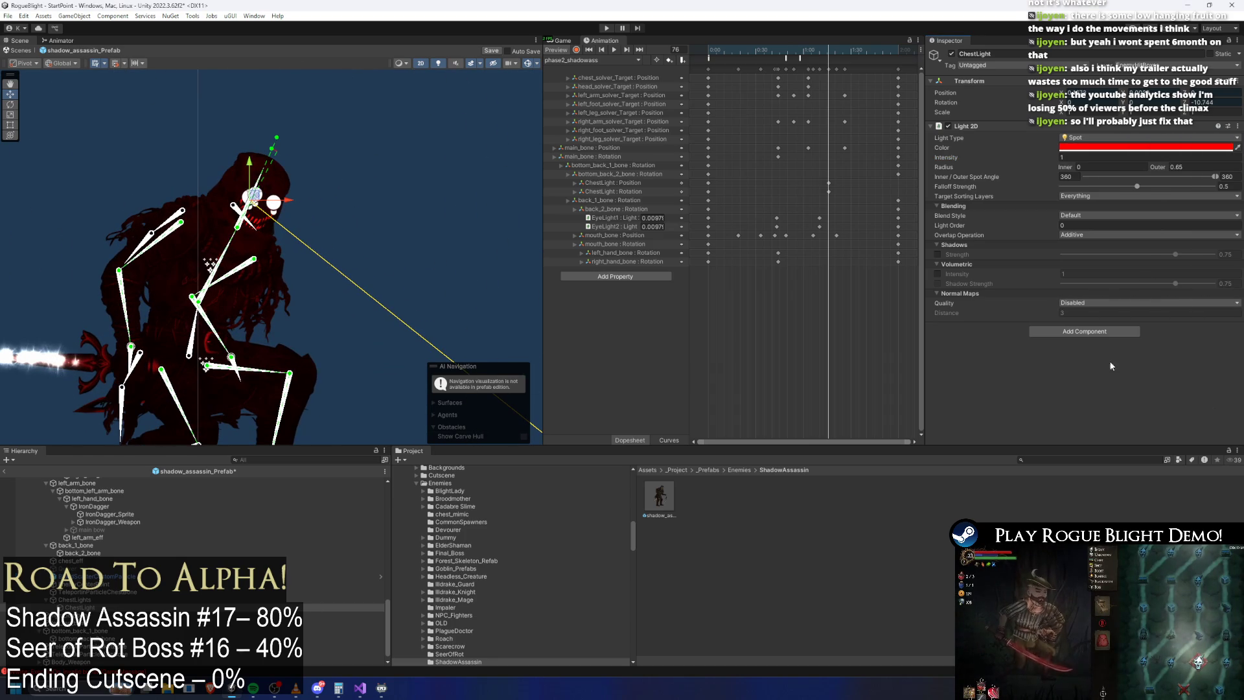
Step: Enable volumetric glow at intensity 0.05 and resize the outer radius to about 0.57
{"action": "left_click", "coordinate": [938, 274]}
{"action": "left_click_drag", "start_coordinate": [1055, 279], "coordinate": [1034, 276]}
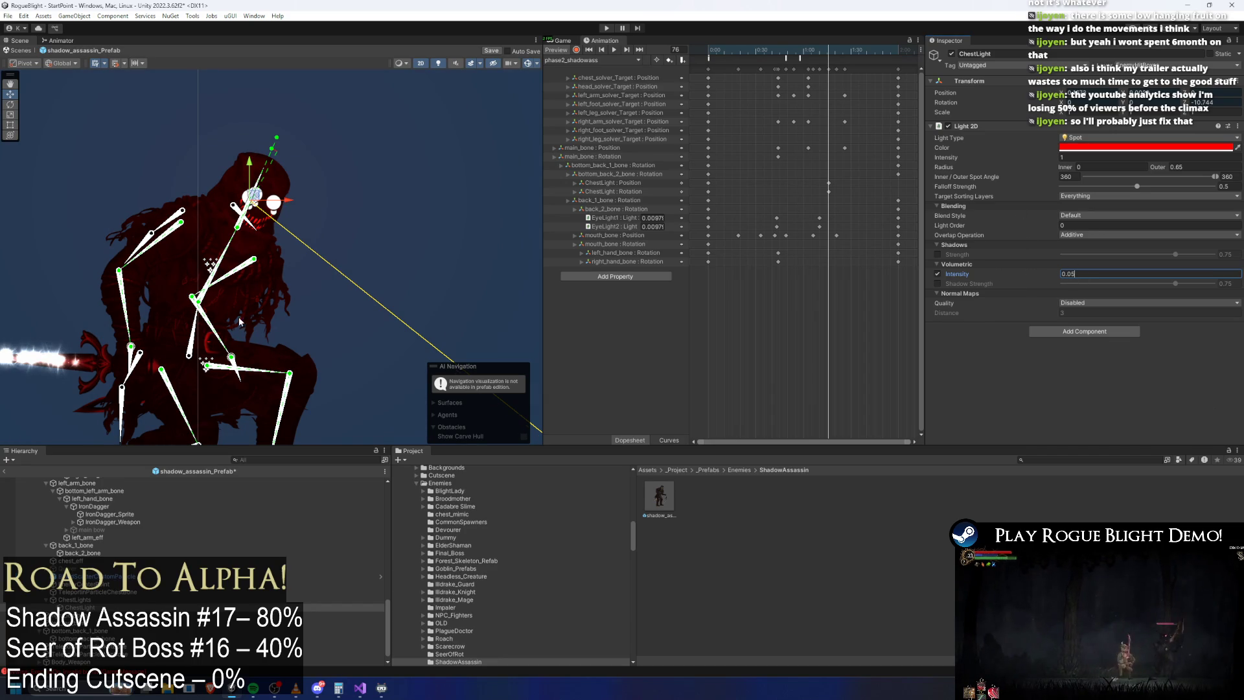
{"action": "scroll", "coordinate": [243, 318], "scroll_direction": "down", "scroll_amount": 1}
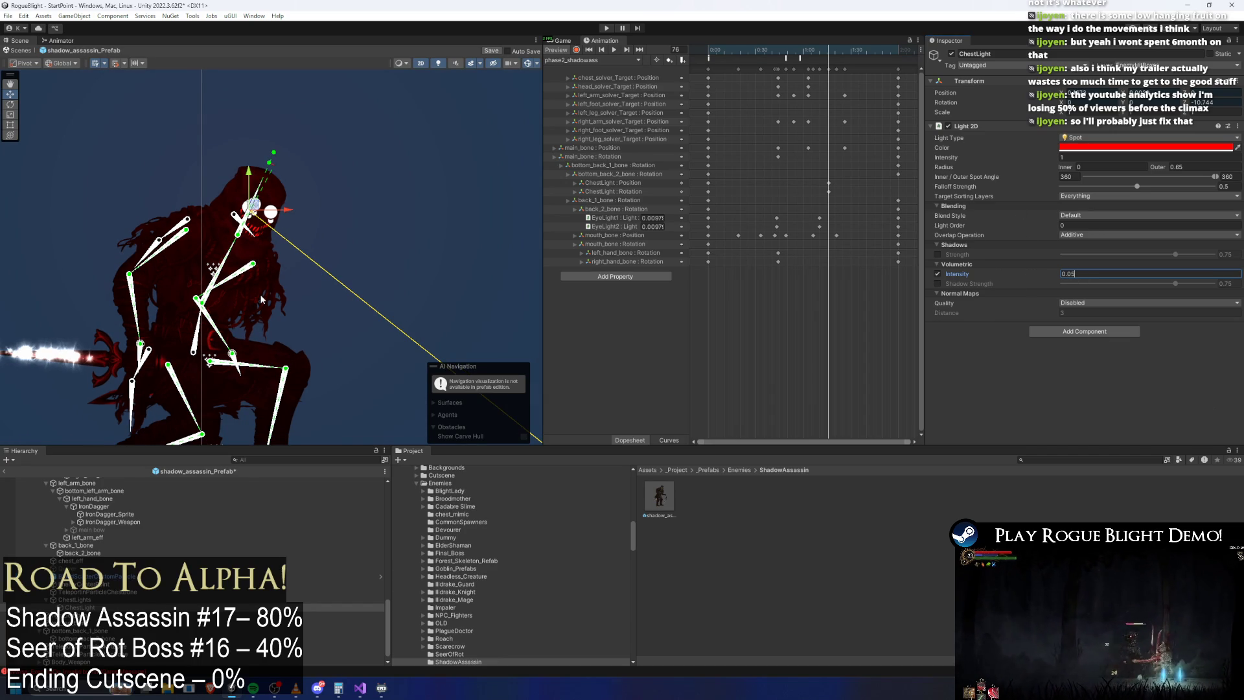
{"action": "scroll", "coordinate": [208, 319], "scroll_direction": "down", "scroll_amount": 3}
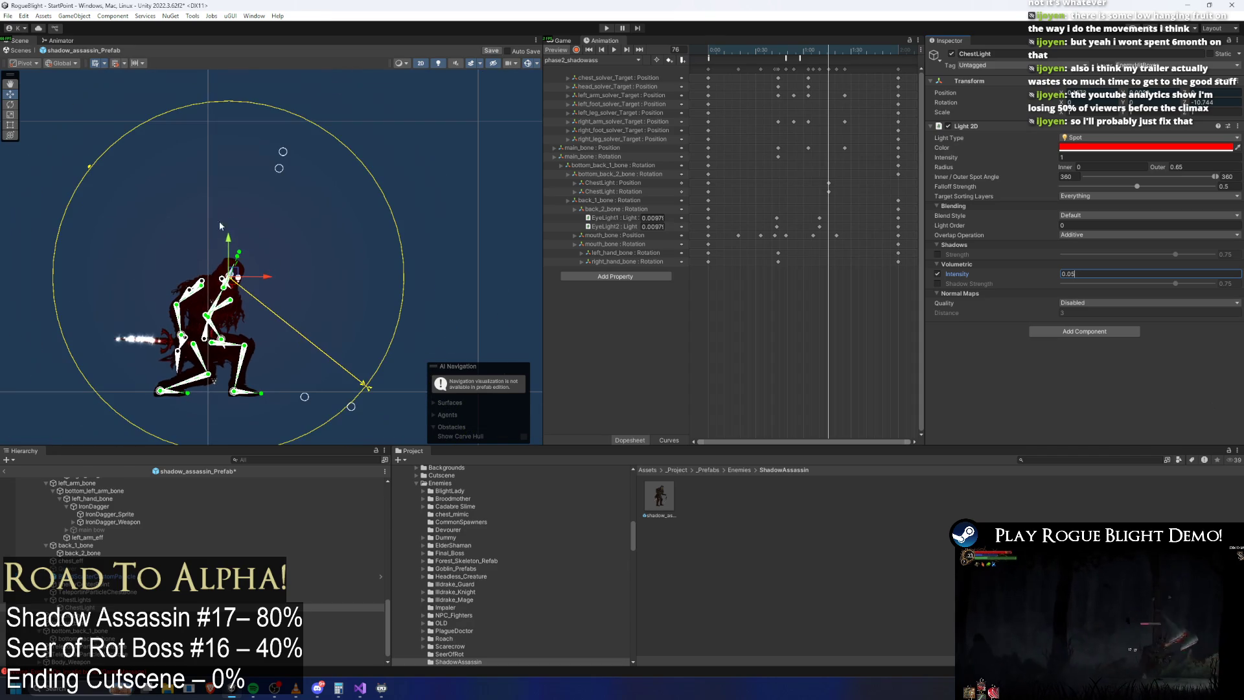
{"action": "mouse_move", "coordinate": [90, 169]}
{"action": "left_mouse_down"}
{"action": "mouse_move", "coordinate": [220, 240]}
{"action": "mouse_move", "coordinate": [214, 120]}
{"action": "mouse_move", "coordinate": [258, 111]}
{"action": "mouse_move", "coordinate": [234, 144]}
{"action": "mouse_move", "coordinate": [223, 122]}
{"action": "mouse_move", "coordinate": [235, 122]}
{"action": "left_mouse_up"}
Step: Reparent the ChestLights group to a different bone in the skeleton
{"action": "scroll", "coordinate": [218, 344], "scroll_direction": "up", "scroll_amount": 3}
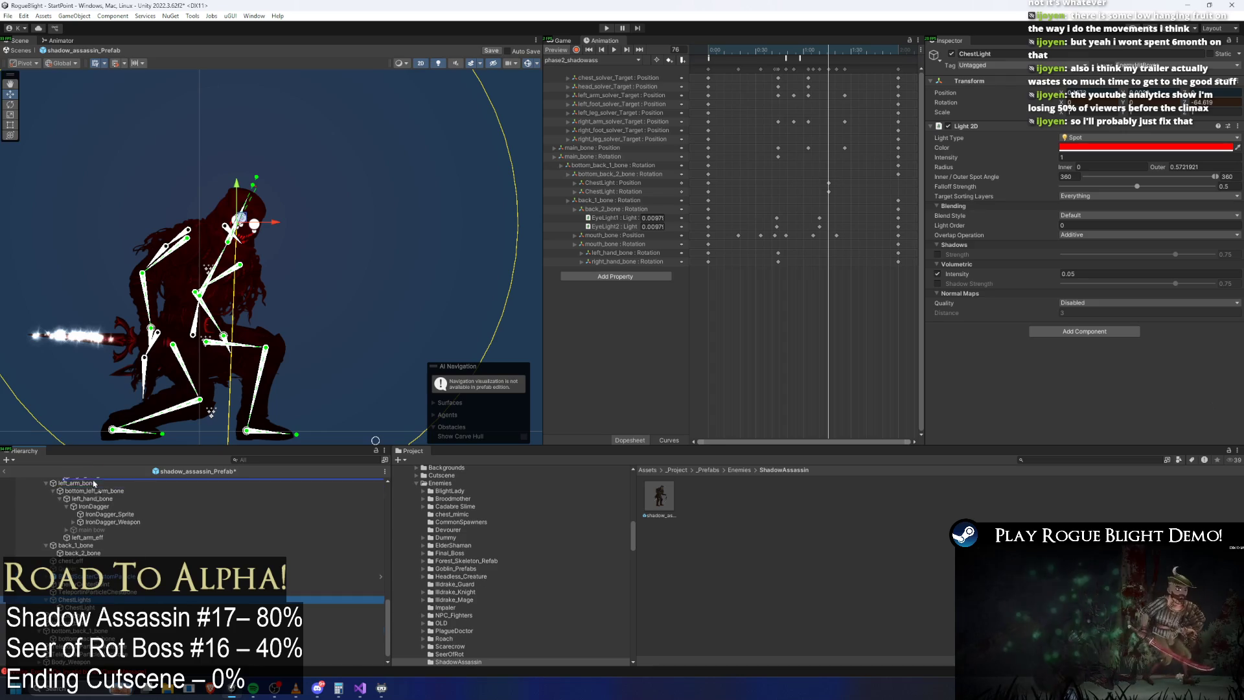
{"action": "scroll", "coordinate": [102, 485], "scroll_direction": "up", "scroll_amount": 3}
{"action": "scroll", "coordinate": [97, 496], "scroll_direction": "up", "scroll_amount": 5}
{"action": "left_click_drag", "start_coordinate": [102, 485], "coordinate": [85, 522]}
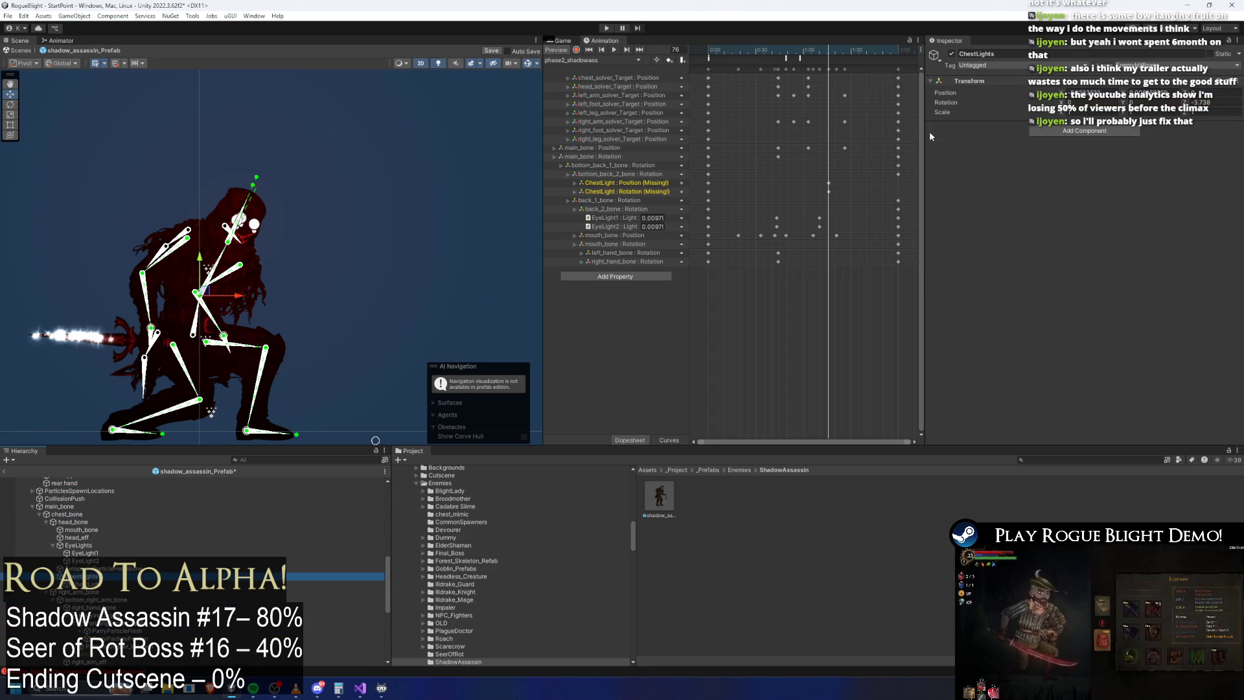
Step: Delete the missing ChestLight Position and Rotation tracks from the animation
{"action": "key", "text": "Tab"}
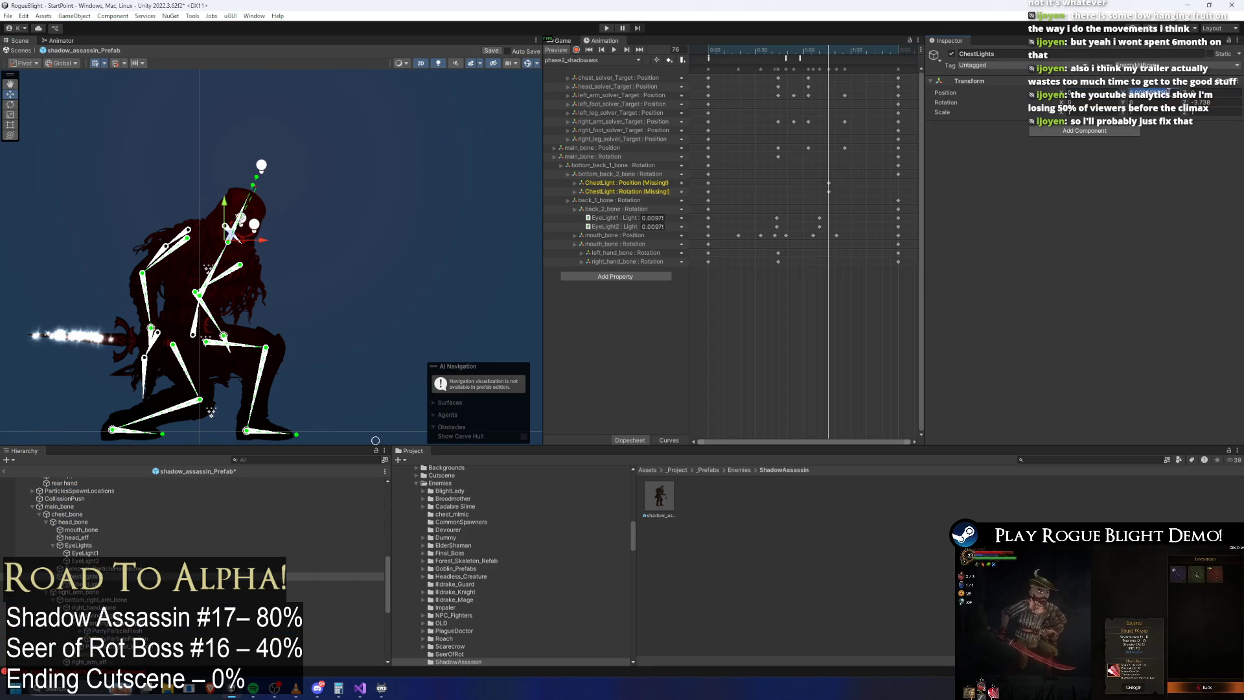
{"action": "left_click", "coordinate": [1192, 102]}
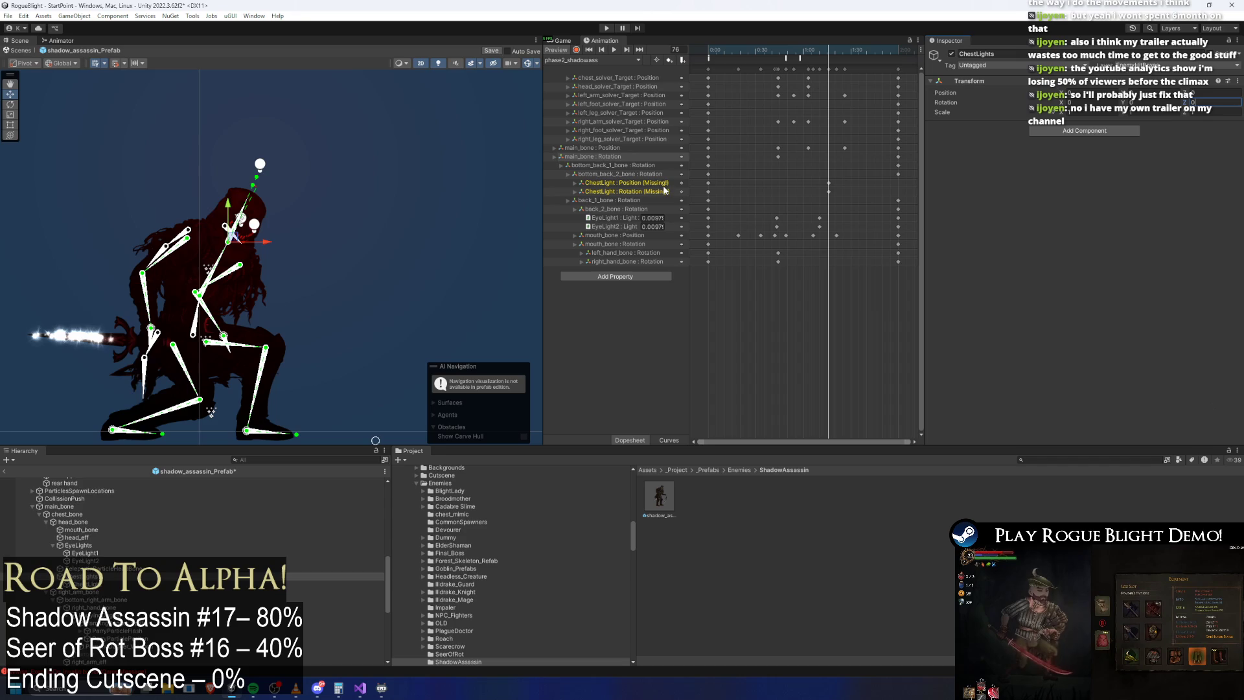
{"action": "left_click", "coordinate": [644, 183]}
{"action": "key", "text": "Delete"}
{"action": "left_click", "coordinate": [645, 185]}
{"action": "key", "text": "Delete"}
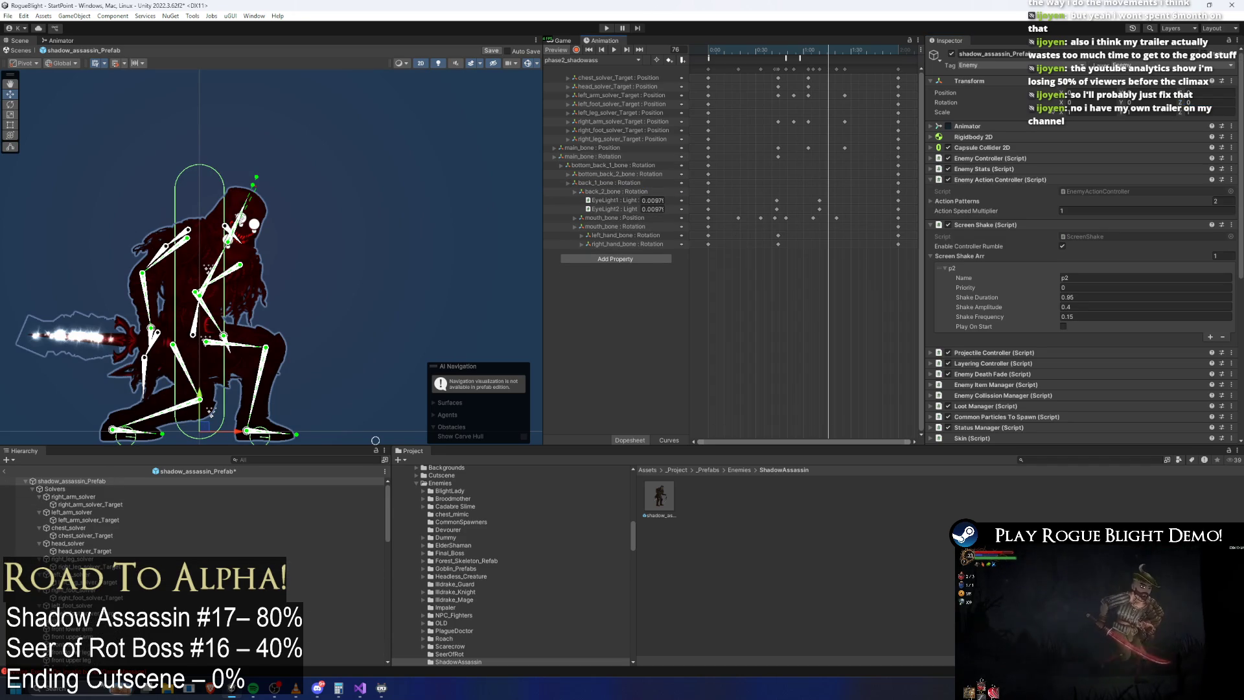
{"action": "scroll", "coordinate": [138, 556], "scroll_direction": "down", "scroll_amount": 15}
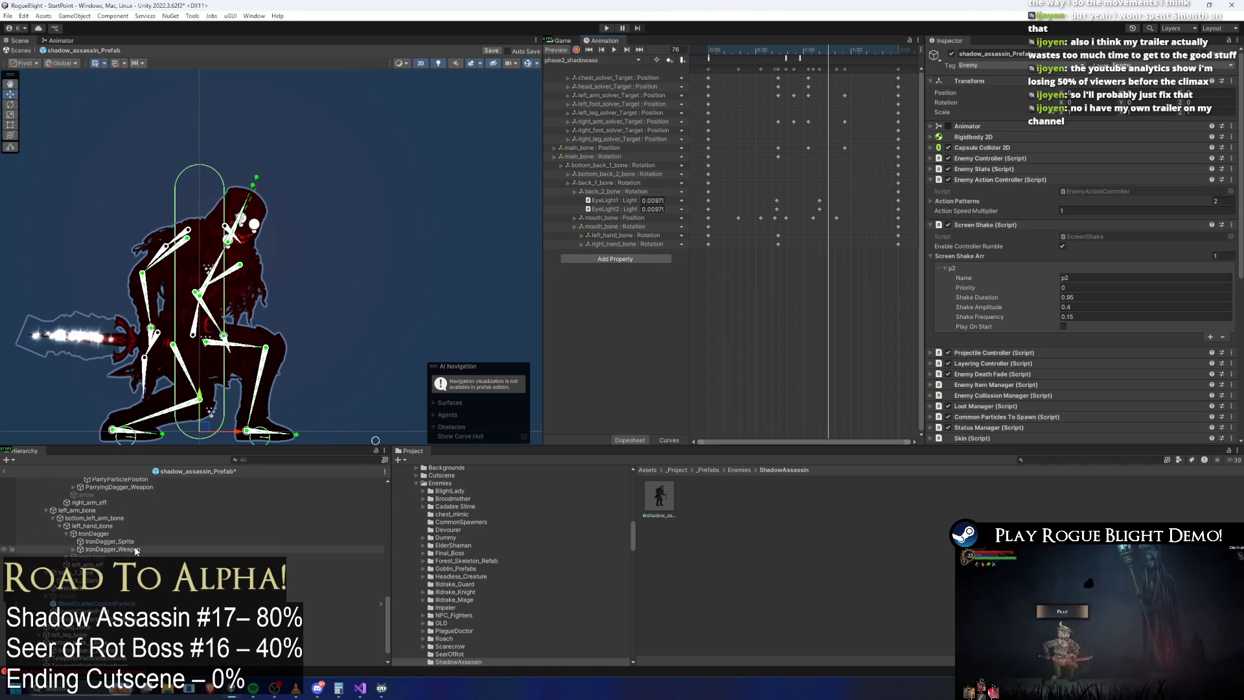
{"action": "scroll", "coordinate": [168, 555], "scroll_direction": "up", "scroll_amount": 5}
{"action": "scroll", "coordinate": [168, 555], "scroll_direction": "down", "scroll_amount": 2}
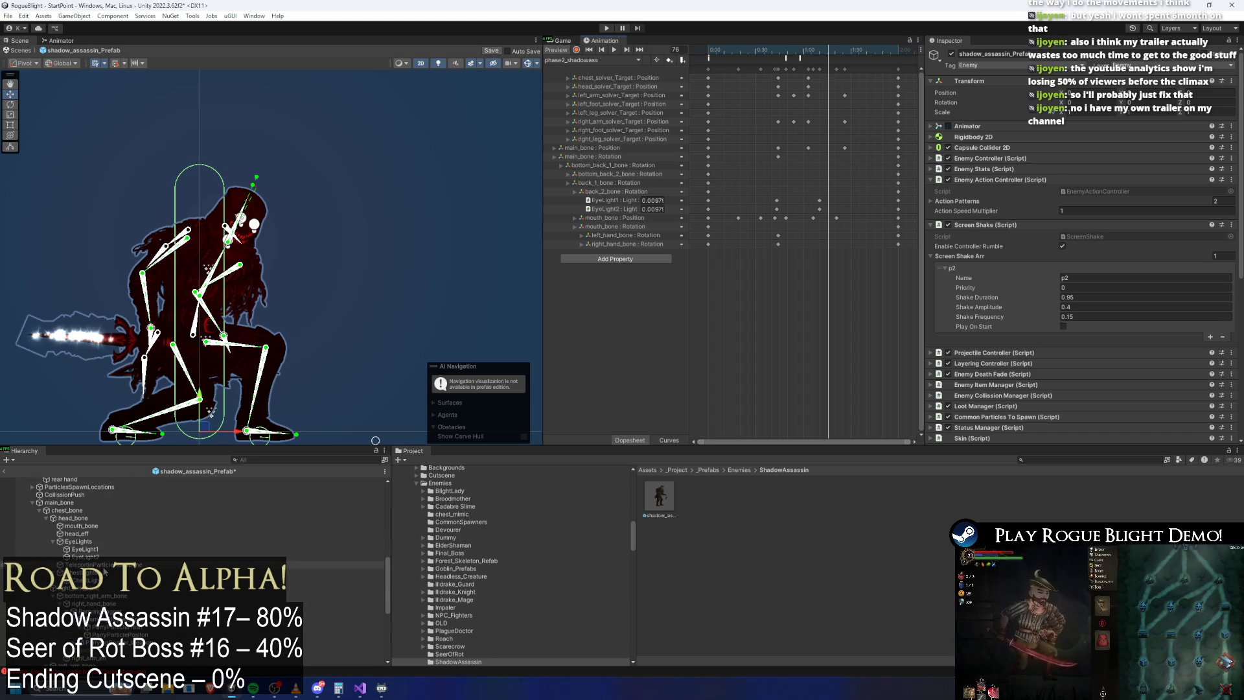
Step: Select ChestLight and shrink its outer radius to about 0.19 in the scene
{"action": "left_click", "coordinate": [128, 566]}
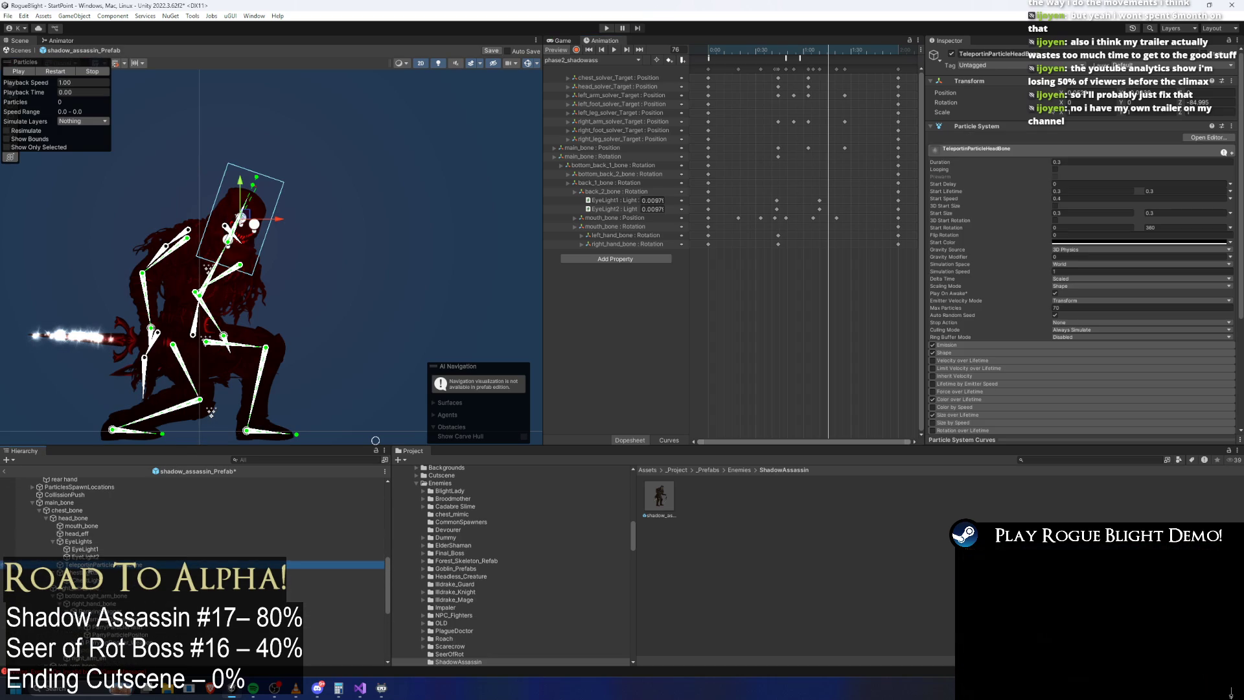
{"action": "left_click", "coordinate": [123, 572]}
{"action": "scroll", "coordinate": [448, 267], "scroll_direction": "down", "scroll_amount": 2}
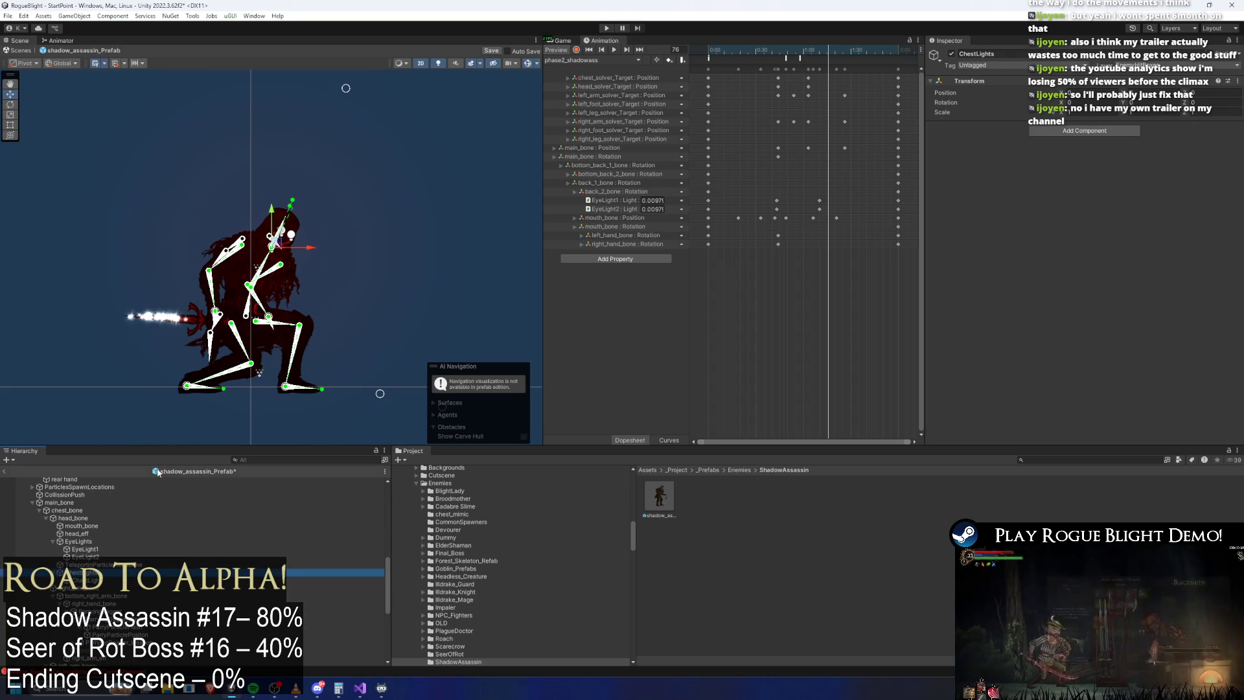
{"action": "left_click", "coordinate": [379, 375]}
{"action": "left_click_drag", "start_coordinate": [79, 170], "coordinate": [212, 213]}
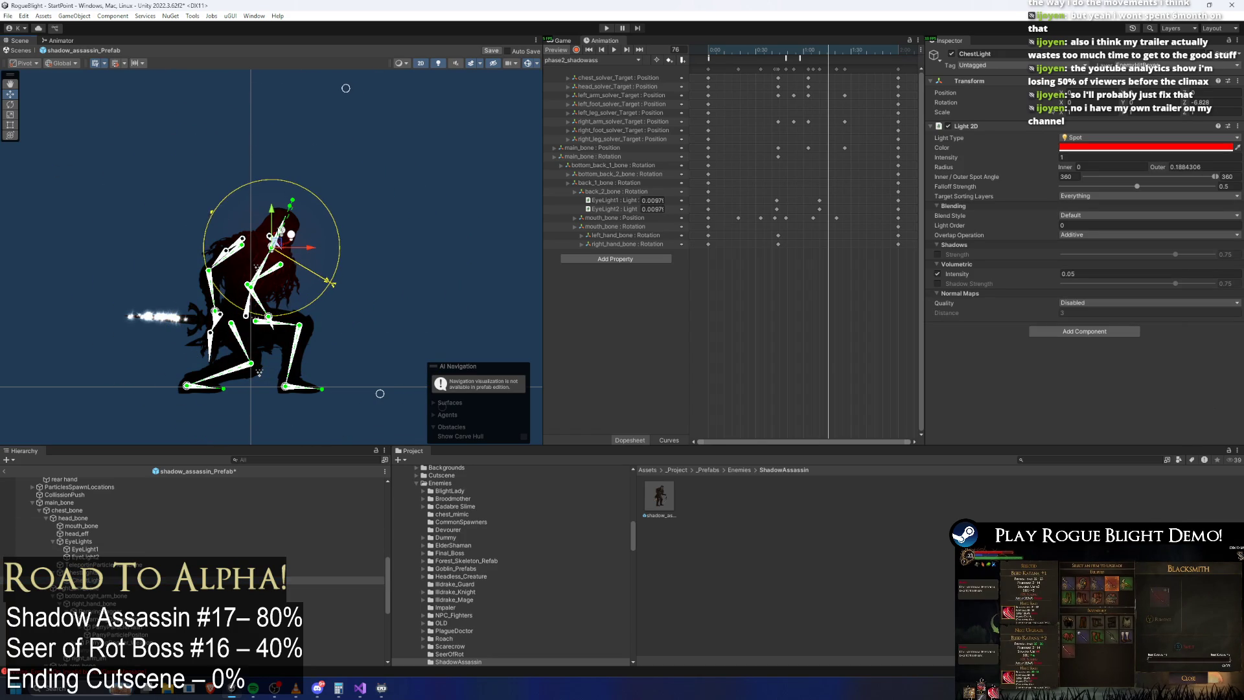
Step: Move the ChestLights group up to the assassin's eyes
{"action": "scroll", "coordinate": [250, 246], "scroll_direction": "up", "scroll_amount": 5}
{"action": "left_click", "coordinate": [255, 278]}
{"action": "left_click_drag", "start_coordinate": [246, 254], "coordinate": [265, 219]}
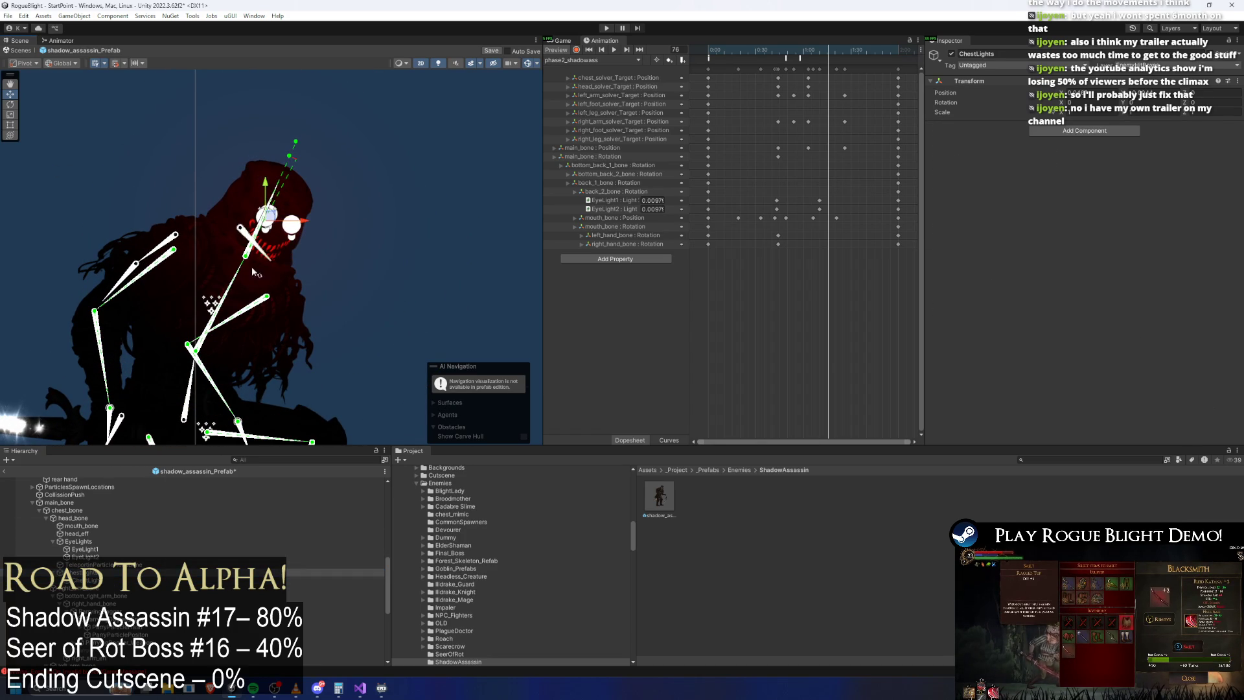
{"action": "left_click", "coordinate": [172, 251]}
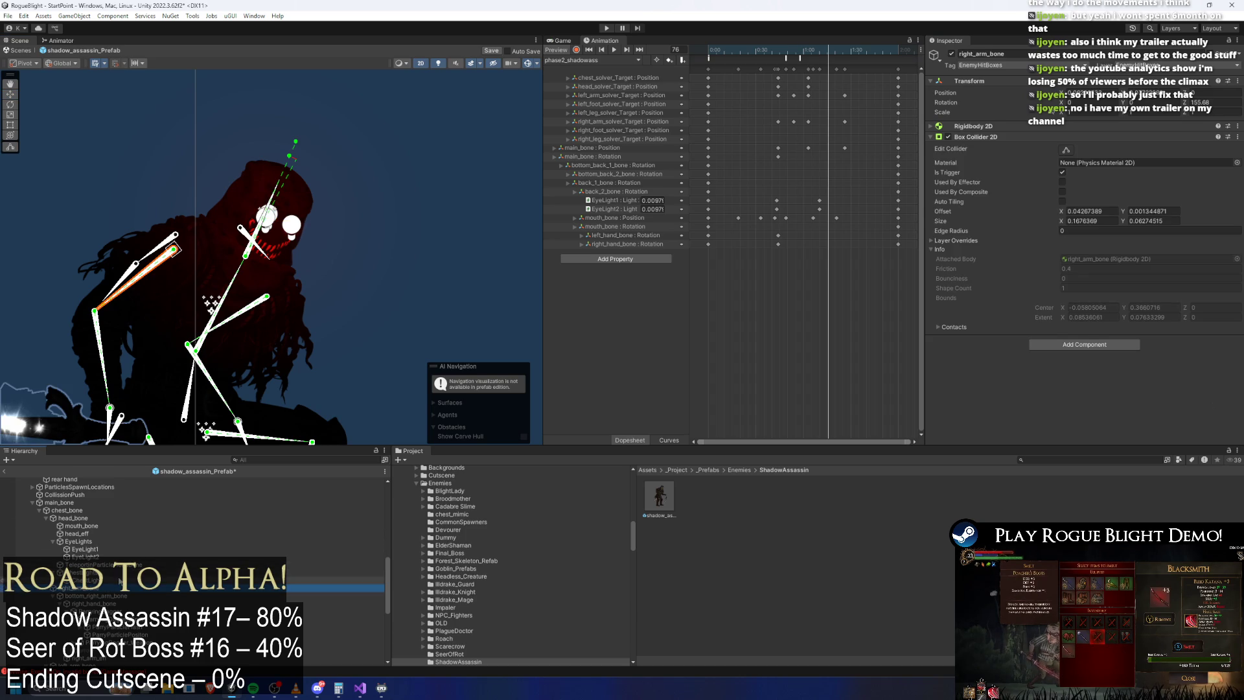
{"action": "key", "text": "ctrl+z"}
Step: Set outer radius 0.24, raise falloff, light order 51, Blend Style 1, and normal-map quality Fast
{"action": "left_click", "coordinate": [1159, 168]}
{"action": "type", "text": "0.24"}
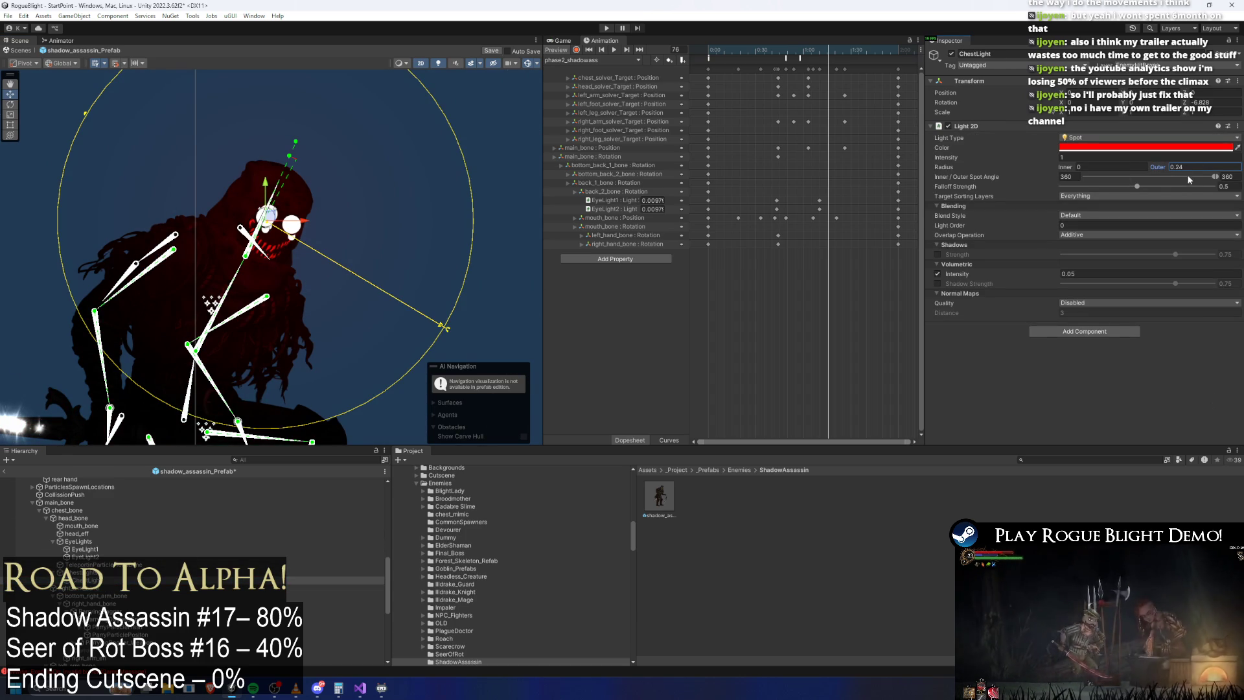
{"action": "left_click_drag", "start_coordinate": [1138, 186], "coordinate": [1198, 186]}
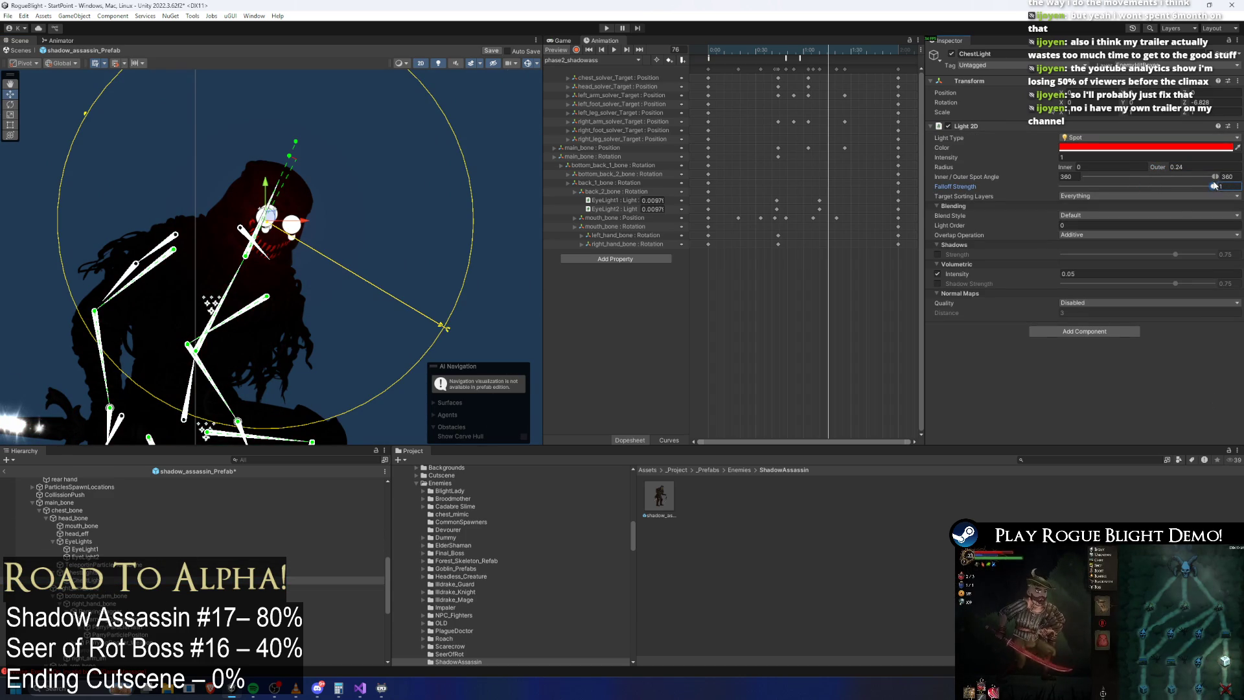
{"action": "left_click", "coordinate": [1086, 225]}
{"action": "type", "text": "51"}
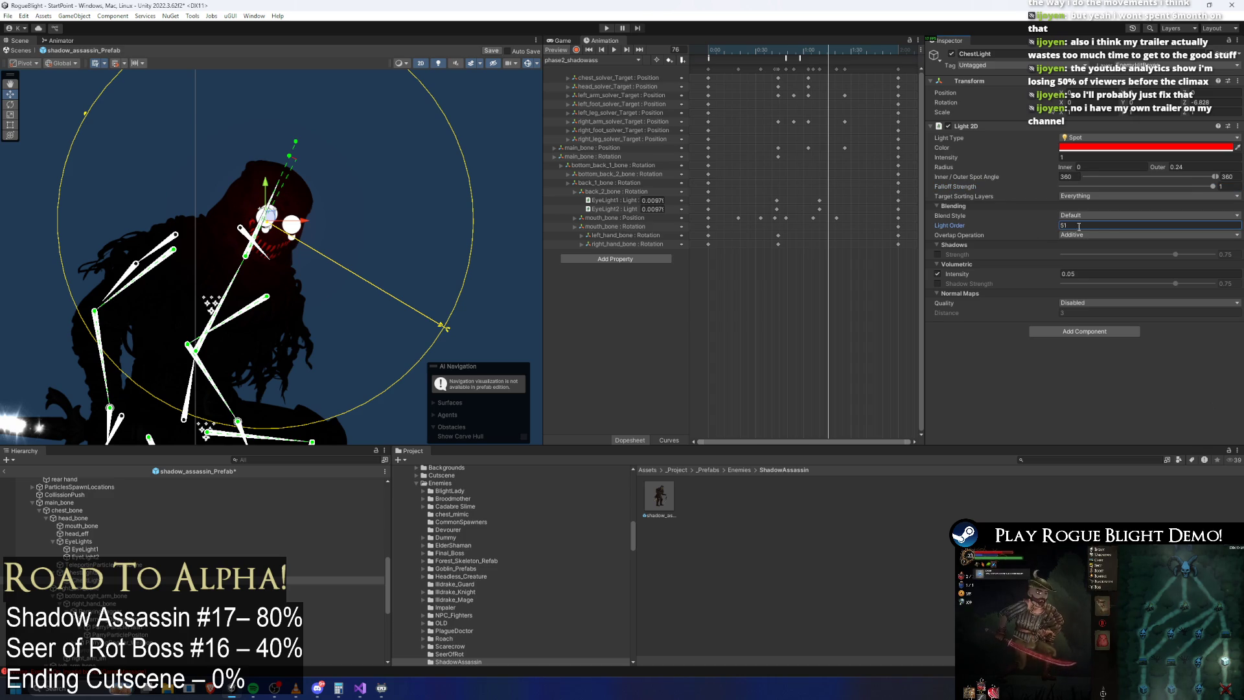
{"action": "left_click", "coordinate": [1078, 215]}
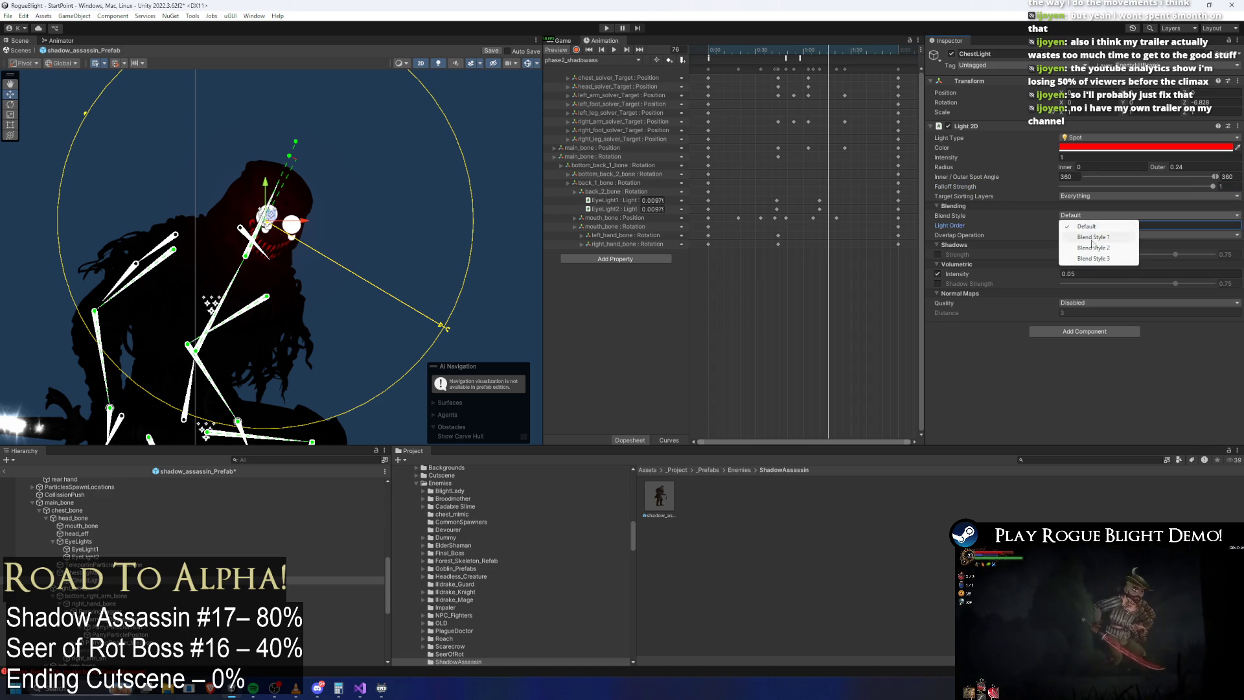
{"action": "left_click", "coordinate": [1089, 227]}
{"action": "left_click", "coordinate": [1099, 274]}
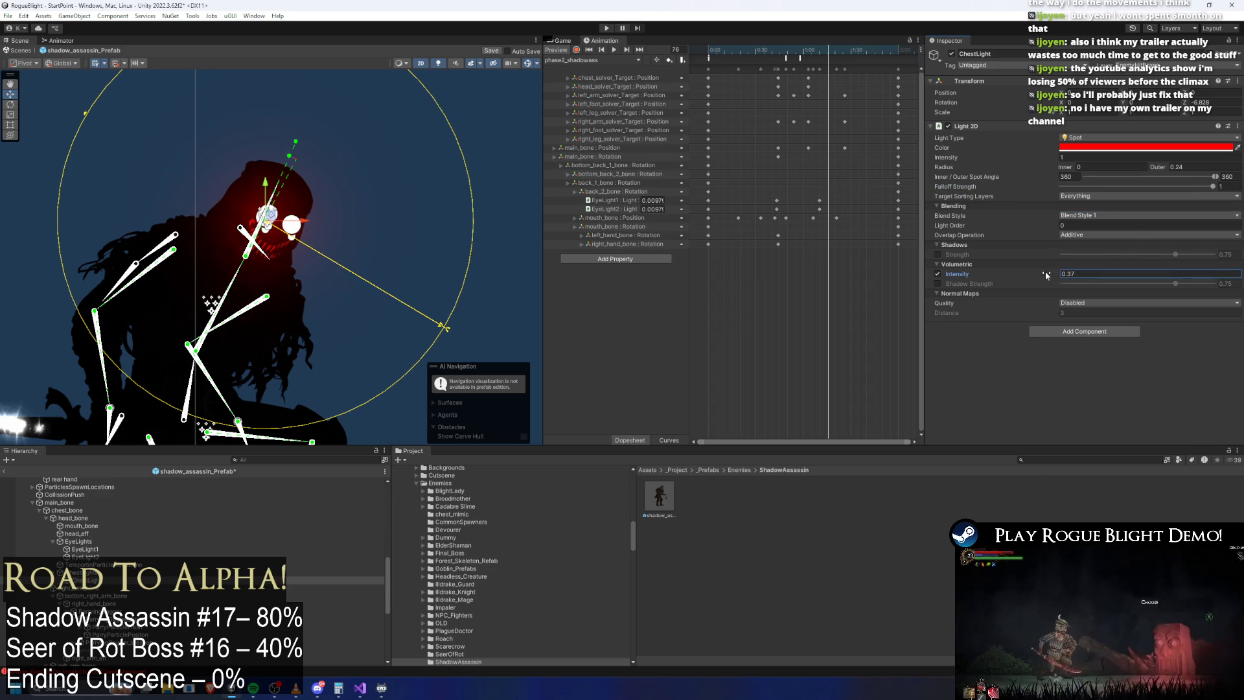
{"action": "type", "text": "0.05"}
{"action": "left_click", "coordinate": [1089, 309]}
{"action": "left_click", "coordinate": [1084, 321]}
{"action": "left_click", "coordinate": [1078, 312]}
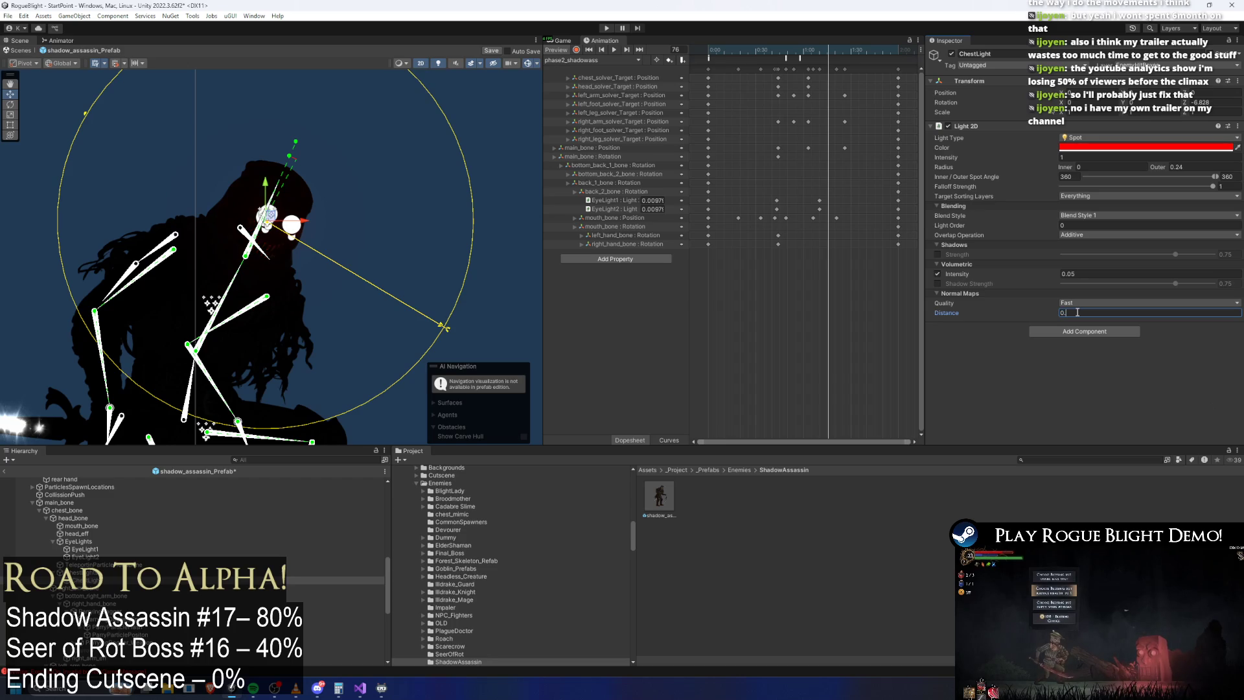
{"action": "type", "text": "1"}
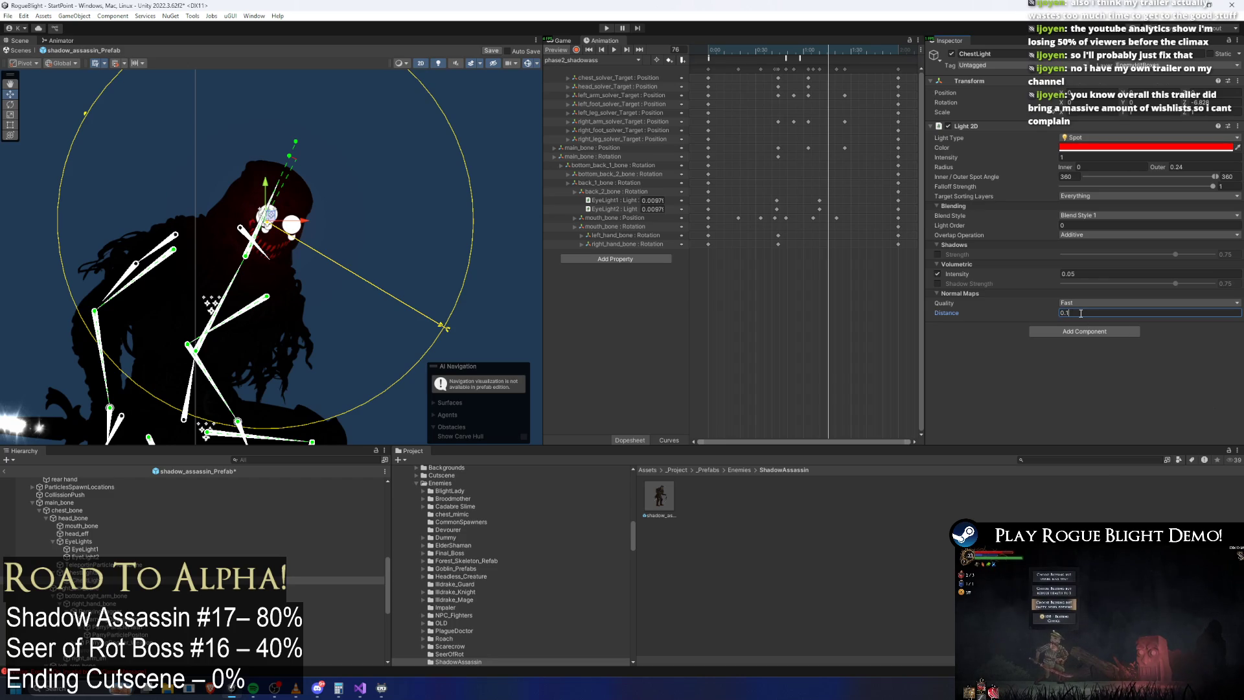
Step: Set the light's intensity to 1.32 and nudge it slightly on the face
{"action": "left_click", "coordinate": [1044, 158]}
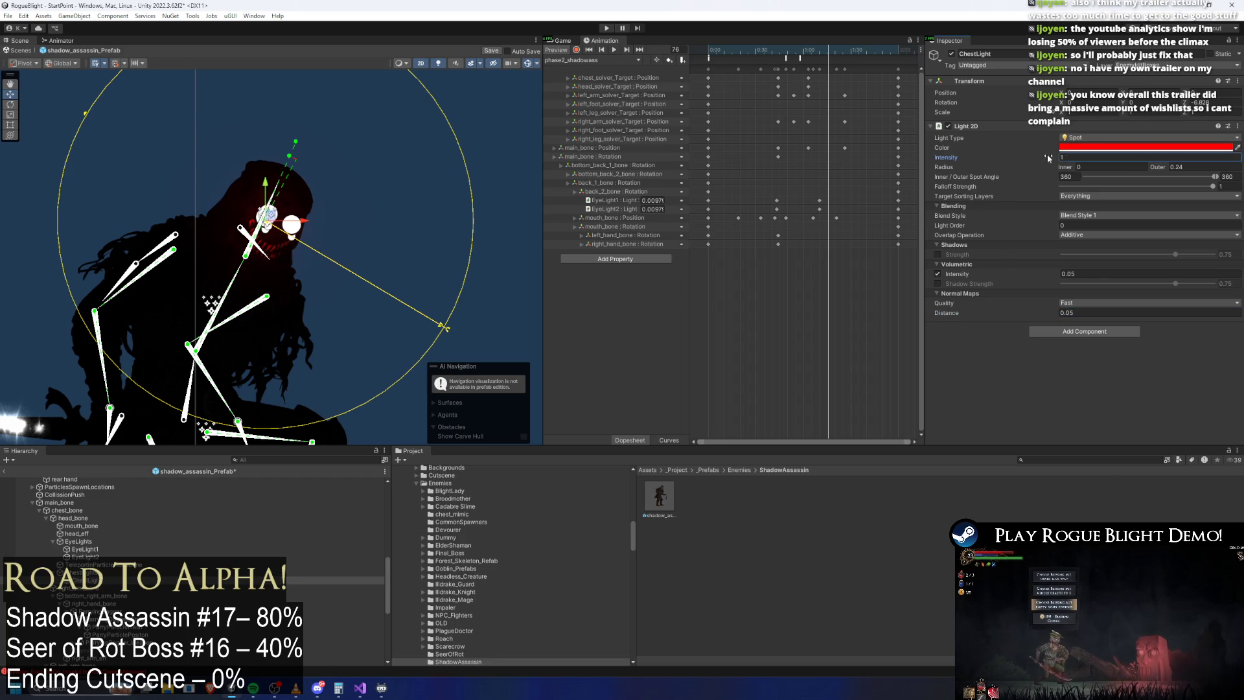
{"action": "left_click_drag", "start_coordinate": [1065, 158], "coordinate": [1035, 159]}
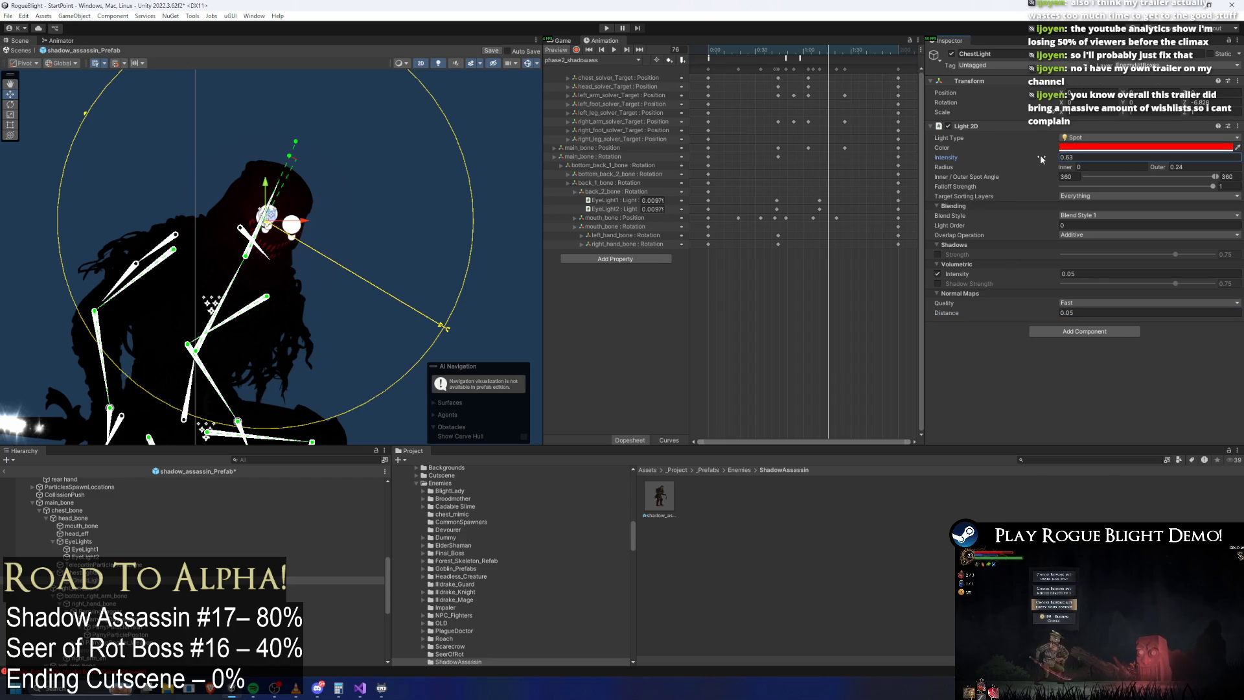
{"action": "scroll", "coordinate": [249, 213], "scroll_direction": "up", "scroll_amount": 5}
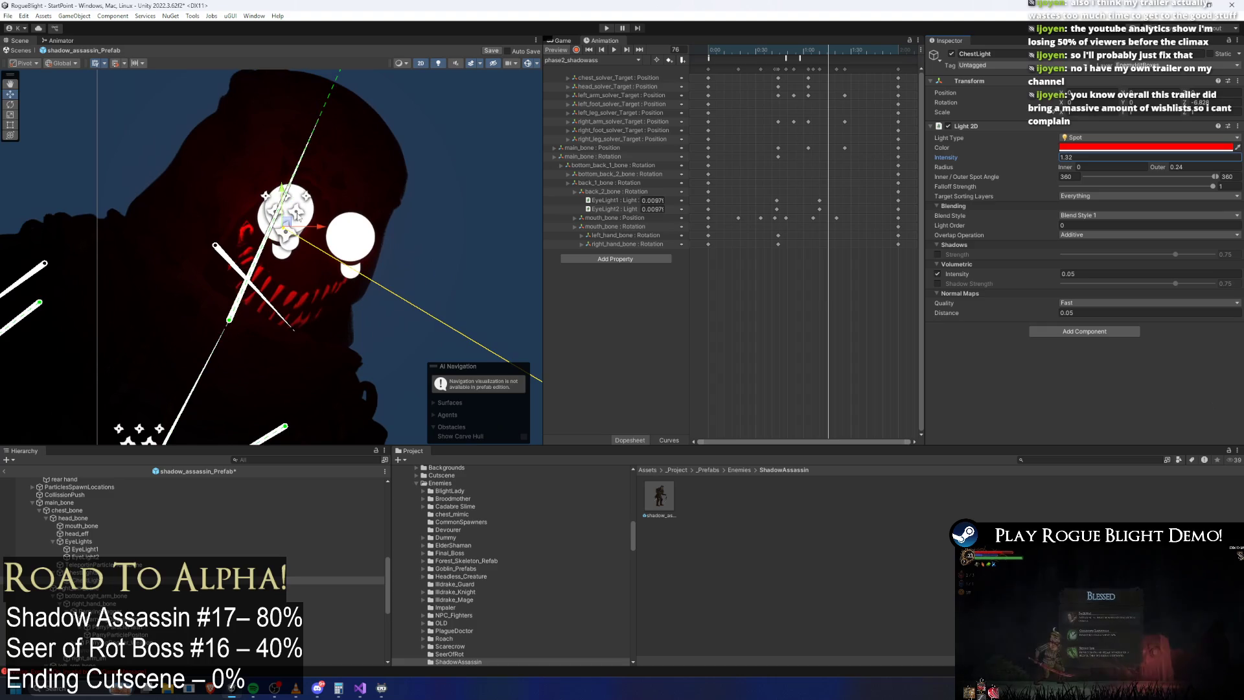
{"action": "left_click_drag", "start_coordinate": [313, 252], "coordinate": [324, 252]}
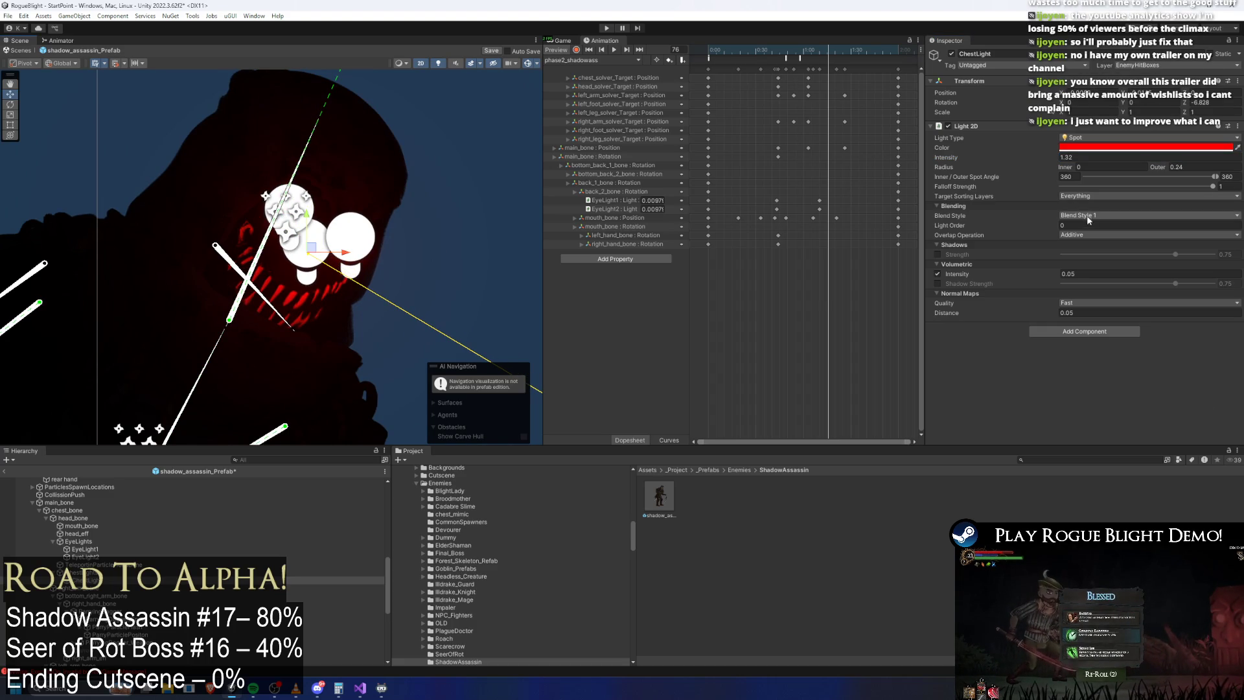
Step: Switch overlap operation to Alpha Blend and make the light target only the EnemyBack2 sorting layer
{"action": "left_click", "coordinate": [1089, 237]}
{"action": "left_click", "coordinate": [1091, 258]}
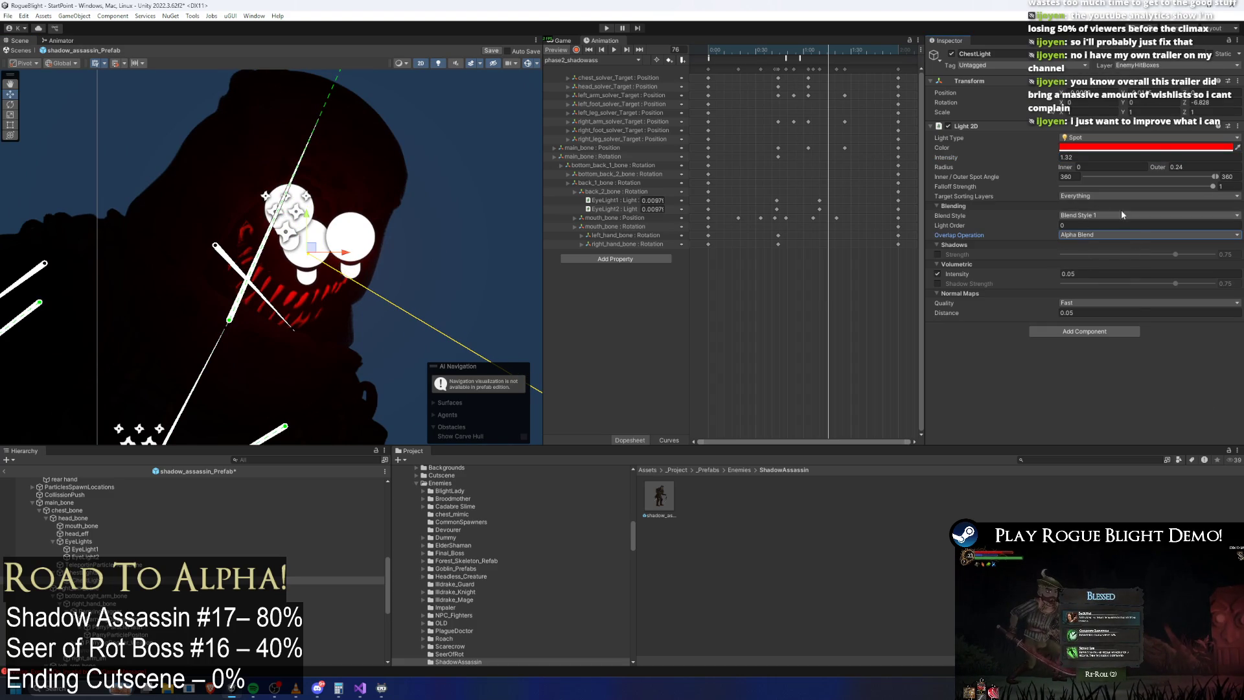
{"action": "left_click", "coordinate": [1086, 196]}
{"action": "left_click", "coordinate": [1088, 207]}
{"action": "left_click", "coordinate": [1095, 195]}
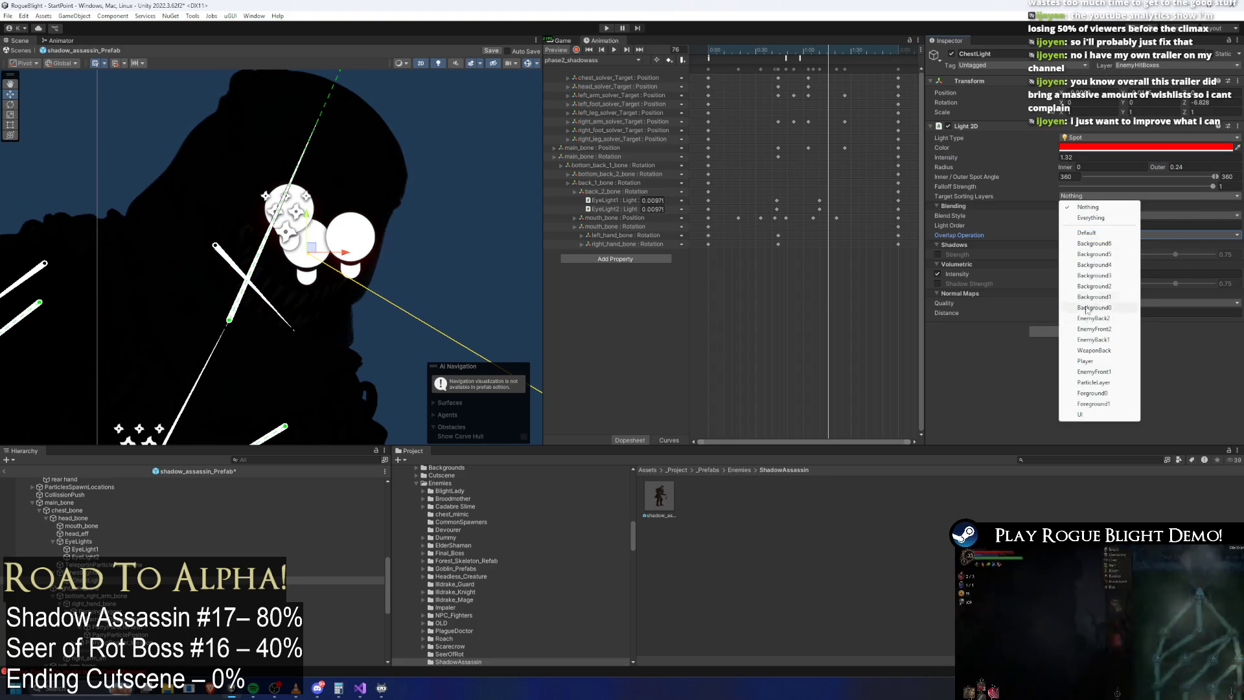
{"action": "left_click", "coordinate": [1117, 319]}
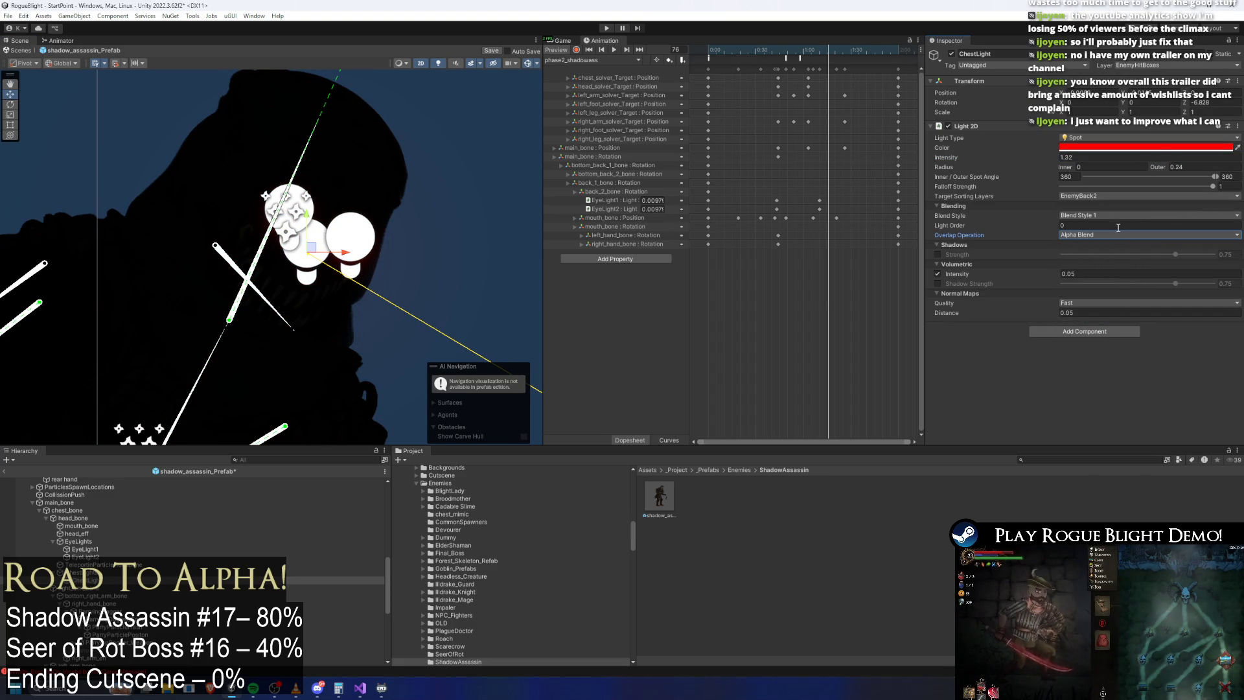
{"action": "left_click", "coordinate": [285, 290]}
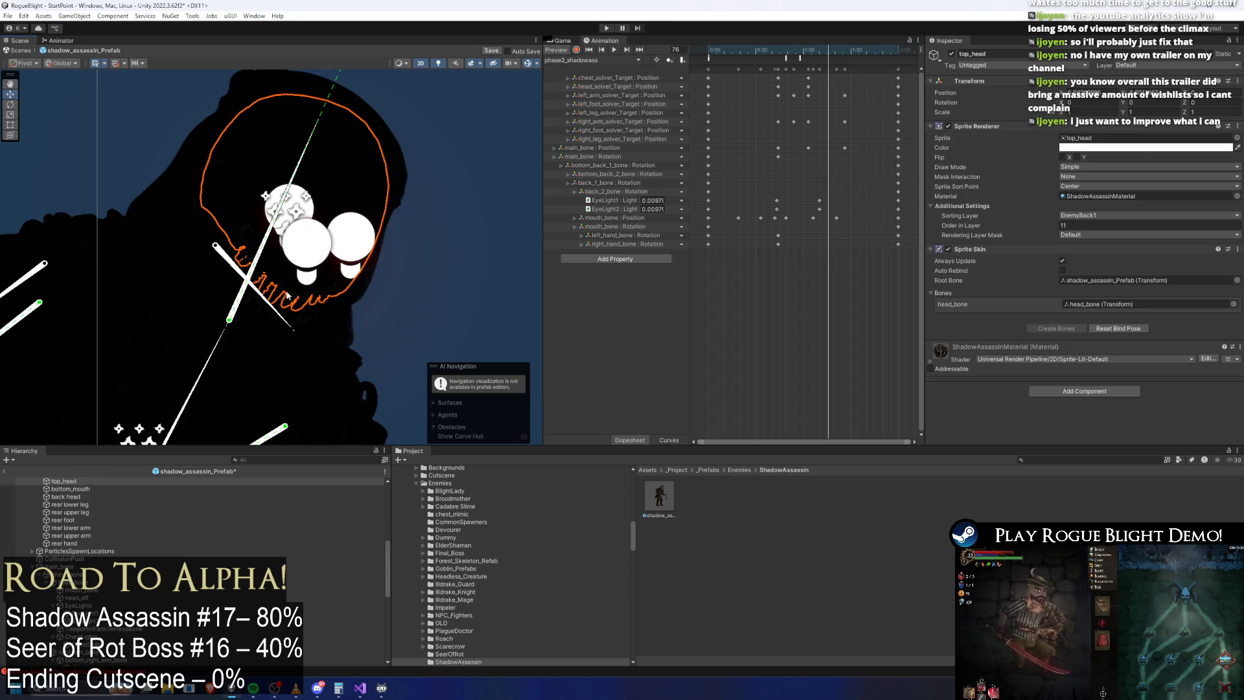
Step: Put the top_head, bottom_mouth and back head sprites on the EnemyFront2 sorting layer
{"action": "left_click", "coordinate": [347, 319]}
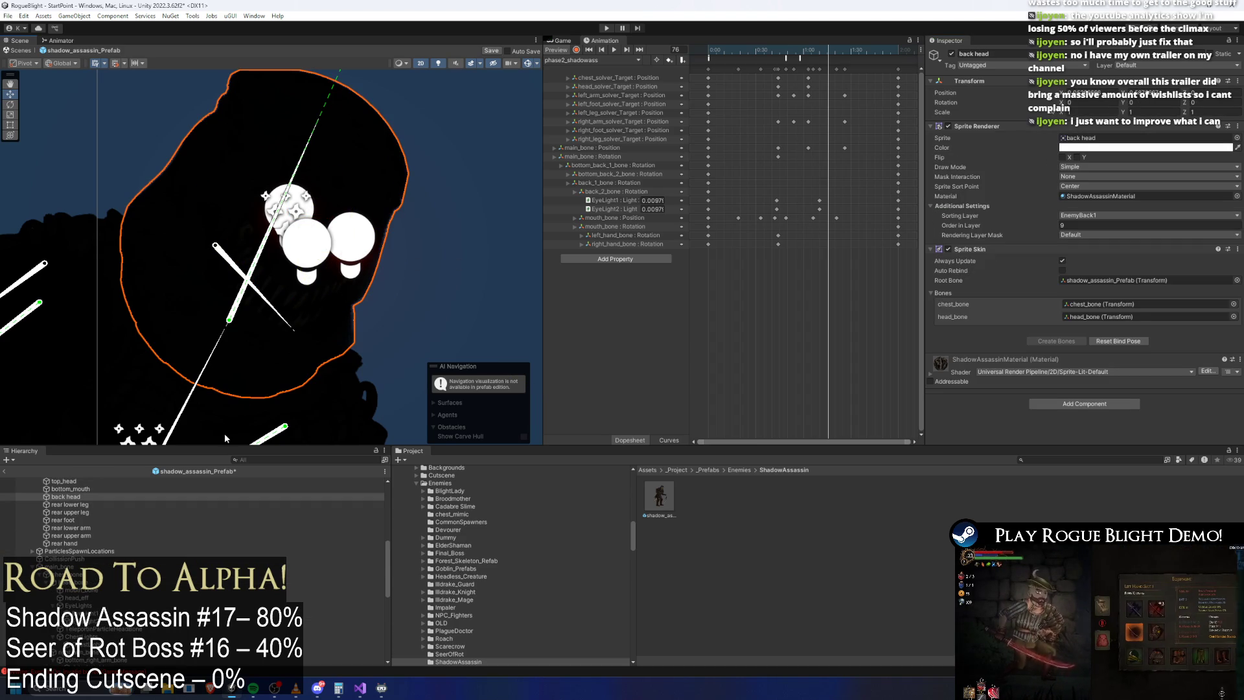
{"action": "scroll", "coordinate": [88, 510], "scroll_direction": "up", "scroll_amount": 3}
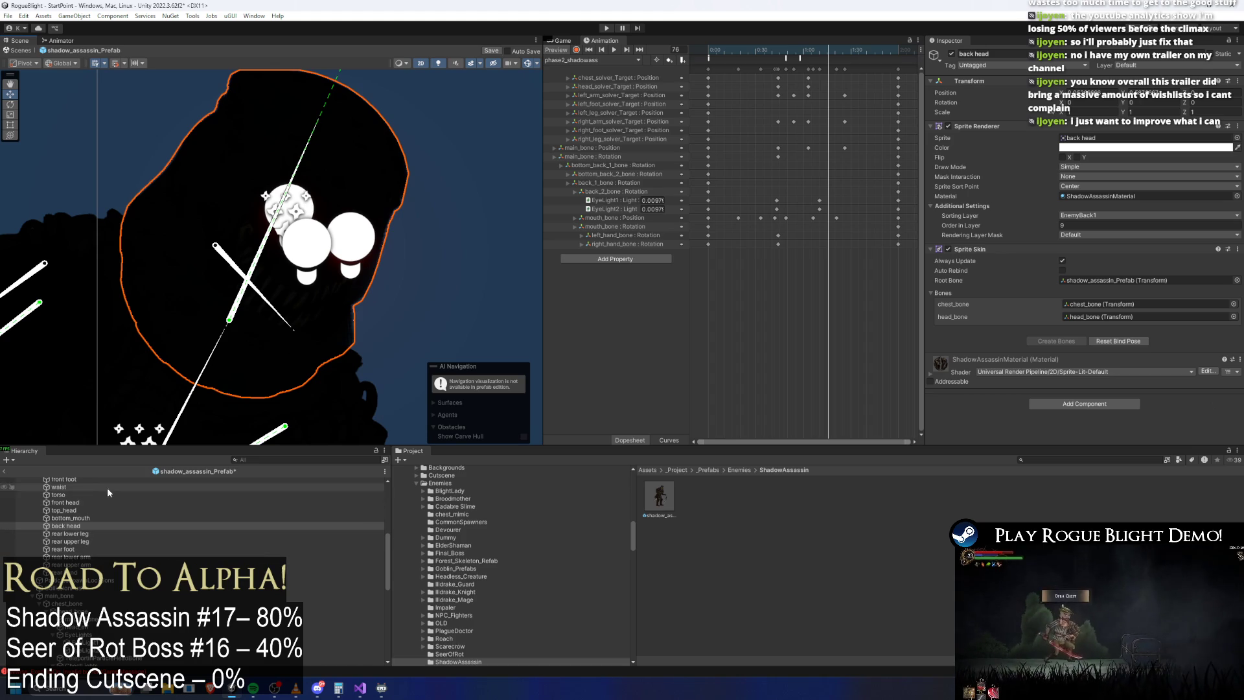
{"action": "left_click", "coordinate": [357, 239]}
{"action": "left_click", "coordinate": [293, 295]}
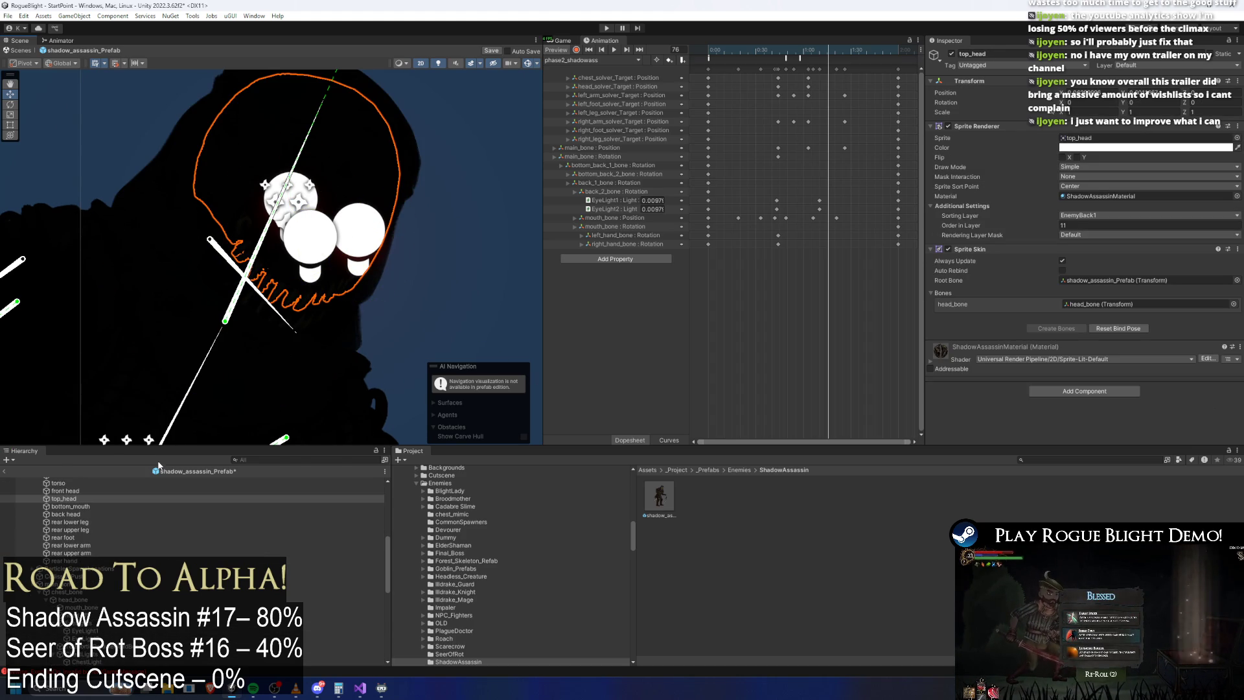
{"action": "left_click", "coordinate": [70, 506], "text": "ctrl"}
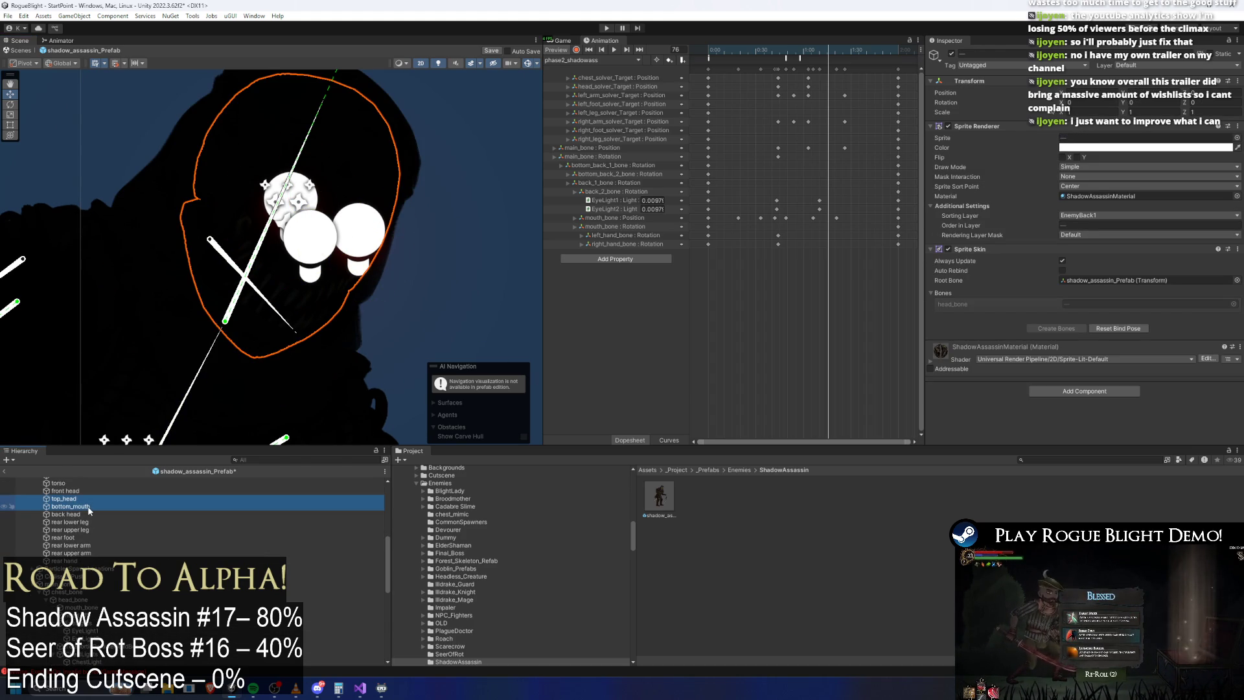
{"action": "left_click", "coordinate": [92, 515], "text": "ctrl"}
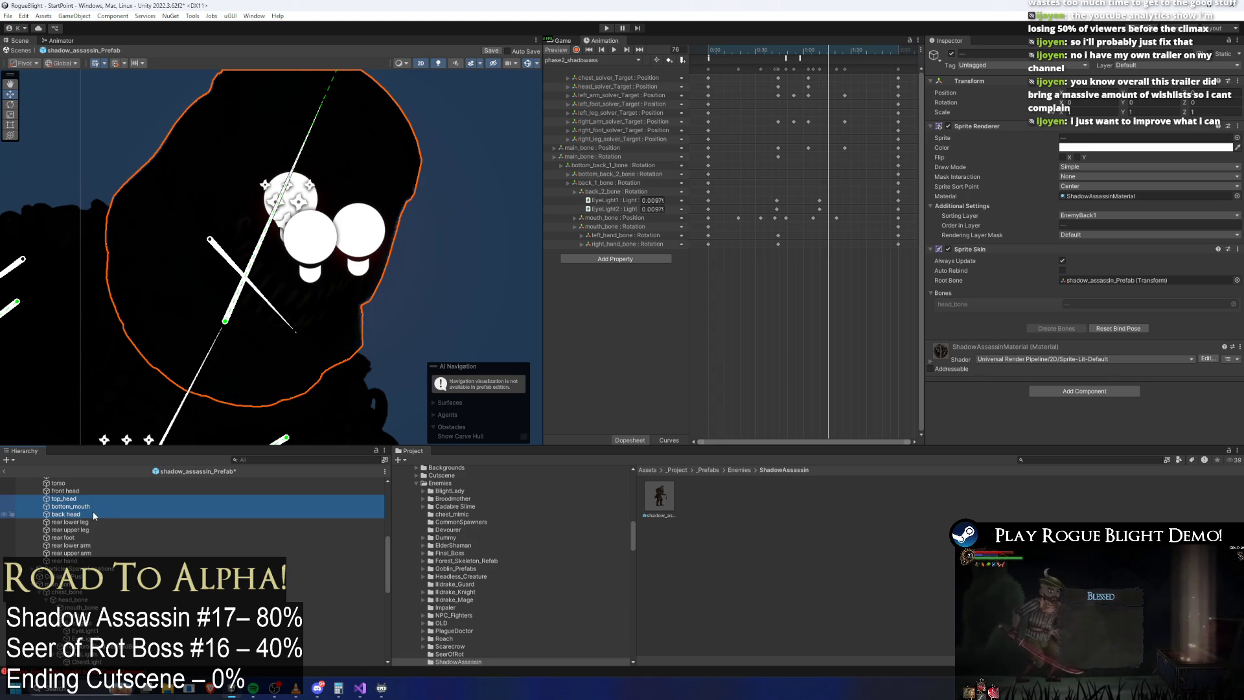
{"action": "left_click", "coordinate": [97, 513], "text": "ctrl"}
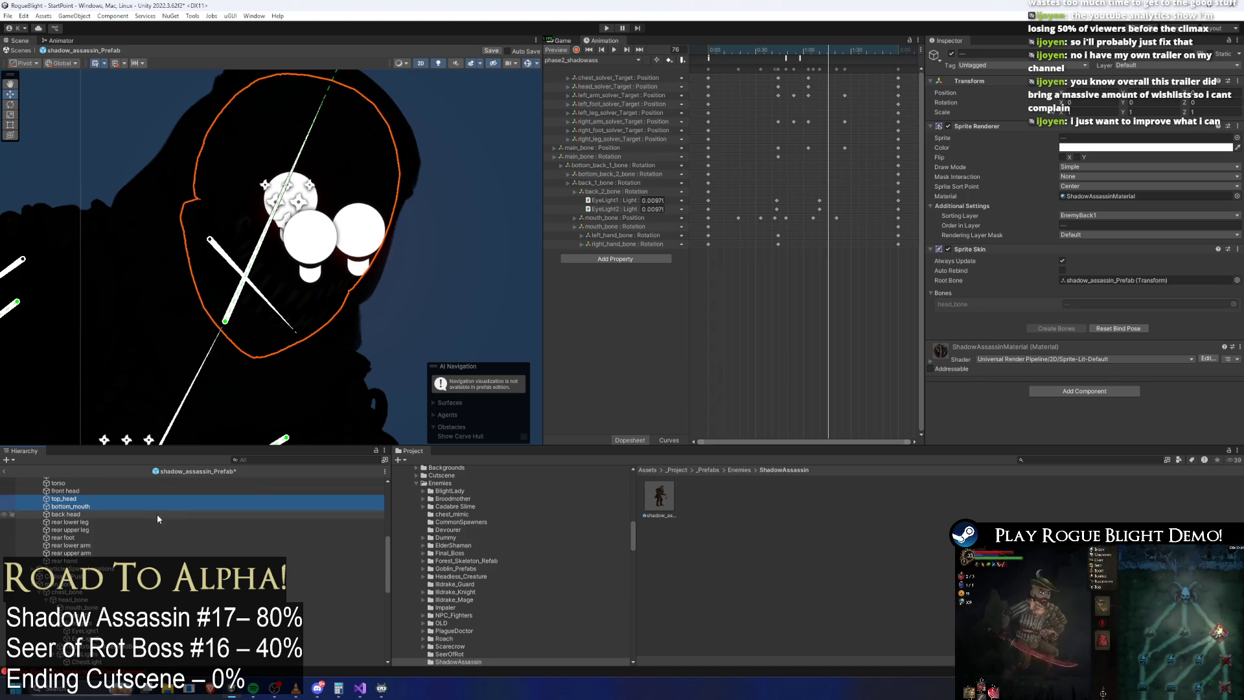
{"action": "left_click", "coordinate": [92, 515], "text": "ctrl"}
{"action": "left_click", "coordinate": [1109, 216]}
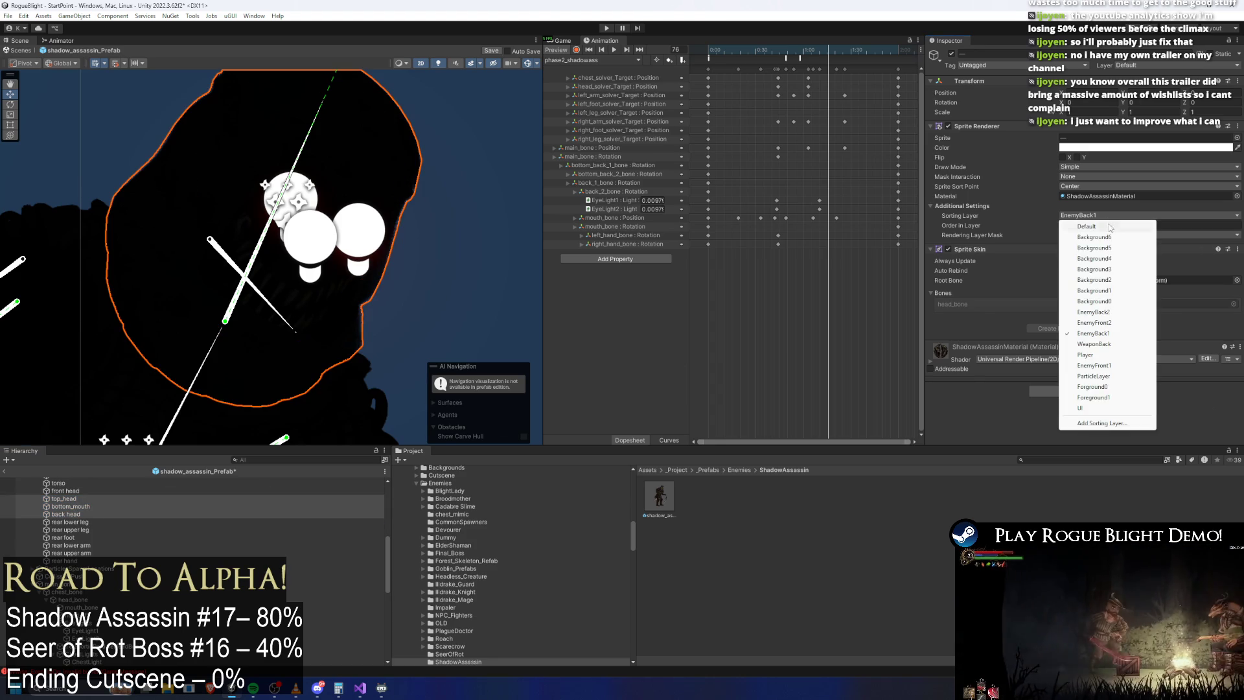
{"action": "left_click", "coordinate": [1117, 323]}
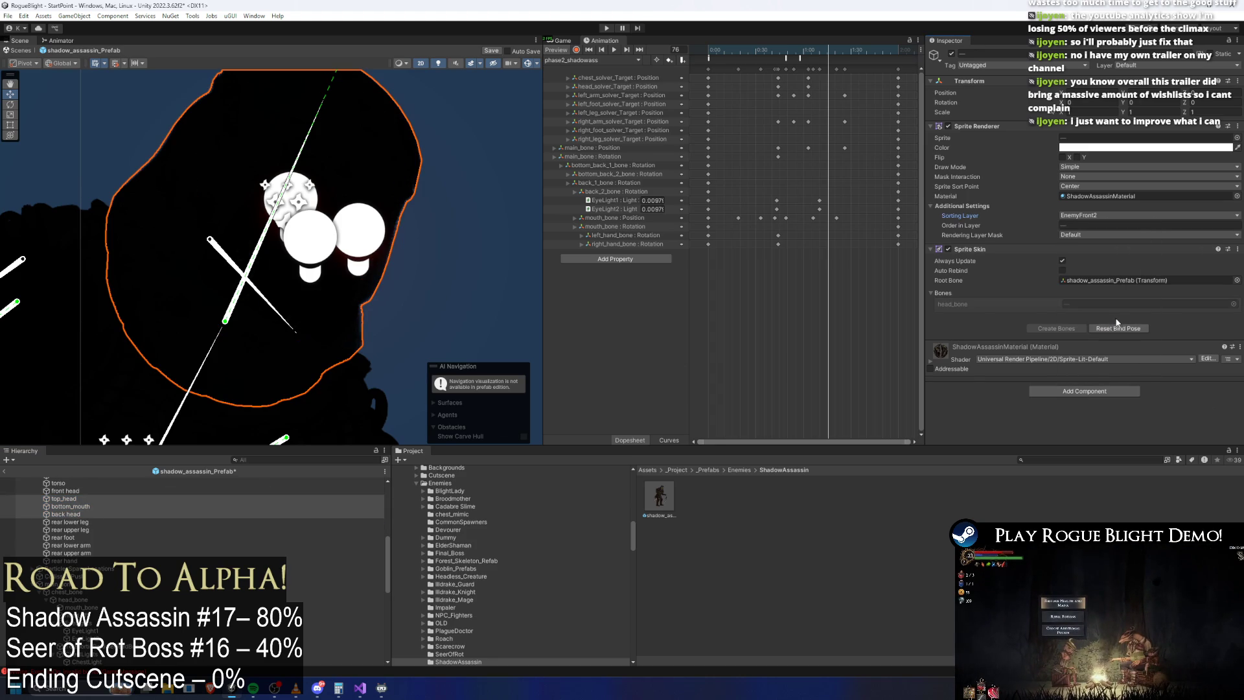
Step: Check each head sprite's sorting layer, leaving back head's layer unchanged
{"action": "left_click", "coordinate": [78, 499]}
{"action": "left_click", "coordinate": [80, 507]}
{"action": "left_click", "coordinate": [83, 514]}
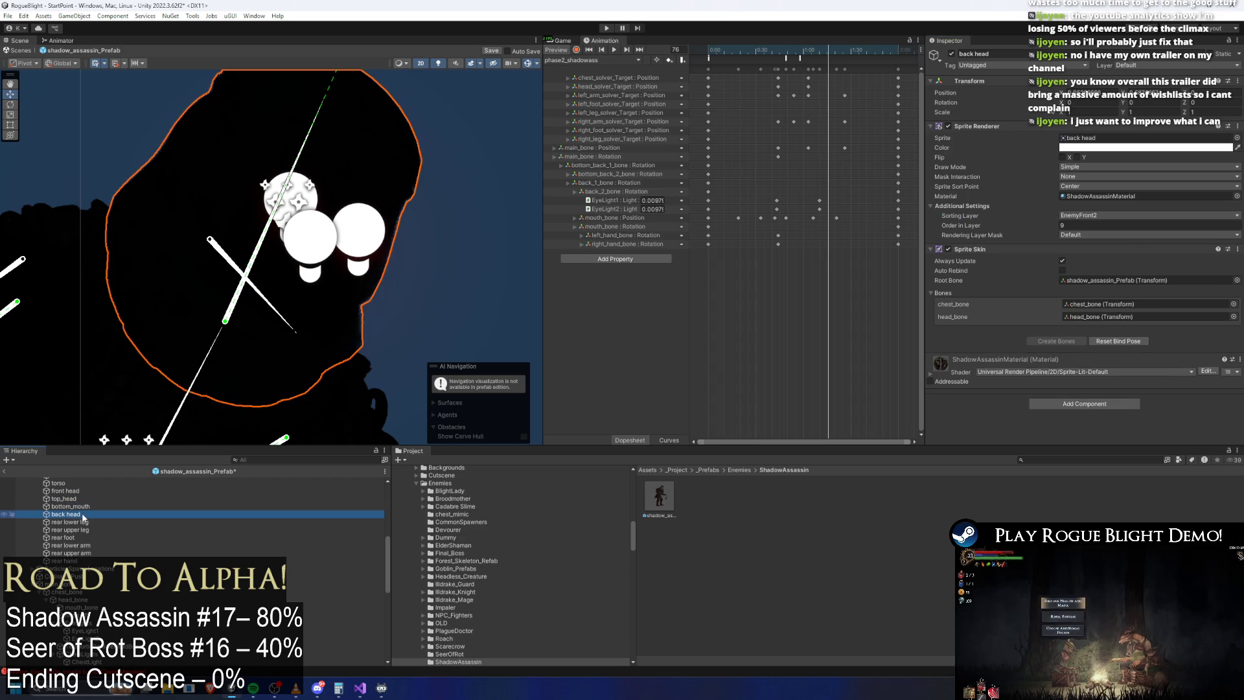
{"action": "left_click", "coordinate": [1102, 215]}
{"action": "left_click", "coordinate": [1109, 309]}
{"action": "left_click", "coordinate": [314, 245]}
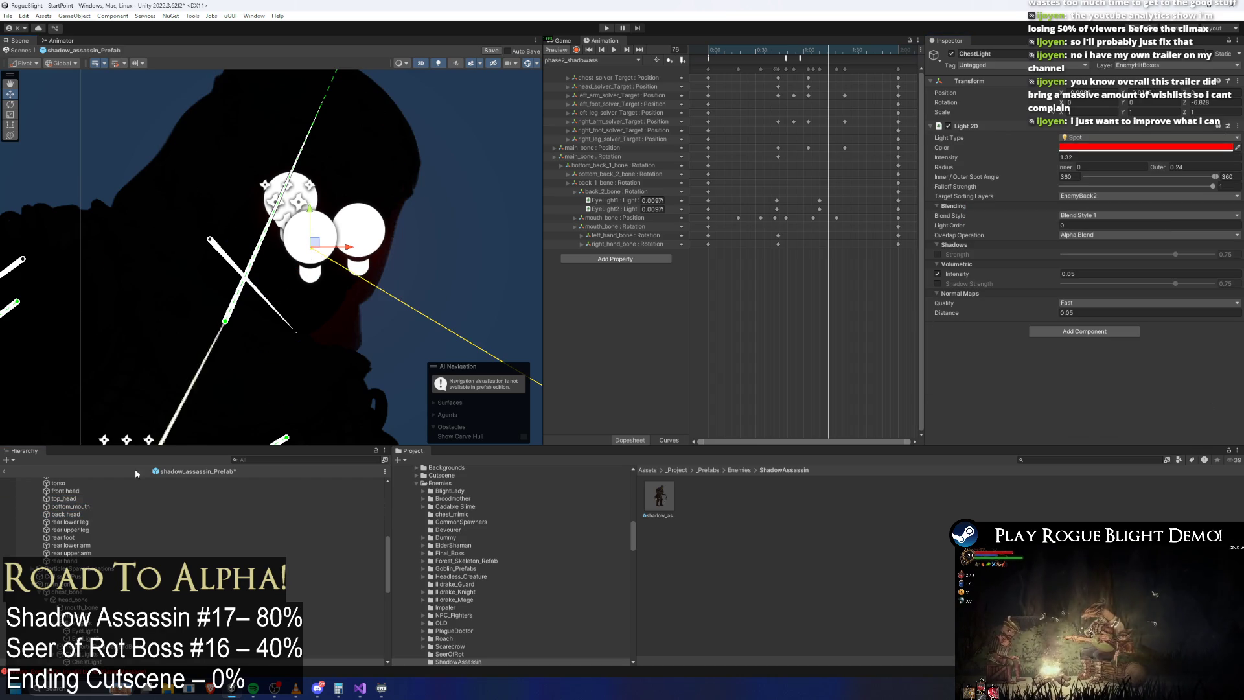
Step: Add another target sorting layer to the chest light and nudge it slightly up-left
{"action": "left_click", "coordinate": [1115, 196]}
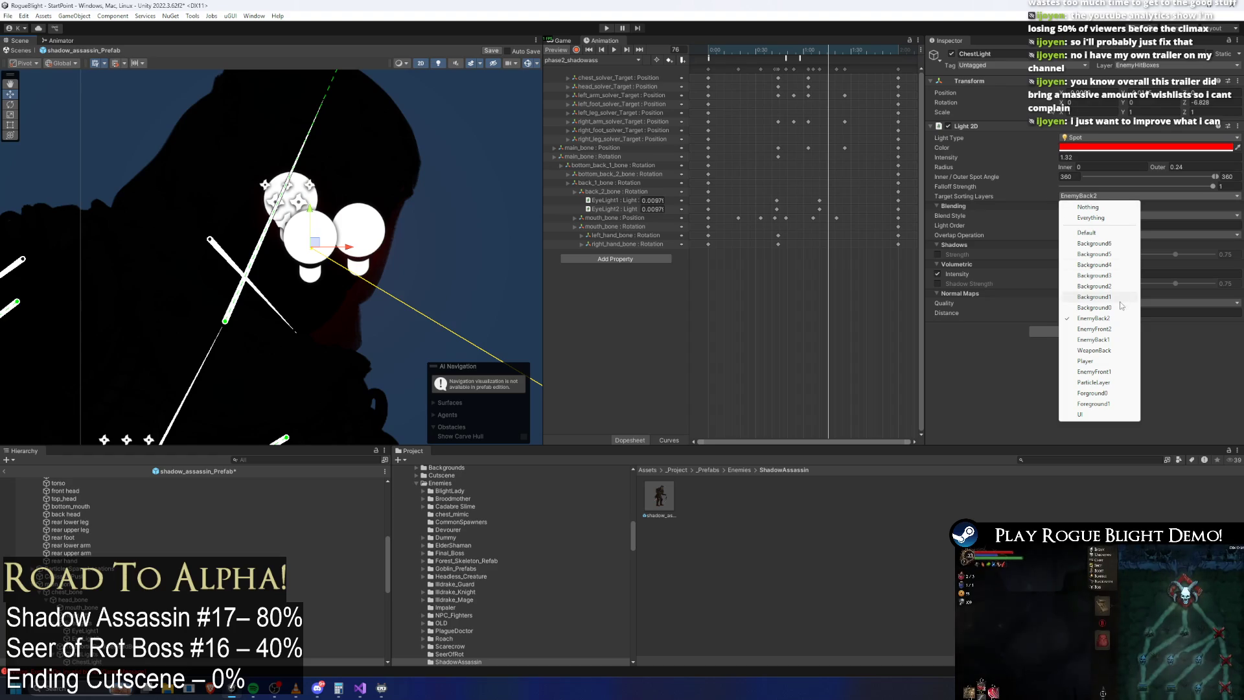
{"action": "left_click", "coordinate": [1117, 329]}
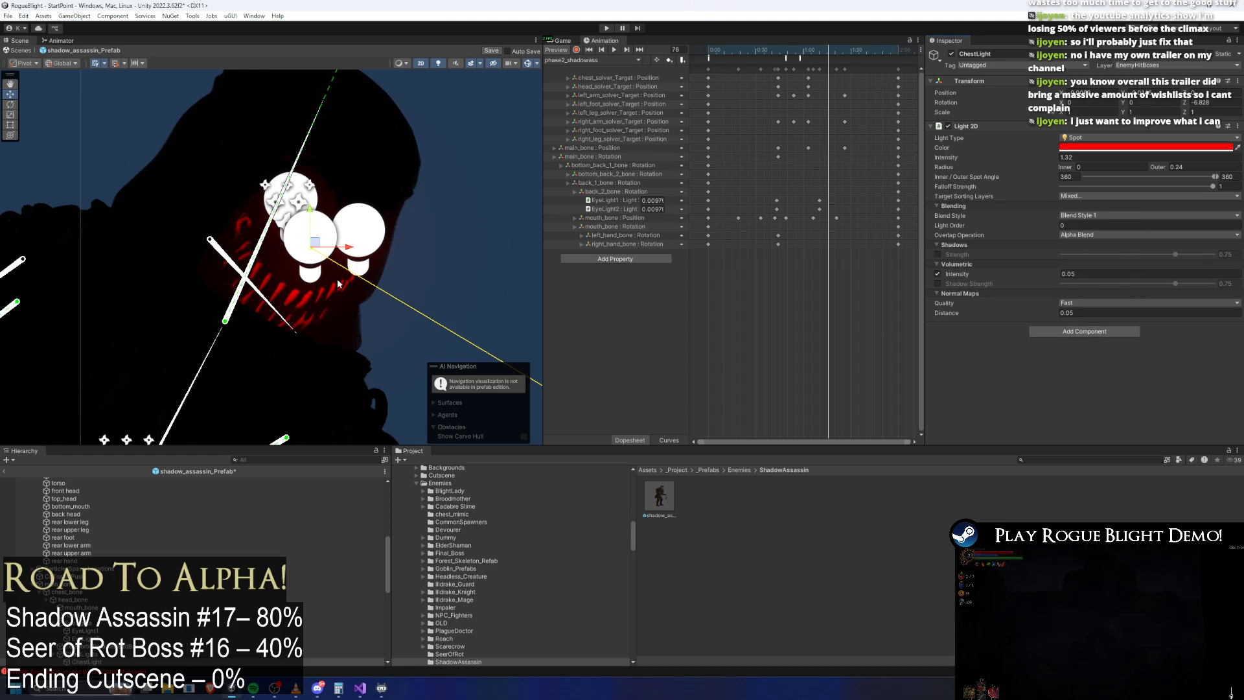
{"action": "left_click_drag", "start_coordinate": [315, 242], "coordinate": [310, 240]}
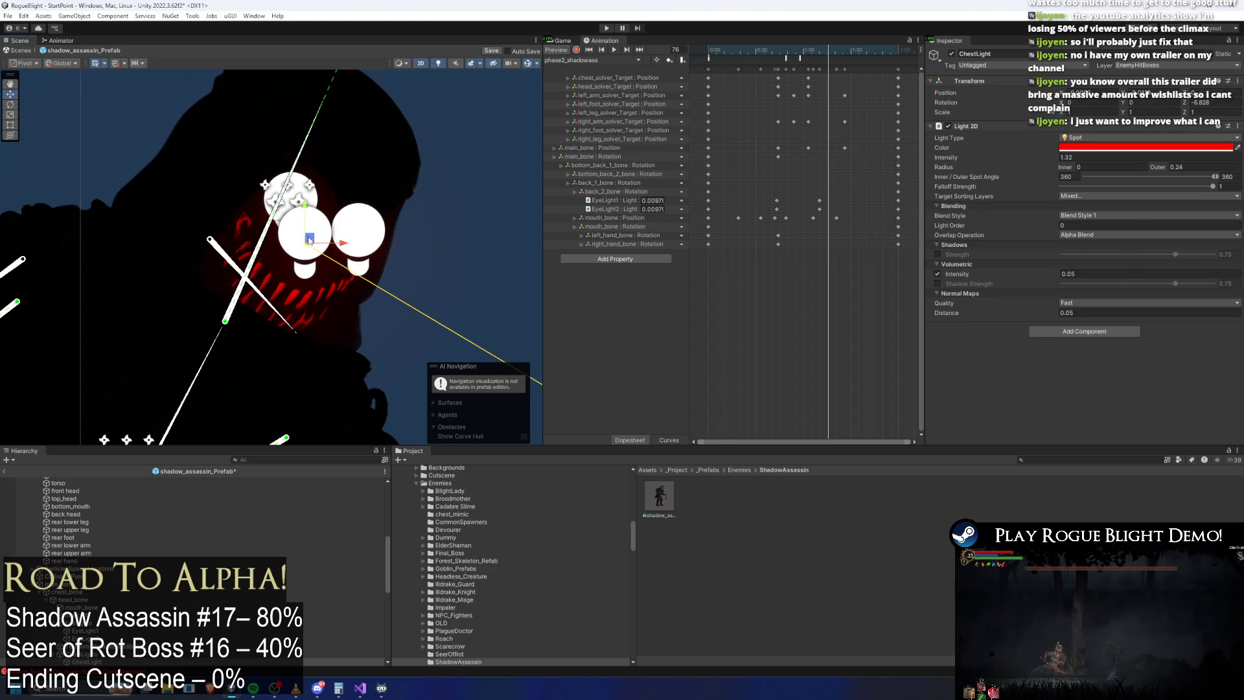
Step: Hide scene gizmos and pan to frame the whole character
{"action": "left_click", "coordinate": [337, 646]}
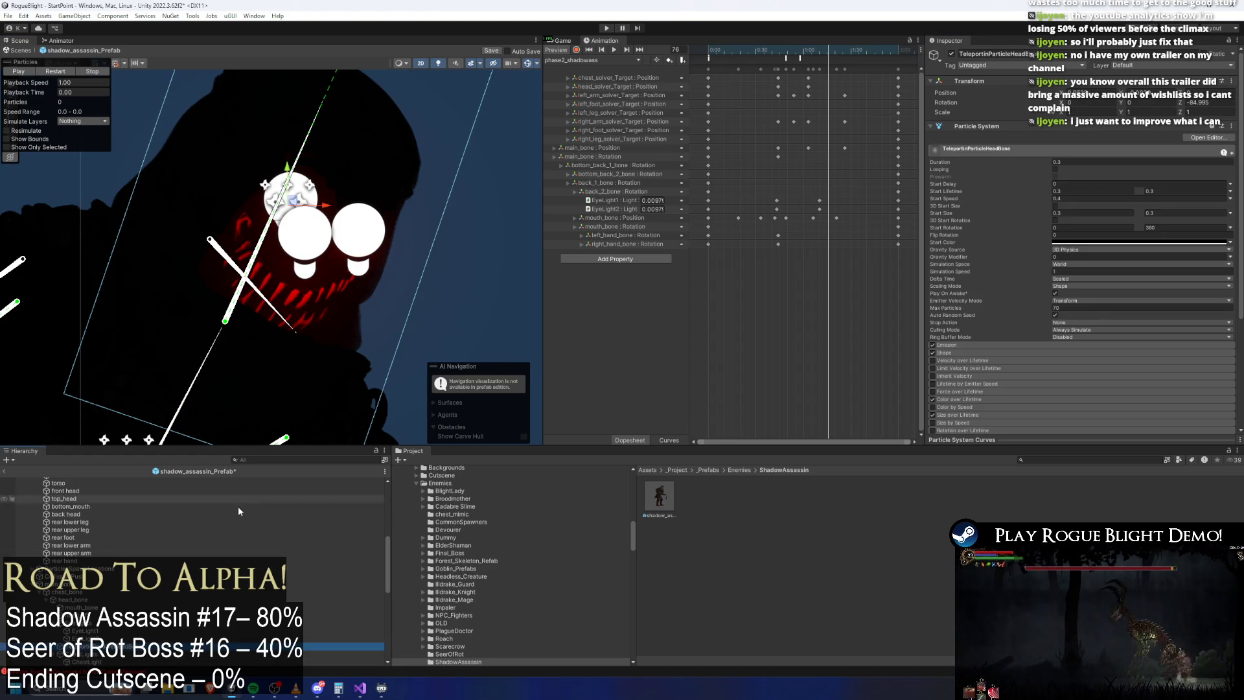
{"action": "left_click", "coordinate": [503, 90]}
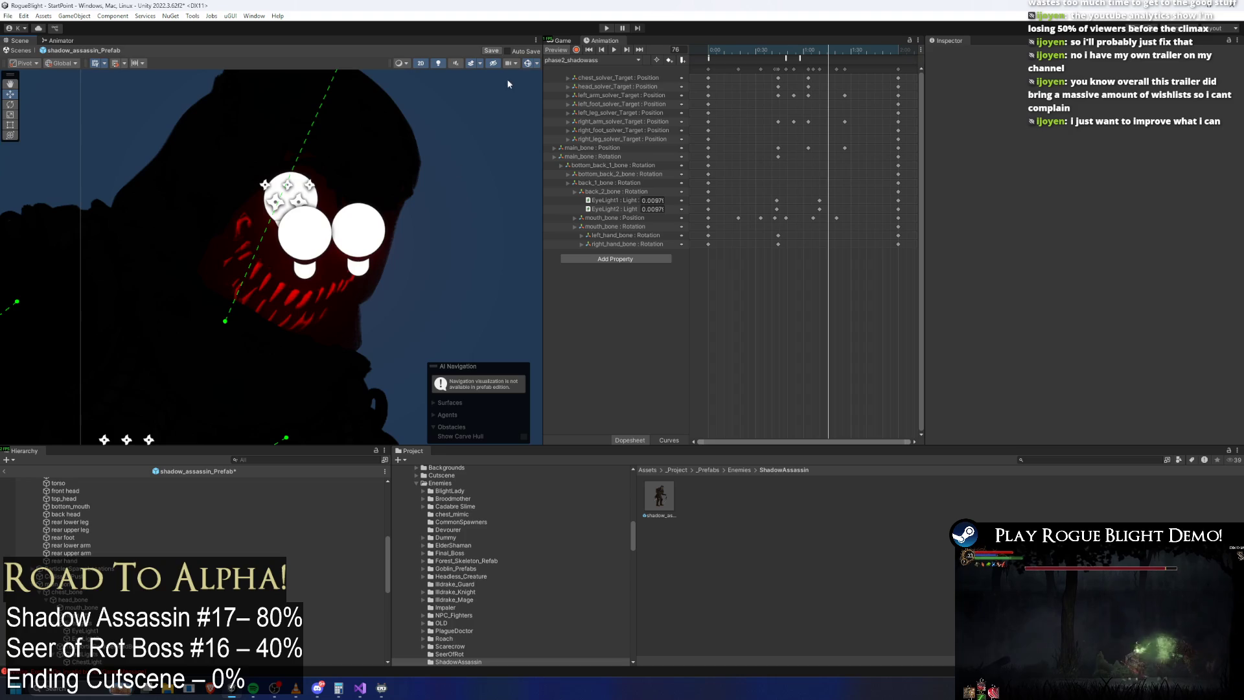
{"action": "left_click", "coordinate": [528, 64]}
{"action": "scroll", "coordinate": [453, 231], "scroll_direction": "down", "scroll_amount": 10}
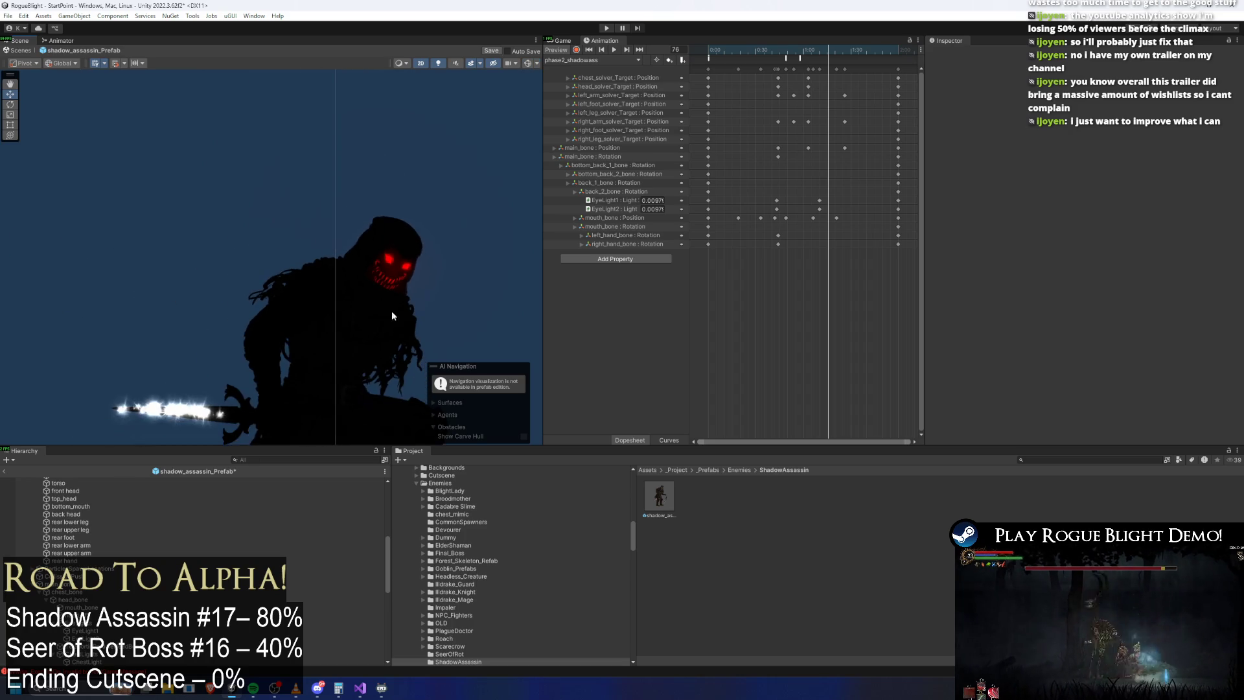
{"action": "left_click_drag", "start_coordinate": [368, 140], "coordinate": [354, 180]}
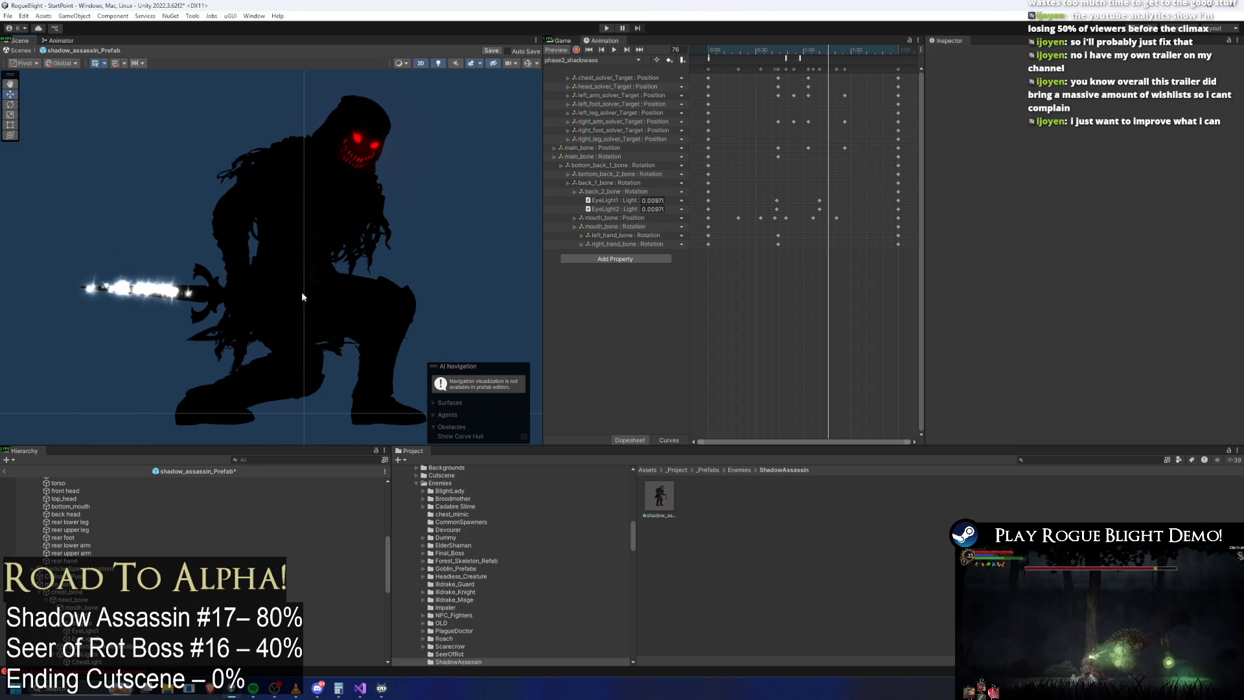
{"action": "left_click", "coordinate": [97, 661]}
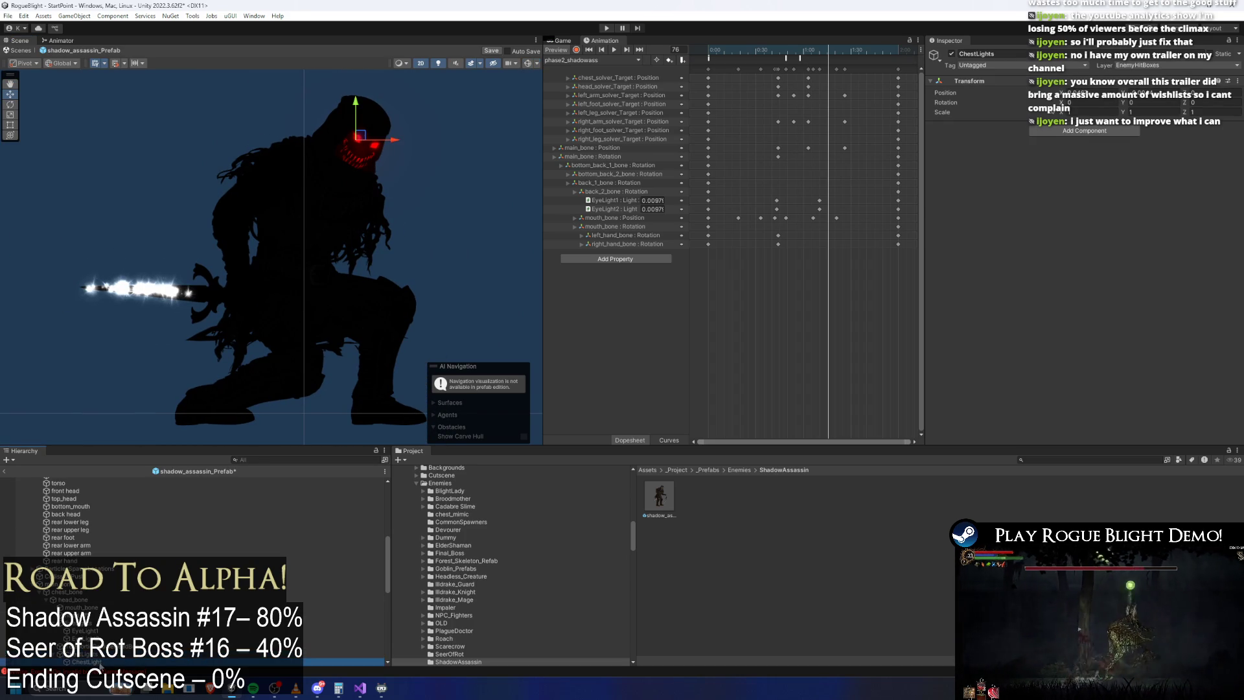
Step: Lower the face light's intensity to 0.78 and volumetric intensity to 0.12, nudging it down
{"action": "left_click", "coordinate": [101, 666]}
{"action": "left_click_drag", "start_coordinate": [1052, 157], "coordinate": [1009, 155]}
{"action": "left_click_drag", "start_coordinate": [382, 144], "coordinate": [374, 150]}
{"action": "left_click_drag", "start_coordinate": [1020, 275], "coordinate": [1010, 273]}
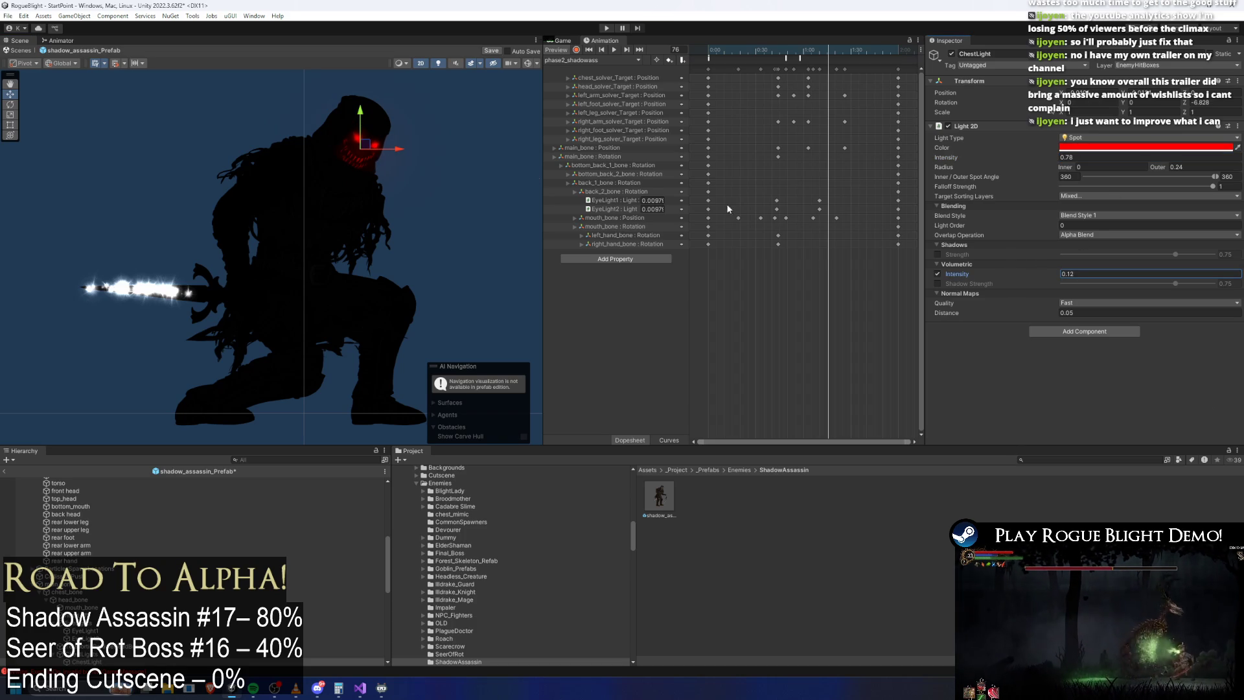
Step: Set normal-map distance to 0.01 and shift the light slightly left and down
{"action": "scroll", "coordinate": [350, 90], "scroll_direction": "up", "scroll_amount": 2}
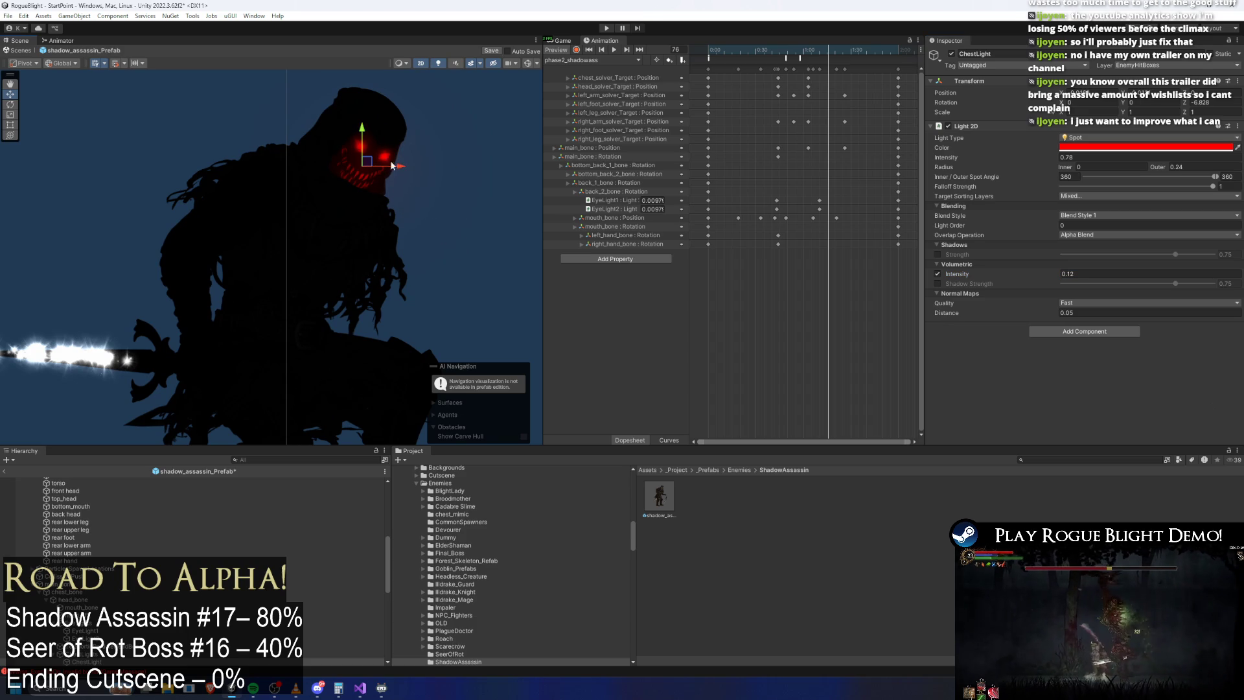
{"action": "left_click_drag", "start_coordinate": [1039, 314], "coordinate": [1041, 314]}
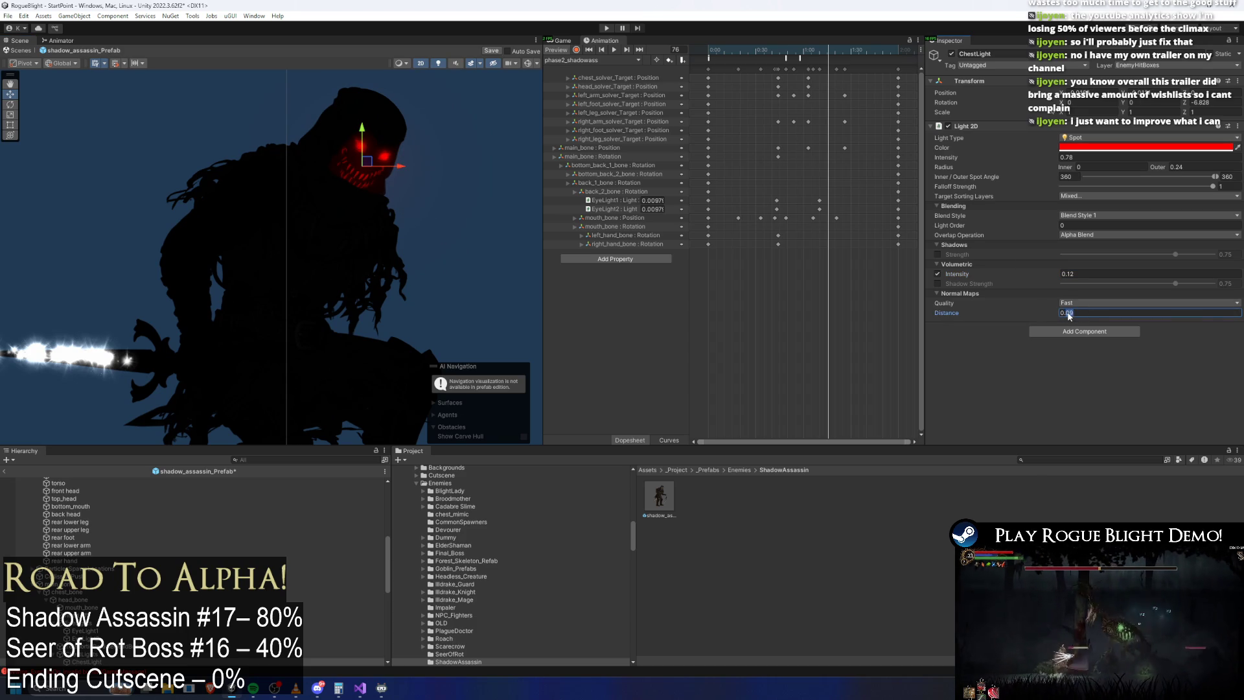
{"action": "scroll", "coordinate": [374, 159], "scroll_direction": "up", "scroll_amount": 1}
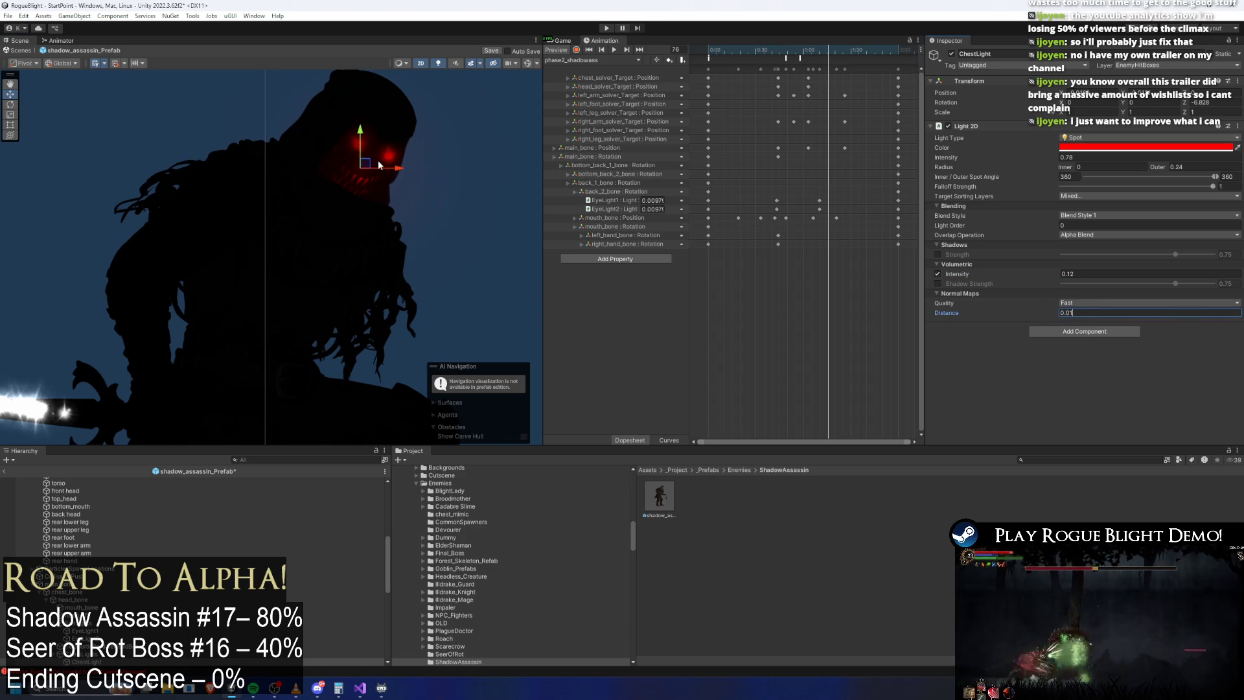
{"action": "left_click_drag", "start_coordinate": [376, 158], "coordinate": [377, 158]}
{"action": "left_click", "coordinate": [477, 153]}
{"action": "scroll", "coordinate": [477, 153], "scroll_direction": "down", "scroll_amount": 3}
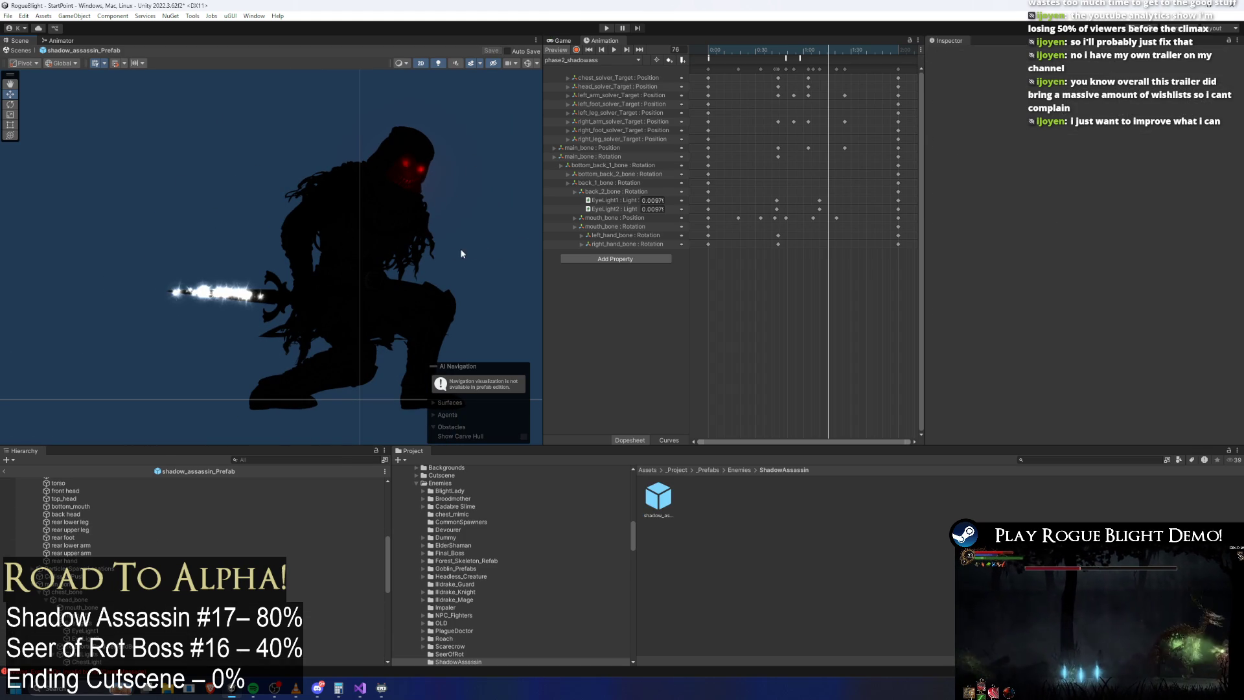
{"action": "scroll", "coordinate": [116, 493], "scroll_direction": "down", "scroll_amount": 4}
{"action": "left_click", "coordinate": [88, 545]}
Step: Rename the ChestLights group to HeadLights
{"action": "right_click", "coordinate": [87, 545]}
{"action": "left_click", "coordinate": [141, 204]}
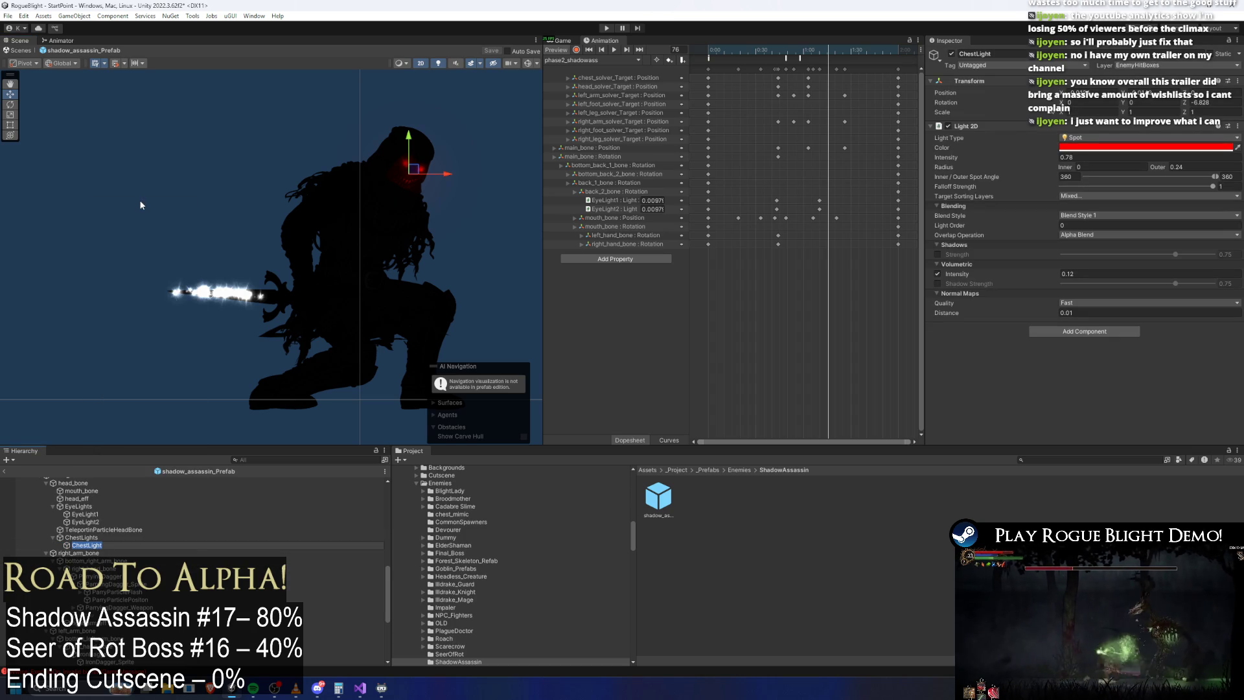
{"action": "left_click", "coordinate": [84, 537]}
{"action": "right_click", "coordinate": [84, 537]}
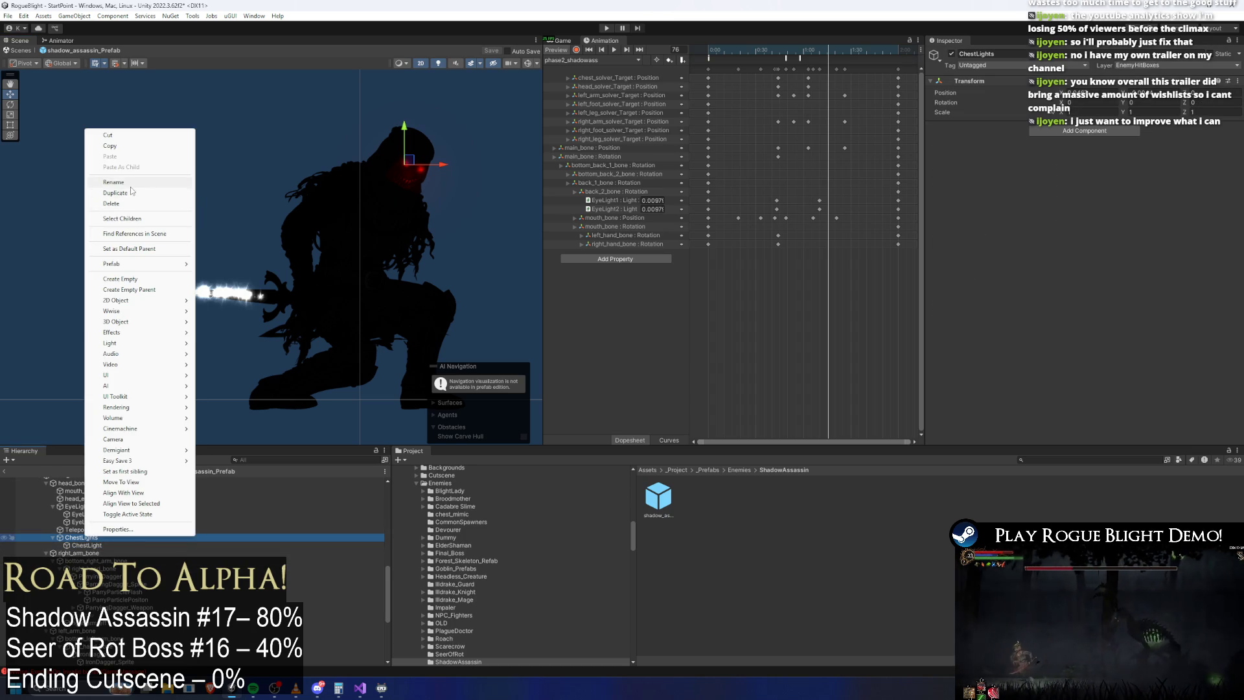
{"action": "left_click", "coordinate": [130, 185]}
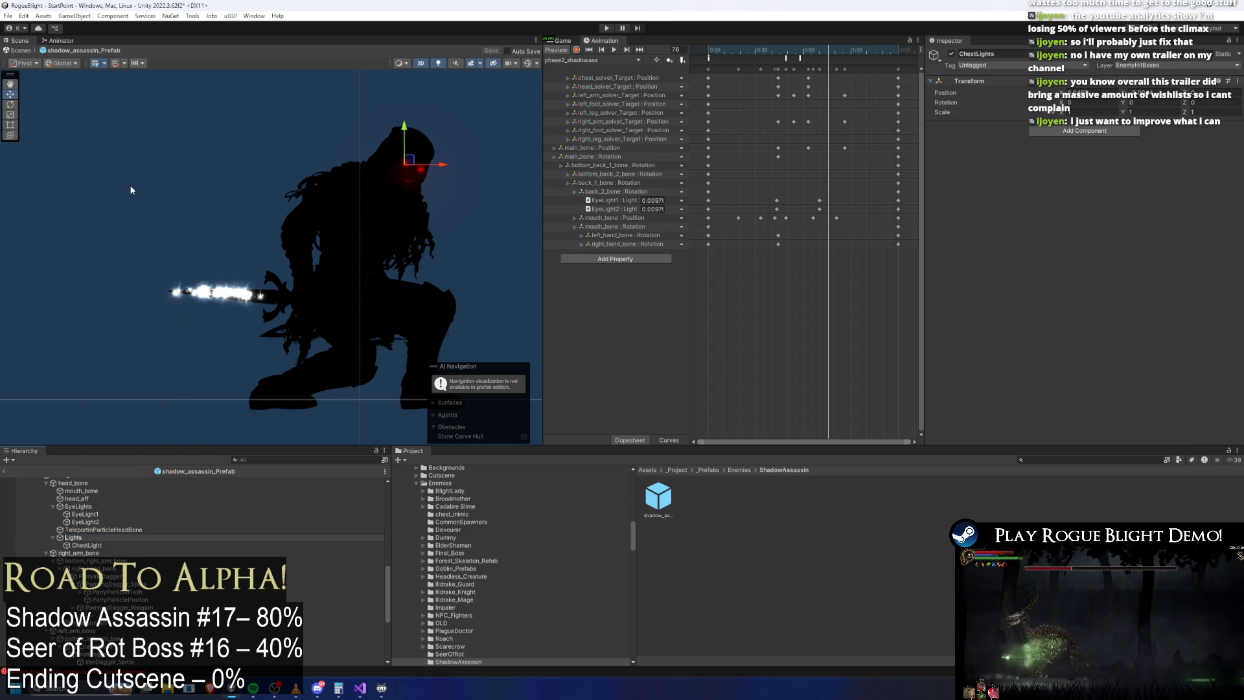
{"action": "left_click", "coordinate": [94, 537]}
{"action": "type", "text": "Head"}
{"action": "key", "text": "Return"}
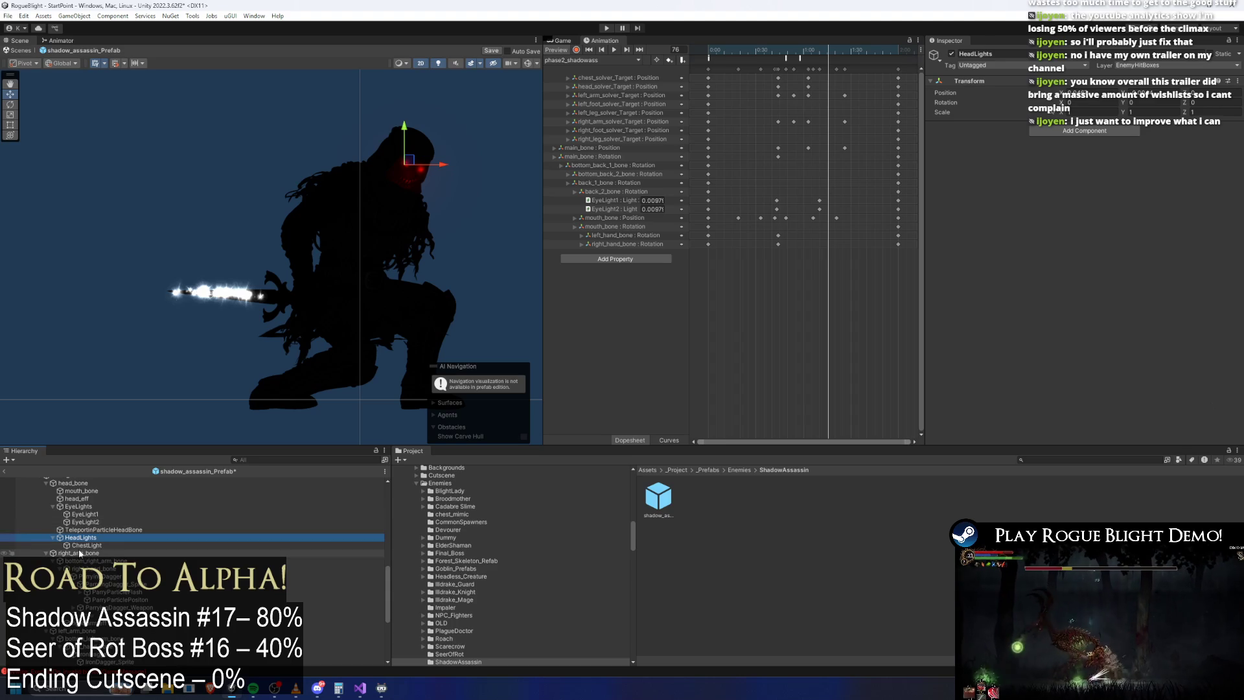
Step: Rename ChestLight to HeadLight and select it along with EyeLight1 and EyeLight2
{"action": "left_click", "coordinate": [80, 546]}
{"action": "right_click", "coordinate": [80, 548]}
{"action": "left_click", "coordinate": [130, 202]}
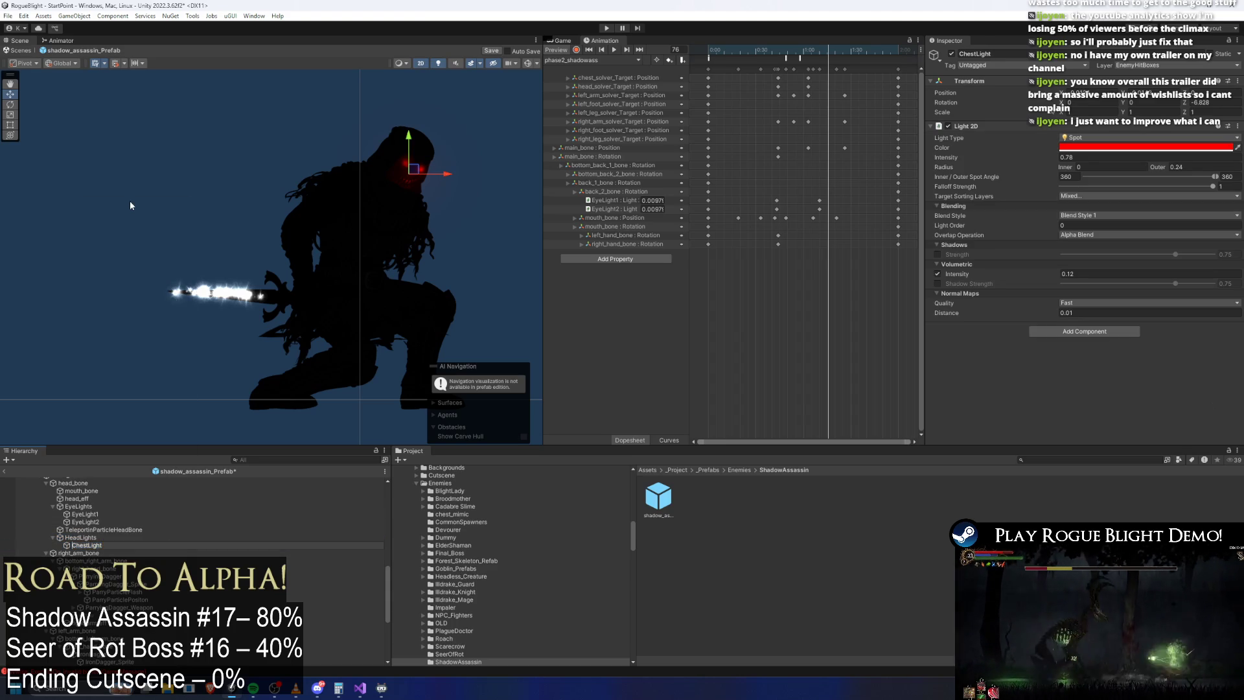
{"action": "key", "text": "Return"}
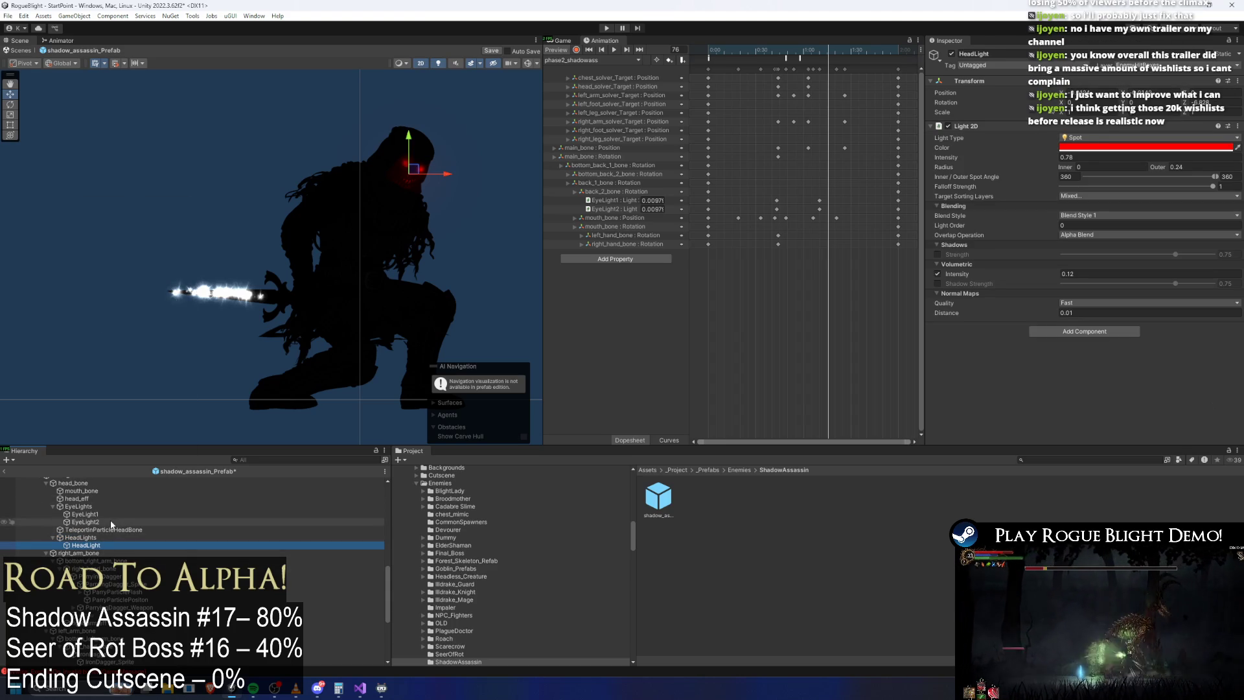
{"action": "left_click", "coordinate": [85, 514], "text": "ctrl"}
{"action": "left_click", "coordinate": [85, 521], "text": "ctrl"}
Step: Try blue and cyan shades on the selected lights, then cancel to keep them red
{"action": "left_click", "coordinate": [1070, 103]}
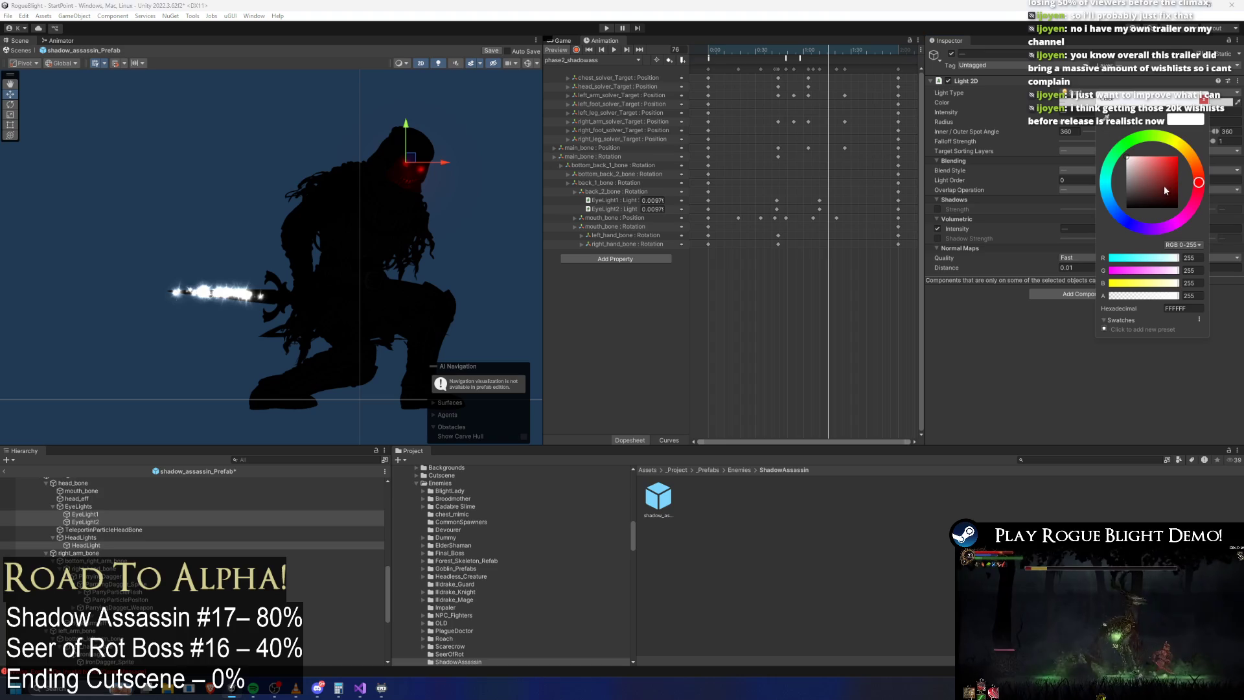
{"action": "left_click_drag", "start_coordinate": [1181, 192], "coordinate": [1199, 135]}
{"action": "mouse_move", "coordinate": [1200, 185]}
{"action": "left_mouse_down"}
{"action": "mouse_move", "coordinate": [1186, 217]}
{"action": "mouse_move", "coordinate": [1127, 222]}
{"action": "left_mouse_up"}
{"action": "scroll", "coordinate": [424, 148], "scroll_direction": "up", "scroll_amount": 3}
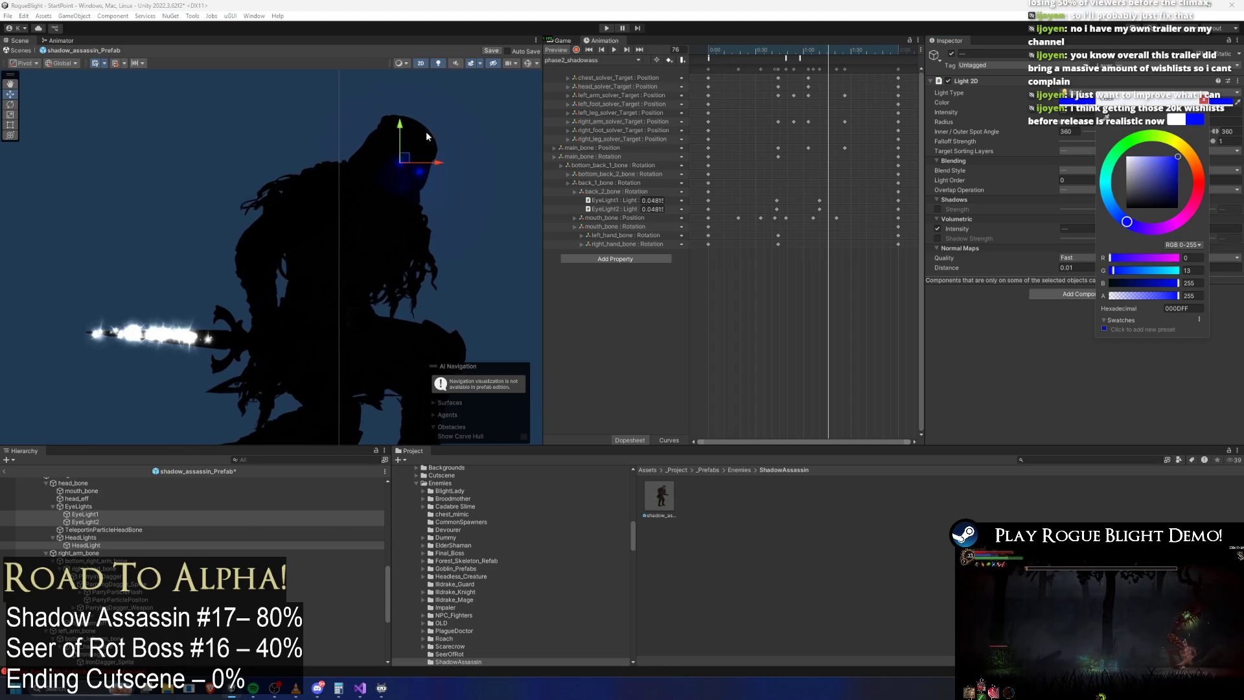
{"action": "scroll", "coordinate": [425, 152], "scroll_direction": "up", "scroll_amount": 3}
{"action": "mouse_move", "coordinate": [1167, 162]}
{"action": "left_mouse_down"}
{"action": "mouse_move", "coordinate": [1148, 148]}
{"action": "mouse_move", "coordinate": [1211, 143]}
{"action": "left_mouse_up"}
{"action": "left_click_drag", "start_coordinate": [1127, 222], "coordinate": [1134, 201]}
{"action": "key", "text": "Escape"}
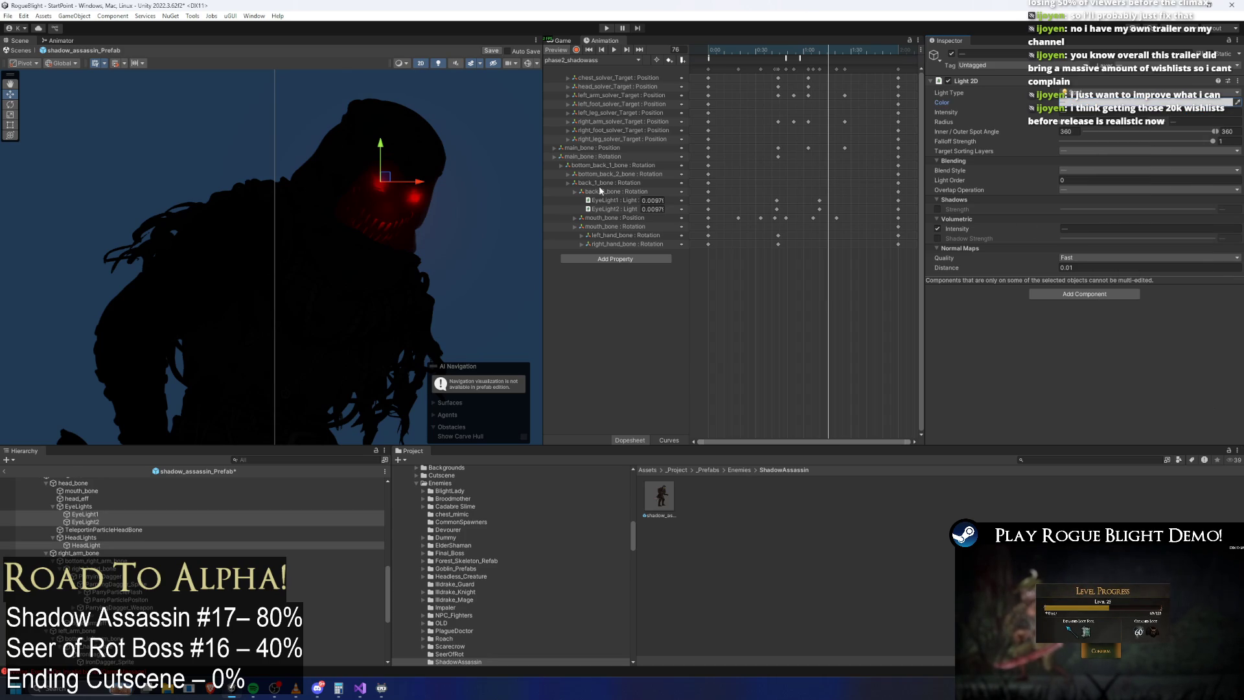
Step: Deselect everything, save the prefab with Ctrl+S, and enter Play Mode
{"action": "left_click", "coordinate": [498, 184]}
{"action": "key", "text": "ctrl+s"}
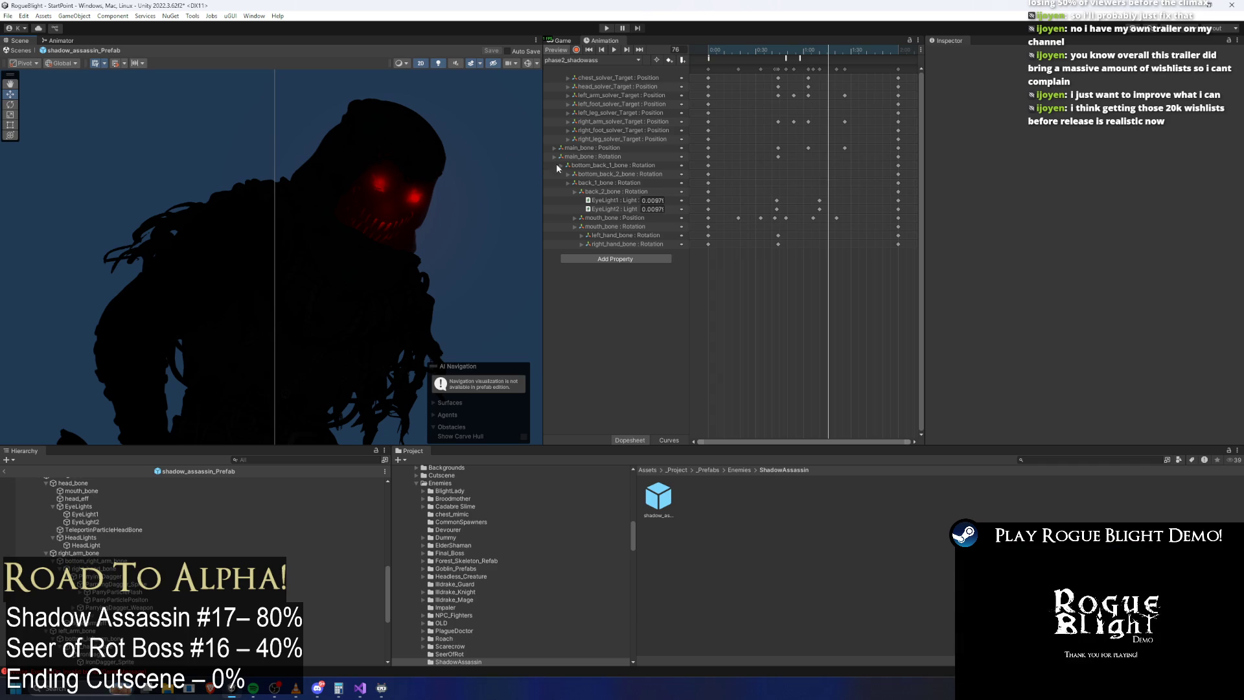
{"action": "left_click", "coordinate": [607, 29]}
{"action": "key", "text": "Return"}
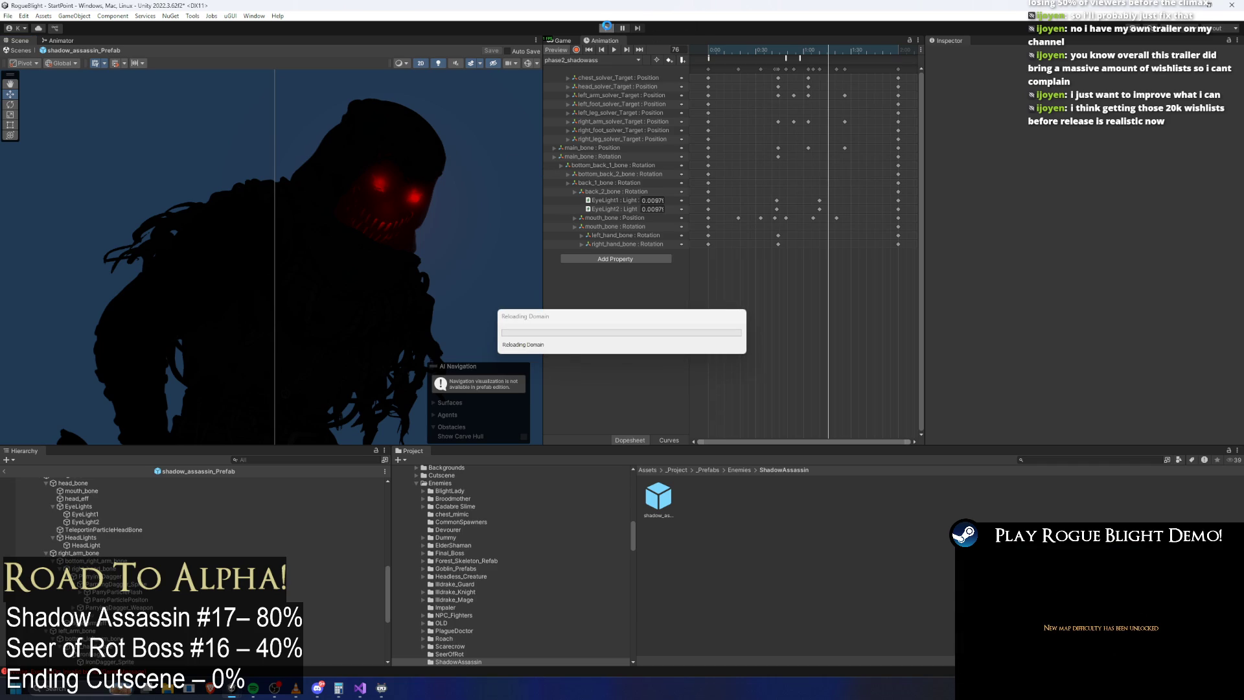
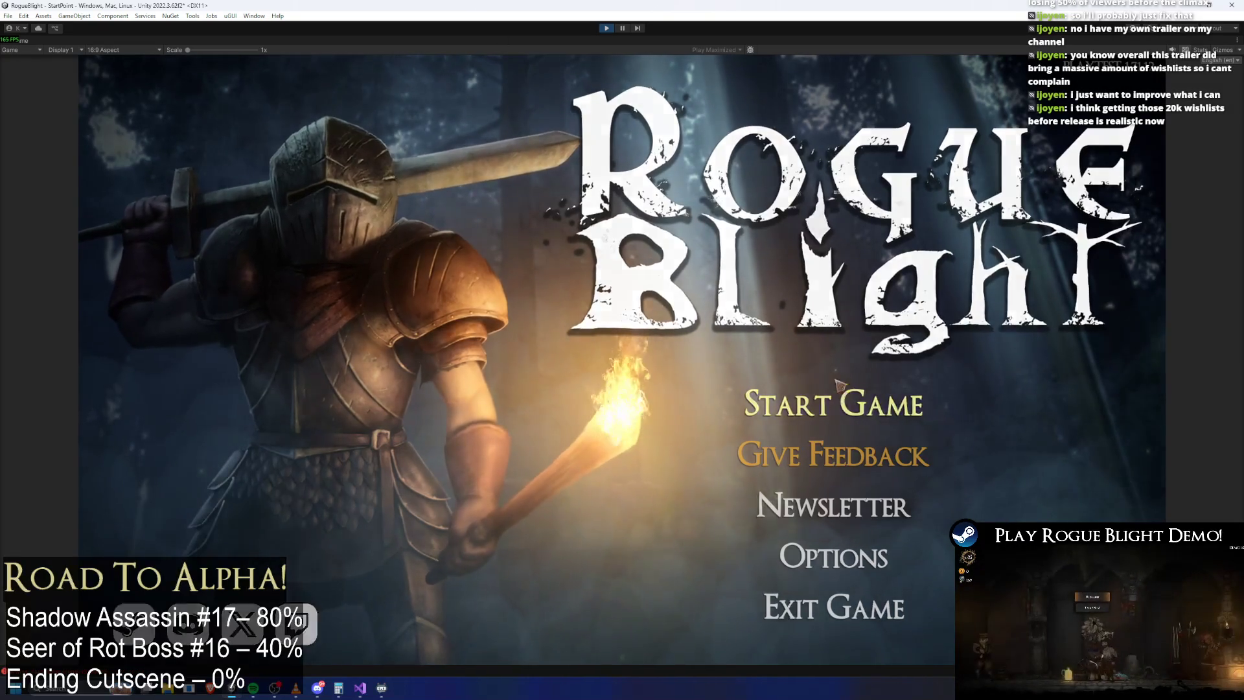
Step: Start the game, load the first save slot, and run through the level toward the boss
{"action": "left_click", "coordinate": [820, 388]}
{"action": "left_click", "coordinate": [849, 350]}
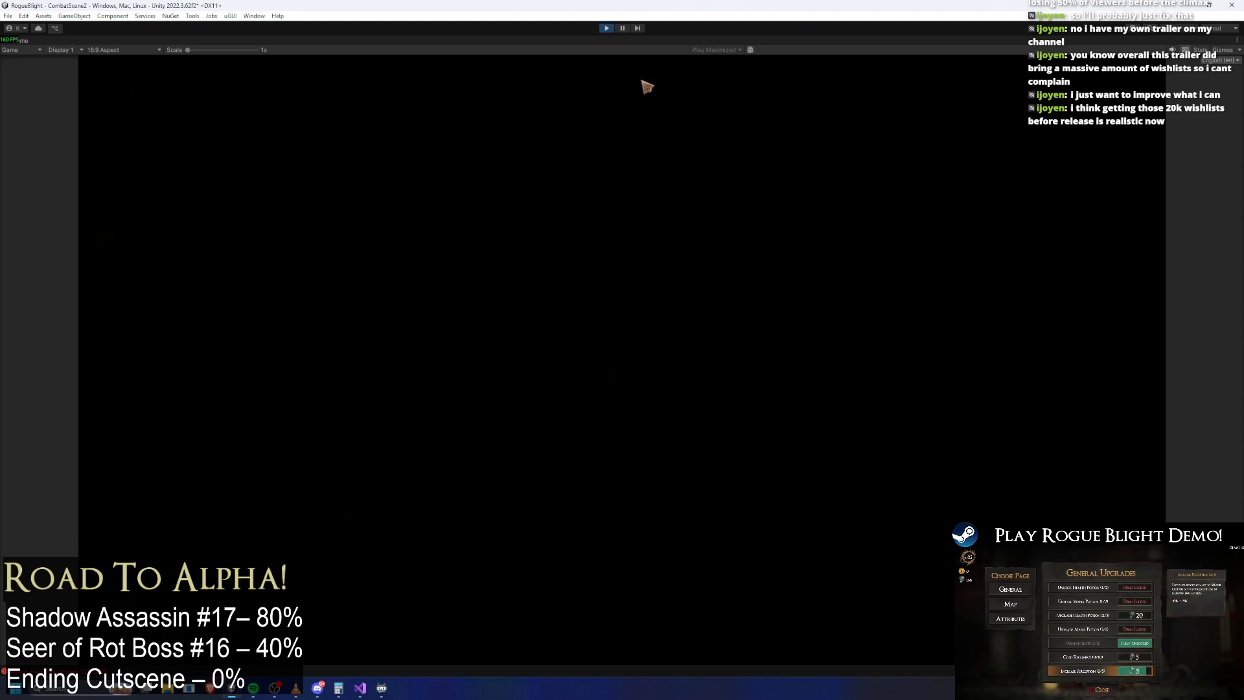
{"action": "key", "text": "d"}
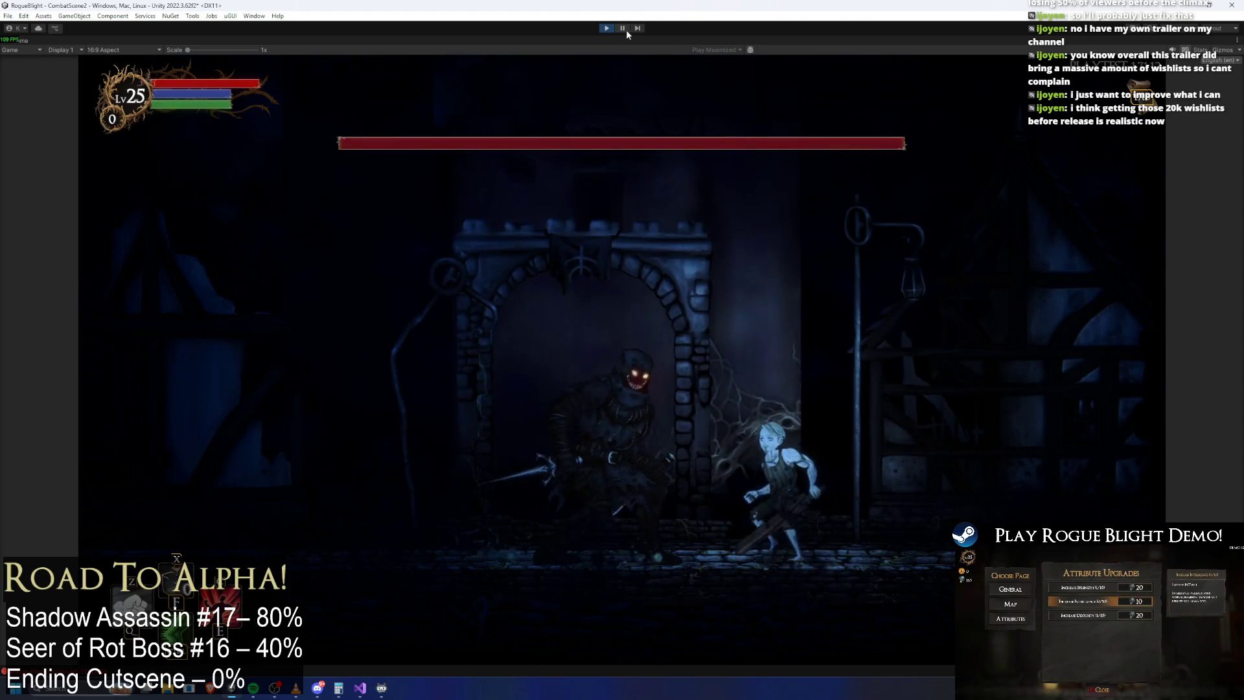
{"action": "key", "text": "a"}
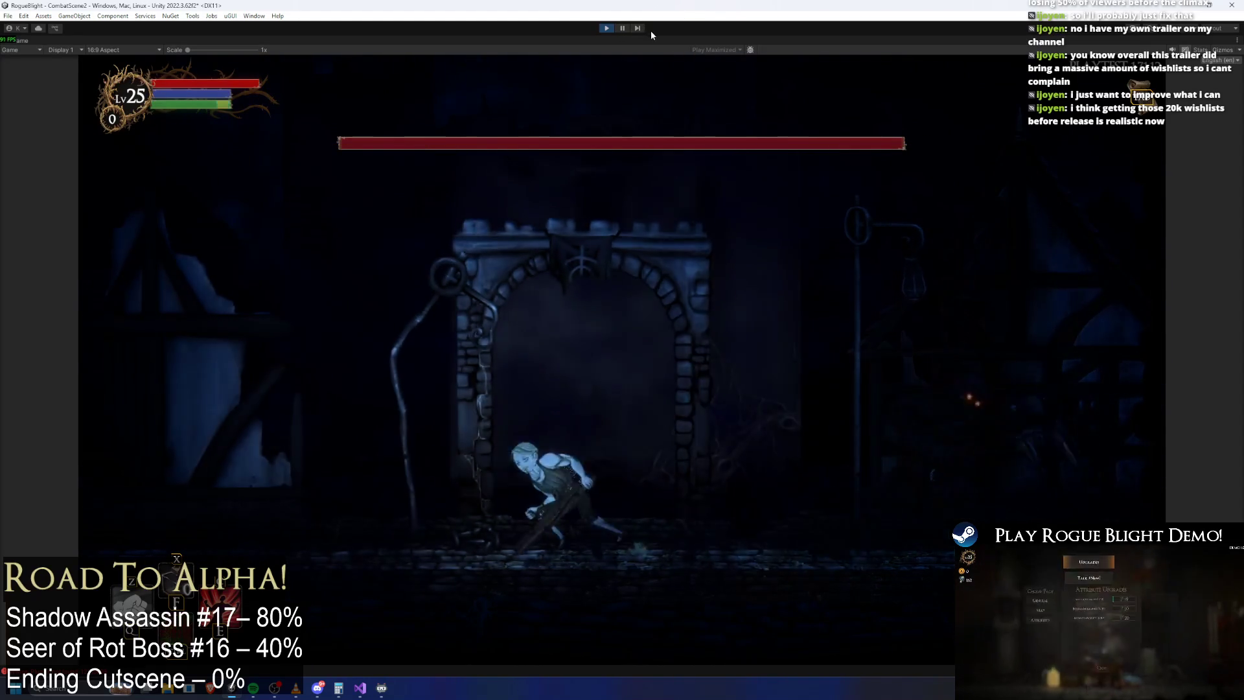
{"action": "key", "text": "a"}
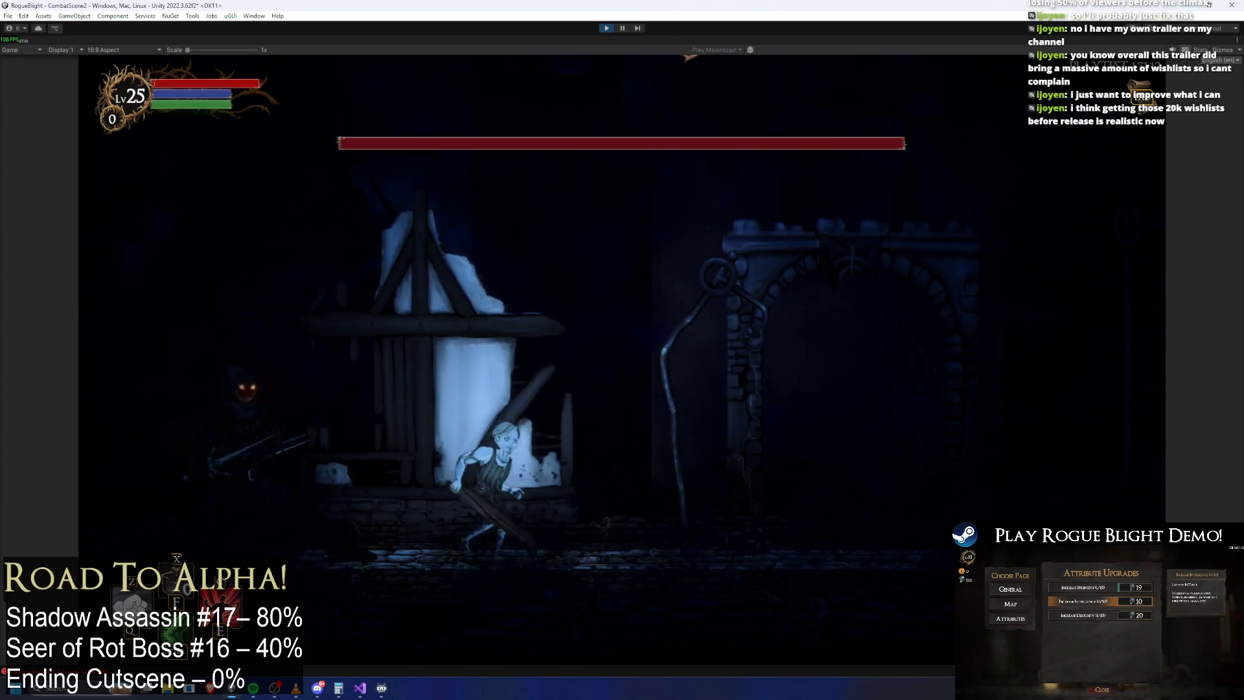
{"action": "key", "text": "d"}
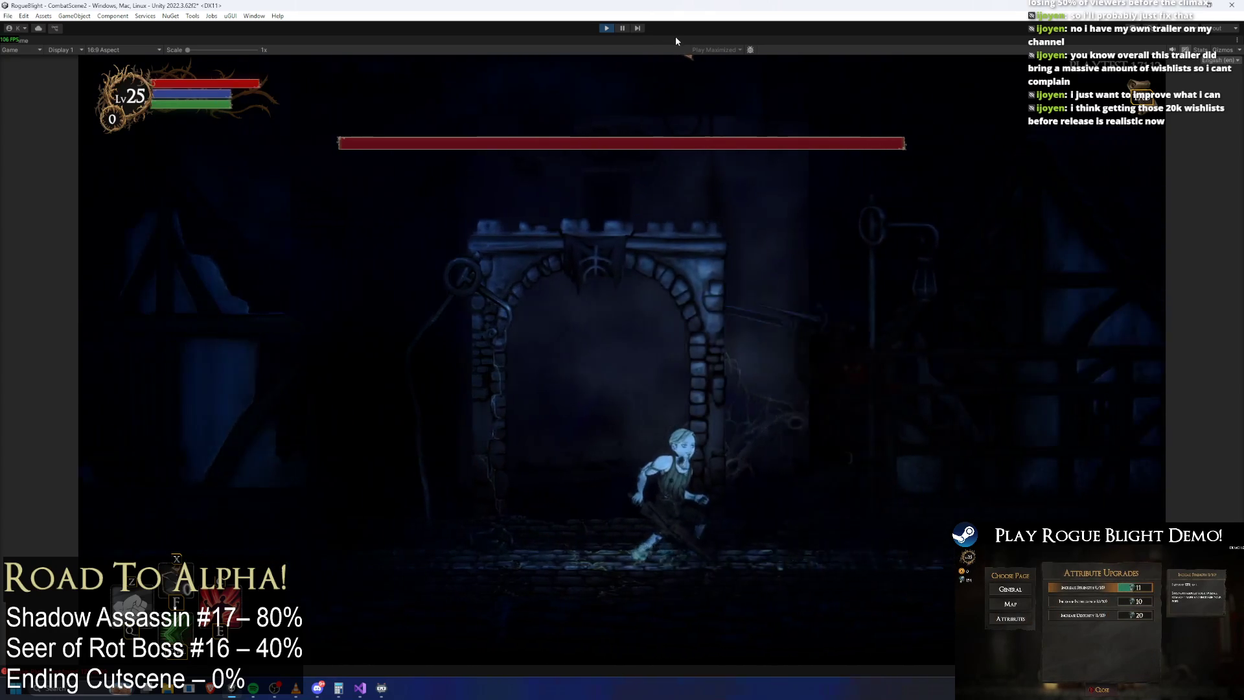
{"action": "key", "text": "d"}
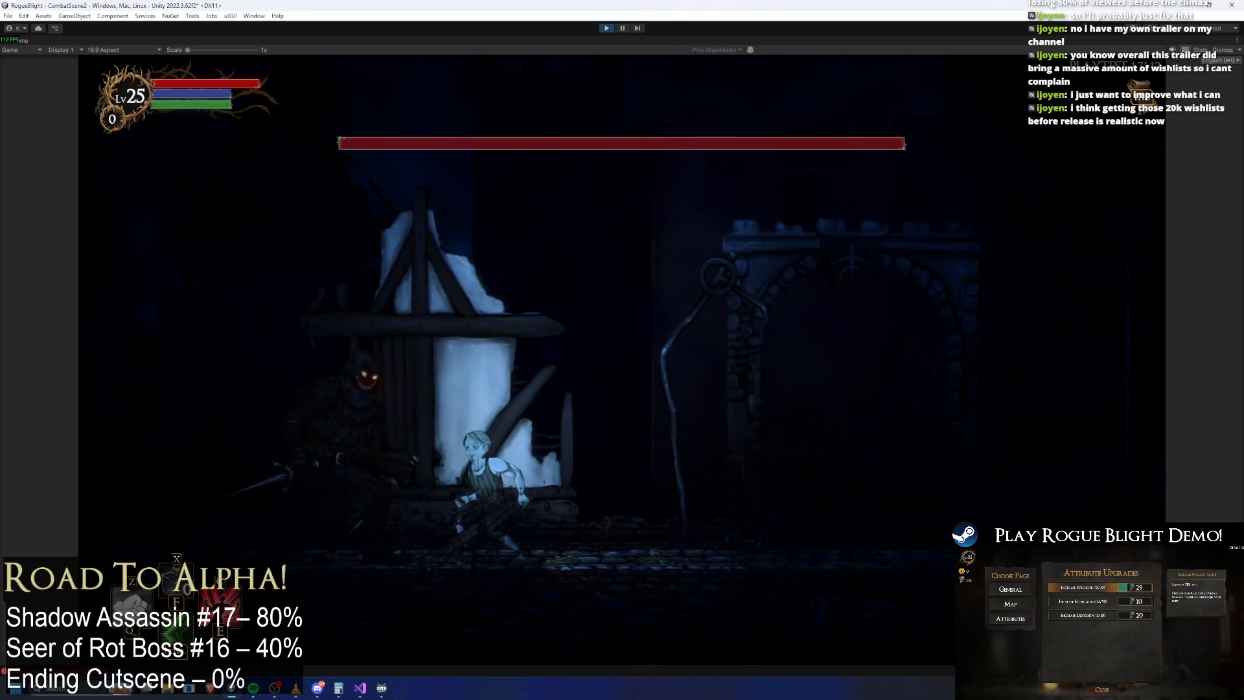
Step: Turn on the set-health-to-1 cheat, restore health and mana, and attack the emerging boss
{"action": "key", "text": "c"}
{"action": "key", "text": "a"}
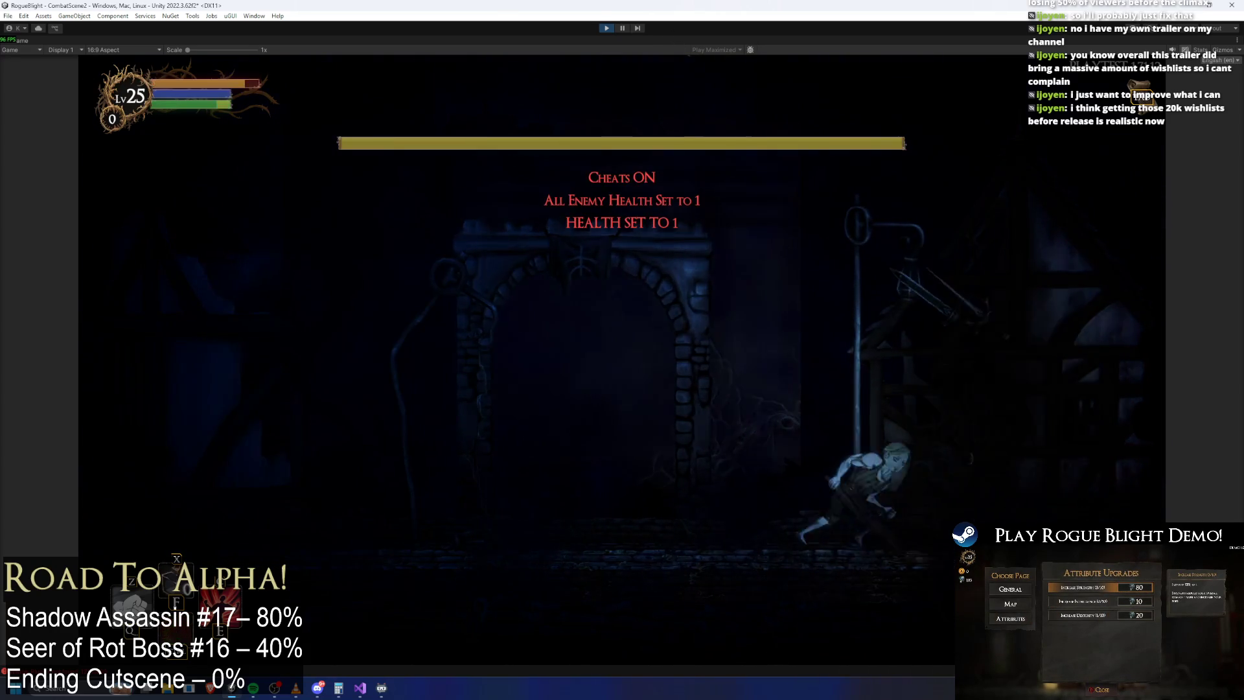
{"action": "key", "text": "h"}
{"action": "key", "text": "d"}
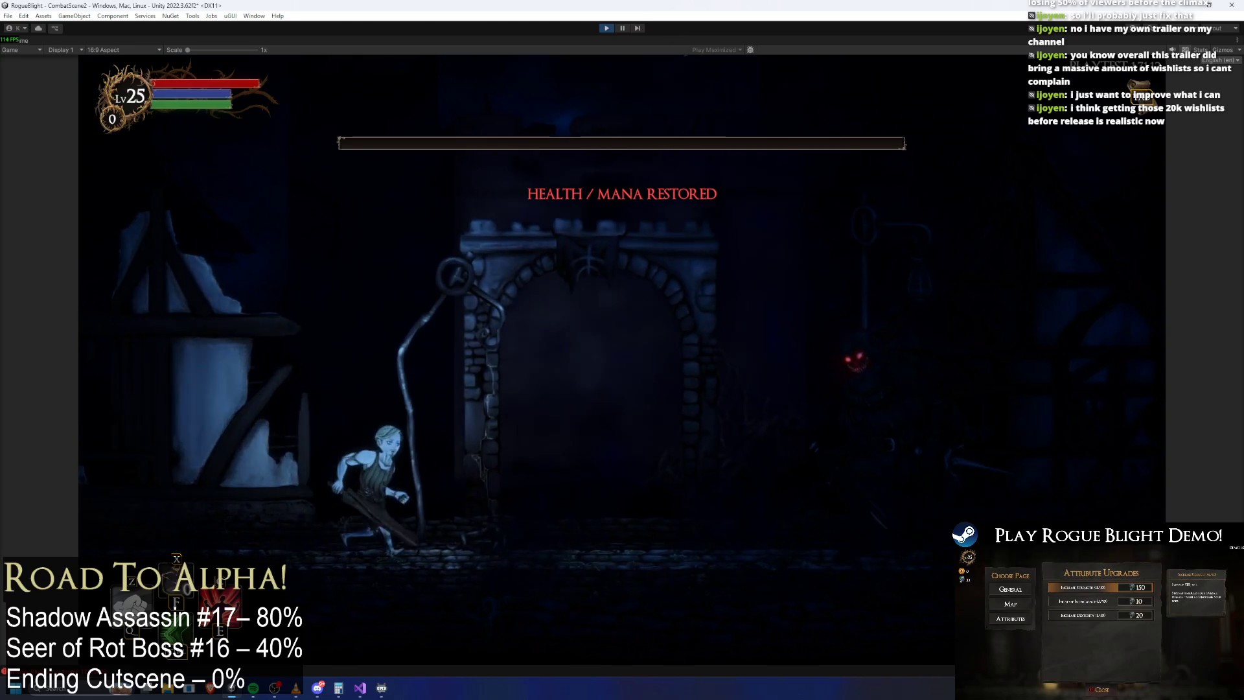
{"action": "key", "text": "d"}
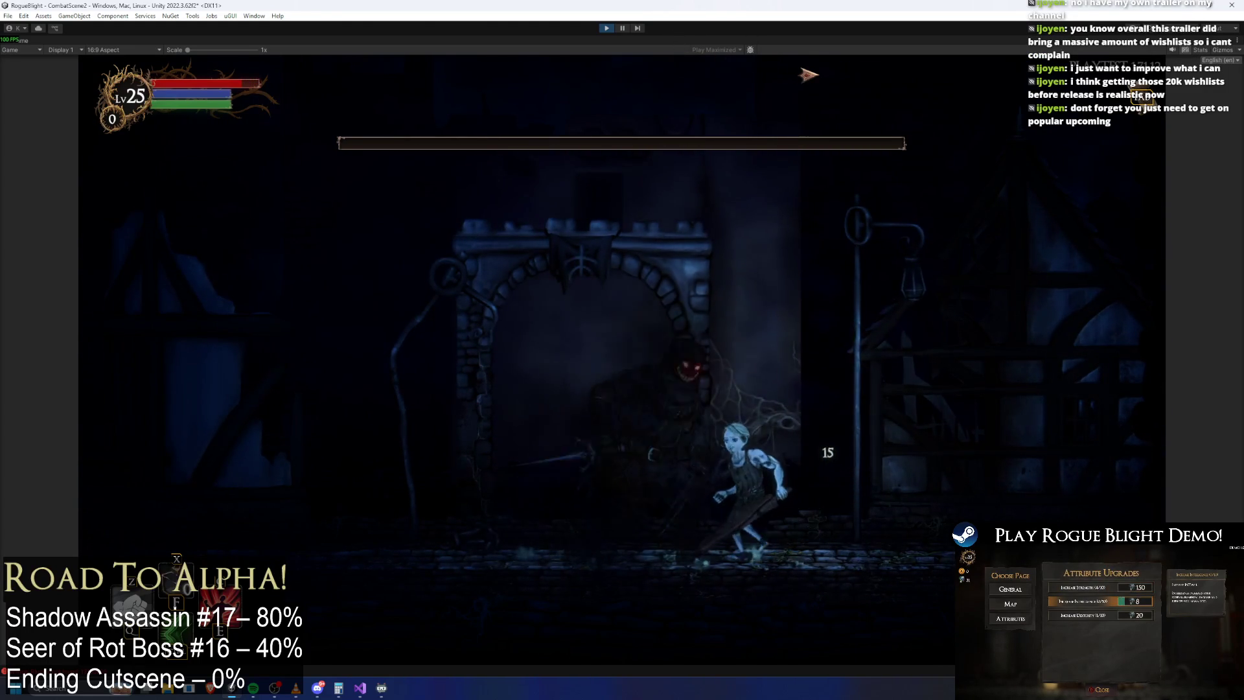
Step: Dodge back and forth around the Shadow Assassin, then stop the play-test
{"action": "key", "text": "a"}
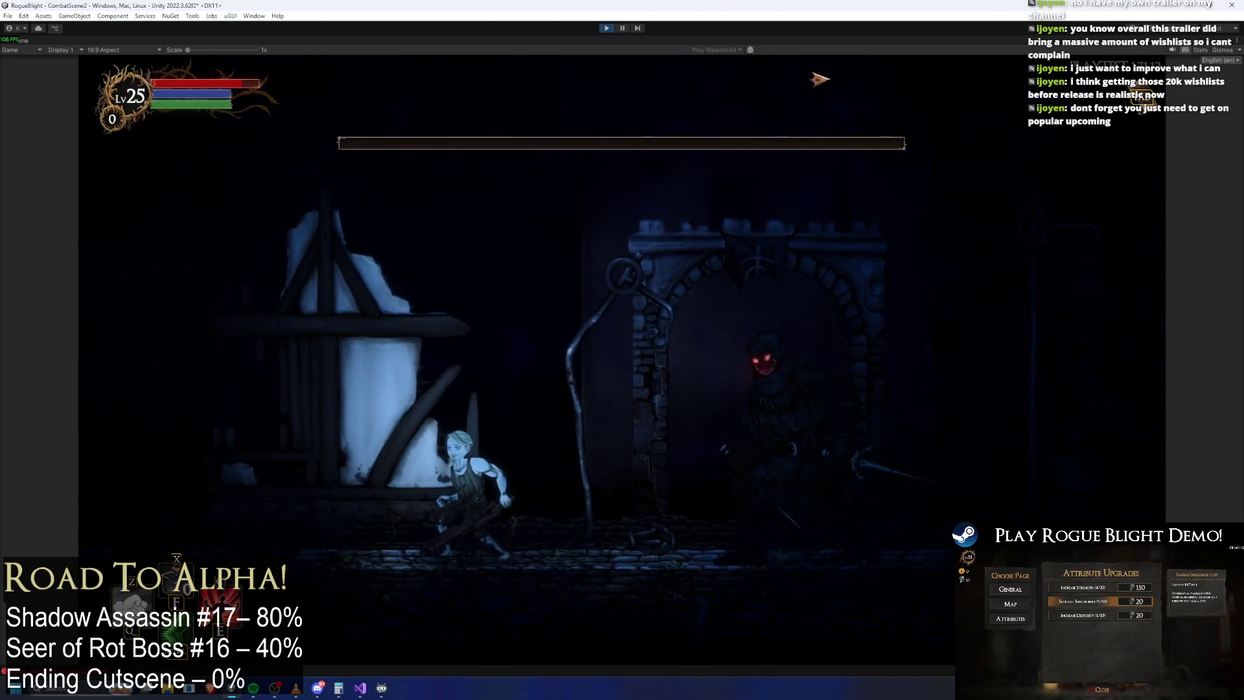
{"action": "key", "text": "d"}
{"action": "key", "text": "a"}
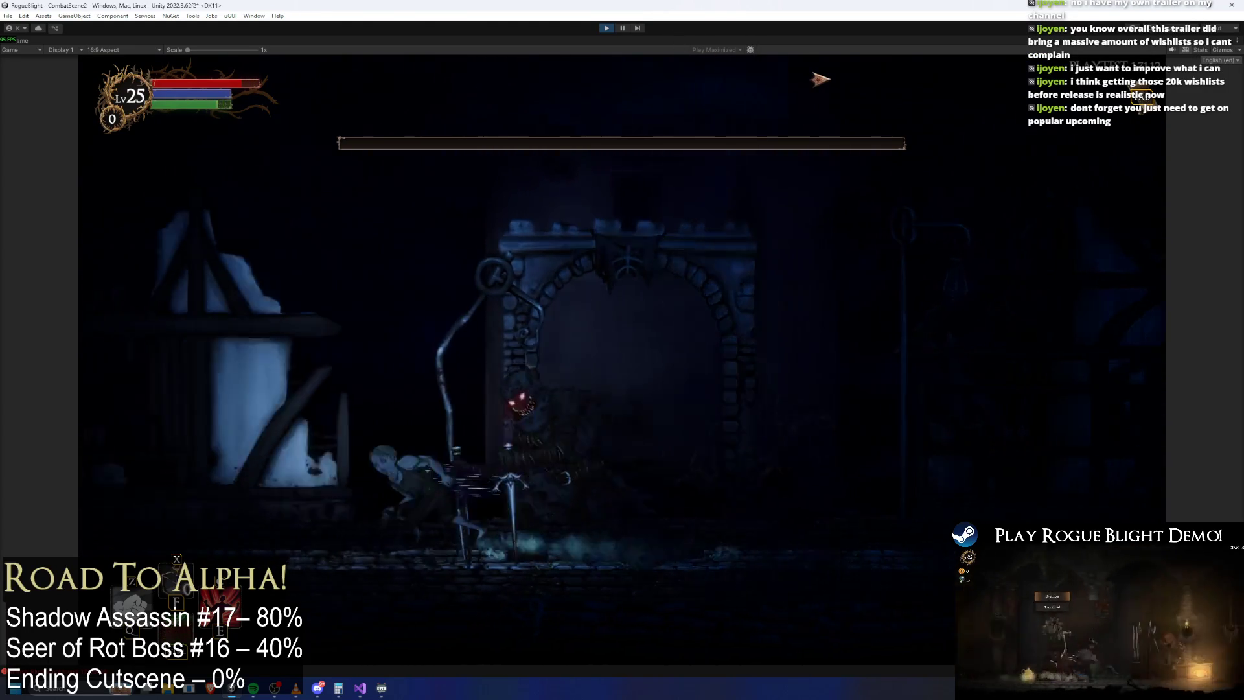
{"action": "key", "text": "d"}
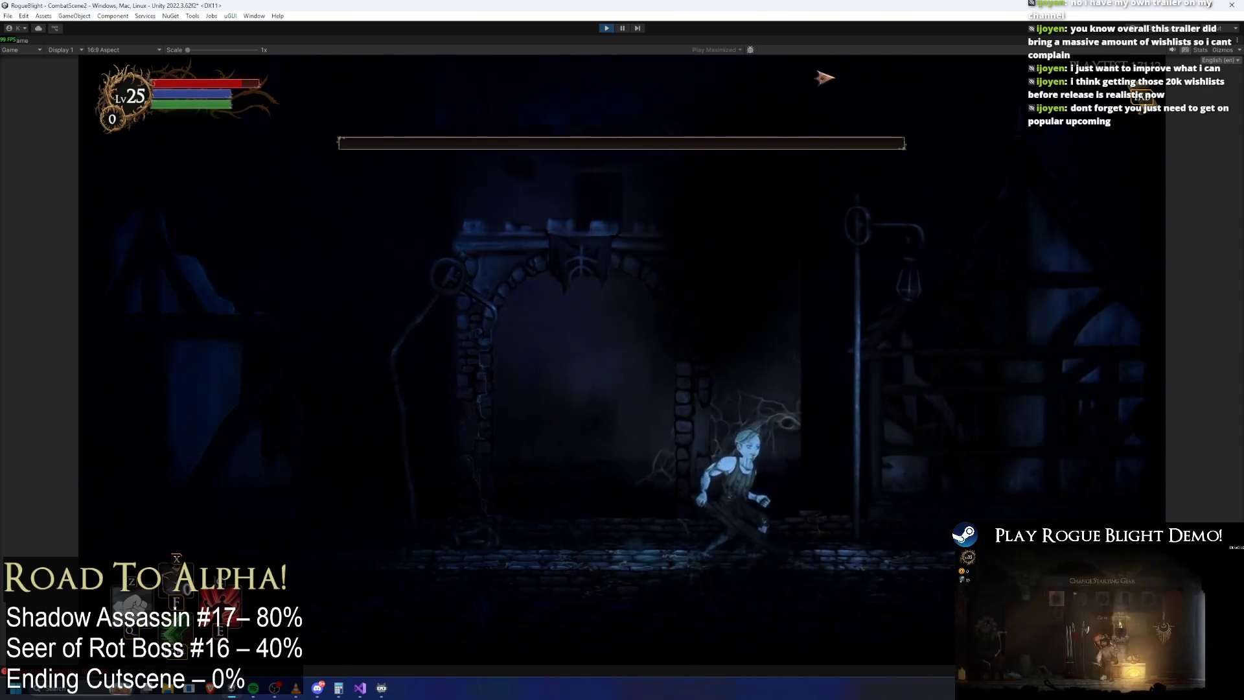
{"action": "key", "text": "a"}
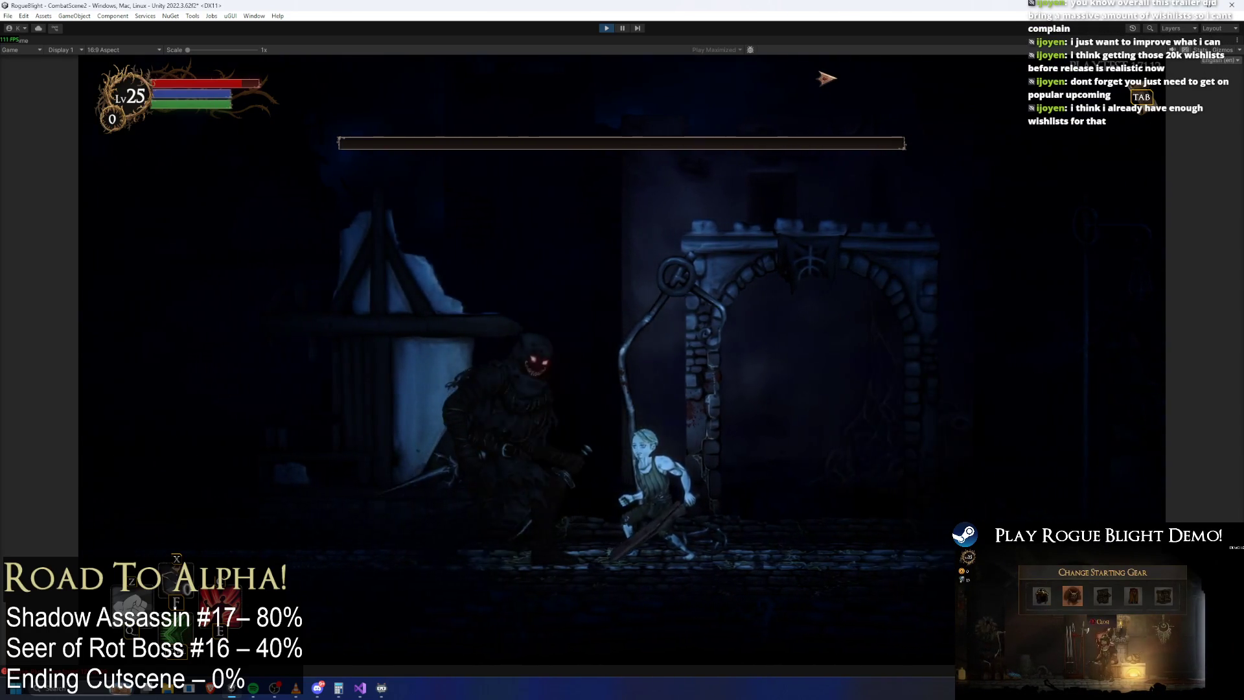
{"action": "key", "text": "d"}
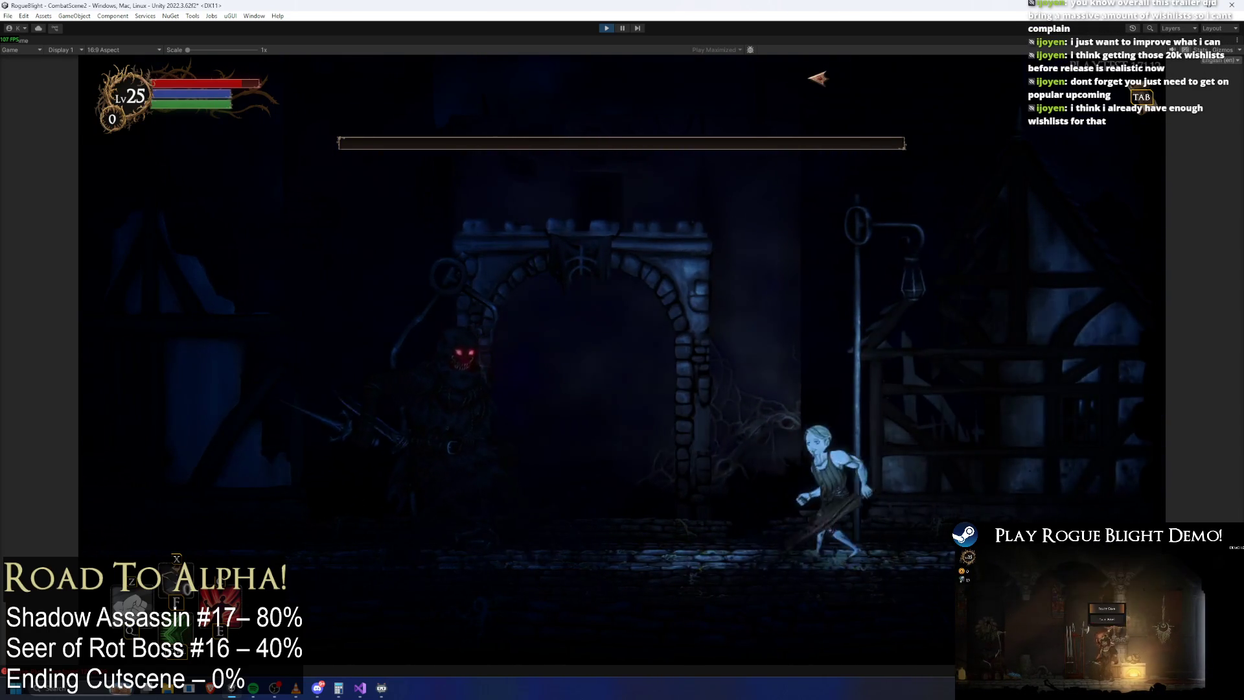
{"action": "key", "text": "a"}
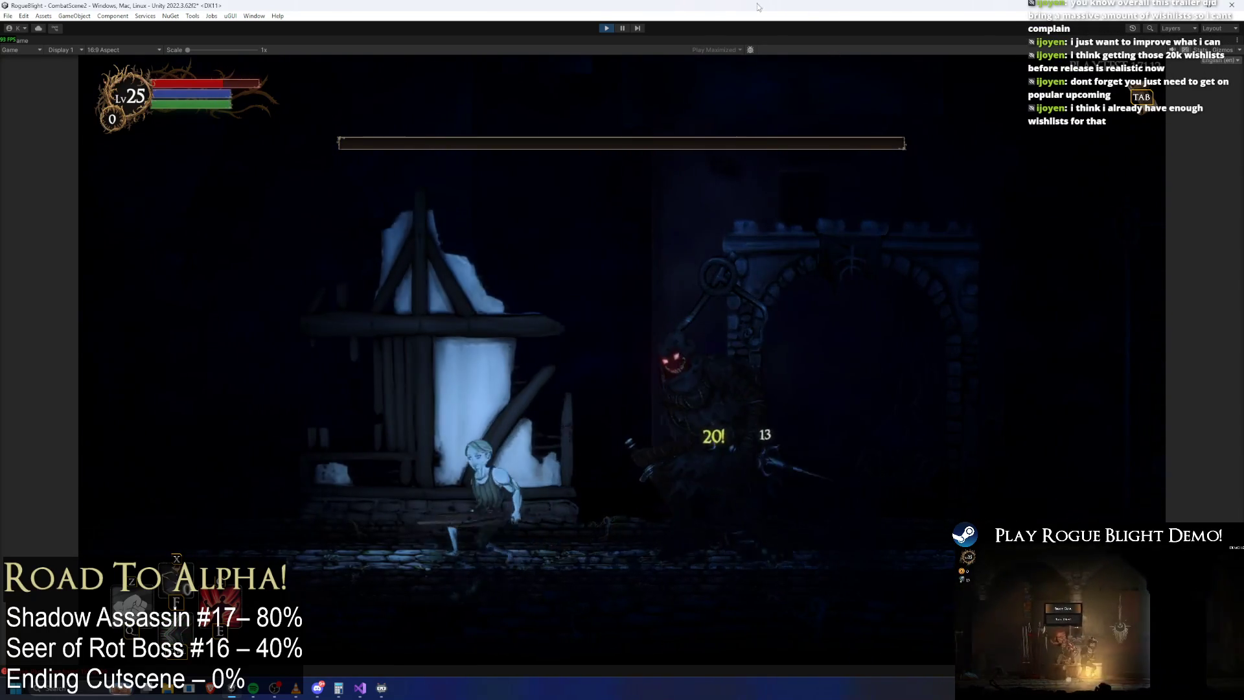
{"action": "left_click", "coordinate": [606, 28]}
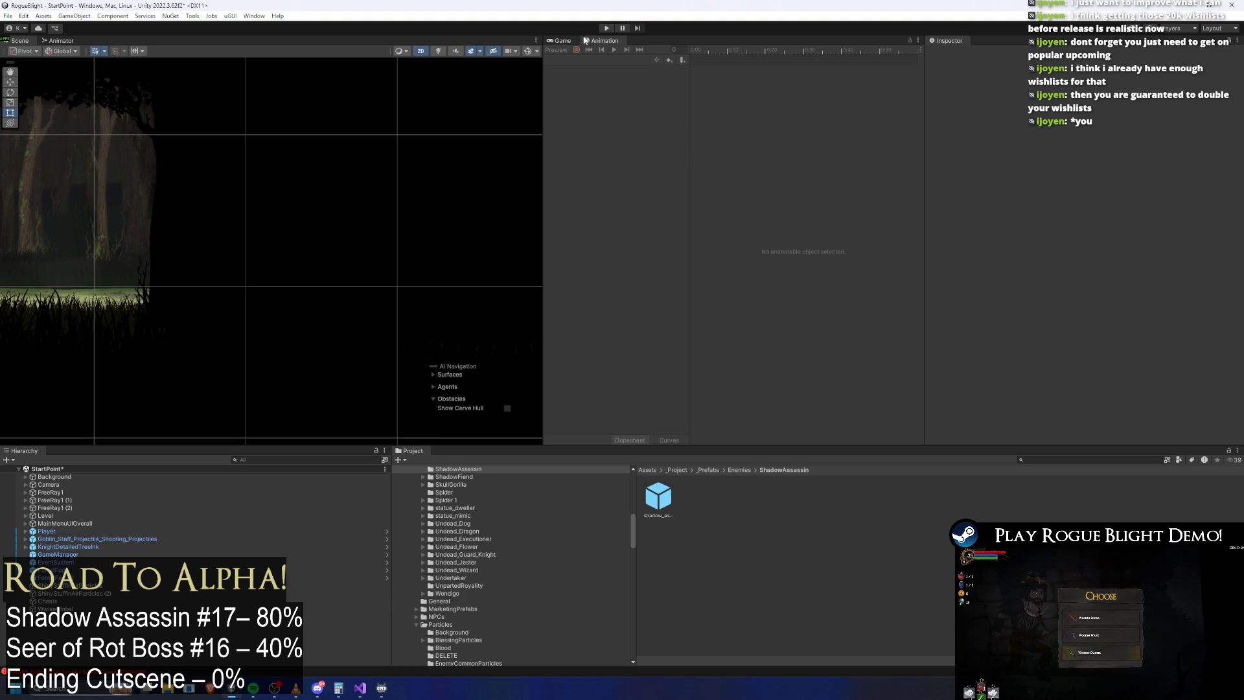
Step: In the shadow_assassin_Prefab, find the head light and set its Intensity to 0
{"action": "double_click", "coordinate": [660, 488]}
{"action": "scroll", "coordinate": [250, 482], "scroll_direction": "down", "scroll_amount": 3}
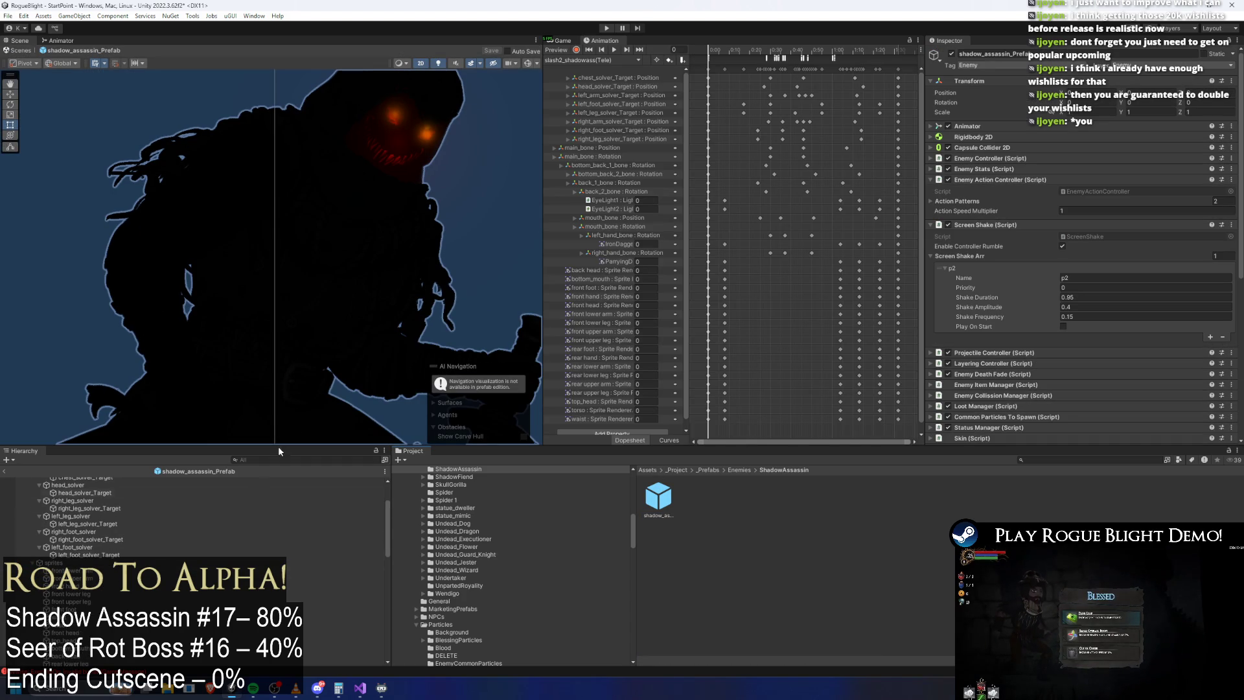
{"action": "left_click", "coordinate": [267, 460]}
{"action": "type", "text": "head light"}
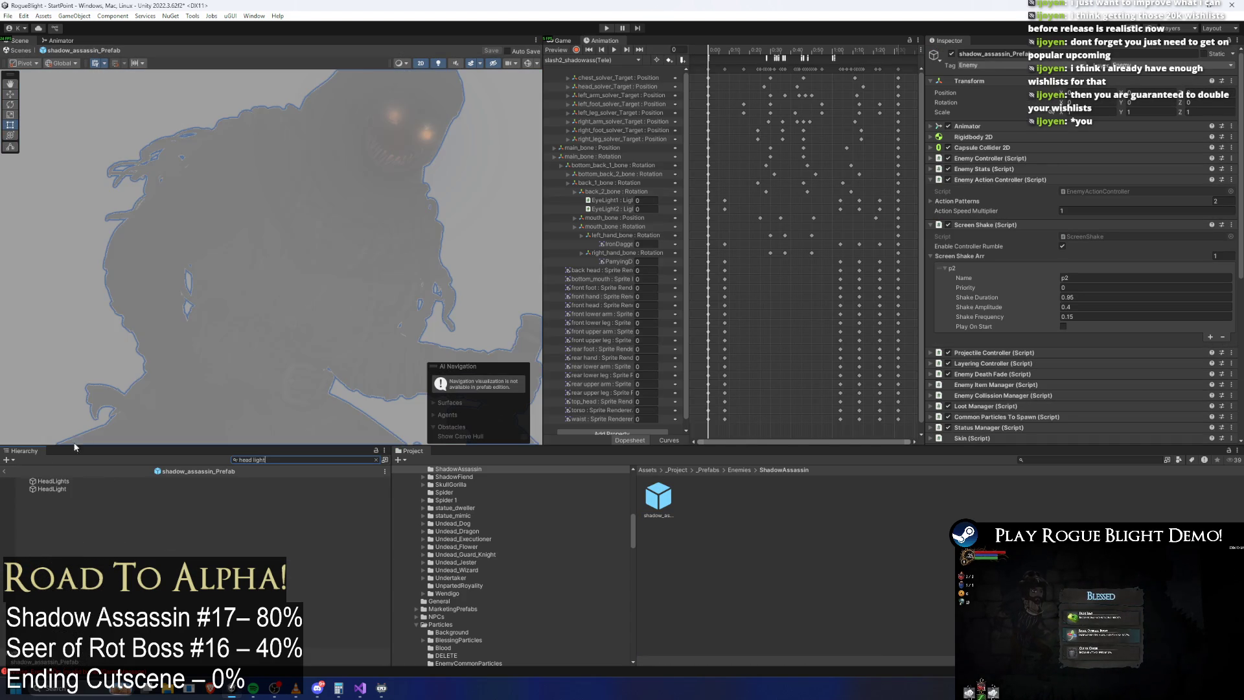
{"action": "key", "text": "Down"}
{"action": "key", "text": "Down"}
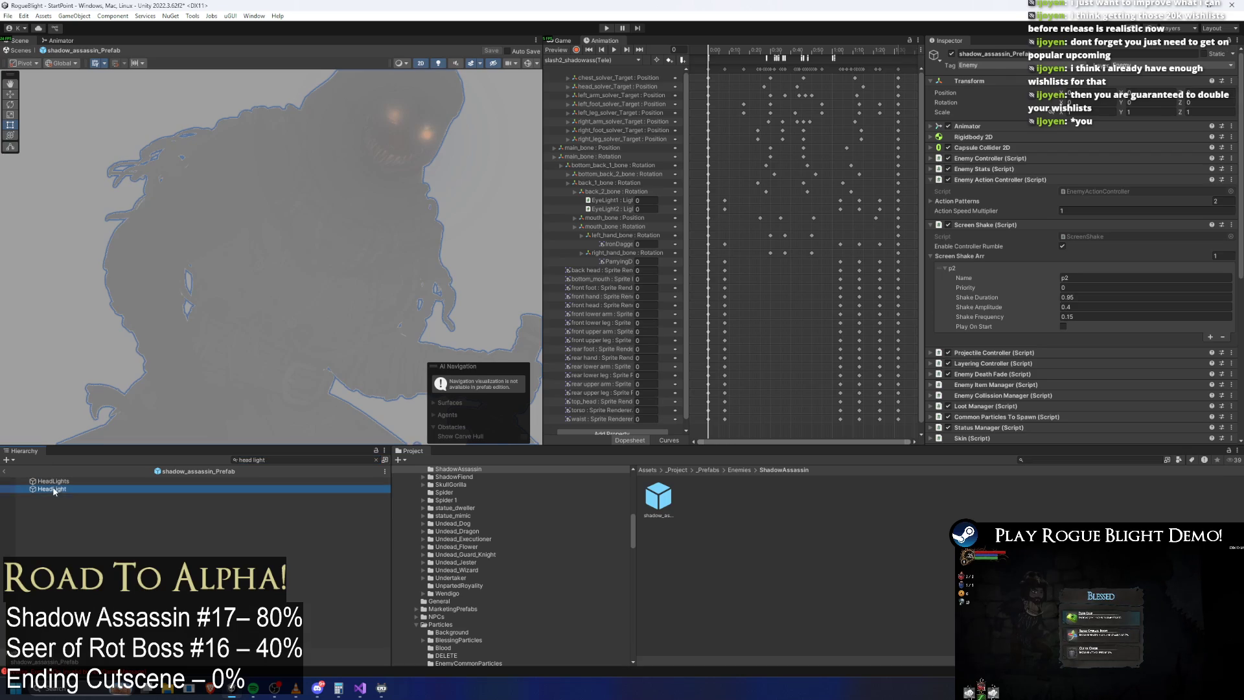
{"action": "key", "text": "Escape"}
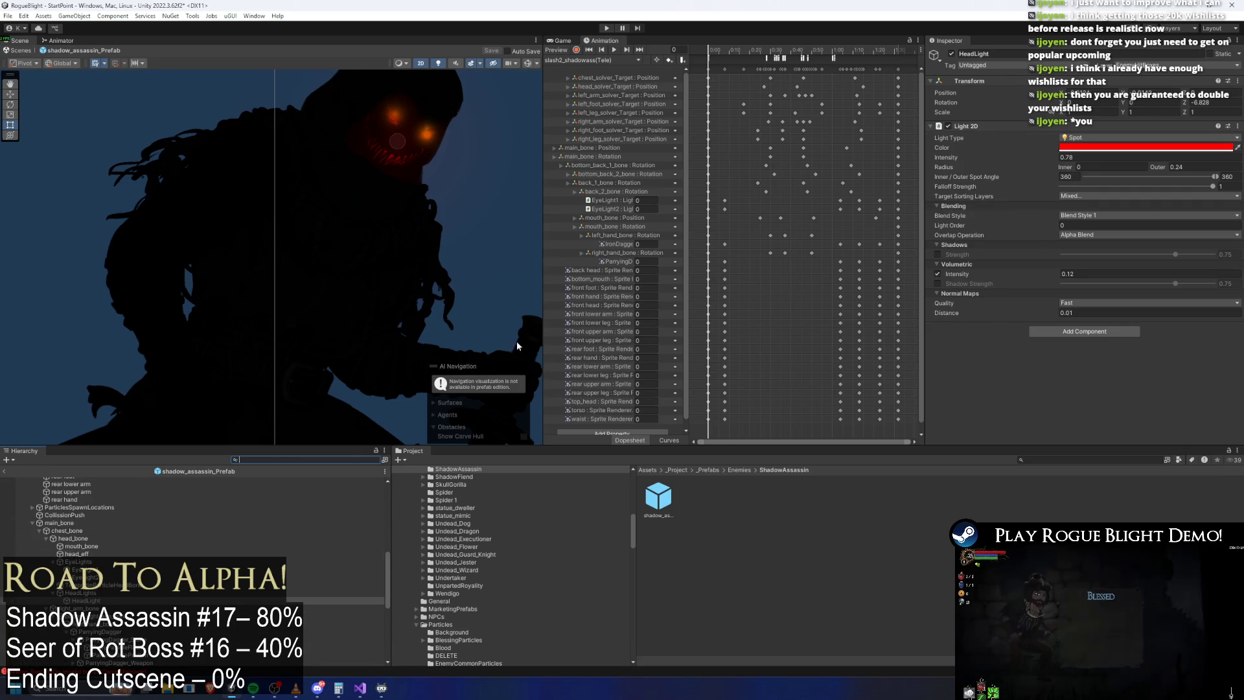
{"action": "left_click", "coordinate": [1063, 156]}
{"action": "type", "text": "0"}
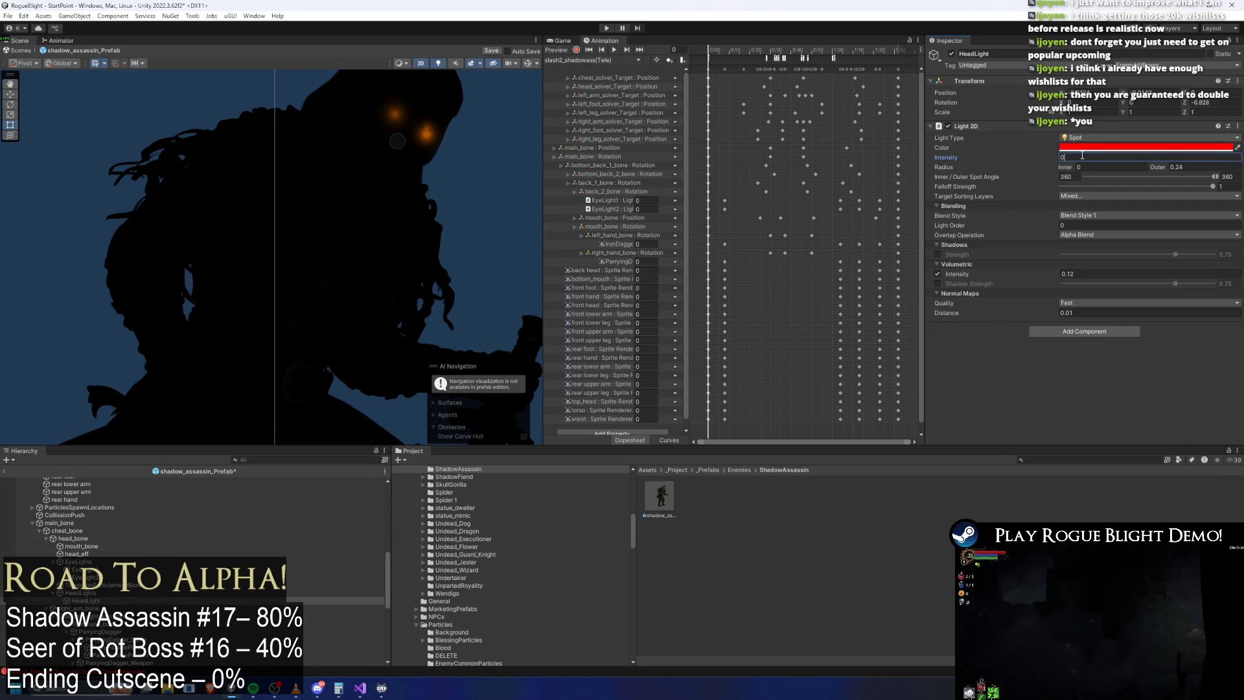
Step: Select both eye lights and add more Target Sorting Layers for them to affect
{"action": "left_click", "coordinate": [78, 569]}
{"action": "left_click", "coordinate": [84, 578], "text": "shift"}
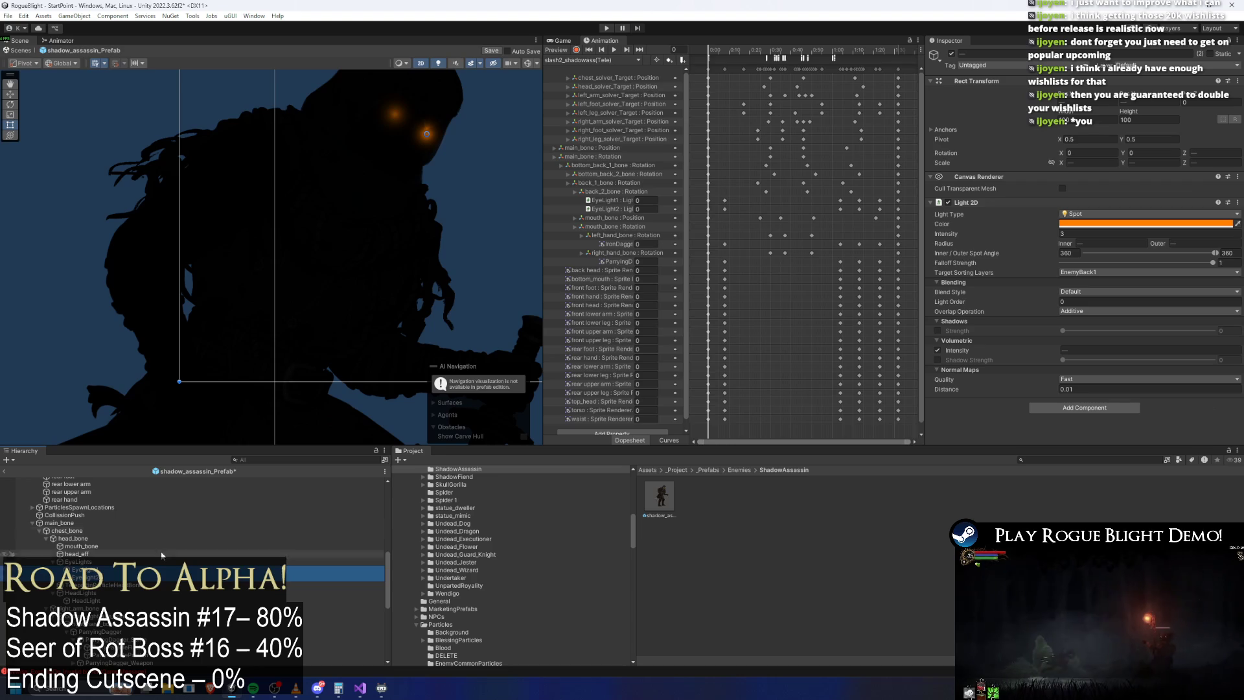
{"action": "left_click", "coordinate": [1092, 272]}
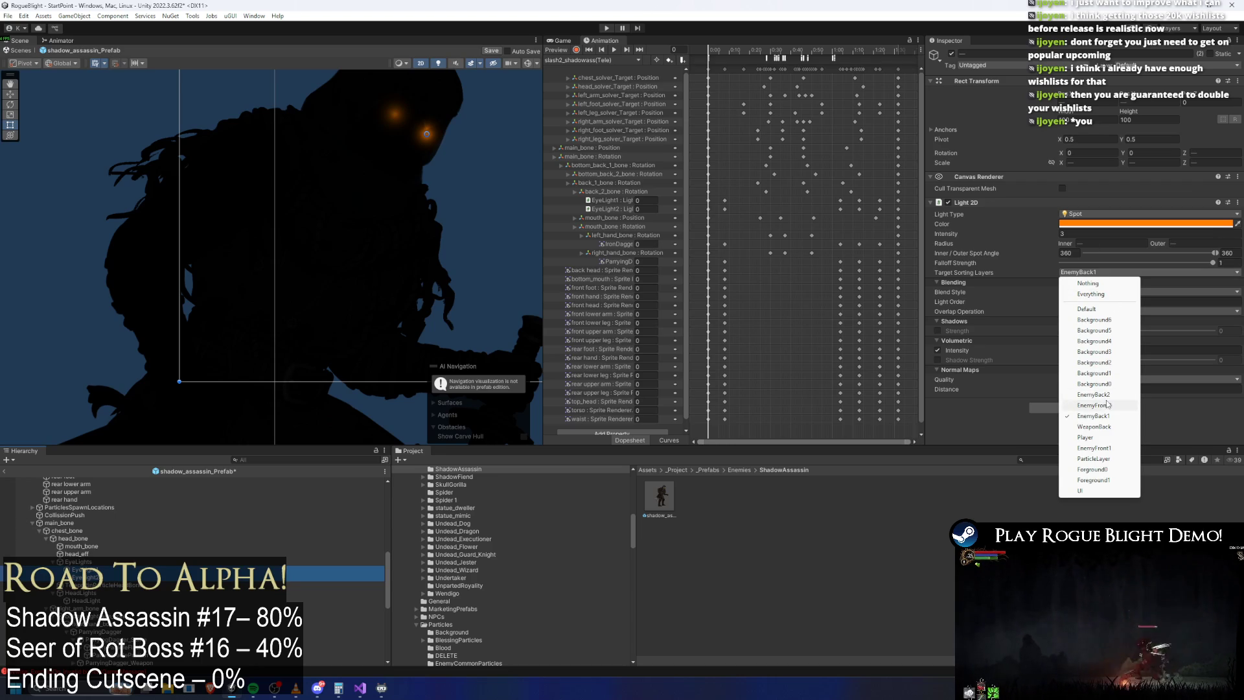
{"action": "left_click", "coordinate": [1107, 405]}
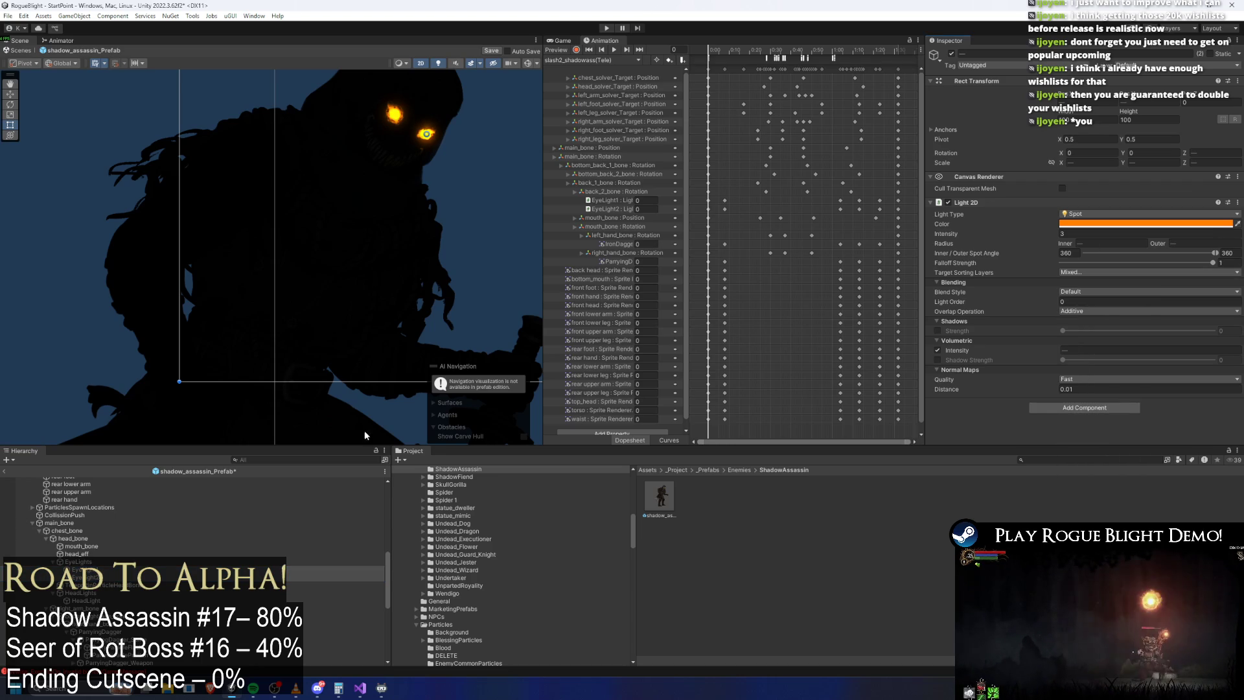
Step: Duplicate the HeadLights object with Ctrl+D and drag the copy up the Hierarchy
{"action": "left_click", "coordinate": [97, 593]}
{"action": "key", "text": "ctrl+d"}
{"action": "left_click_drag", "start_coordinate": [97, 593], "coordinate": [88, 483]}
Step: Reparent the HeadLights (1) copy to its new spot in the Hierarchy
{"action": "left_click", "coordinate": [91, 631]}
{"action": "mouse_move", "coordinate": [90, 631]}
{"action": "left_mouse_down"}
{"action": "mouse_move", "coordinate": [88, 476]}
{"action": "mouse_move", "coordinate": [109, 518]}
{"action": "left_mouse_up"}
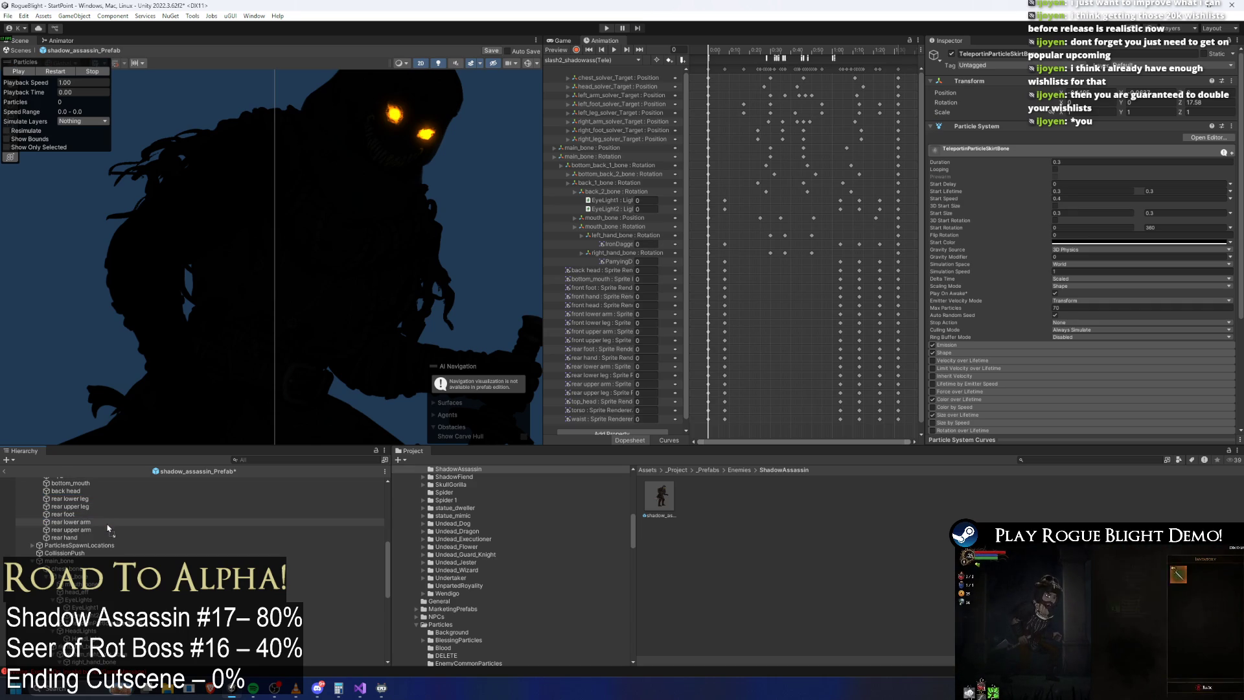
{"action": "mouse_move", "coordinate": [81, 586]}
{"action": "left_mouse_down"}
{"action": "mouse_move", "coordinate": [81, 654]}
{"action": "mouse_move", "coordinate": [91, 554]}
{"action": "mouse_move", "coordinate": [91, 661]}
{"action": "left_mouse_up"}
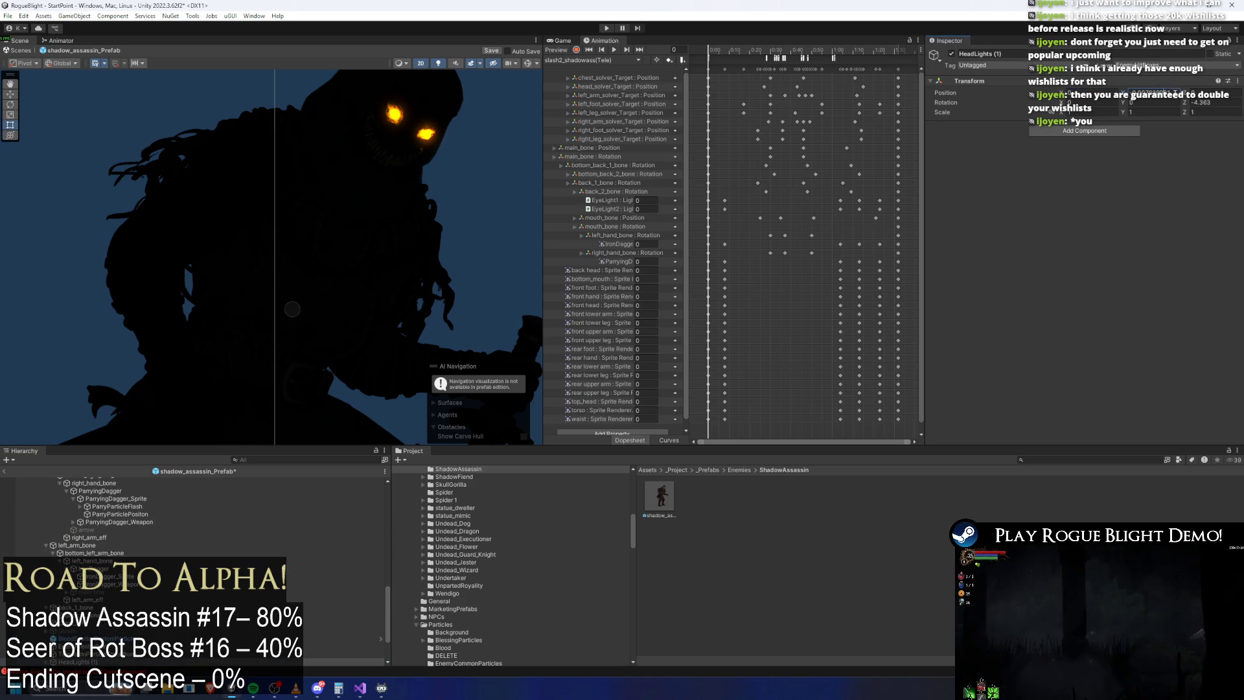
Step: Set the copy's Transform Rotation Z to 0
{"action": "left_click", "coordinate": [1216, 101]}
{"action": "type", "text": "0"}
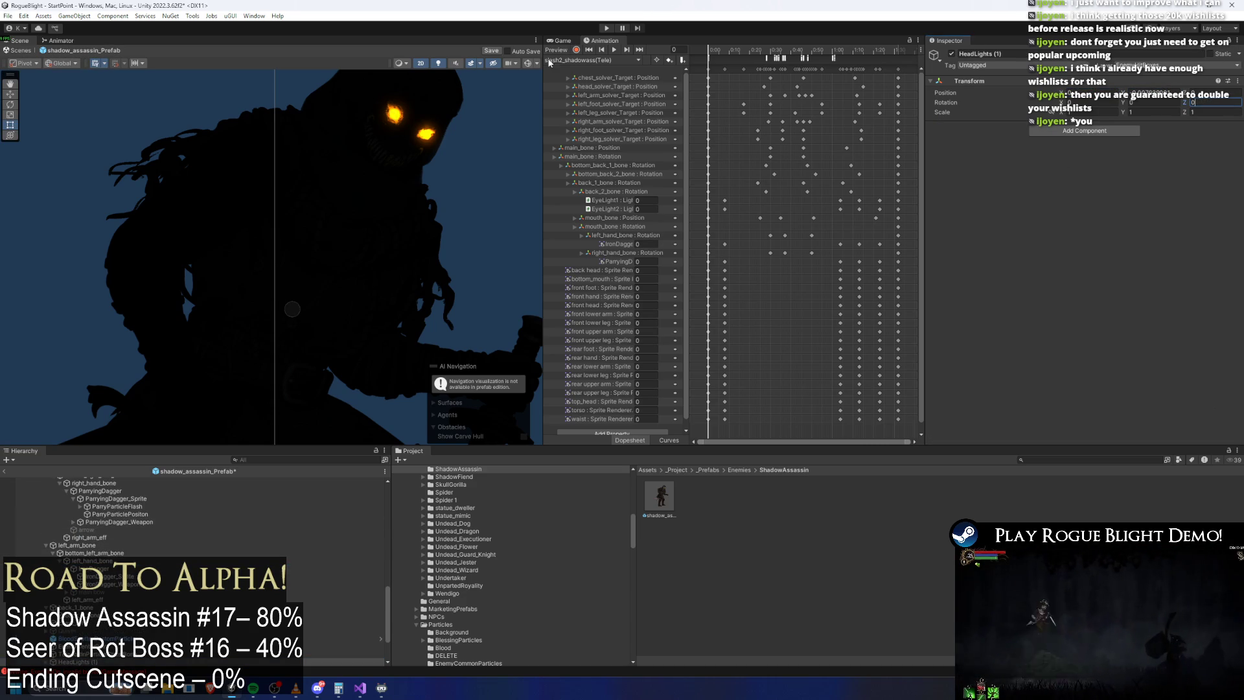
{"action": "left_click", "coordinate": [528, 64]}
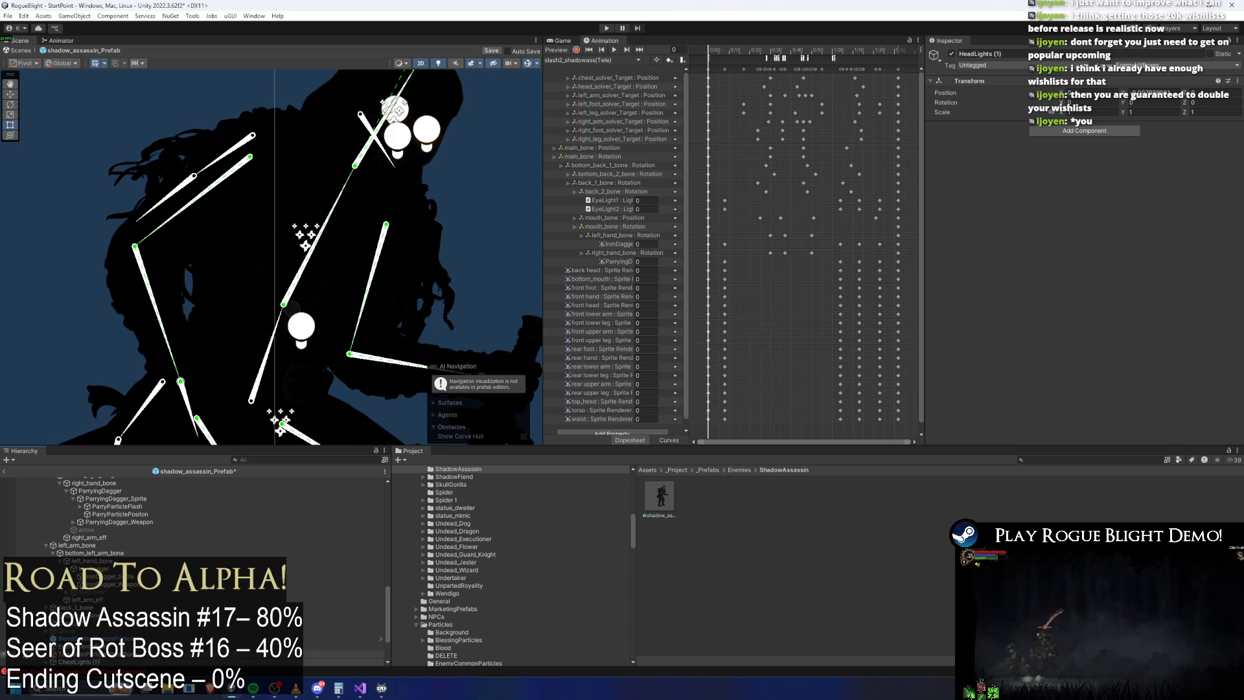
Step: Rename the copied light object to ChestLight
{"action": "key", "text": "Down"}
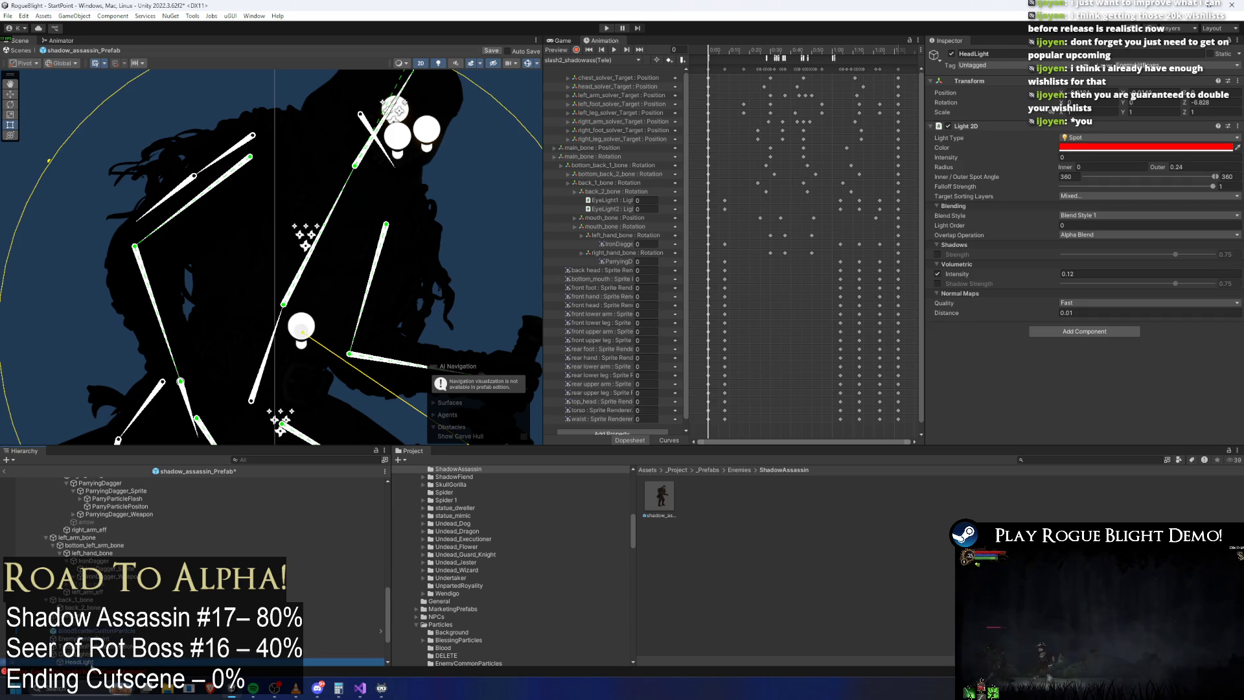
{"action": "right_click", "coordinate": [91, 662]}
{"action": "left_click", "coordinate": [130, 318]}
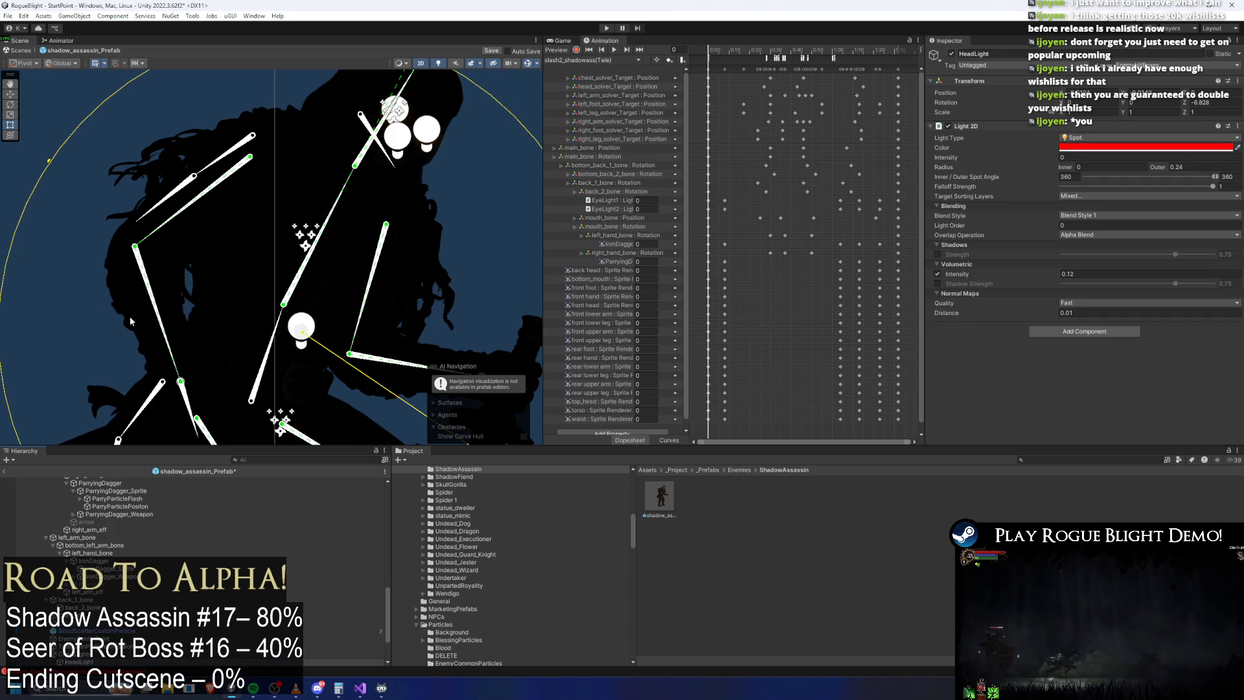
{"action": "key", "text": "Return"}
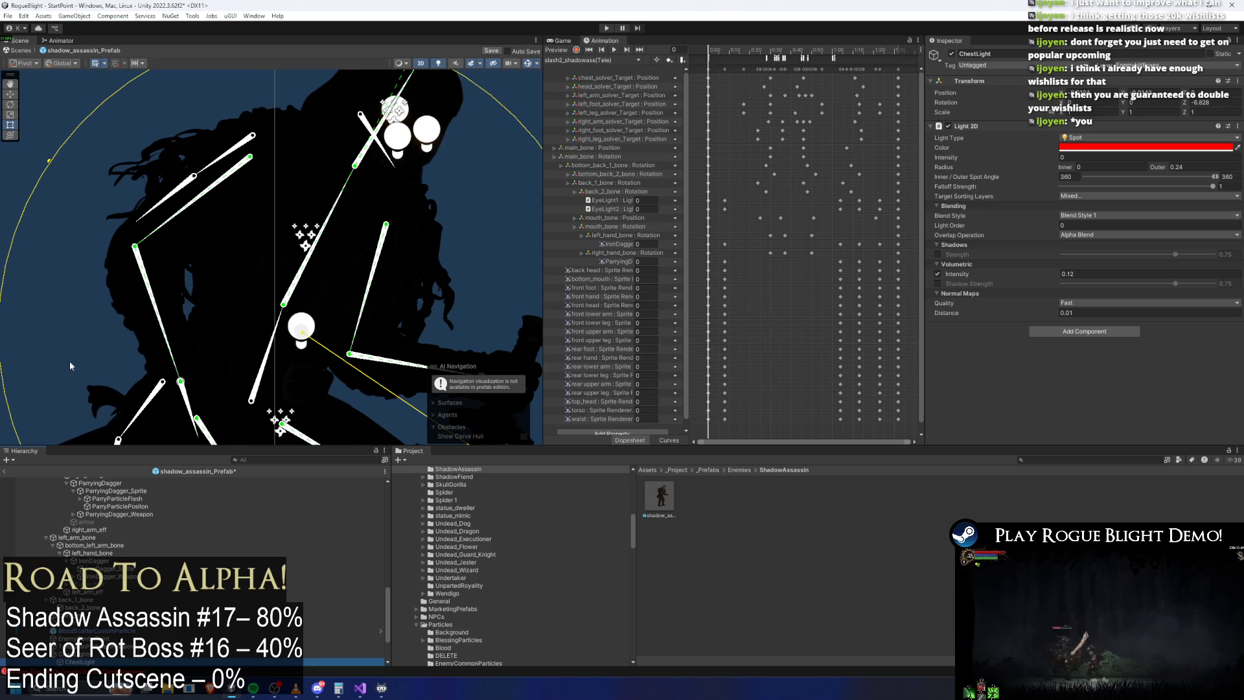
Step: Move the ChestLights group onto the assassin's chest with the Move tool
{"action": "left_click", "coordinate": [86, 656]}
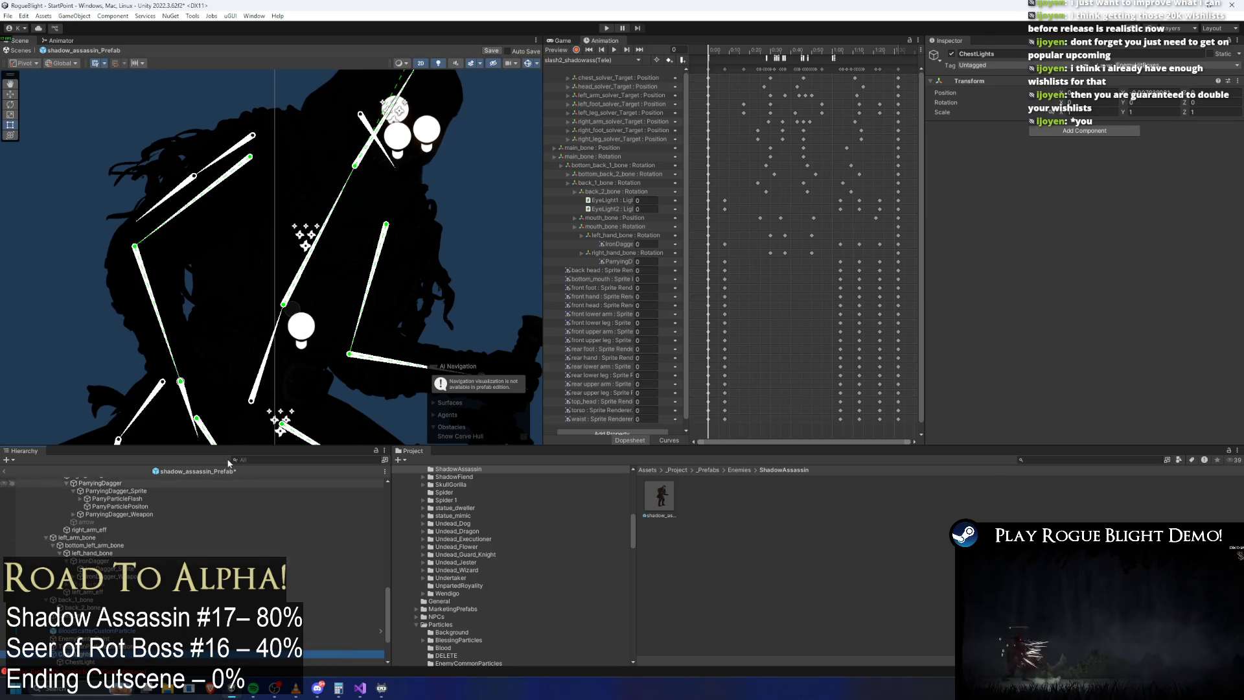
{"action": "key", "text": "w"}
{"action": "left_click_drag", "start_coordinate": [303, 297], "coordinate": [322, 242]}
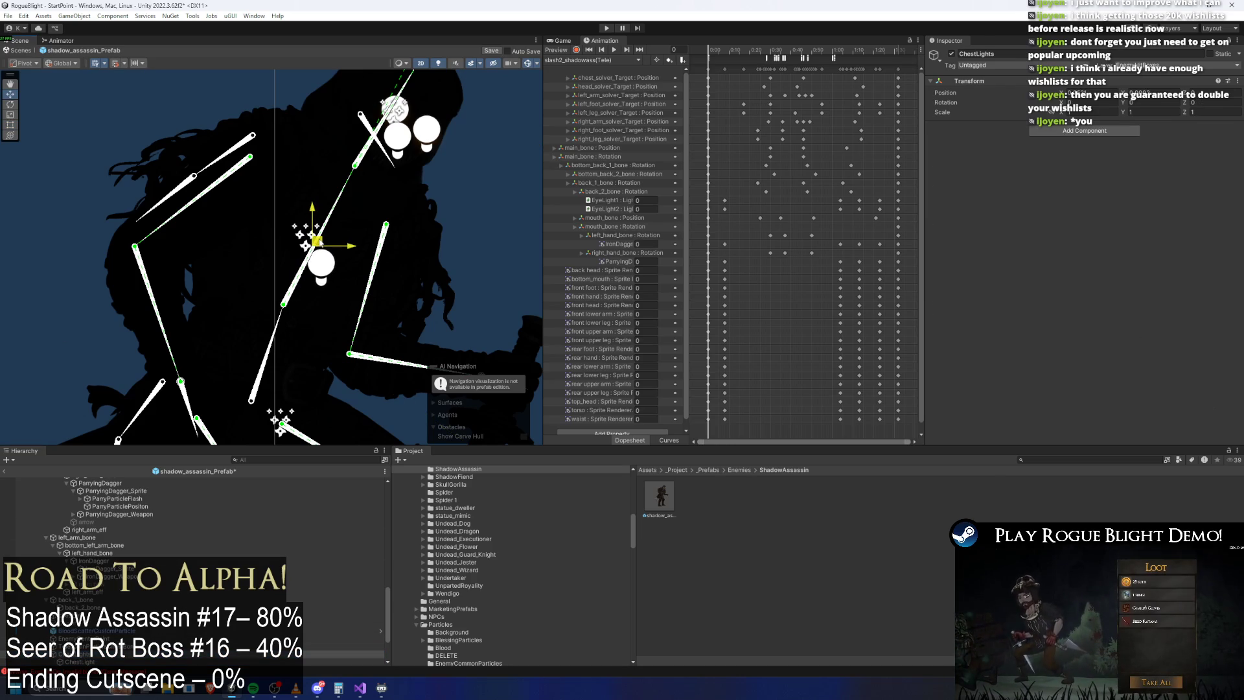
Step: Set ChestLight's intensity to 1 and widen its outer radius in the Scene view
{"action": "left_click", "coordinate": [80, 662]}
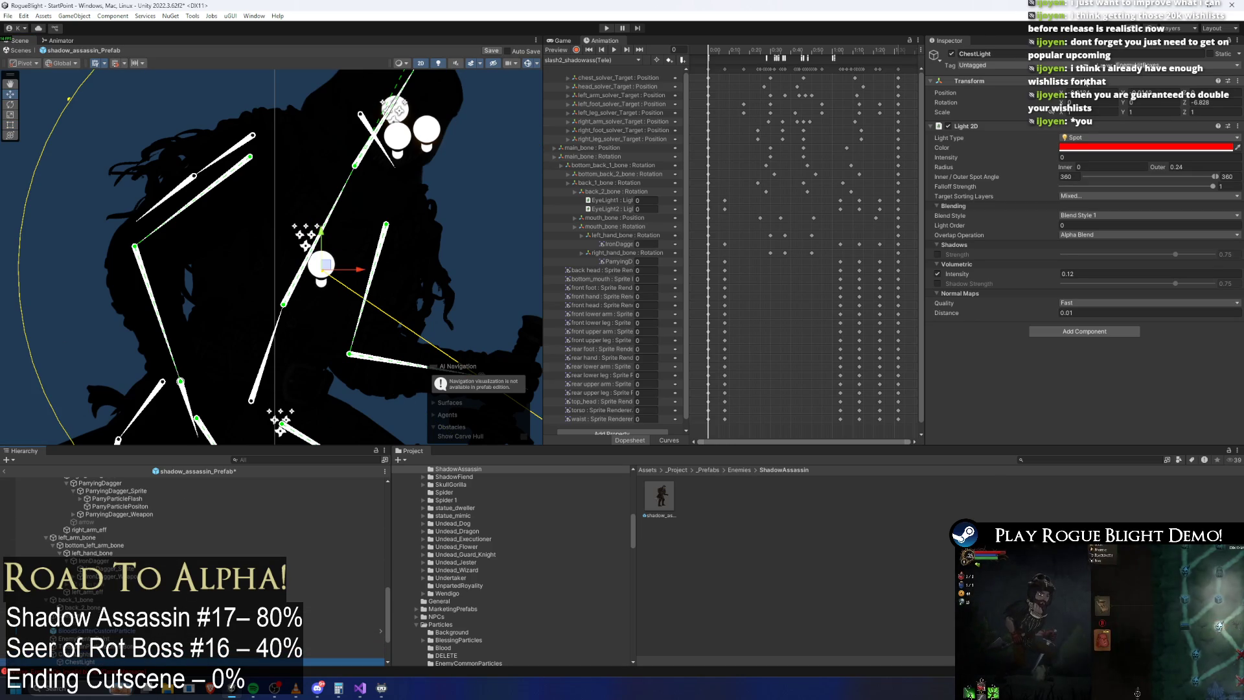
{"action": "left_click_drag", "start_coordinate": [1061, 156], "coordinate": [1046, 152]}
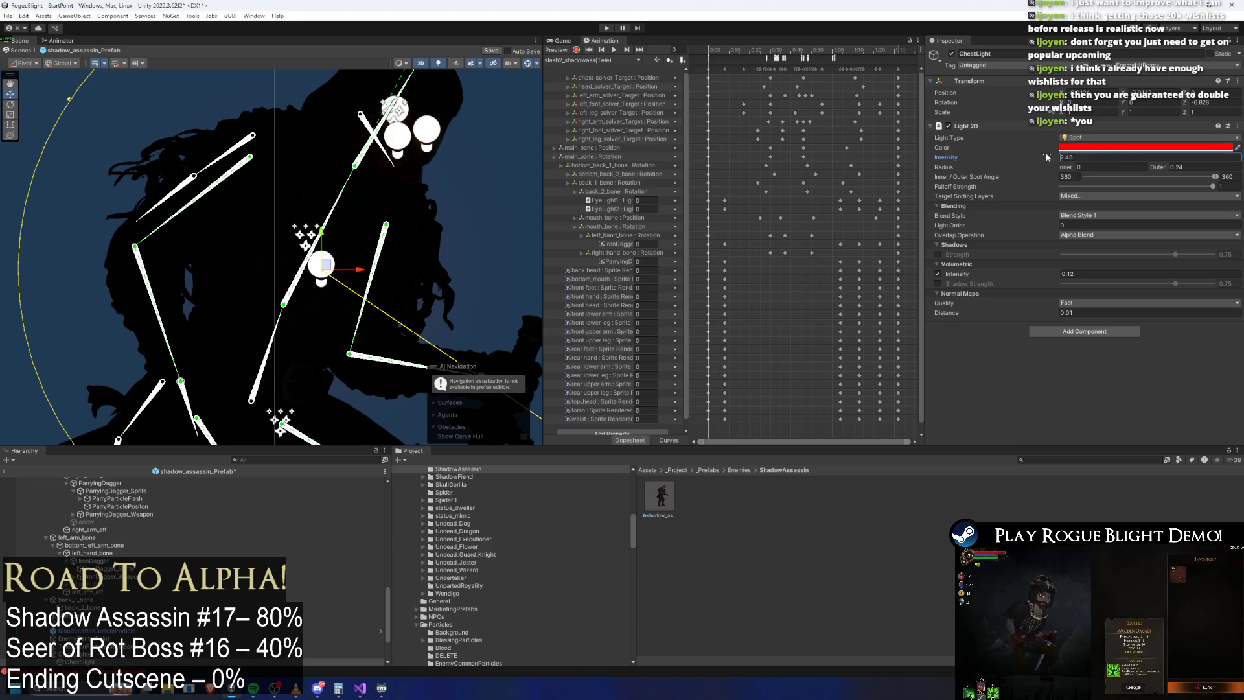
{"action": "type", "text": "1"}
{"action": "scroll", "coordinate": [234, 189], "scroll_direction": "down", "scroll_amount": 3}
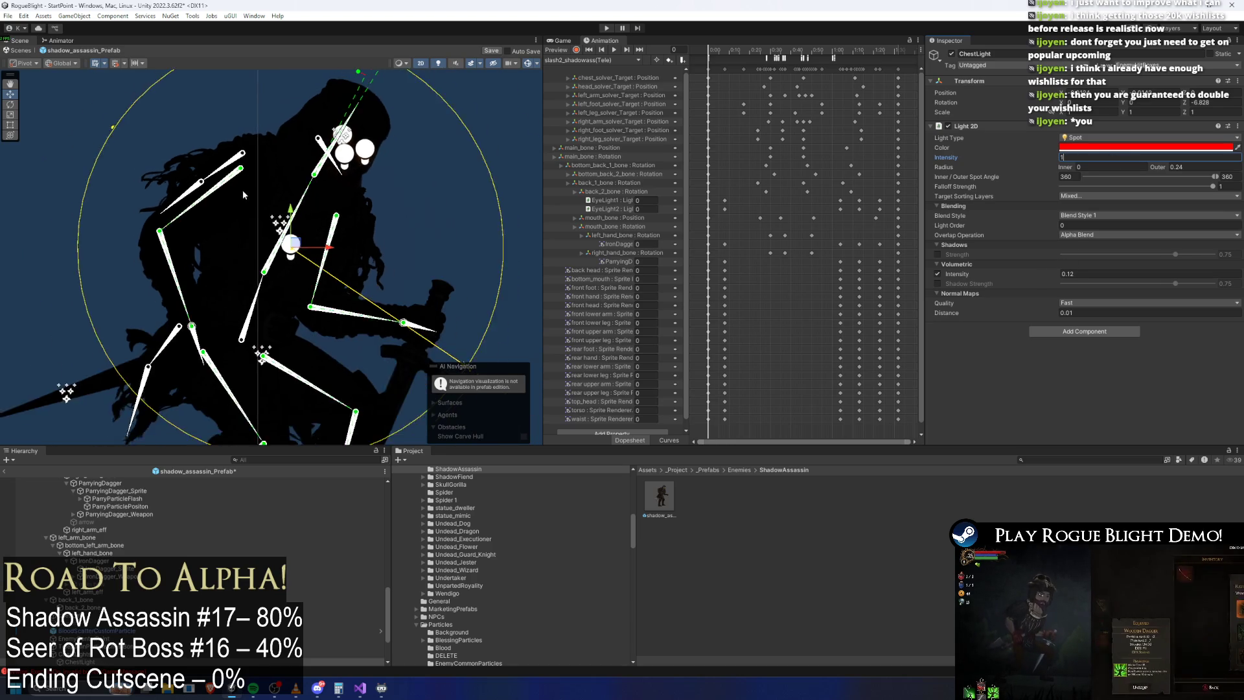
{"action": "left_click_drag", "start_coordinate": [103, 123], "coordinate": [92, 108]}
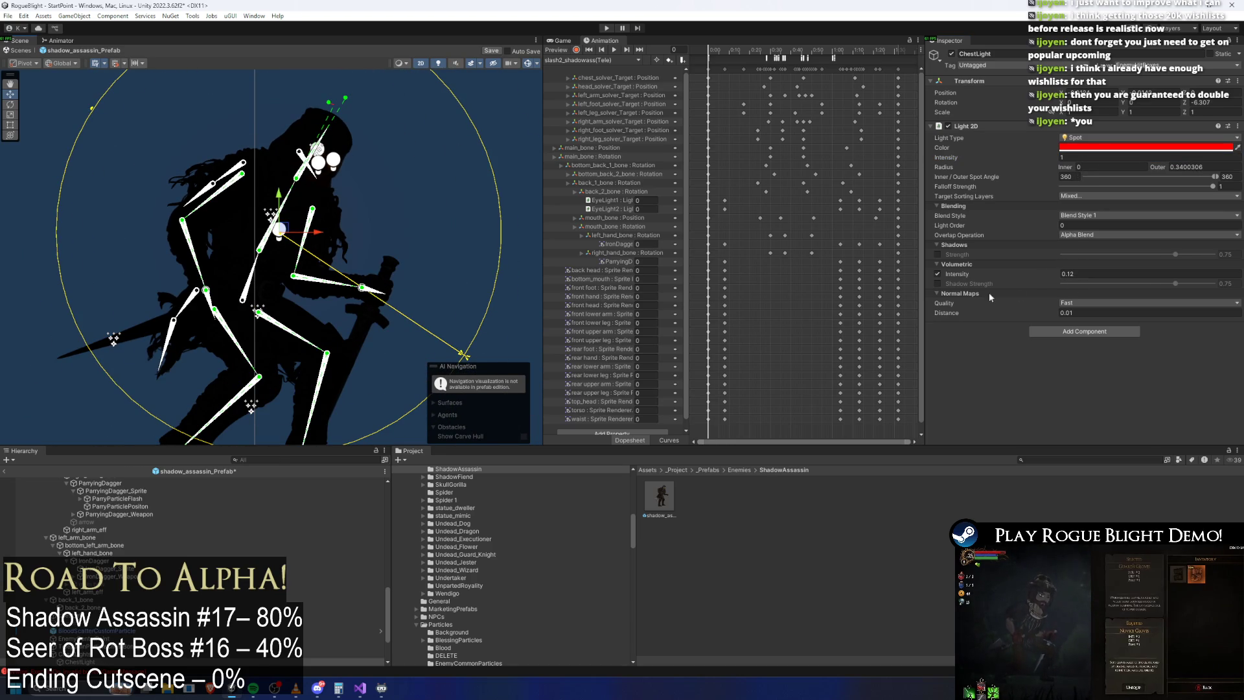
{"action": "left_click", "coordinate": [1066, 303]}
{"action": "left_click", "coordinate": [1079, 312]}
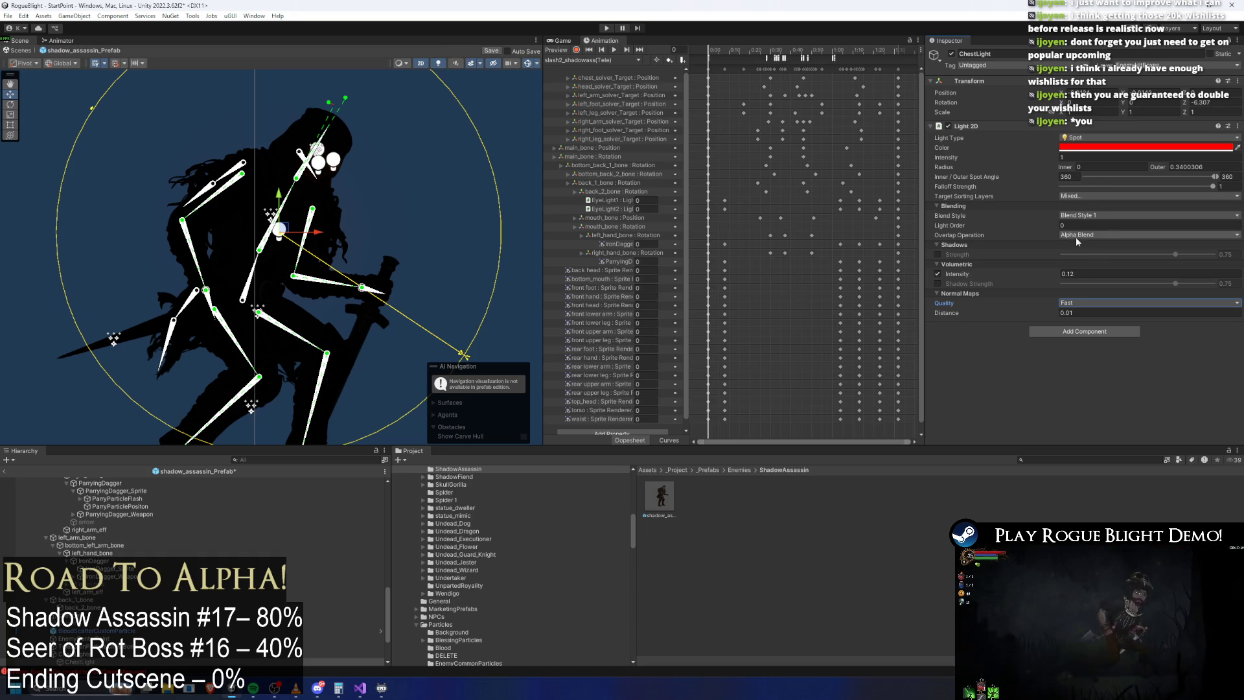
Step: Add the EnemyFront1, WeaponBack and Player sorting layers to ChestLight's target layers
{"action": "left_click", "coordinate": [1086, 196]}
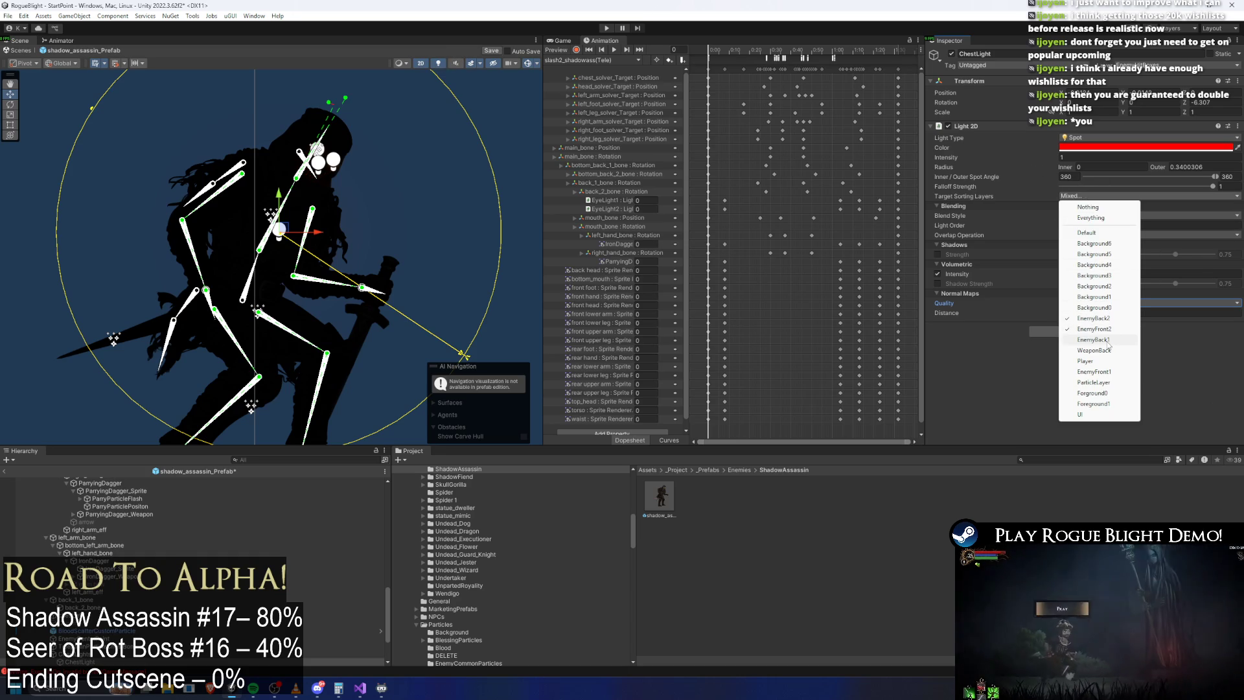
{"action": "left_click", "coordinate": [1106, 339]}
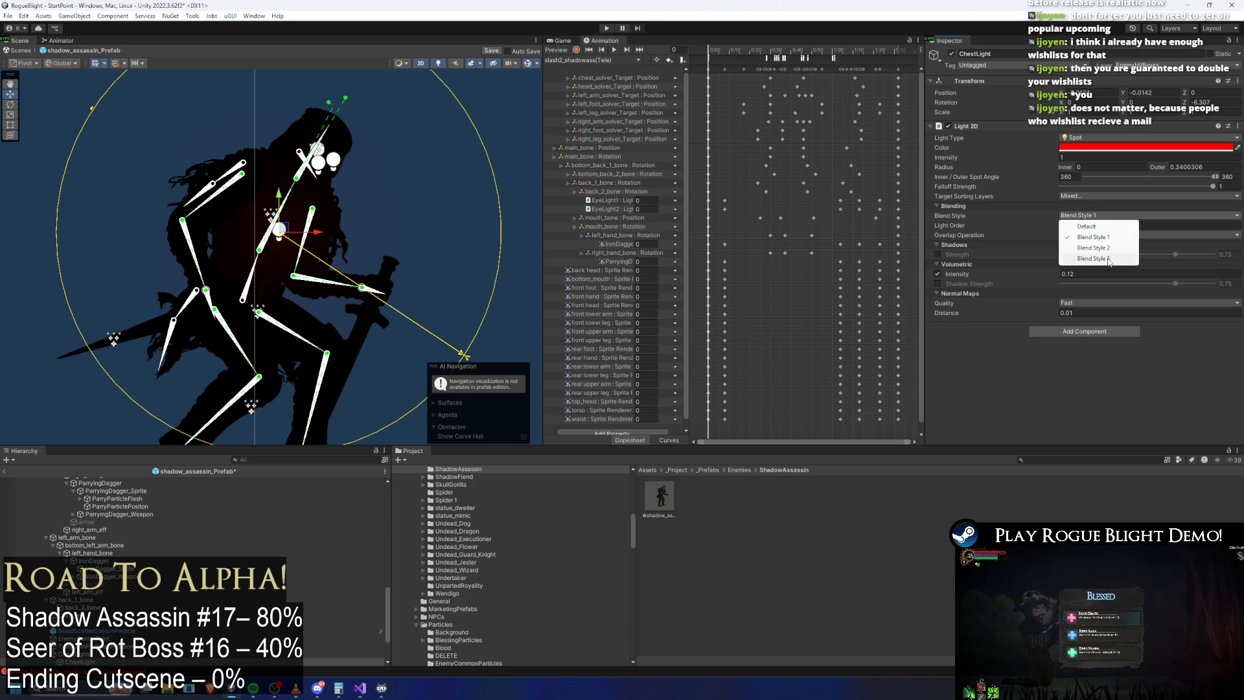
{"action": "left_click", "coordinate": [1087, 186]}
{"action": "left_click", "coordinate": [1088, 195]}
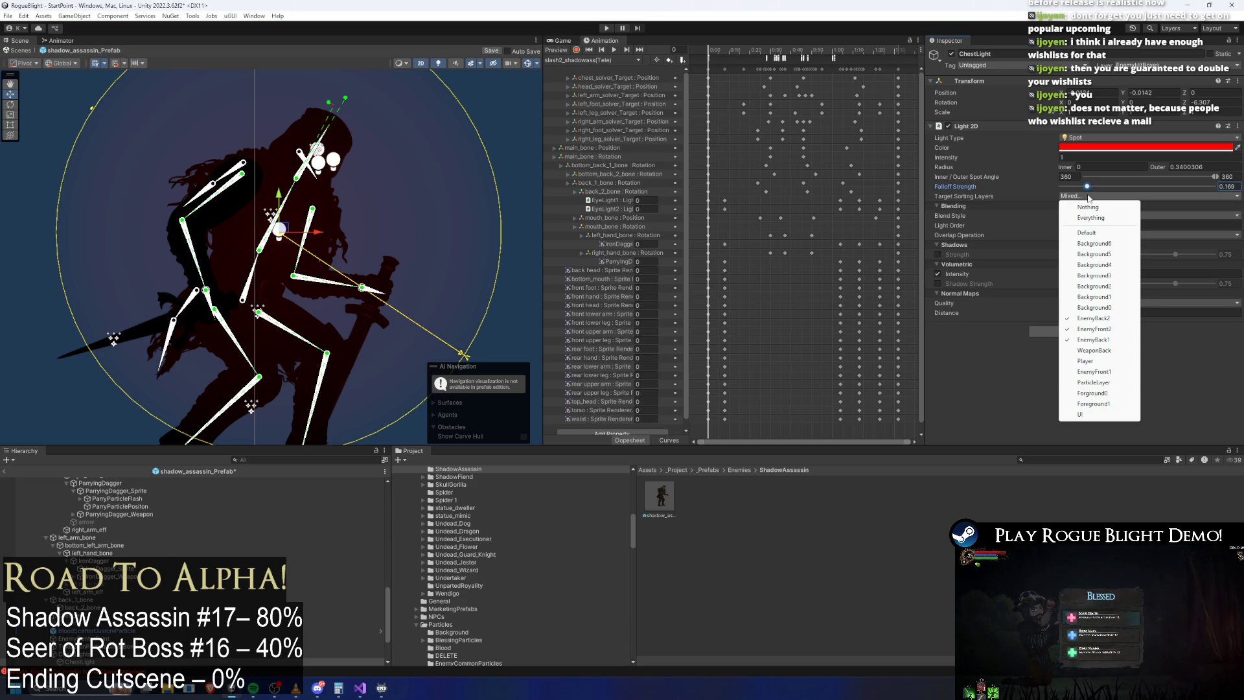
{"action": "key", "text": "ctrl+z"}
{"action": "left_click", "coordinate": [1088, 195]}
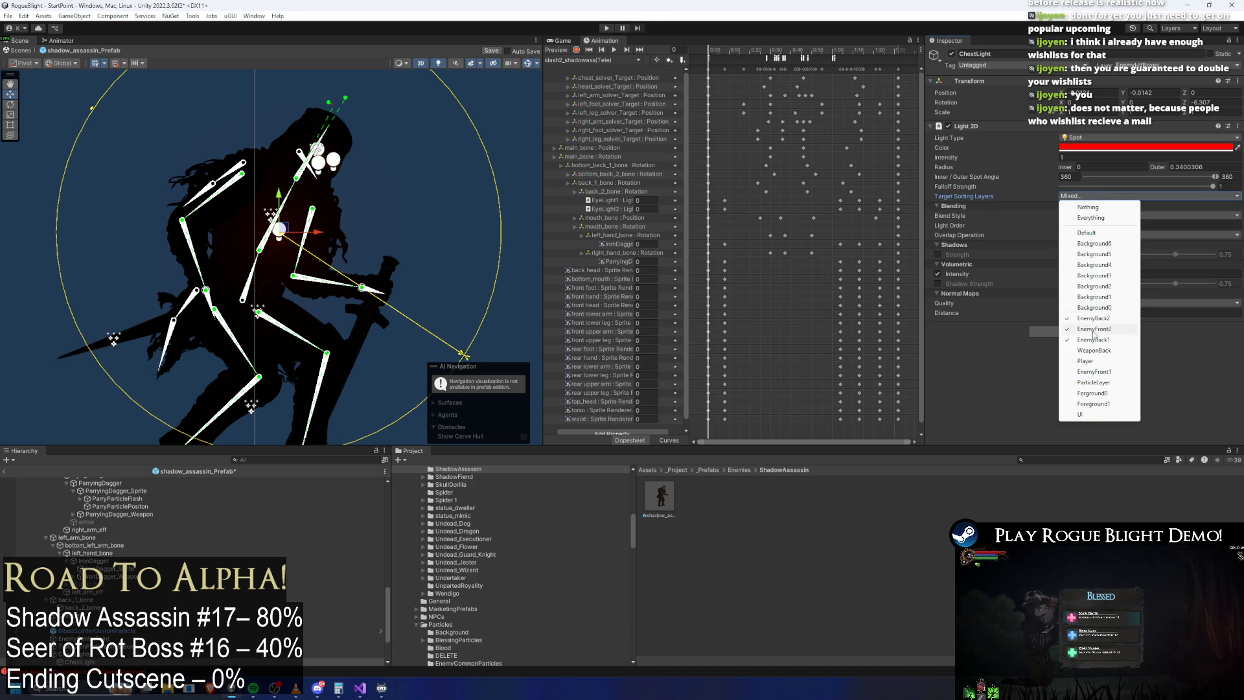
{"action": "left_click", "coordinate": [1094, 372]}
{"action": "left_click", "coordinate": [1089, 195]}
{"action": "left_click", "coordinate": [1085, 350]}
{"action": "left_click", "coordinate": [1093, 197]}
{"action": "left_click", "coordinate": [1094, 363]}
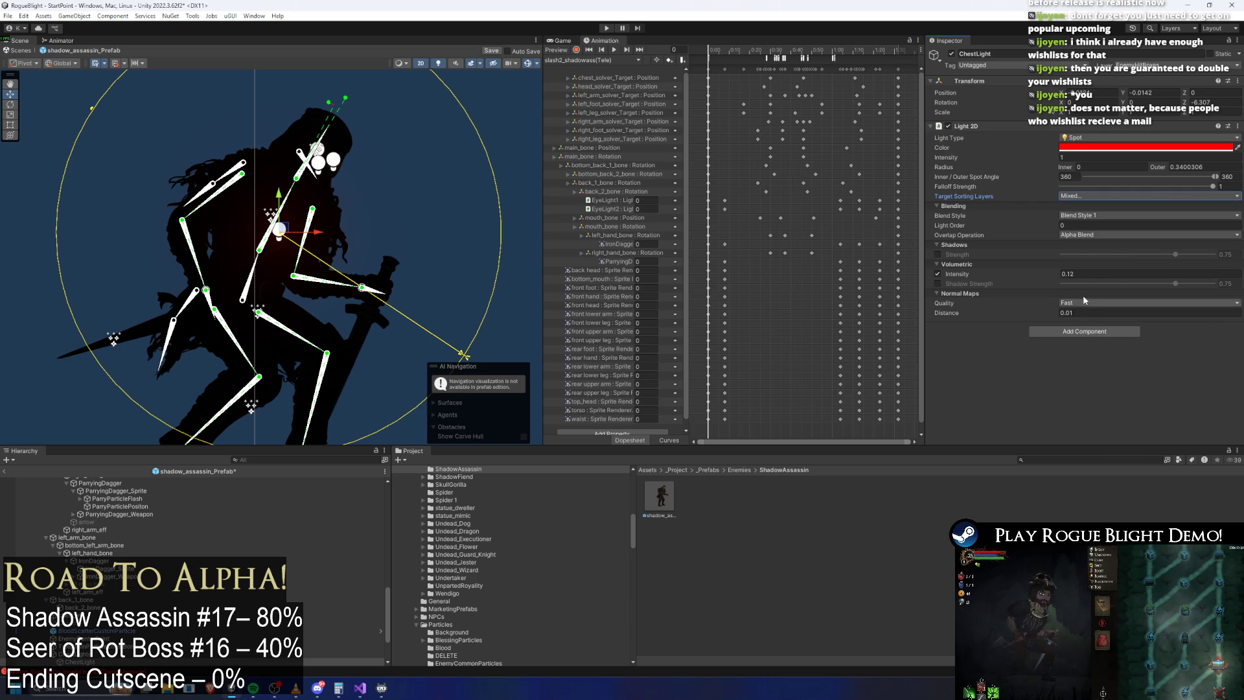
Step: Set volumetric intensity to 0, disable normal maps, and brighten the red light
{"action": "mouse_move", "coordinate": [1041, 276]}
{"action": "left_mouse_down"}
{"action": "mouse_move", "coordinate": [1053, 272]}
{"action": "mouse_move", "coordinate": [1040, 276]}
{"action": "left_mouse_up"}
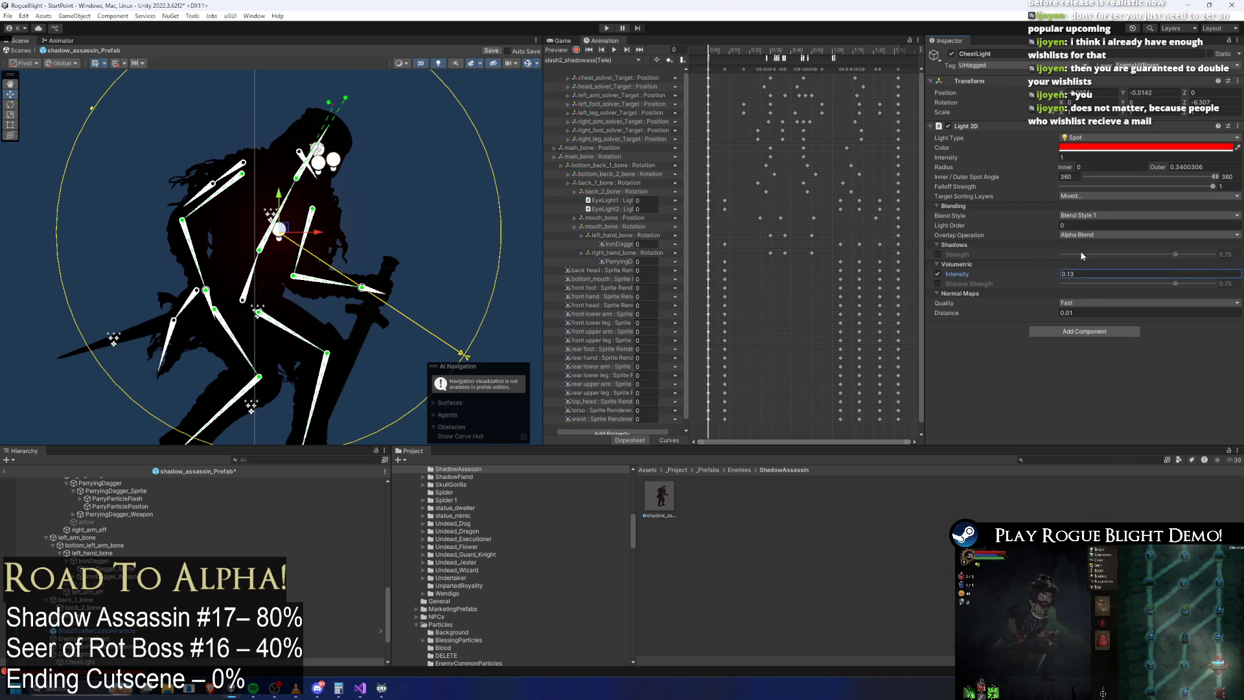
{"action": "left_click_drag", "start_coordinate": [1042, 156], "coordinate": [1063, 158]}
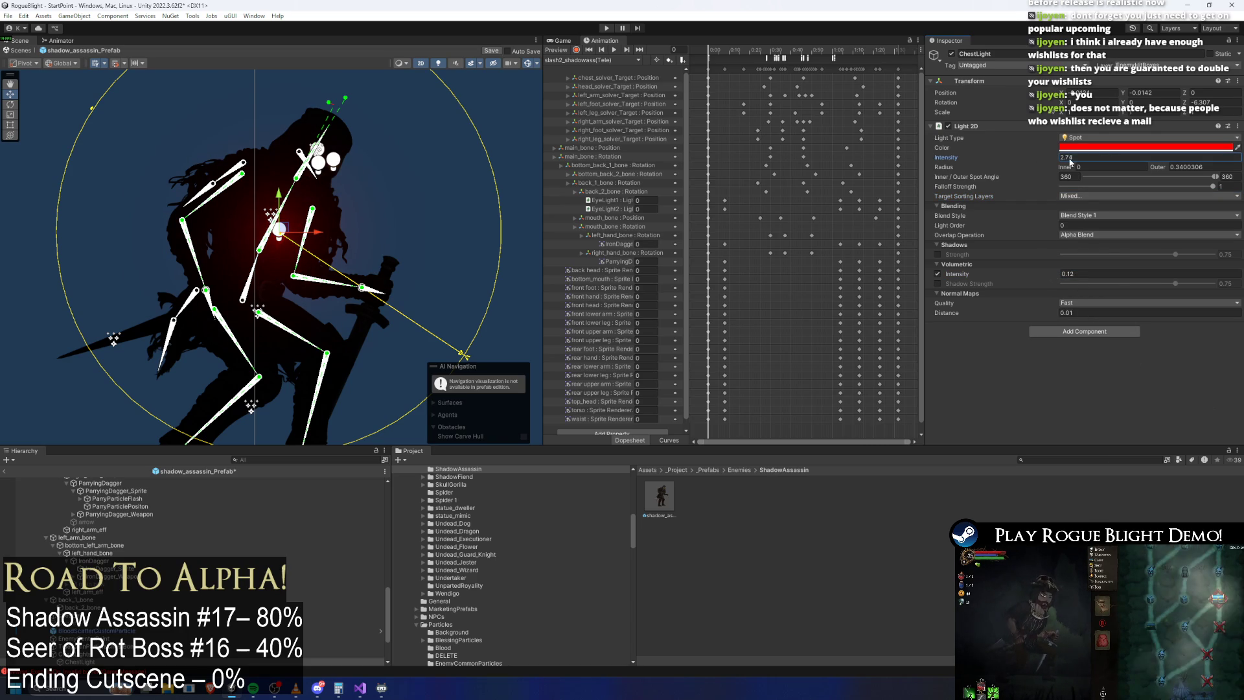
{"action": "left_click", "coordinate": [1084, 277]}
{"action": "type", "text": "0"}
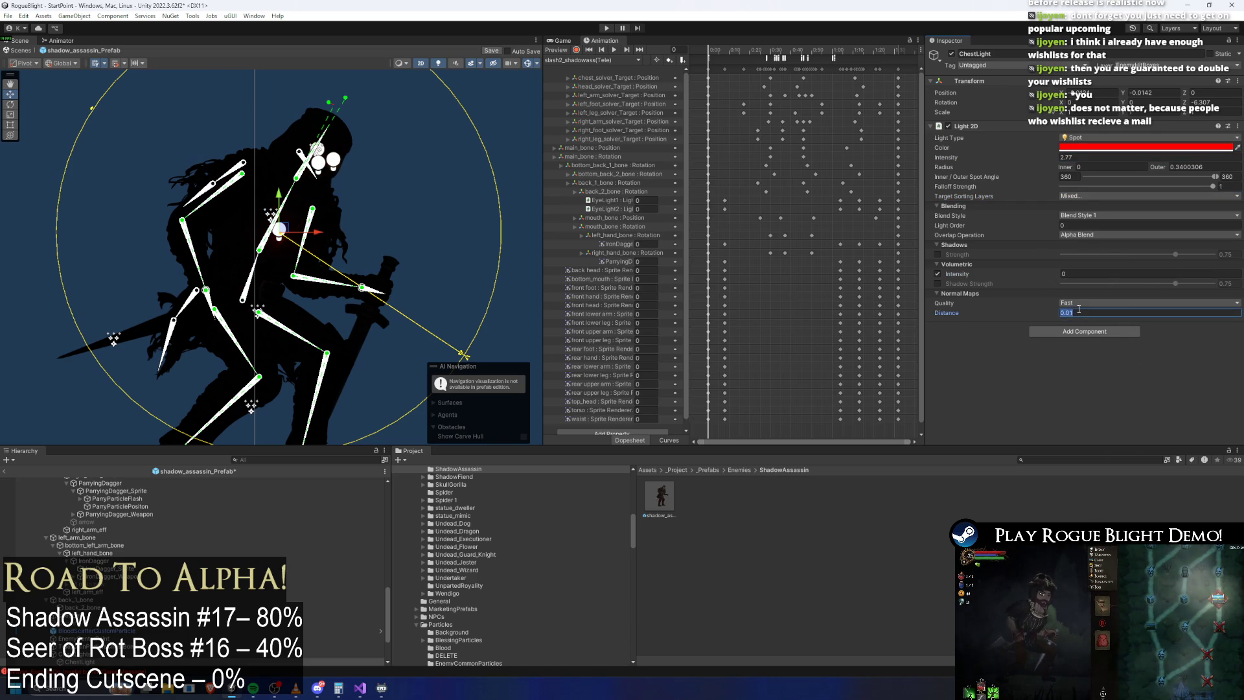
{"action": "left_click", "coordinate": [1085, 303]}
{"action": "left_click", "coordinate": [1076, 315]}
{"action": "left_click_drag", "start_coordinate": [1037, 158], "coordinate": [1052, 154]}
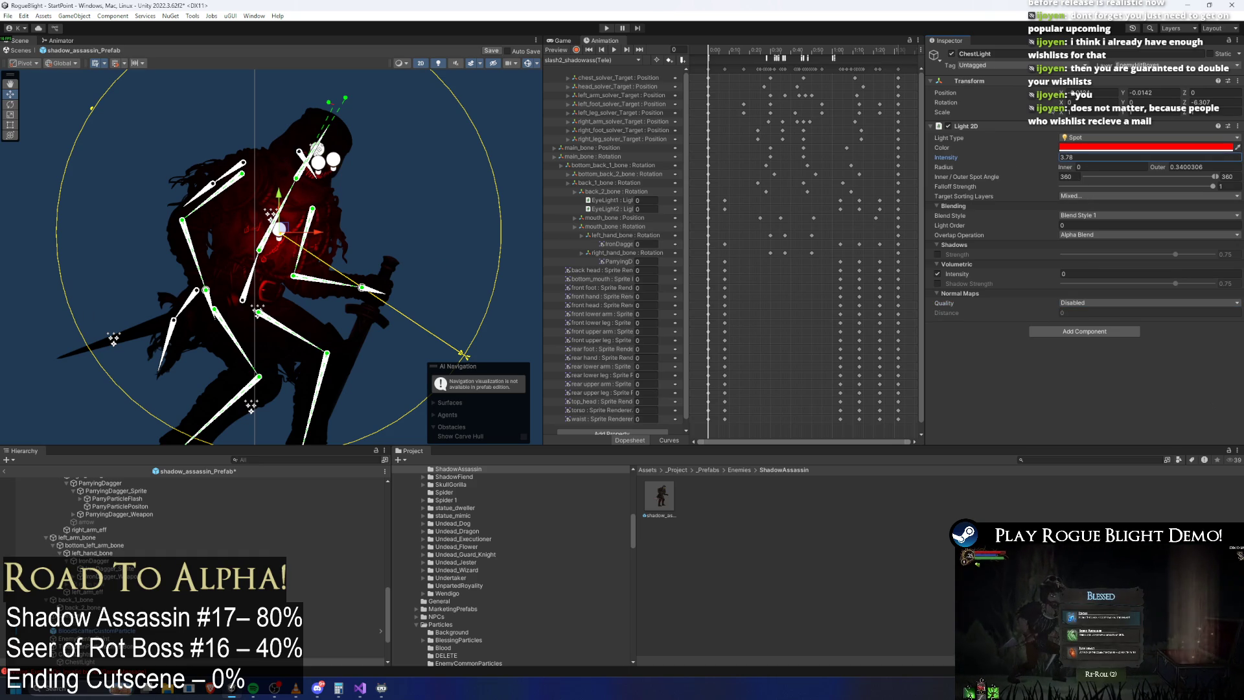
Step: Enlarge the spotlight to cover the whole assassin and keep intensity at 1
{"action": "scroll", "coordinate": [209, 179], "scroll_direction": "down", "scroll_amount": 2}
{"action": "mouse_move", "coordinate": [128, 112]}
{"action": "left_mouse_down"}
{"action": "mouse_move", "coordinate": [46, 77]}
{"action": "mouse_move", "coordinate": [157, 79]}
{"action": "mouse_move", "coordinate": [86, 44]}
{"action": "mouse_move", "coordinate": [45, 162]}
{"action": "mouse_move", "coordinate": [80, 206]}
{"action": "left_mouse_up"}
{"action": "scroll", "coordinate": [80, 206], "scroll_direction": "down", "scroll_amount": 1}
{"action": "left_click_drag", "start_coordinate": [369, 228], "coordinate": [411, 210]}
{"action": "scroll", "coordinate": [383, 214], "scroll_direction": "up", "scroll_amount": 3}
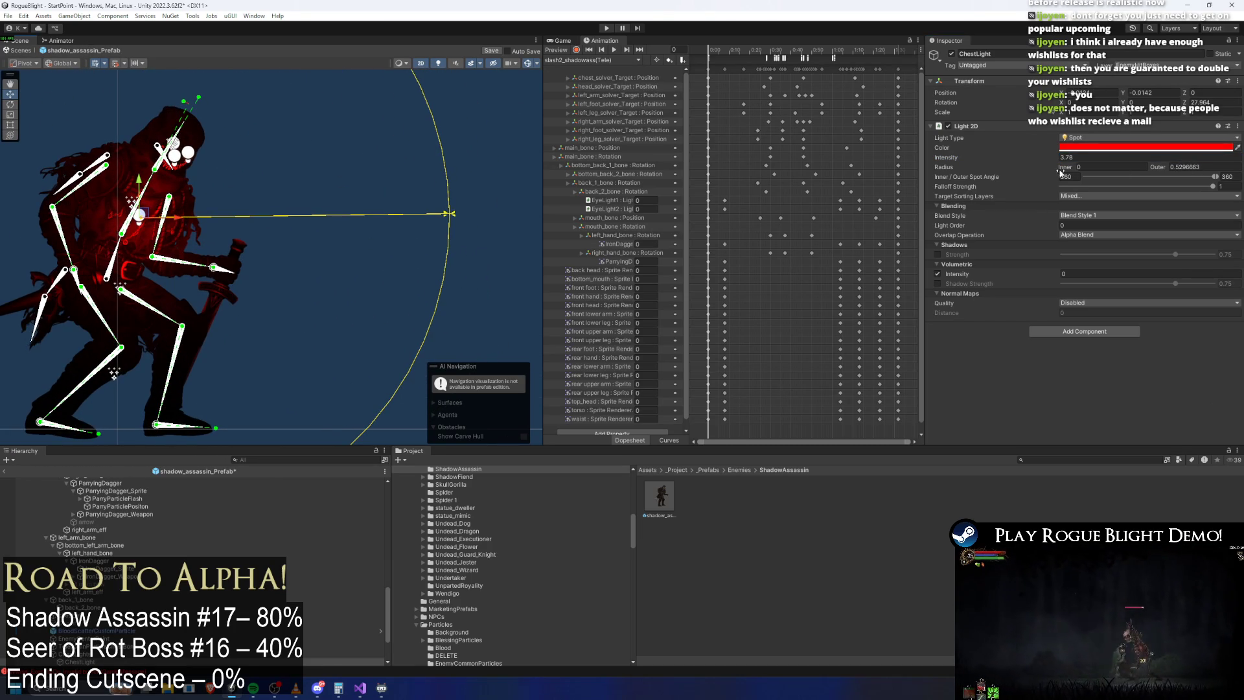
{"action": "type", "text": "1"}
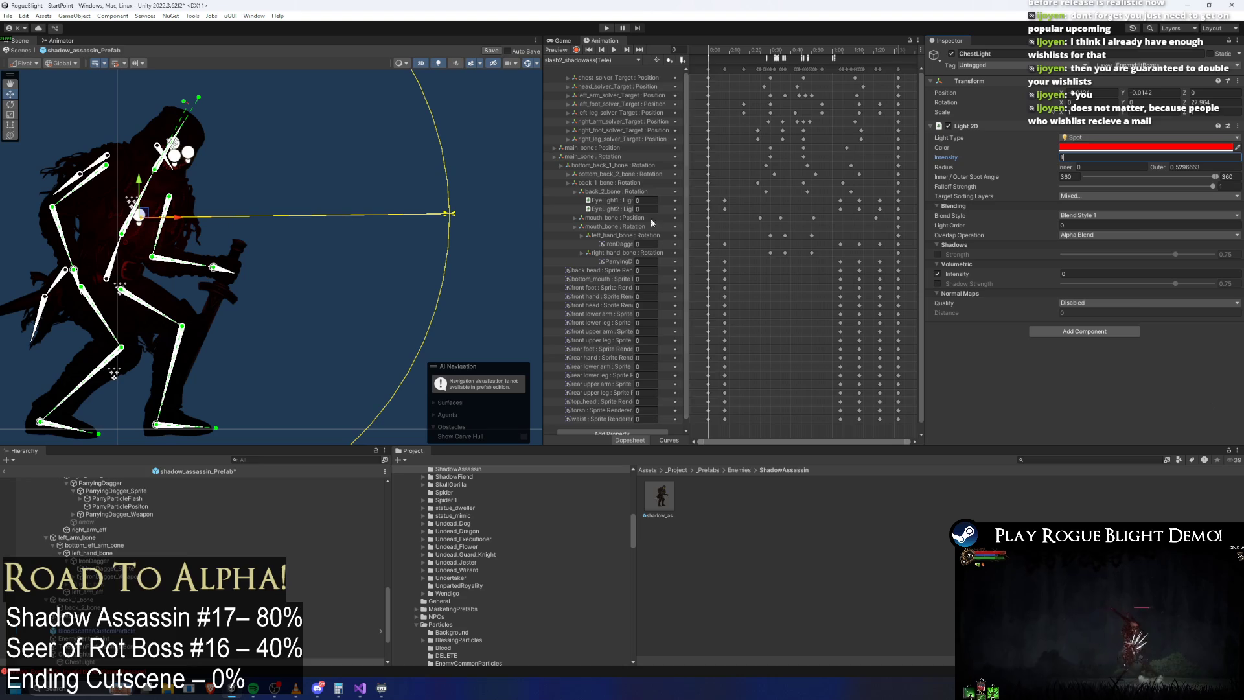
{"action": "left_click", "coordinate": [1089, 197]}
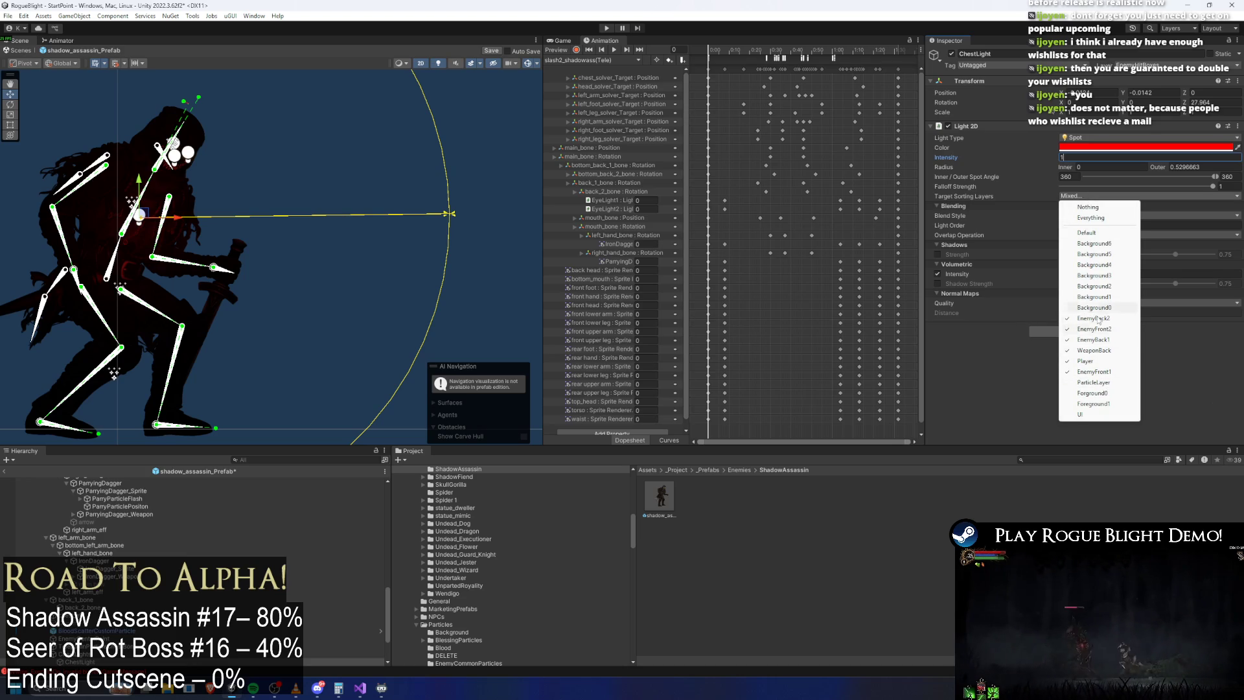
{"action": "left_click", "coordinate": [1025, 391]}
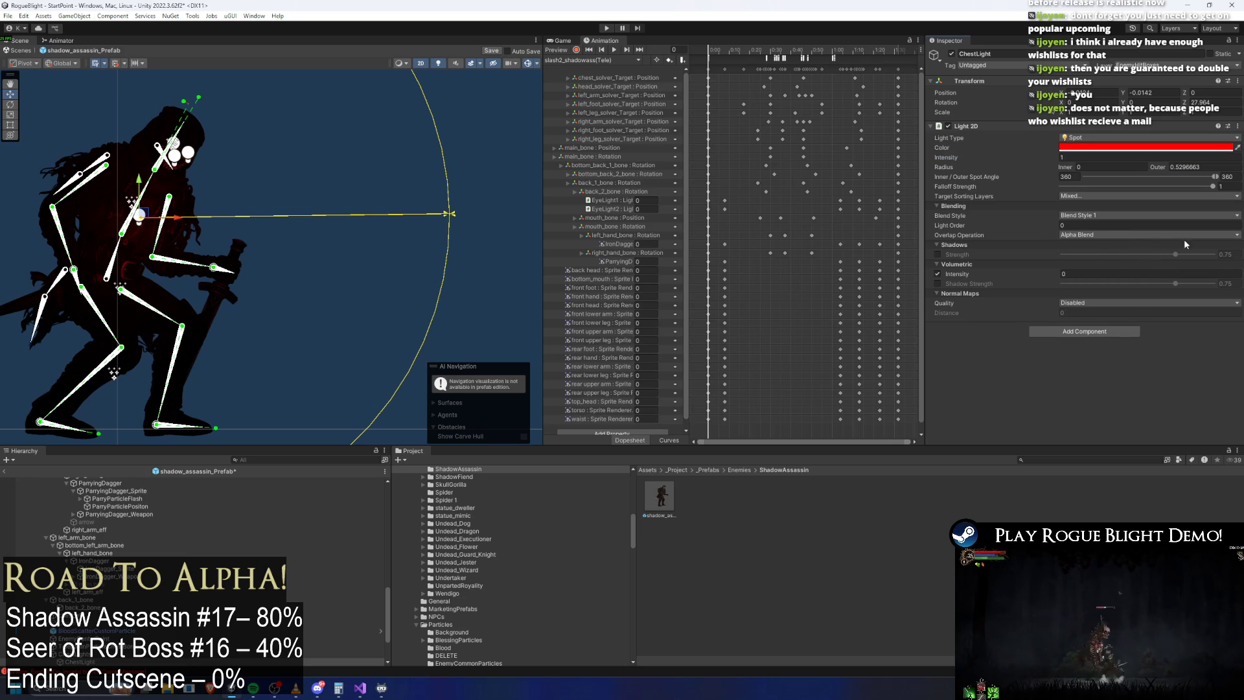
Step: Try Additive overlap then revert to Alpha Blend, dim to 0.85, and set volumetric glow to 0.1
{"action": "left_click", "coordinate": [1085, 235]}
{"action": "left_click", "coordinate": [1089, 246]}
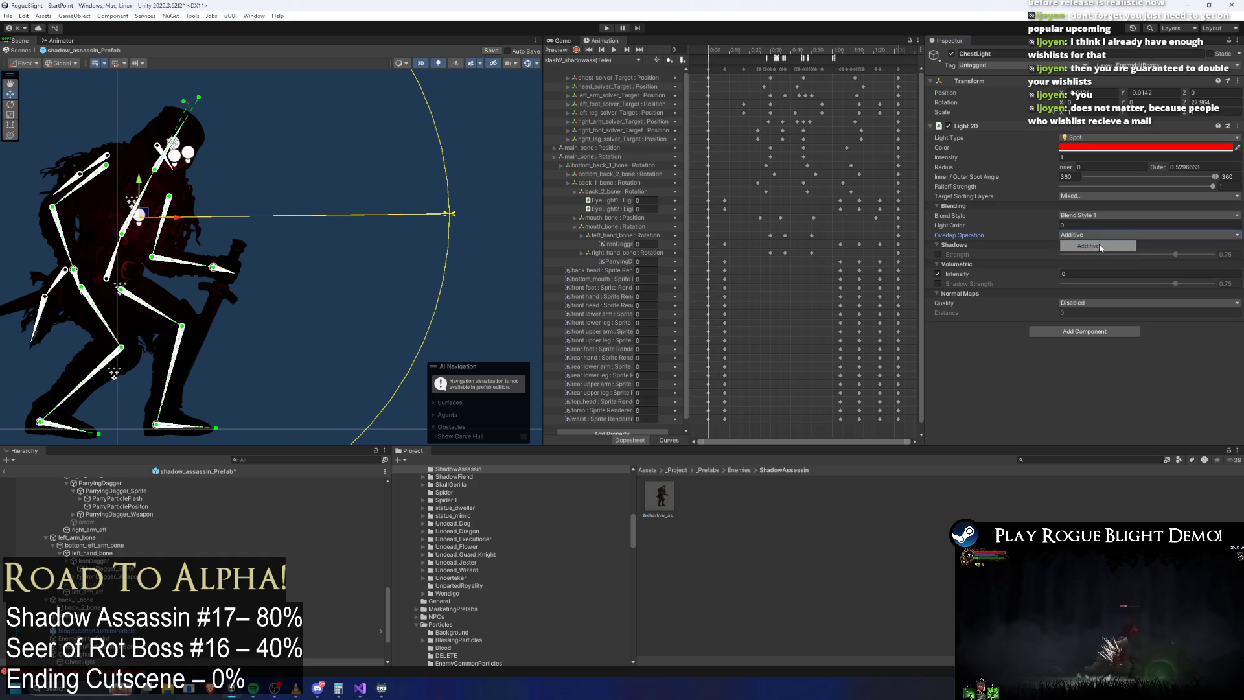
{"action": "left_click", "coordinate": [1092, 235]}
{"action": "left_click", "coordinate": [1097, 256]}
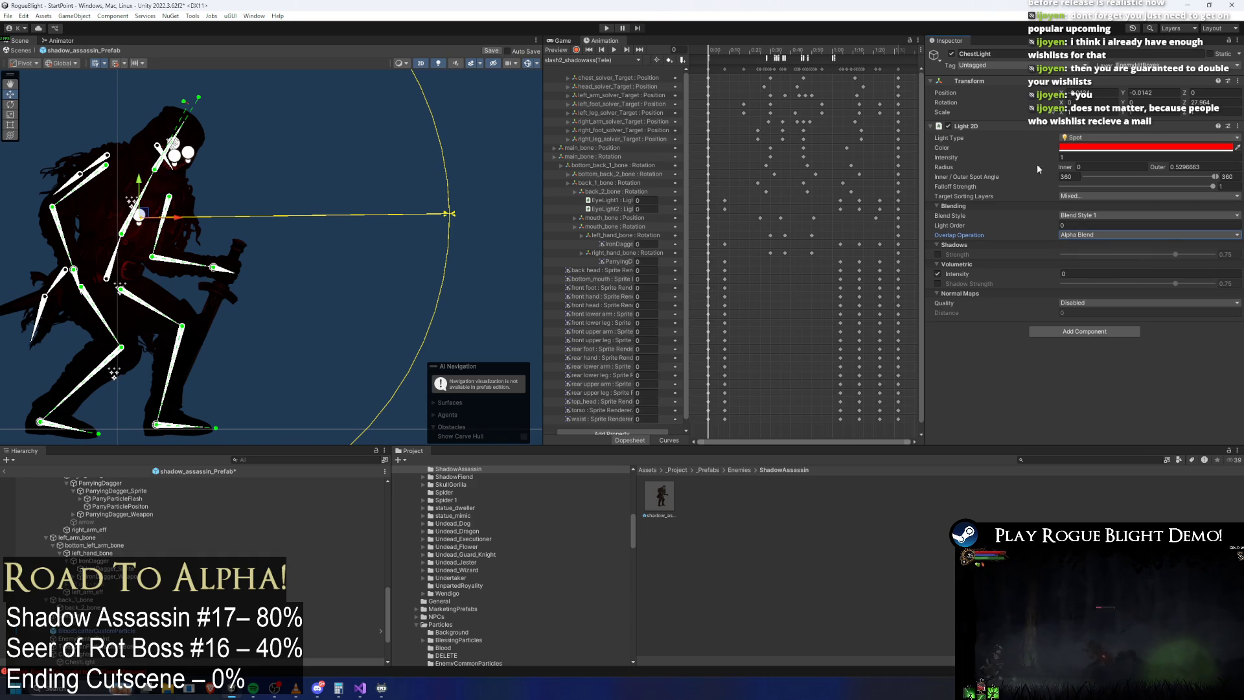
{"action": "left_click_drag", "start_coordinate": [1045, 155], "coordinate": [1029, 157]}
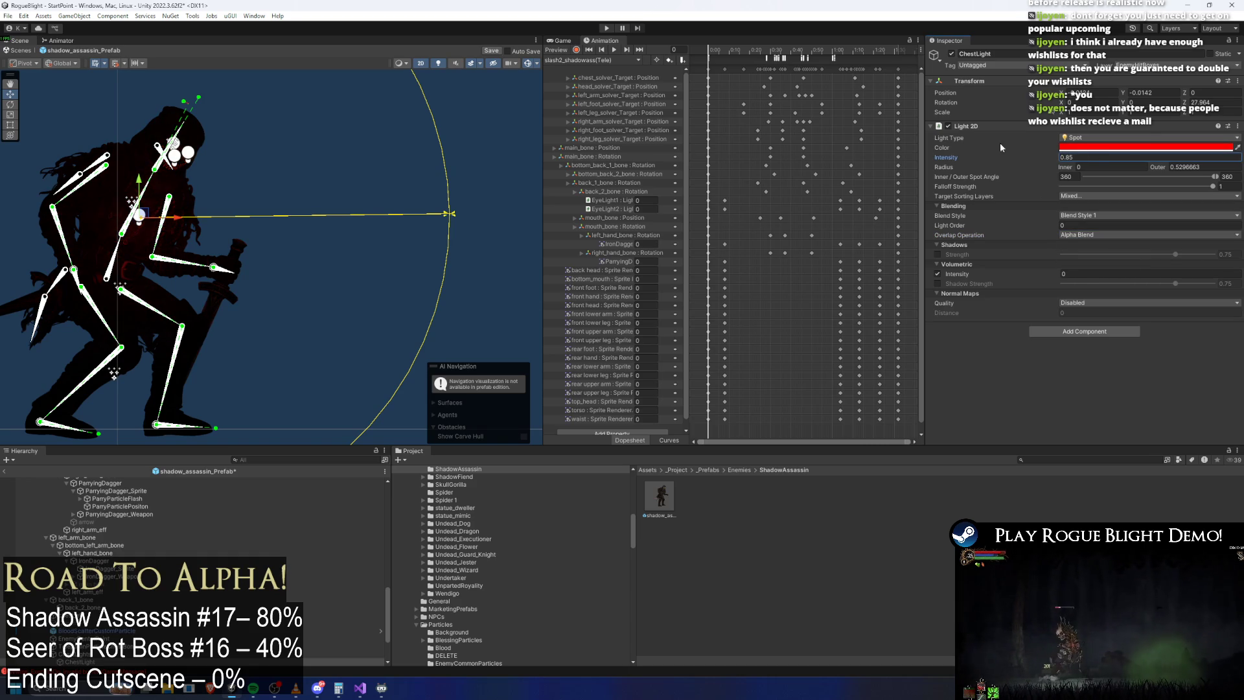
{"action": "left_click_drag", "start_coordinate": [1017, 275], "coordinate": [1032, 272]}
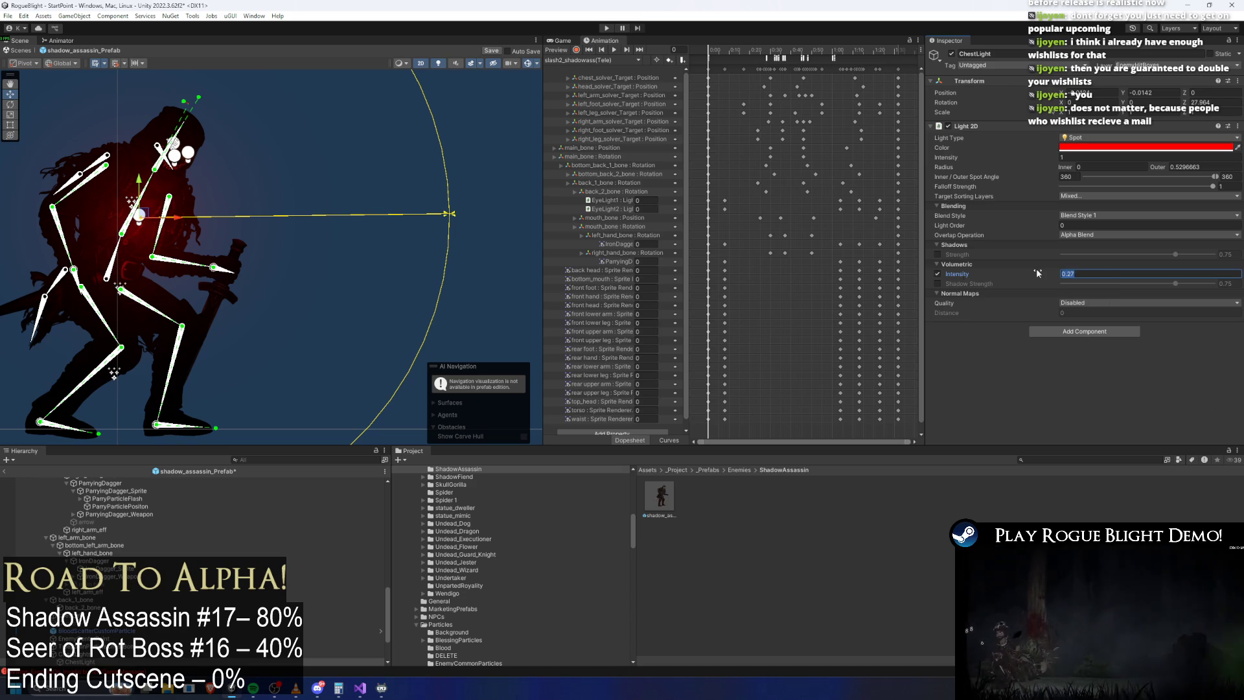
{"action": "key", "text": "BackSpace"}
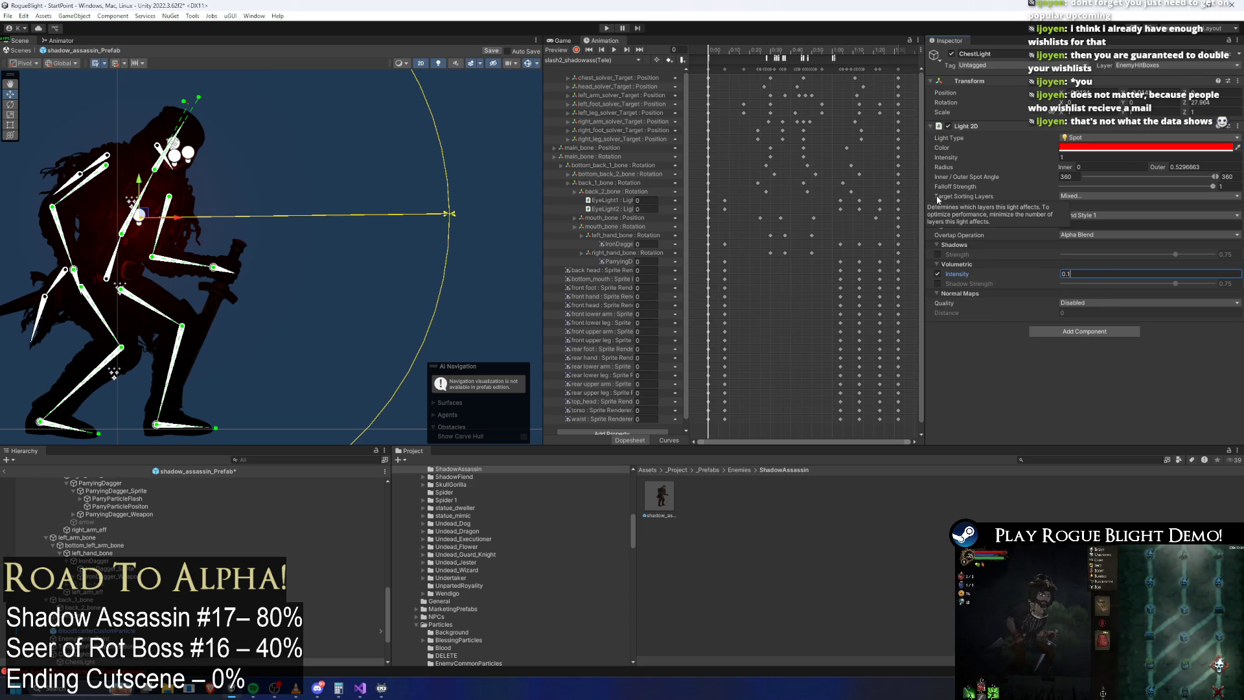
{"action": "type", "text": "1"}
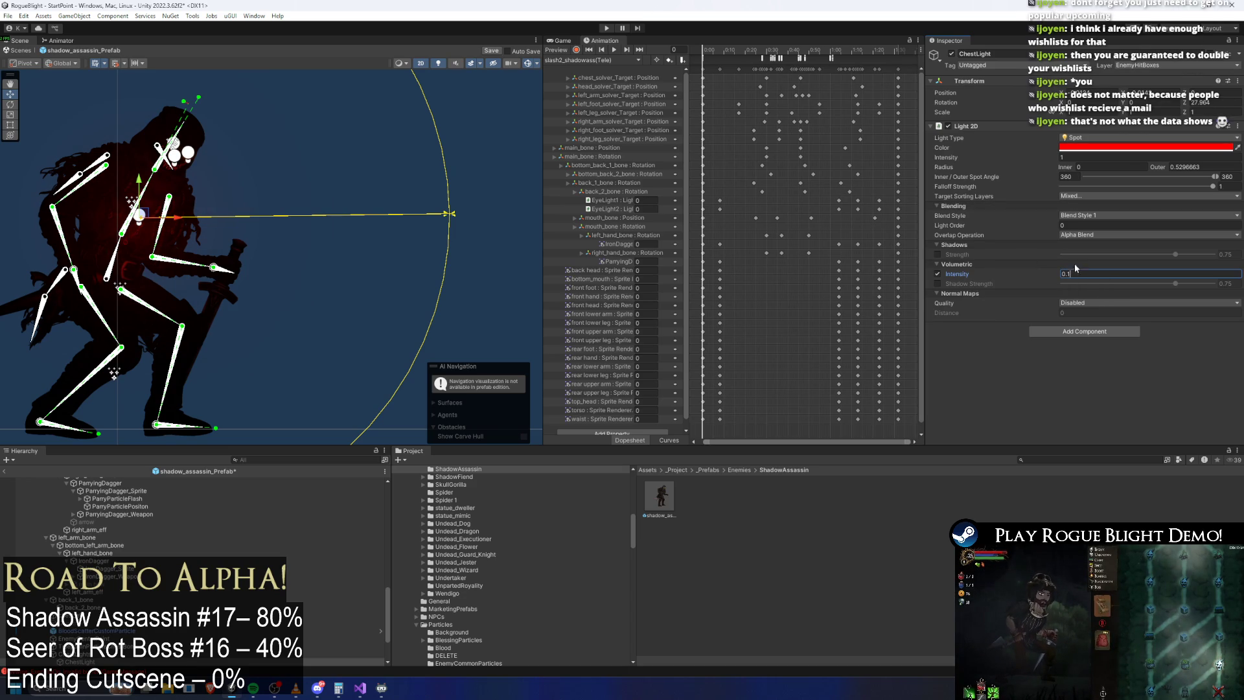
Step: Set normal map quality to Fast with value 0.5 and enlarge ChestLight's outer radius
{"action": "left_click", "coordinate": [1082, 303]}
{"action": "left_click", "coordinate": [1089, 336]}
{"action": "left_click", "coordinate": [1083, 303]}
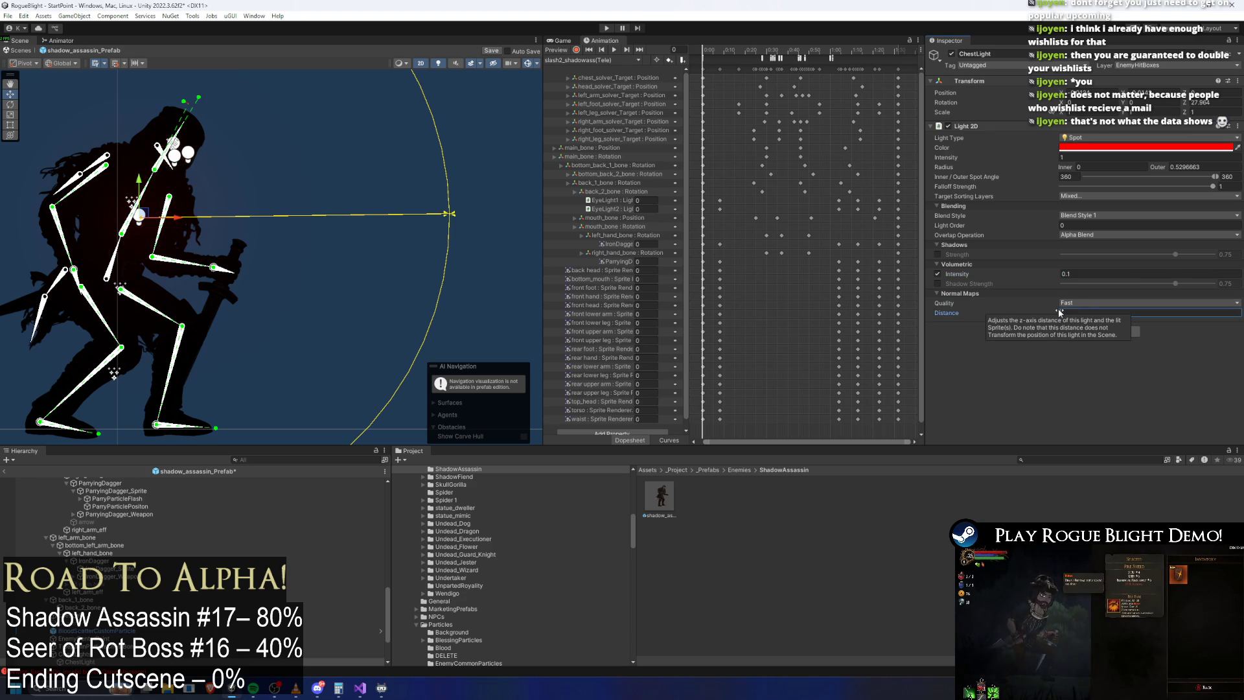
{"action": "type", "text": "0.5"}
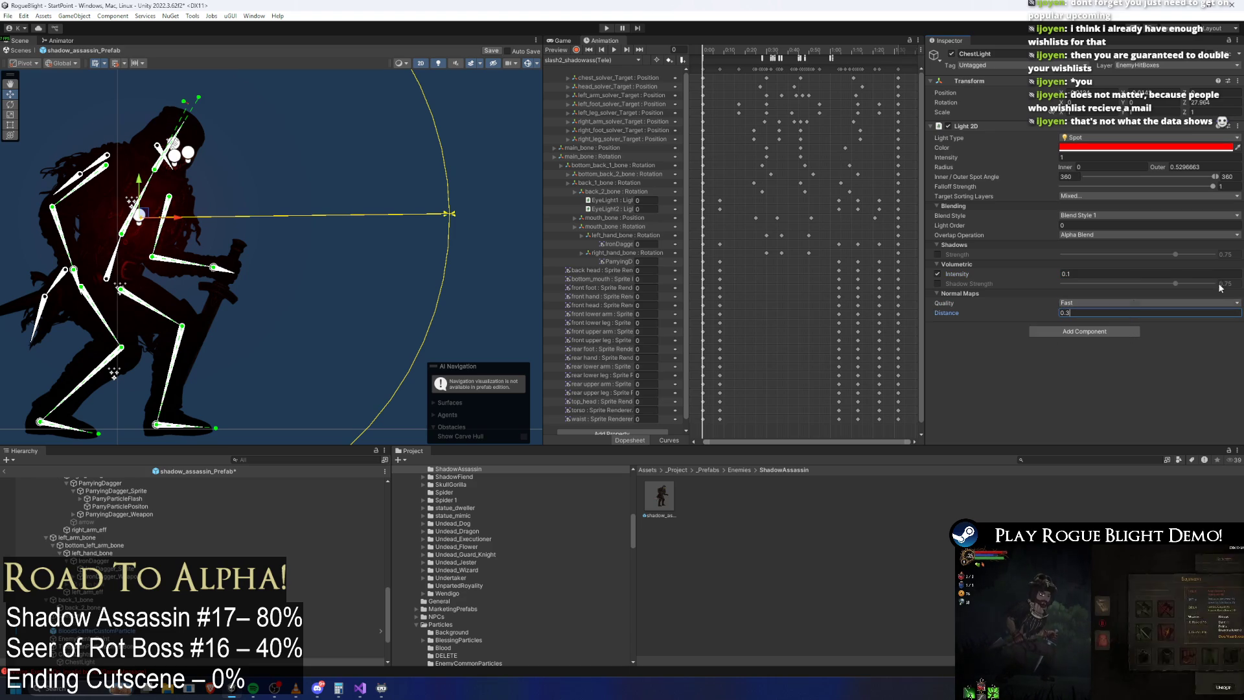
{"action": "scroll", "coordinate": [503, 200], "scroll_direction": "down", "scroll_amount": 5}
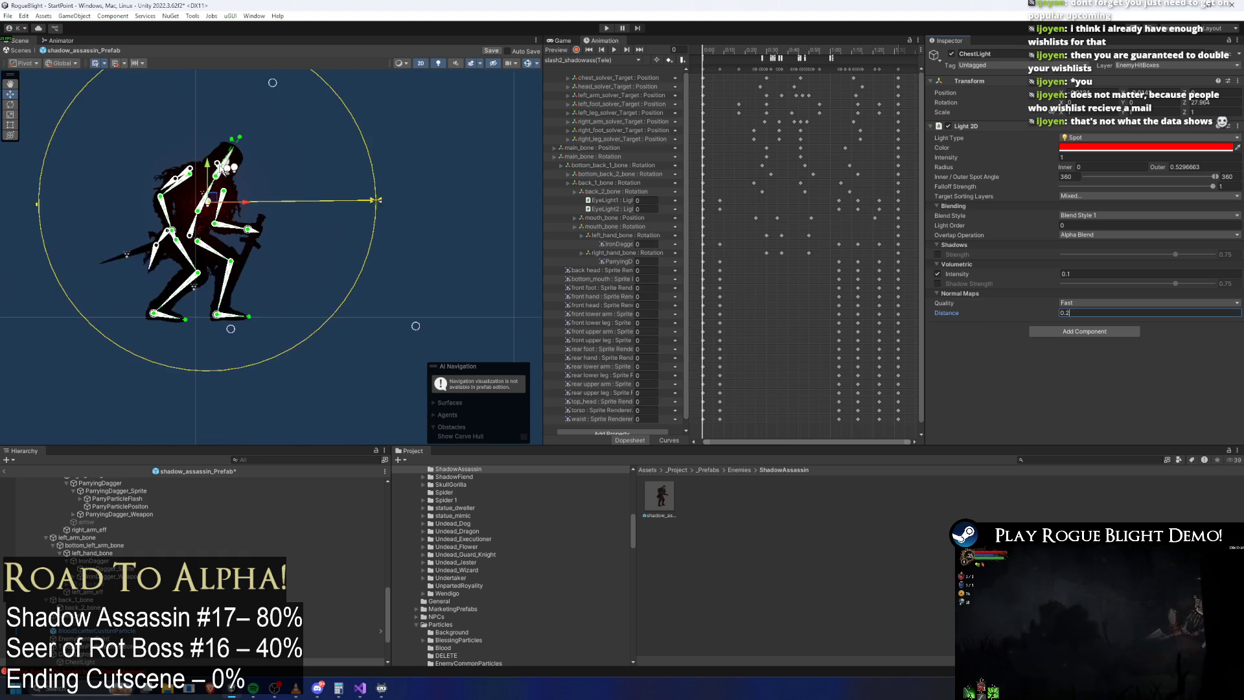
{"action": "left_click_drag", "start_coordinate": [90, 257], "coordinate": [72, 252]}
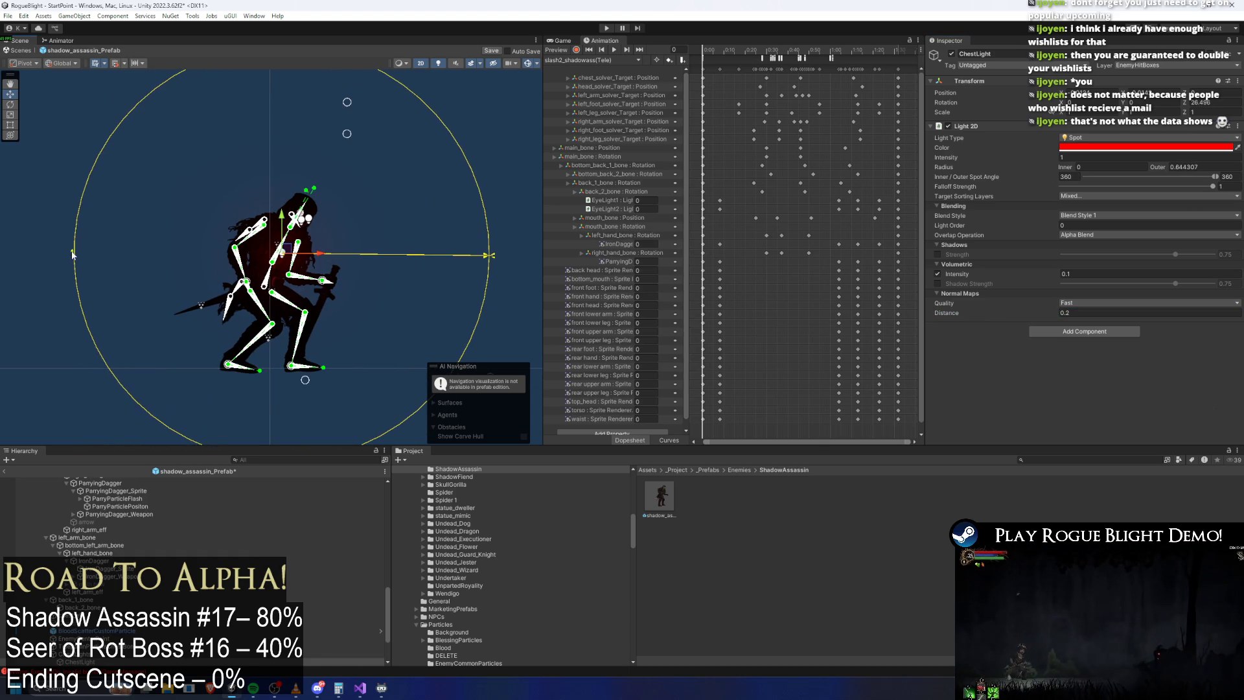
{"action": "left_click", "coordinate": [77, 654]}
Step: With ChestLight selected, switch the Animation window to phase2_shadowass at frame 43
{"action": "key", "text": "f"}
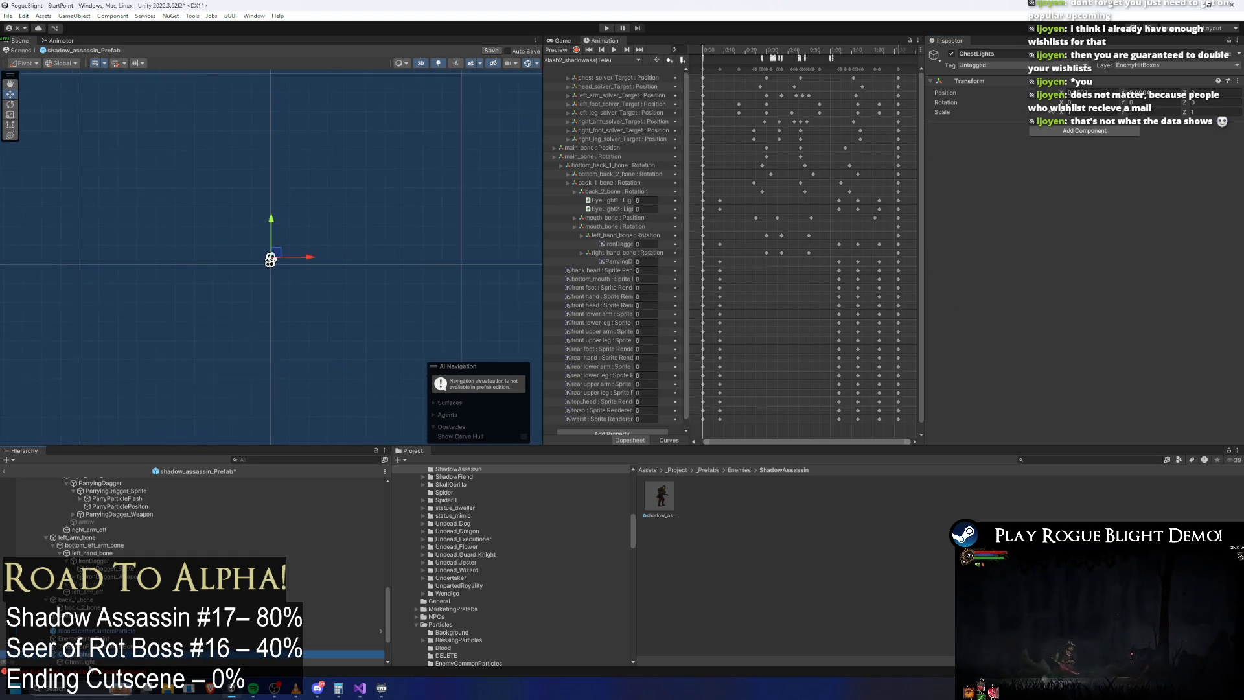
{"action": "left_click", "coordinate": [109, 662]}
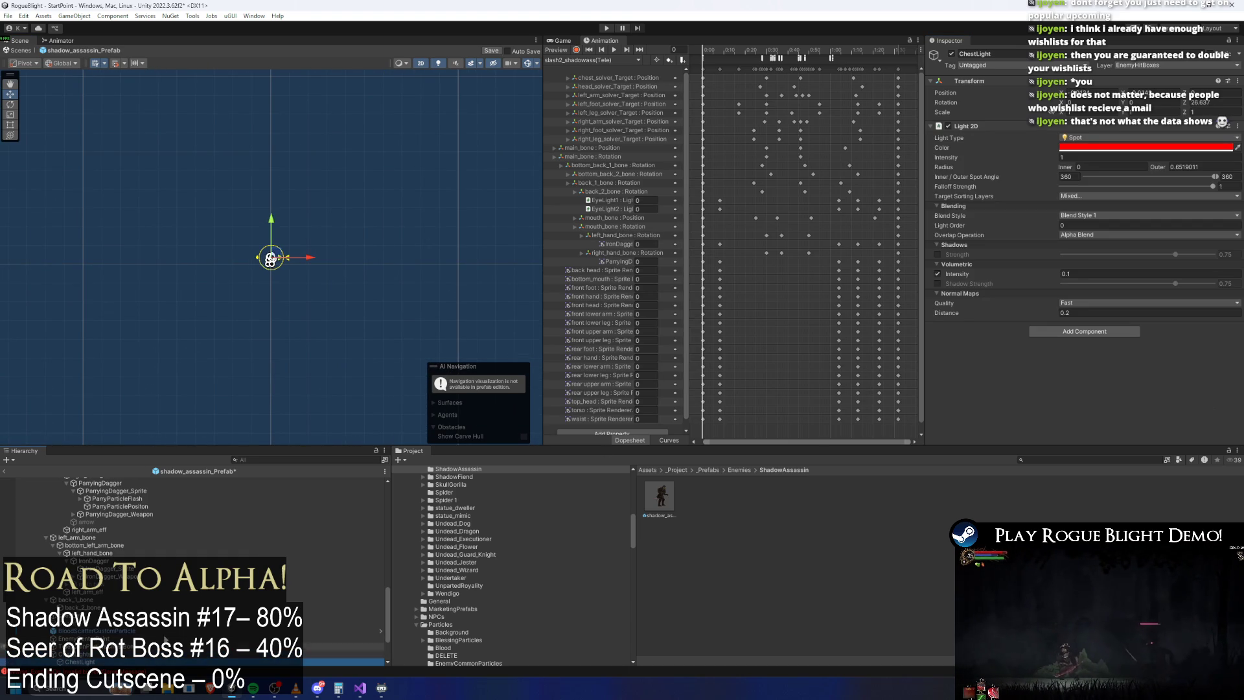
{"action": "scroll", "coordinate": [266, 272], "scroll_direction": "up", "scroll_amount": 10}
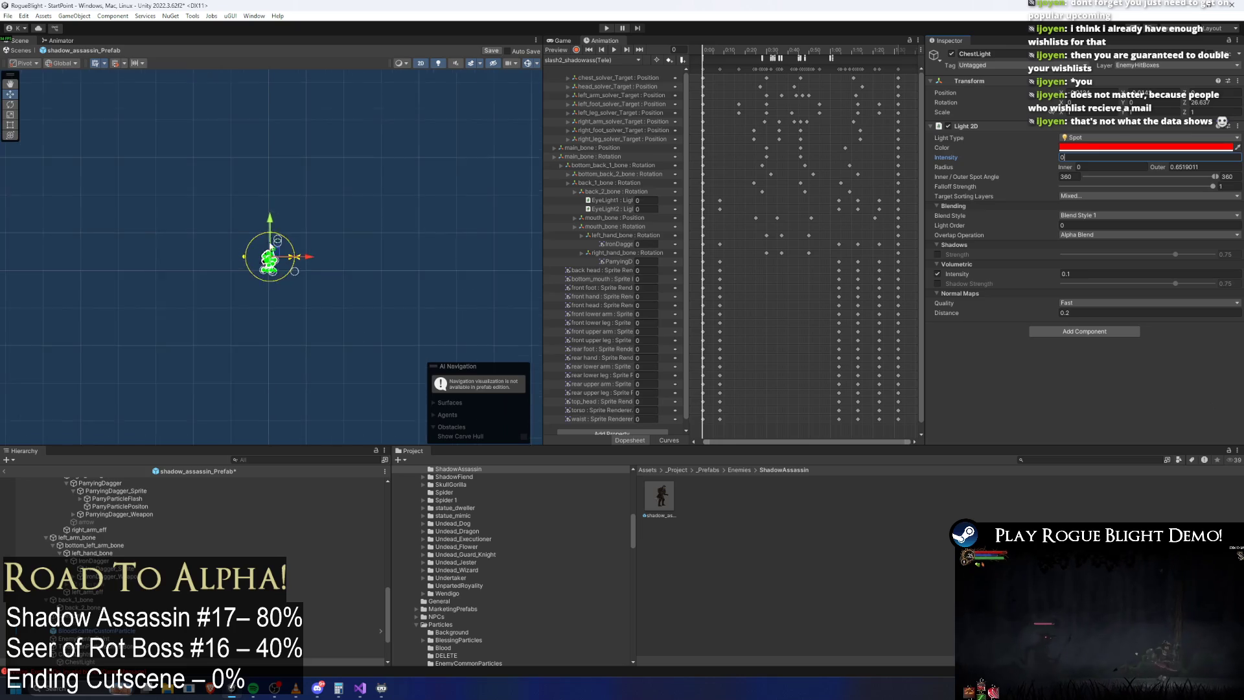
{"action": "scroll", "coordinate": [273, 241], "scroll_direction": "up", "scroll_amount": 3}
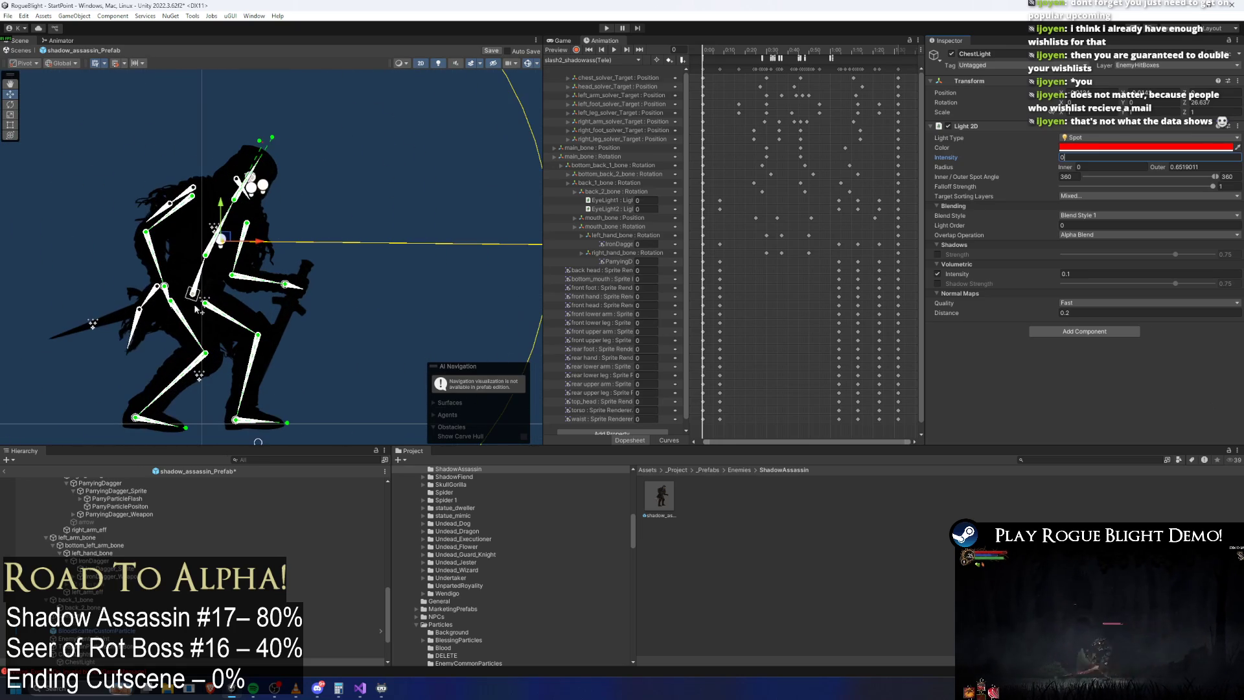
{"action": "left_click", "coordinate": [615, 61]}
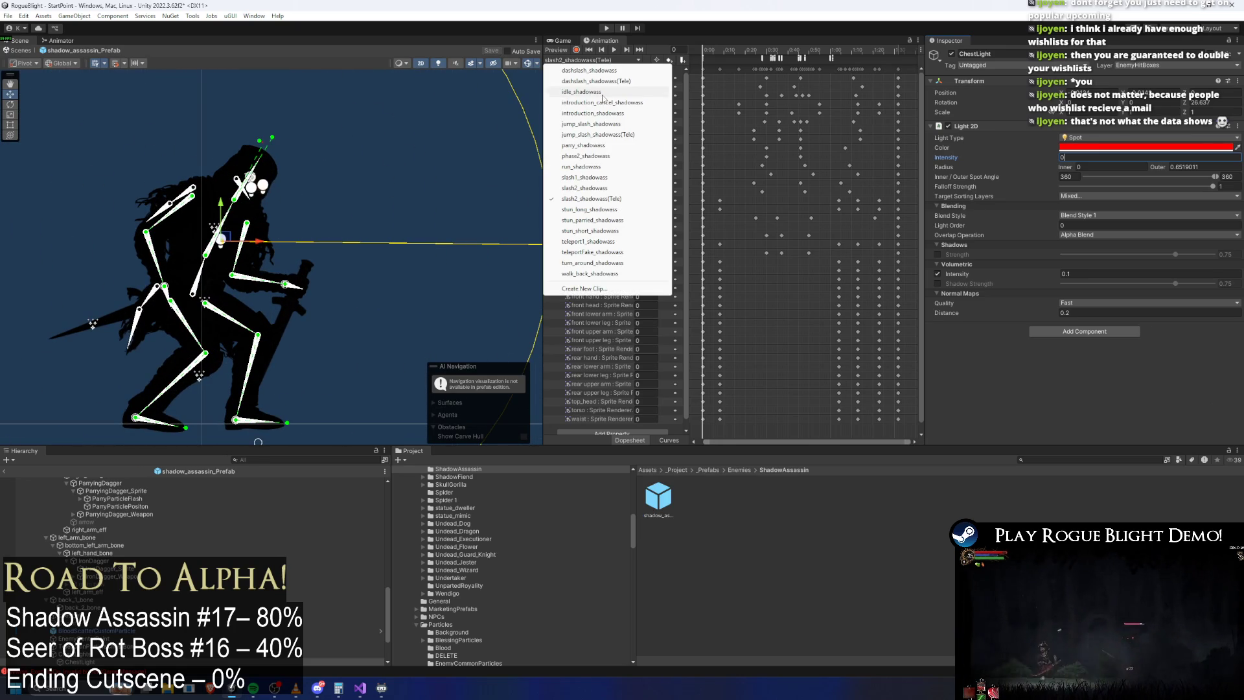
{"action": "left_click", "coordinate": [600, 156]}
{"action": "left_click_drag", "start_coordinate": [774, 51], "coordinate": [778, 52]}
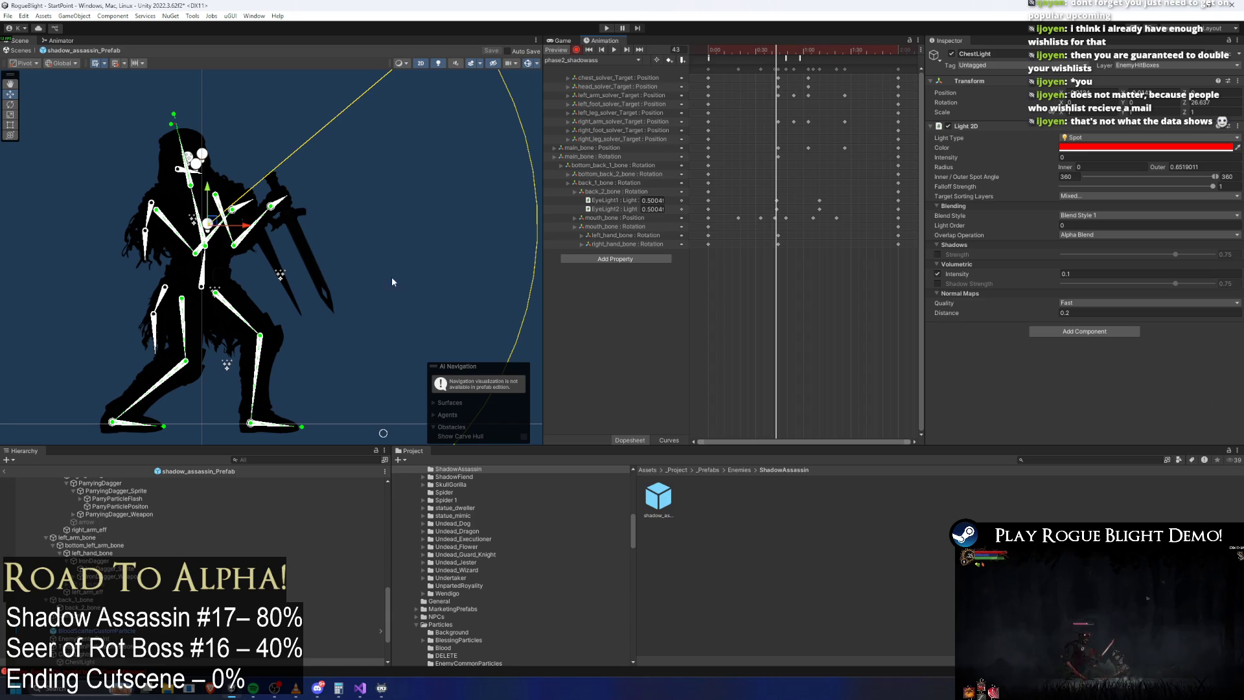
{"action": "scroll", "coordinate": [195, 519], "scroll_direction": "up", "scroll_amount": 5}
Step: Select HeadLight and key its Intensity at frame 43
{"action": "left_click", "coordinate": [86, 539]}
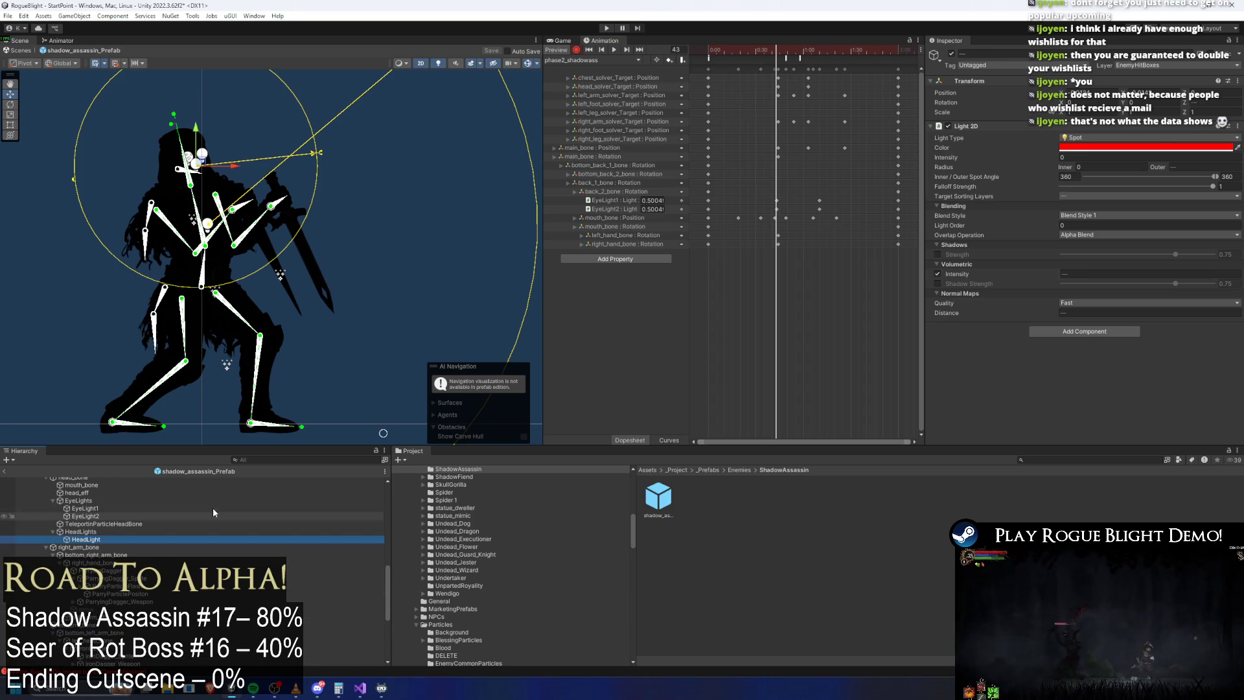
{"action": "type", "text": "1"}
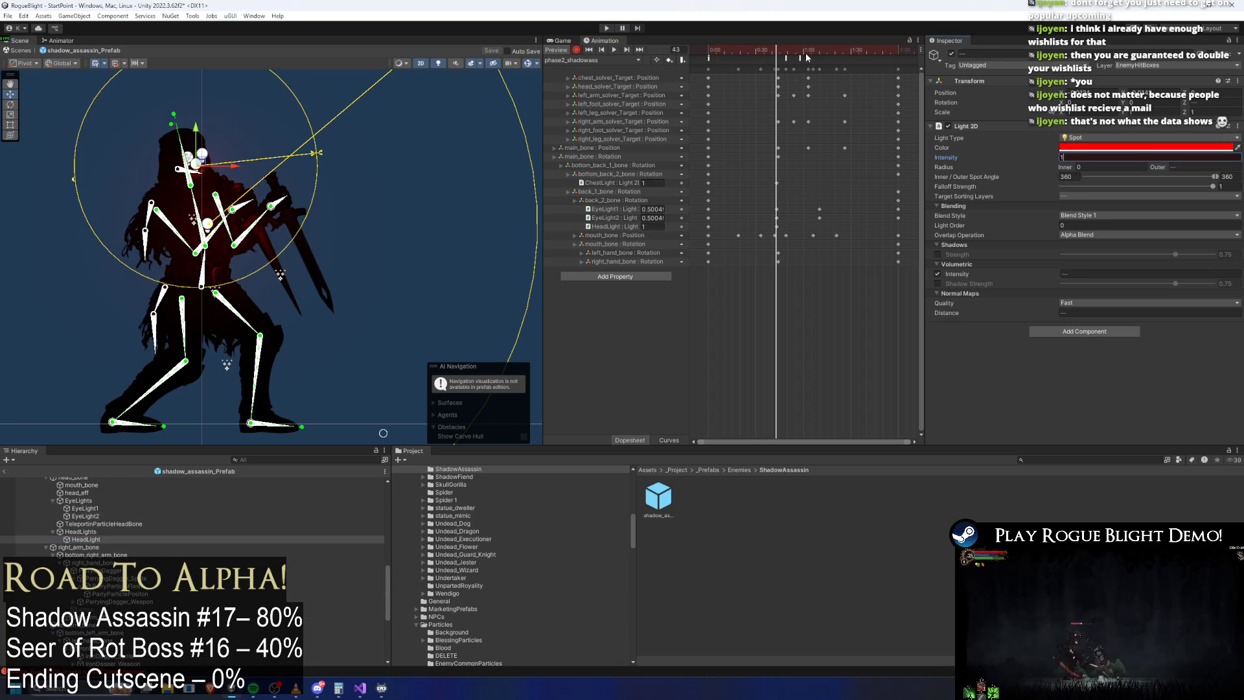
{"action": "left_click_drag", "start_coordinate": [812, 50], "coordinate": [809, 51]}
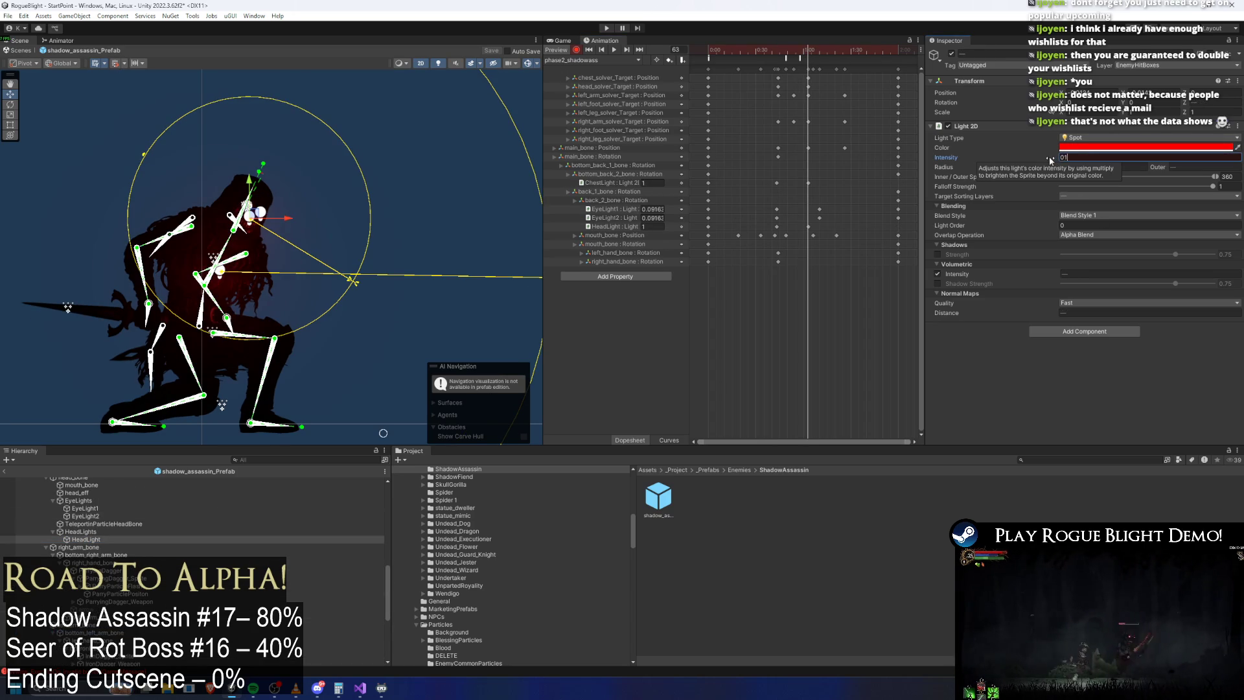
{"action": "left_click", "coordinate": [777, 52]}
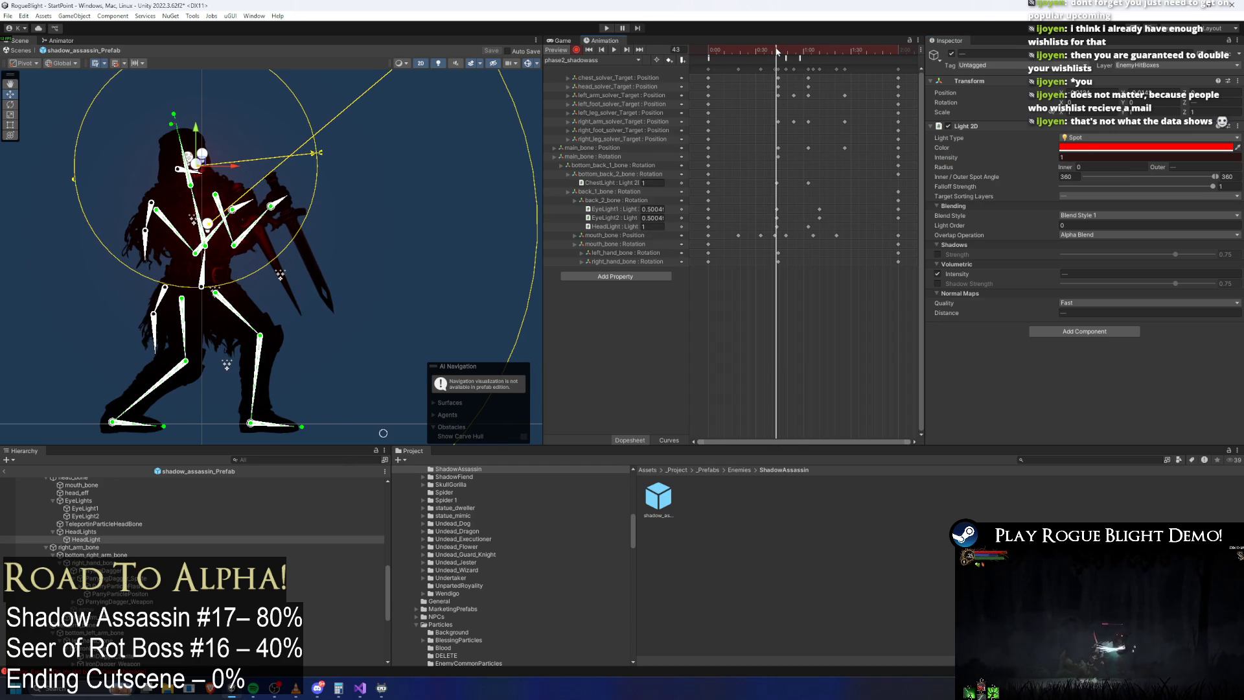
{"action": "type", "text": "0"}
{"action": "key", "text": "Return"}
Step: Scrub phase2_shadowass from the first frame to frame 120 to preview the glow, then play-test
{"action": "key", "text": "shift+comma"}
{"action": "mouse_move", "coordinate": [773, 51]}
{"action": "left_mouse_down"}
{"action": "mouse_move", "coordinate": [804, 52]}
{"action": "mouse_move", "coordinate": [836, 194]}
{"action": "left_mouse_up"}
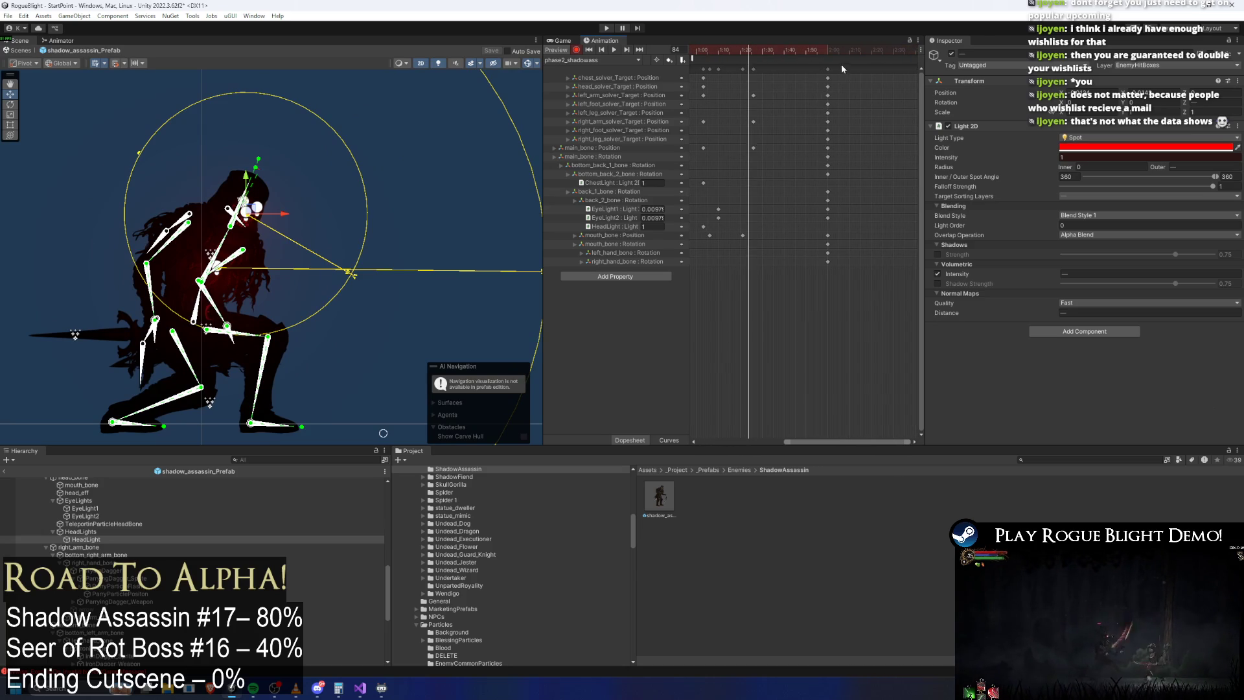
{"action": "key", "text": "shift+period"}
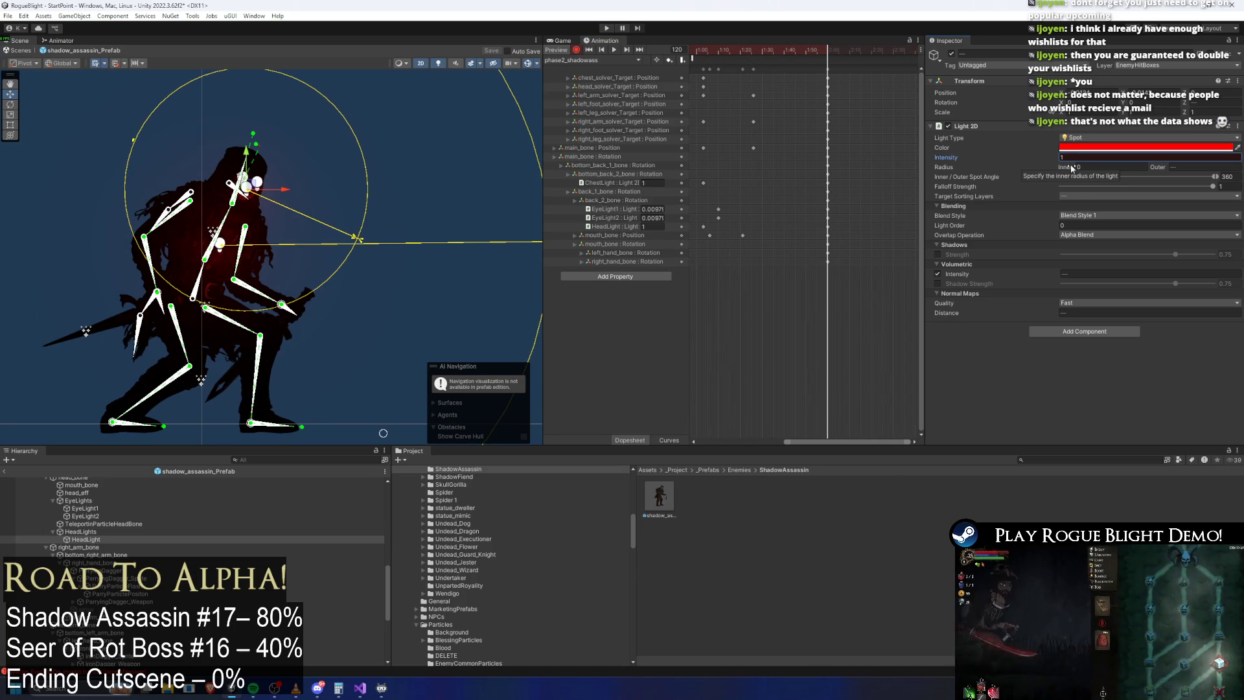
{"action": "left_click", "coordinate": [402, 161]}
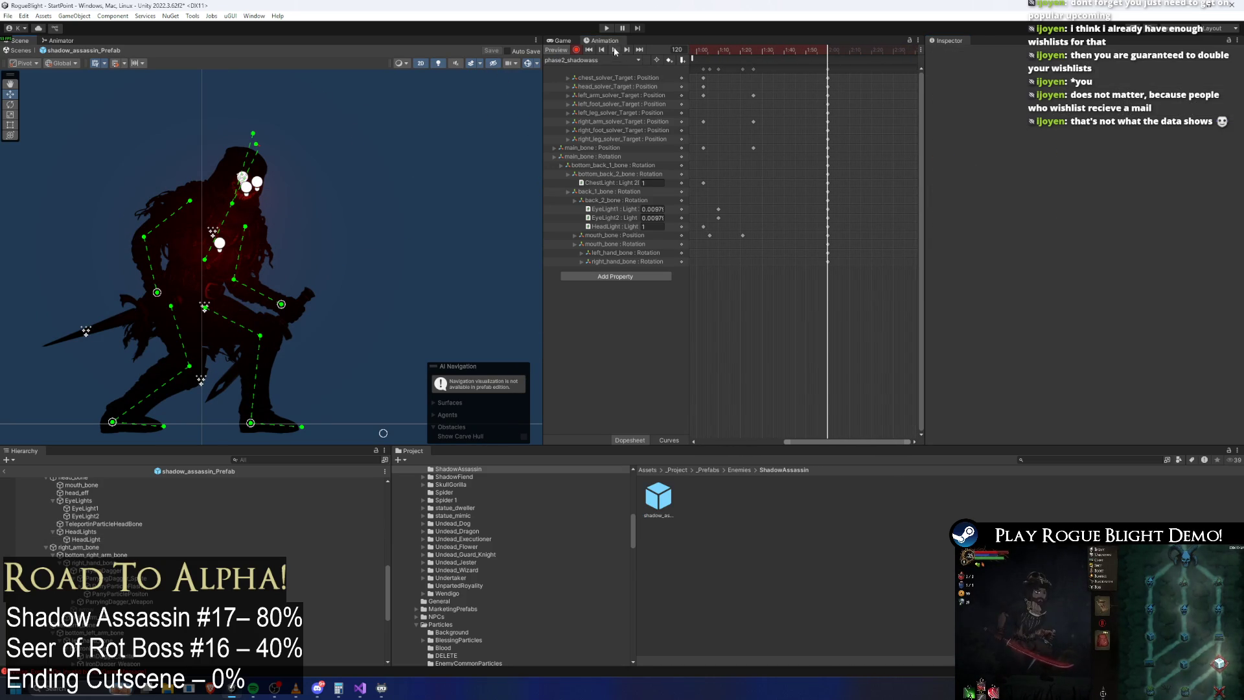
{"action": "left_click", "coordinate": [602, 29]}
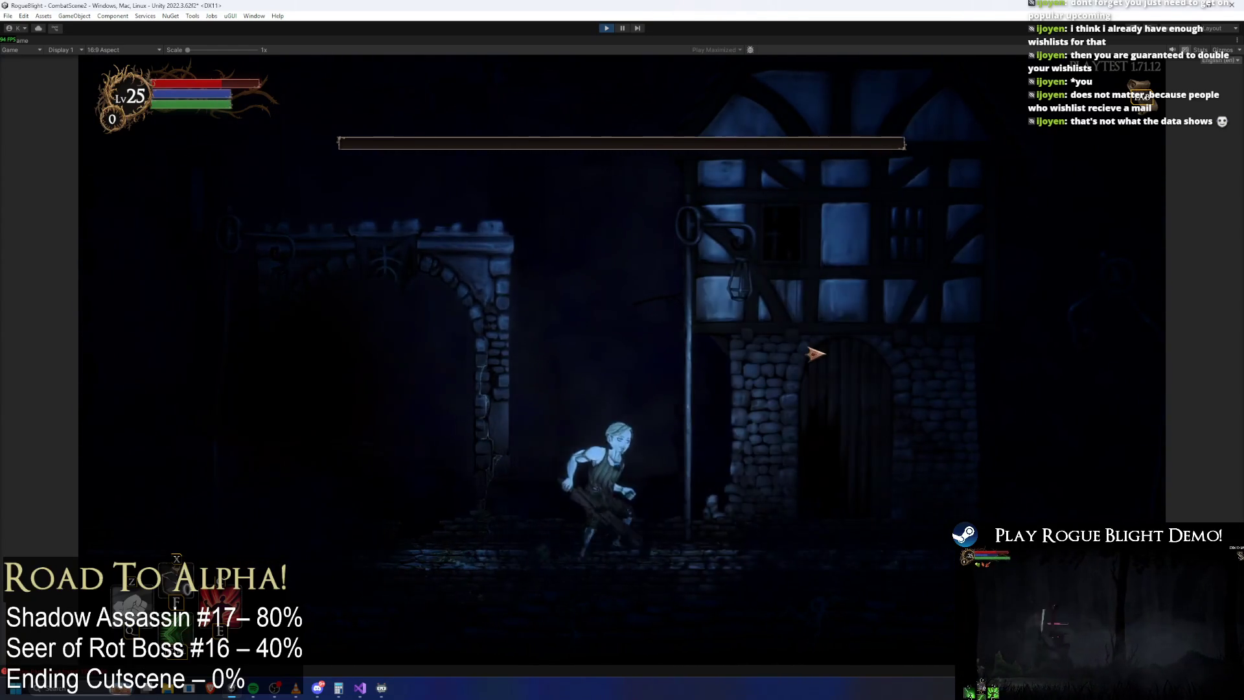
Step: Restore all enemies to full health with F1, then pause back to the editor layout
{"action": "key", "text": "F1"}
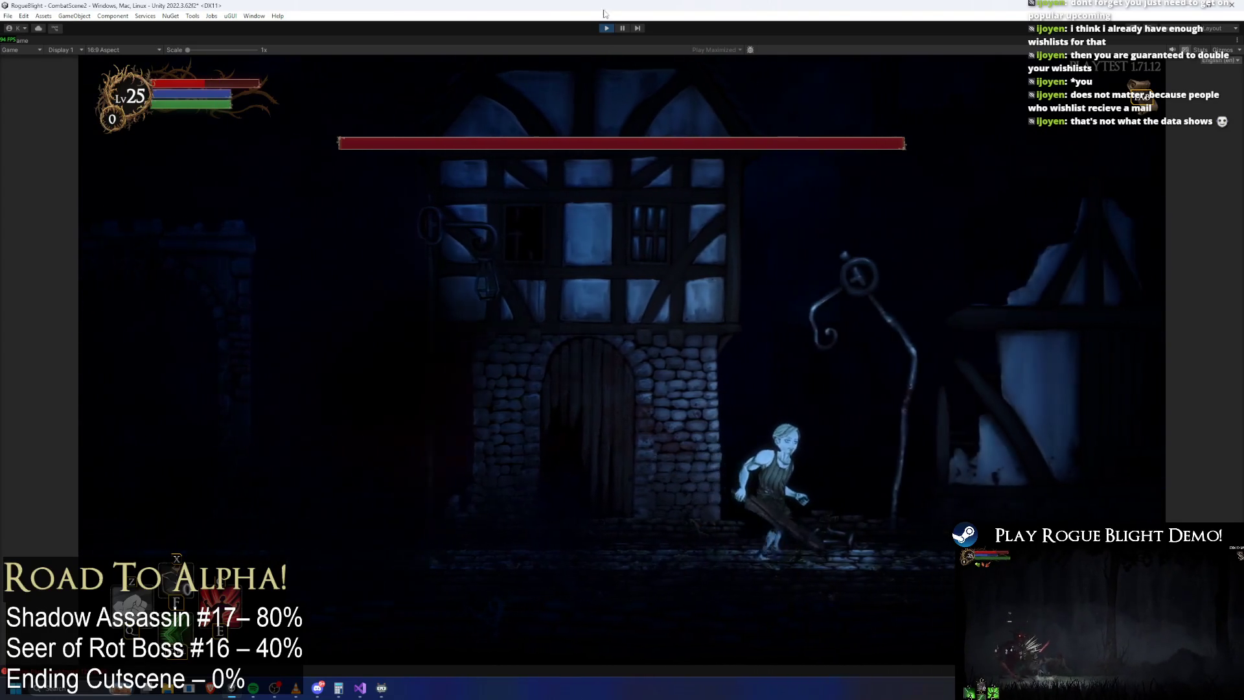
{"action": "key", "text": "ctrl+shift+p"}
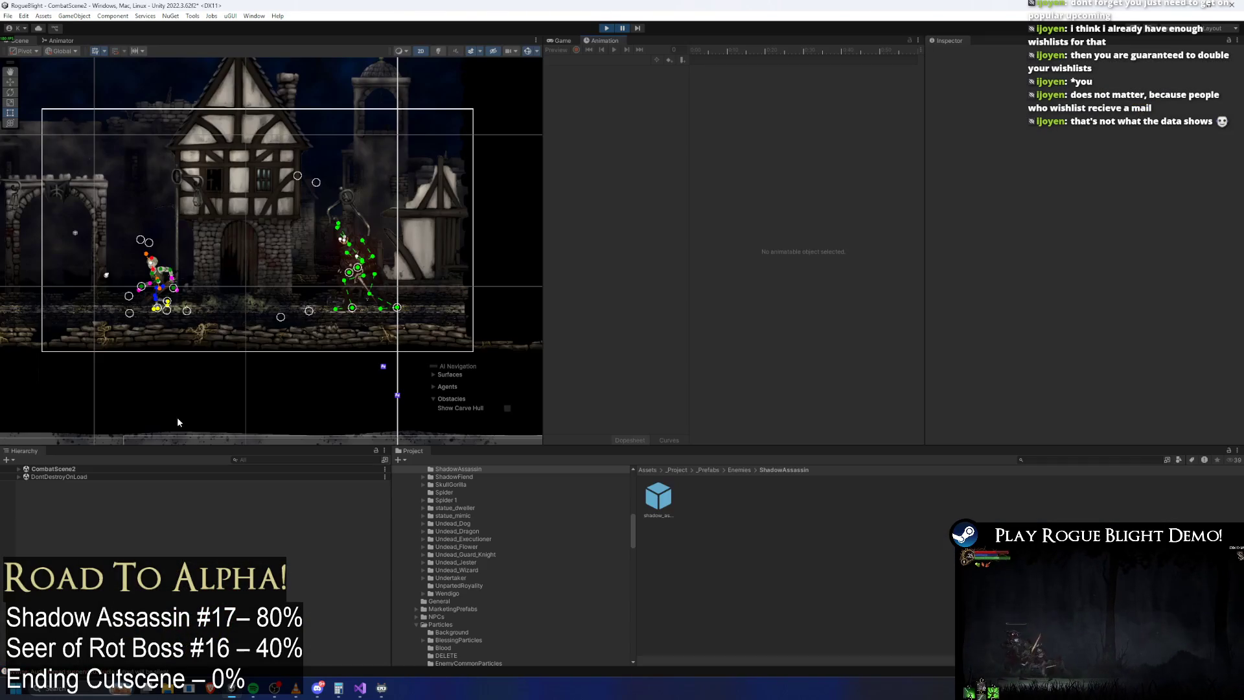
Step: Search the running scene's Hierarchy and select HeadLight, then ChestLight
{"action": "left_click", "coordinate": [263, 460]}
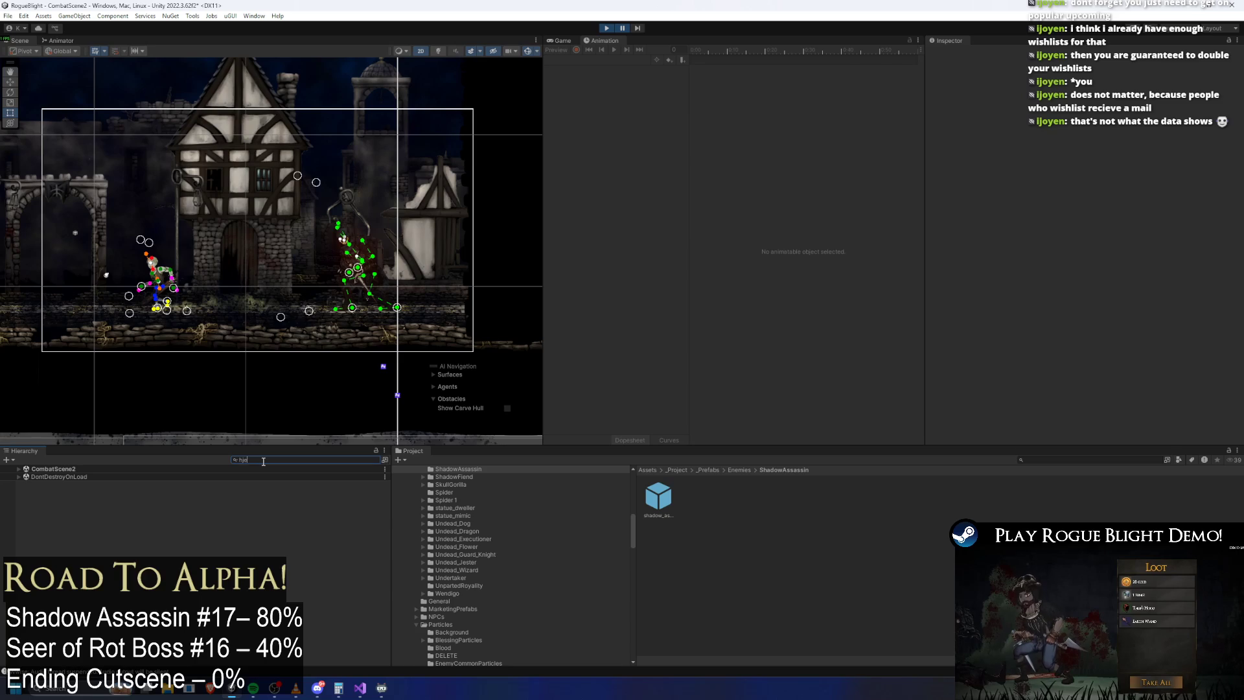
{"action": "type", "text": "ad"}
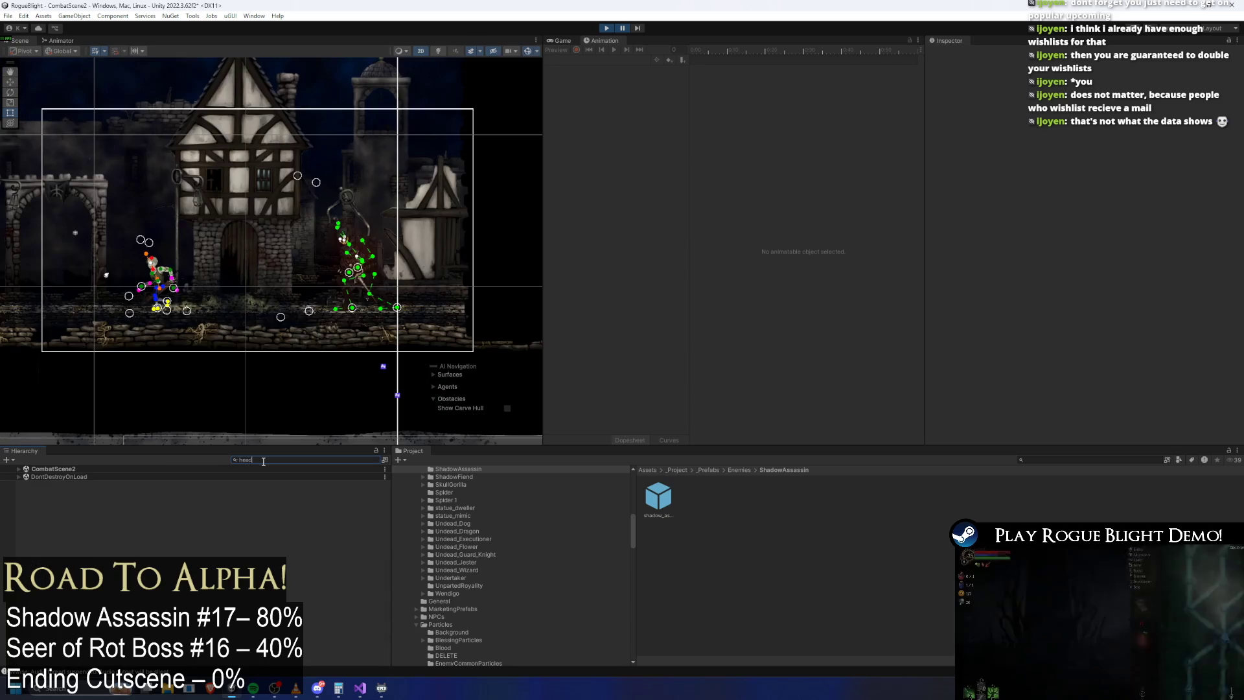
{"action": "type", "text": " light"}
{"action": "left_click", "coordinate": [94, 480]}
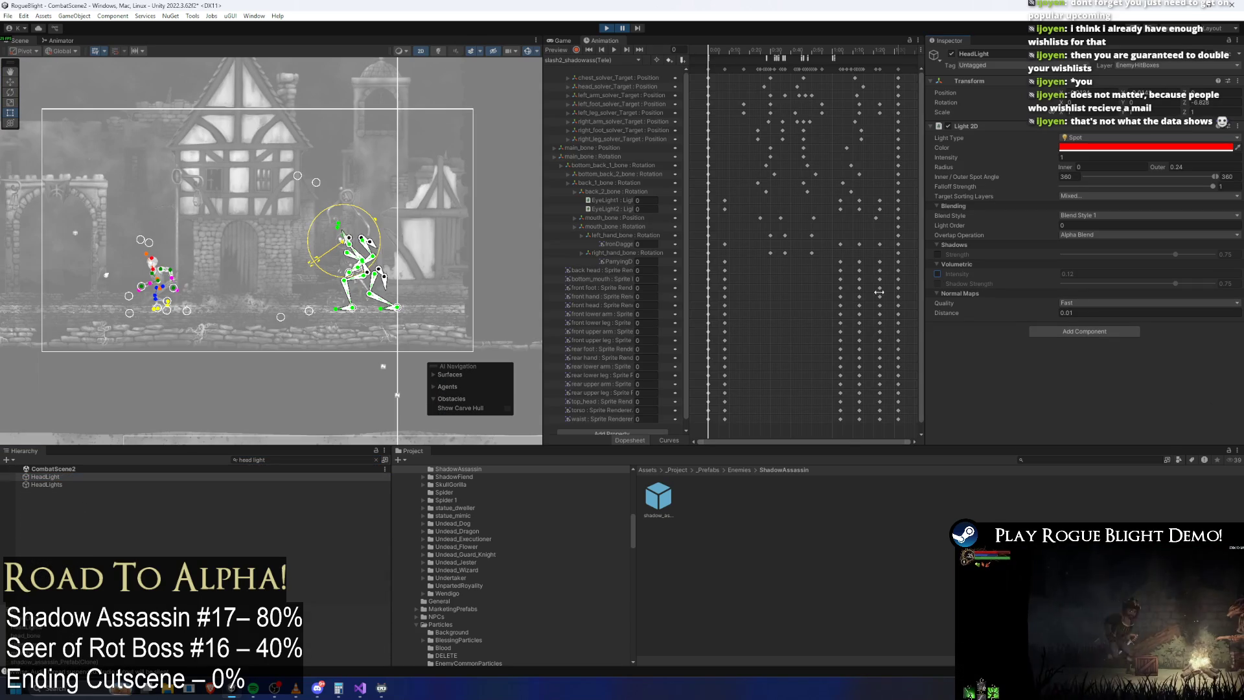
{"action": "left_click", "coordinate": [273, 461]}
{"action": "type", "text": "body"}
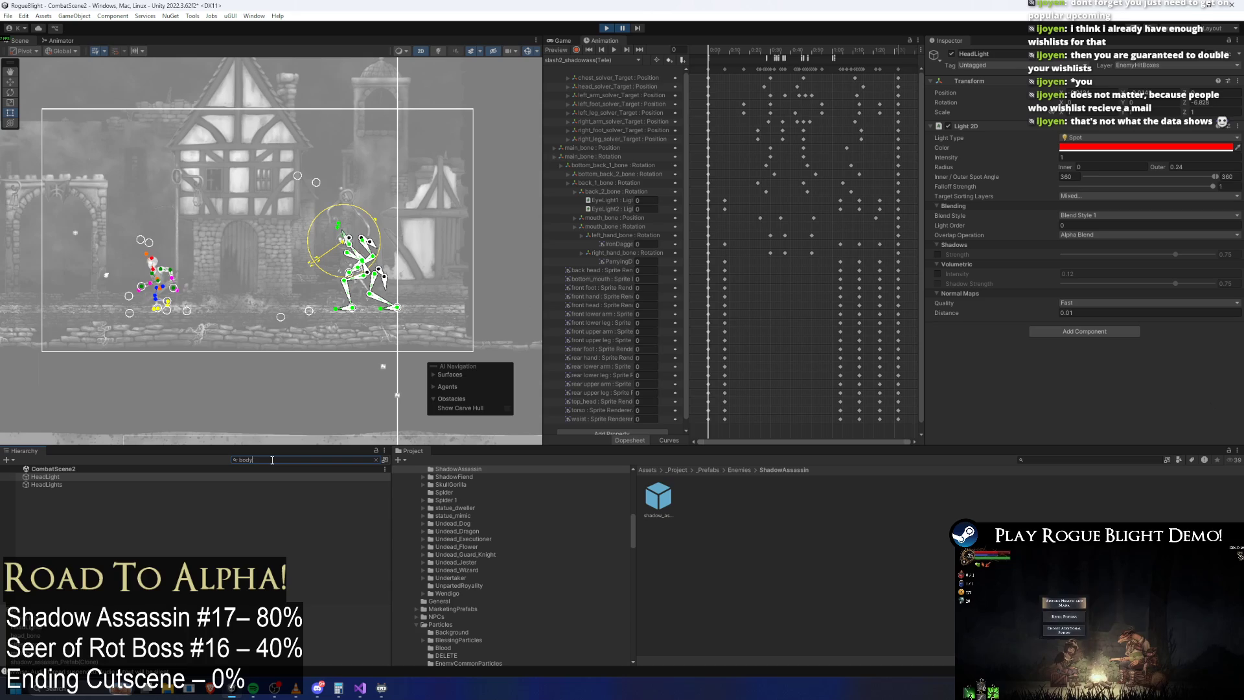
{"action": "type", "text": " light"}
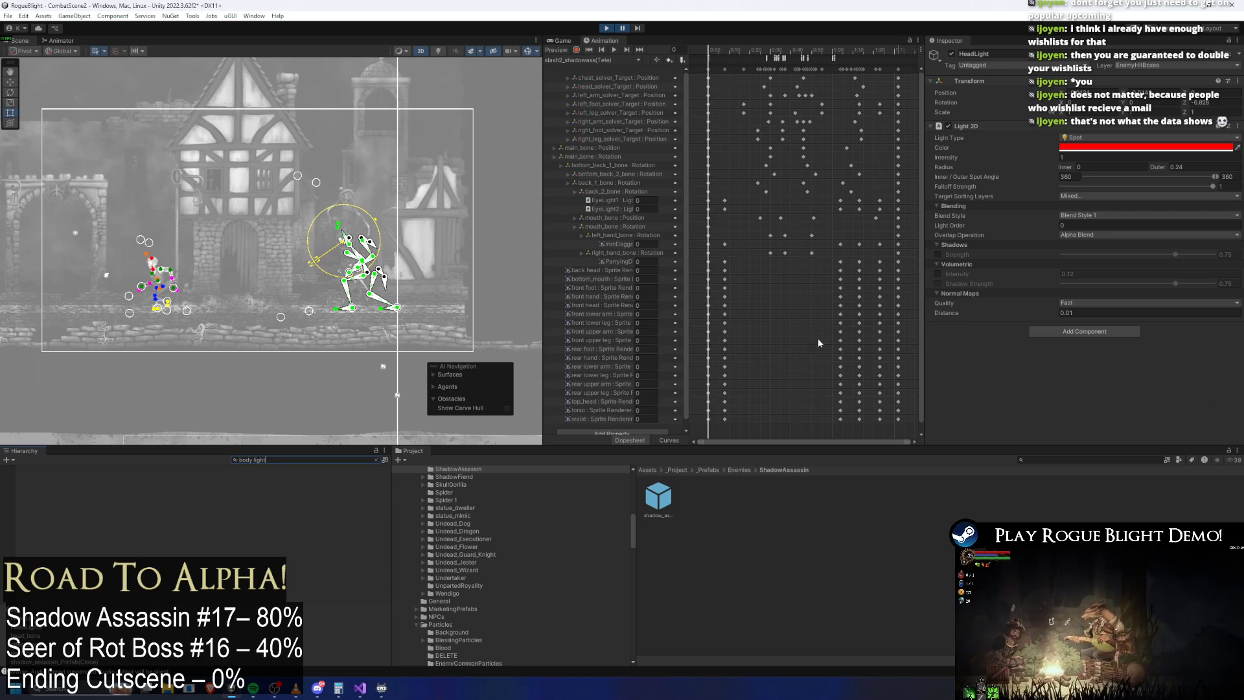
{"action": "key", "text": "BackSpace"}
{"action": "key", "text": "BackSpace"}
{"action": "key", "text": "BackSpace"}
{"action": "type", "text": "chest light"}
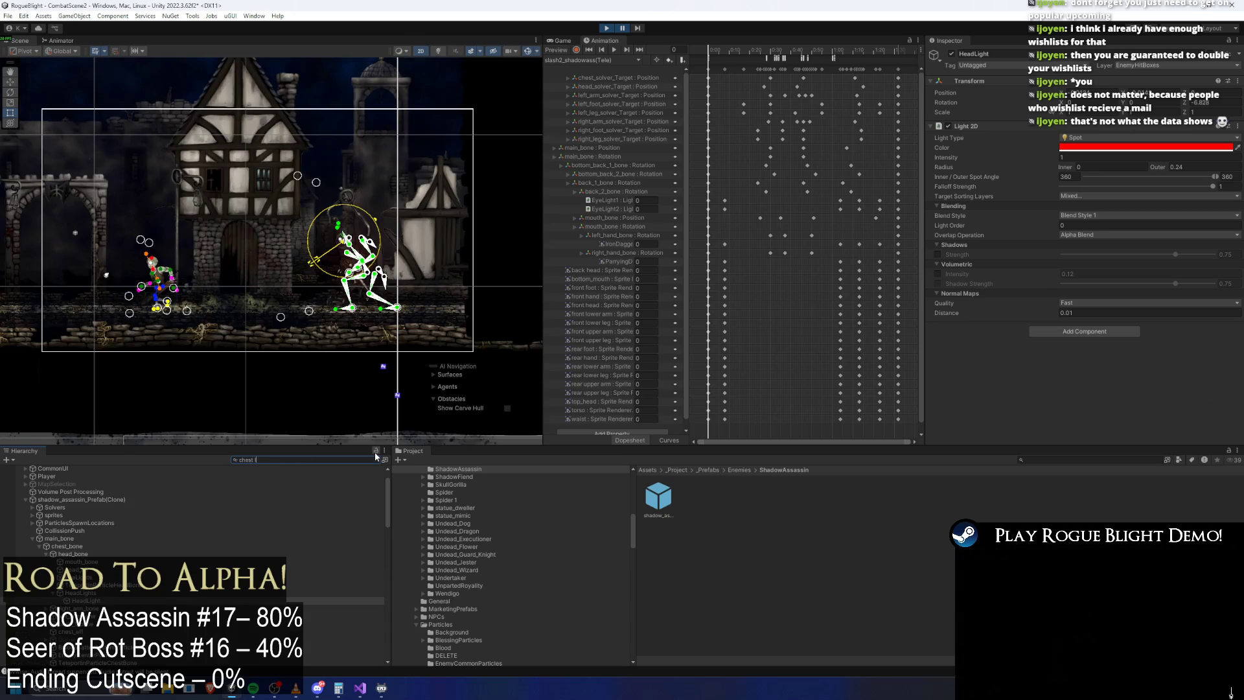
{"action": "left_click", "coordinate": [46, 477]}
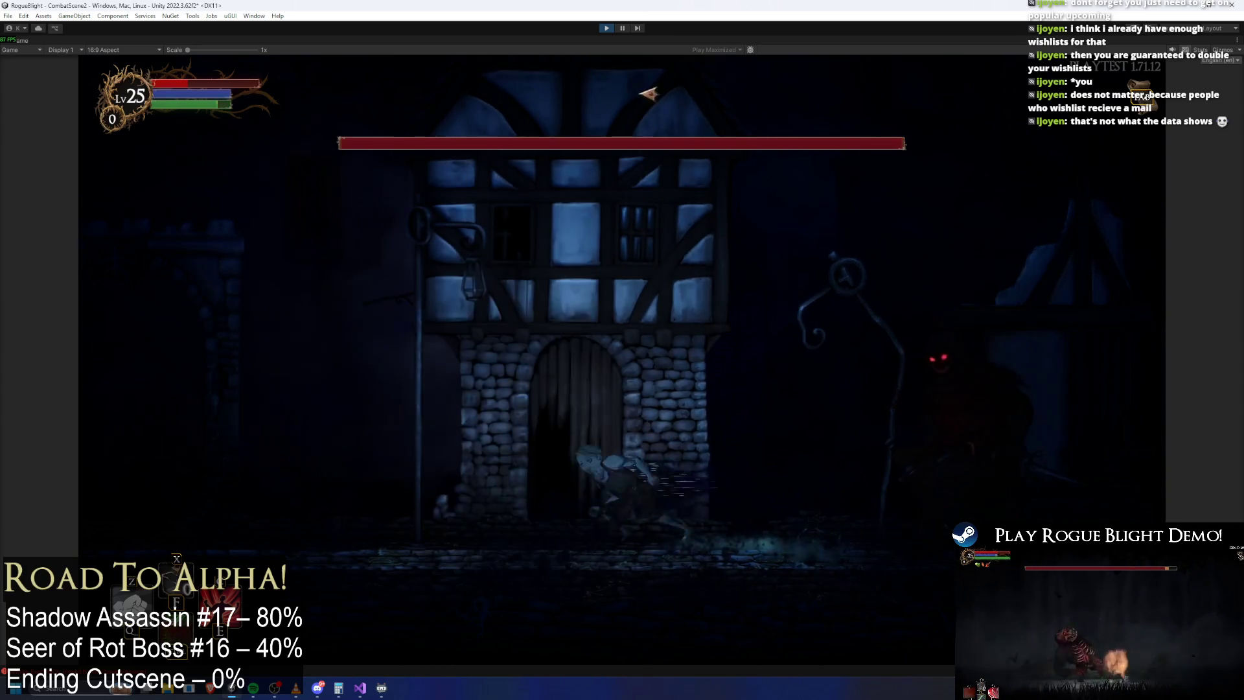
Step: Pause the game, inspect the HeadLight object, and resume play
{"action": "left_click", "coordinate": [622, 28]}
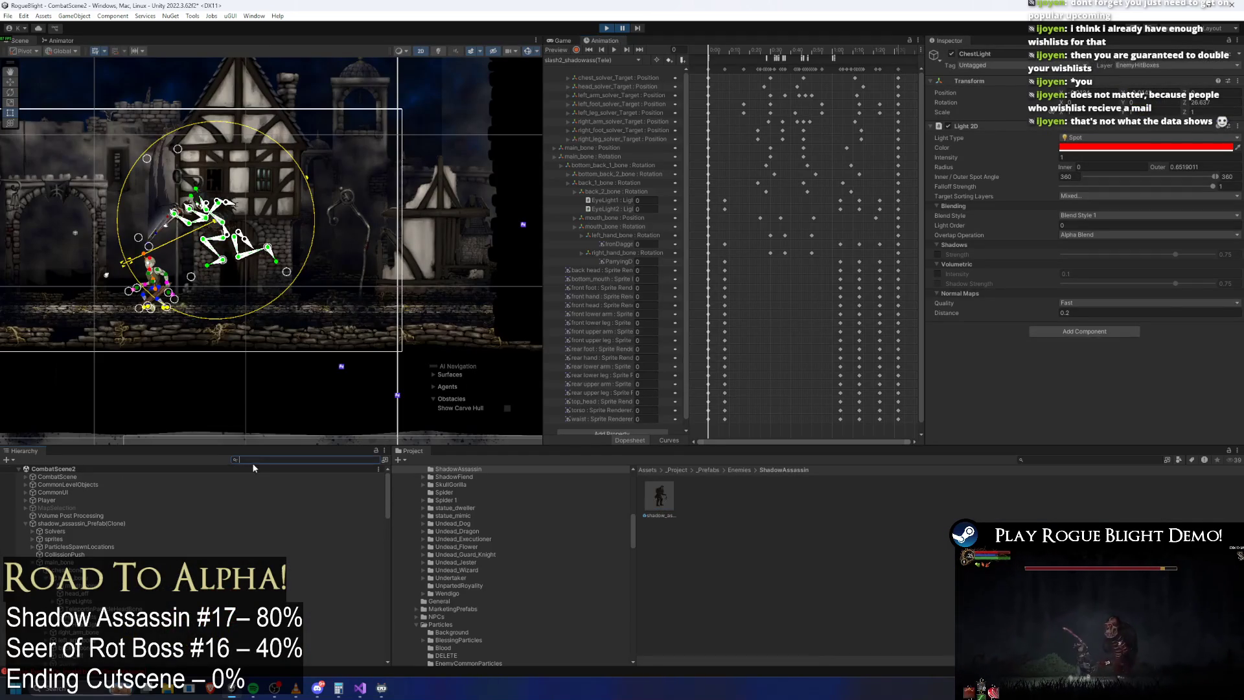
{"action": "type", "text": "dlight"}
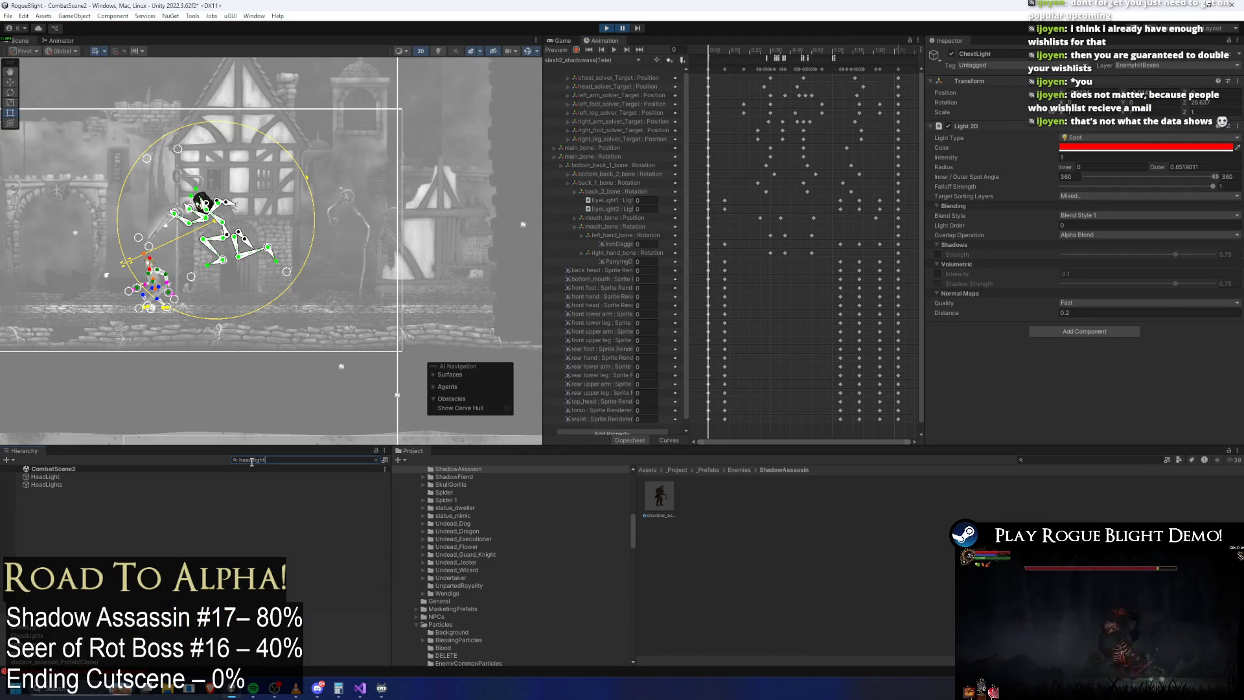
{"action": "left_click", "coordinate": [84, 477]}
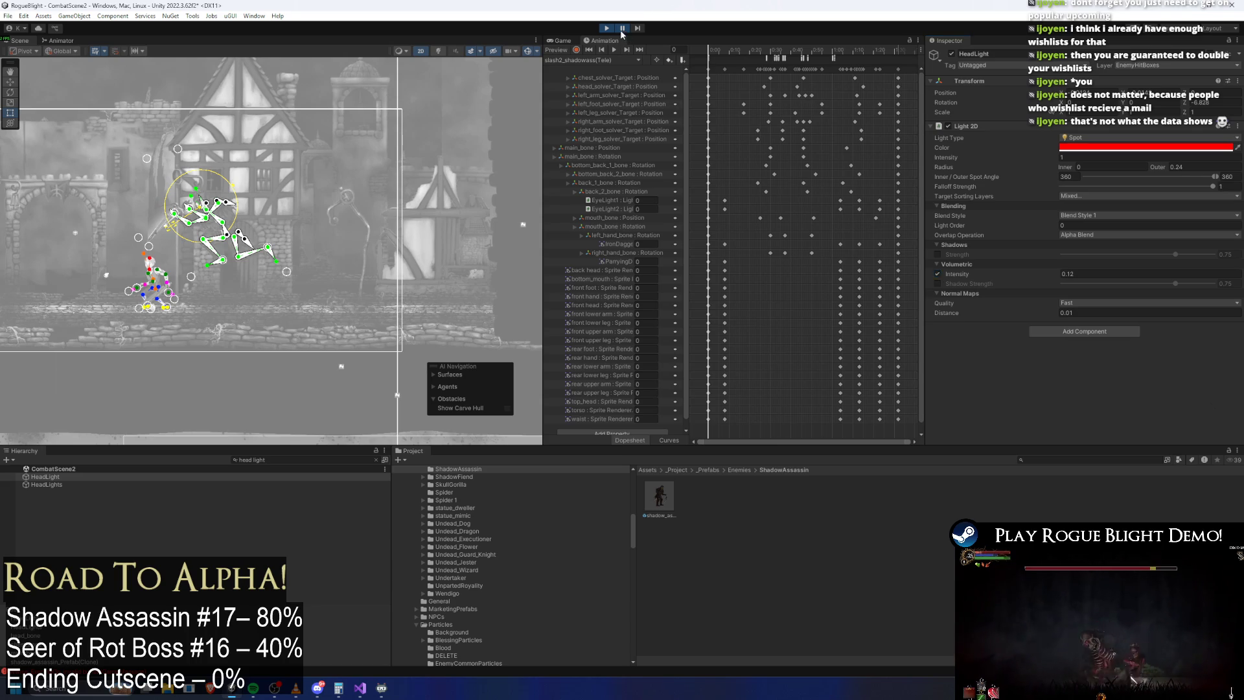
{"action": "left_click", "coordinate": [621, 31]}
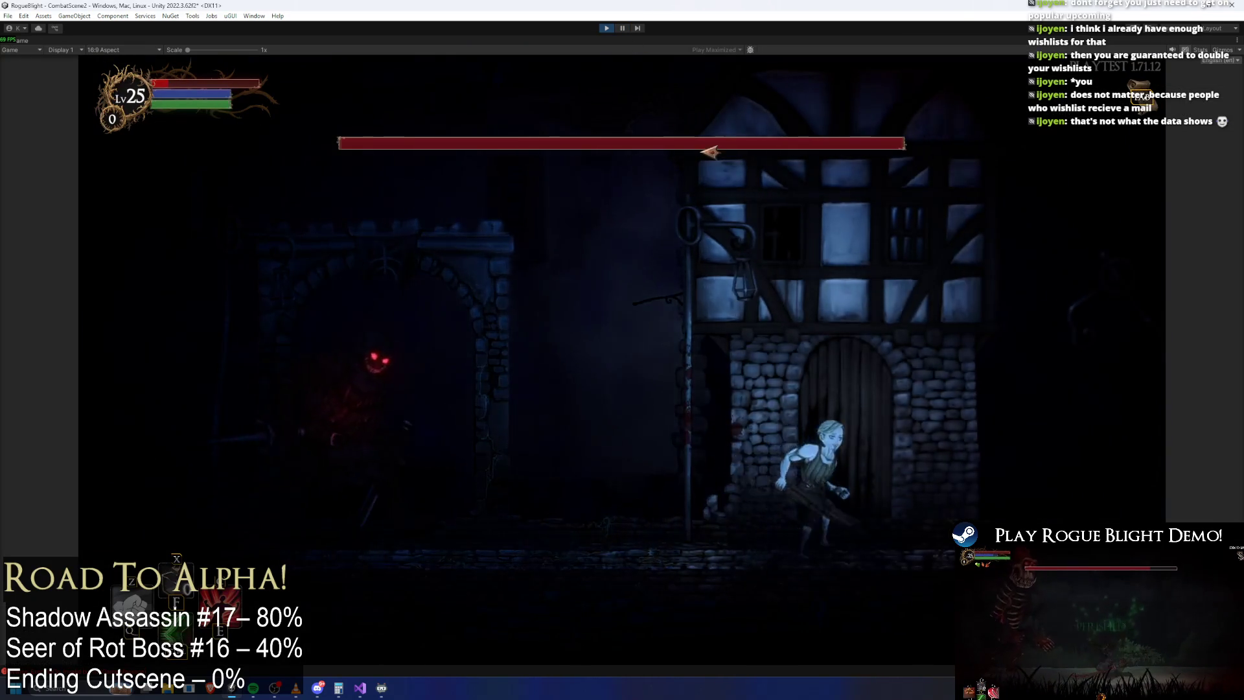
Step: Run the player left toward the red-eyed enemy, stop play mode, and reopen the shadow_assassin prefab
{"action": "key", "text": "Left"}
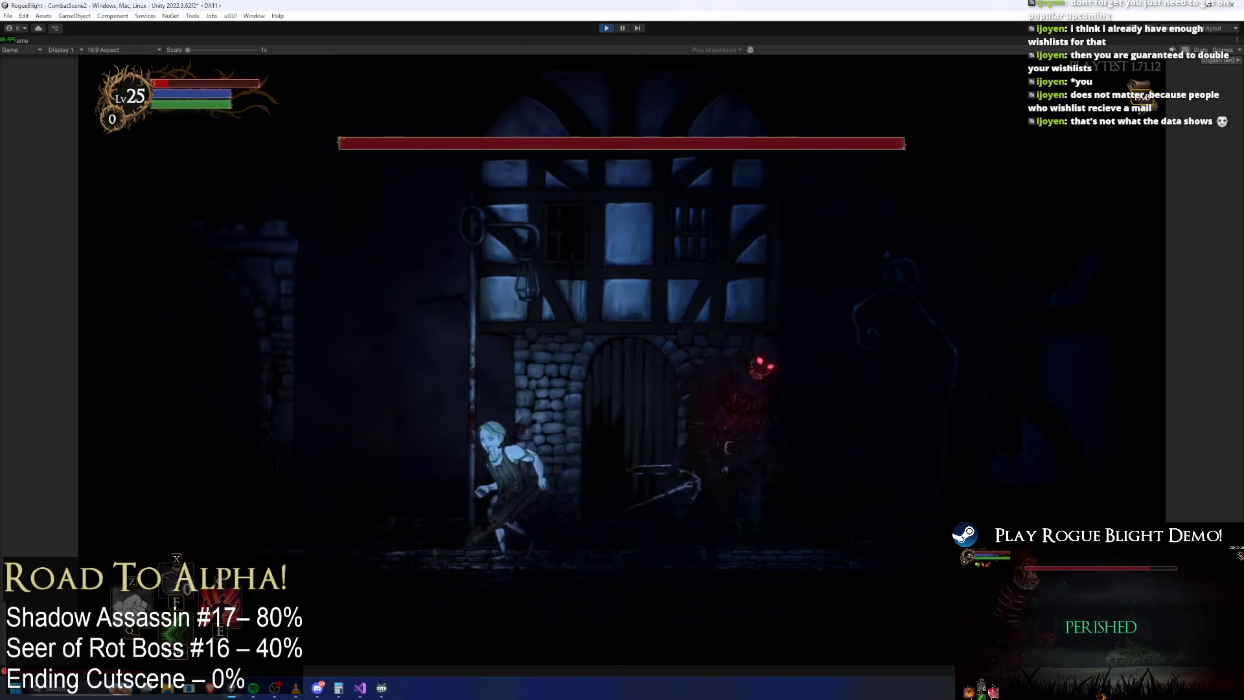
{"action": "key", "text": "Left"}
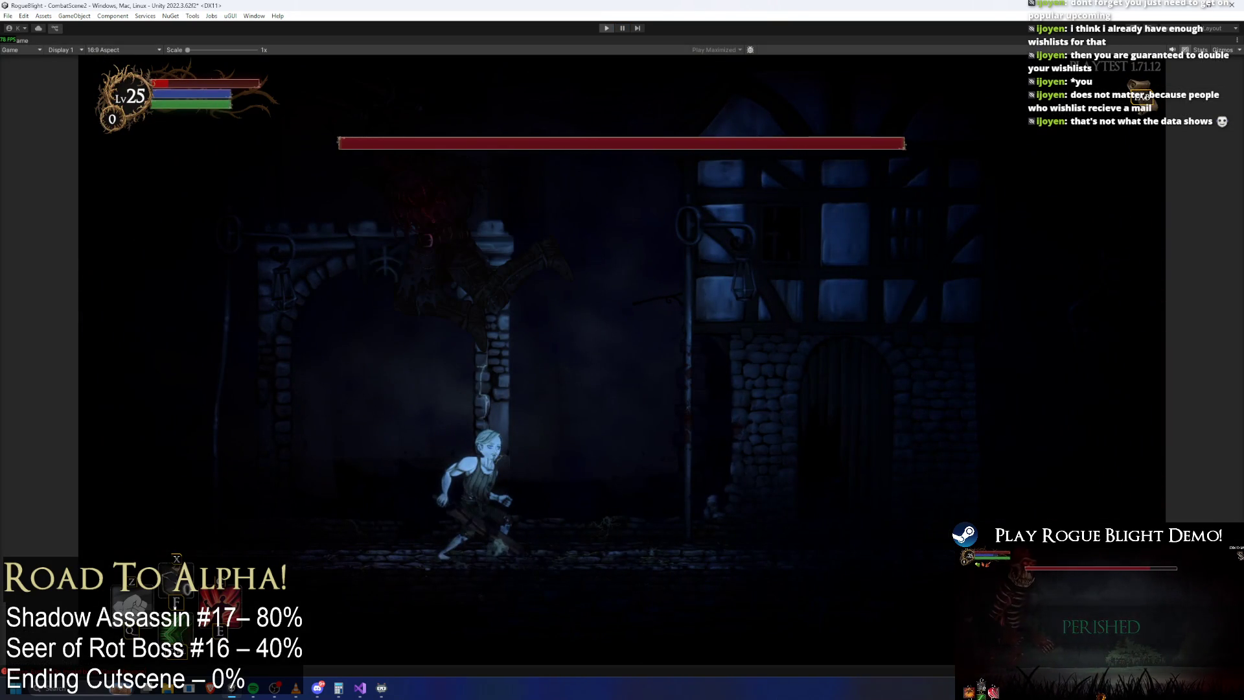
{"action": "key", "text": "ctrl+p"}
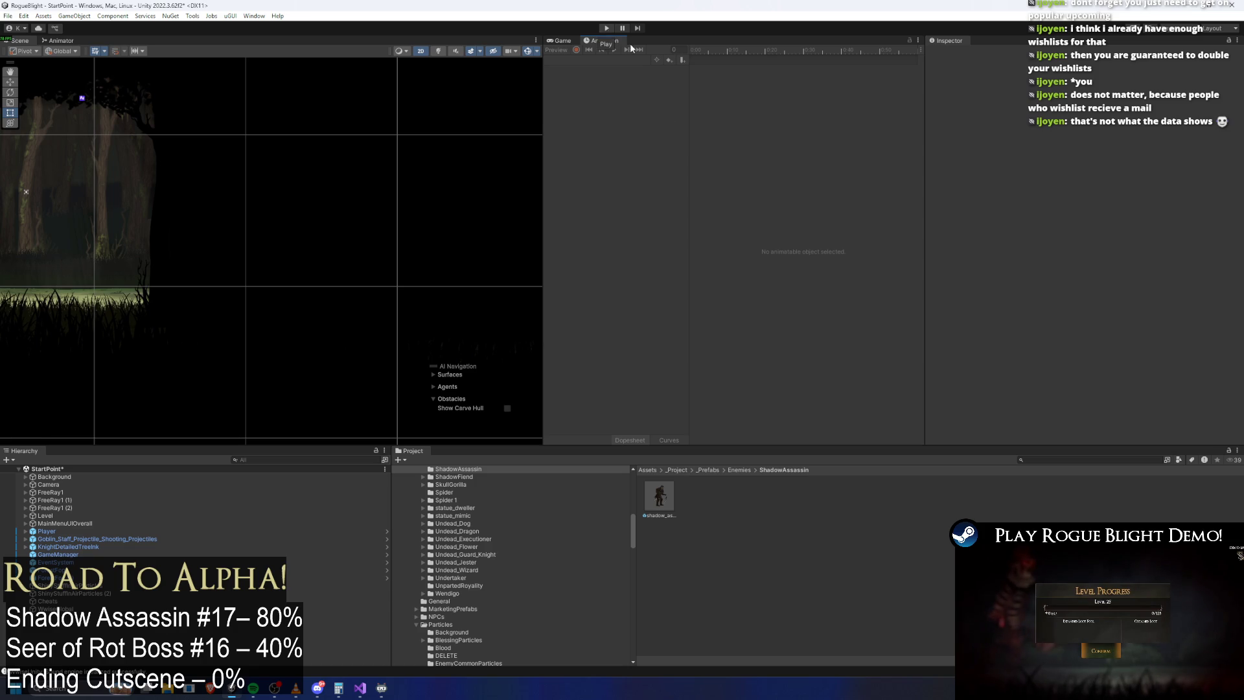
{"action": "double_click", "coordinate": [648, 497]}
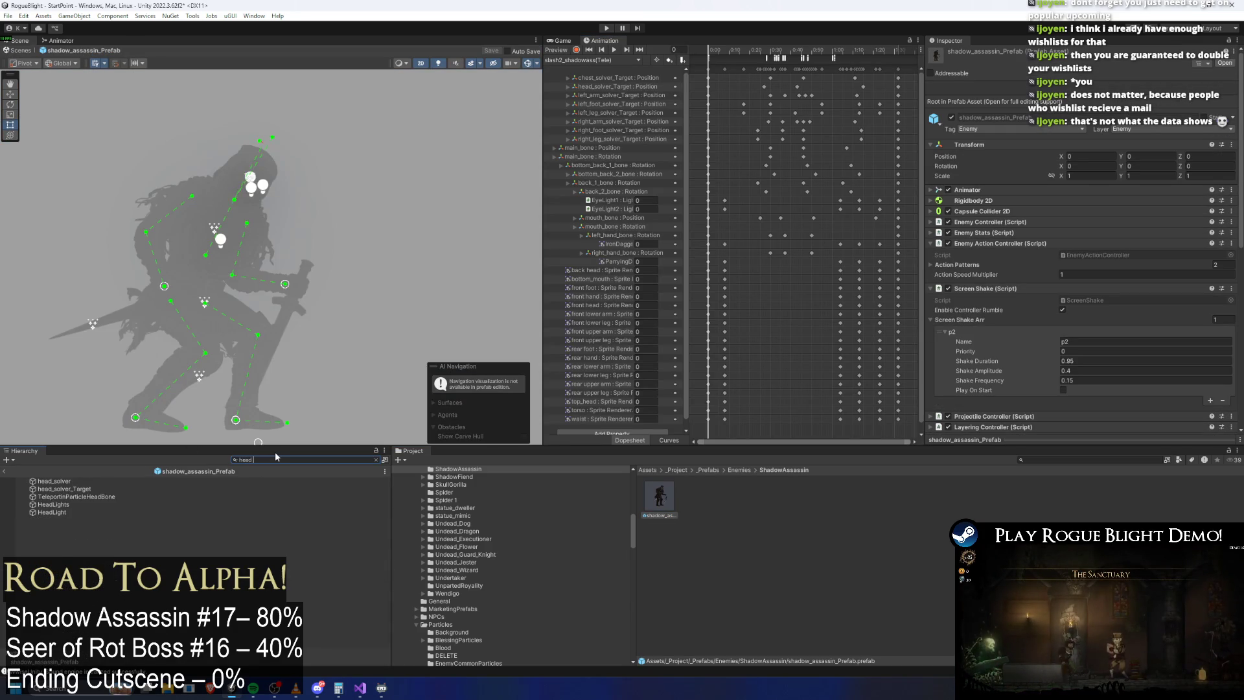
Step: Search the Hierarchy for 'chest light', select ChestLight, and untick its Volumetric Intensity
{"action": "key", "text": "ctrl+a"}
{"action": "type", "text": "chest light"}
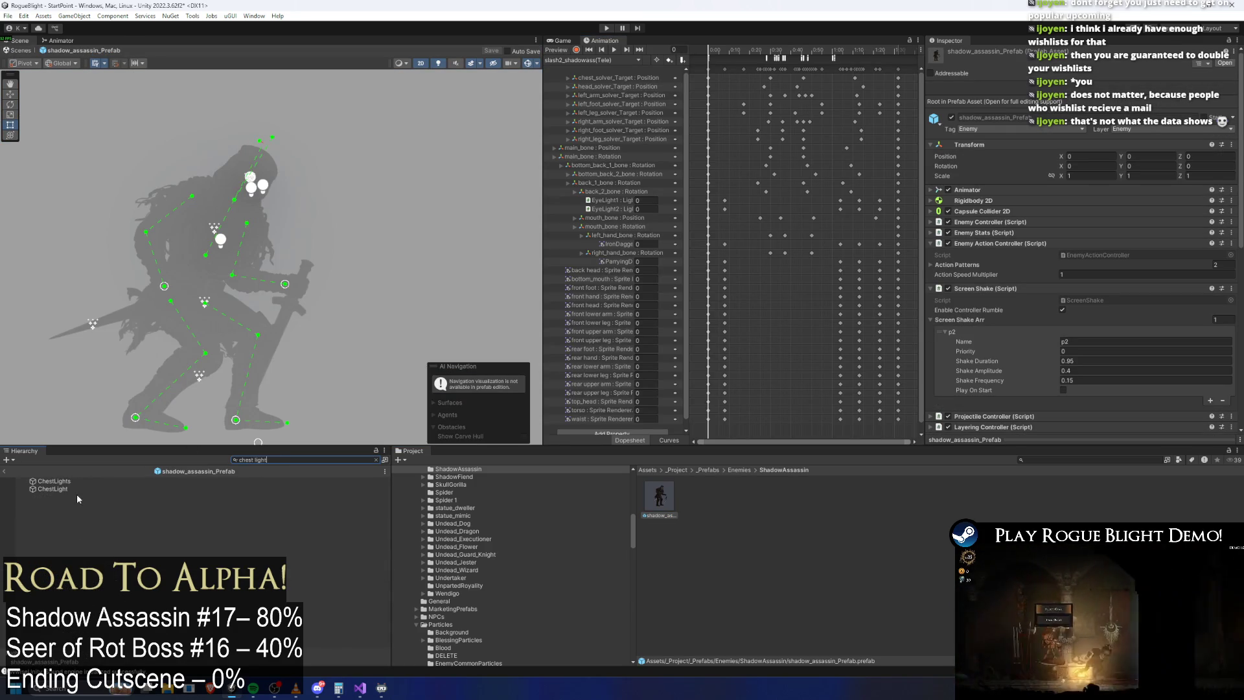
{"action": "left_click", "coordinate": [76, 483]}
{"action": "left_click", "coordinate": [122, 490]}
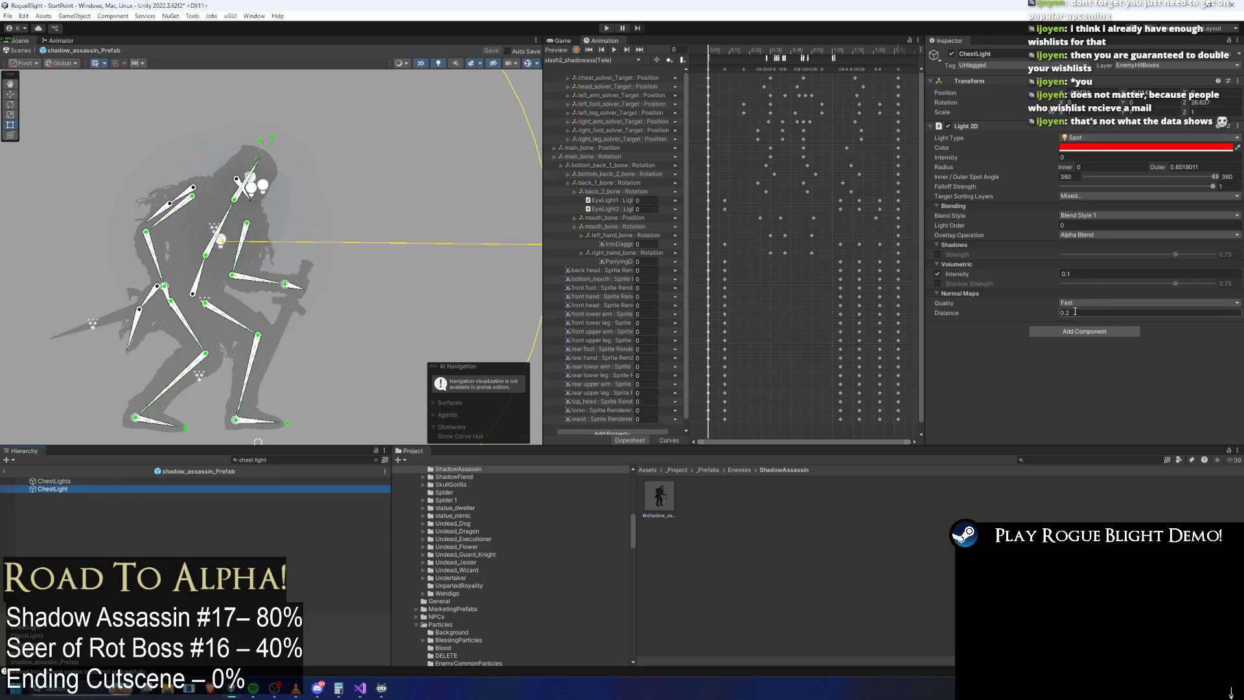
{"action": "left_click", "coordinate": [950, 277]}
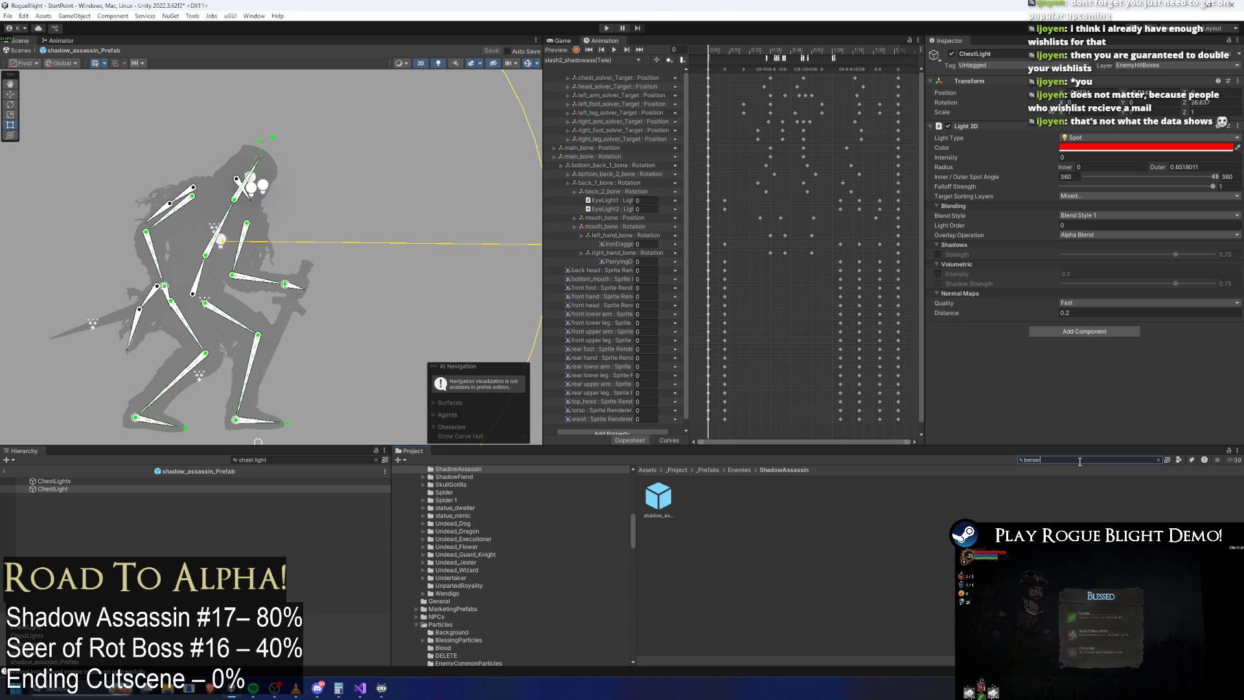
Step: Attach Berserk_ParticleEffect as a child of main_bone, then select it with the move tool (W)
{"action": "type", "text": "k"}
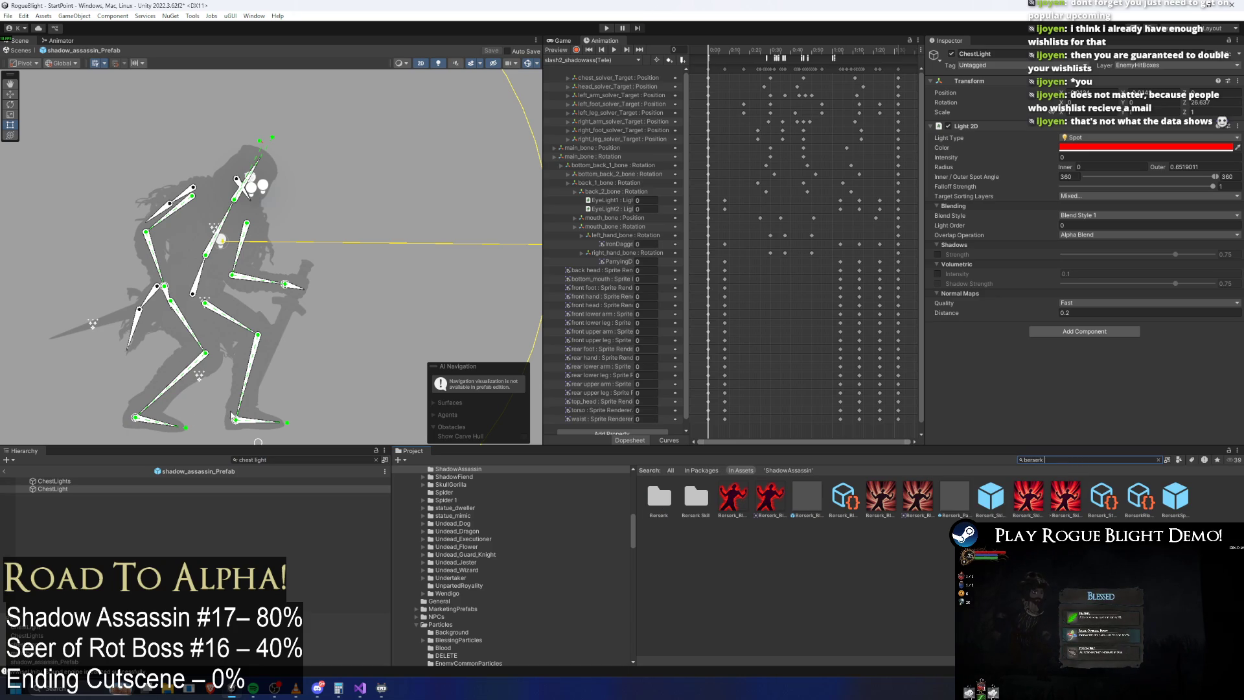
{"action": "key", "text": "BackSpace"}
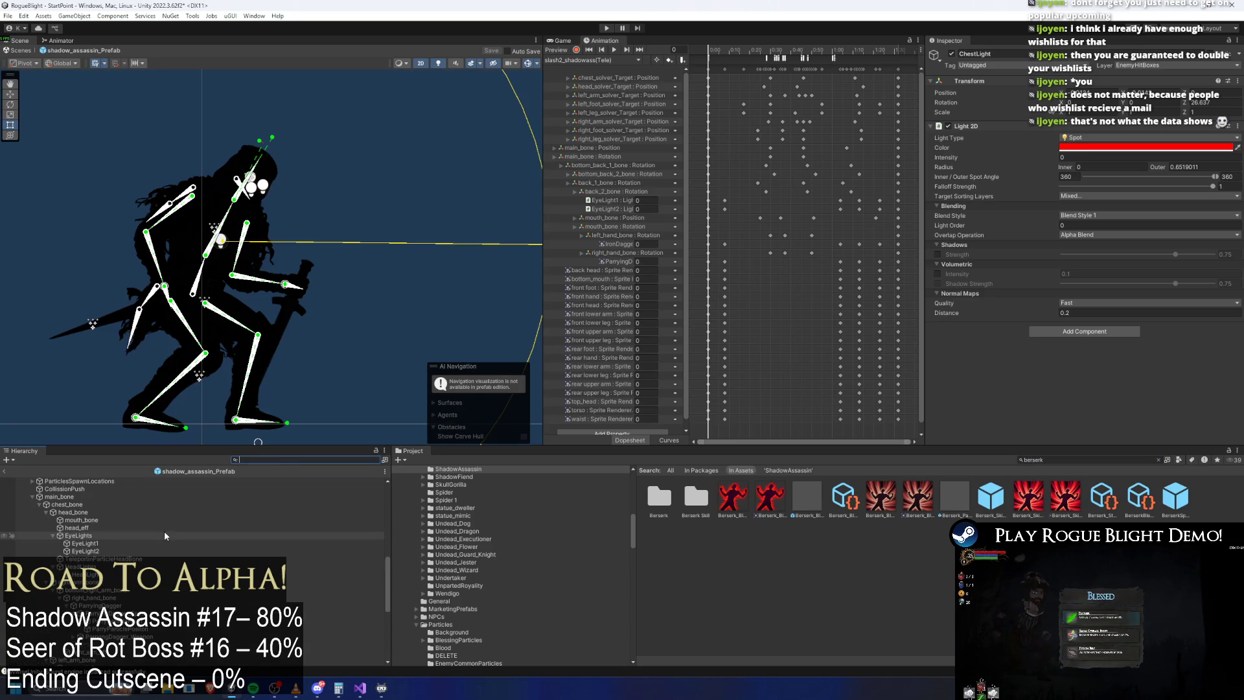
{"action": "left_click", "coordinate": [198, 280]}
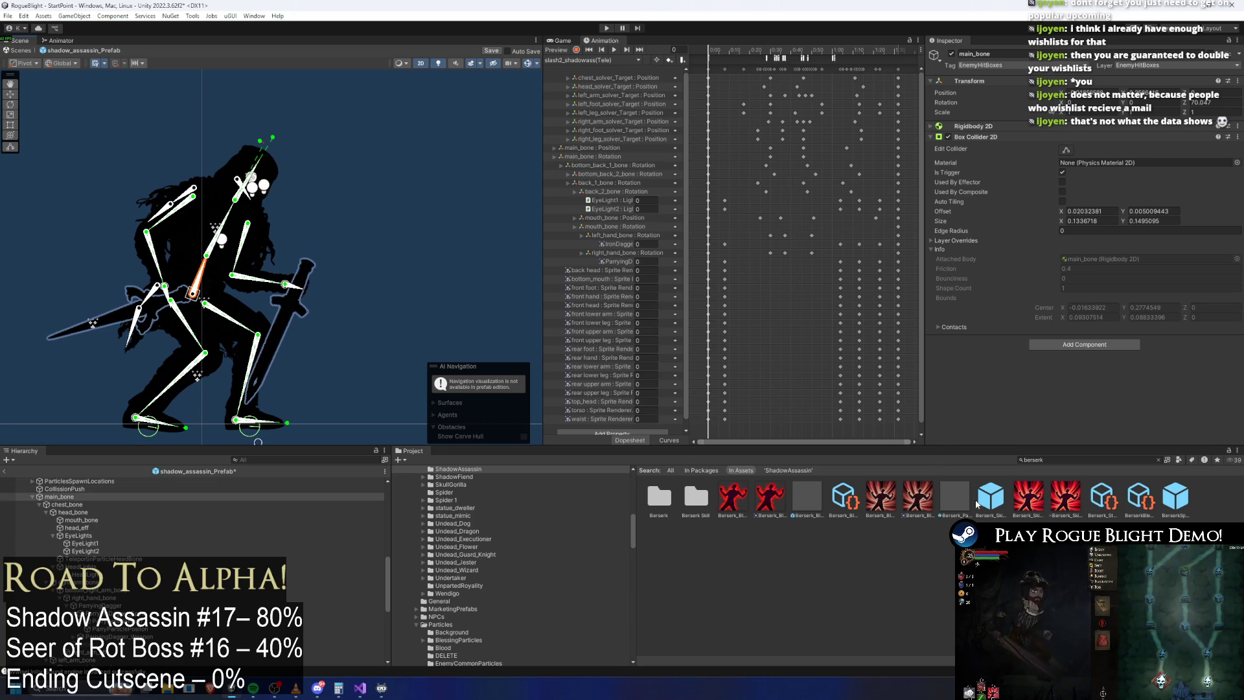
{"action": "left_click_drag", "start_coordinate": [955, 504], "coordinate": [94, 501]}
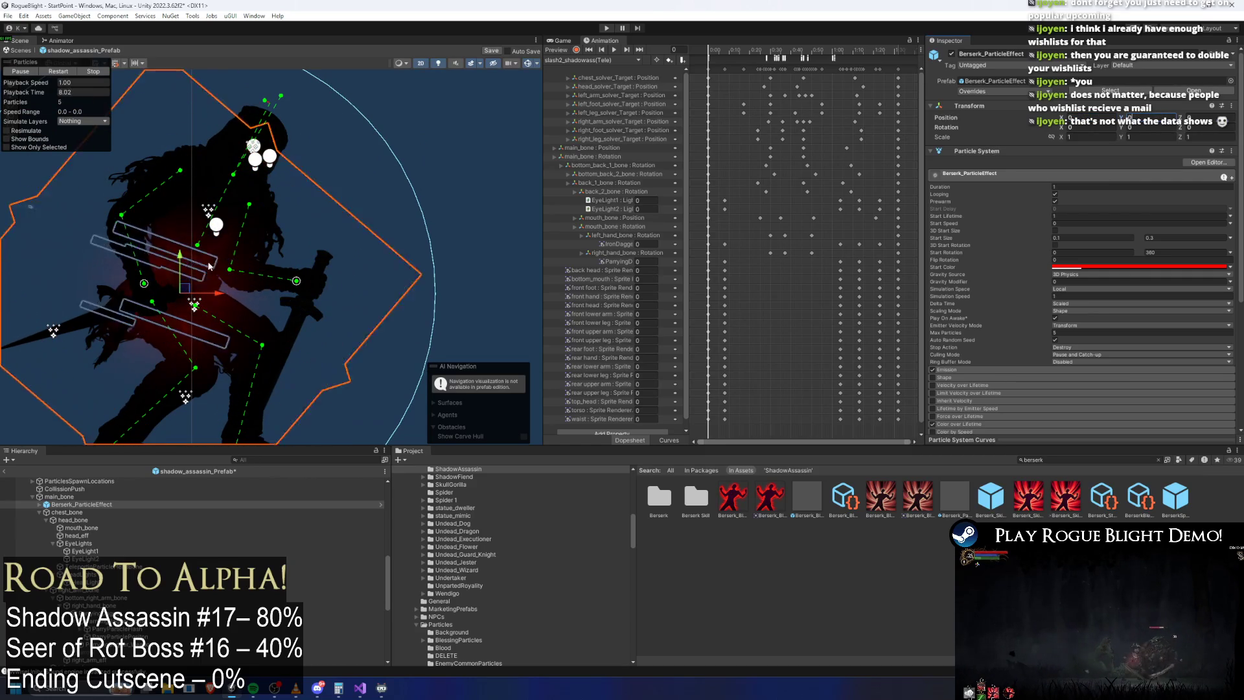
{"action": "left_click", "coordinate": [115, 503]}
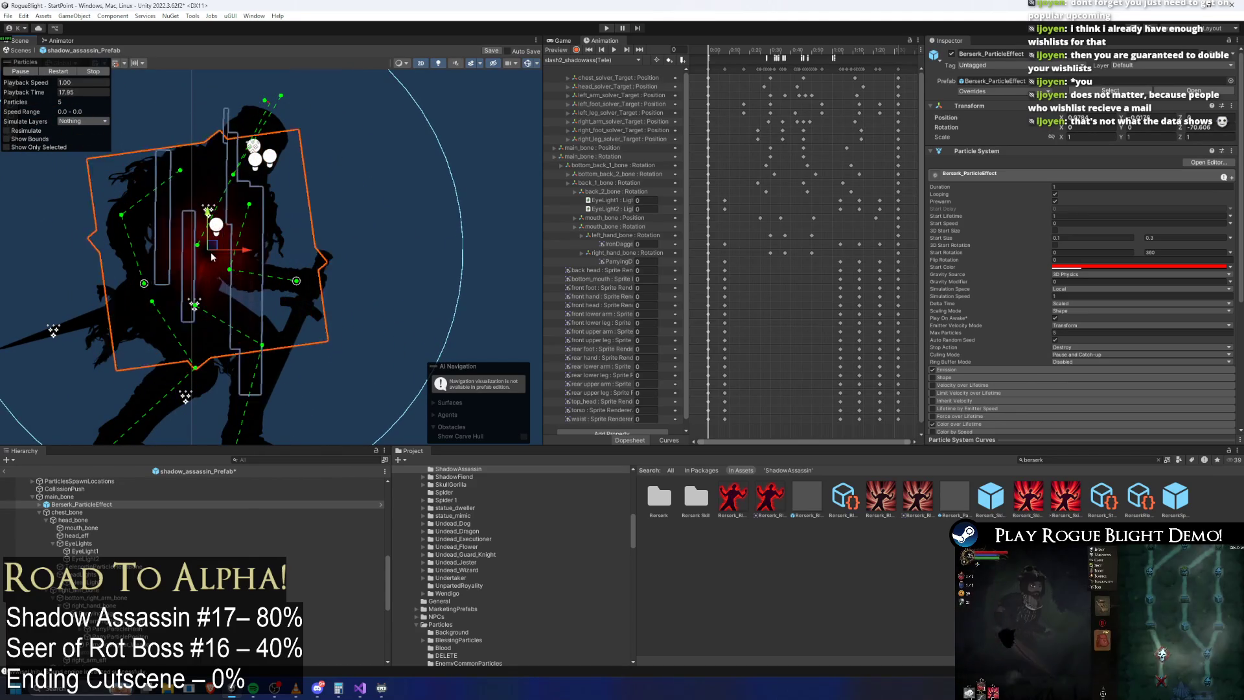
{"action": "key", "text": "w"}
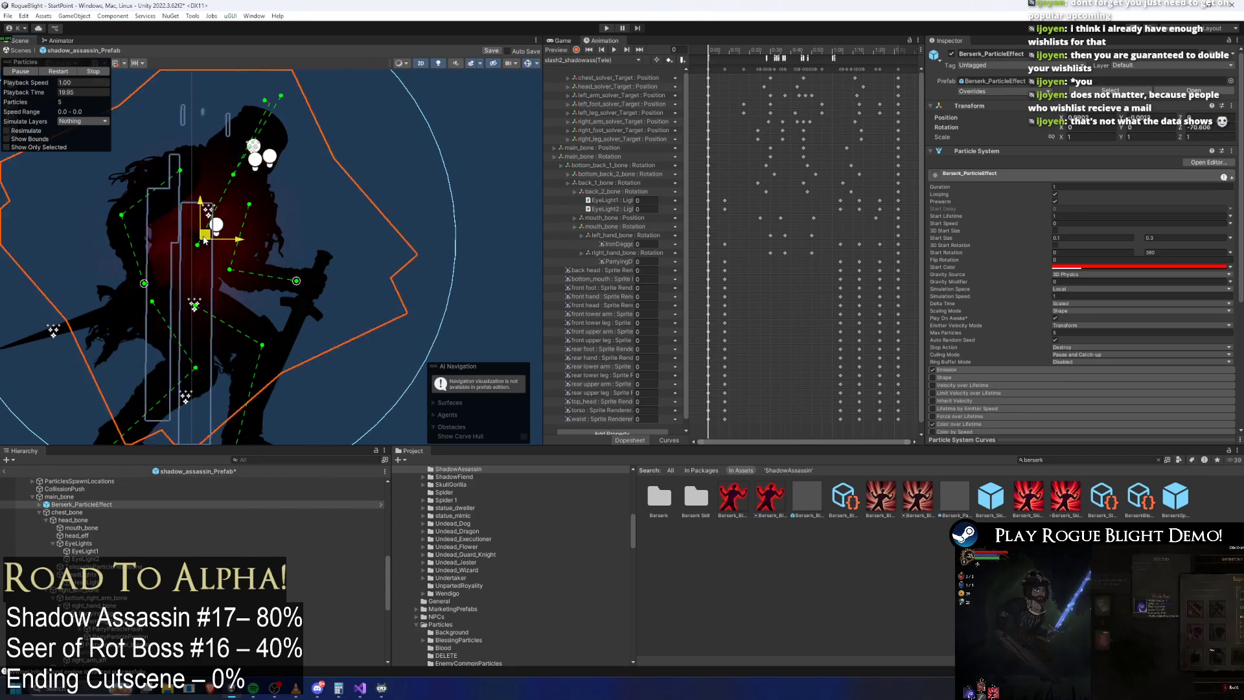
Step: Unpack Berserk_ParticleEffect completely from its prefab and set its Stop Action to None
{"action": "right_click", "coordinate": [81, 503]}
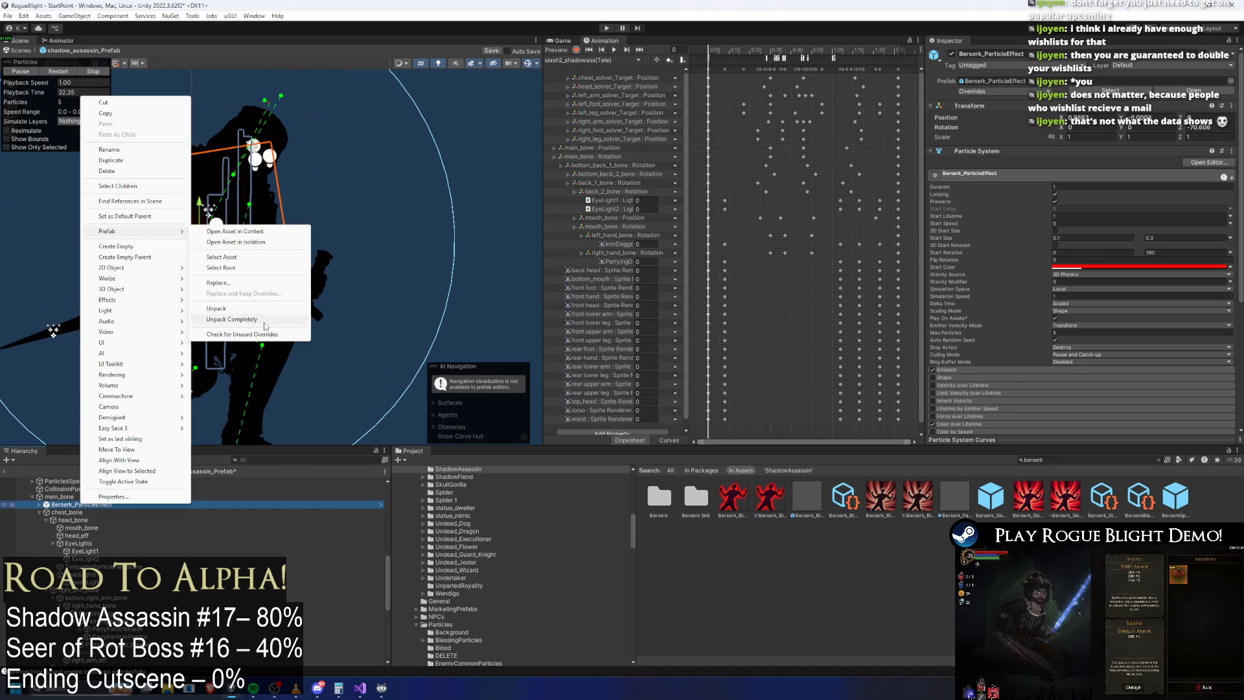
{"action": "left_click", "coordinate": [264, 320]}
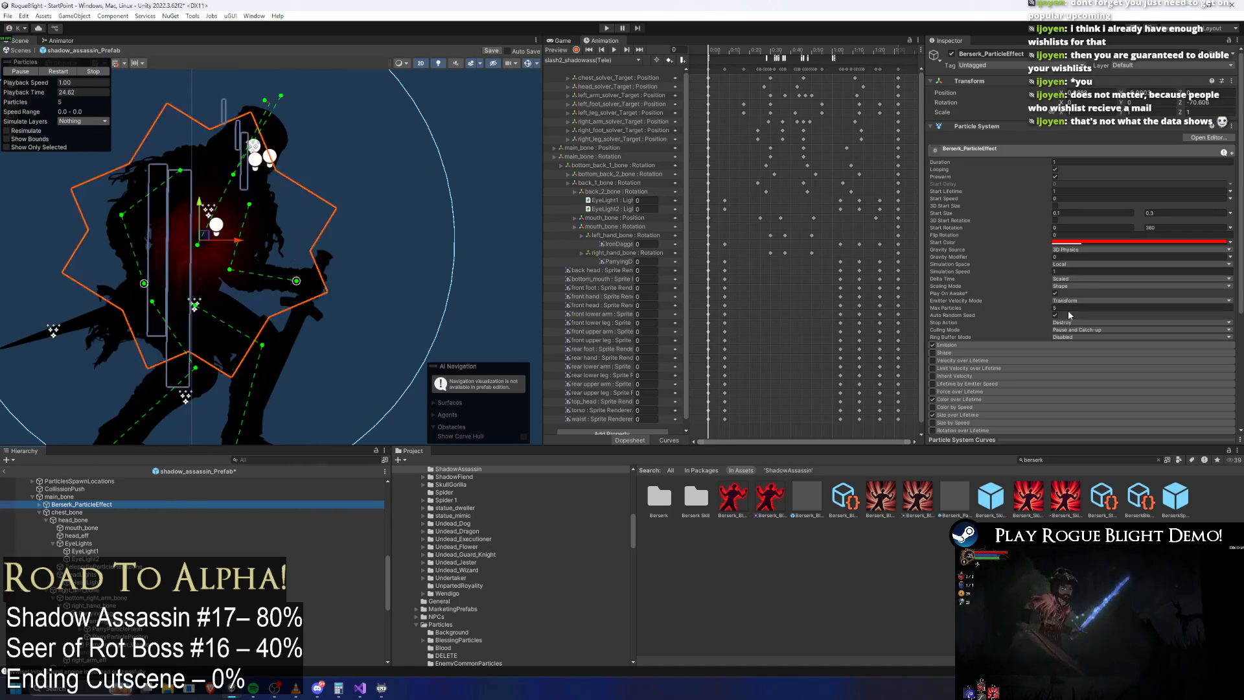
{"action": "left_click", "coordinate": [1055, 322]}
{"action": "left_click", "coordinate": [1066, 325]}
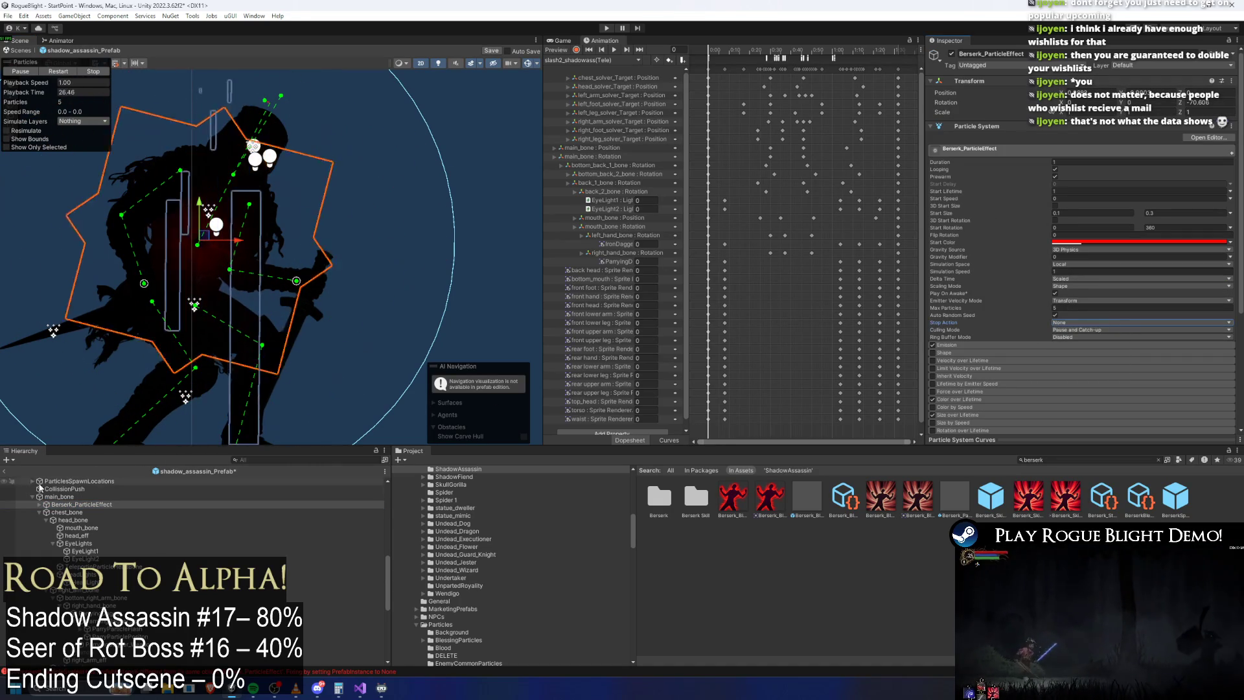
Step: Expand the berserk effect and inspect its Flying up particles child
{"action": "left_click", "coordinate": [40, 505]}
{"action": "left_click", "coordinate": [78, 512]}
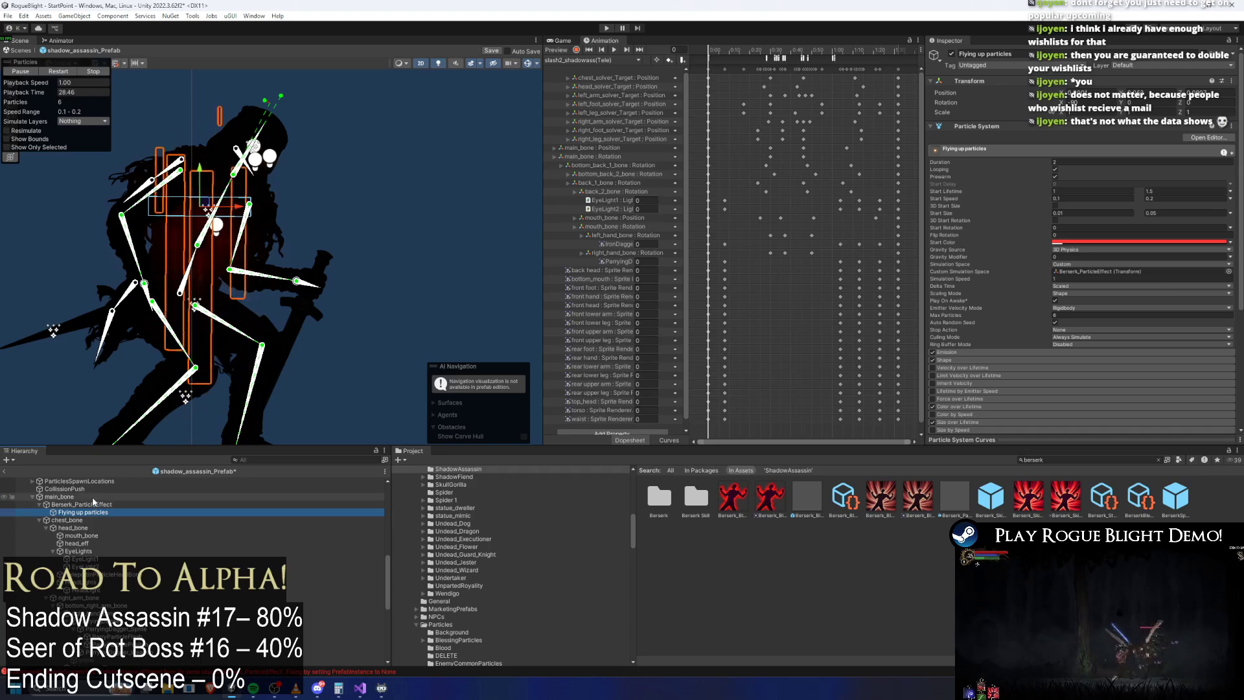
{"action": "left_click", "coordinate": [107, 504]}
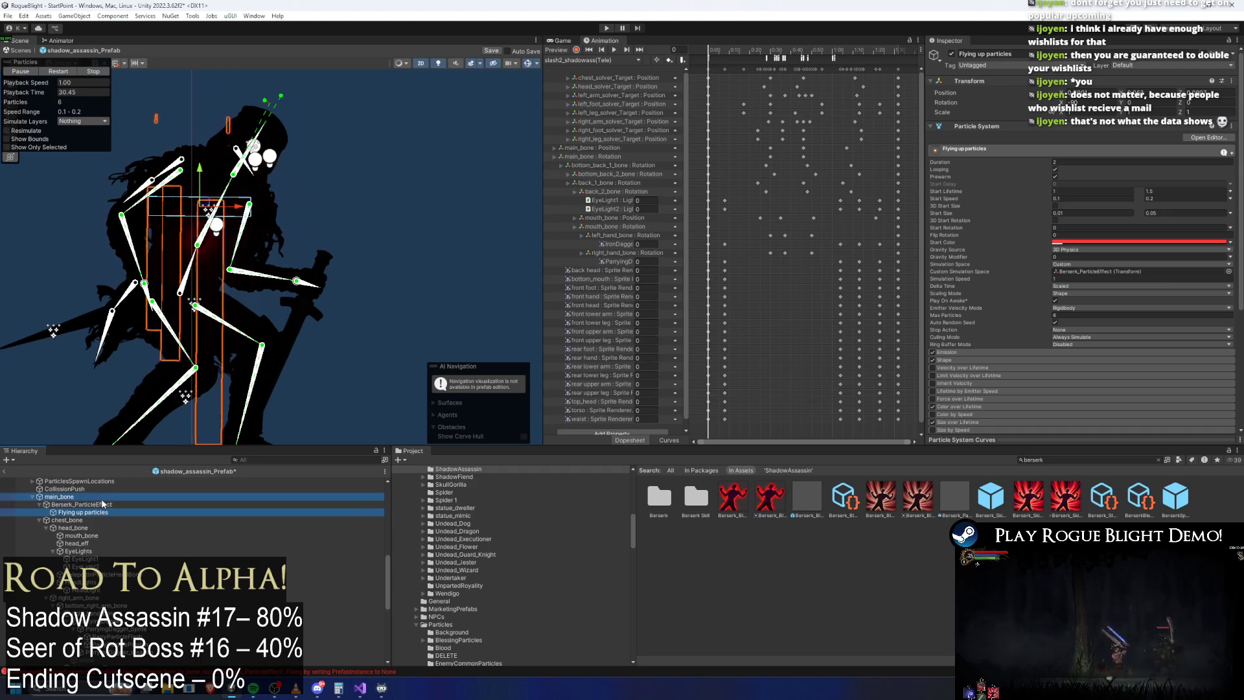
{"action": "left_click", "coordinate": [101, 512]}
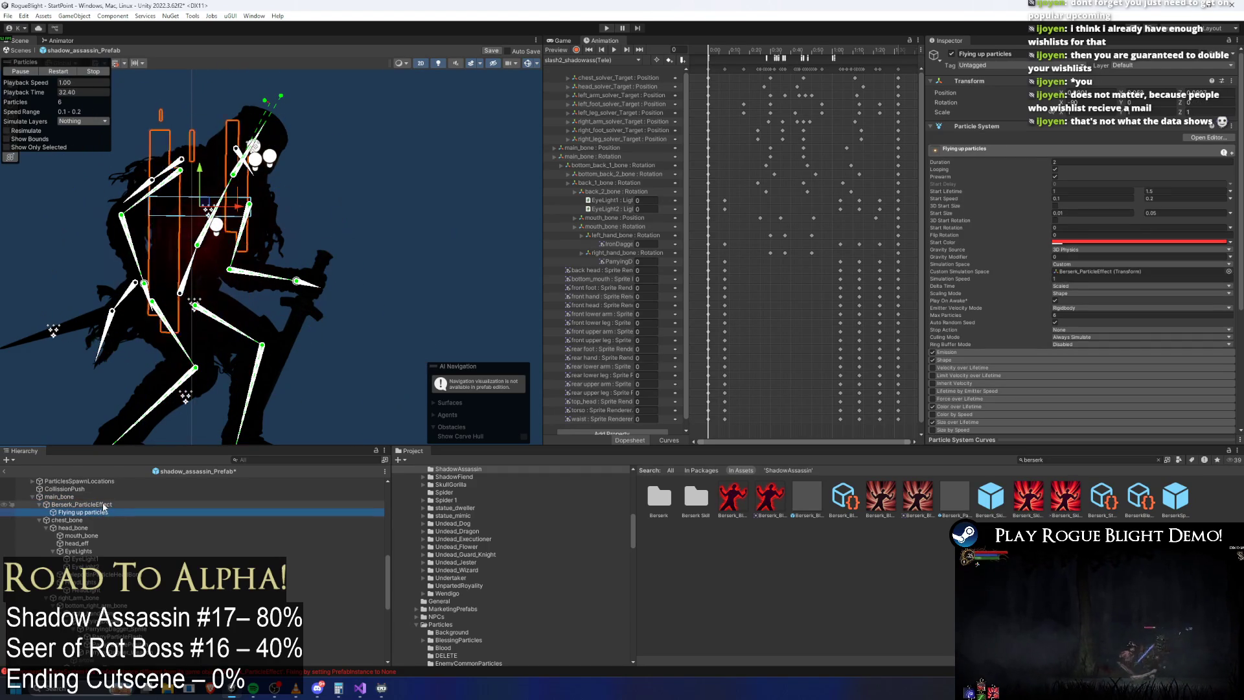
{"action": "left_click", "coordinate": [104, 504]}
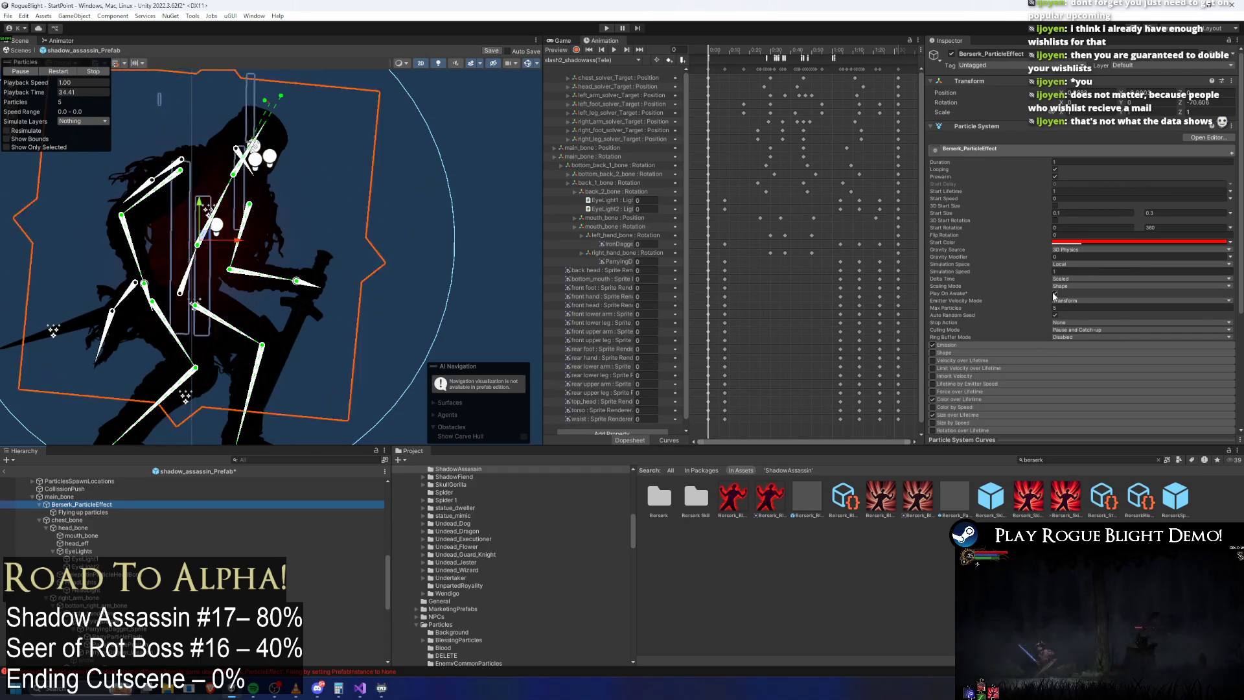
{"action": "left_click", "coordinate": [98, 512]}
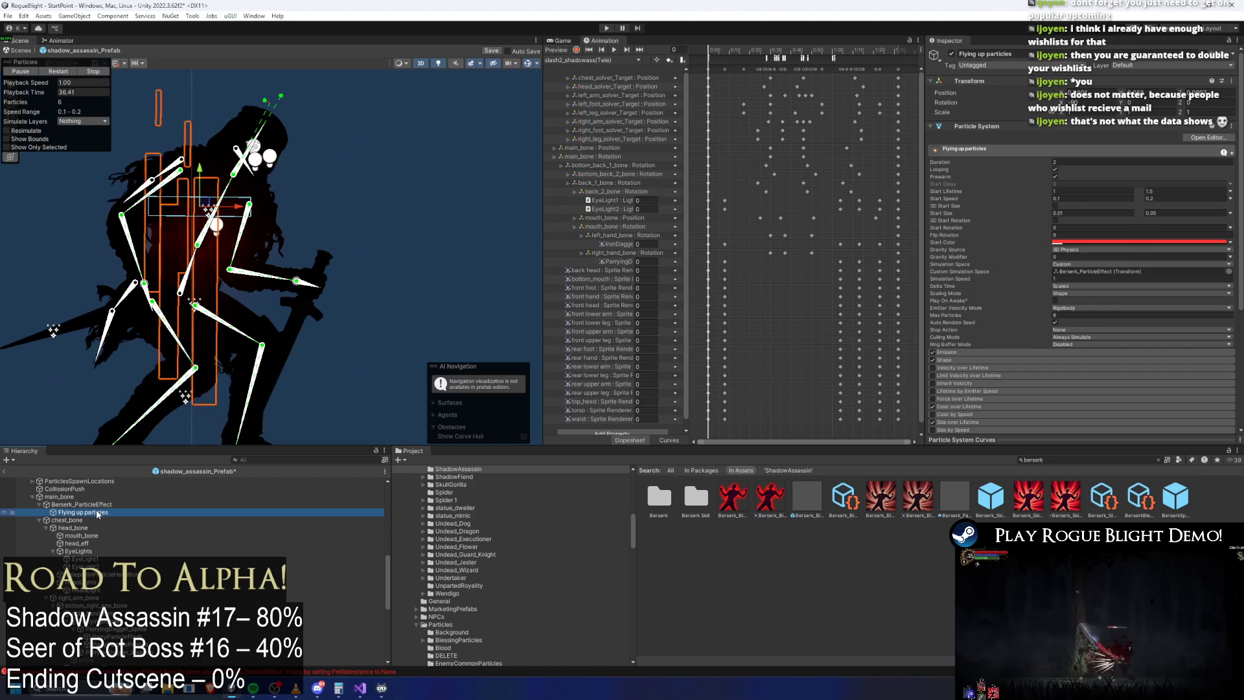
{"action": "left_click", "coordinate": [94, 504]}
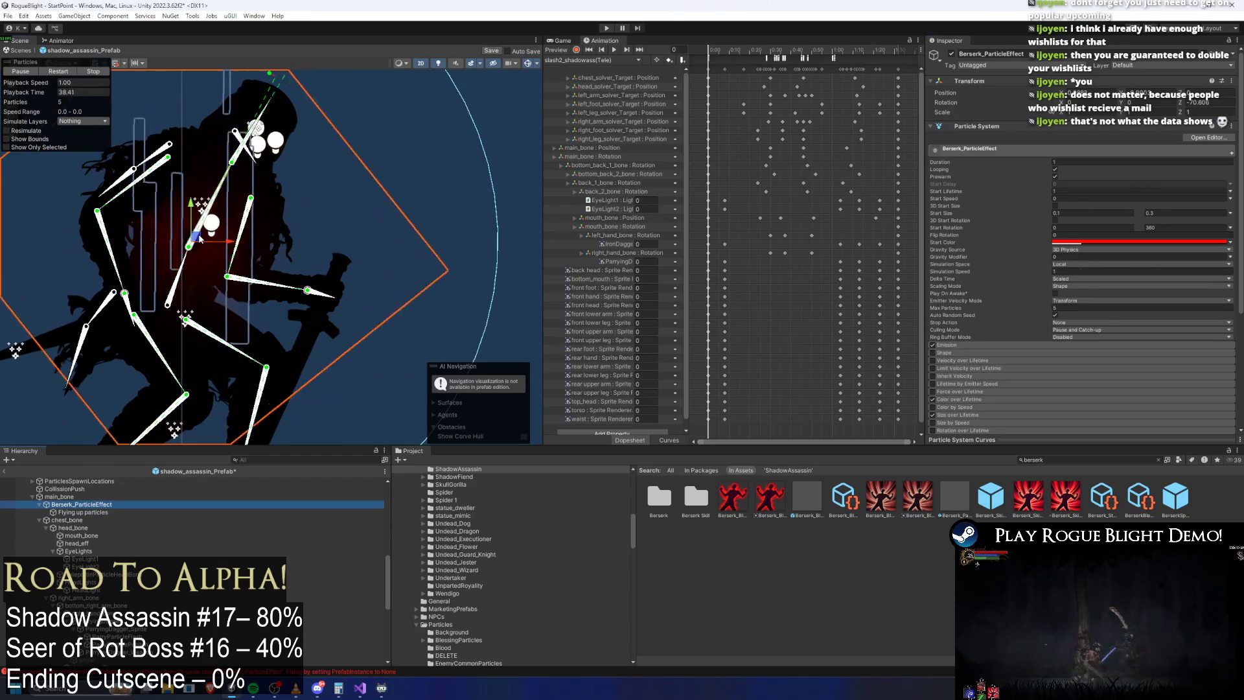
Step: Rename the berserk effect to PreExistingBerserk_ParticleEffect, nudge it slightly and reselect it
{"action": "right_click", "coordinate": [80, 506]}
{"action": "left_click", "coordinate": [79, 507]}
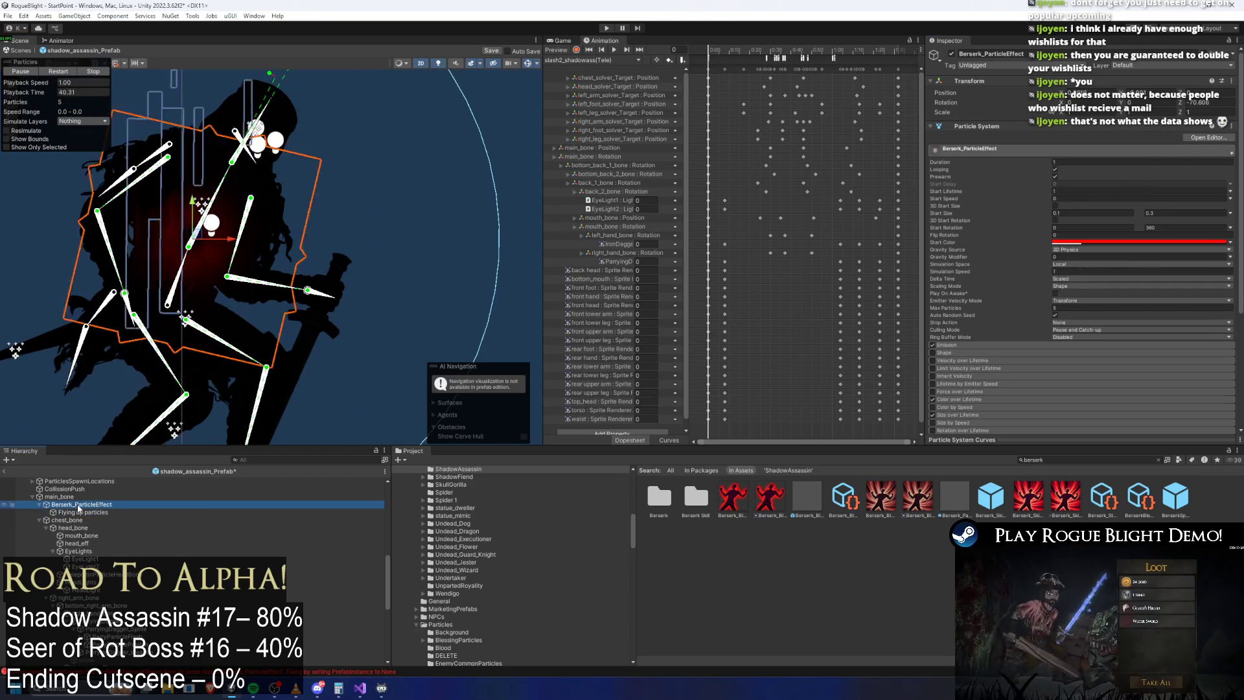
{"action": "right_click", "coordinate": [81, 509]}
{"action": "left_click", "coordinate": [140, 154]}
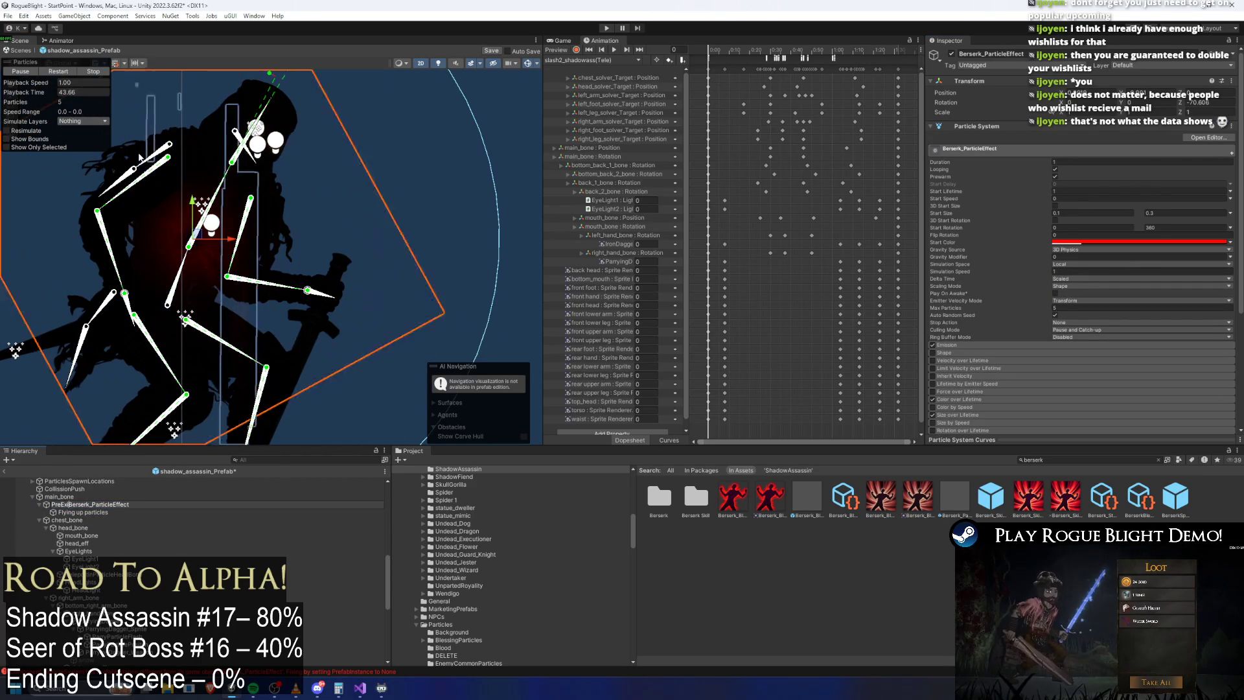
{"action": "type", "text": "sting"}
{"action": "key", "text": "Return"}
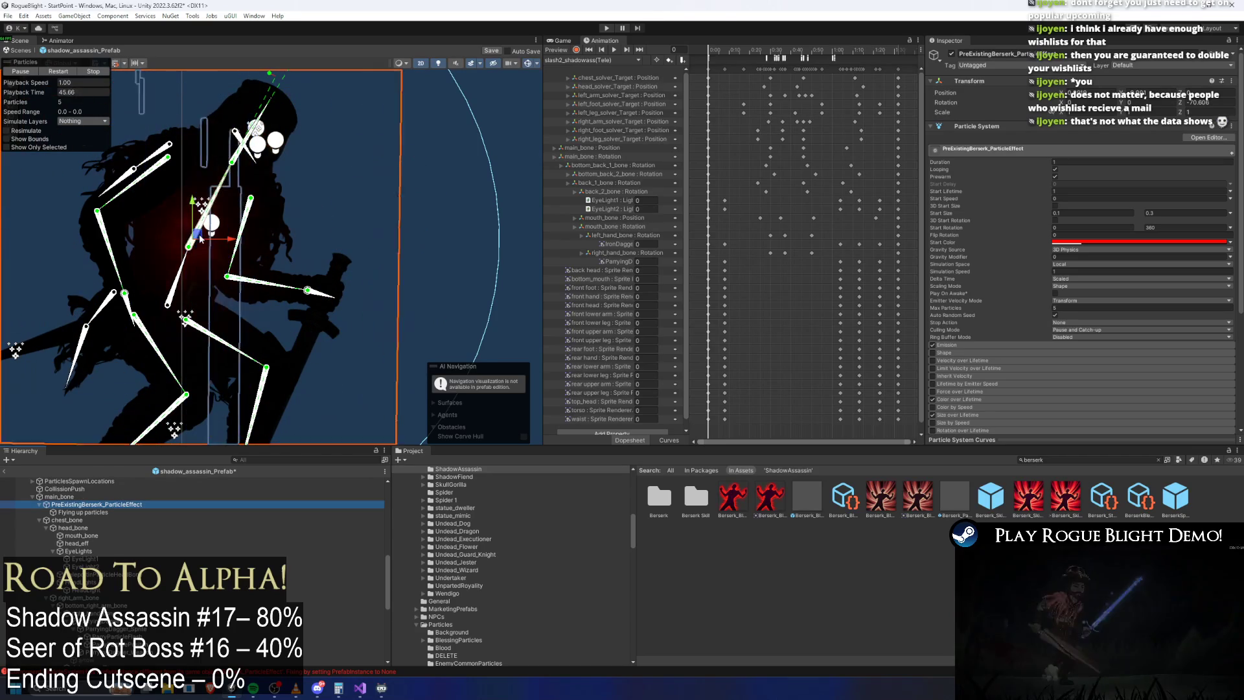
{"action": "left_click_drag", "start_coordinate": [199, 237], "coordinate": [207, 233]}
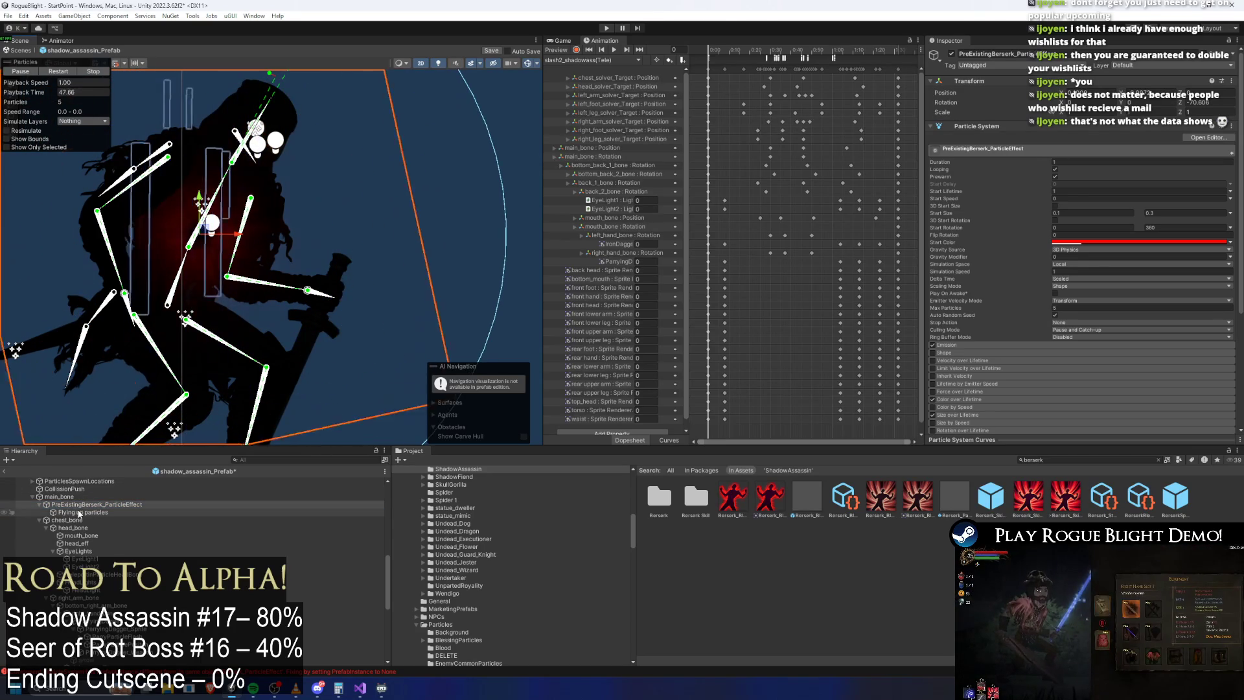
{"action": "left_click", "coordinate": [81, 505]}
{"action": "scroll", "coordinate": [1116, 267], "scroll_direction": "down", "scroll_amount": 5}
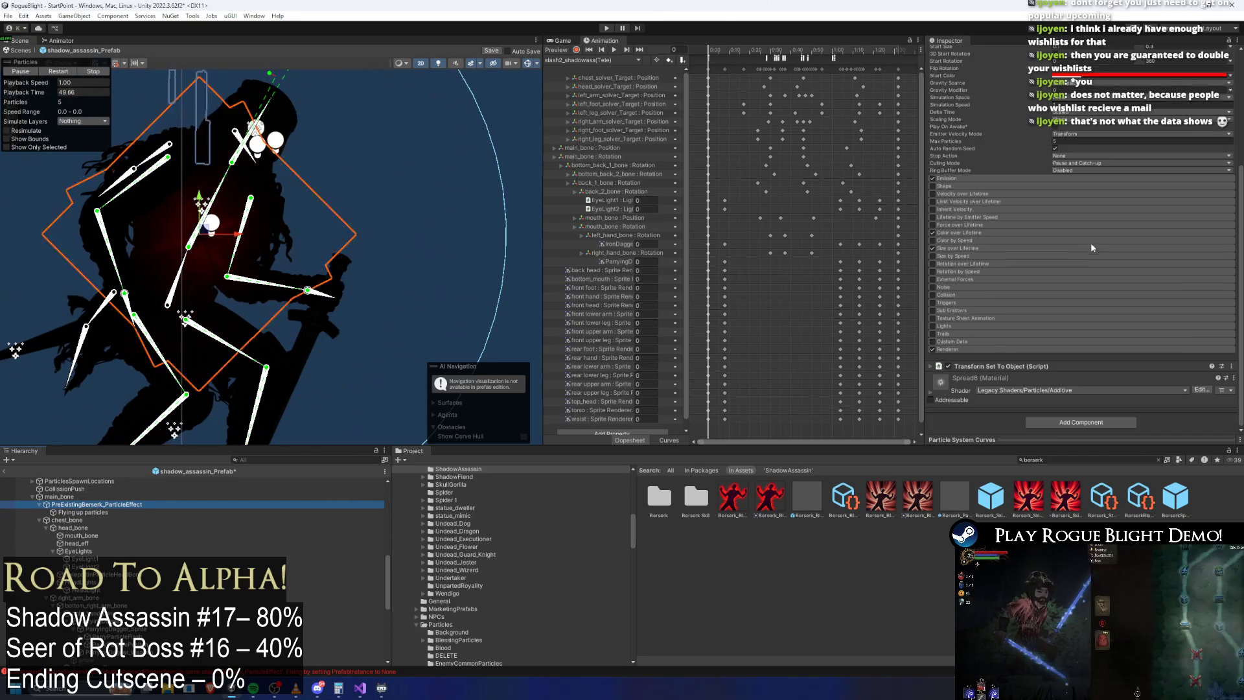
Step: Expand the particle renderer settings and remove the Transform Set To Object script
{"action": "left_click", "coordinate": [949, 351]}
{"action": "scroll", "coordinate": [1092, 375], "scroll_direction": "down", "scroll_amount": 5}
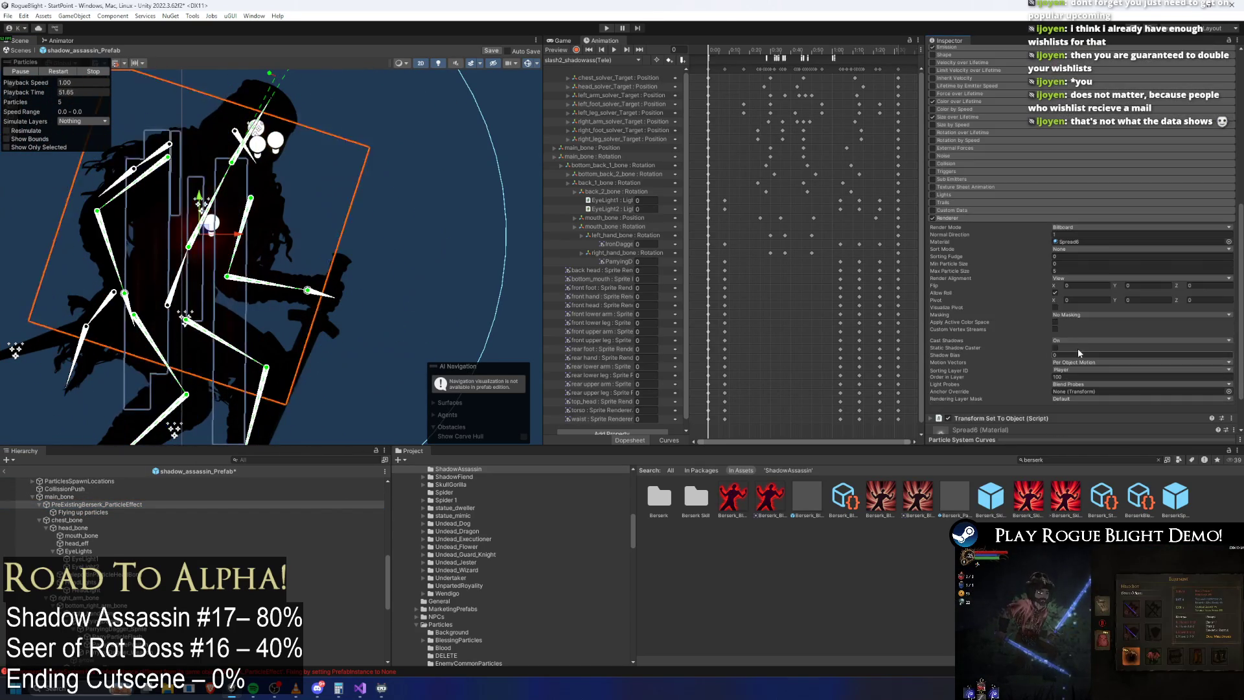
{"action": "right_click", "coordinate": [993, 367]}
{"action": "left_click", "coordinate": [1036, 396]}
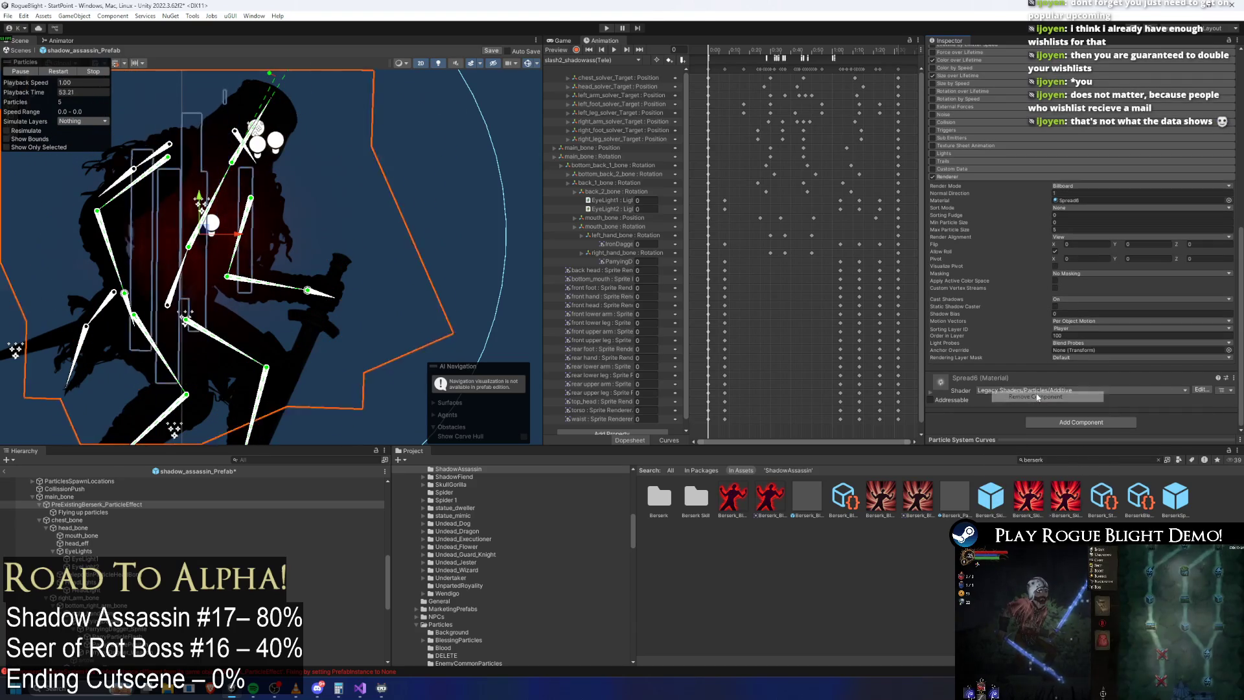
Step: Try the yanhuo_00270 material on the berserk particle renderer
{"action": "left_click", "coordinate": [1092, 208]}
{"action": "left_click", "coordinate": [1073, 200]}
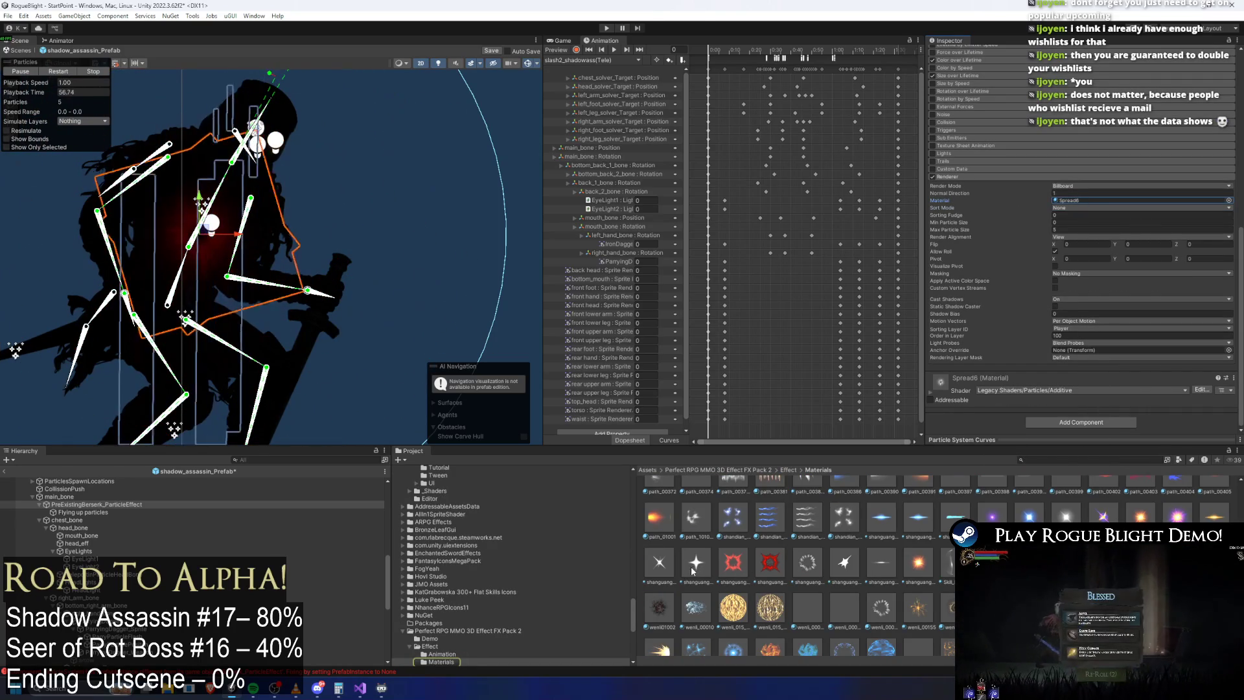
{"action": "scroll", "coordinate": [913, 552], "scroll_direction": "up", "scroll_amount": 2}
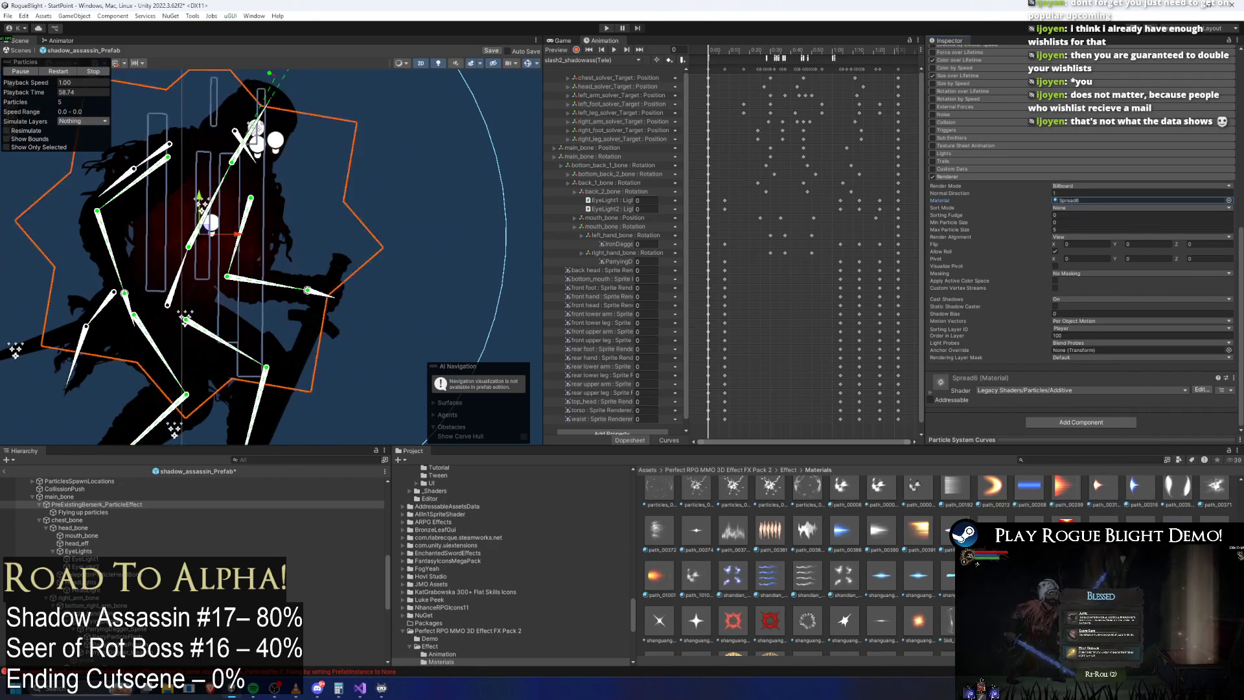
{"action": "scroll", "coordinate": [874, 547], "scroll_direction": "down", "scroll_amount": 5}
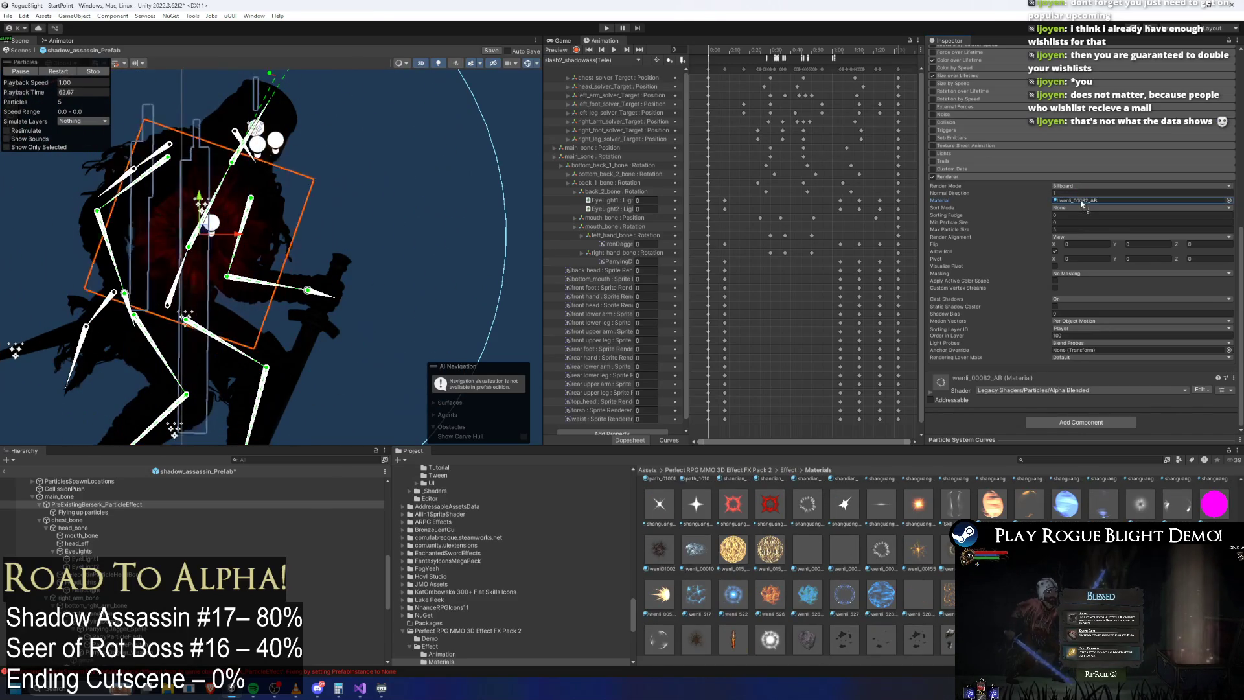
{"action": "scroll", "coordinate": [890, 576], "scroll_direction": "down", "scroll_amount": 1}
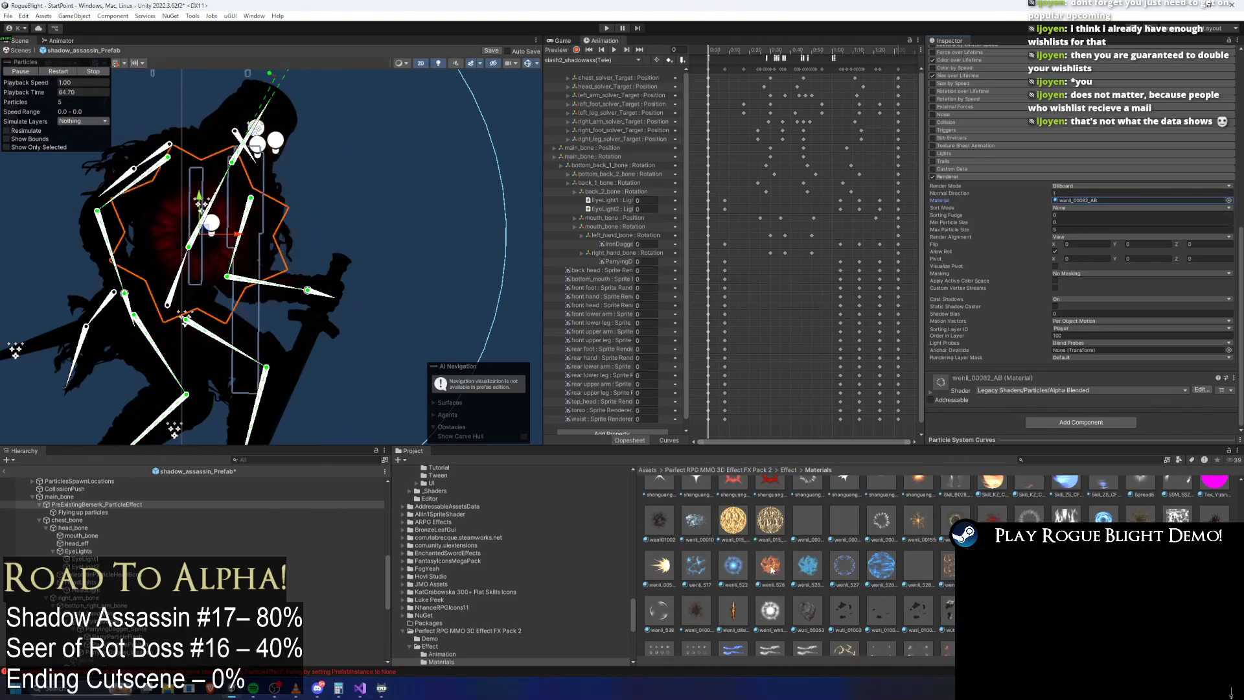
{"action": "scroll", "coordinate": [842, 585], "scroll_direction": "down", "scroll_amount": 3}
{"action": "scroll", "coordinate": [788, 550], "scroll_direction": "down", "scroll_amount": 5}
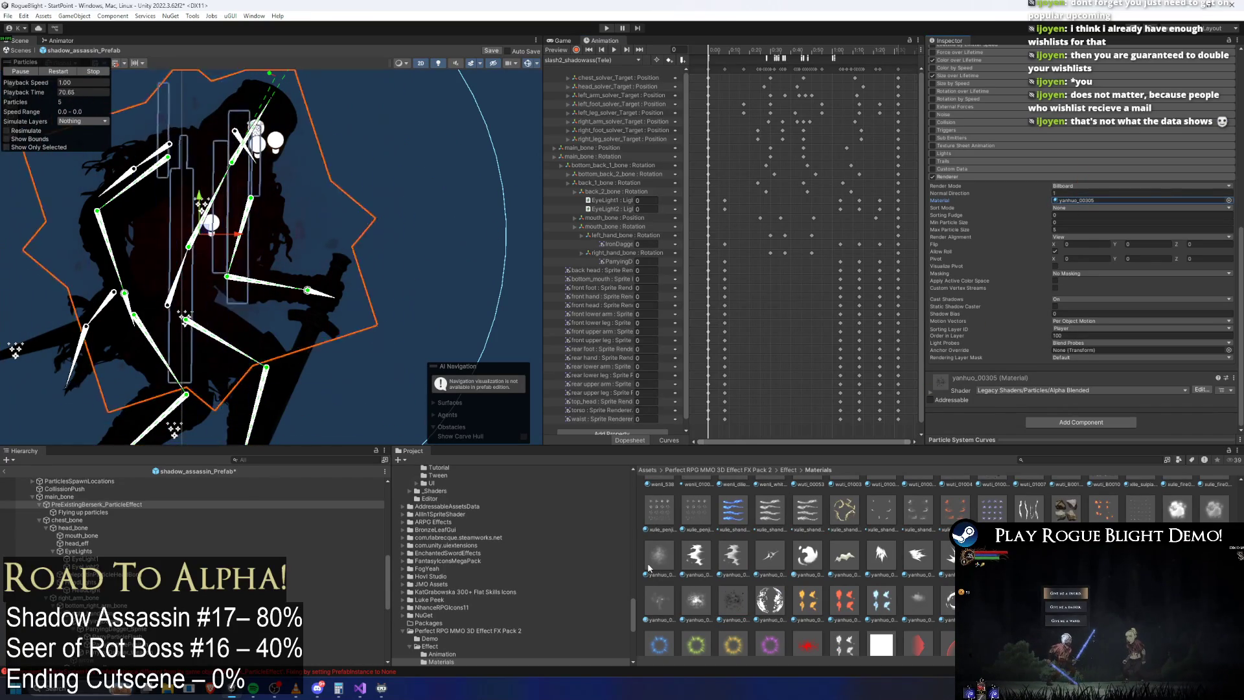
{"action": "left_click_drag", "start_coordinate": [698, 614], "coordinate": [952, 362]}
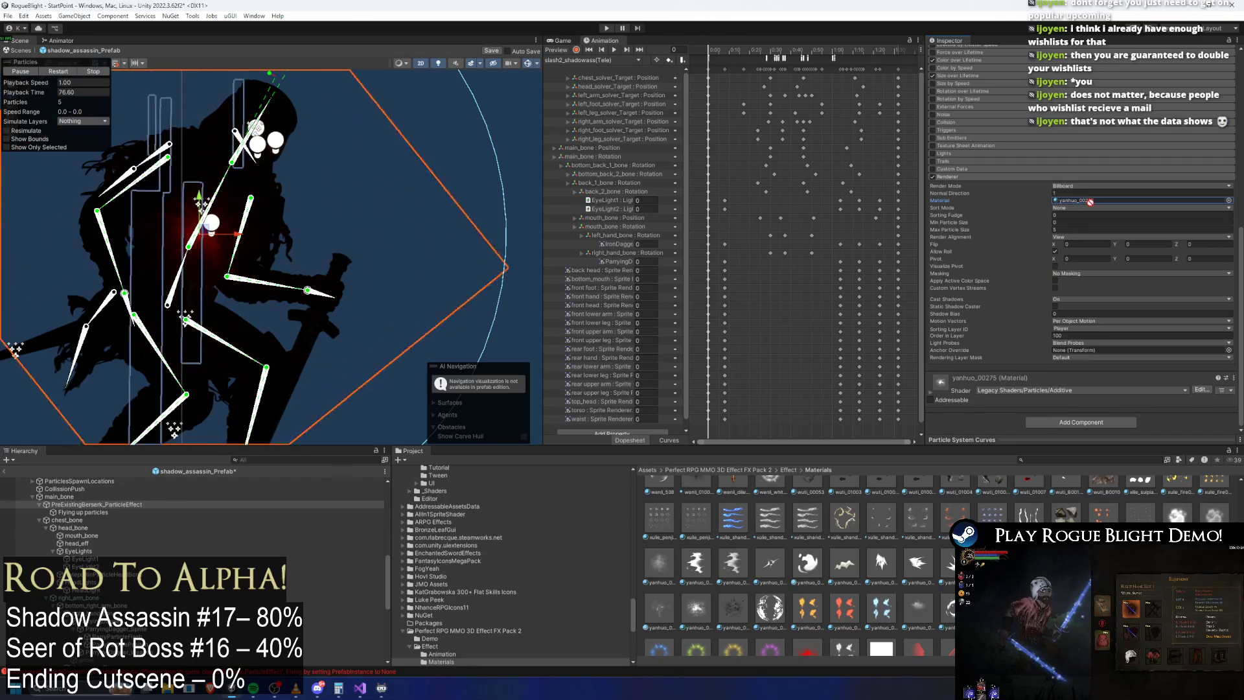
{"action": "left_click_drag", "start_coordinate": [1089, 206], "coordinate": [1095, 202]}
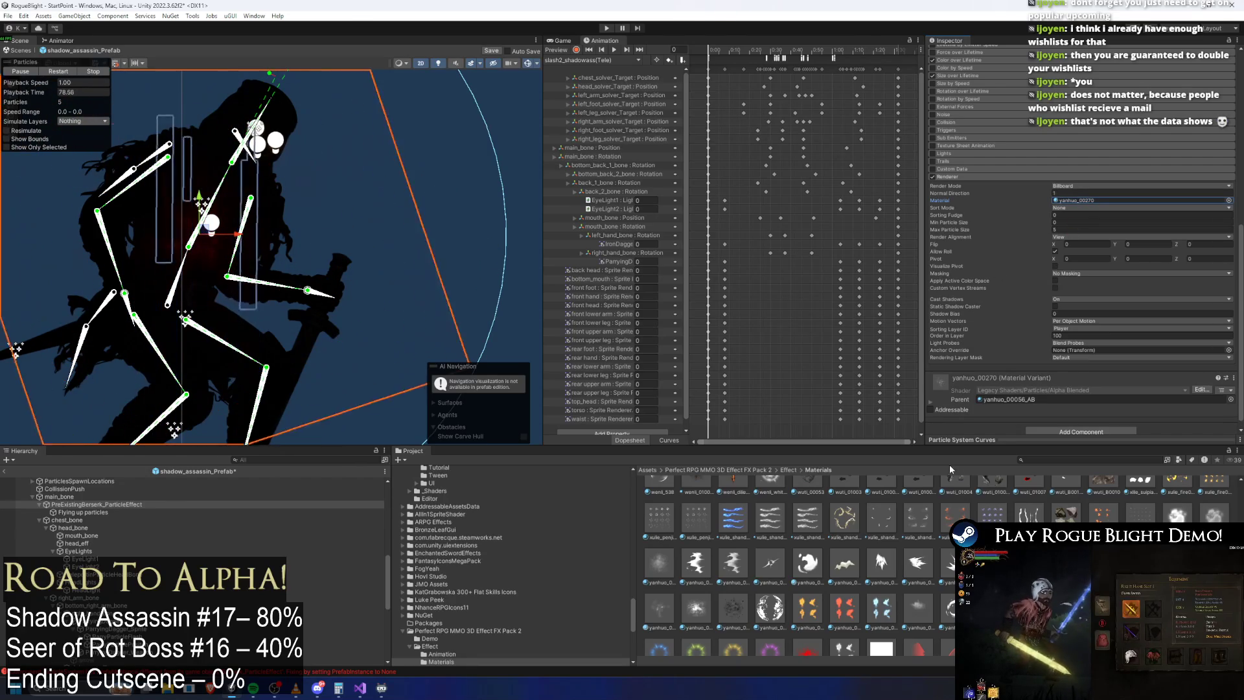
Step: Swap the particle material to glow_00036
{"action": "scroll", "coordinate": [894, 497], "scroll_direction": "down", "scroll_amount": 2}
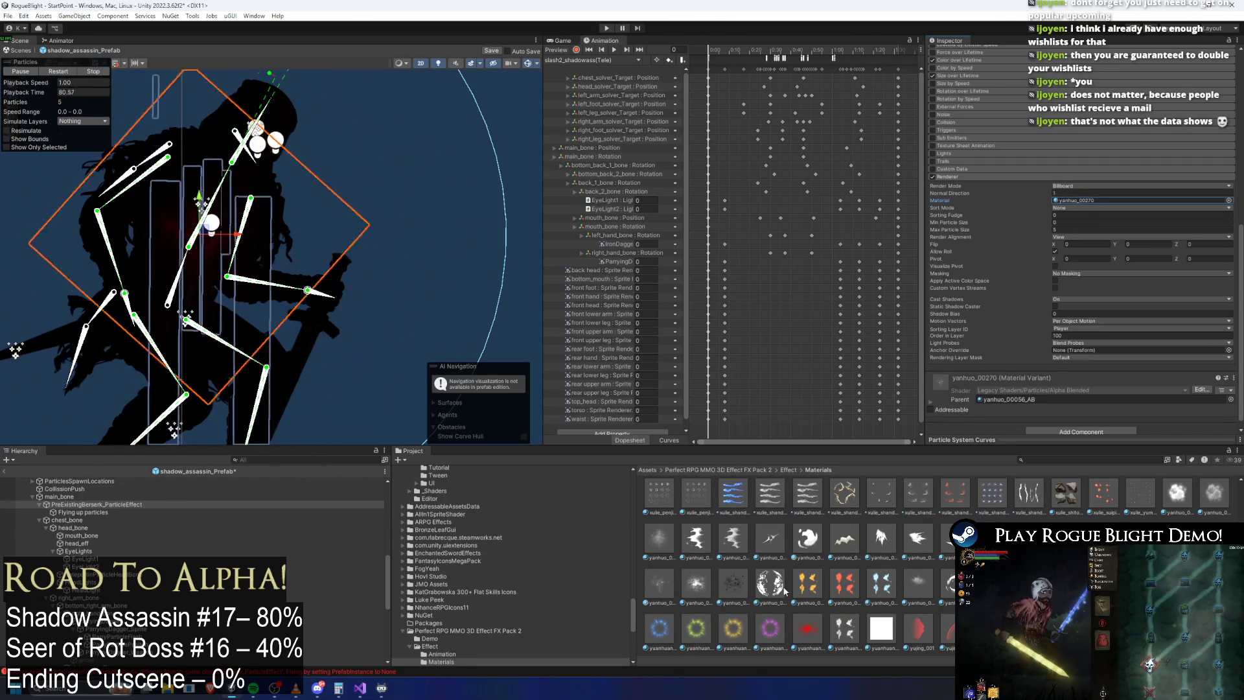
{"action": "scroll", "coordinate": [783, 591], "scroll_direction": "up", "scroll_amount": 3}
{"action": "scroll", "coordinate": [823, 591], "scroll_direction": "up", "scroll_amount": 3}
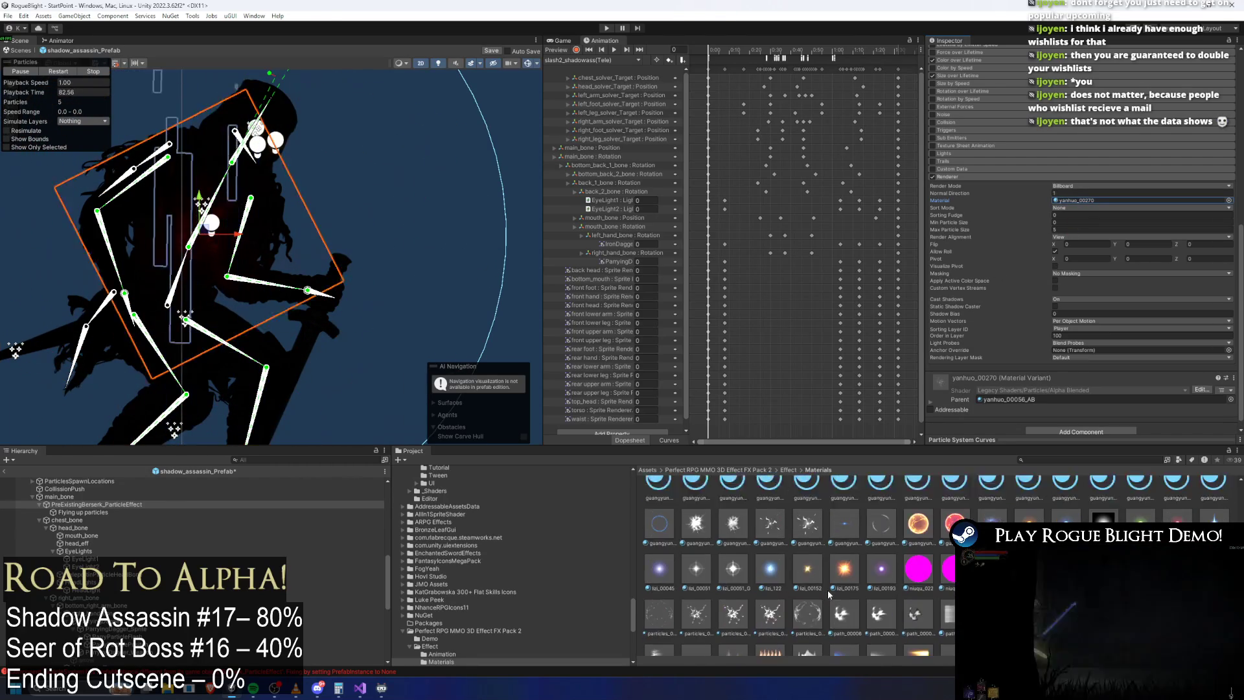
{"action": "scroll", "coordinate": [829, 591], "scroll_direction": "up", "scroll_amount": 5}
{"action": "scroll", "coordinate": [839, 595], "scroll_direction": "up", "scroll_amount": 1}
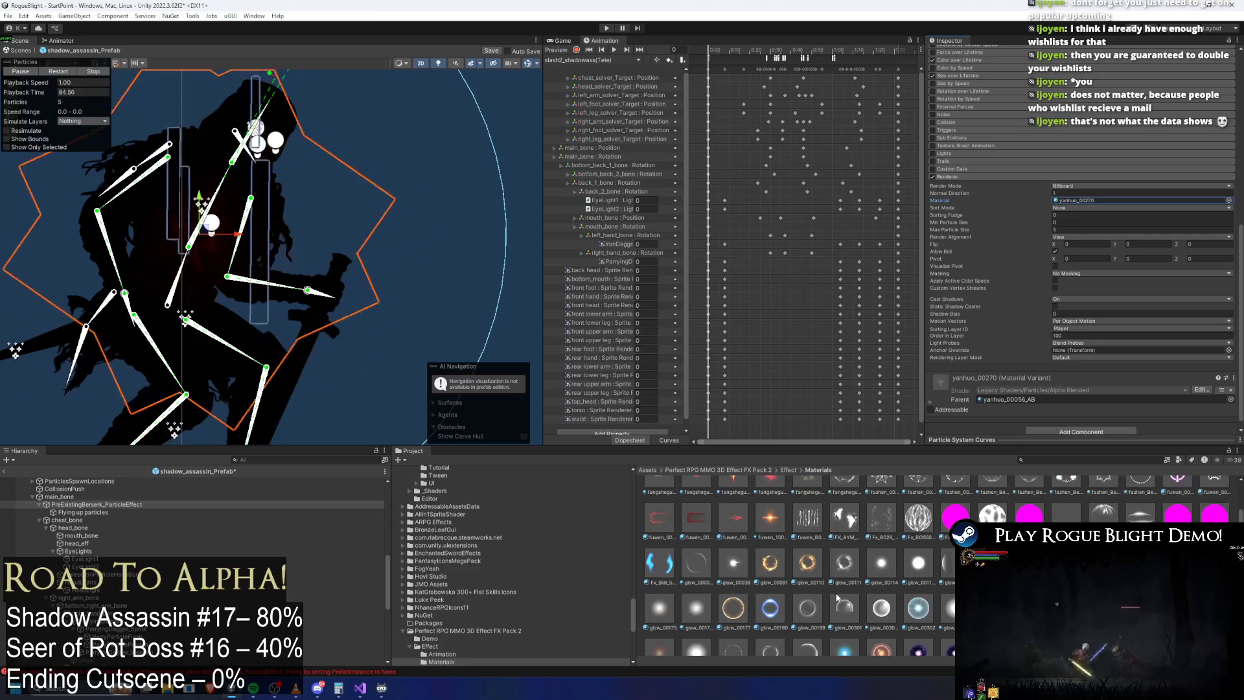
{"action": "left_click_drag", "start_coordinate": [1073, 194], "coordinate": [1081, 201]}
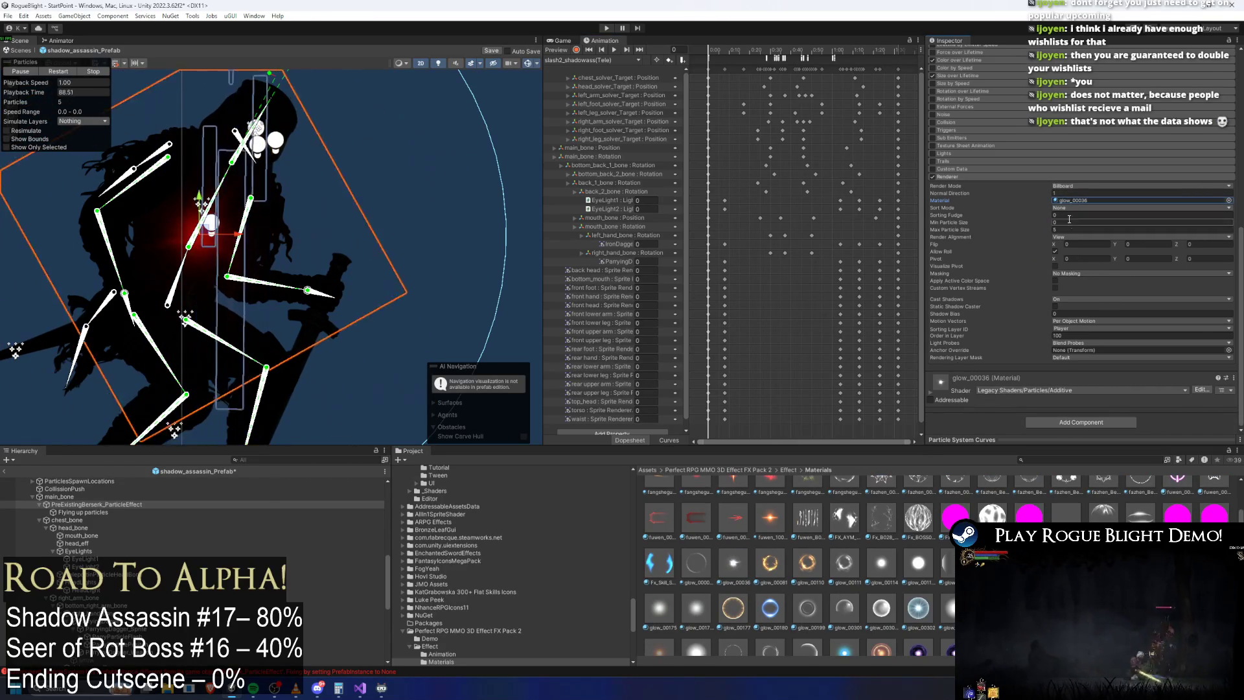
Step: Set the particles' Start Color to red (FF0700)
{"action": "scroll", "coordinate": [1063, 220], "scroll_direction": "up", "scroll_amount": 8}
{"action": "left_click", "coordinate": [1101, 165]}
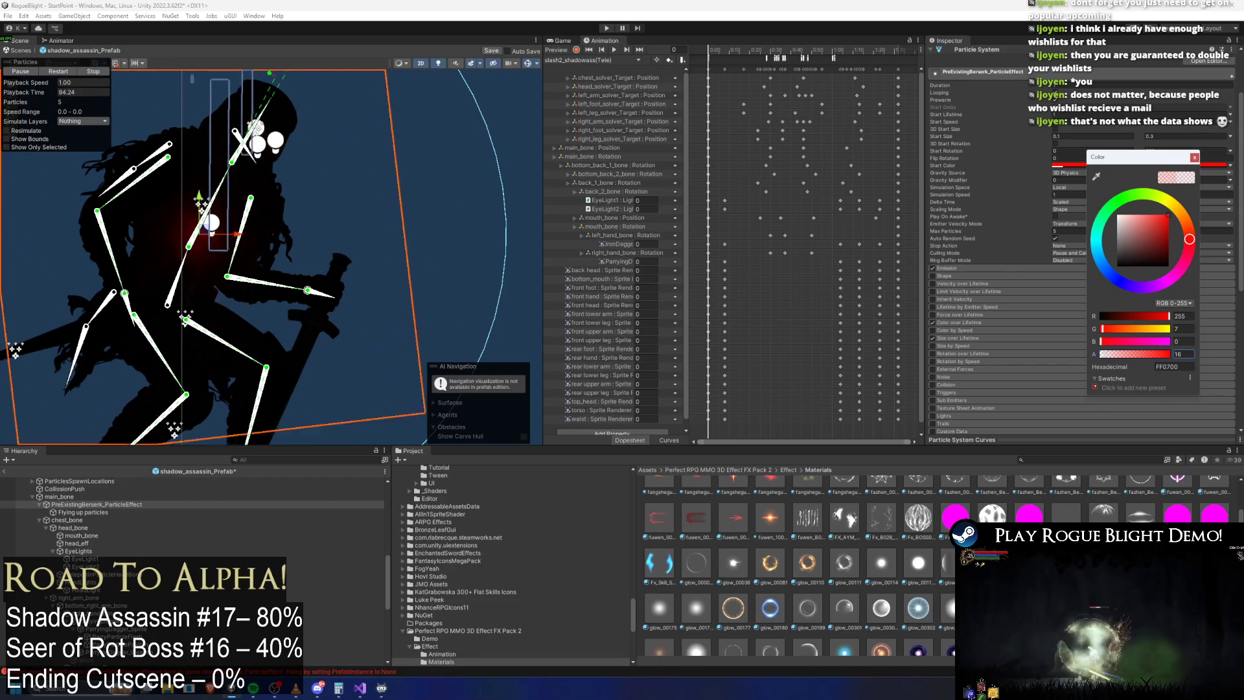
{"action": "left_click", "coordinate": [1050, 75]}
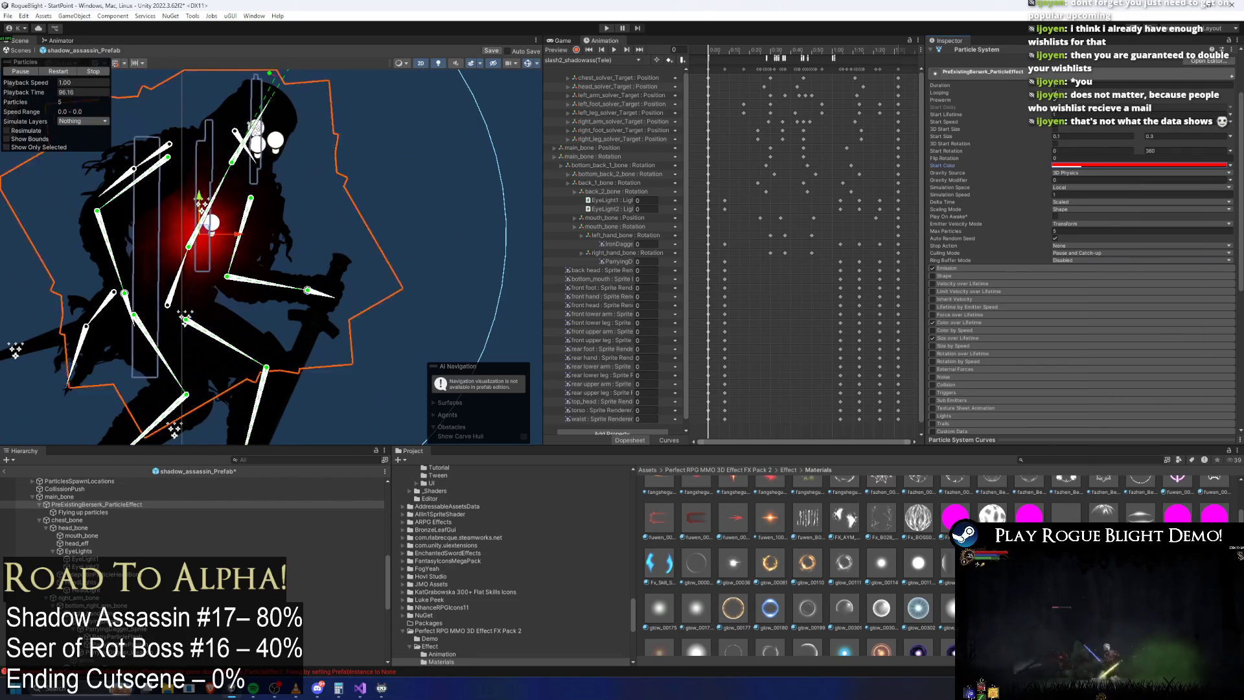
{"action": "scroll", "coordinate": [797, 570], "scroll_direction": "up", "scroll_amount": 3}
Step: Put the fangsheguang_00079 material in the Renderer's Material field
{"action": "left_click_drag", "start_coordinate": [770, 566], "coordinate": [1094, 152]}
{"action": "mouse_move", "coordinate": [1088, 313]}
{"action": "left_mouse_down"}
{"action": "mouse_move", "coordinate": [1089, 424]}
{"action": "mouse_move", "coordinate": [1090, 291]}
{"action": "left_mouse_up"}
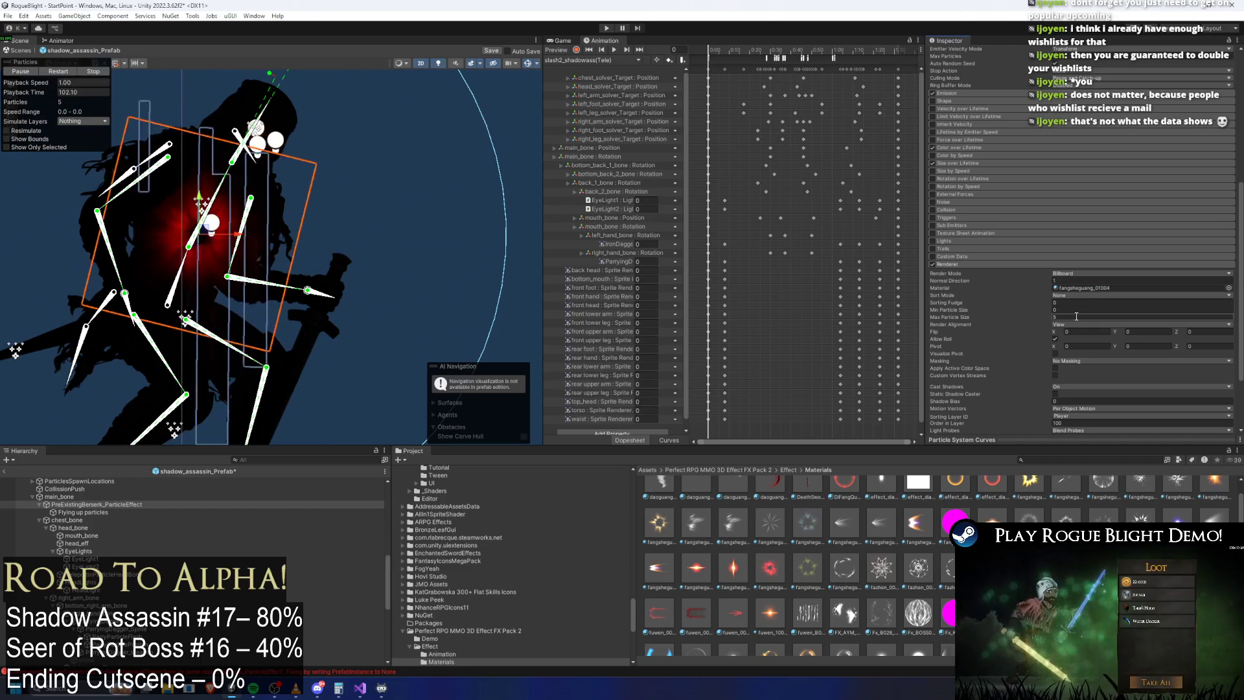
{"action": "scroll", "coordinate": [797, 564], "scroll_direction": "up", "scroll_amount": 2}
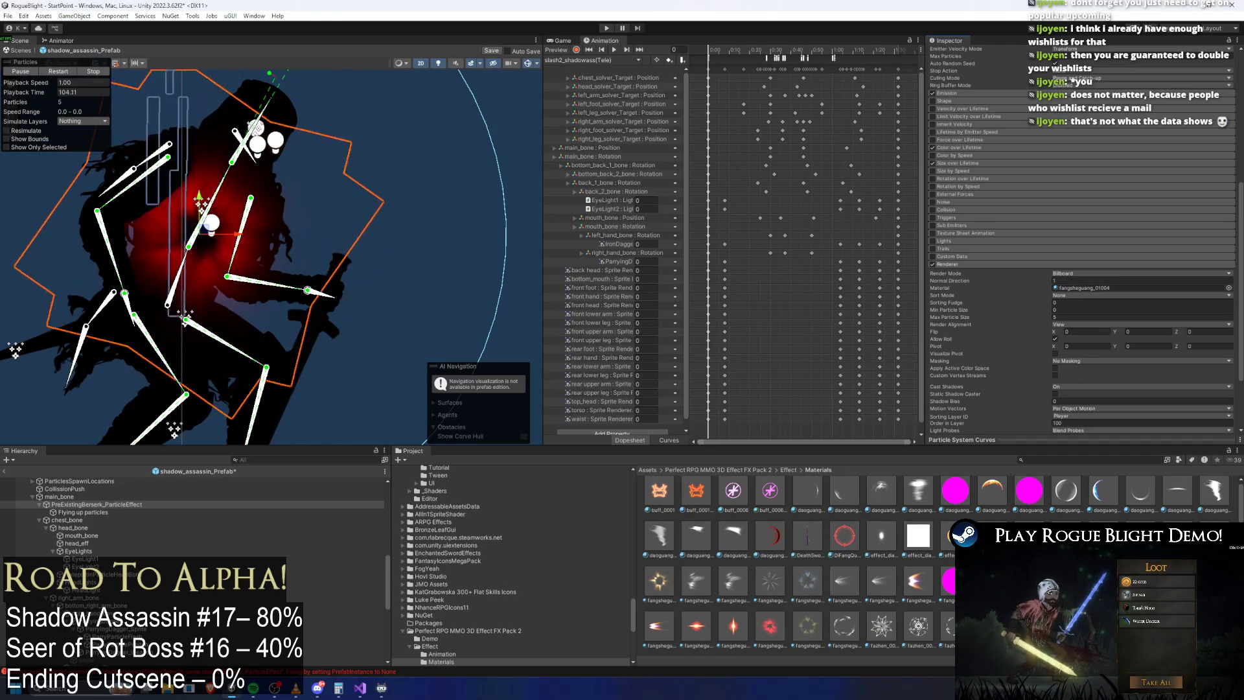
{"action": "left_click_drag", "start_coordinate": [807, 580], "coordinate": [1065, 293]}
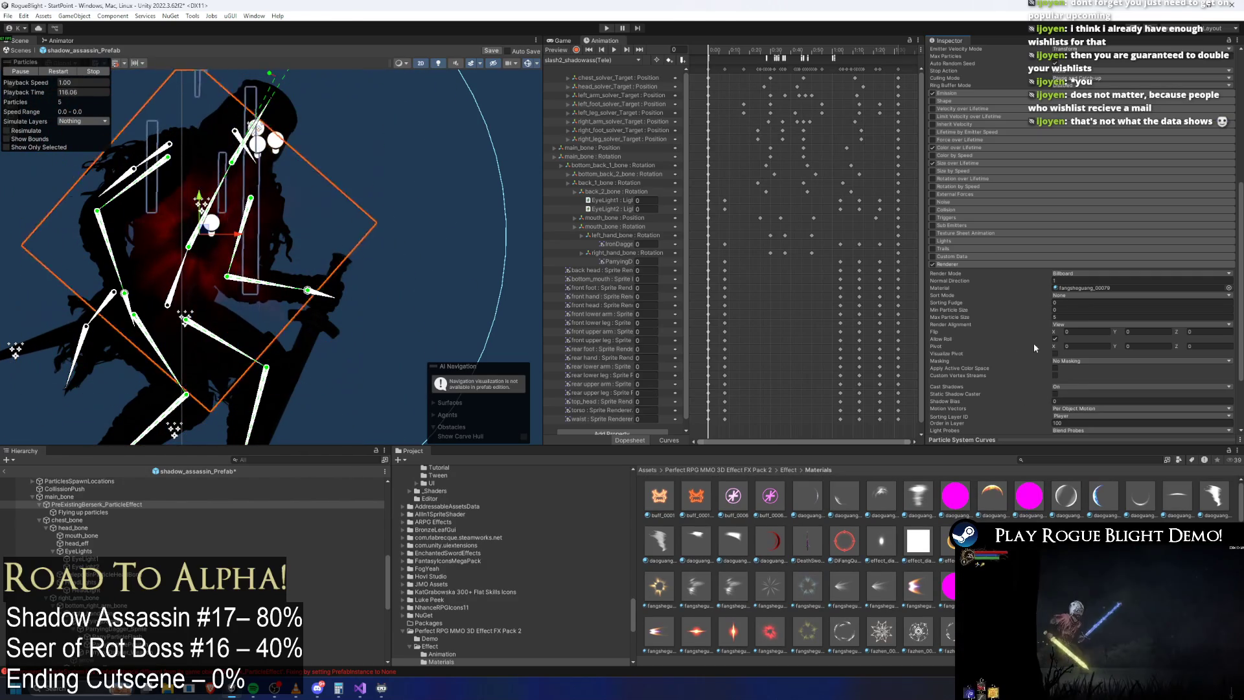
{"action": "scroll", "coordinate": [989, 216], "scroll_direction": "up", "scroll_amount": 5}
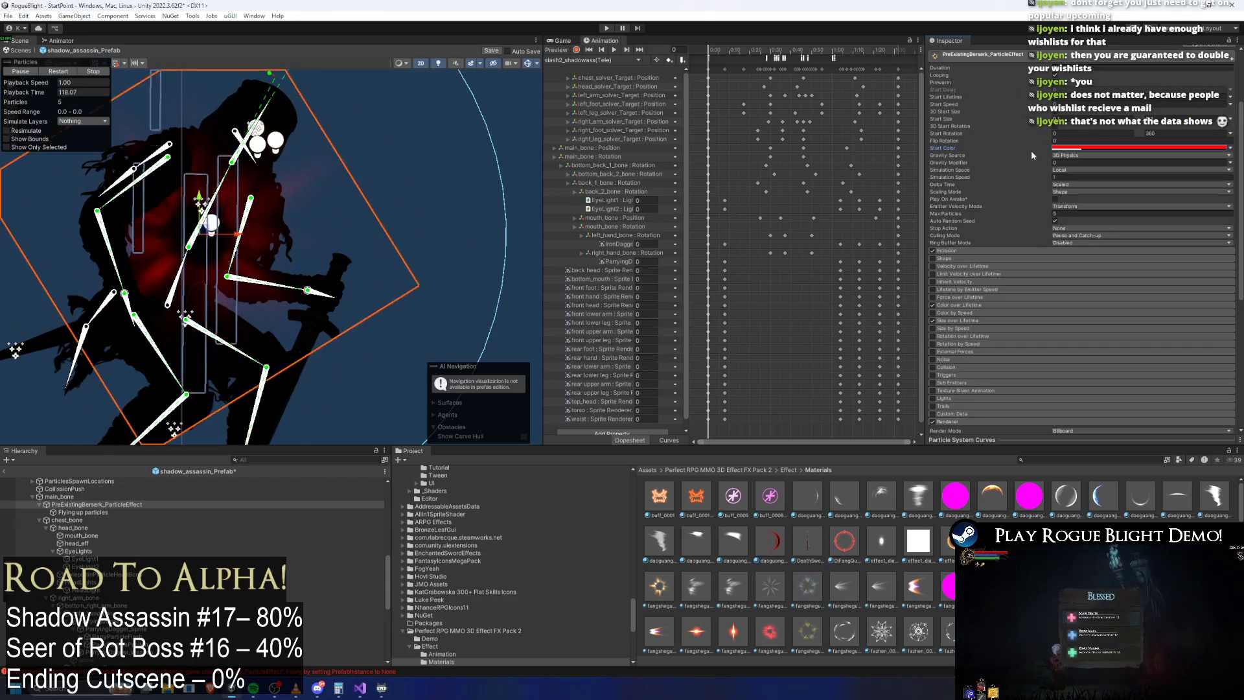
{"action": "left_click", "coordinate": [1078, 162]}
{"action": "type", "text": "-0.24"}
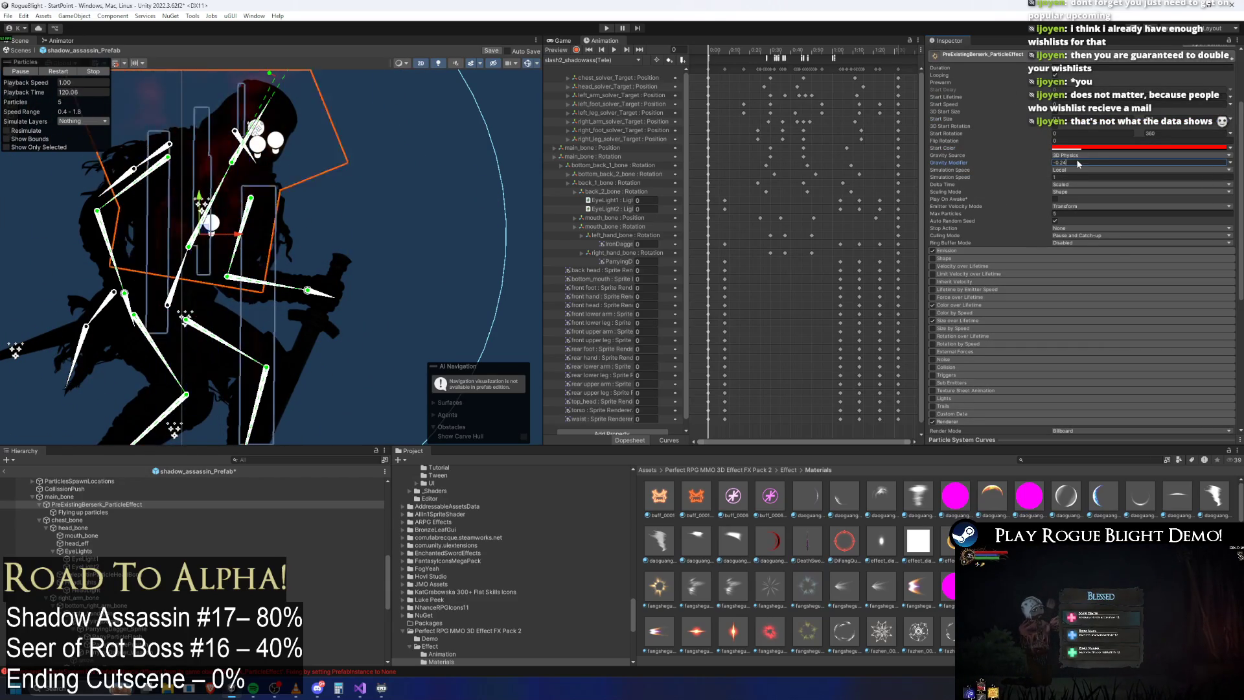
{"action": "key", "text": "BackSpace"}
{"action": "key", "text": "BackSpace"}
{"action": "type", "text": "05"}
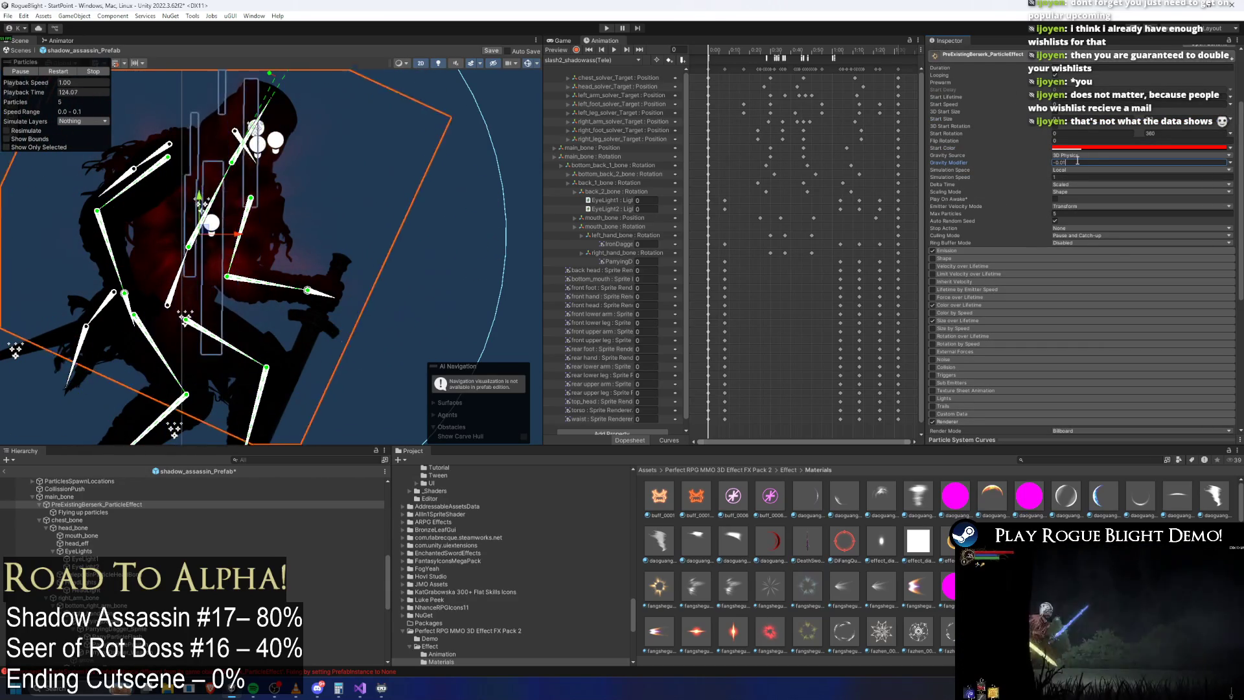
{"action": "key", "text": "Escape"}
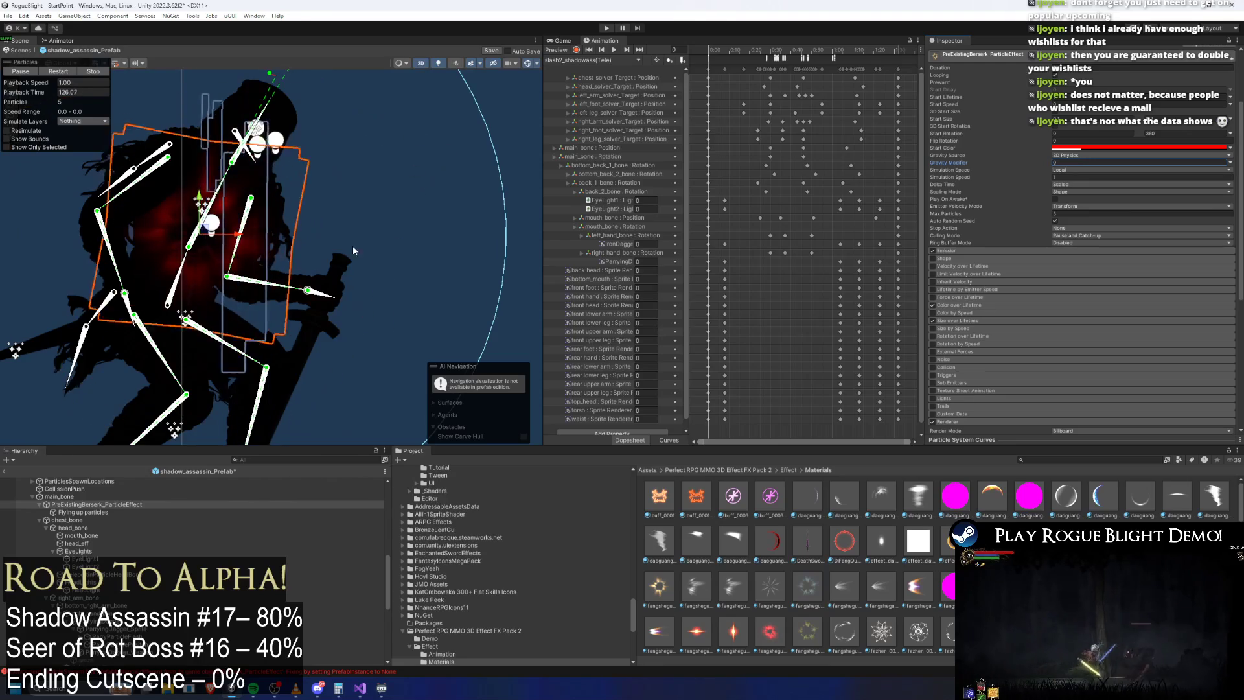
{"action": "left_click", "coordinate": [1141, 121]}
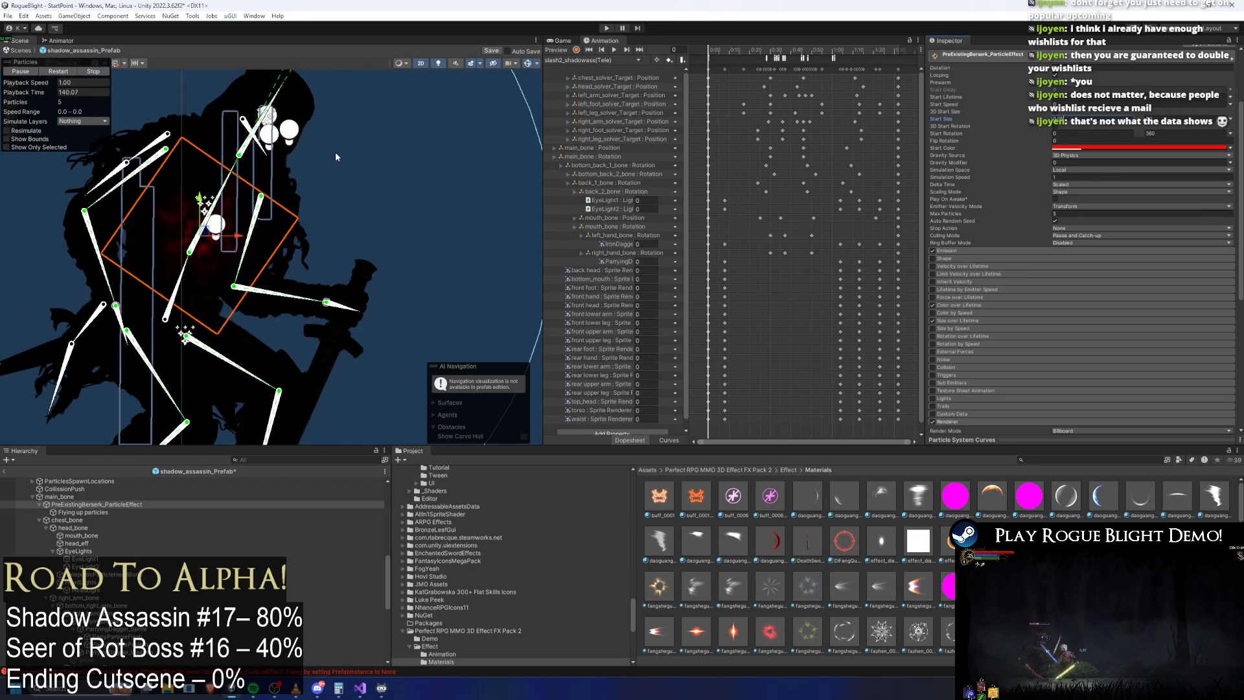
{"action": "scroll", "coordinate": [305, 217], "scroll_direction": "up", "scroll_amount": 2}
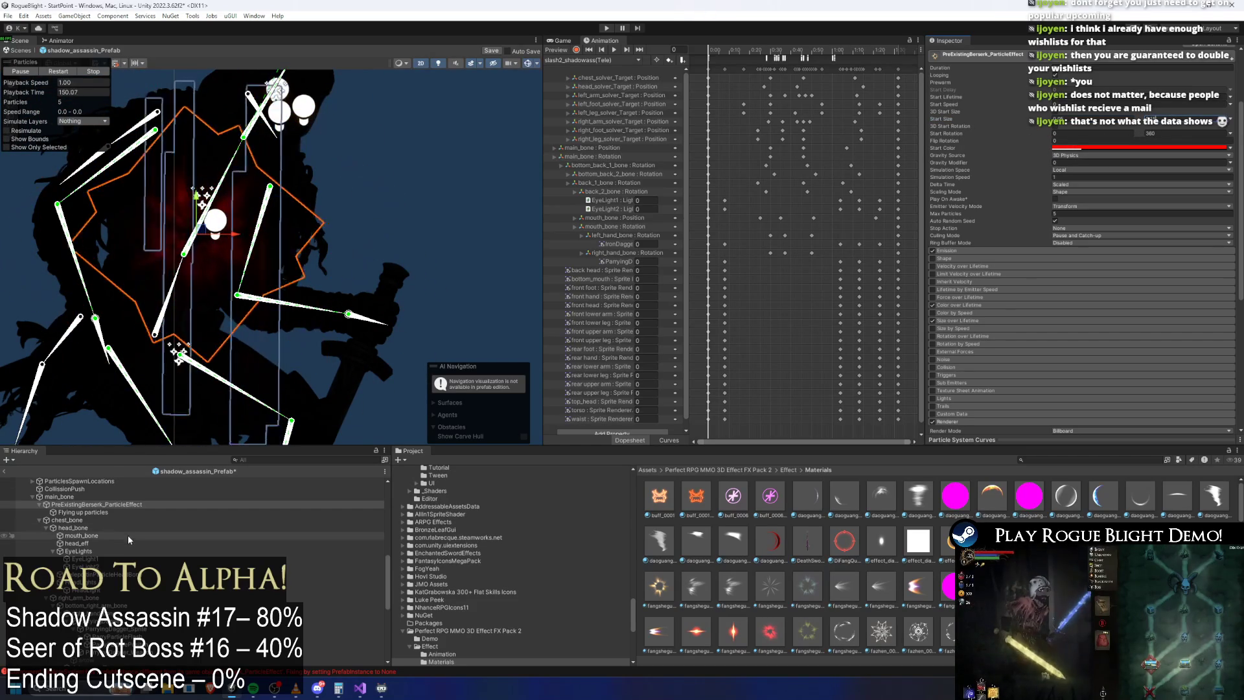
Step: Give Flying up particles 2 burst cycles, Max Particles 10 and Rate over Time 15
{"action": "left_click", "coordinate": [83, 512]}
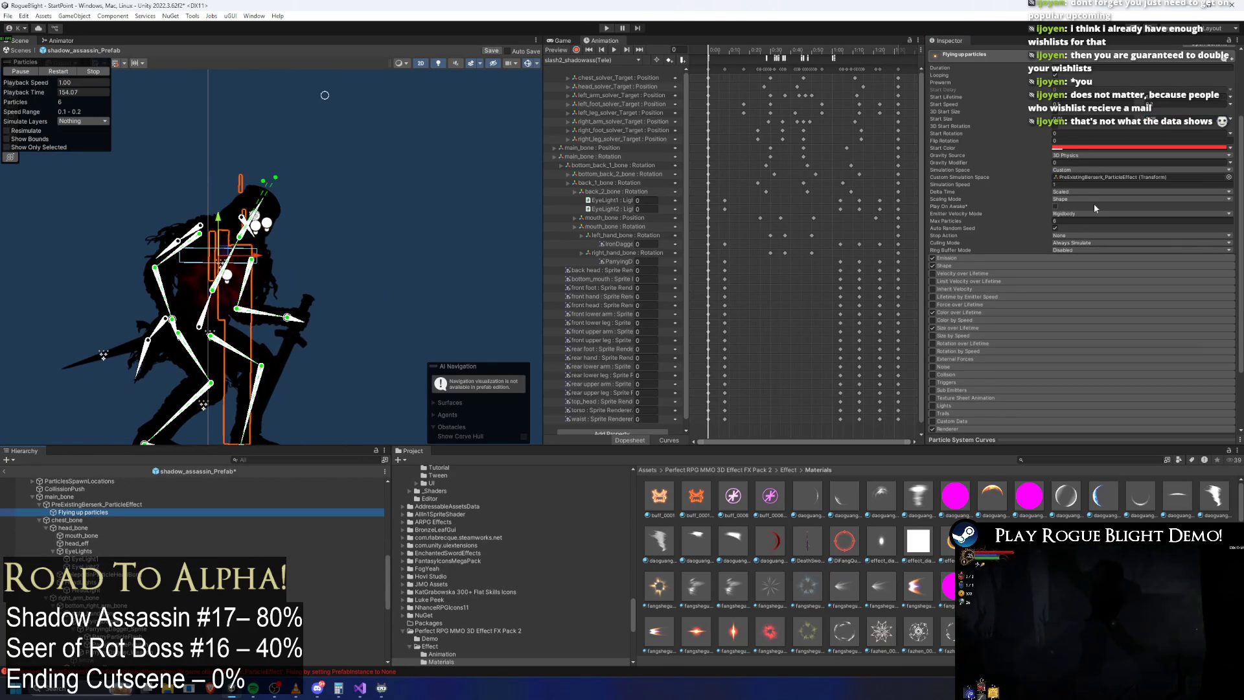
{"action": "left_click", "coordinate": [977, 256]}
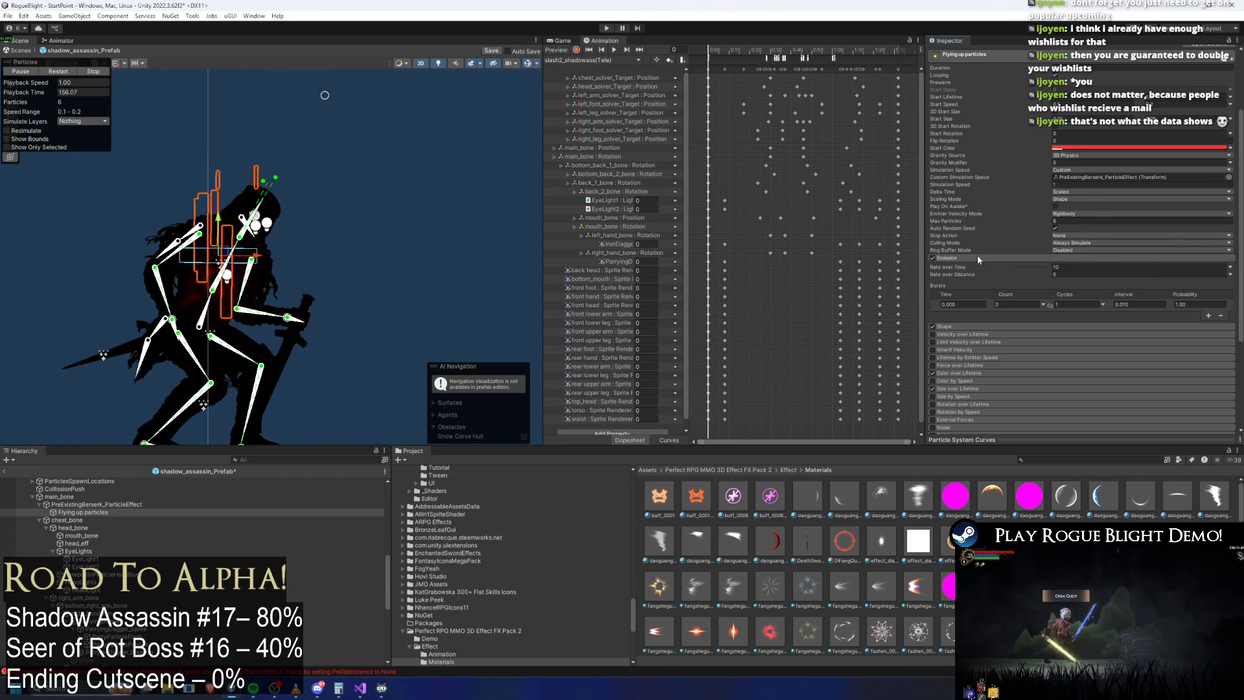
{"action": "left_click", "coordinate": [1074, 304]}
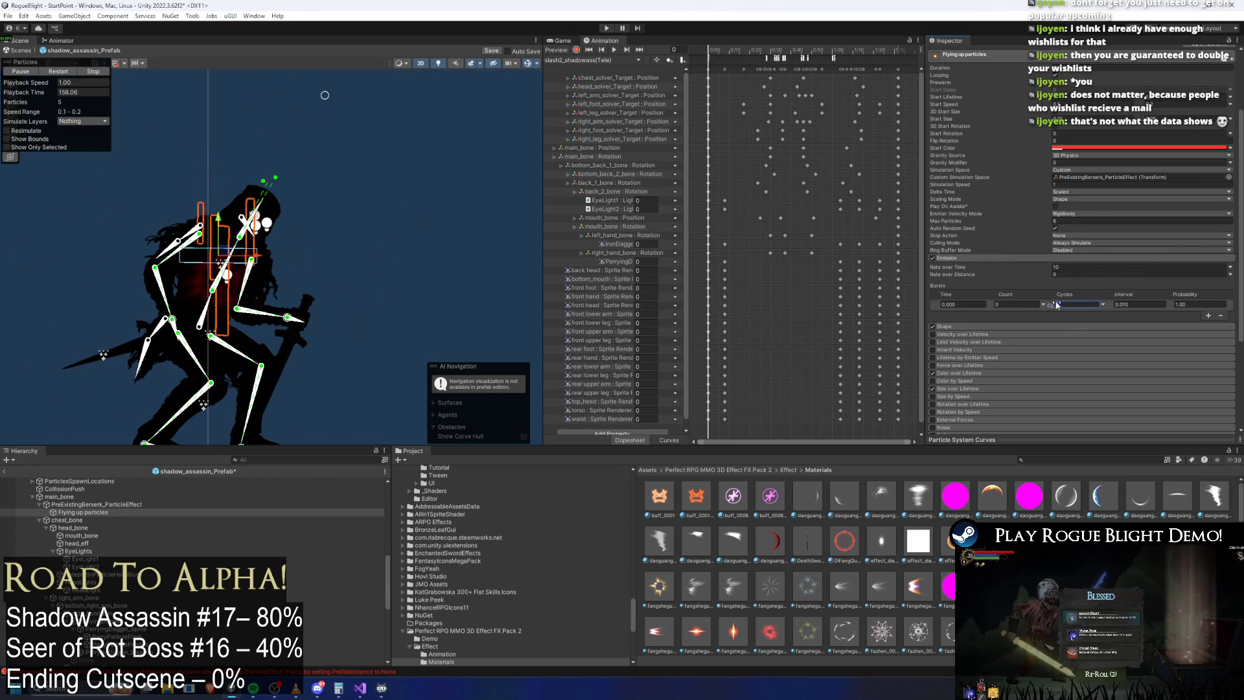
{"action": "type", "text": "2"}
{"action": "left_click", "coordinate": [1076, 268]}
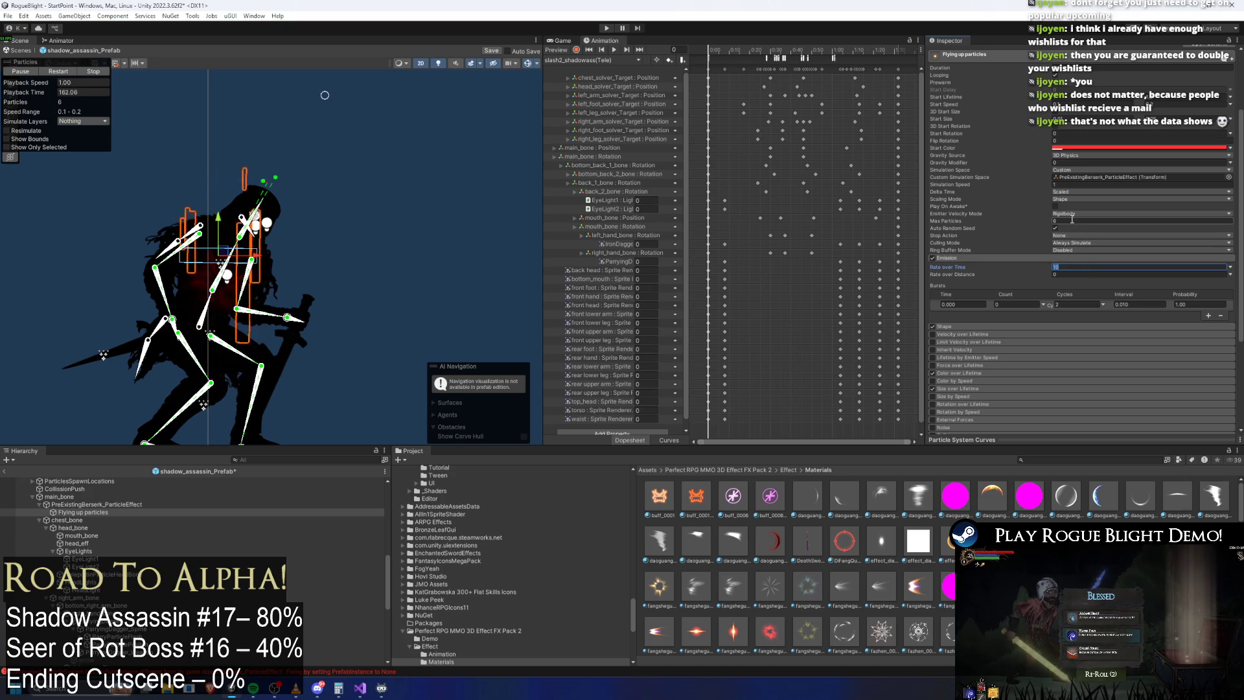
{"action": "type", "text": "10"}
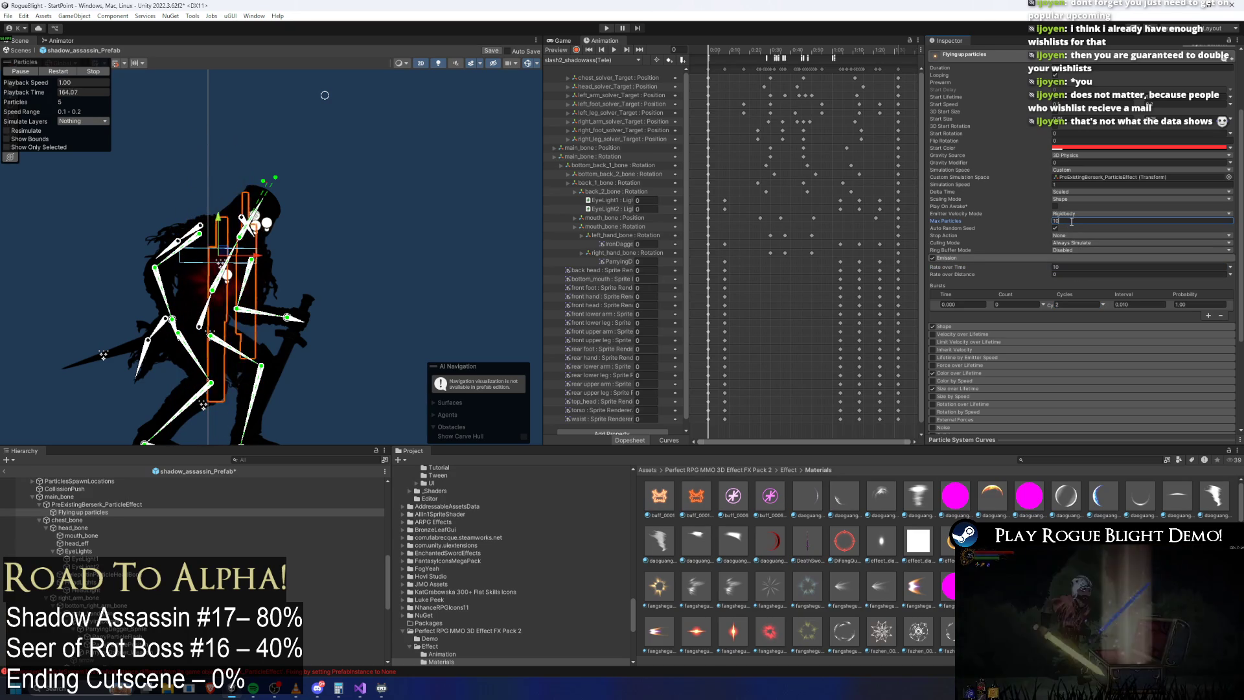
{"action": "left_click", "coordinate": [1075, 267]}
{"action": "type", "text": "15"}
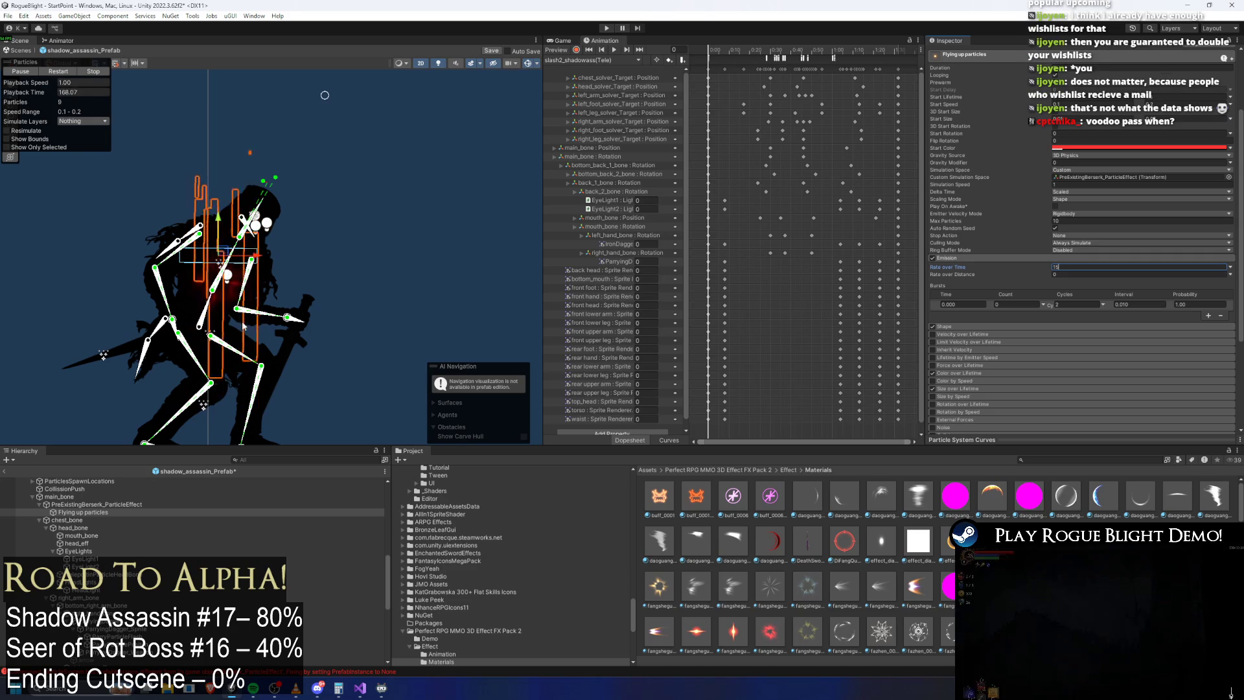
{"action": "scroll", "coordinate": [217, 332], "scroll_direction": "up", "scroll_amount": 2}
{"action": "scroll", "coordinate": [217, 332], "scroll_direction": "down", "scroll_amount": 1}
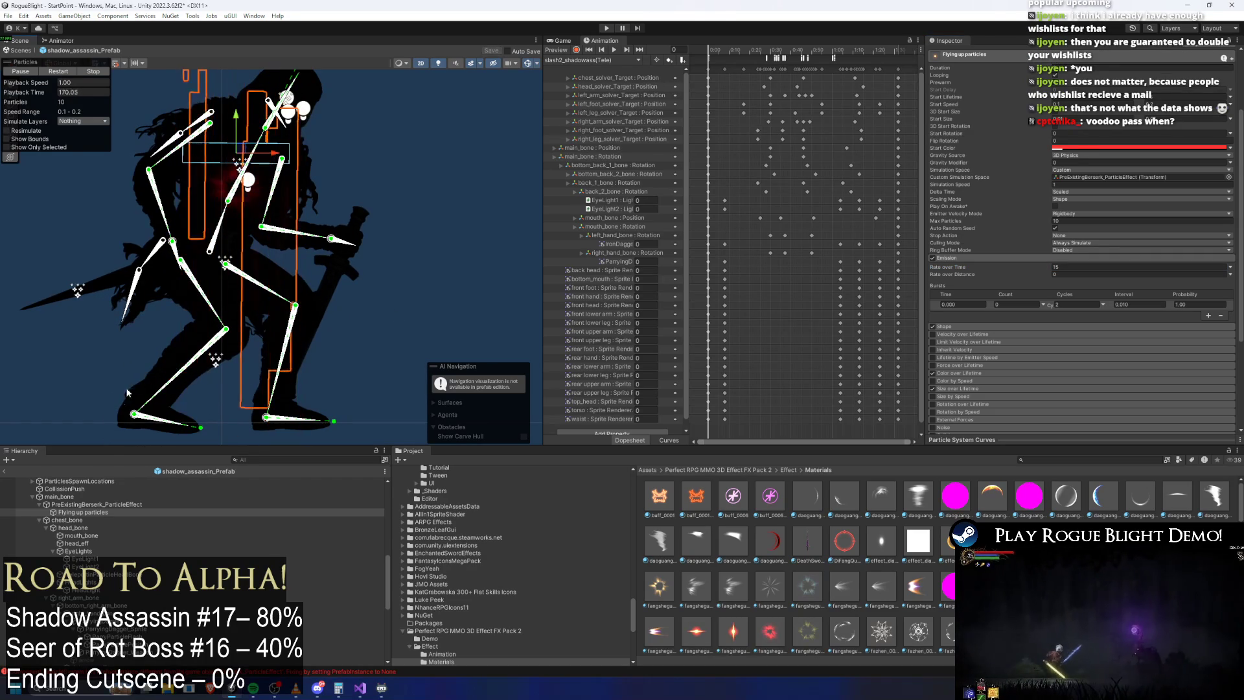
{"action": "left_click", "coordinate": [94, 512]}
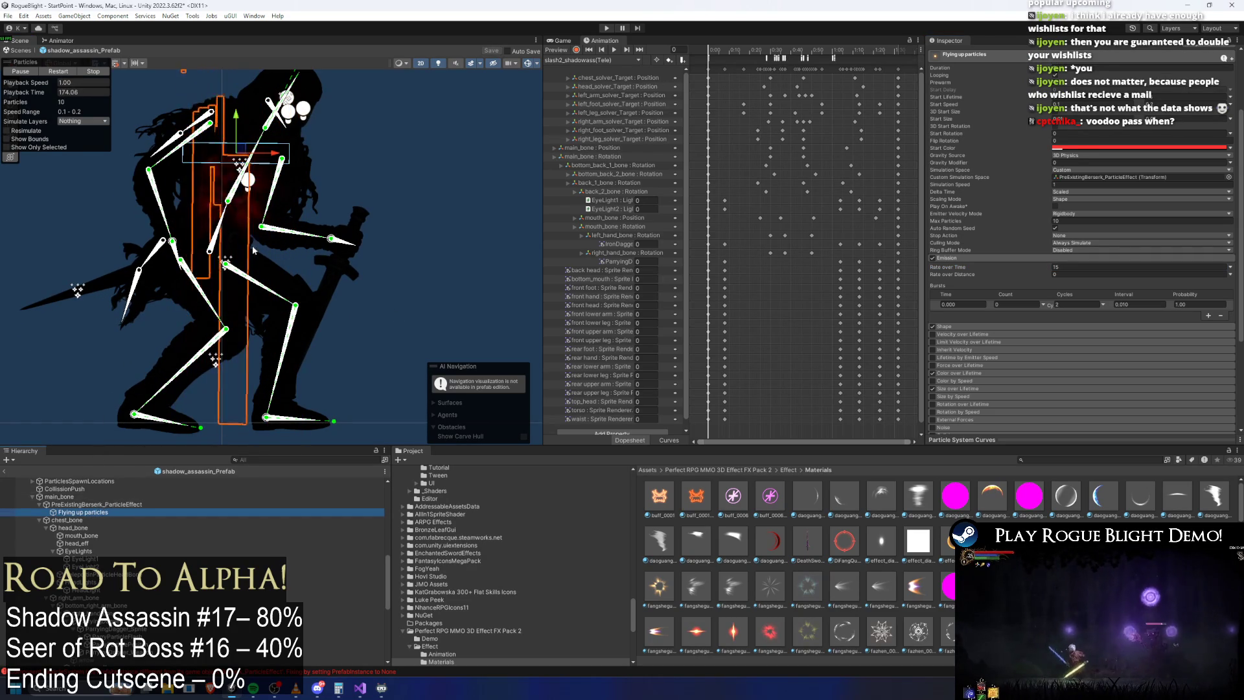
{"action": "left_click", "coordinate": [105, 505]}
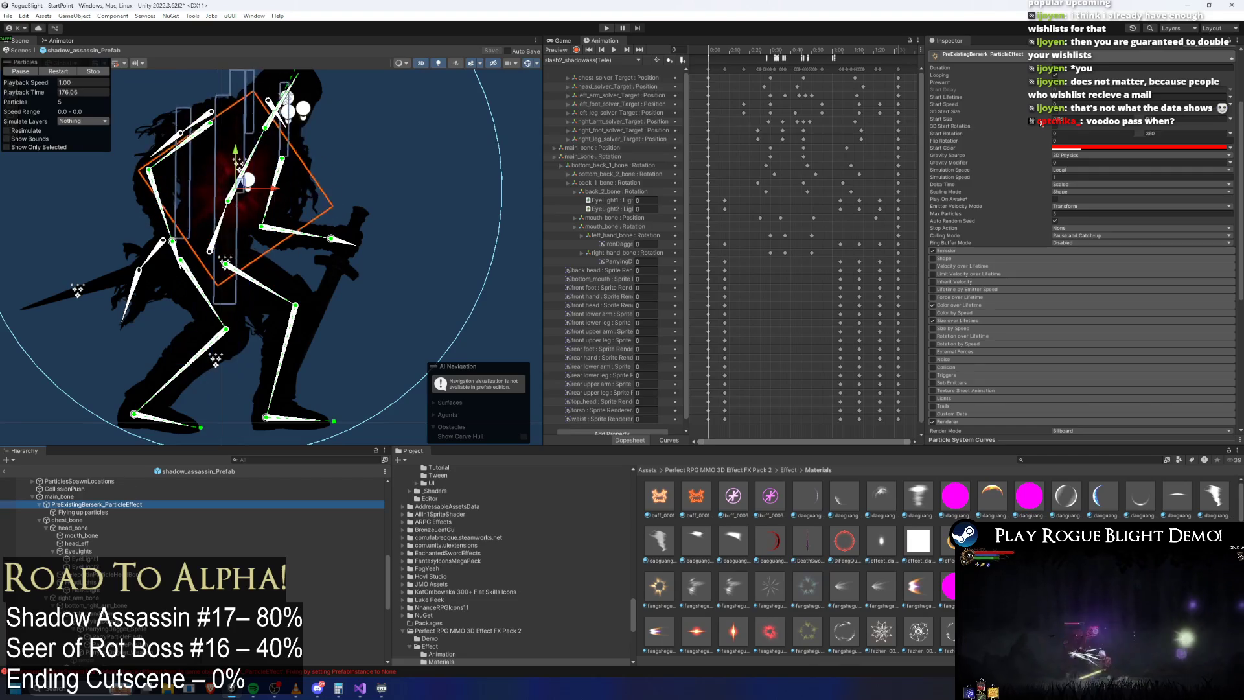
Step: Select the assassin prefab root and fold through its Screen Shake, Custom Scale Tween and Common Particles components
{"action": "scroll", "coordinate": [292, 512], "scroll_direction": "up", "scroll_amount": 10}
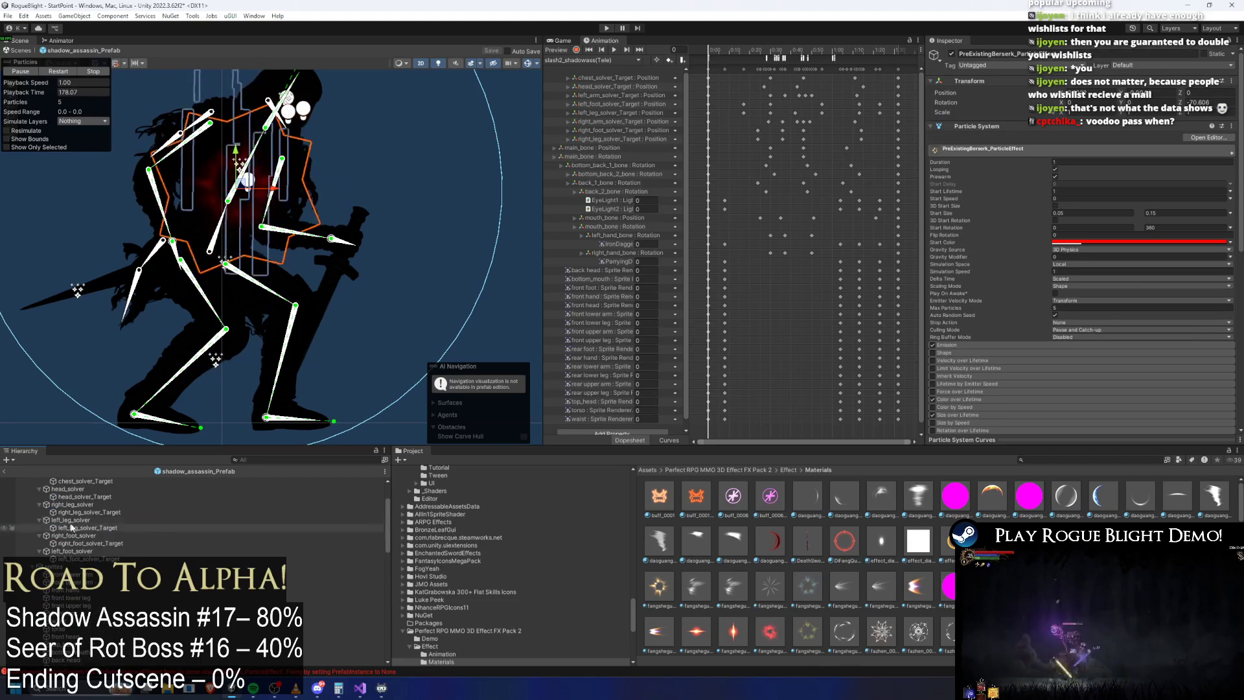
{"action": "left_click", "coordinate": [72, 481]}
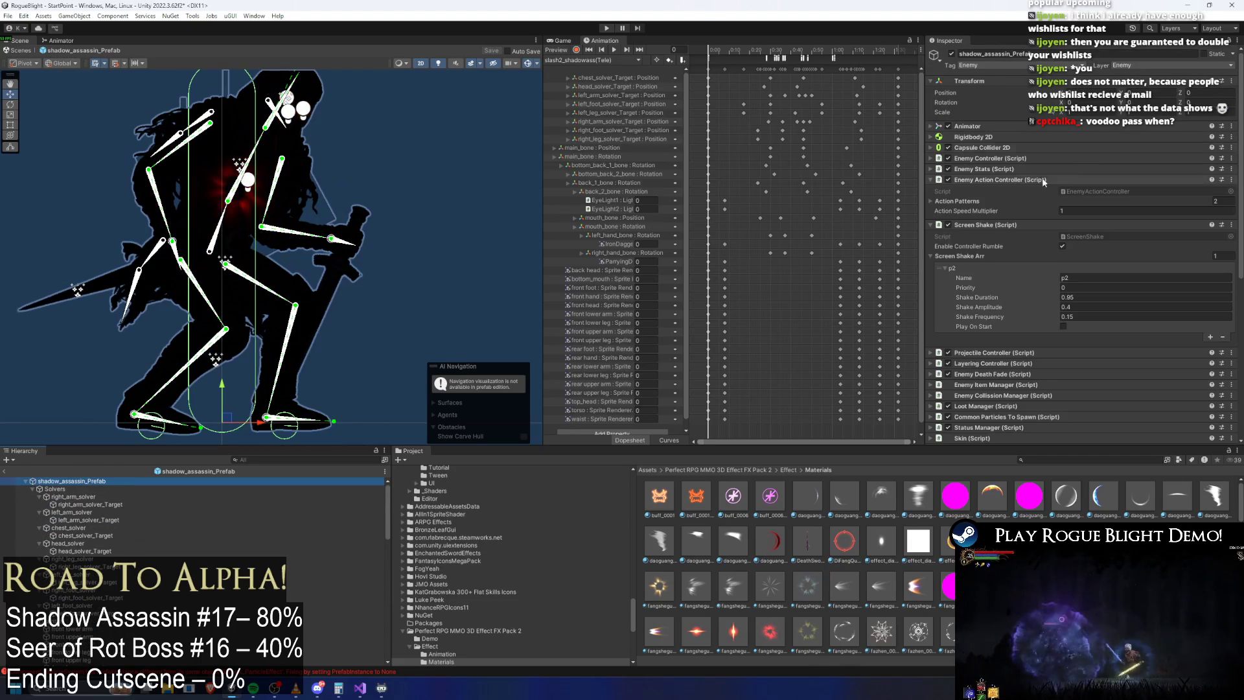
{"action": "left_click", "coordinate": [988, 226]}
{"action": "left_click", "coordinate": [1016, 375]}
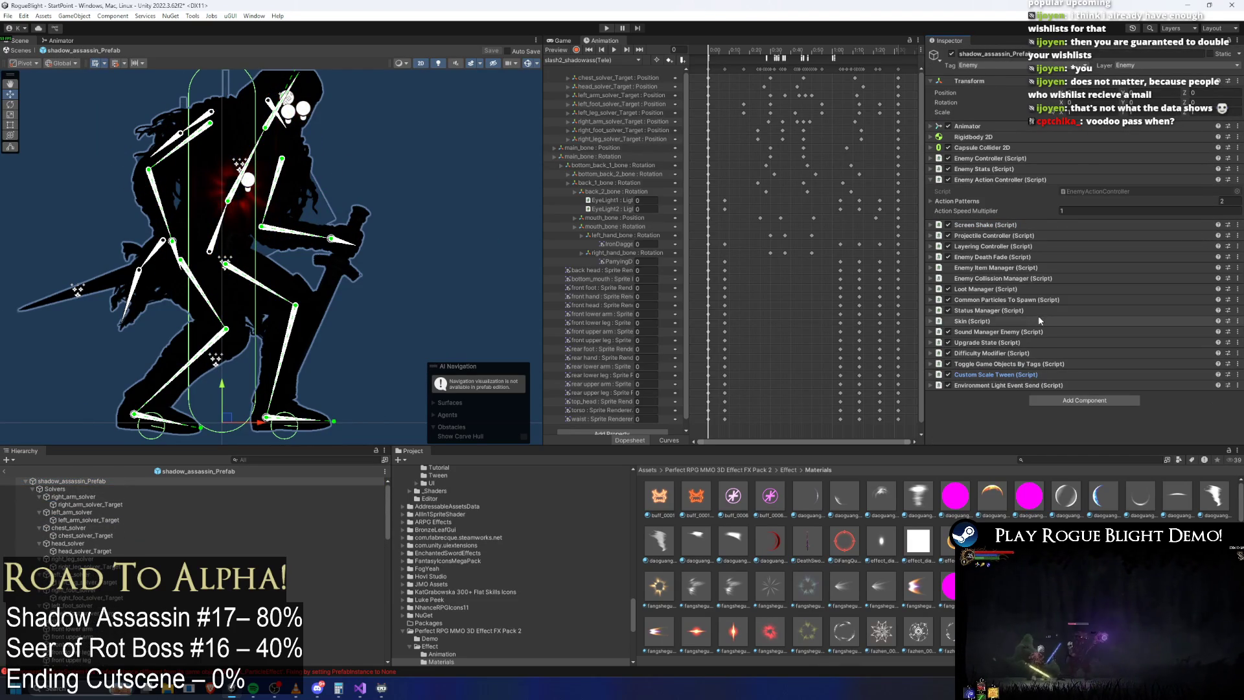
{"action": "left_click", "coordinate": [1027, 279]}
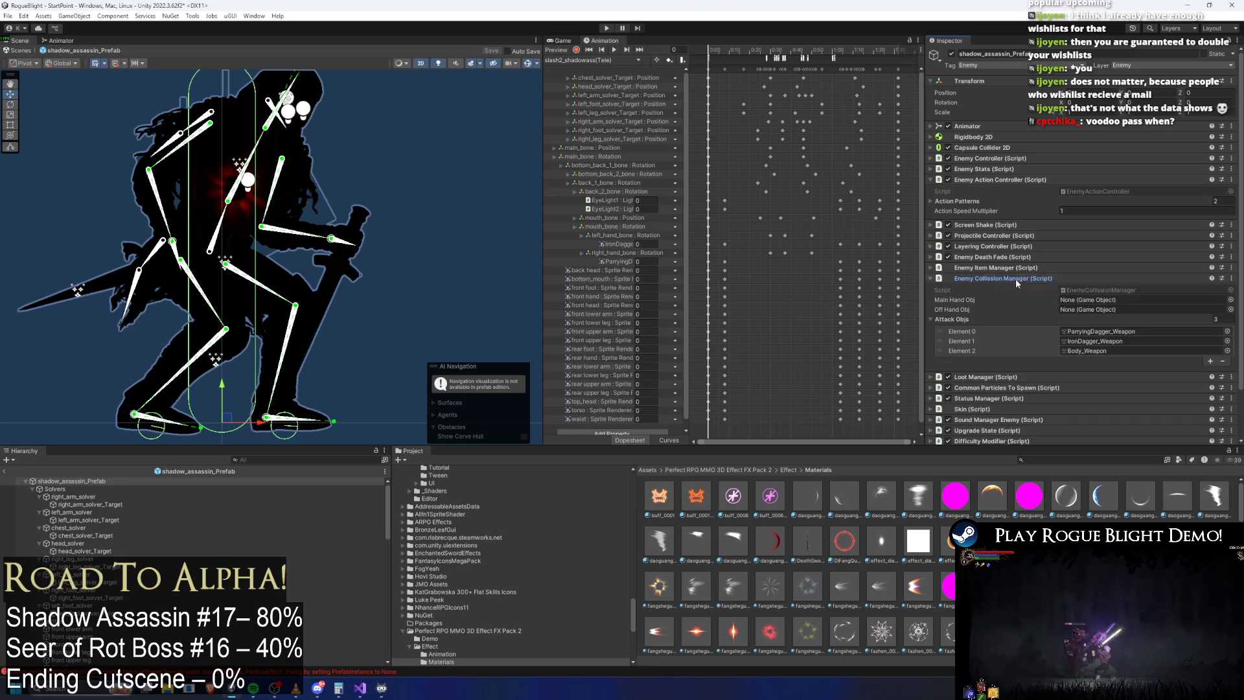
{"action": "left_click", "coordinate": [1015, 279]}
{"action": "left_click", "coordinate": [1033, 300]}
{"action": "left_click", "coordinate": [1031, 301]}
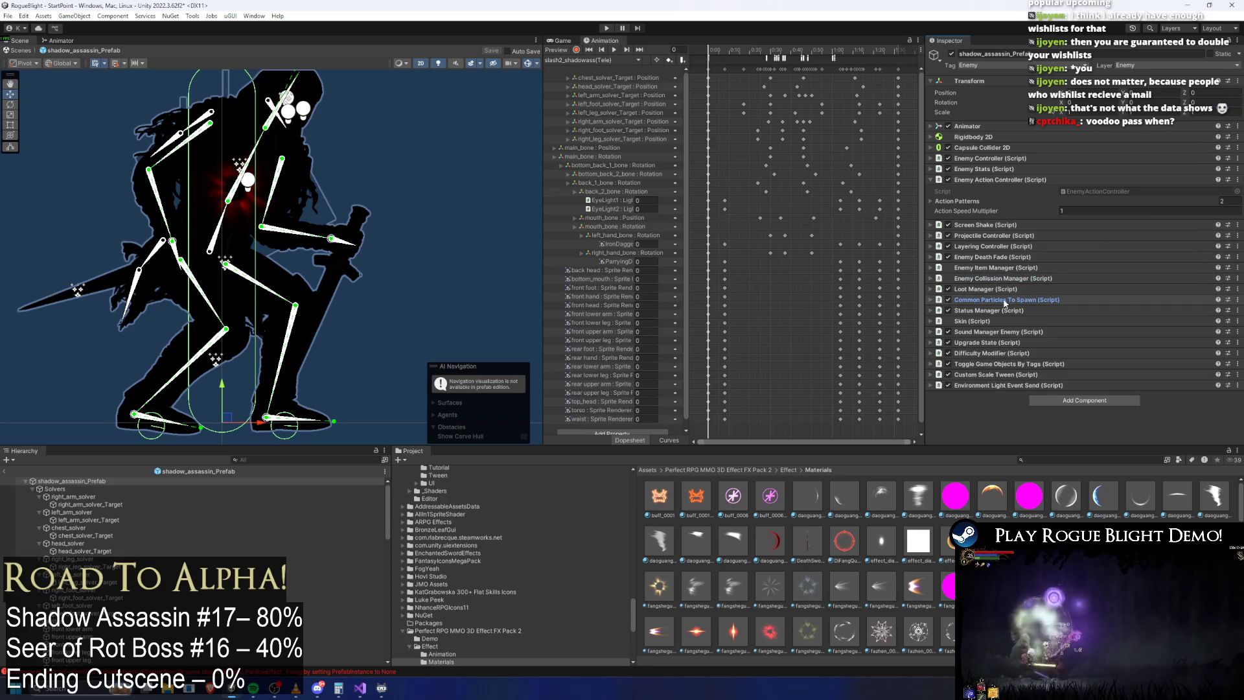
{"action": "scroll", "coordinate": [78, 513], "scroll_direction": "down", "scroll_amount": 2}
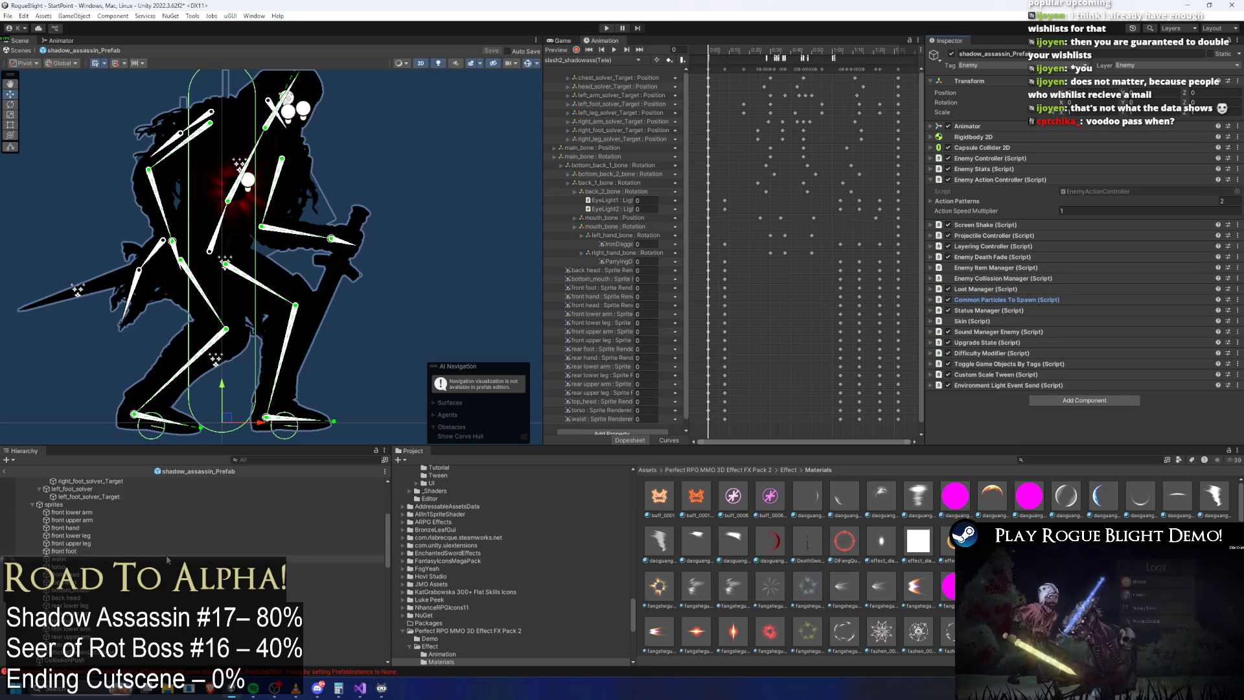
{"action": "scroll", "coordinate": [136, 544], "scroll_direction": "down", "scroll_amount": 5}
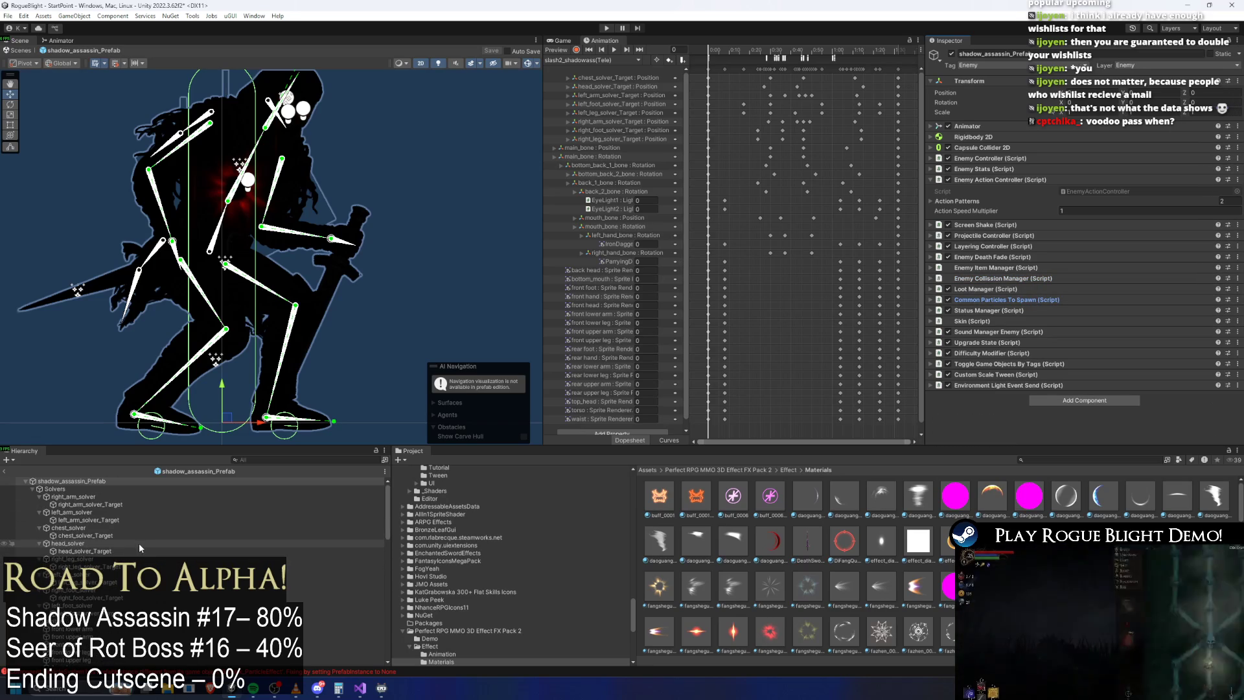
Step: Find PreExistingBerserk_ParticleEffect via a 'berse' search, turn Prewarm off and Play On Awake on
{"action": "left_click", "coordinate": [273, 458]}
{"action": "type", "text": "berse"}
{"action": "left_click", "coordinate": [81, 483]}
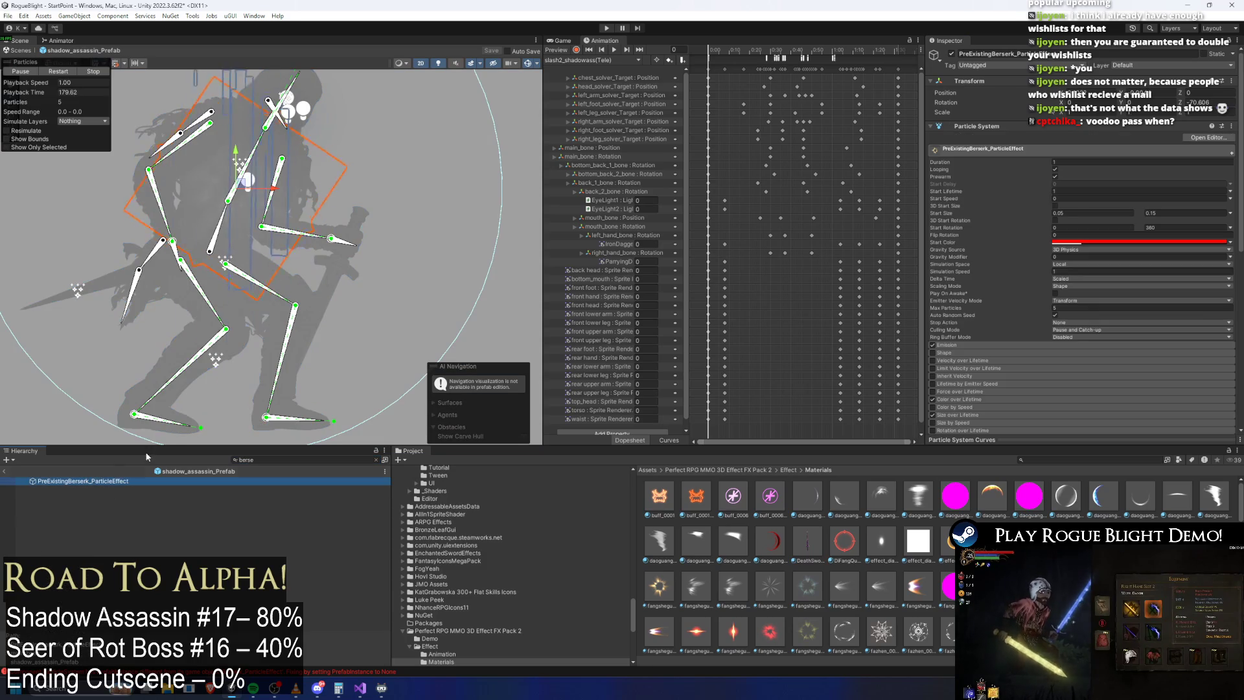
{"action": "scroll", "coordinate": [1070, 175], "scroll_direction": "down", "scroll_amount": 2}
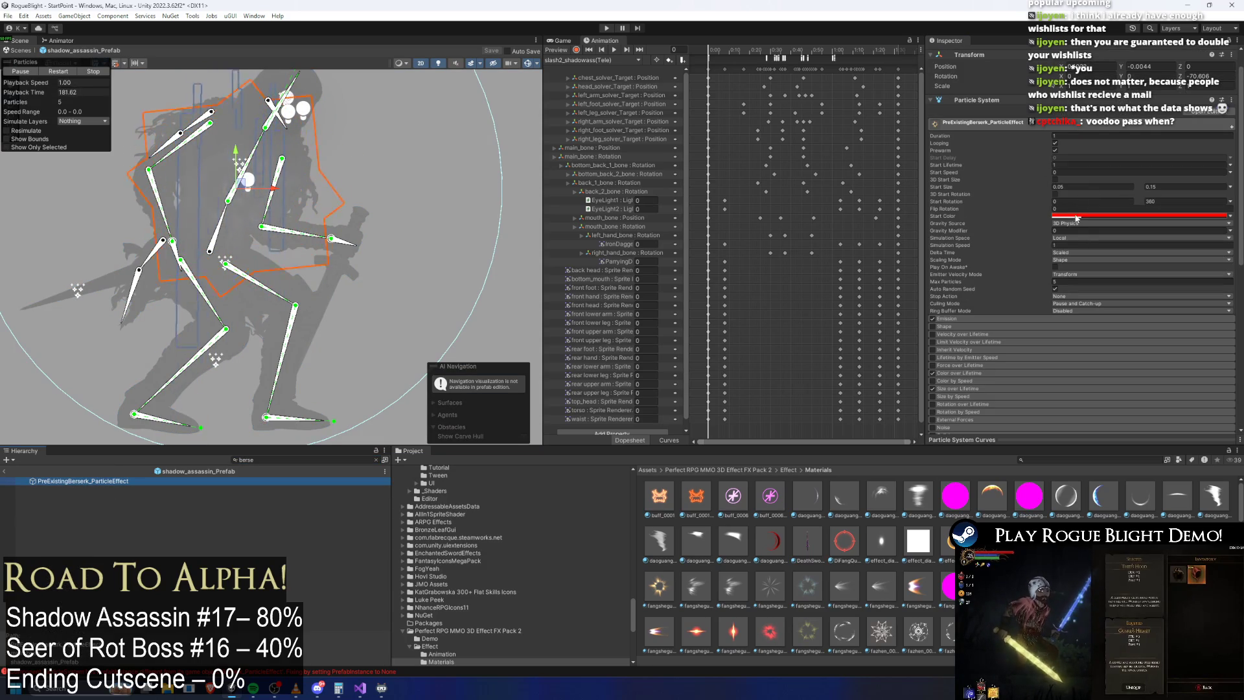
{"action": "left_click", "coordinate": [1055, 266]}
{"action": "left_click", "coordinate": [1055, 151]}
{"action": "left_click", "coordinate": [375, 460]}
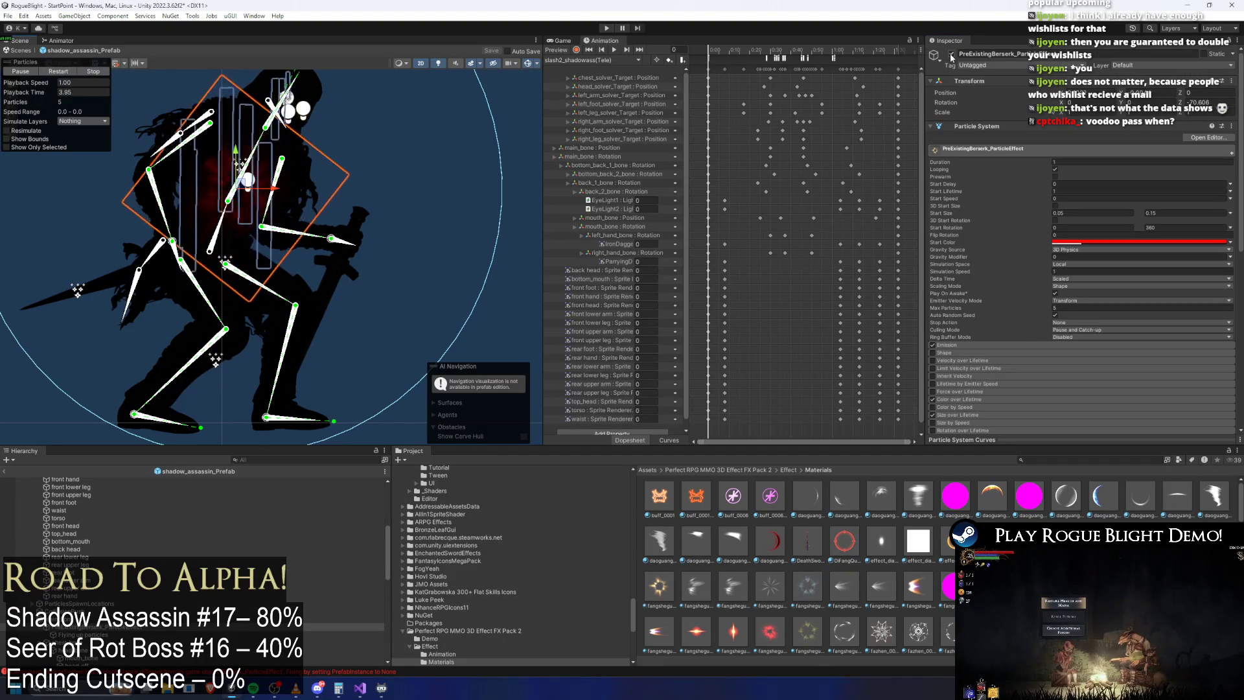
{"action": "left_click", "coordinate": [579, 61]}
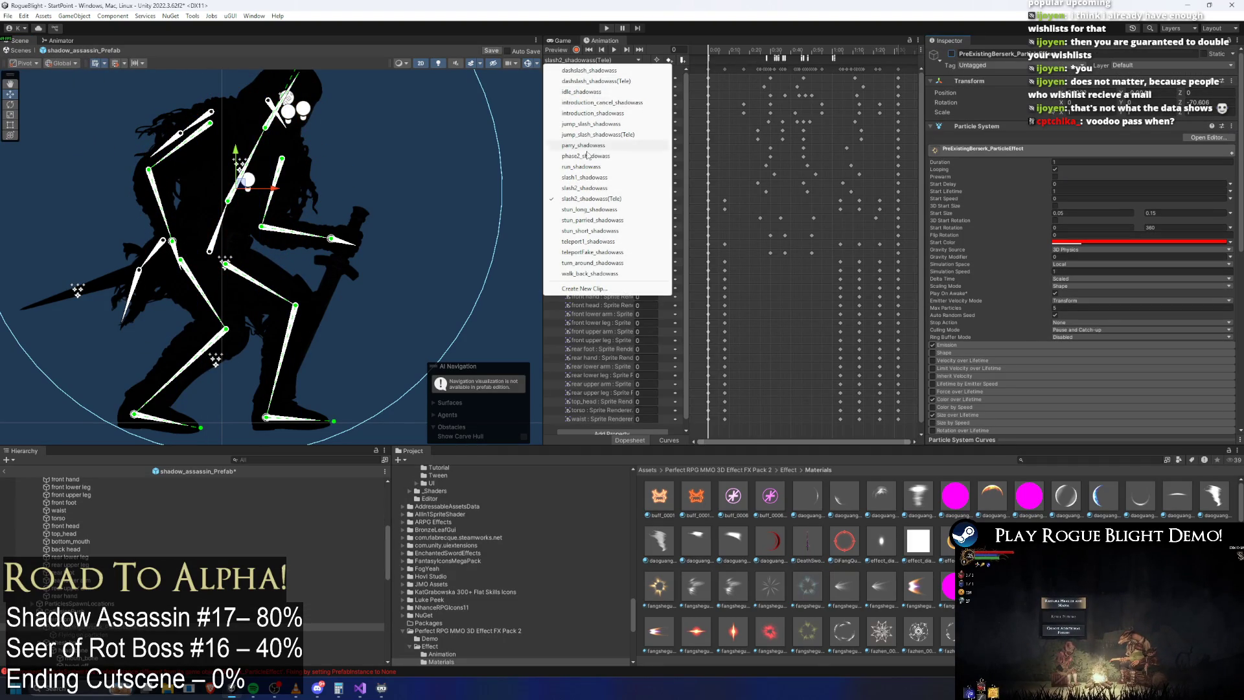
Step: In the phase2_shadowass clip, key the berserk effect active at frame 55 and save the prefab
{"action": "left_click", "coordinate": [585, 155]}
{"action": "left_click", "coordinate": [790, 57]}
{"action": "left_click_drag", "start_coordinate": [789, 57], "coordinate": [798, 57]}
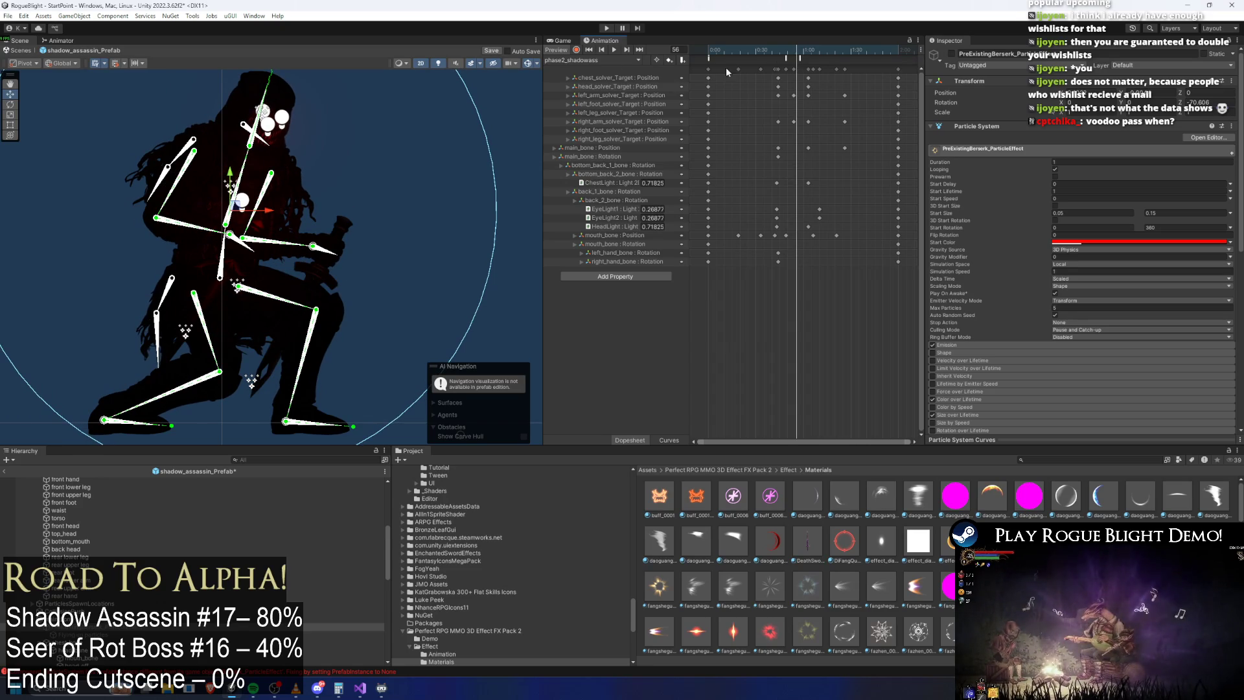
{"action": "left_click_drag", "start_coordinate": [797, 50], "coordinate": [797, 49]}
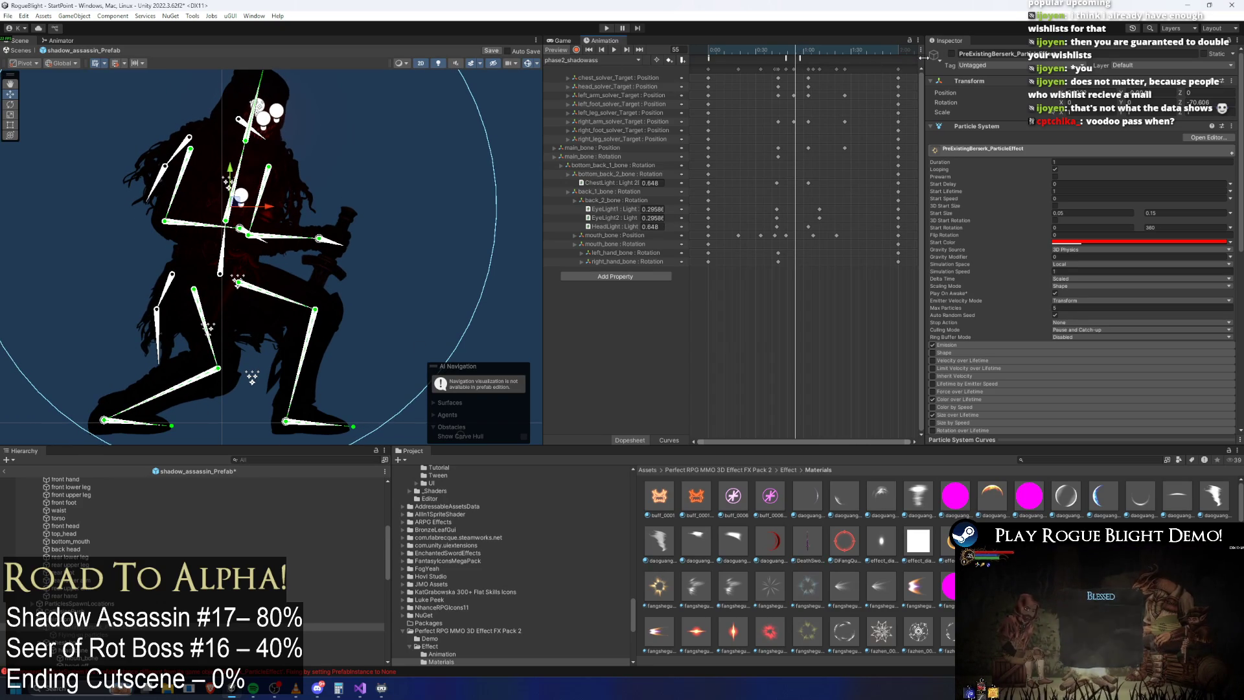
{"action": "left_click", "coordinate": [952, 54]}
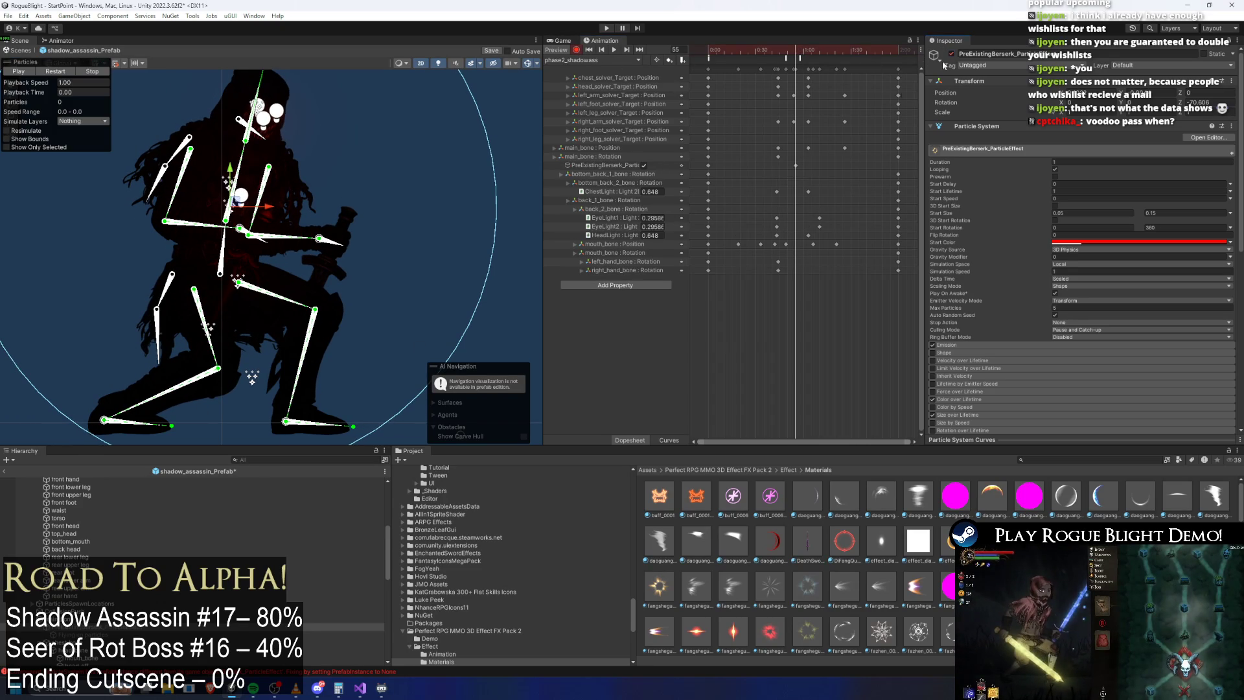
{"action": "left_click_drag", "start_coordinate": [796, 49], "coordinate": [900, 49]}
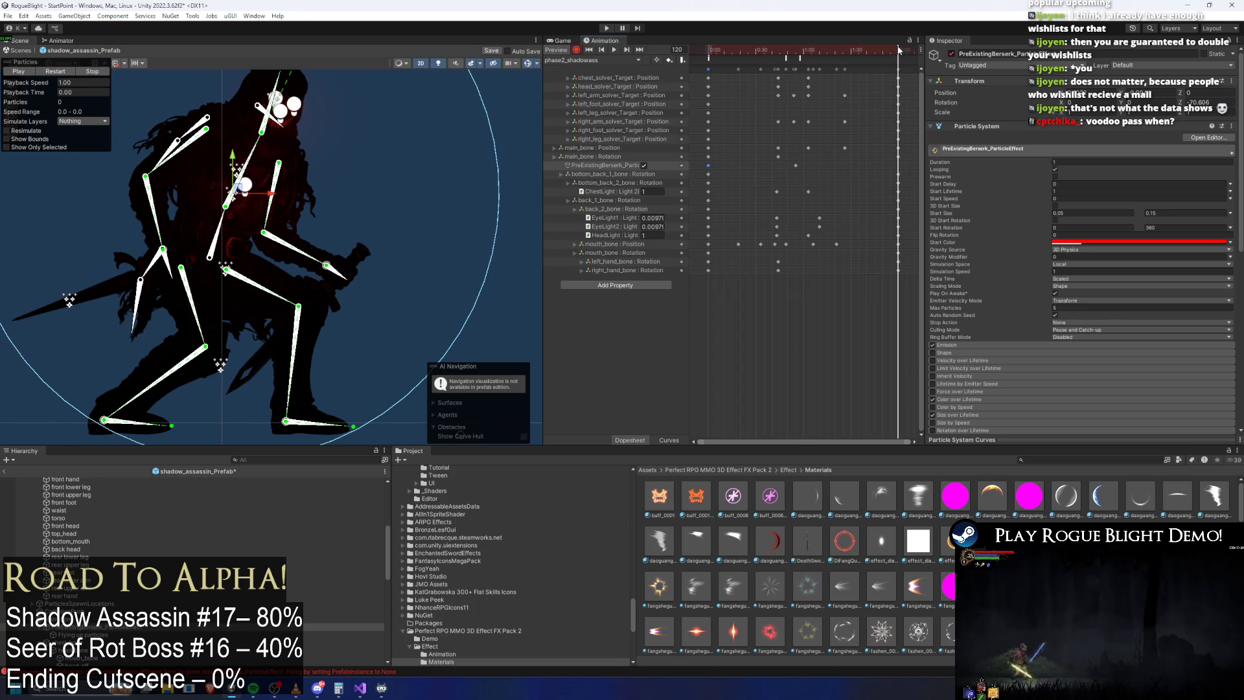
{"action": "key", "text": "ctrl+s"}
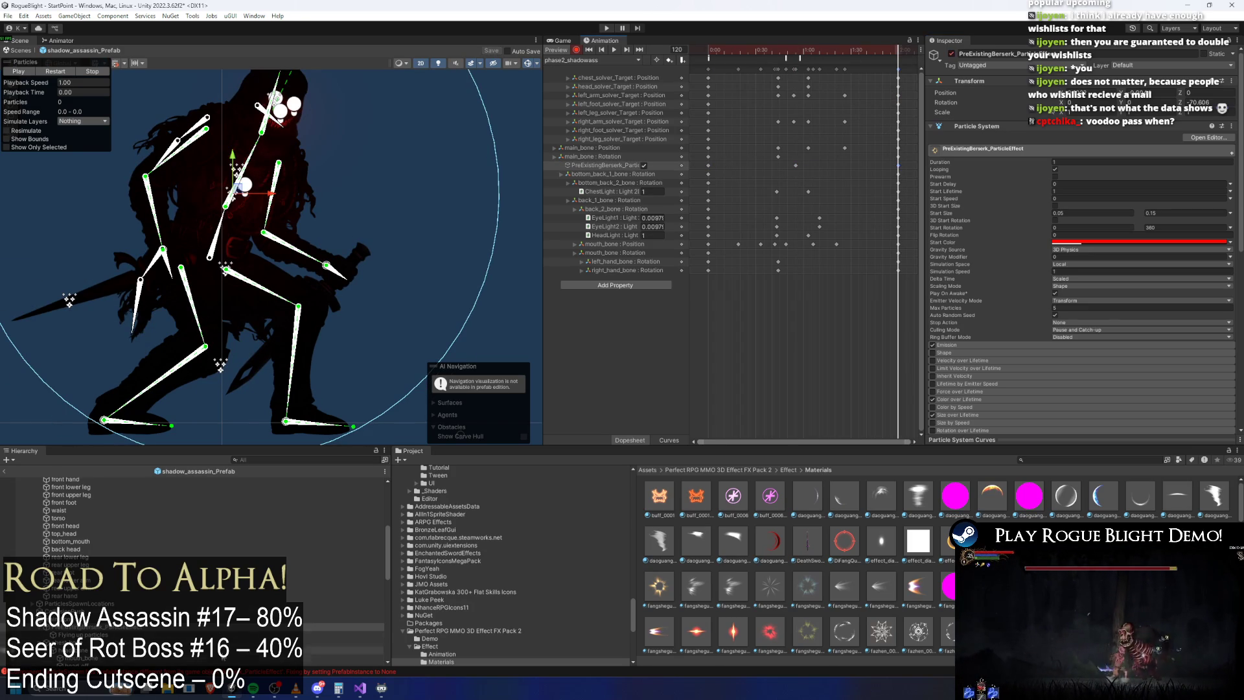
Step: Move the music player window aside and enter play mode
{"action": "left_click", "coordinate": [253, 690]}
{"action": "mouse_move", "coordinate": [290, 75]}
{"action": "left_mouse_down"}
{"action": "mouse_move", "coordinate": [1010, 76]}
{"action": "mouse_move", "coordinate": [1243, 125]}
{"action": "left_mouse_up"}
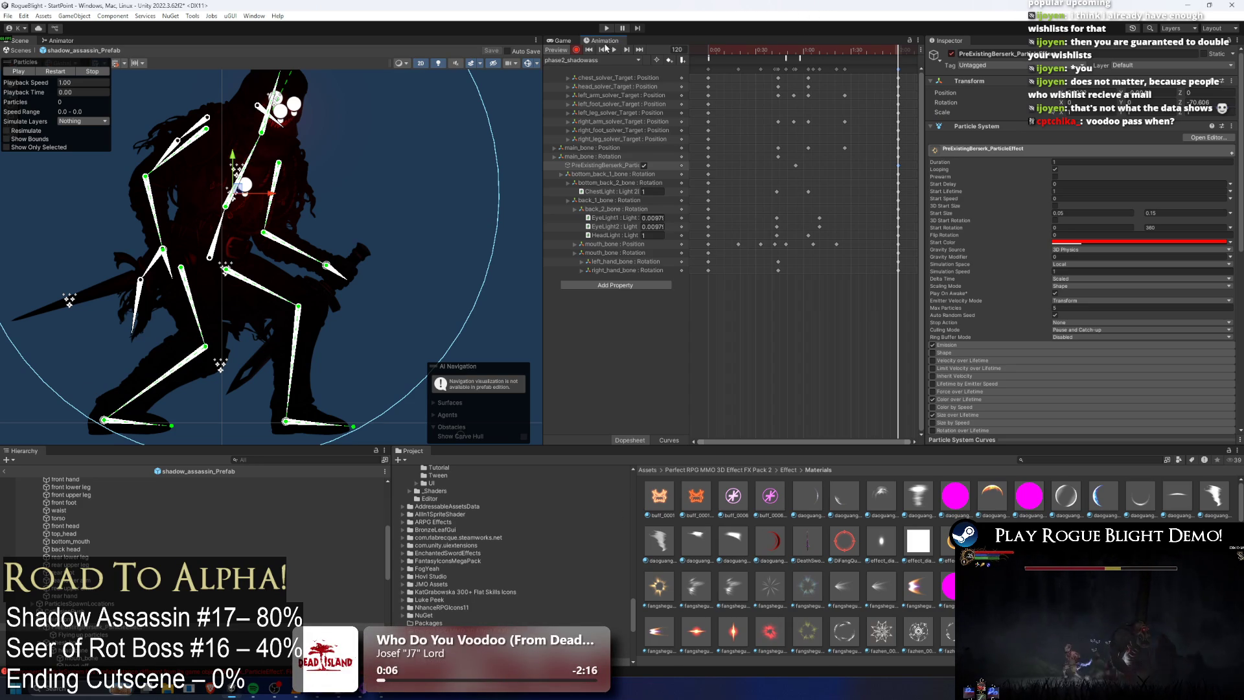
{"action": "left_click", "coordinate": [607, 28]}
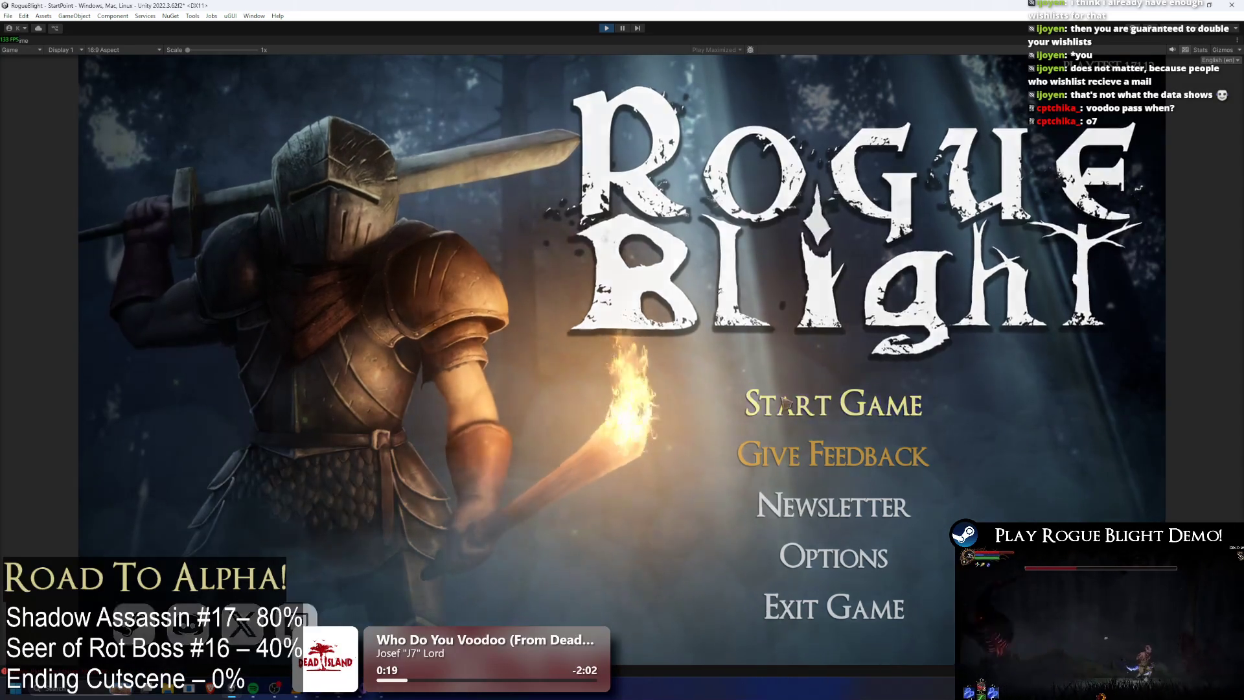
Step: Load save slot 1 and attack toward the boss
{"action": "left_click", "coordinate": [833, 403]}
{"action": "left_click", "coordinate": [830, 350]}
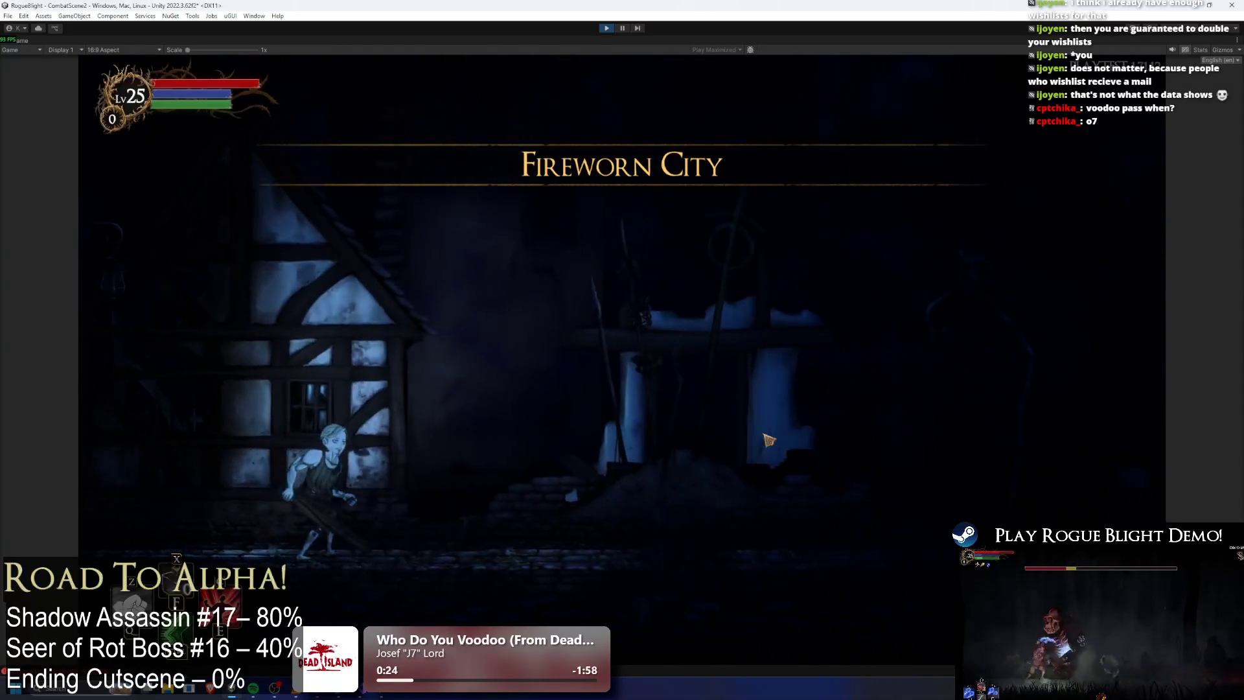
{"action": "left_click", "coordinate": [528, 509]}
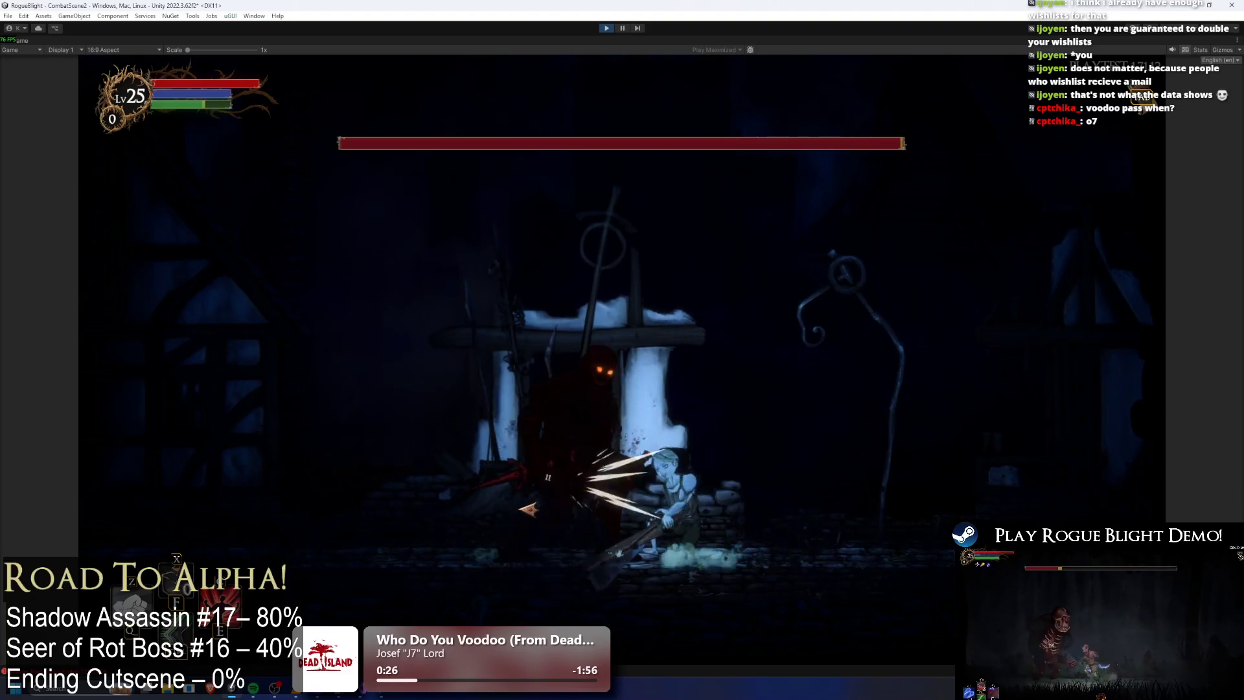
Step: Toggle enemy health between 1 (F1) and full (F2) while running, ending at full health
{"action": "key", "text": "F1"}
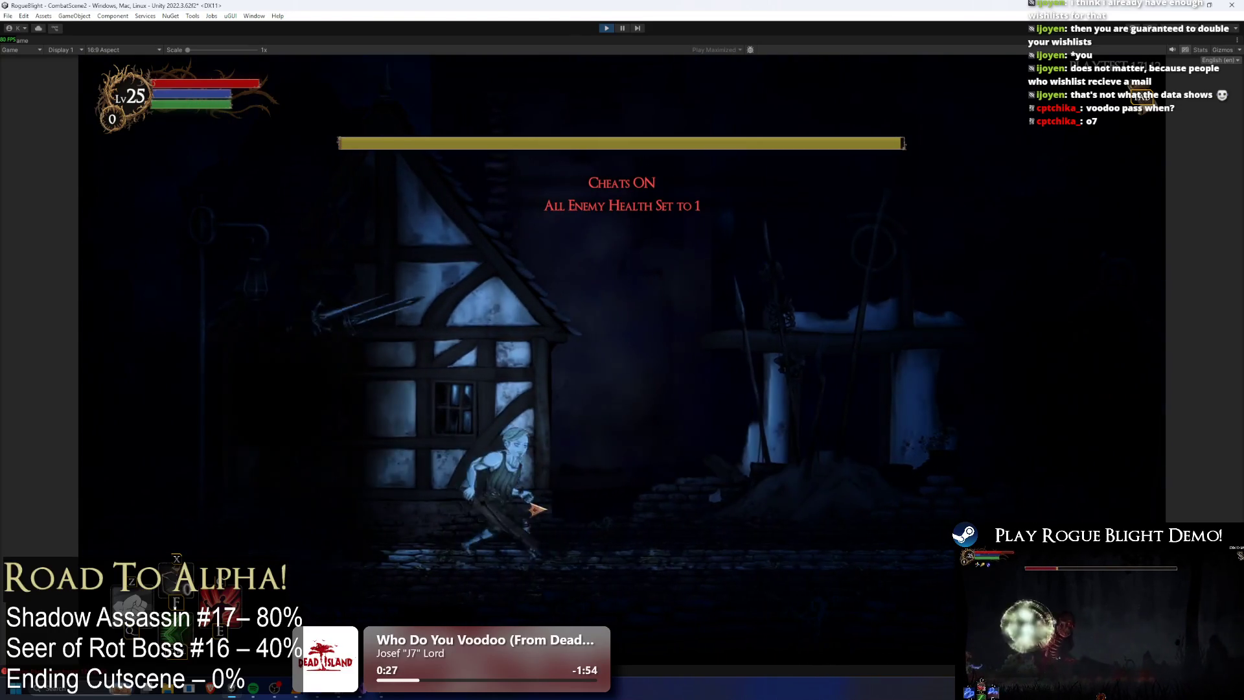
{"action": "key", "text": "F2"}
{"action": "key", "text": "a"}
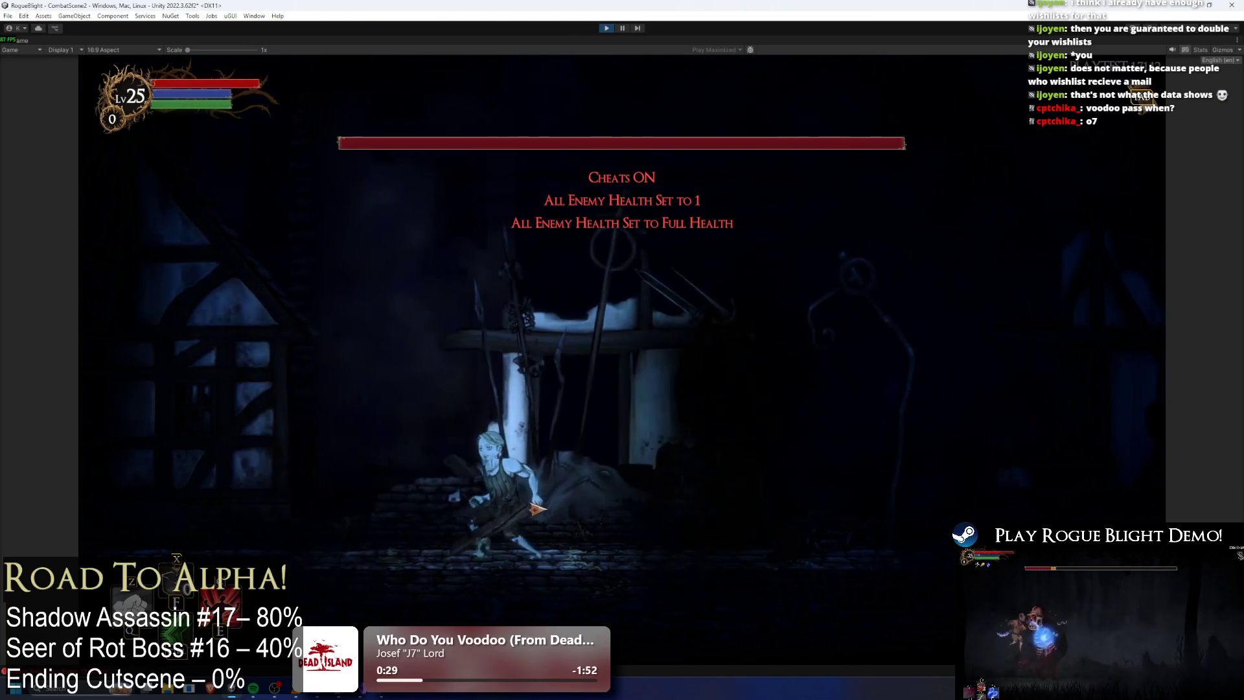
{"action": "key", "text": "F1"}
{"action": "key", "text": "d"}
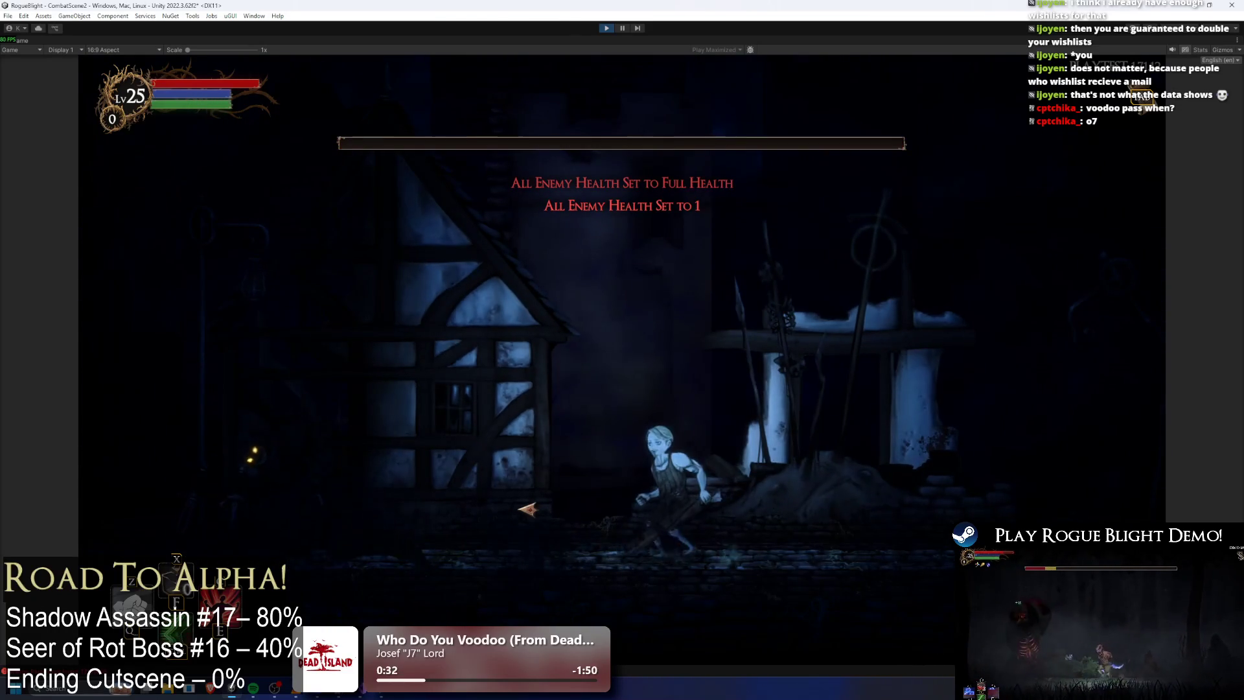
{"action": "key", "text": "d"}
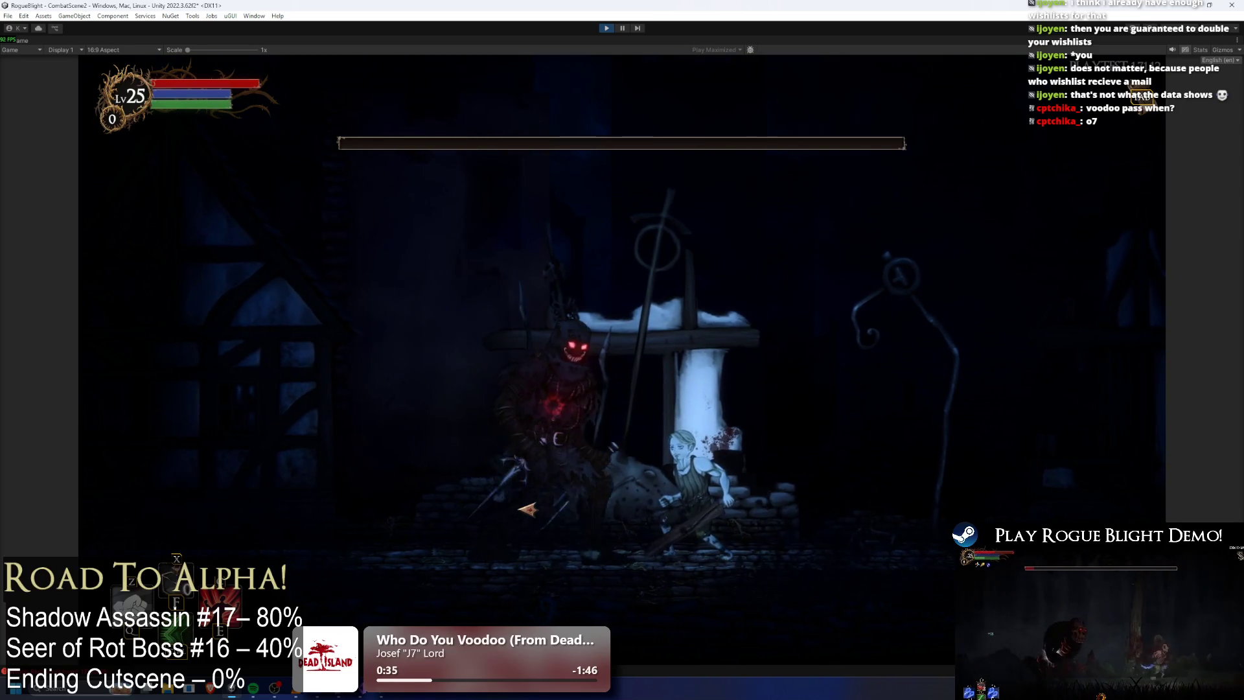
{"action": "key", "text": "F2"}
{"action": "key", "text": "a"}
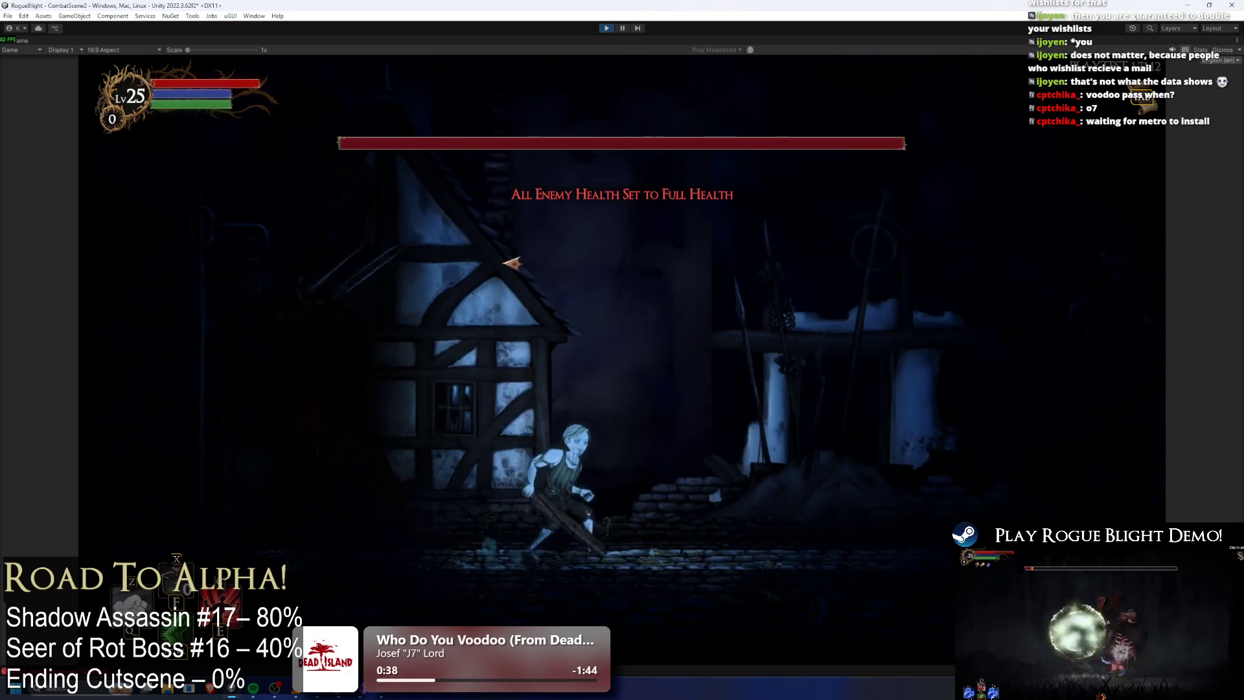
{"action": "key", "text": "a"}
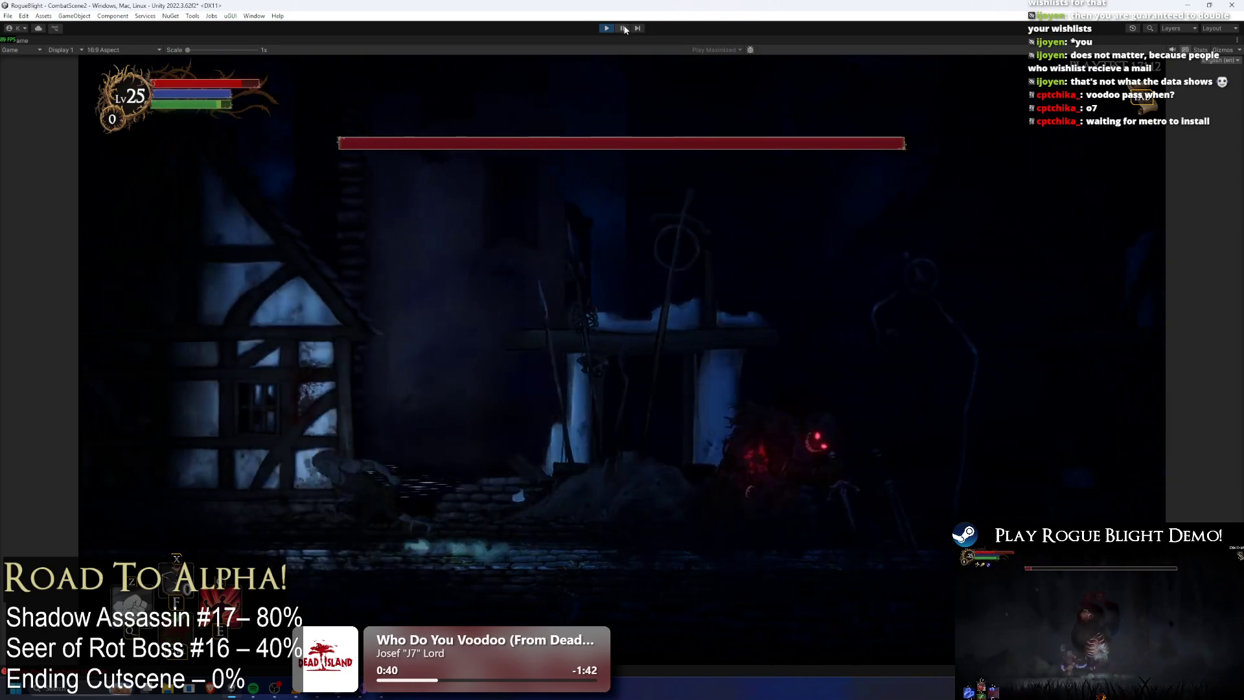
Step: Pause, raise the berserk particles' minimum Start Size to 0.15, adjust the maximum, and resume
{"action": "left_click", "coordinate": [624, 29]}
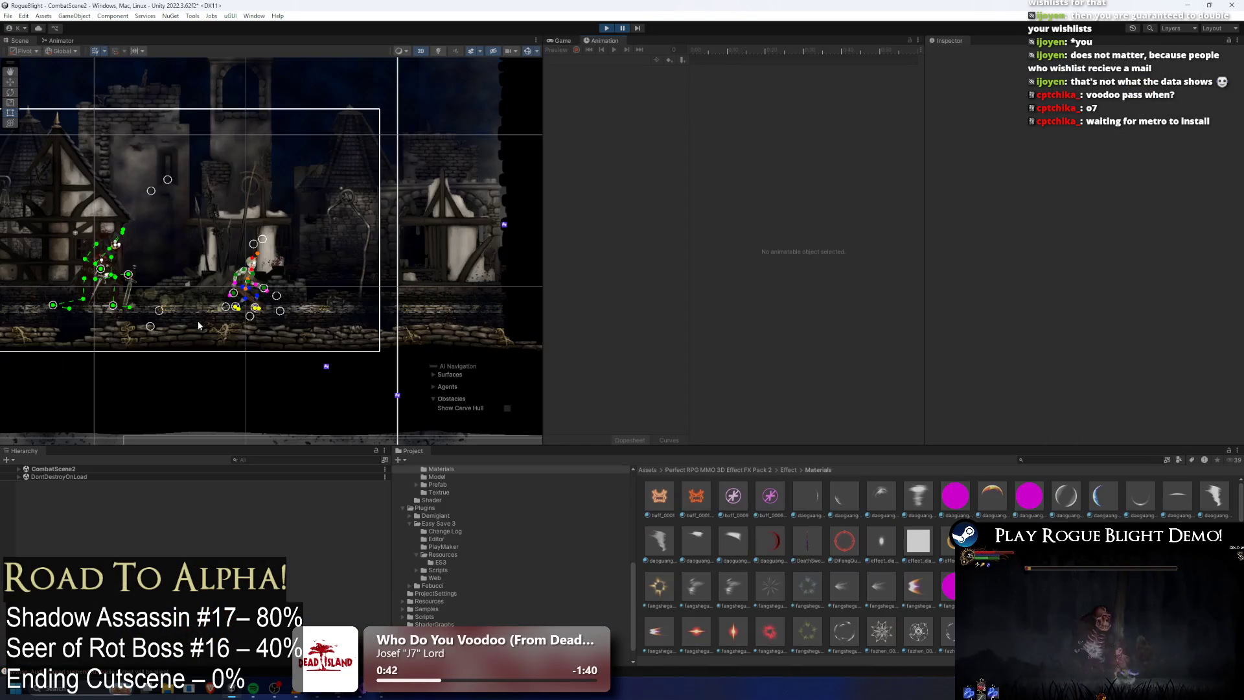
{"action": "scroll", "coordinate": [233, 215], "scroll_direction": "up", "scroll_amount": 4}
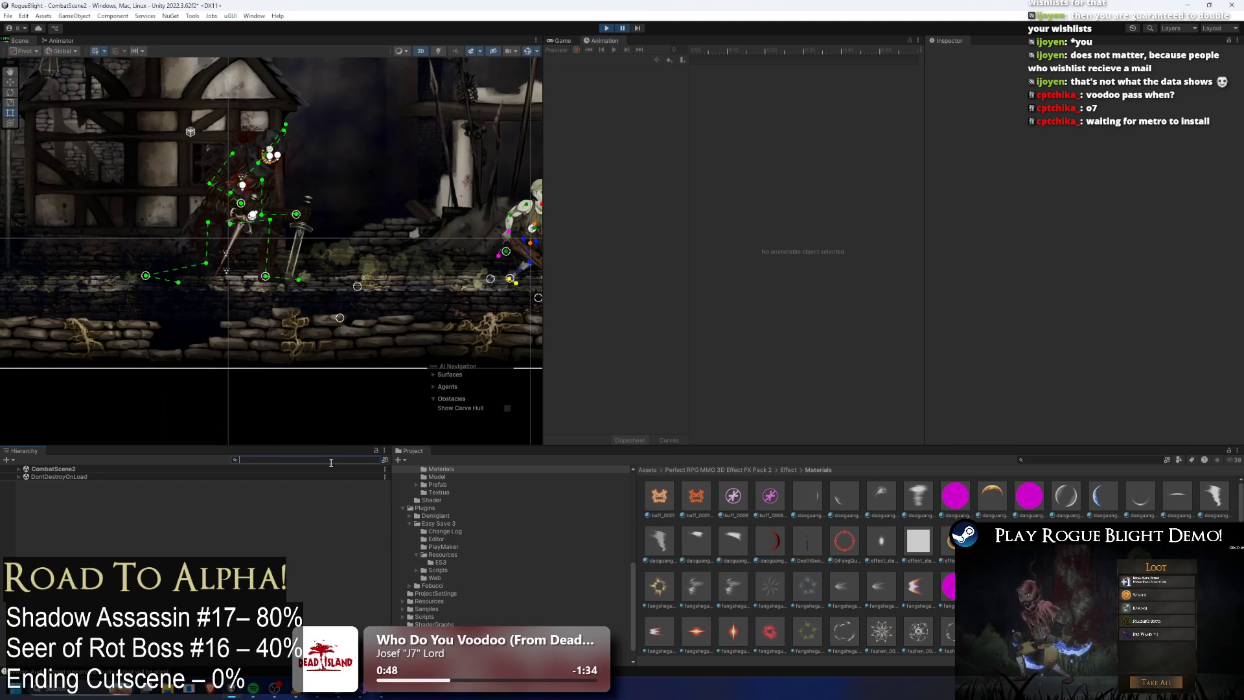
{"action": "type", "text": "berser"}
{"action": "left_click", "coordinate": [181, 477]}
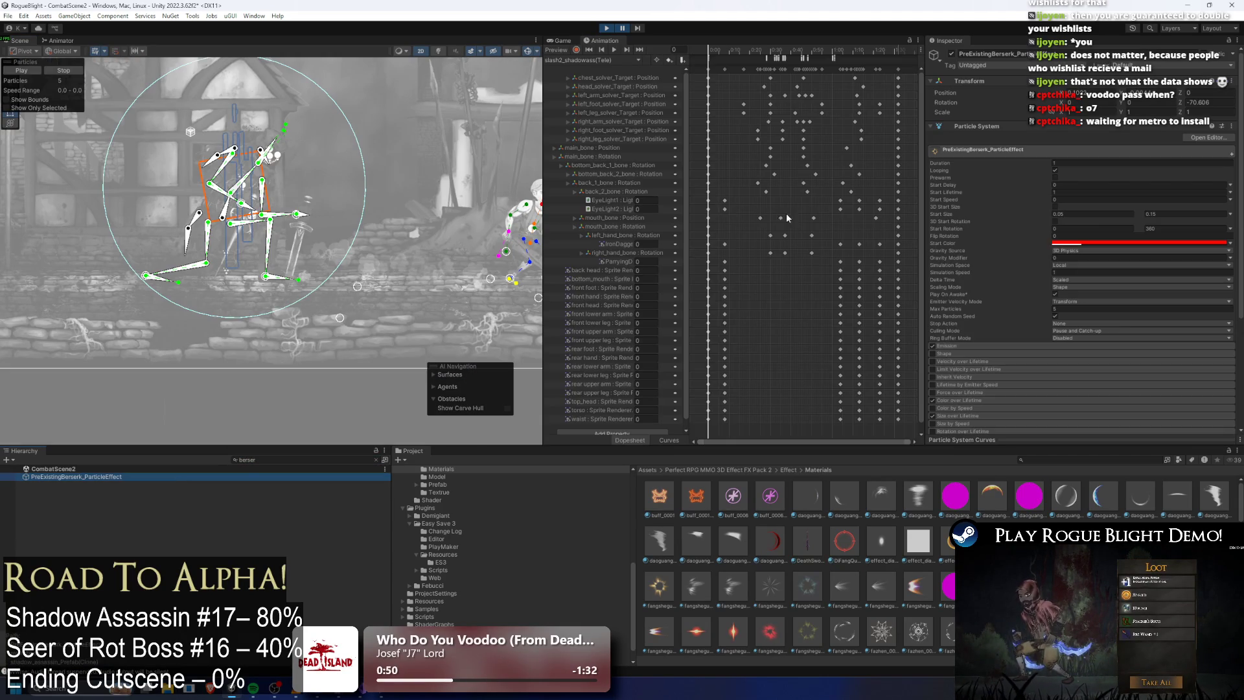
{"action": "left_click", "coordinate": [1071, 214]}
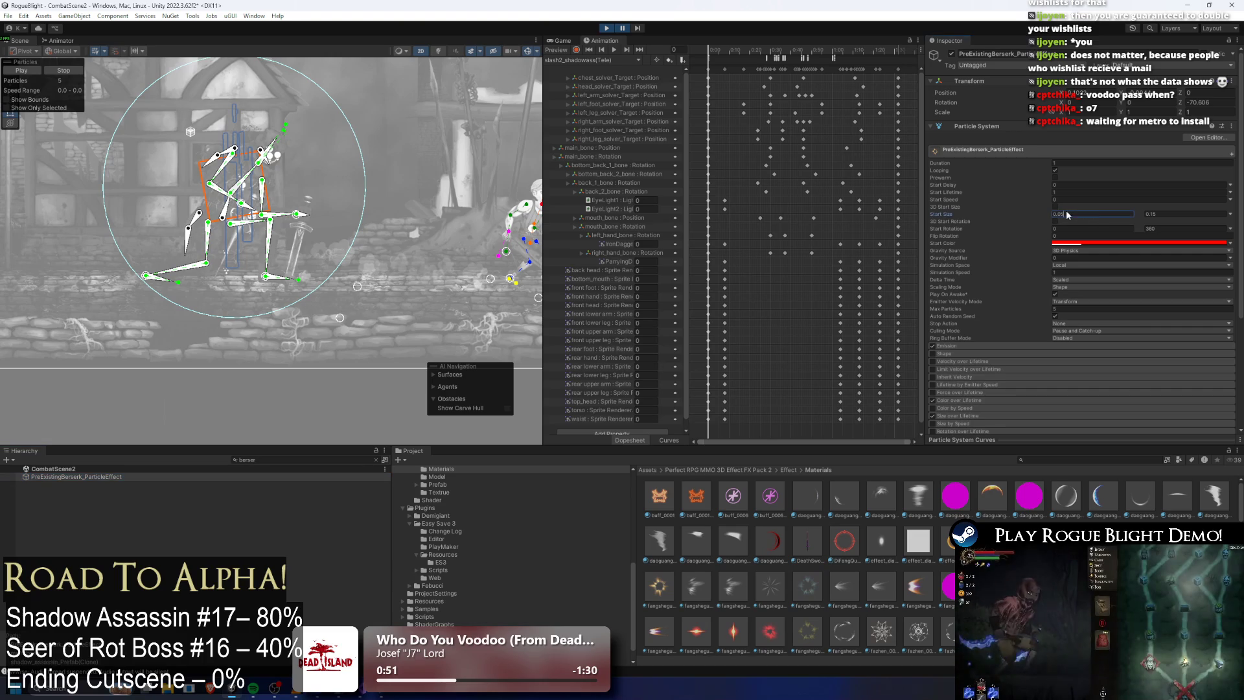
{"action": "type", "text": "5"}
{"action": "left_click", "coordinate": [1157, 216]}
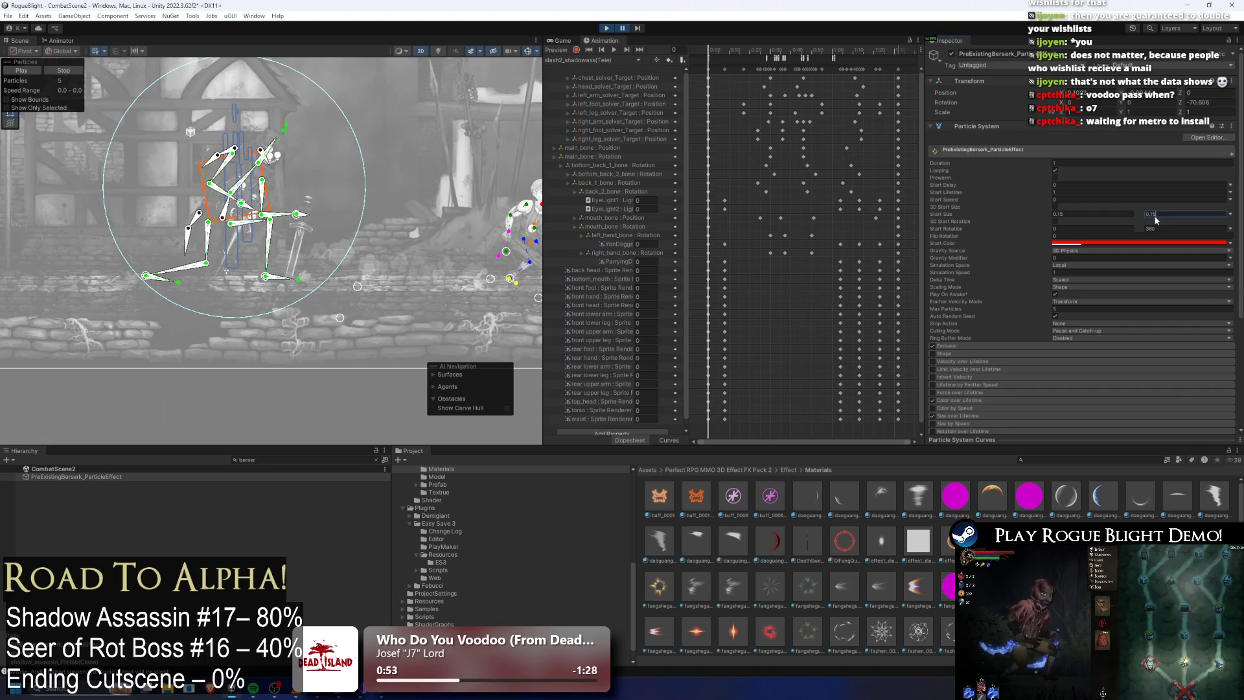
{"action": "type", "text": "03"}
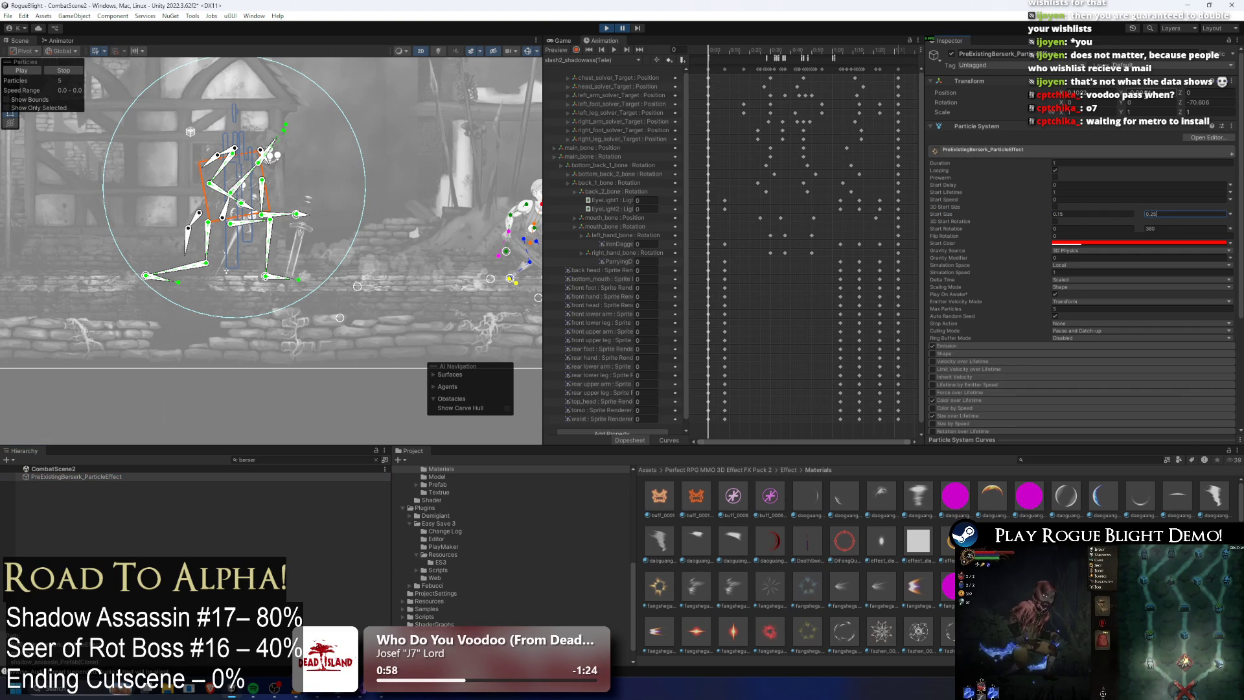
{"action": "left_click", "coordinate": [623, 28]}
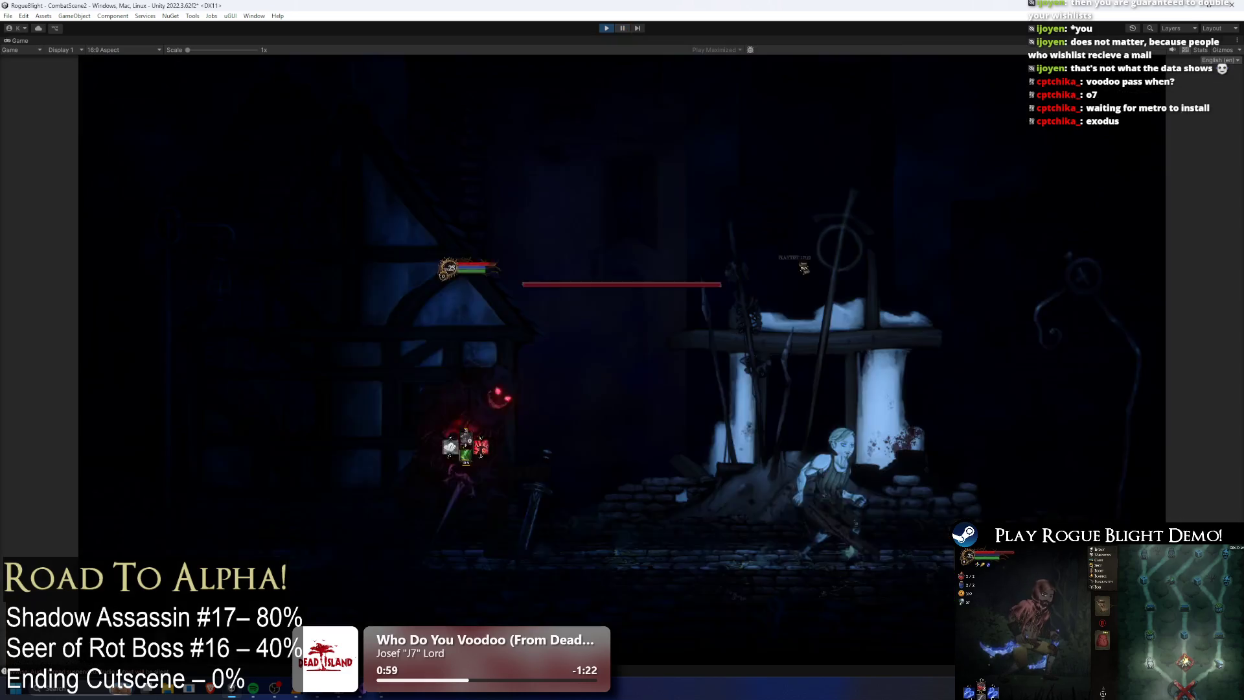
Step: Run the player left and right, briefly pausing to inspect the boss
{"action": "key", "text": "a"}
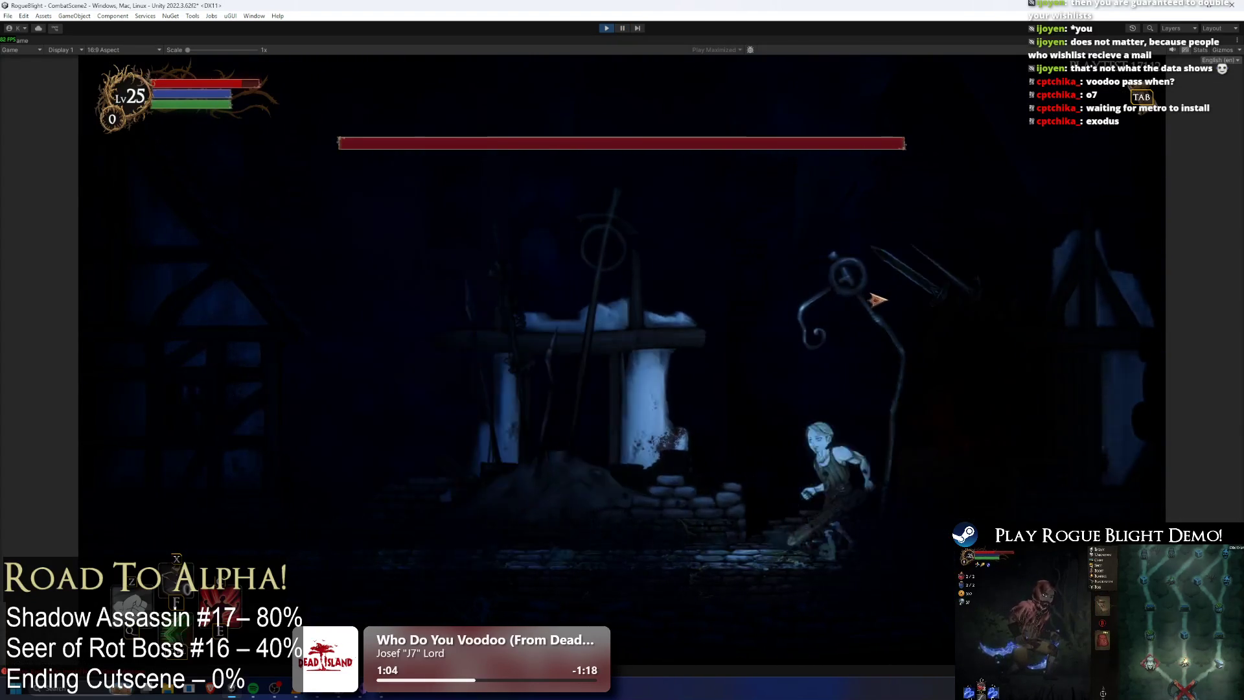
{"action": "key", "text": "d"}
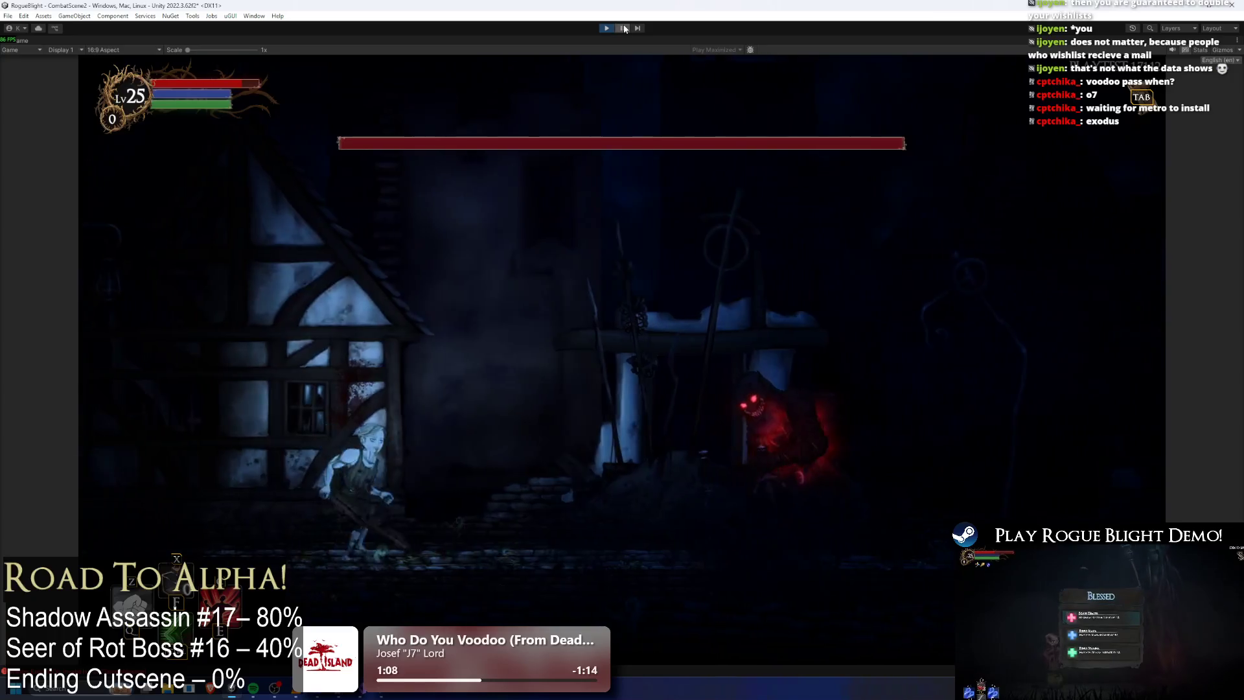
{"action": "left_click", "coordinate": [624, 29]}
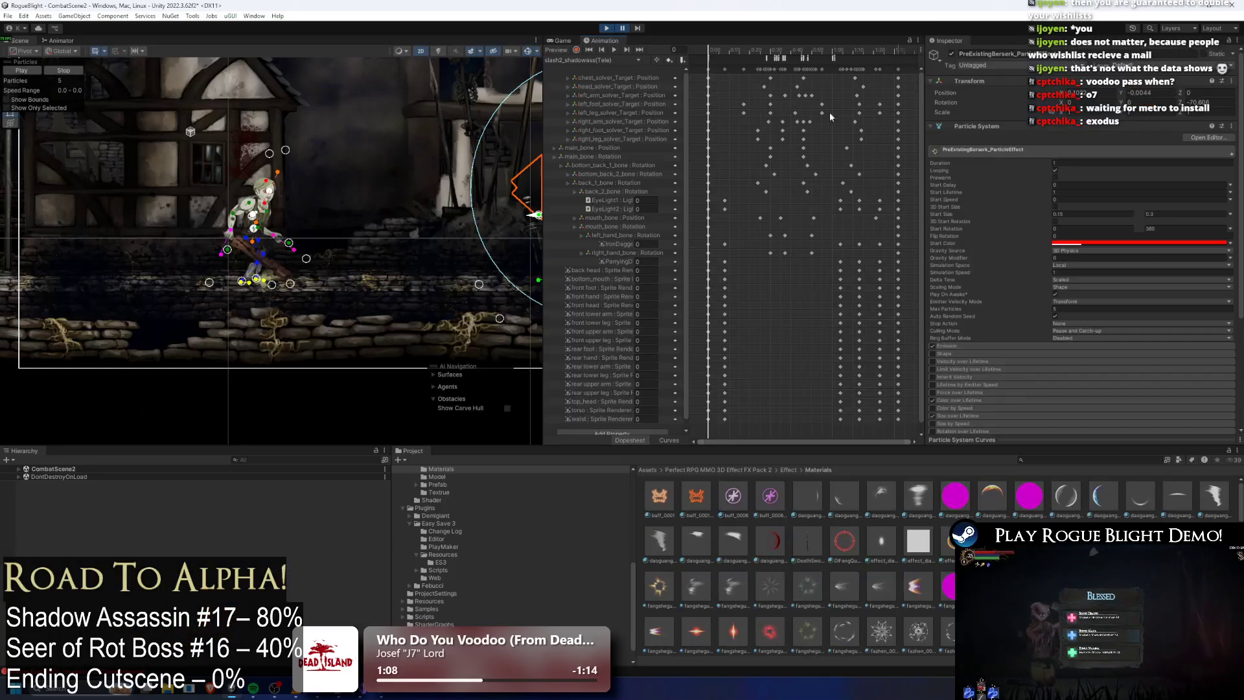
{"action": "left_click", "coordinate": [622, 28]}
Step: Run back and forth past the red-aura boss, then pause the play-test with Ctrl+Shift+P
{"action": "key", "text": "d"}
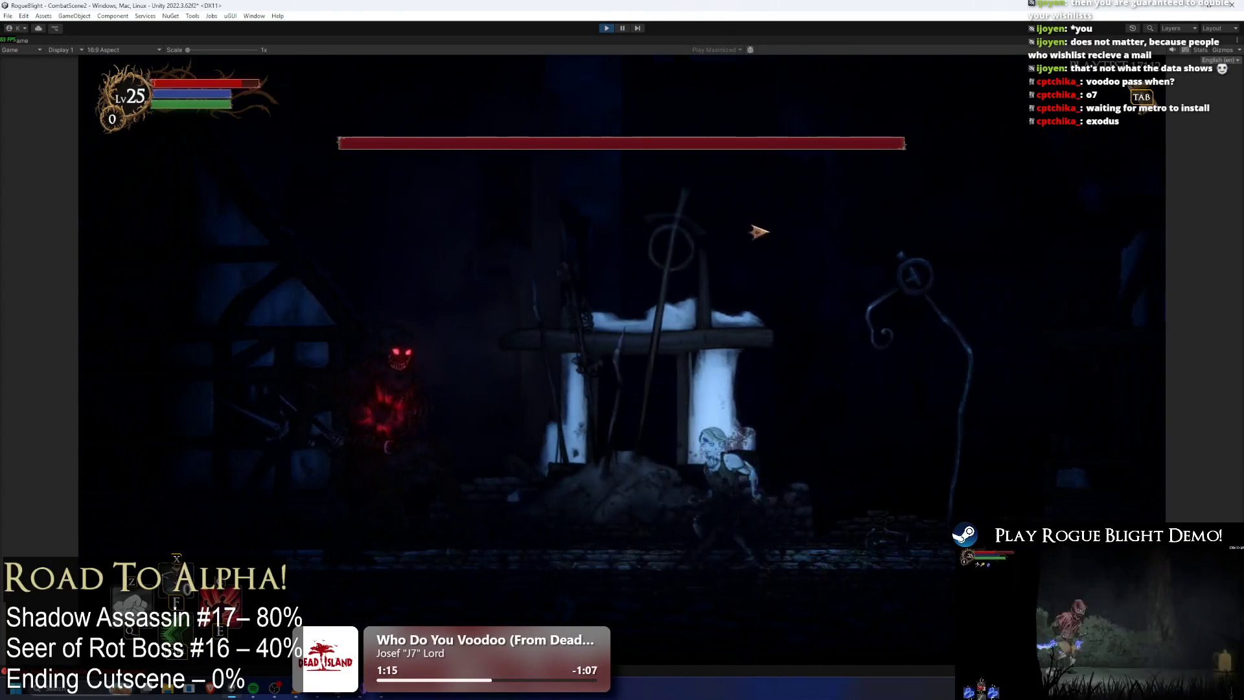
{"action": "key", "text": "a"}
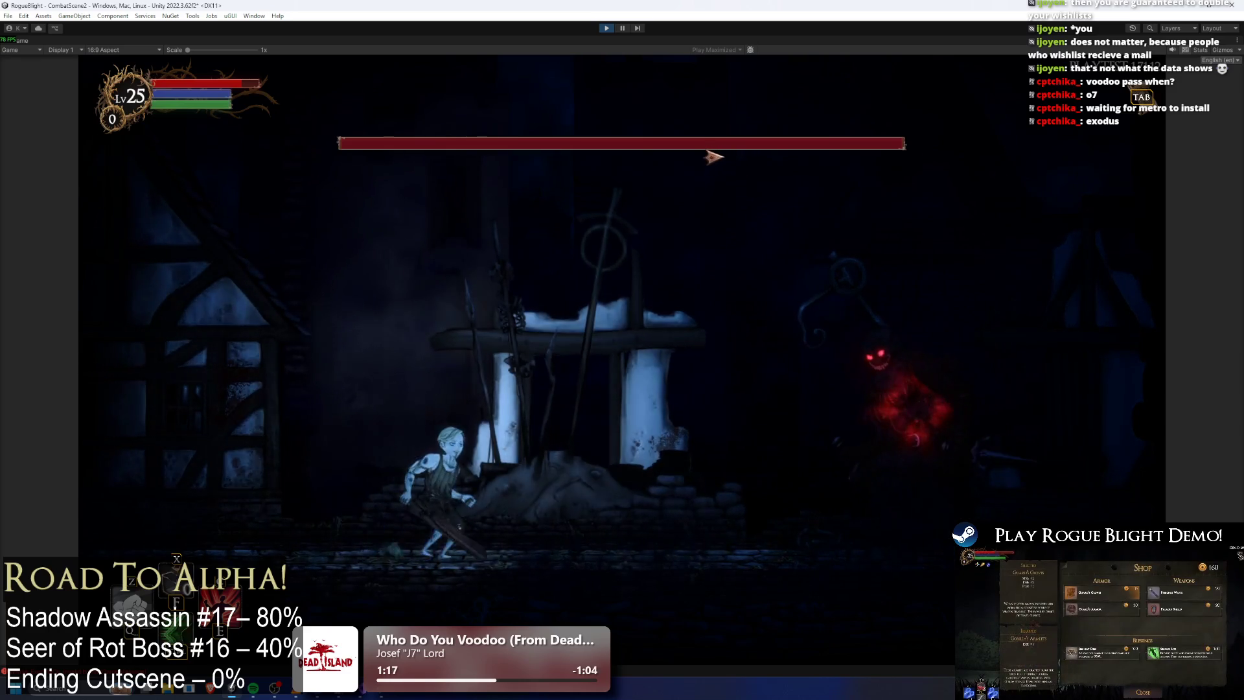
{"action": "key", "text": "d"}
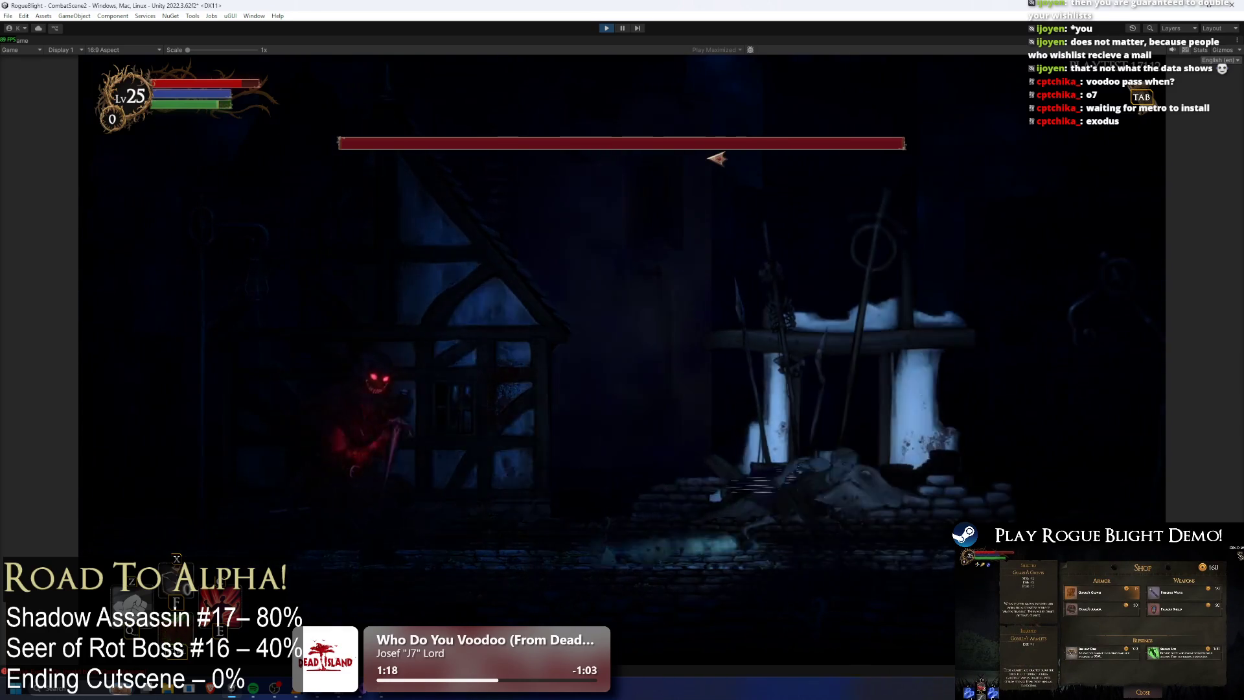
{"action": "key", "text": "a"}
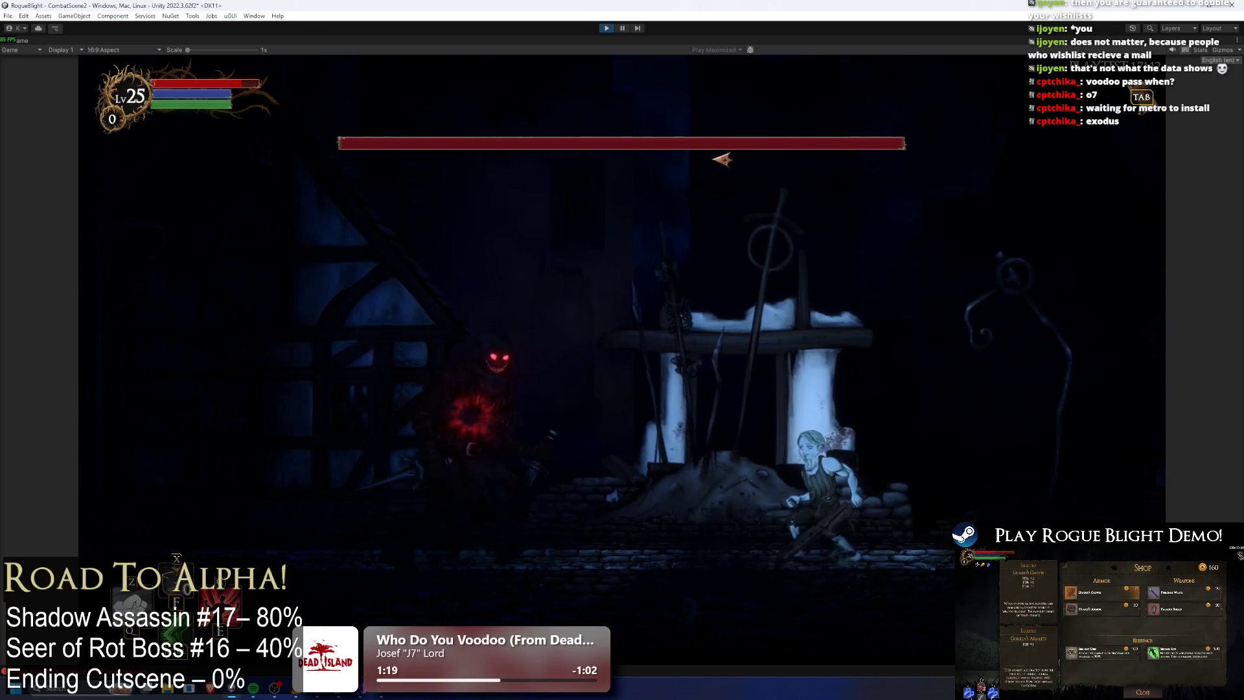
{"action": "key", "text": "d"}
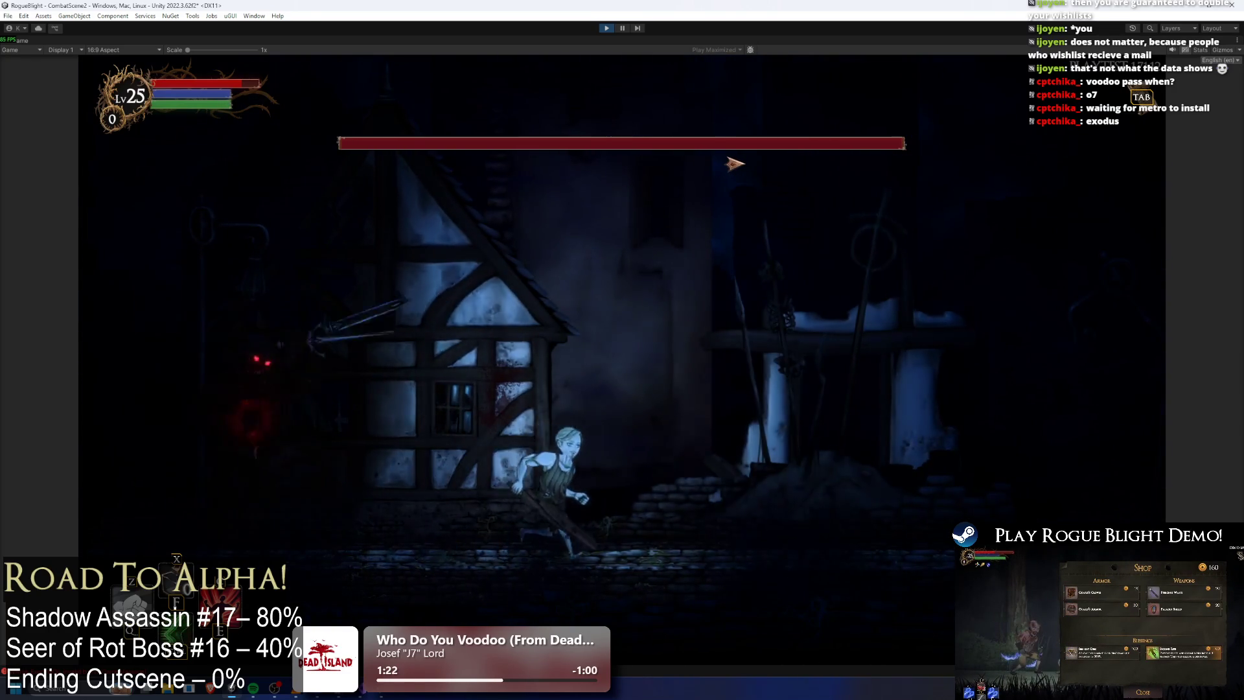
{"action": "key", "text": "a"}
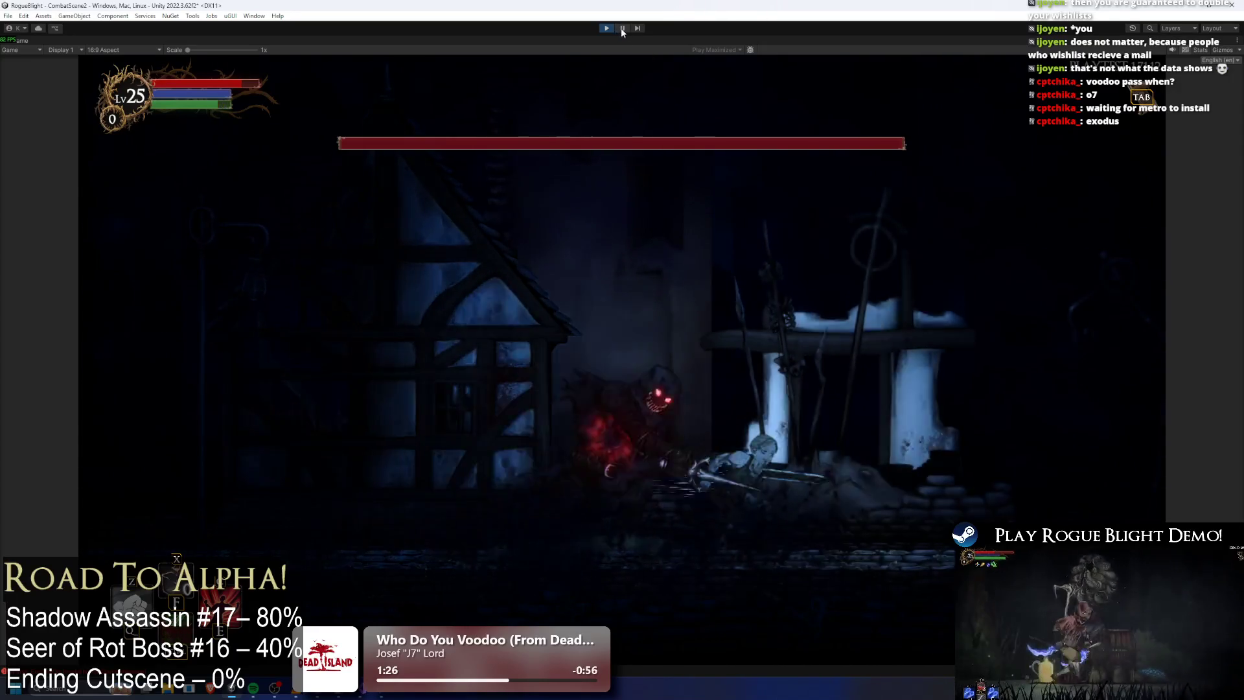
{"action": "key", "text": "ctrl+shift+p"}
{"action": "scroll", "coordinate": [1102, 298], "scroll_direction": "down", "scroll_amount": 5}
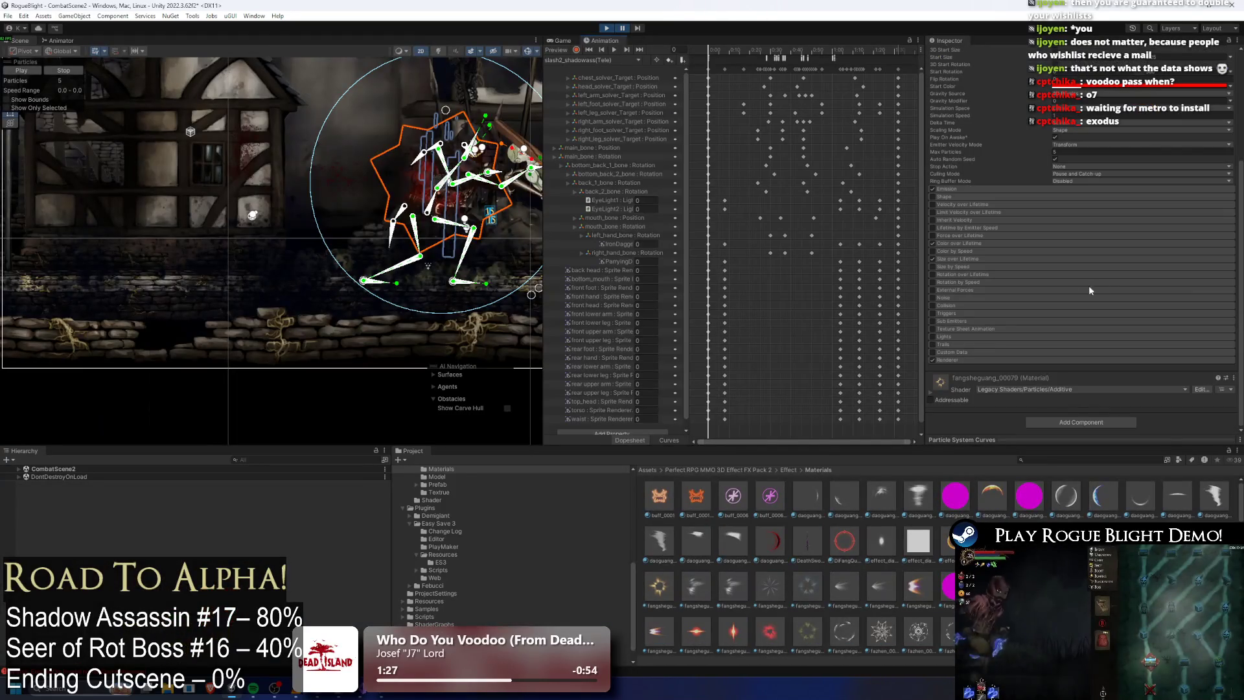
Step: Assign fangsheguang_00114 as the aura particles' Renderer material during the play-test
{"action": "left_click", "coordinate": [1006, 361]}
{"action": "left_click", "coordinate": [1088, 384]}
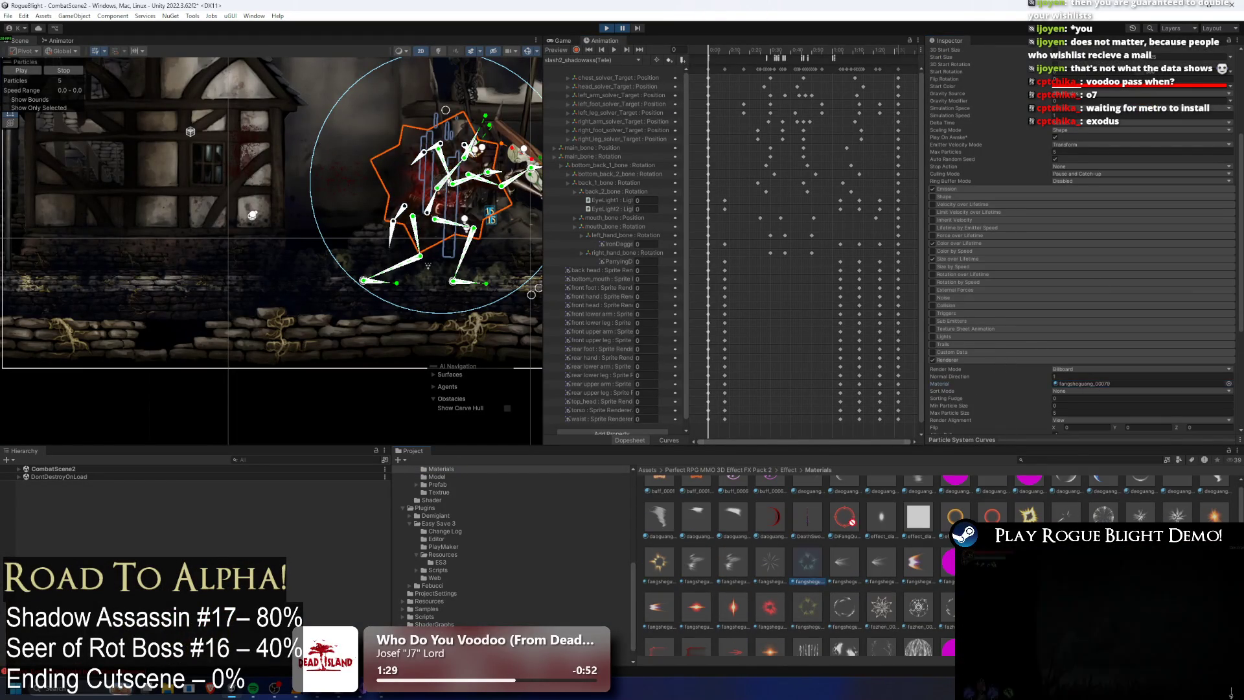
{"action": "left_click_drag", "start_coordinate": [816, 550], "coordinate": [1101, 384]}
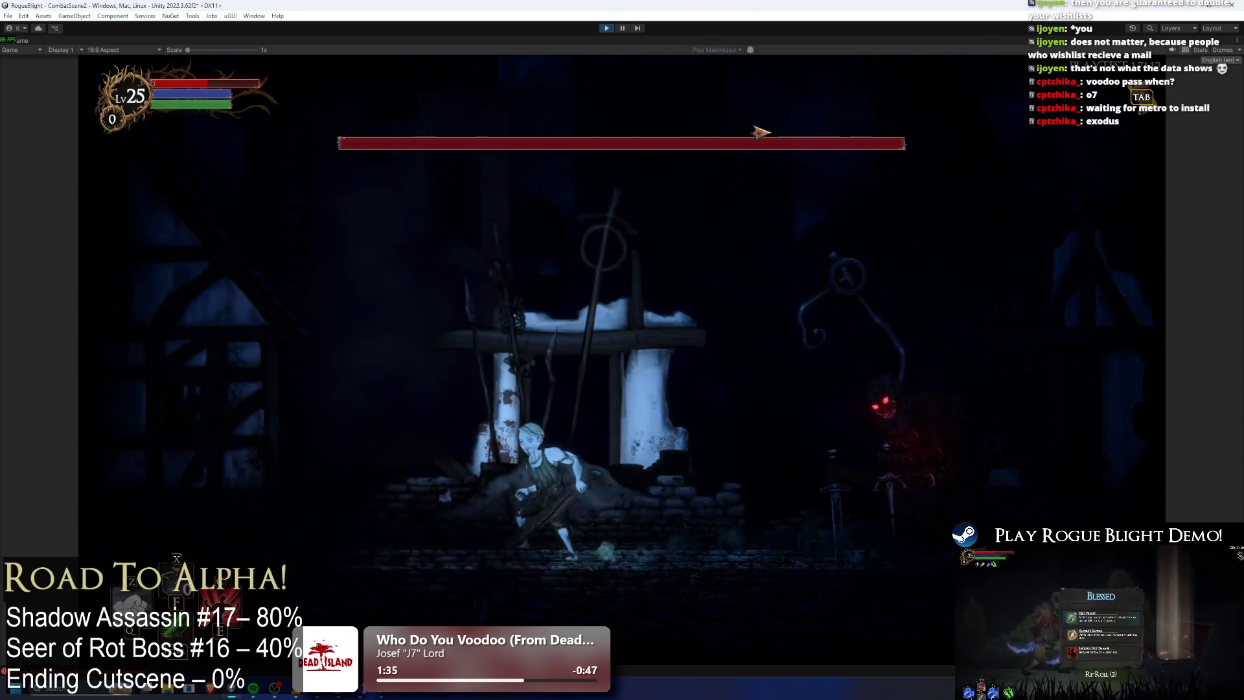
{"action": "key", "text": "a"}
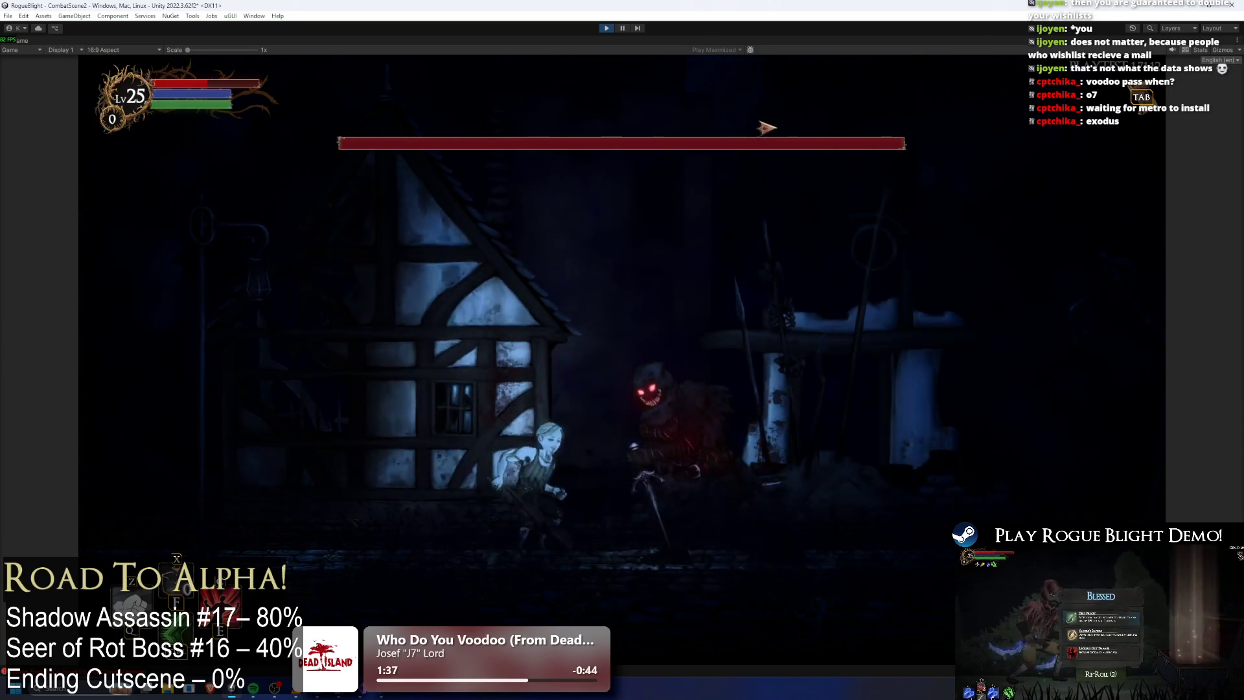
Step: Pause the game and copy the fangsheguang_00114 material reference from the Renderer module
{"action": "key", "text": "ctrl+shift+p"}
{"action": "scroll", "coordinate": [1080, 364], "scroll_direction": "down", "scroll_amount": 10}
{"action": "right_click", "coordinate": [1080, 202]}
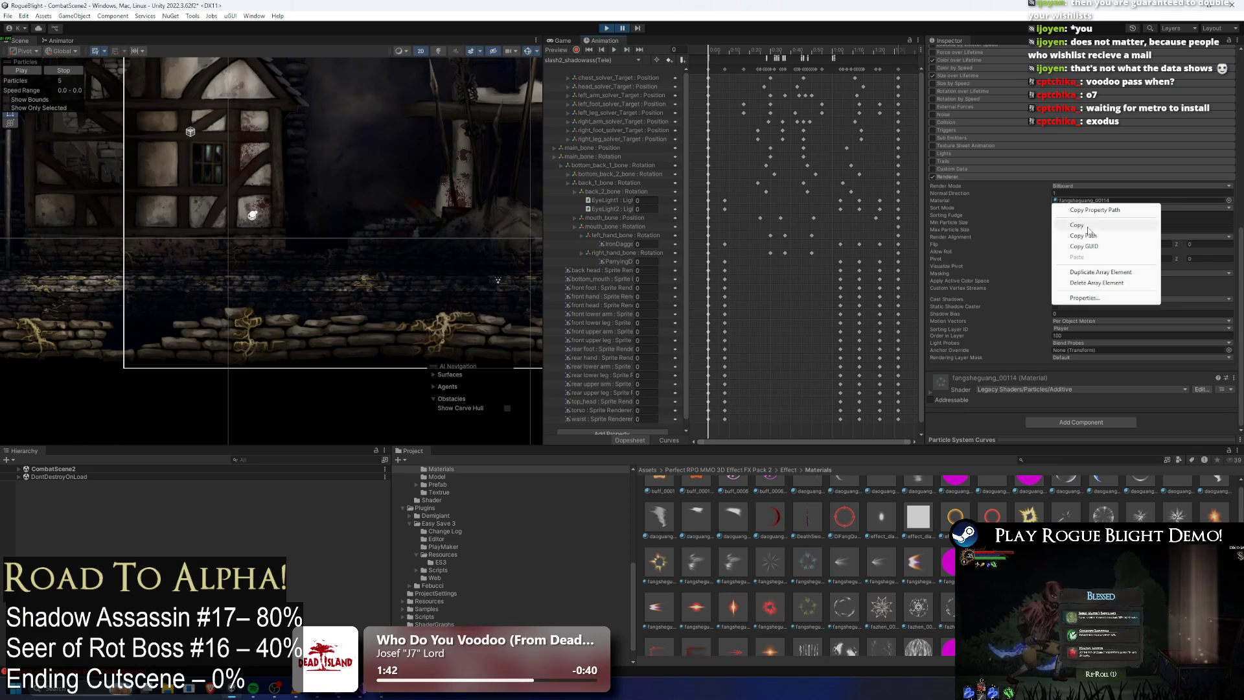
{"action": "left_click", "coordinate": [1089, 226]}
{"action": "scroll", "coordinate": [1047, 171], "scroll_direction": "up", "scroll_amount": 10}
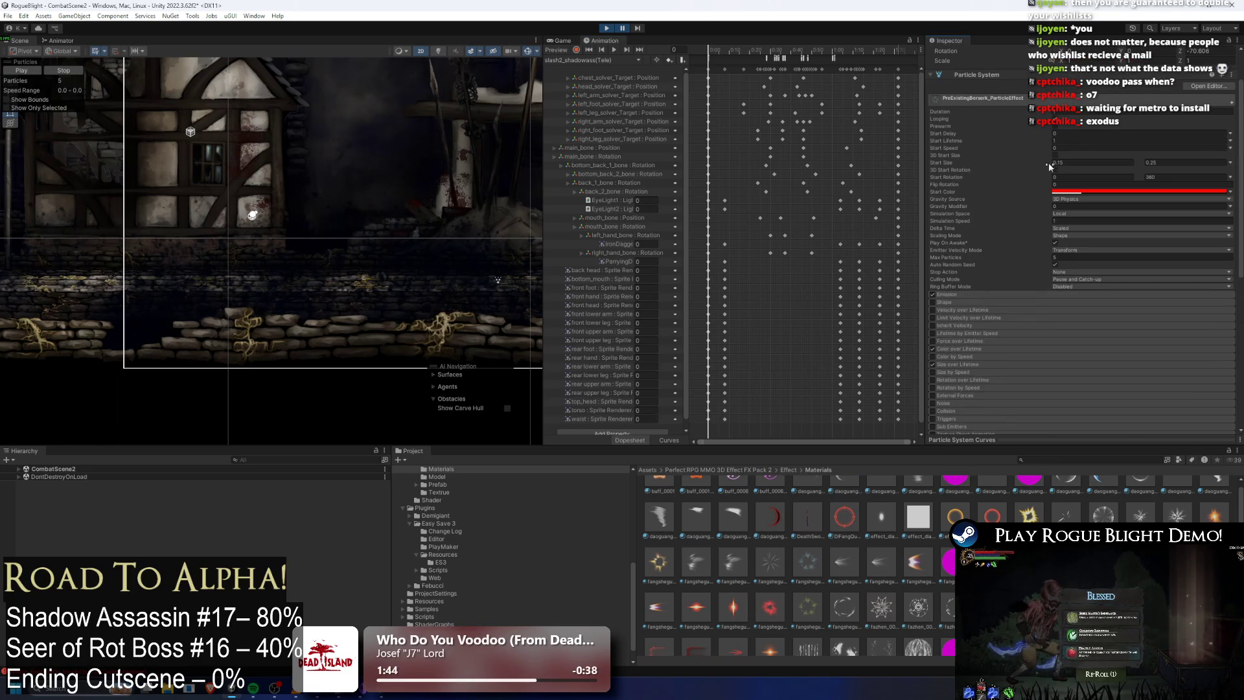
Step: Stop playing, open shadow_assassin_Prefab and select PreExistingBerserk_ParticleEffect
{"action": "left_click", "coordinate": [608, 28]}
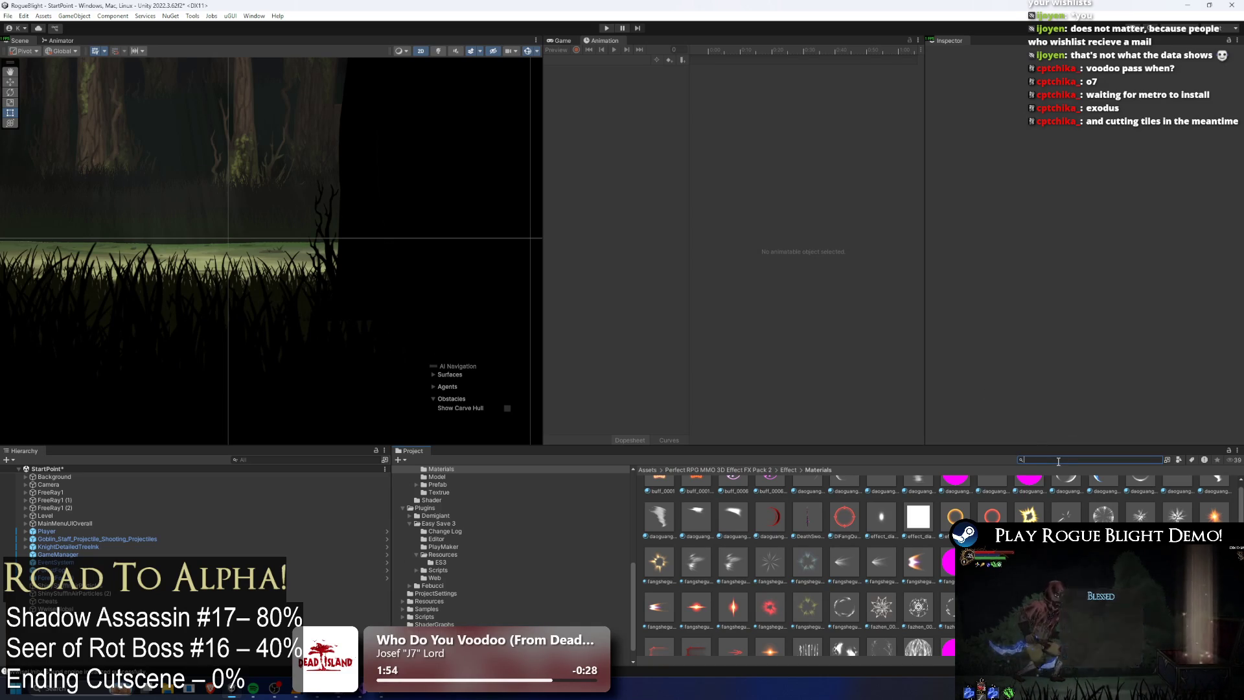
{"action": "type", "text": "shadow prefa"}
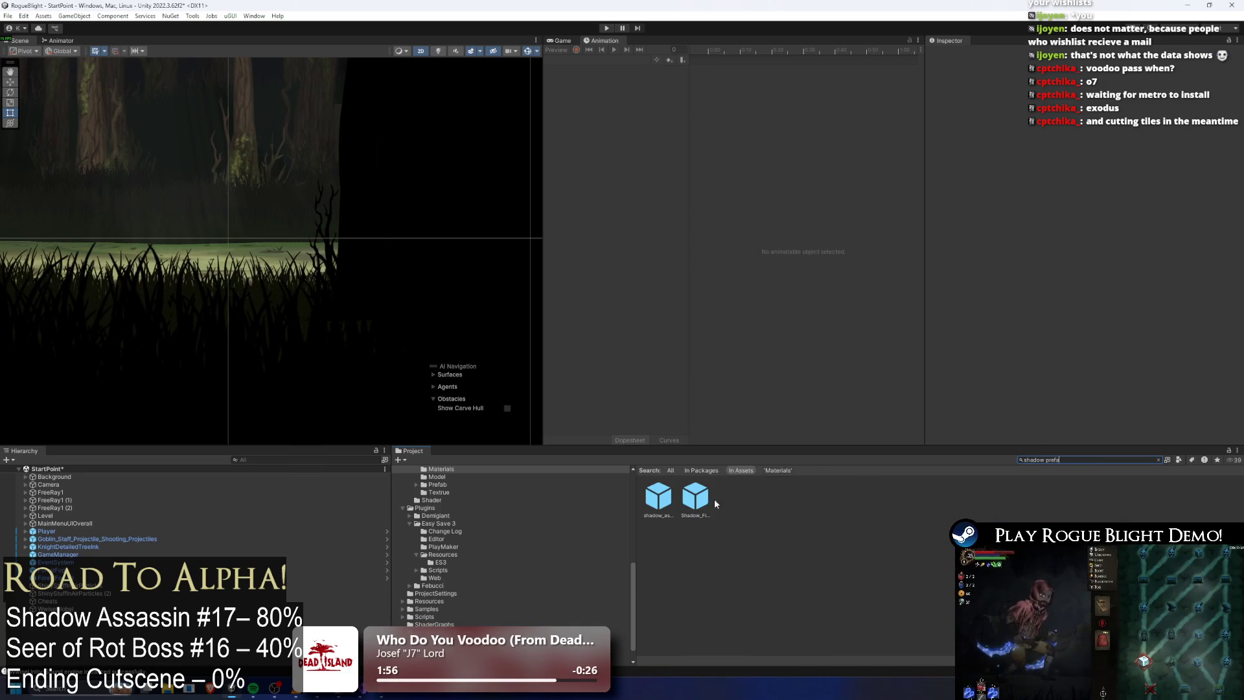
{"action": "double_click", "coordinate": [659, 496]}
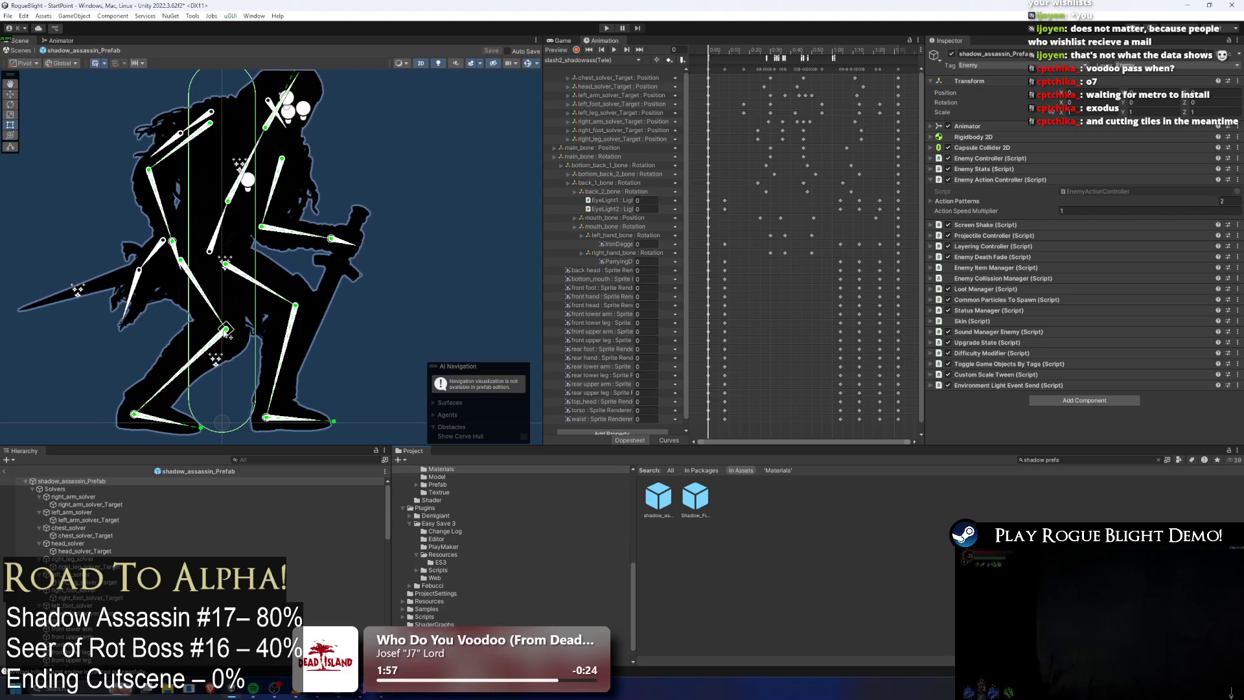
{"action": "left_click", "coordinate": [265, 461]}
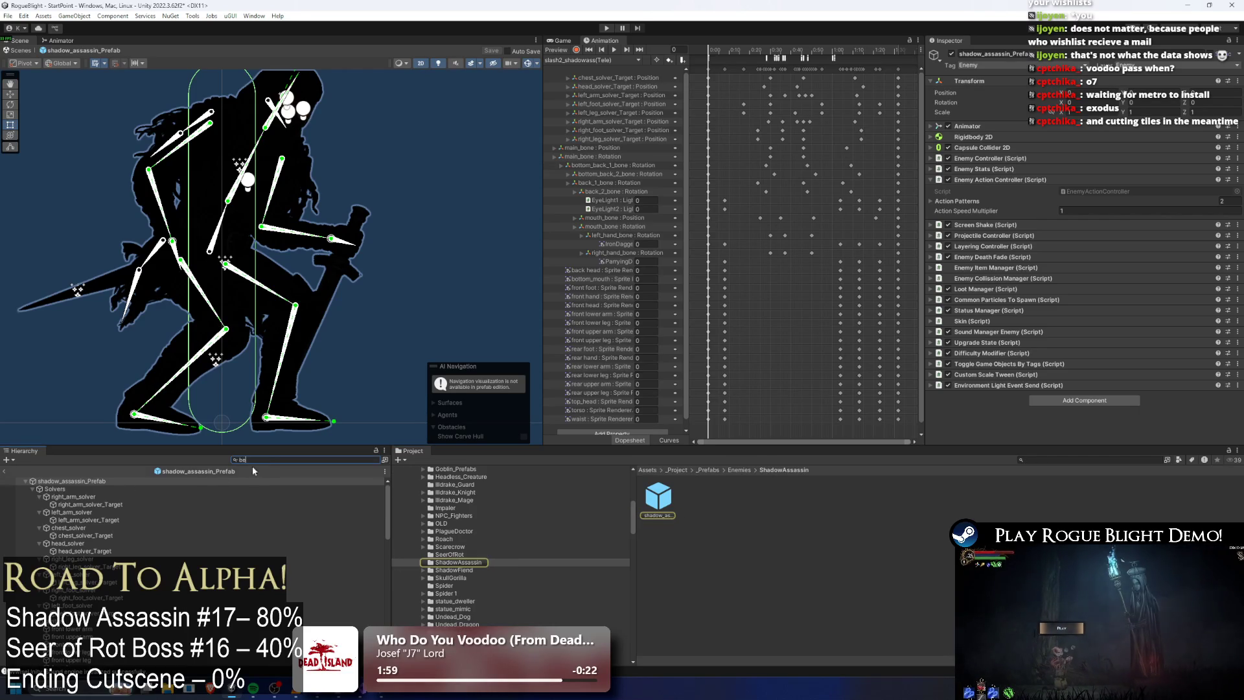
{"action": "type", "text": "rs"}
{"action": "left_click", "coordinate": [92, 481]}
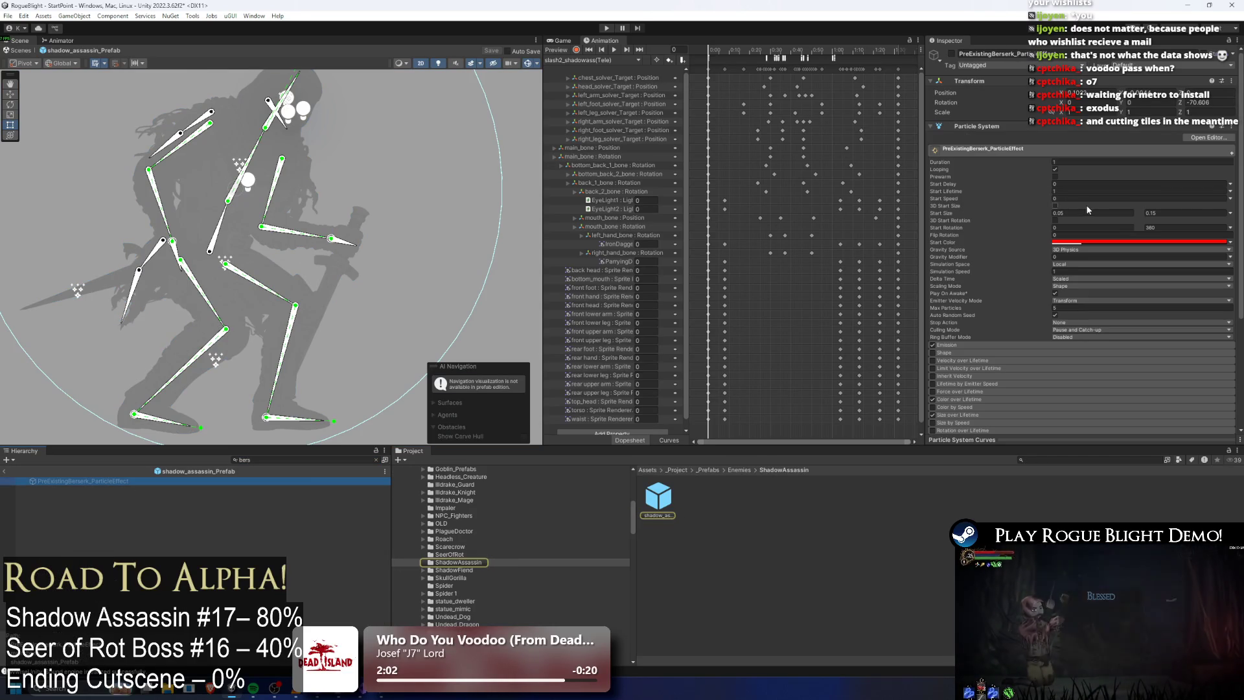
Step: Paste fangsheguang_00114 as the berserk effect's material, save the prefab, and start play
{"action": "left_click", "coordinate": [1085, 212]}
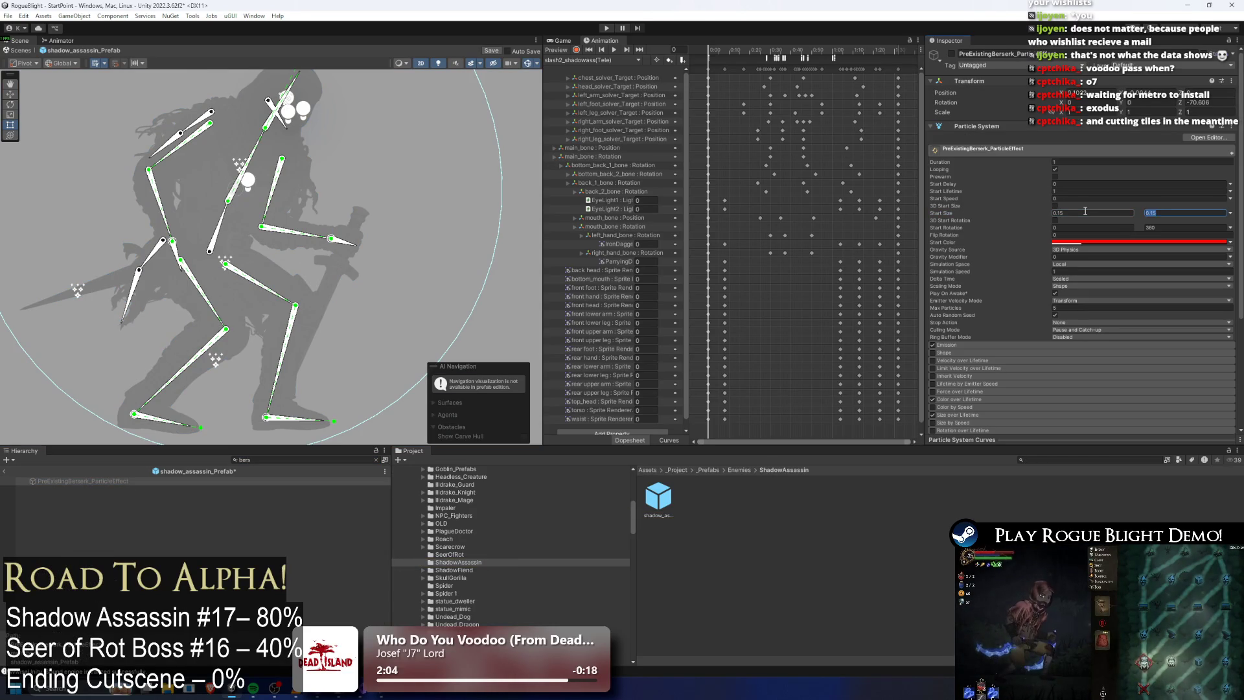
{"action": "scroll", "coordinate": [1054, 228], "scroll_direction": "down", "scroll_amount": 5}
{"action": "left_click", "coordinate": [971, 359]}
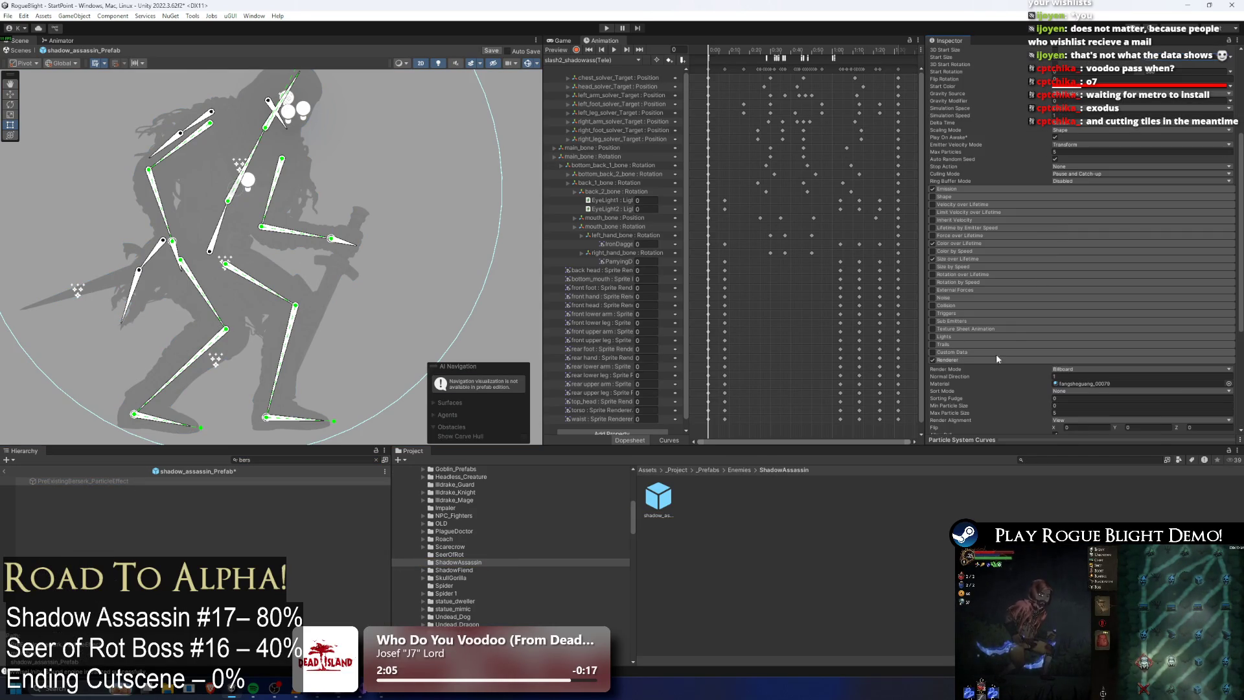
{"action": "right_click", "coordinate": [1080, 383]}
{"action": "left_click", "coordinate": [1092, 440]}
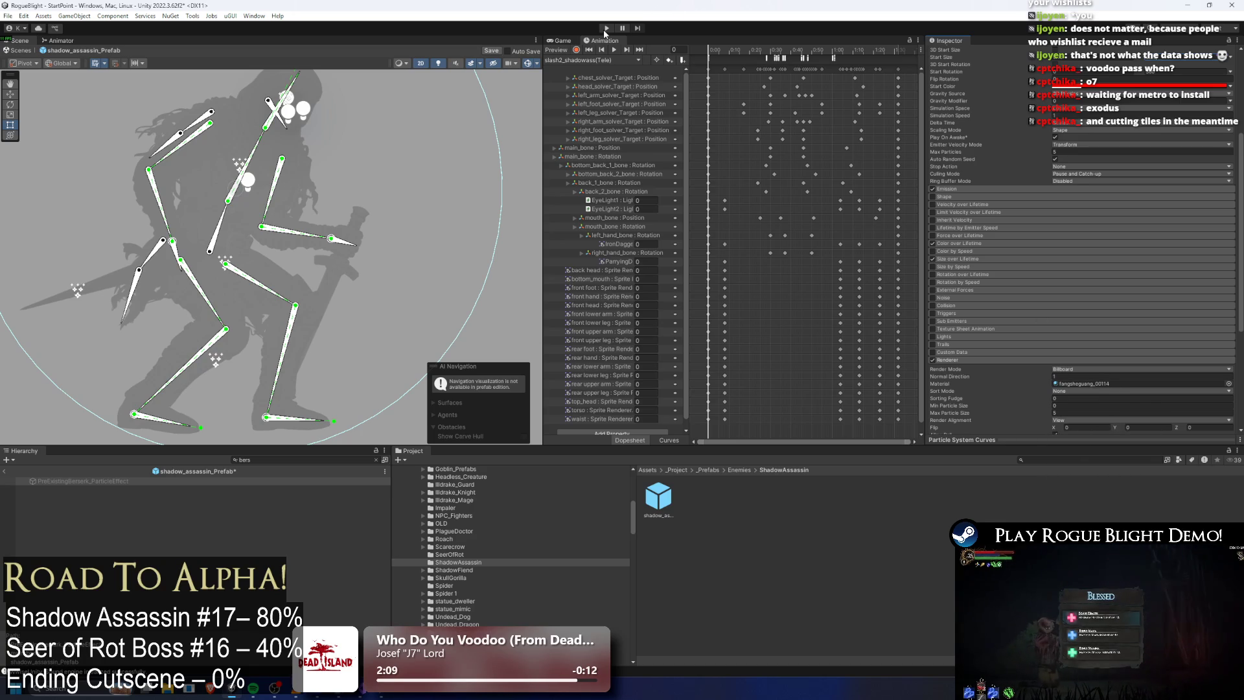
{"action": "key", "text": "ctrl+s"}
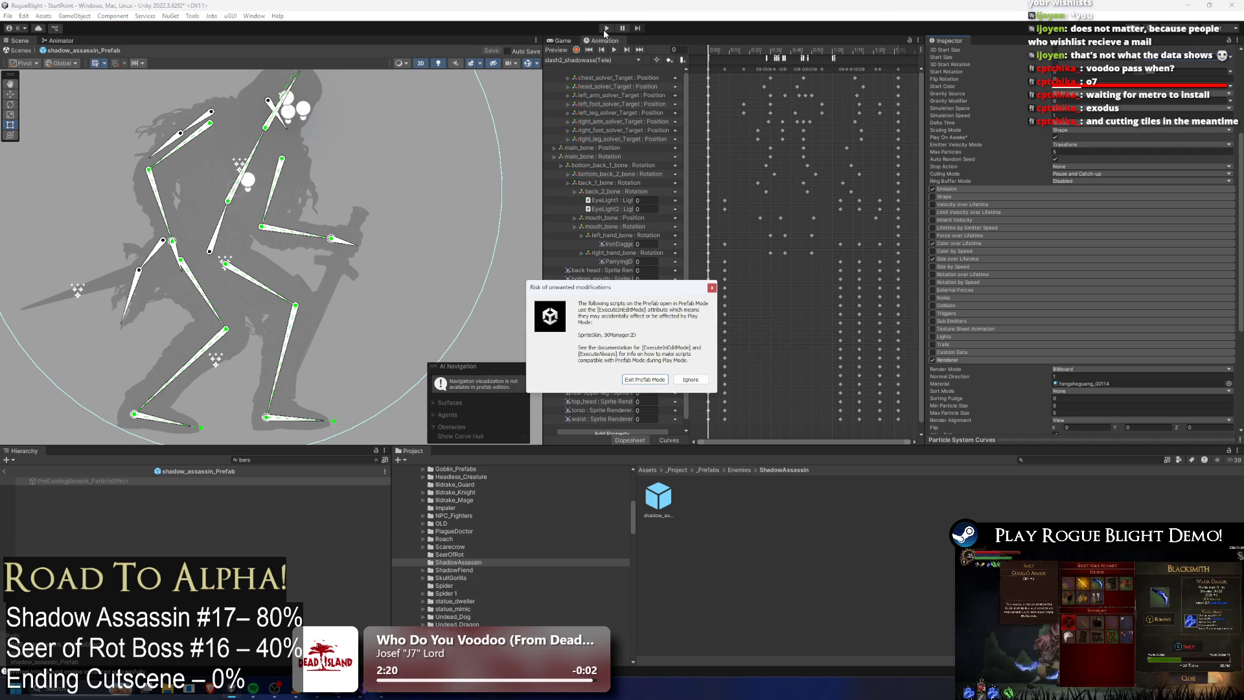
{"action": "key", "text": "Escape"}
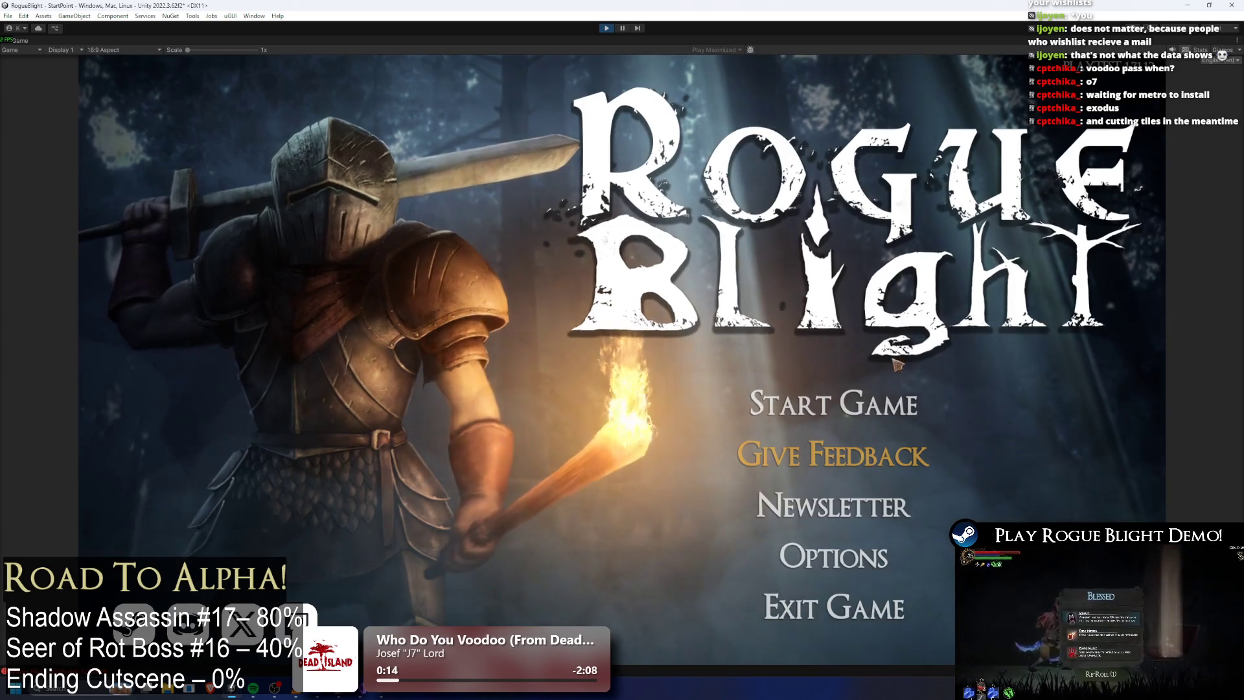
Step: Start the game, load the first save slot, and run through the town
{"action": "left_click", "coordinate": [834, 404]}
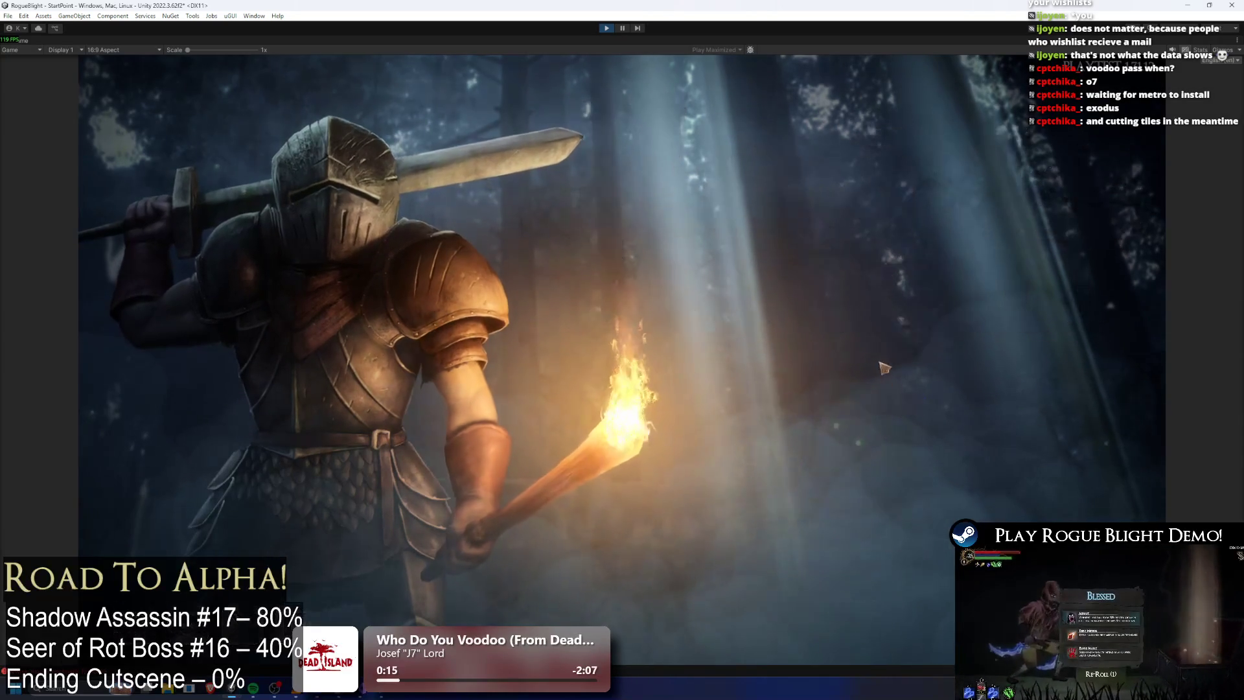
{"action": "left_click", "coordinate": [903, 362]}
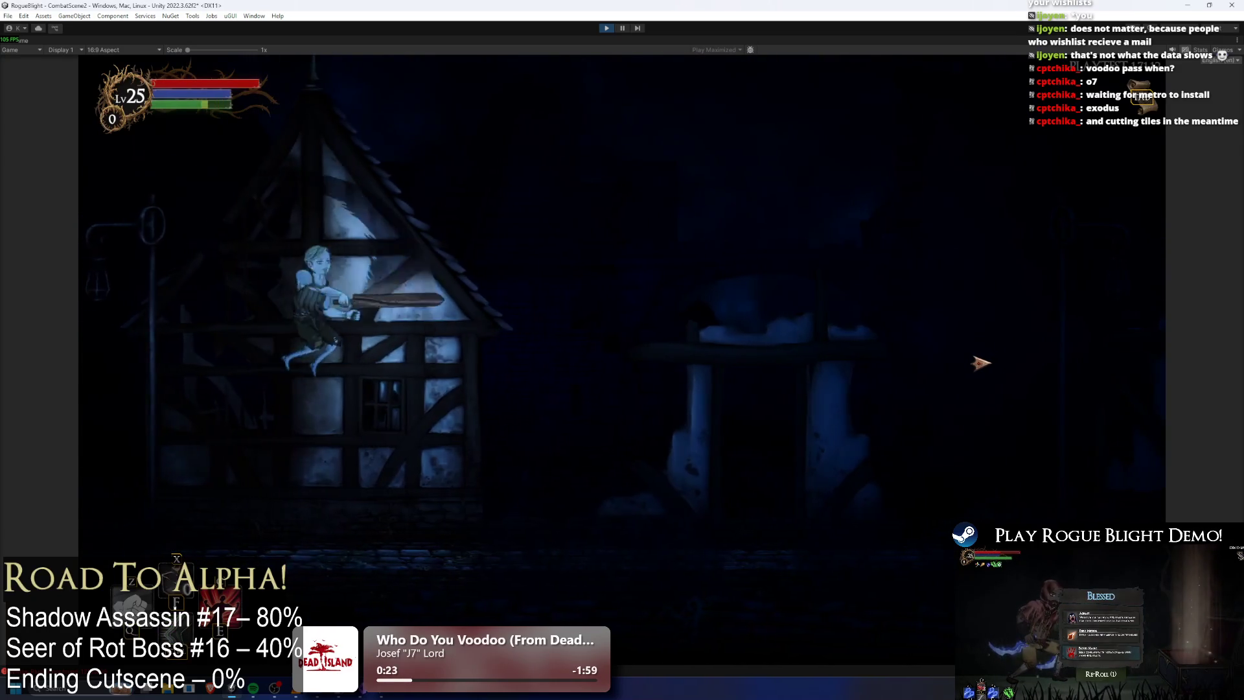
{"action": "key", "text": "d"}
{"action": "key", "text": "a"}
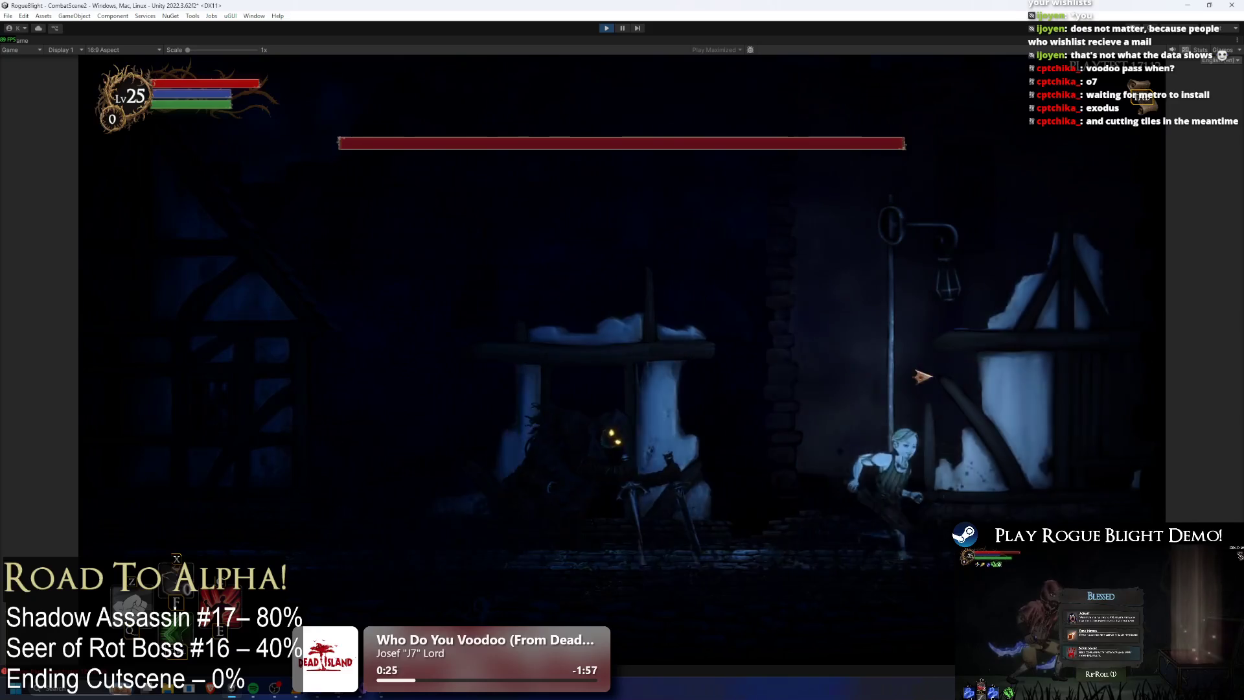
{"action": "key", "text": "d"}
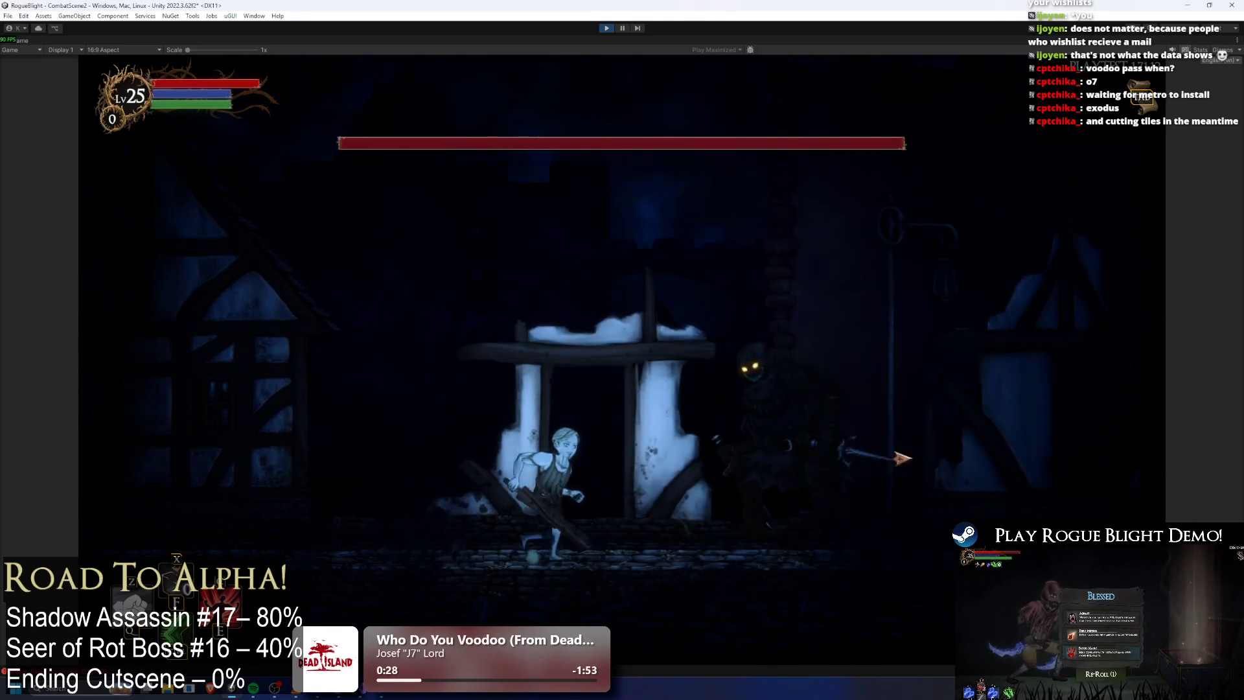
{"action": "key", "text": "a"}
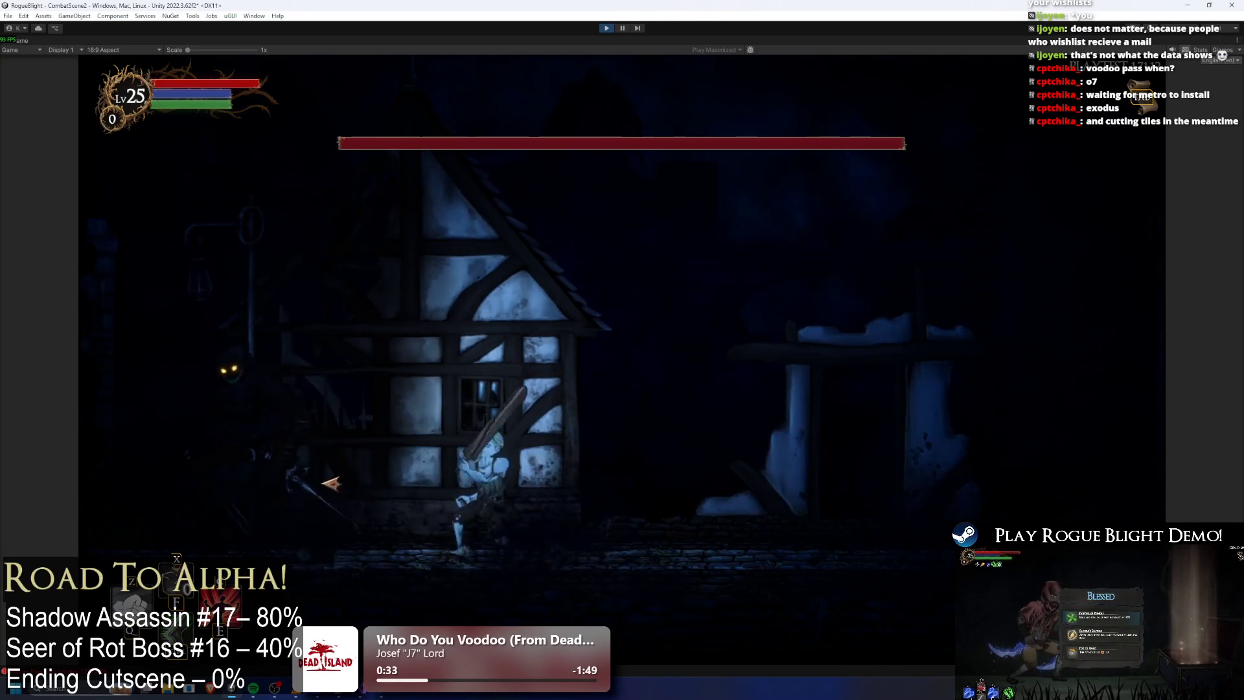
Step: Engage the Shadow Assassin with a strike, then pause and resume the game
{"action": "key", "text": "a"}
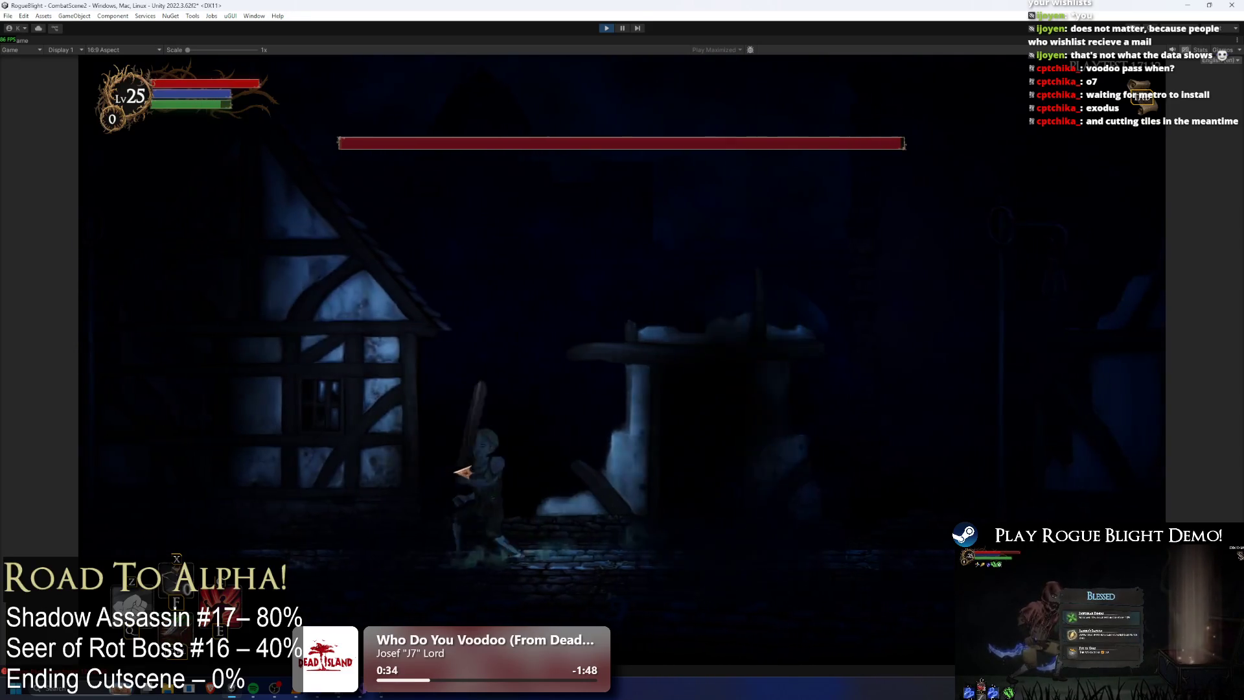
{"action": "key", "text": "d"}
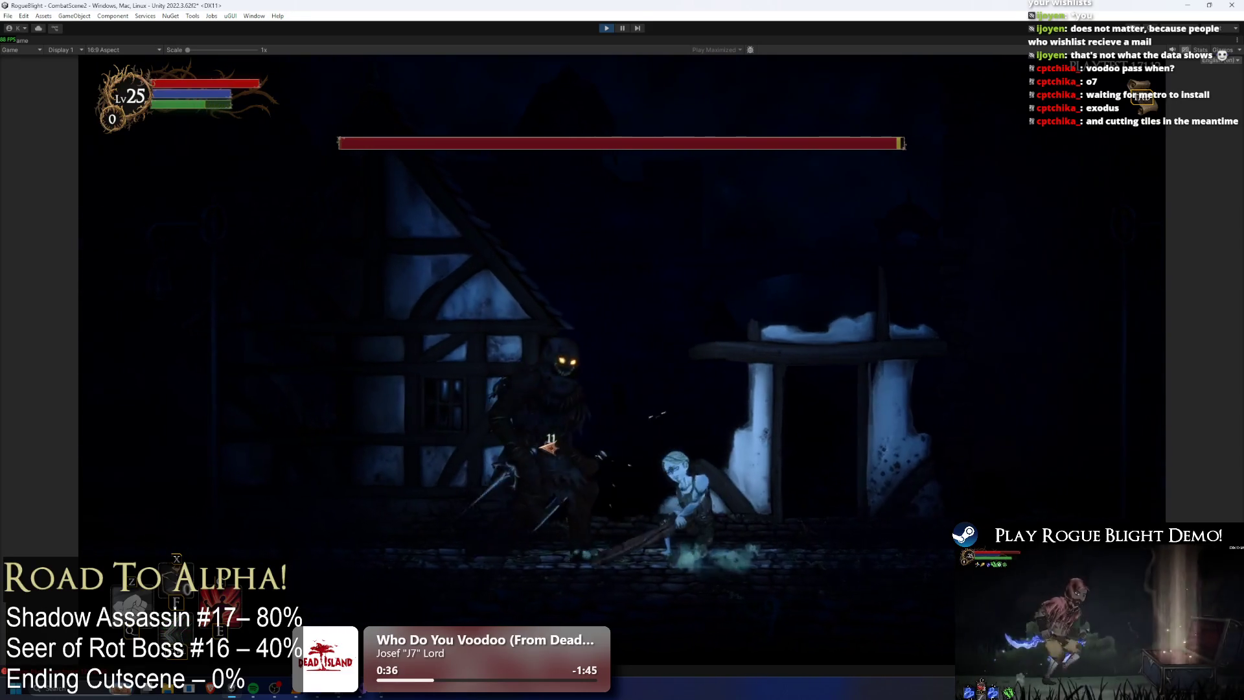
{"action": "left_click", "coordinate": [648, 448]}
{"action": "key", "text": "d"}
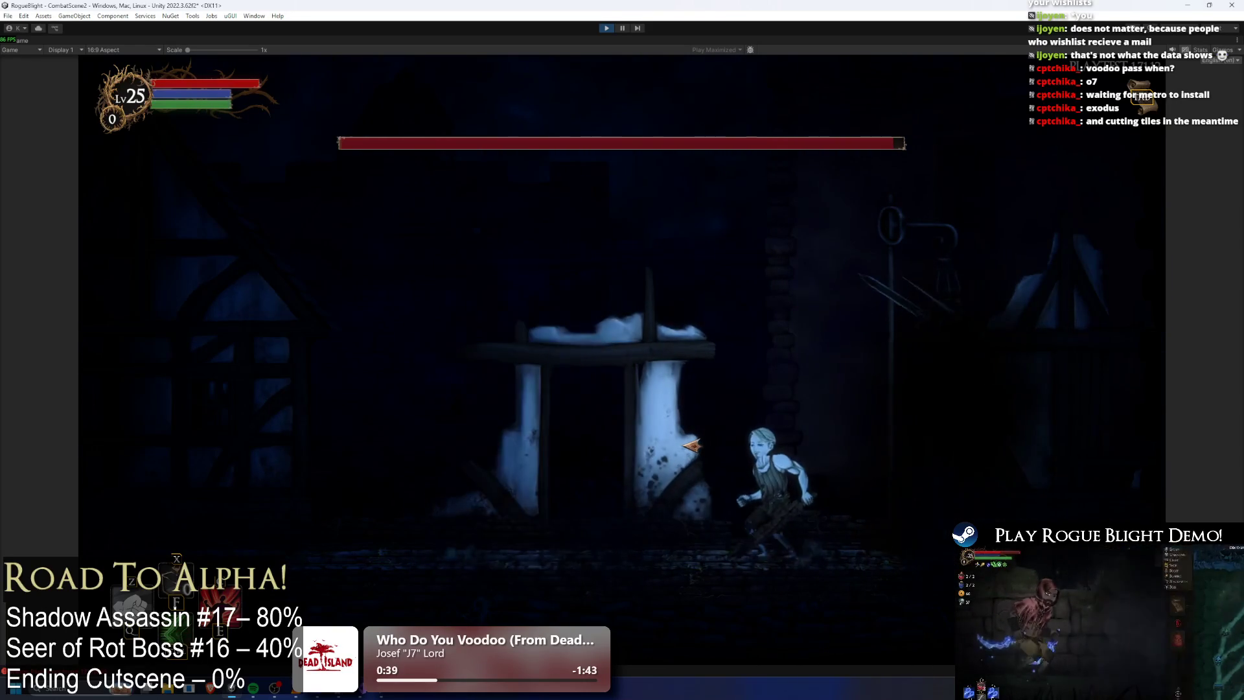
{"action": "key", "text": "a"}
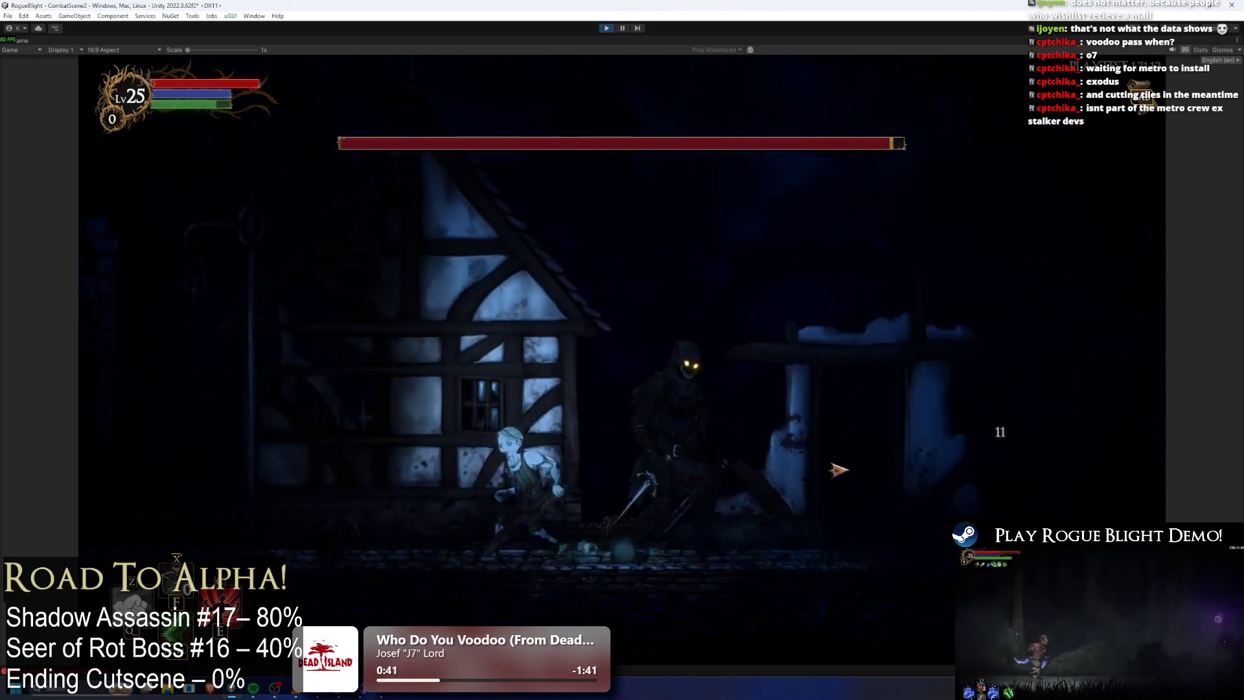
{"action": "key", "text": "d"}
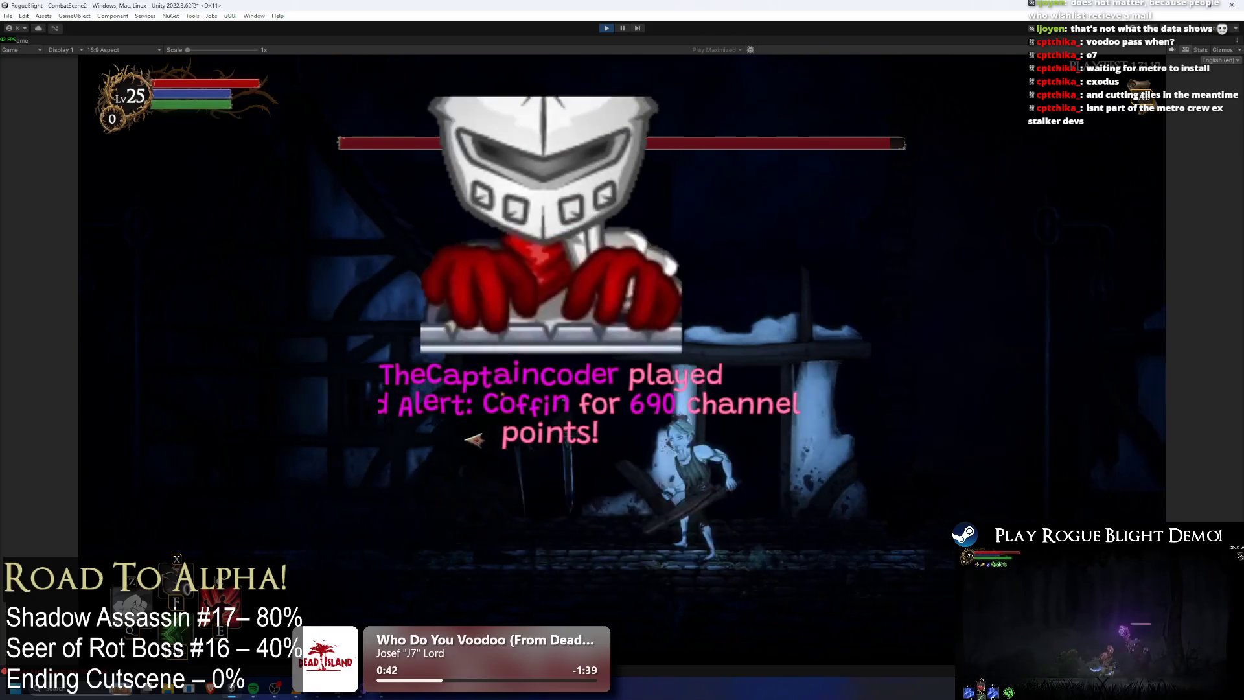
{"action": "key", "text": "d"}
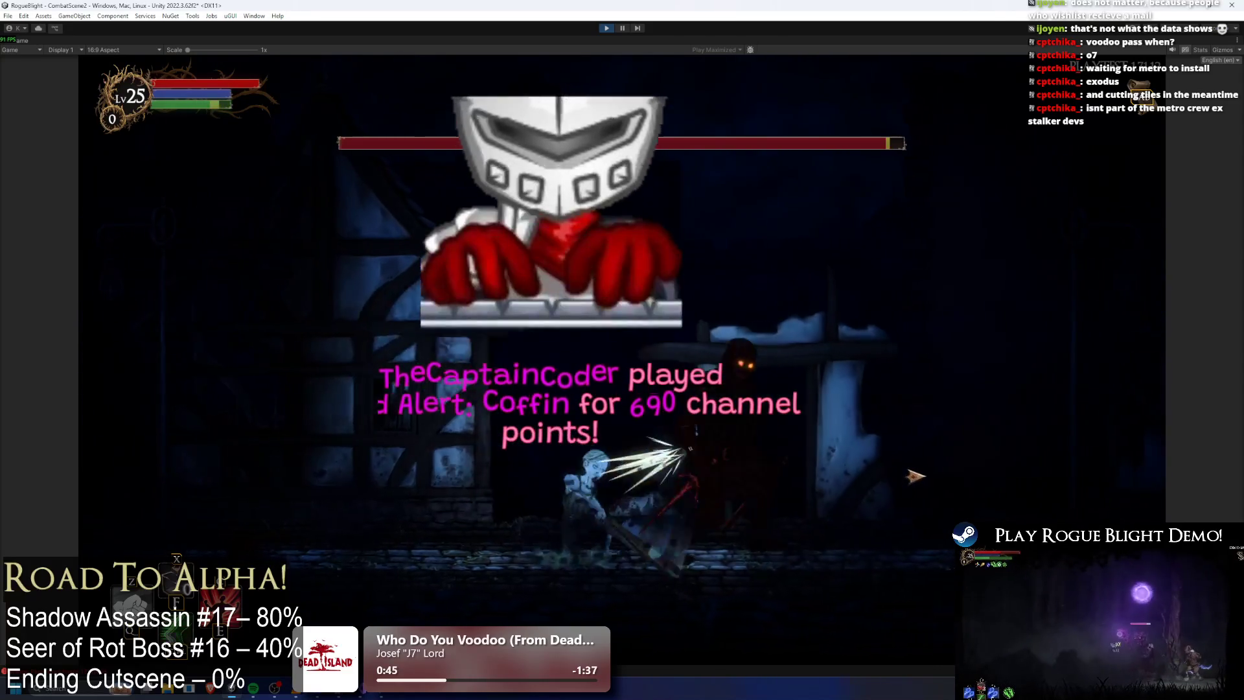
{"action": "key", "text": "Escape"}
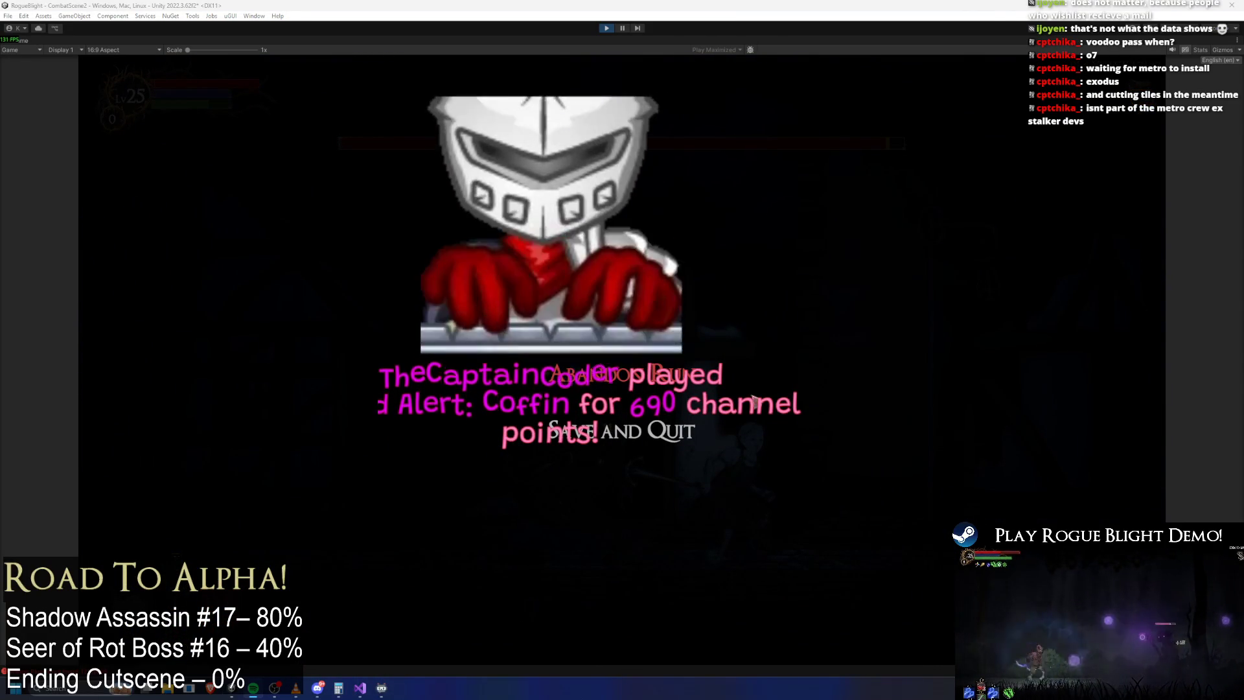
{"action": "left_click", "coordinate": [616, 352]}
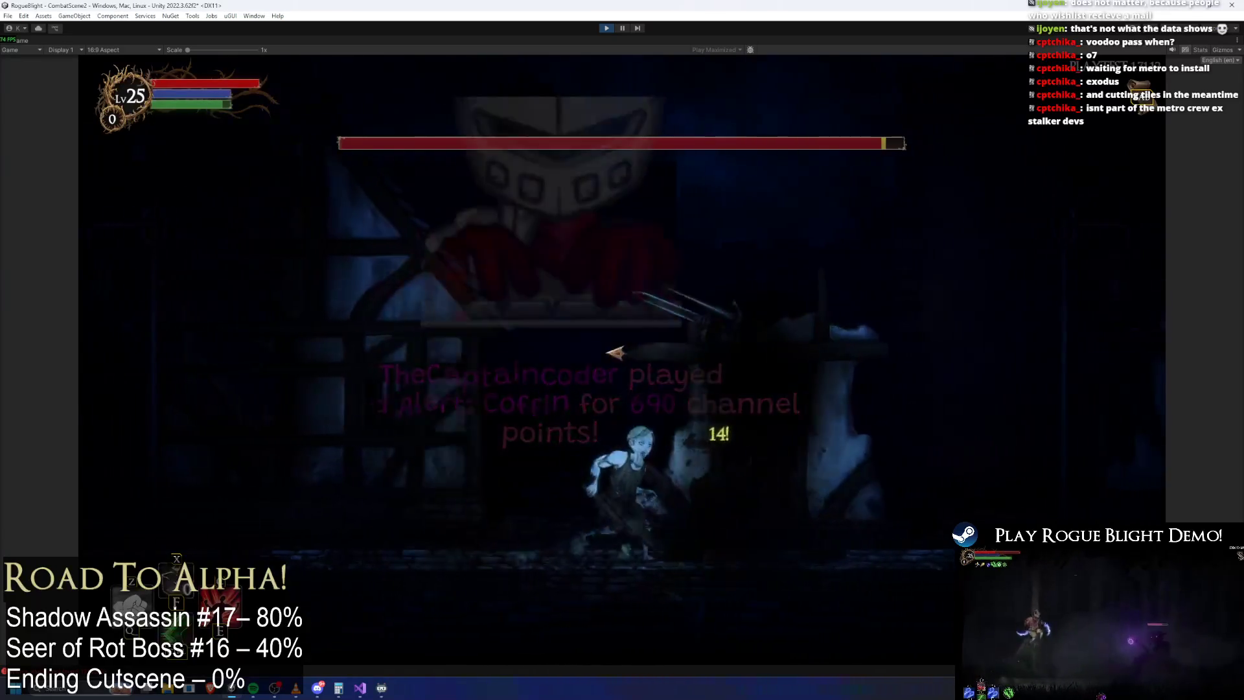
Step: Use the F1 cheat to drop enemy health to 1 and attack the boss
{"action": "key", "text": "F1"}
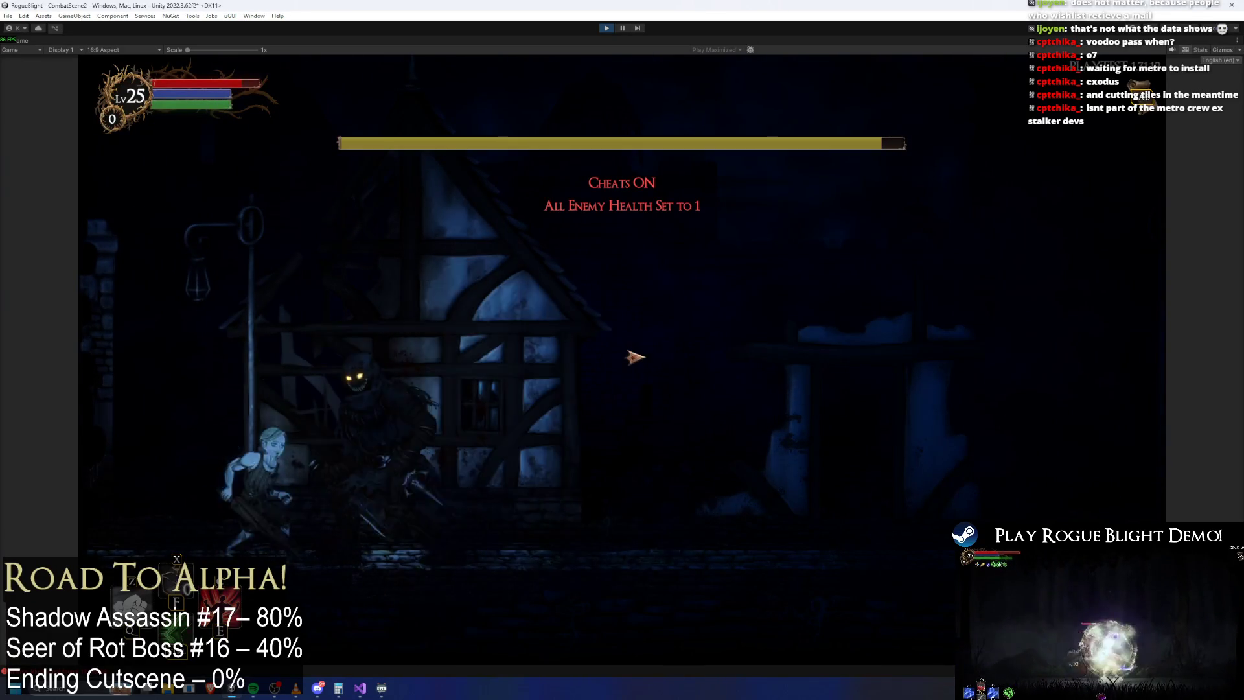
{"action": "key", "text": "d"}
{"action": "left_click", "coordinate": [629, 356]}
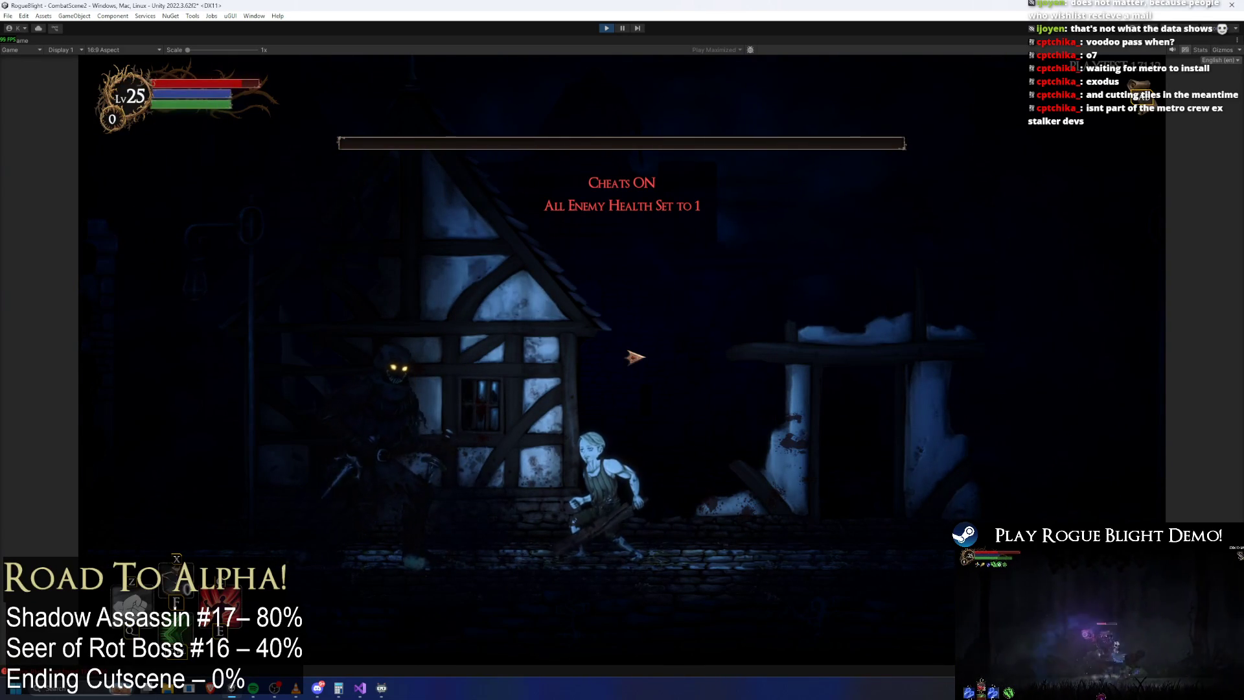
{"action": "left_click", "coordinate": [635, 357]}
{"action": "key", "text": "d"}
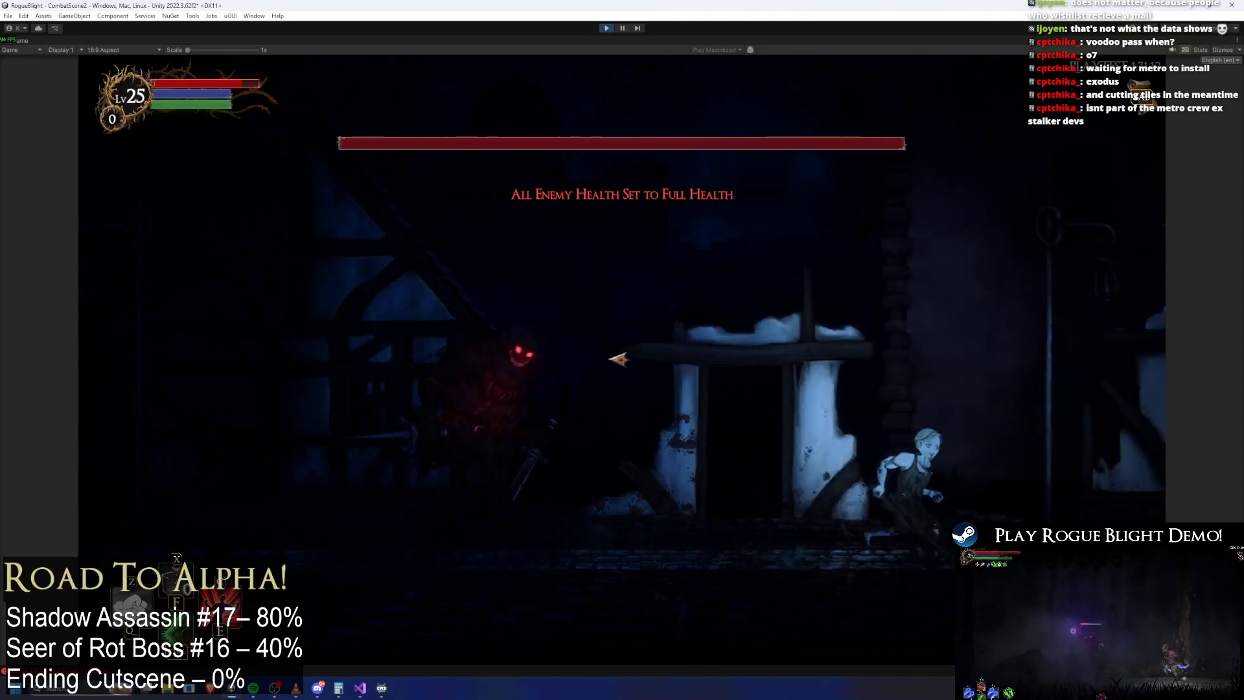
{"action": "left_click", "coordinate": [681, 428]}
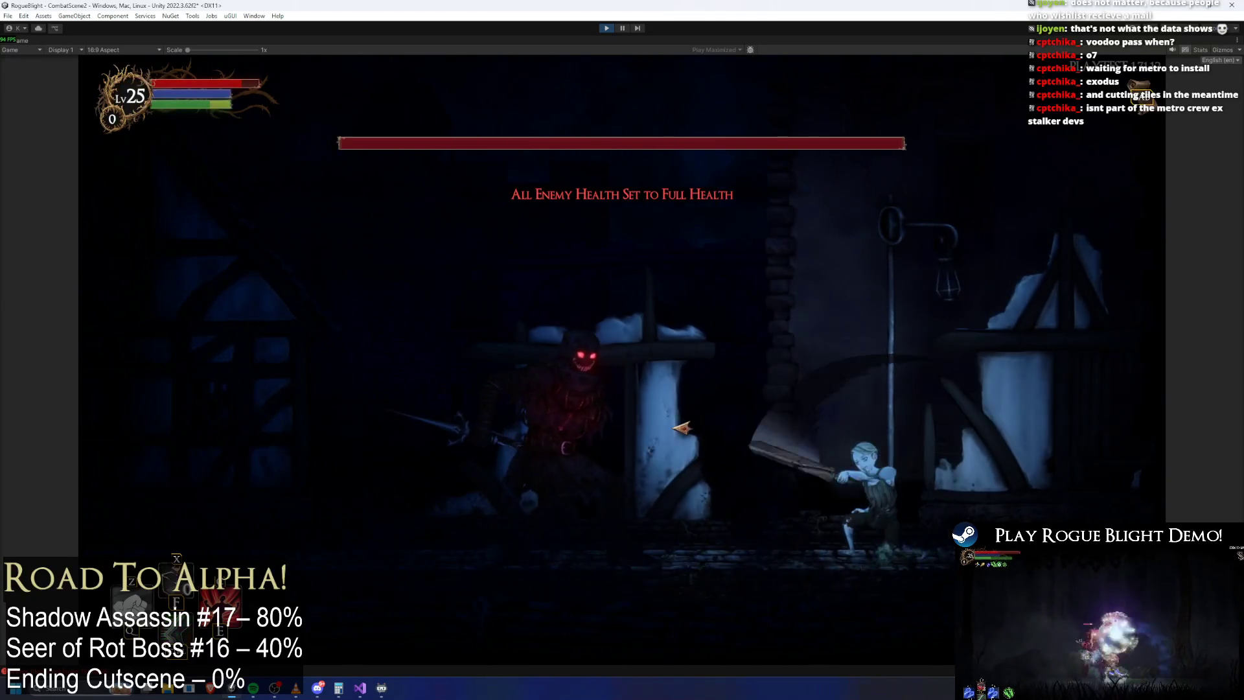
Step: Run back and forth past the boss while it fights back
{"action": "key", "text": "a"}
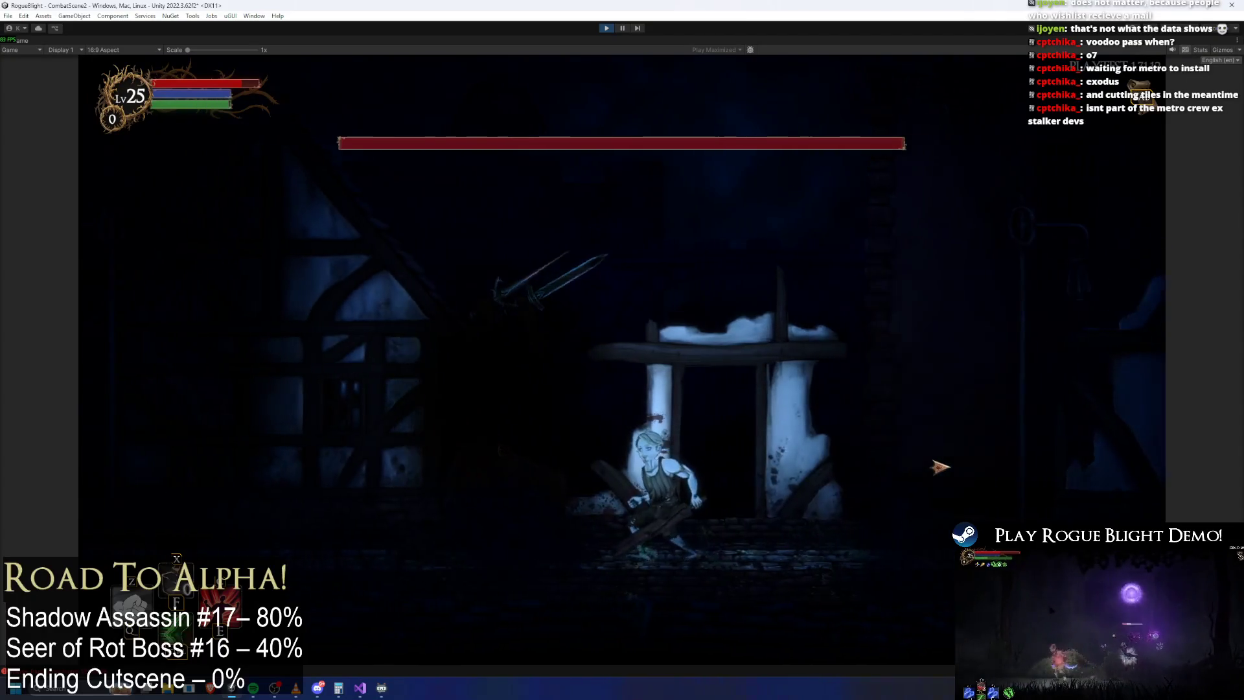
{"action": "key", "text": "d"}
{"action": "key", "text": "a"}
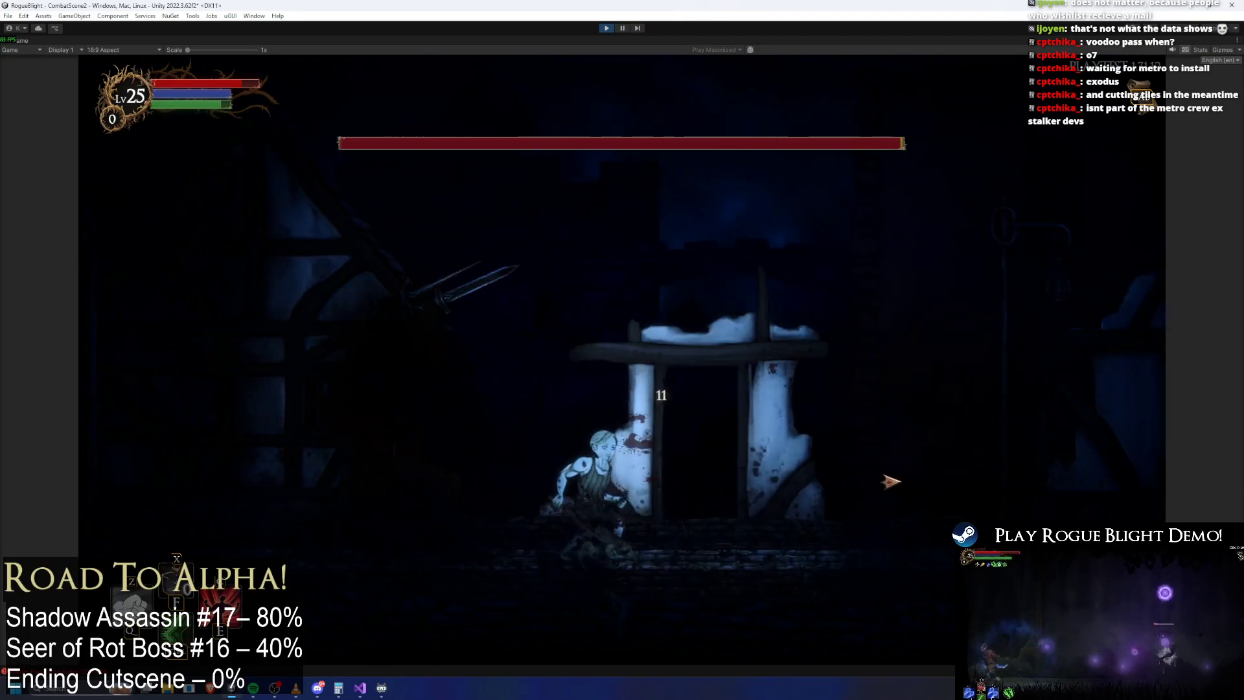
{"action": "key", "text": "a"}
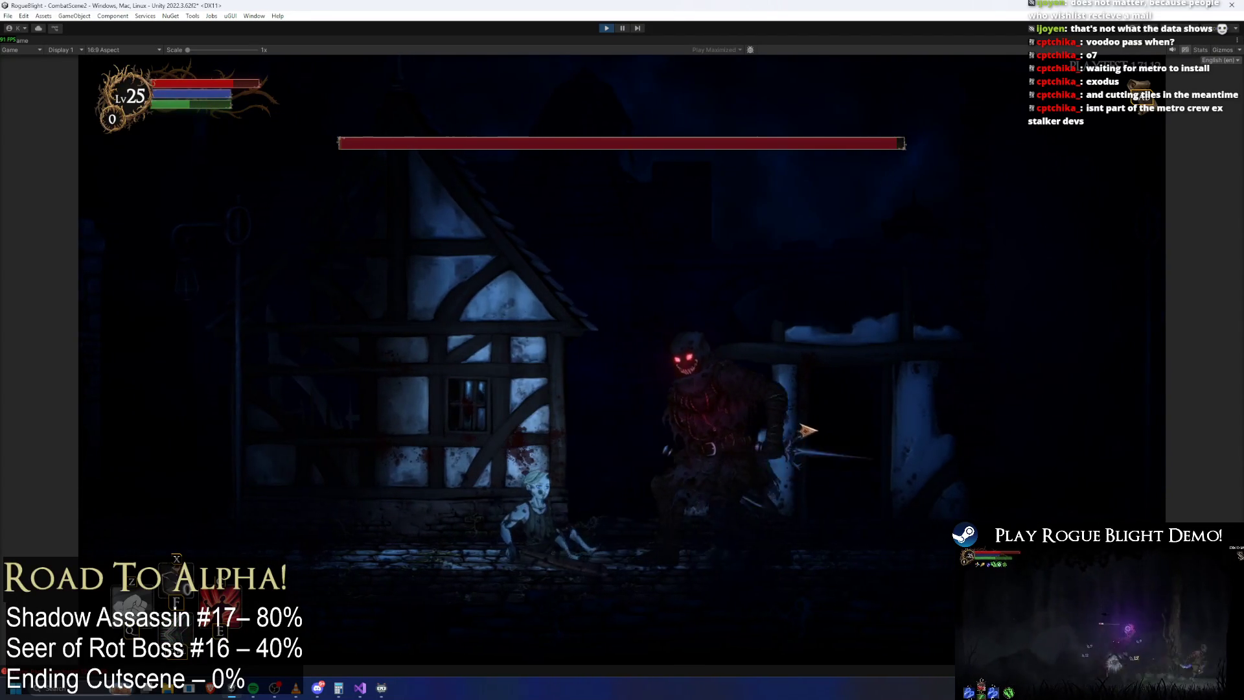
{"action": "key", "text": "a"}
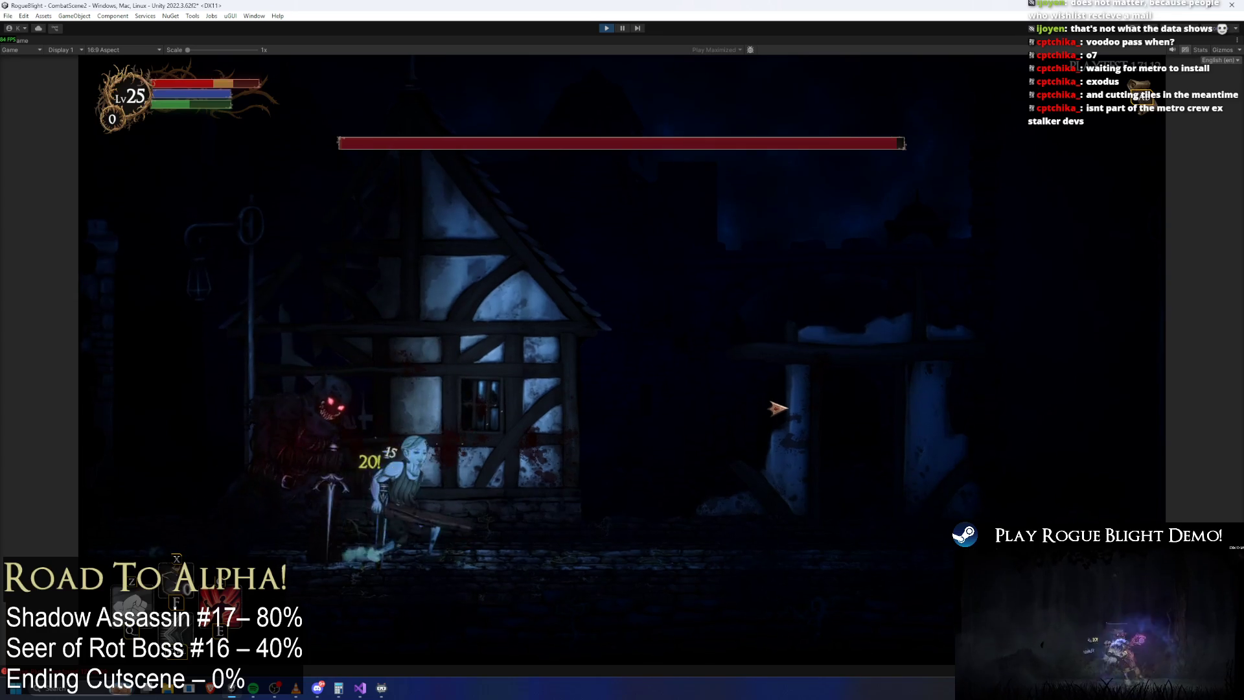
{"action": "key", "text": "d"}
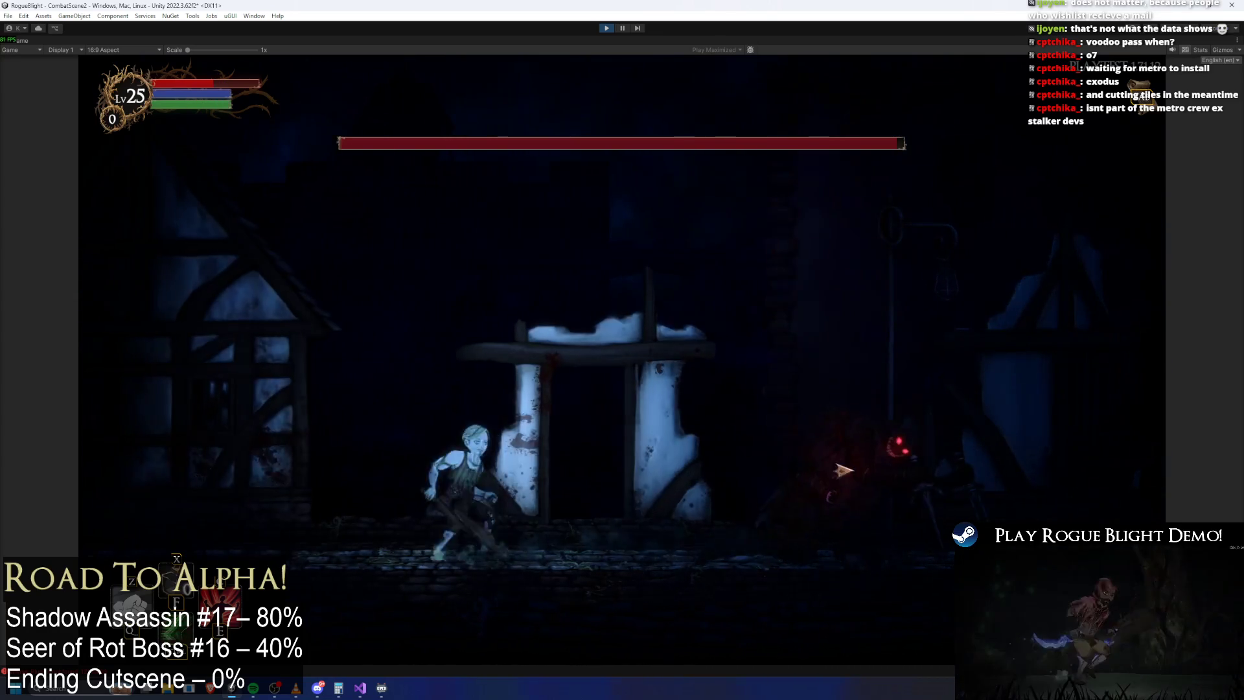
{"action": "key", "text": "d"}
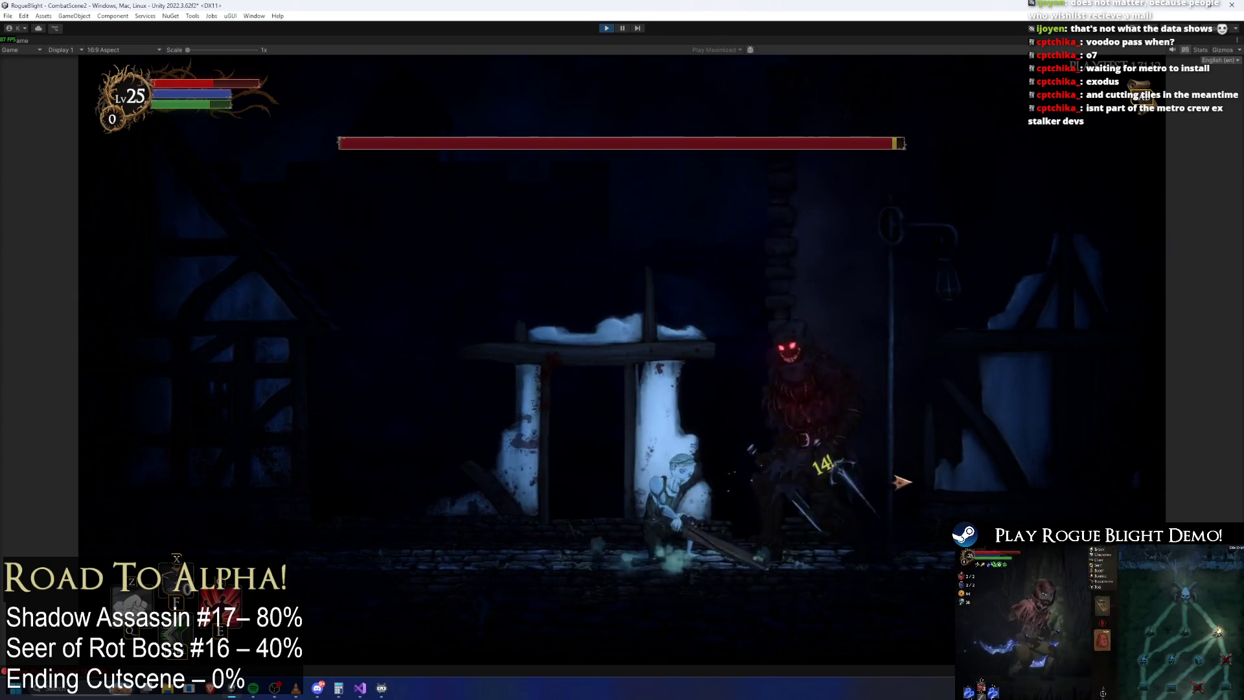
{"action": "key", "text": "a"}
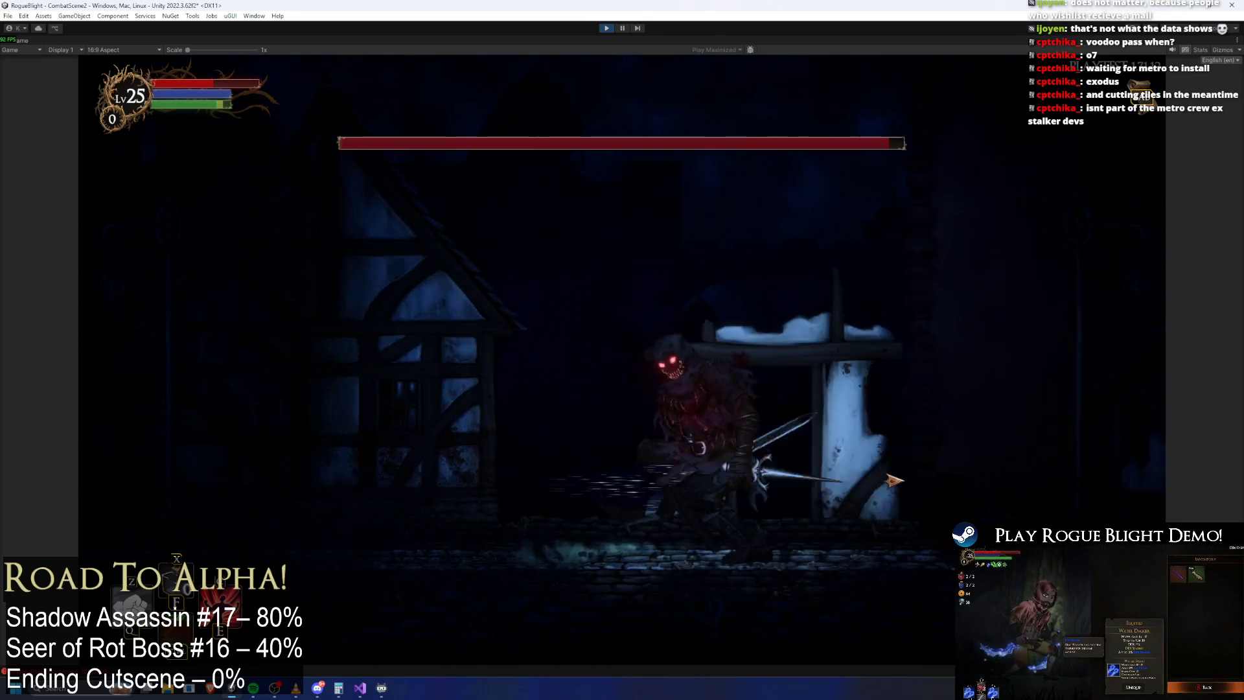
{"action": "key", "text": "d"}
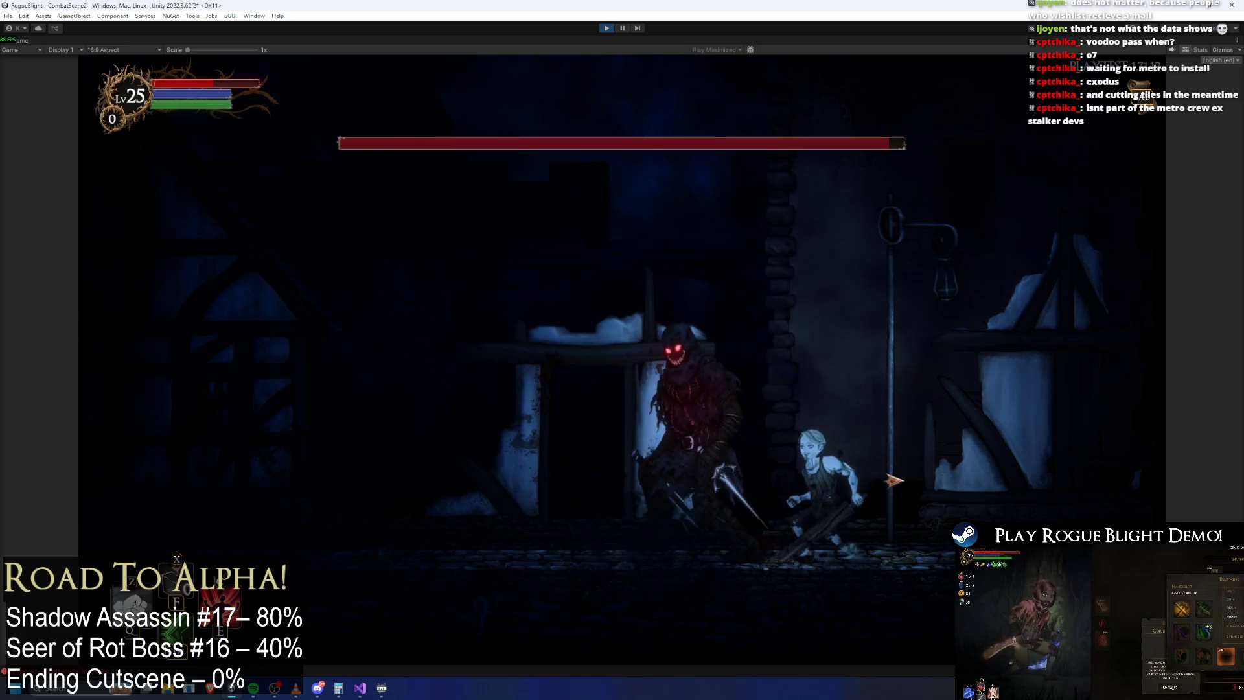
{"action": "key", "text": "a"}
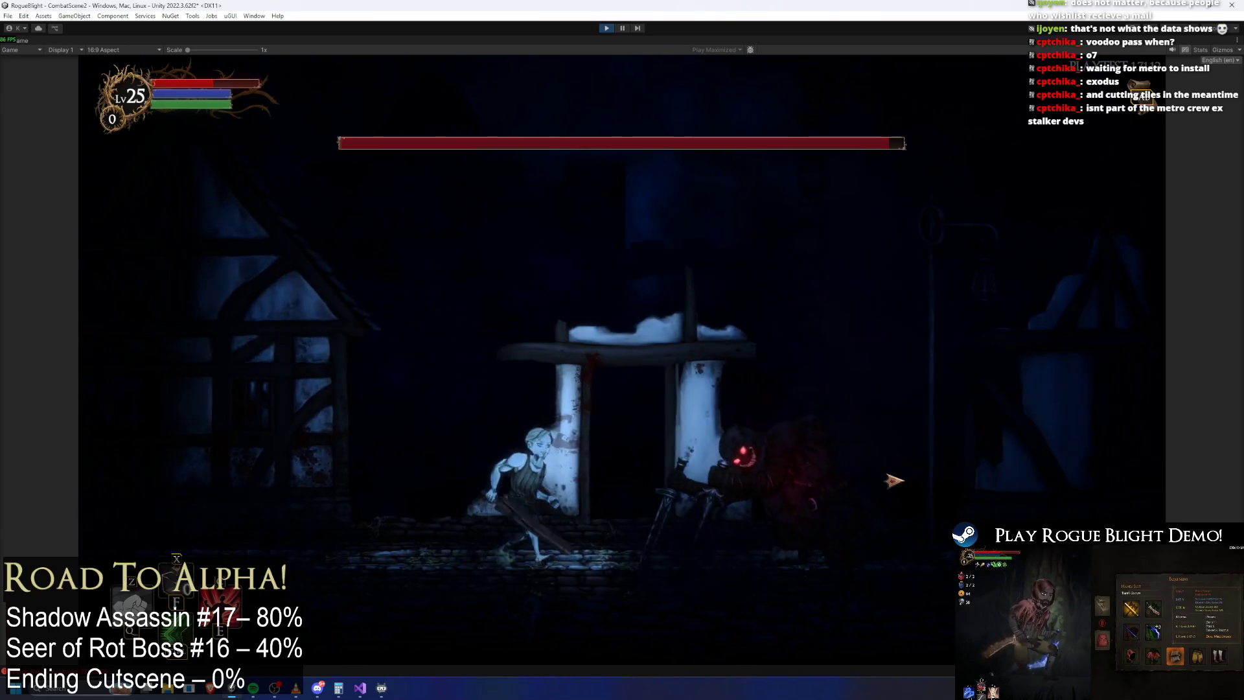
{"action": "key", "text": "d"}
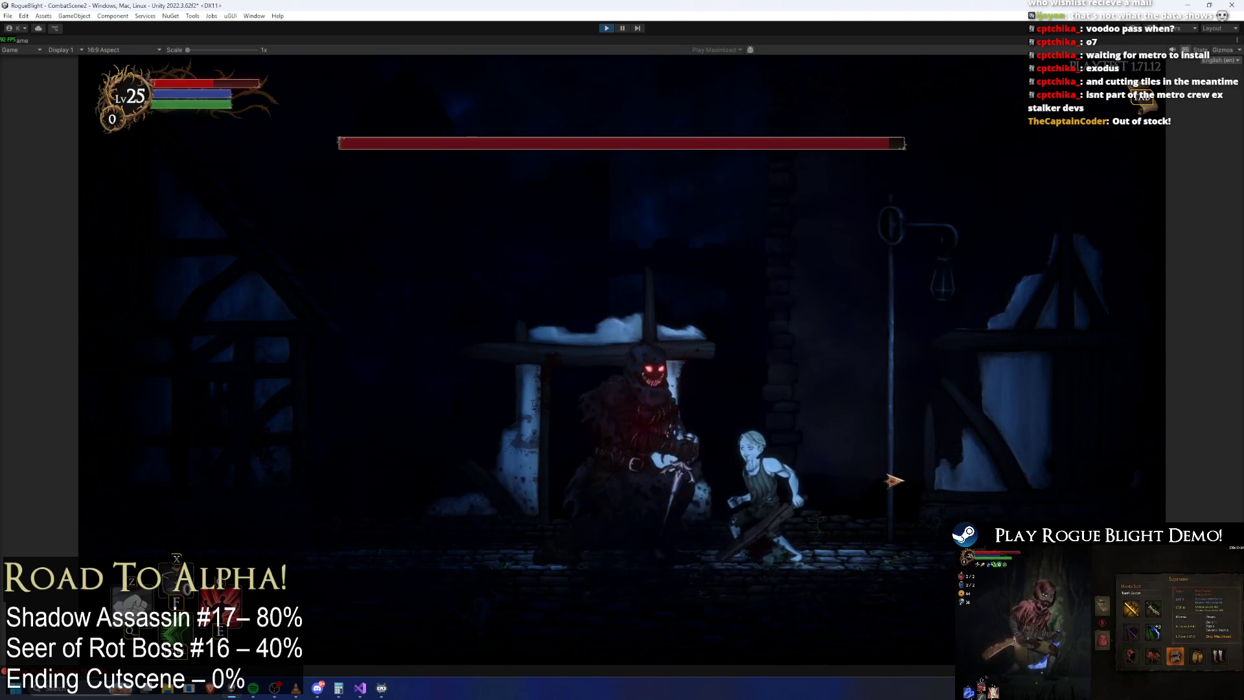
Step: Keep dodging around the boss as it glows red in its berserk phase
{"action": "key", "text": "a"}
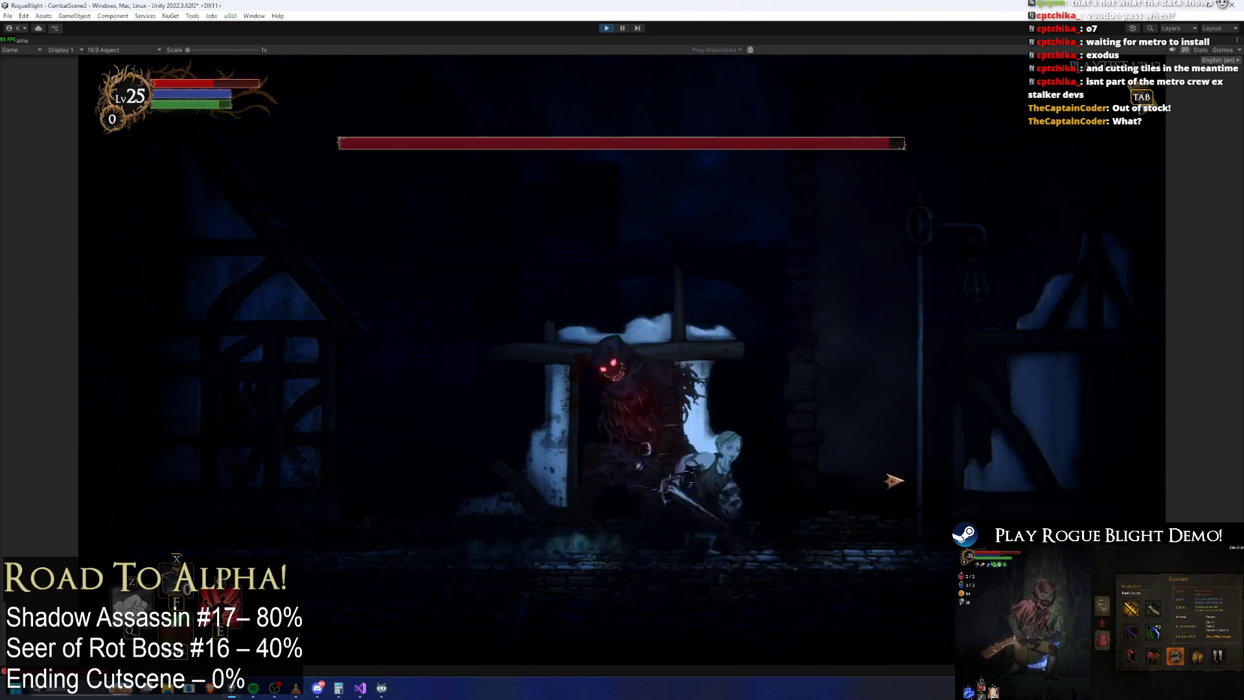
{"action": "key", "text": "a"}
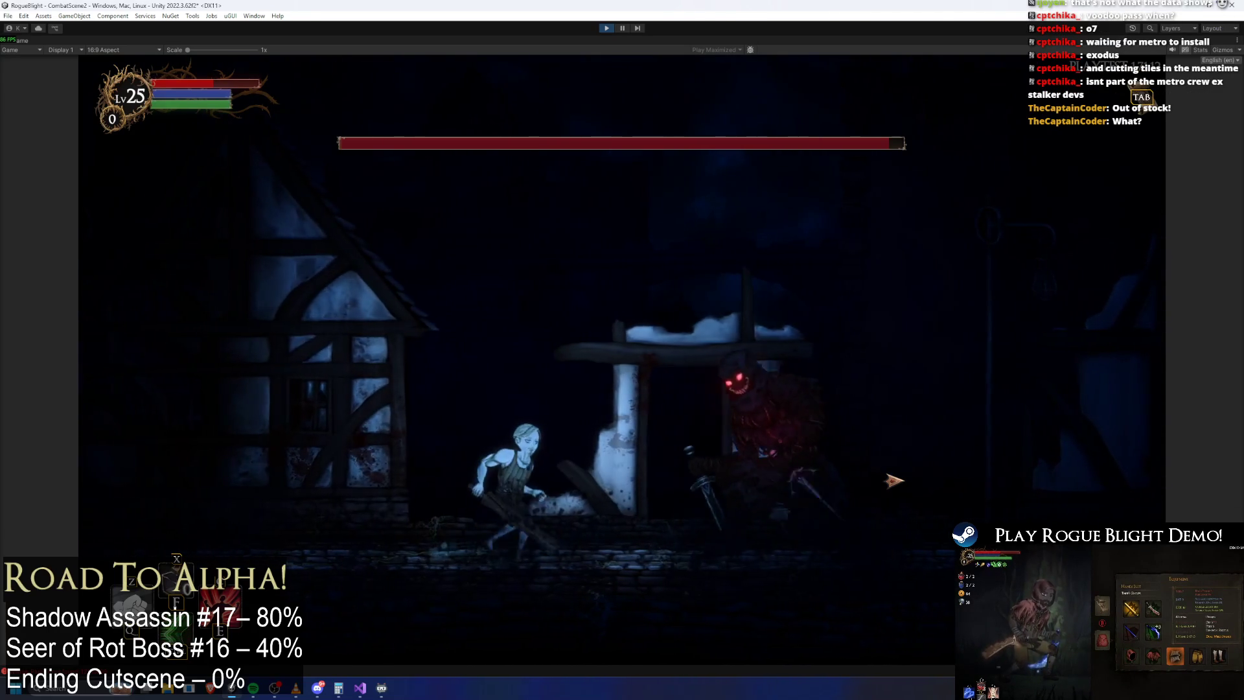
{"action": "key", "text": "d"}
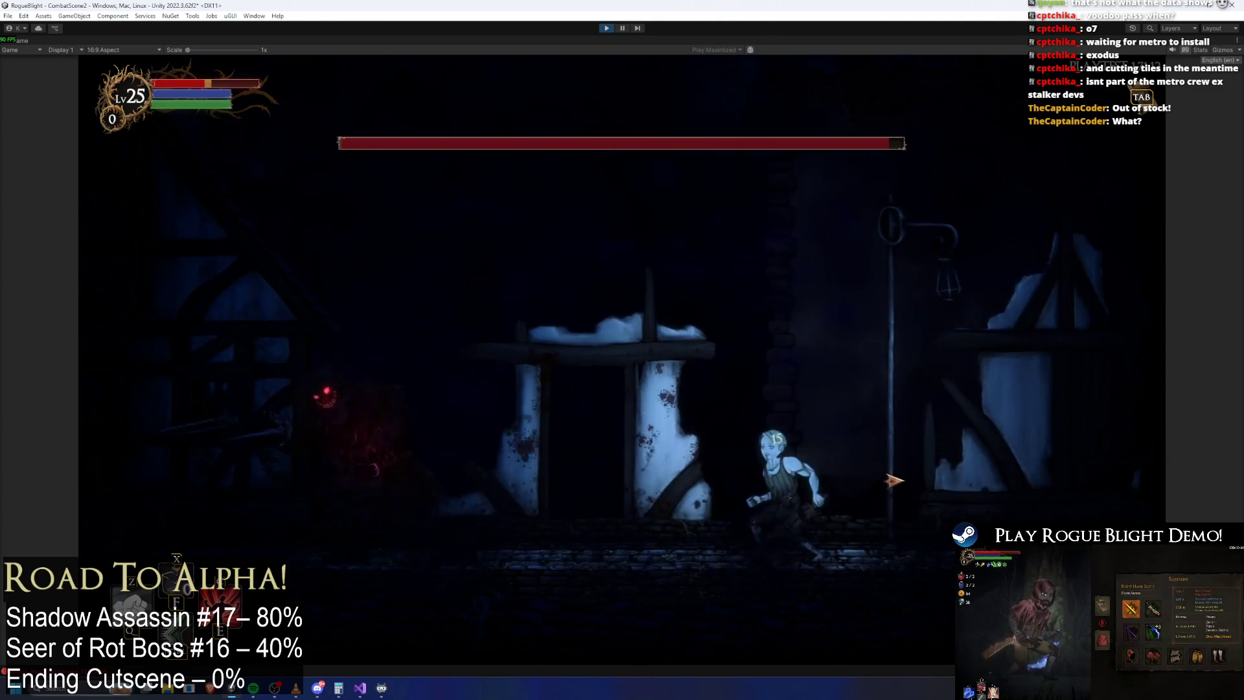
{"action": "key", "text": "a"}
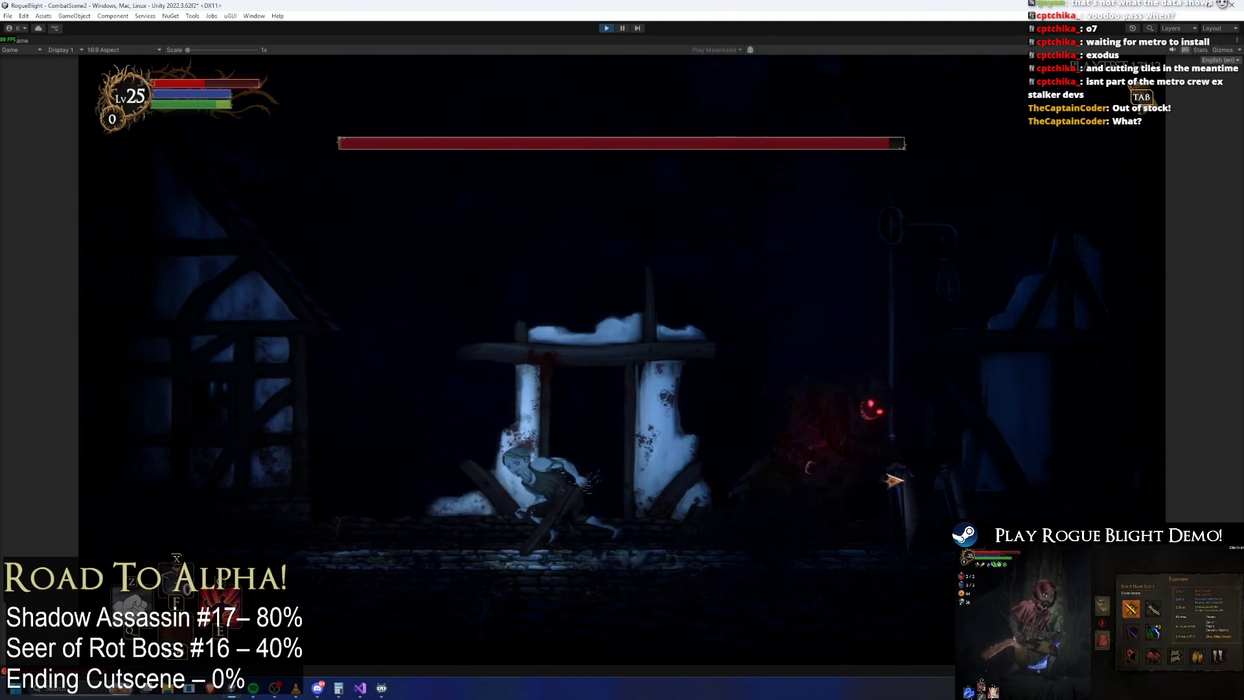
{"action": "key", "text": "a"}
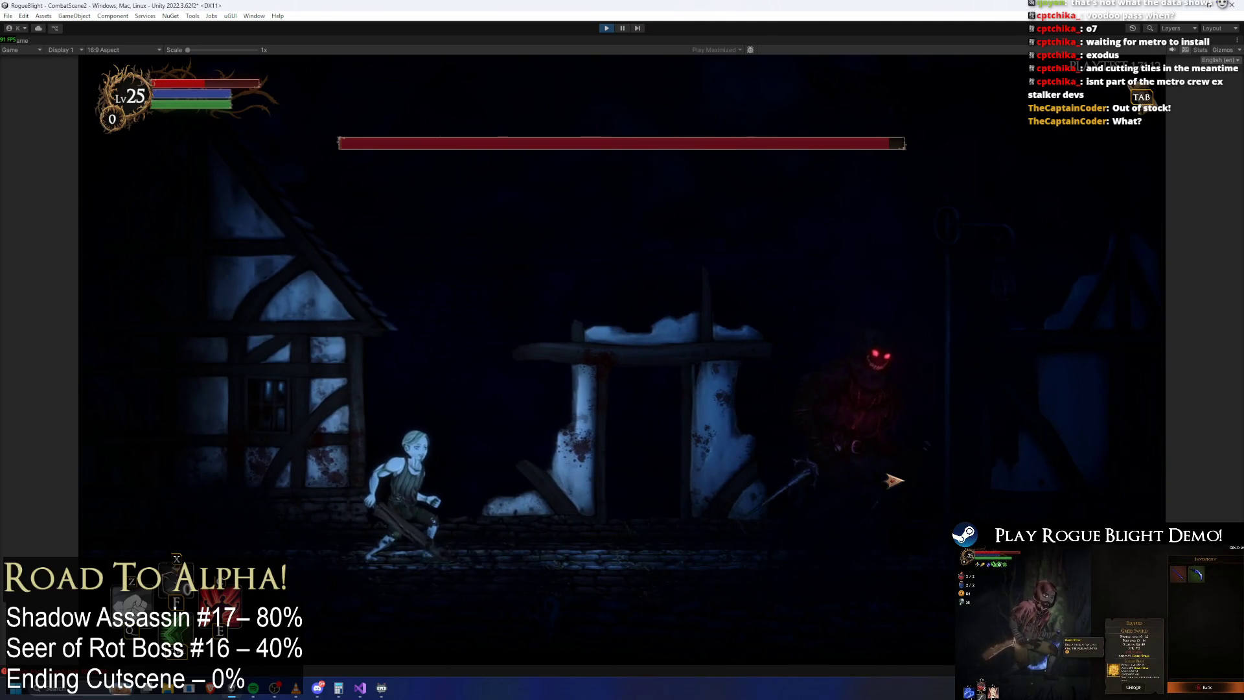
{"action": "key", "text": "d"}
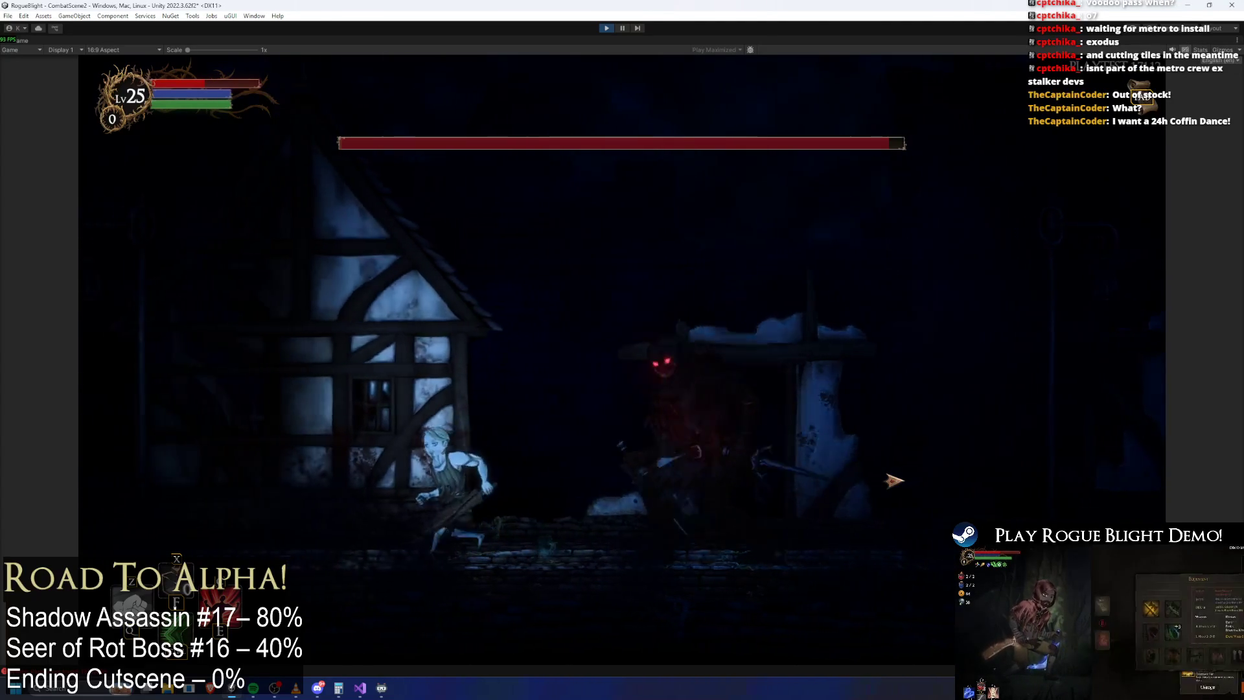
{"action": "key", "text": "d"}
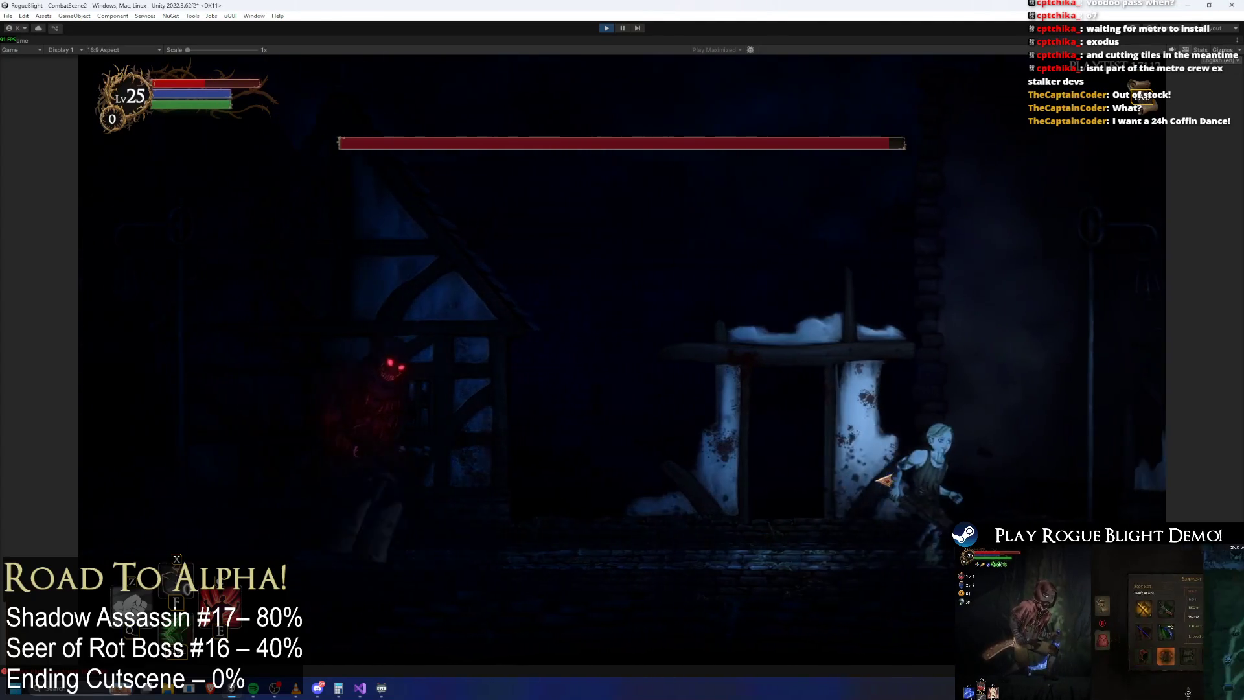
{"action": "key", "text": "a"}
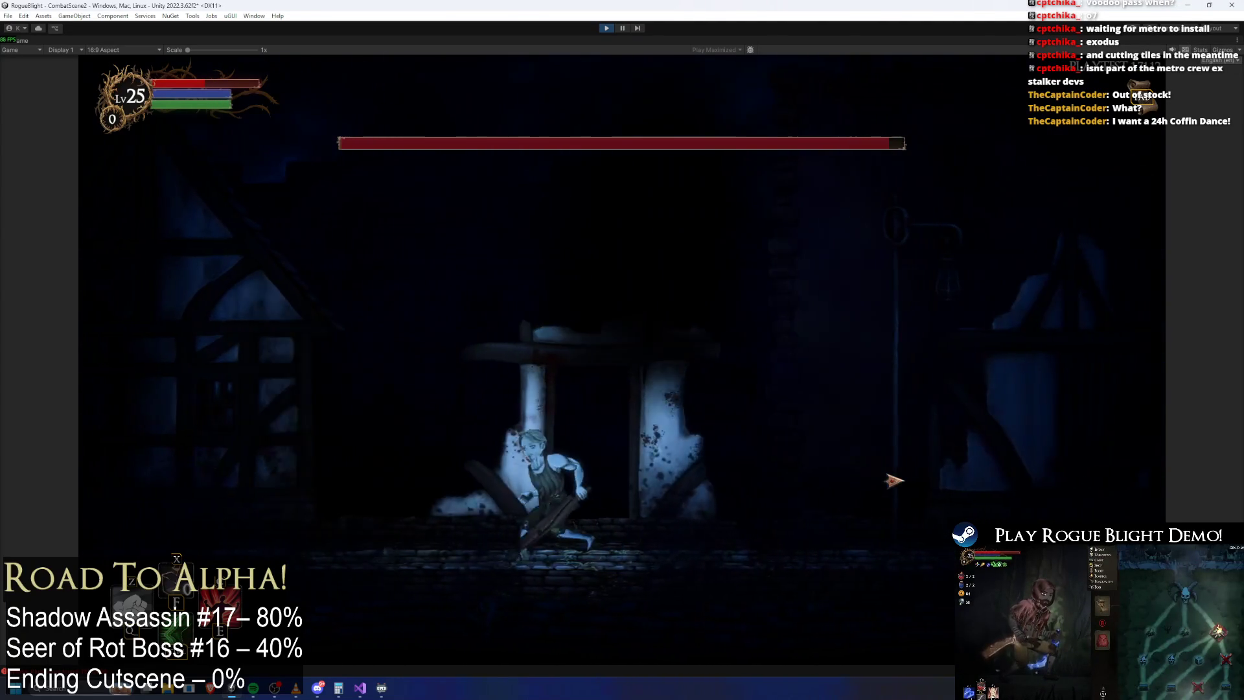
{"action": "key", "text": "d"}
{"action": "key", "text": "a"}
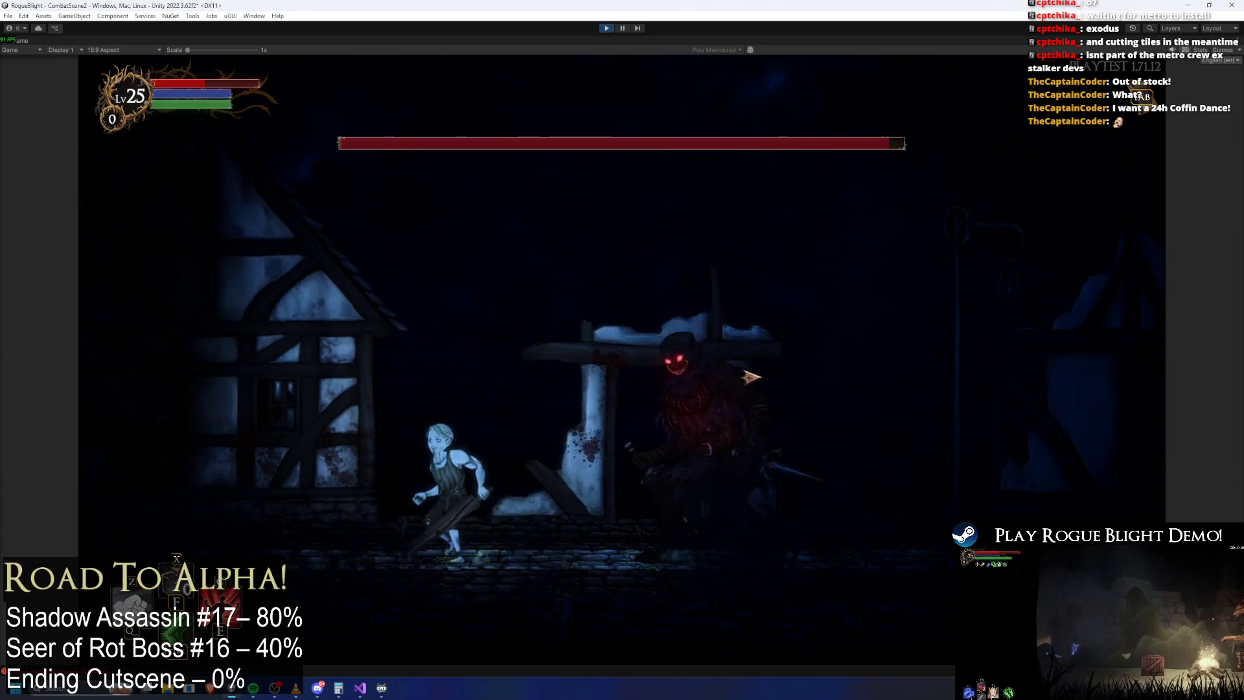
{"action": "key", "text": "d"}
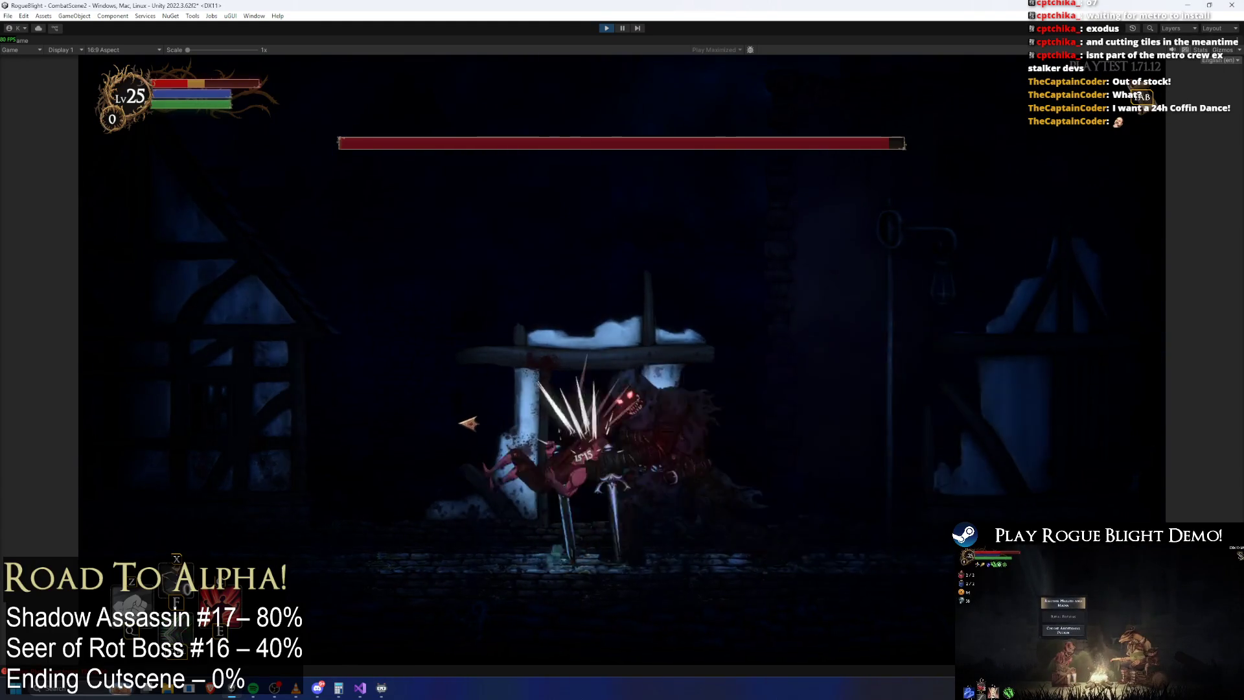
{"action": "key", "text": "d"}
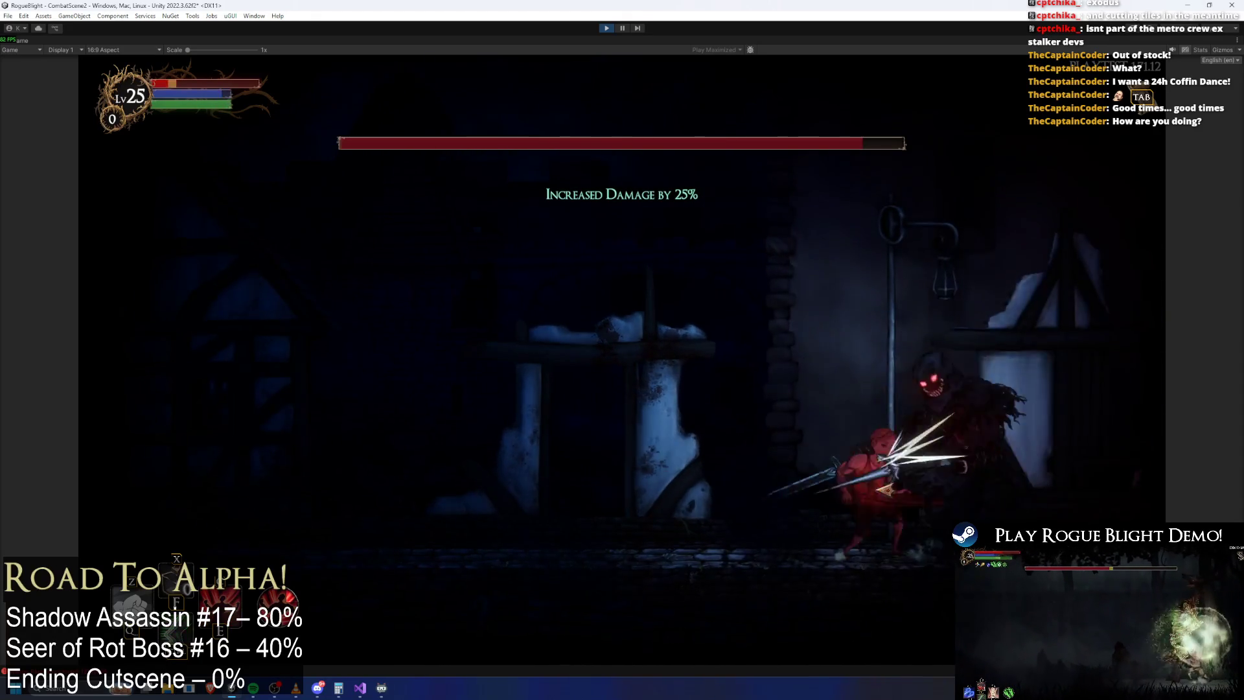
Step: Toggle the F1 cheat to restore health and mana, then stop the play-test with Ctrl+P
{"action": "key", "text": "F1"}
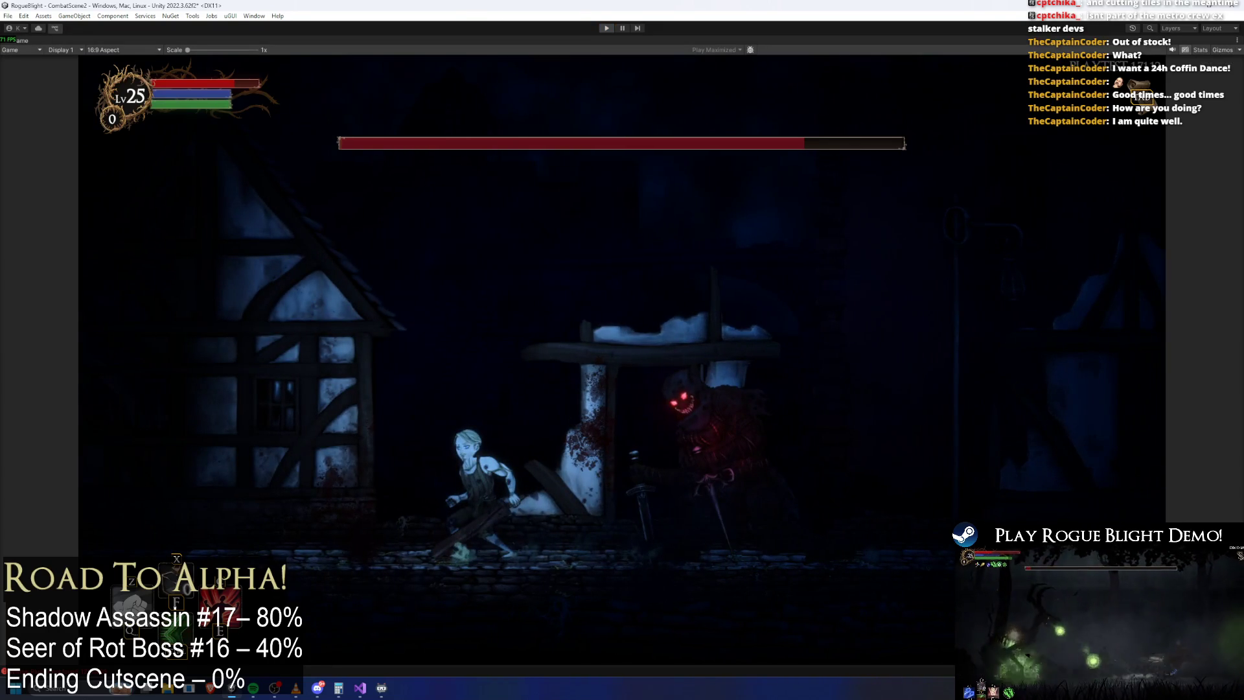
{"action": "key", "text": "ctrl+p"}
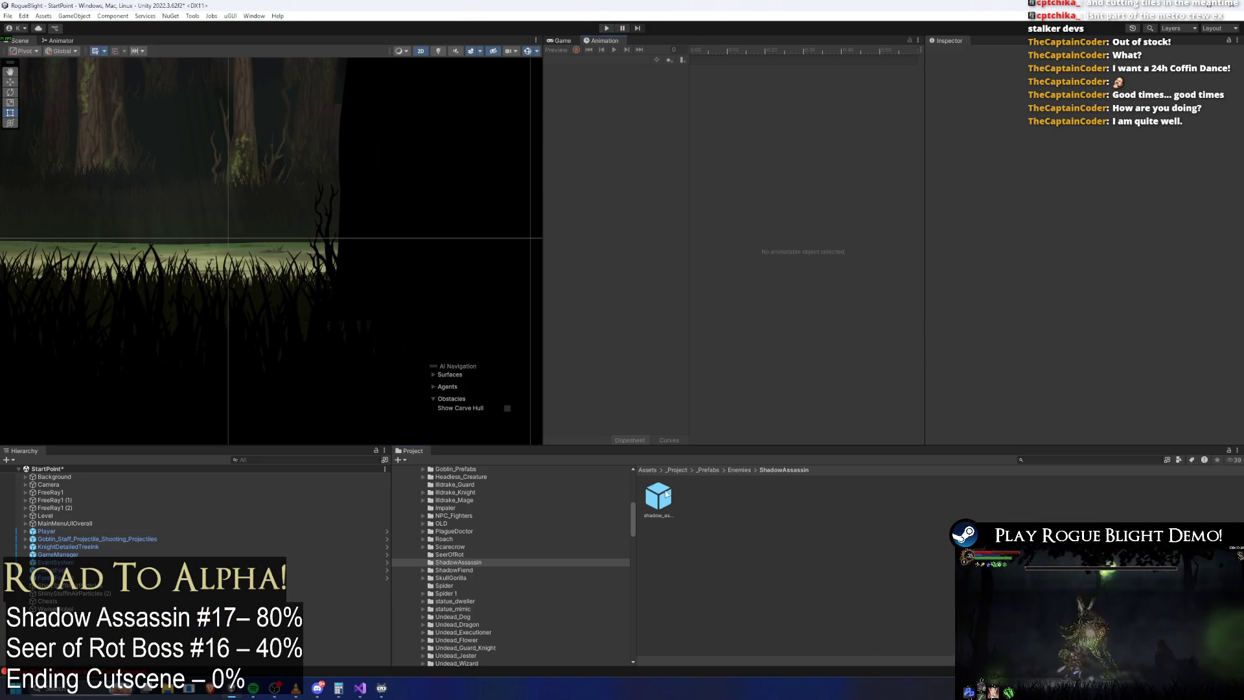
Step: Open shadow_assassin_Prefab and look through its animation clip list
{"action": "double_click", "coordinate": [659, 497]}
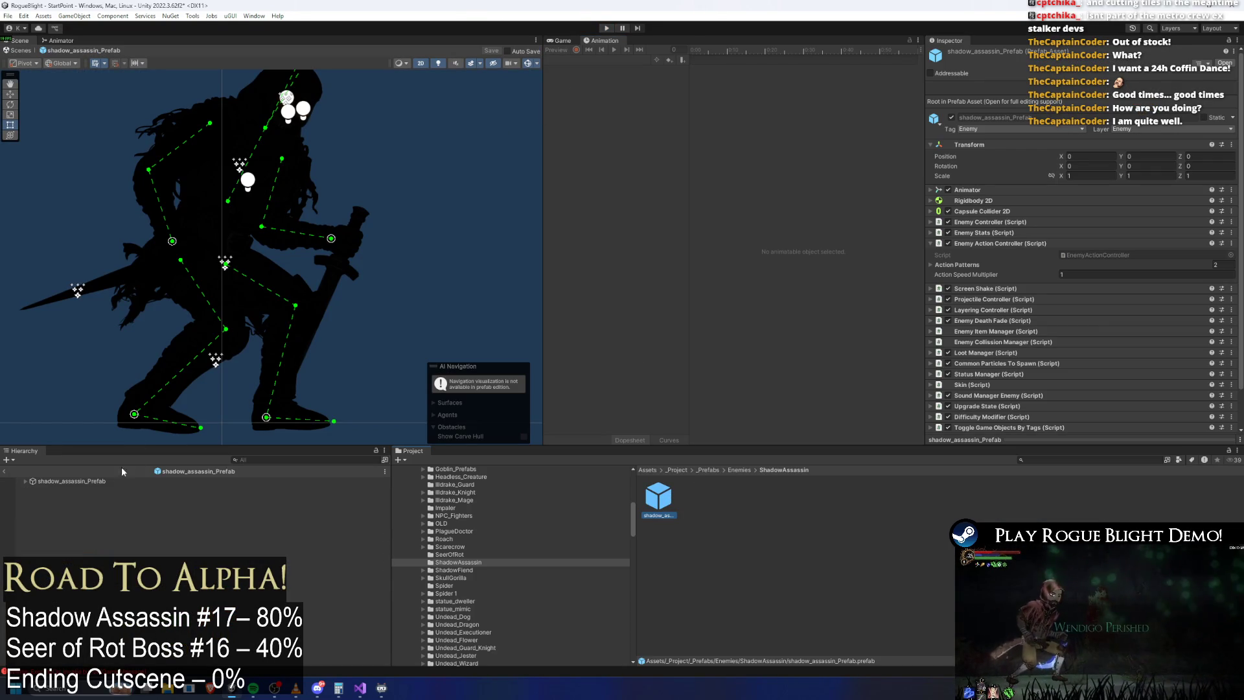
{"action": "left_click", "coordinate": [89, 482]}
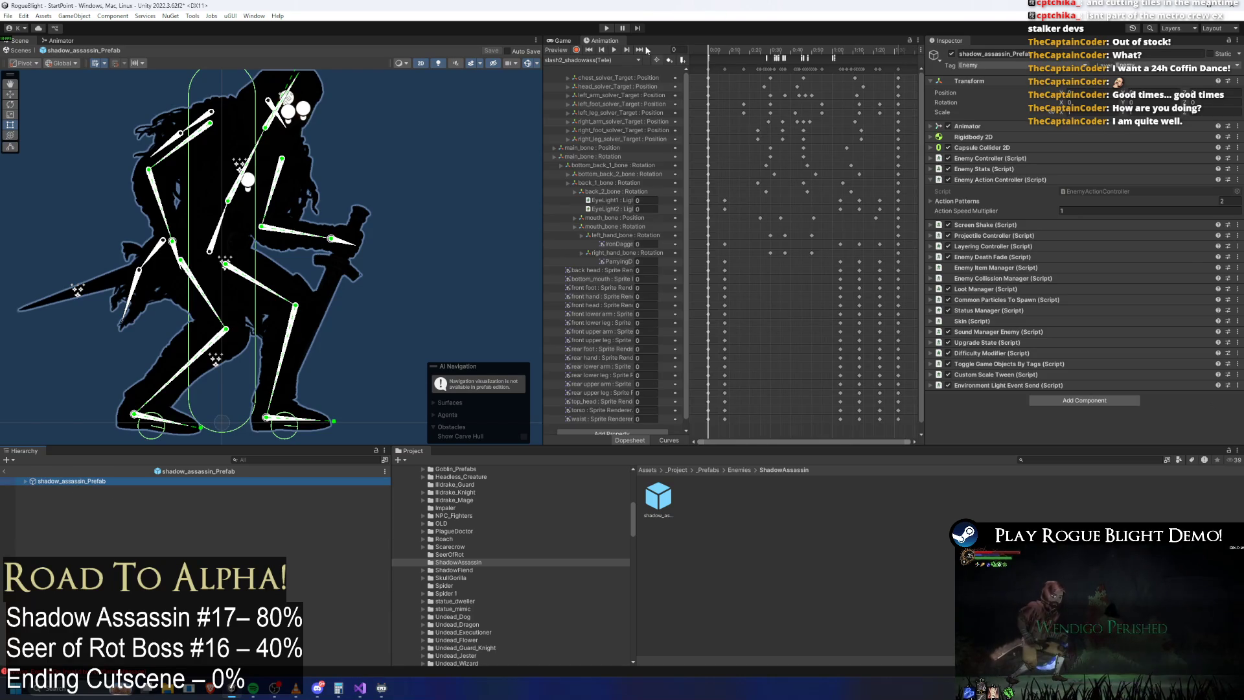
{"action": "left_click", "coordinate": [622, 60]}
{"action": "left_click", "coordinate": [379, 191]}
Step: Select ParryingDagger_Weapon and enter its box collider editing, framed in the Scene view
{"action": "left_click", "coordinate": [83, 298]}
{"action": "scroll", "coordinate": [116, 285], "scroll_direction": "up", "scroll_amount": 2}
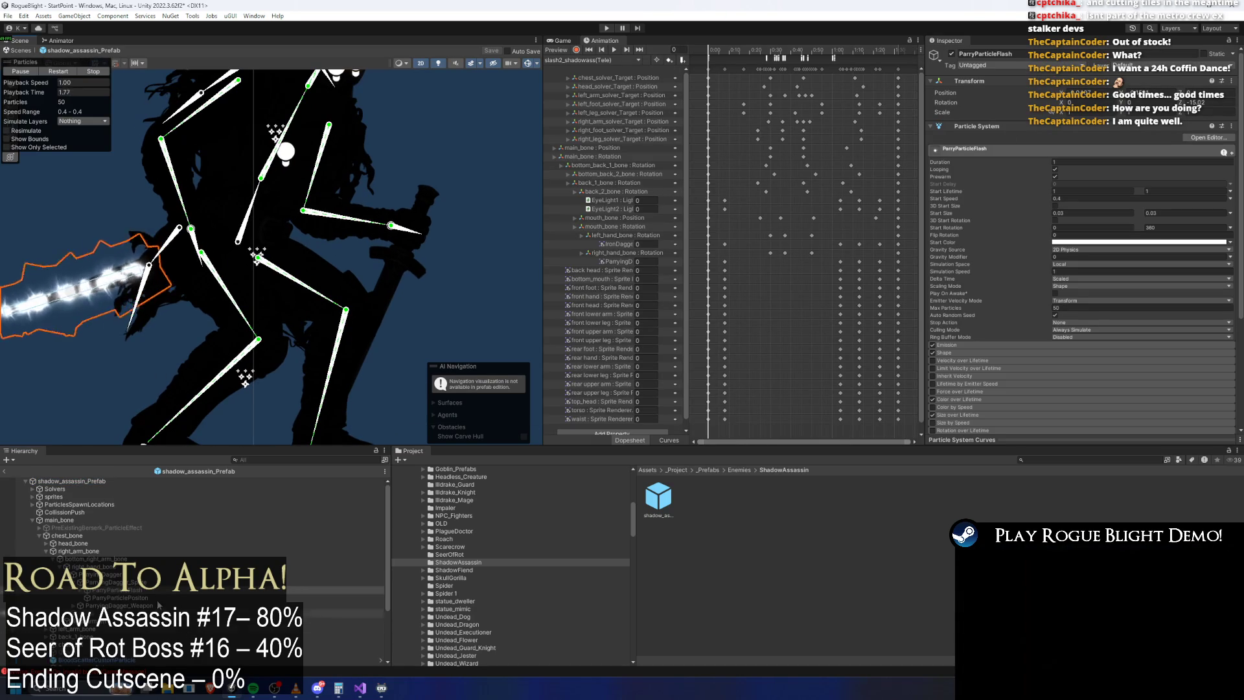
{"action": "left_click", "coordinate": [117, 605]}
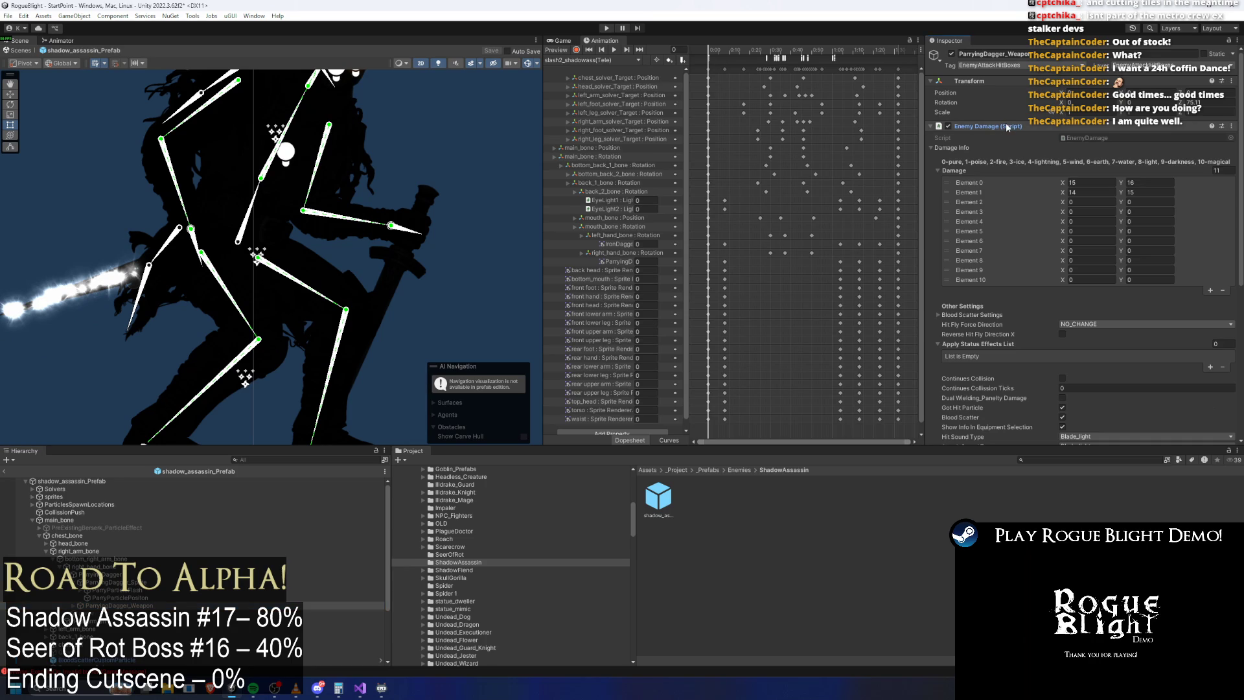
{"action": "left_click", "coordinate": [1006, 125]}
{"action": "left_click", "coordinate": [1068, 151]}
{"action": "key", "text": "f"}
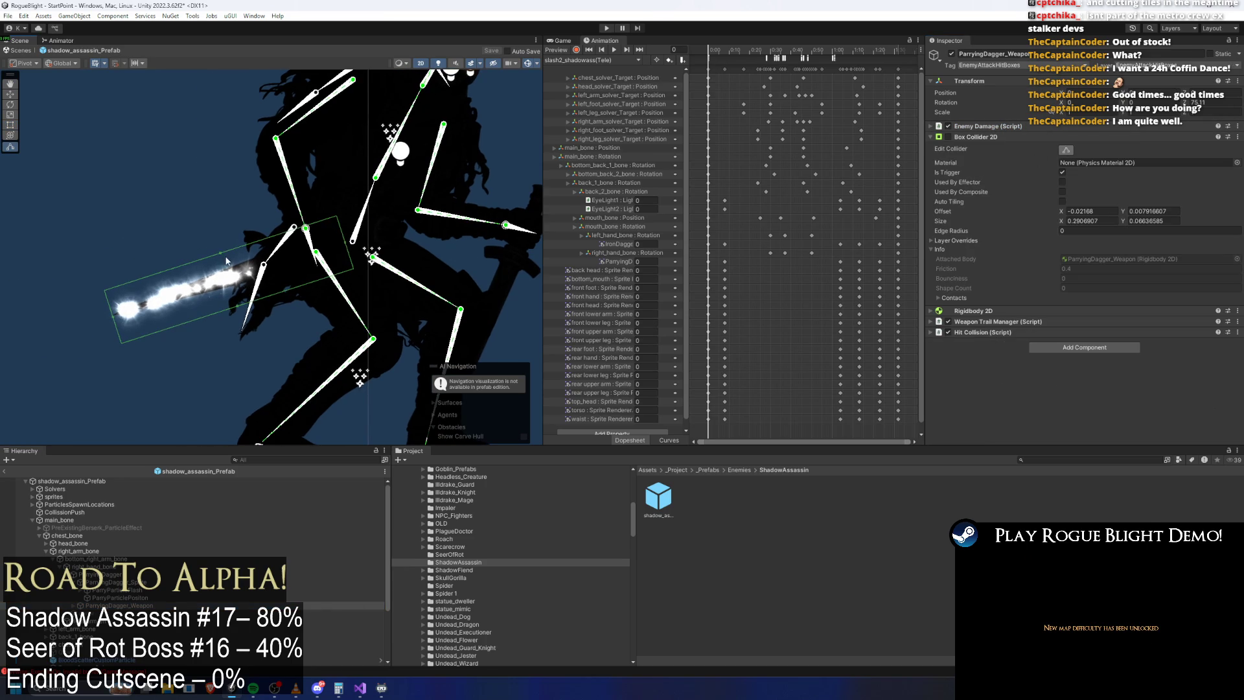
{"action": "left_click", "coordinate": [217, 243]}
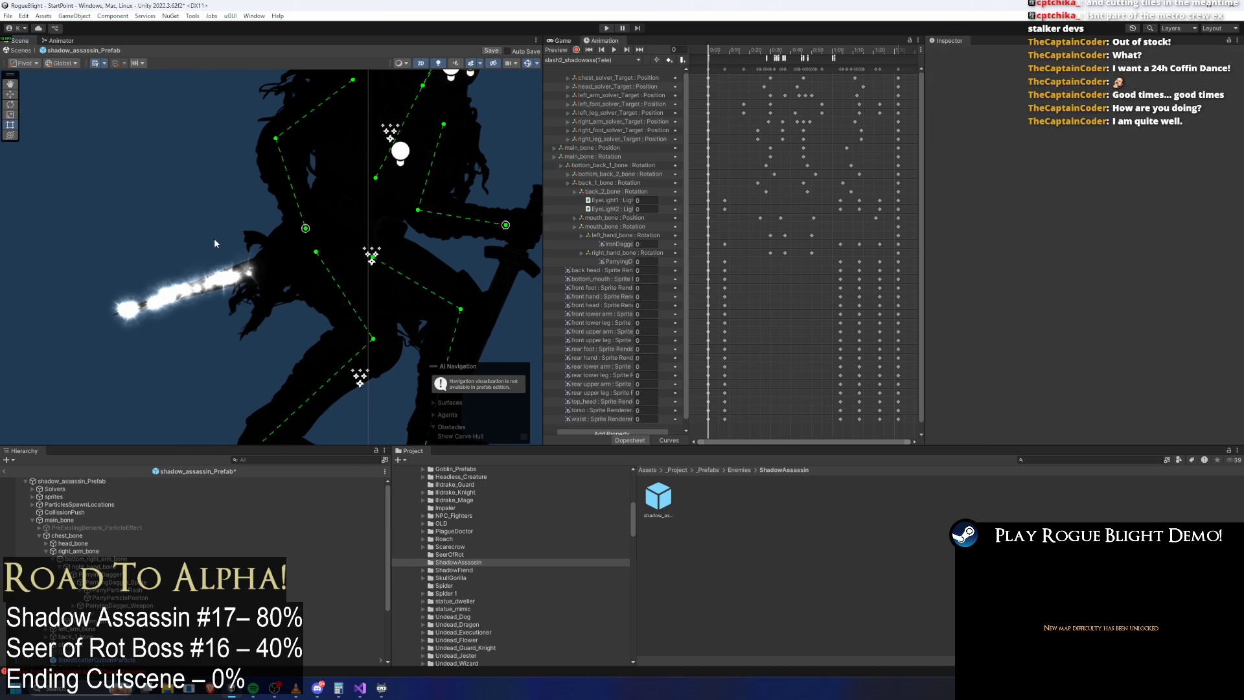
{"action": "left_click", "coordinate": [224, 227]}
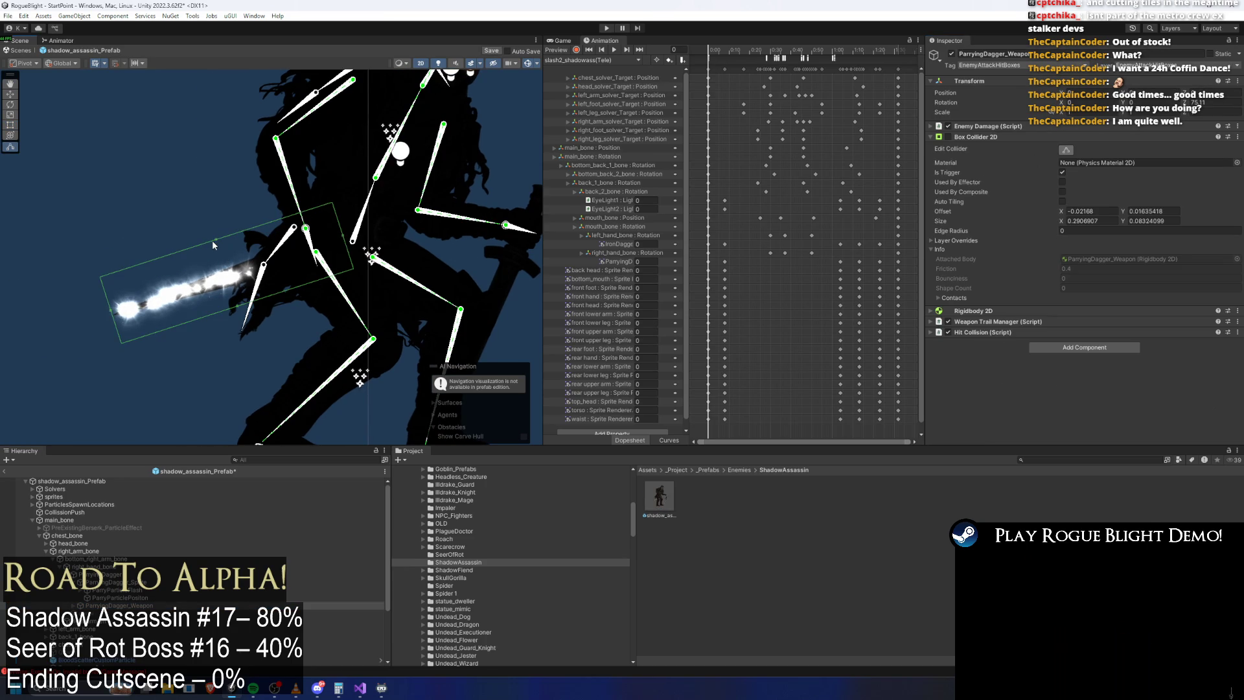
Step: Stretch IronDagger_Weapon's box collider to size Y about 0.079, then start a play-test
{"action": "left_click_drag", "start_coordinate": [504, 237], "coordinate": [419, 237]}
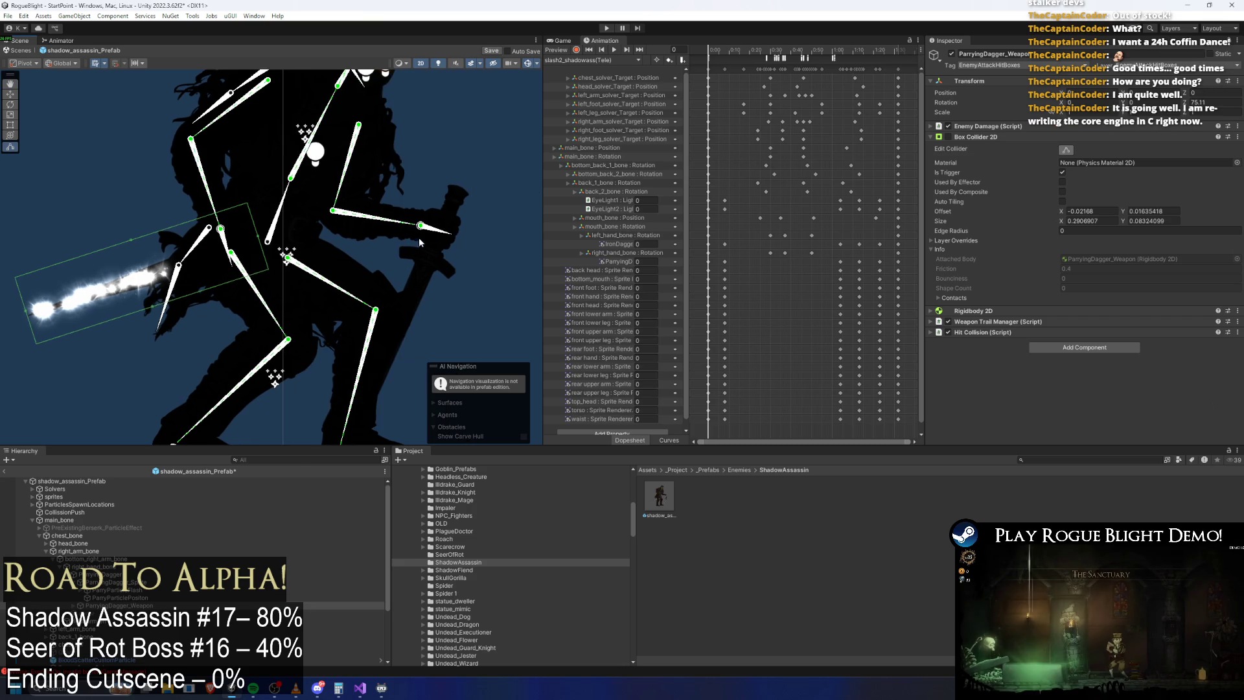
{"action": "left_click", "coordinate": [426, 279]}
{"action": "scroll", "coordinate": [159, 601], "scroll_direction": "down", "scroll_amount": 3}
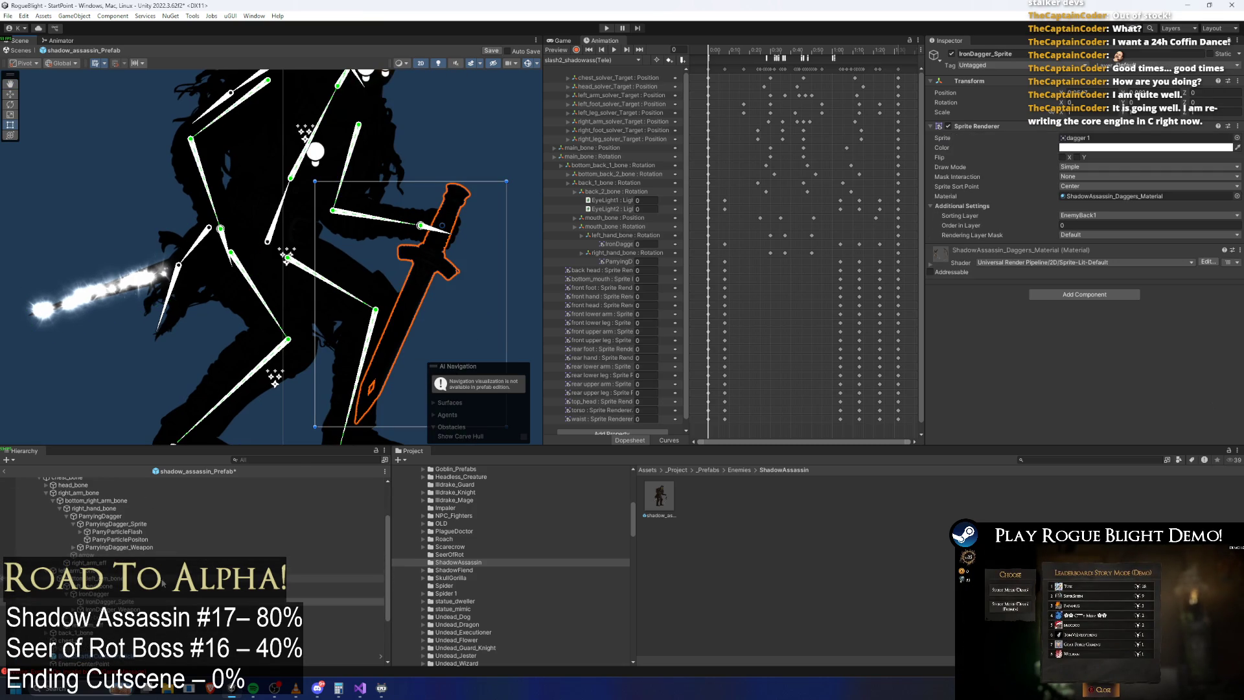
{"action": "scroll", "coordinate": [130, 571], "scroll_direction": "down", "scroll_amount": 2}
{"action": "left_click", "coordinate": [110, 580]}
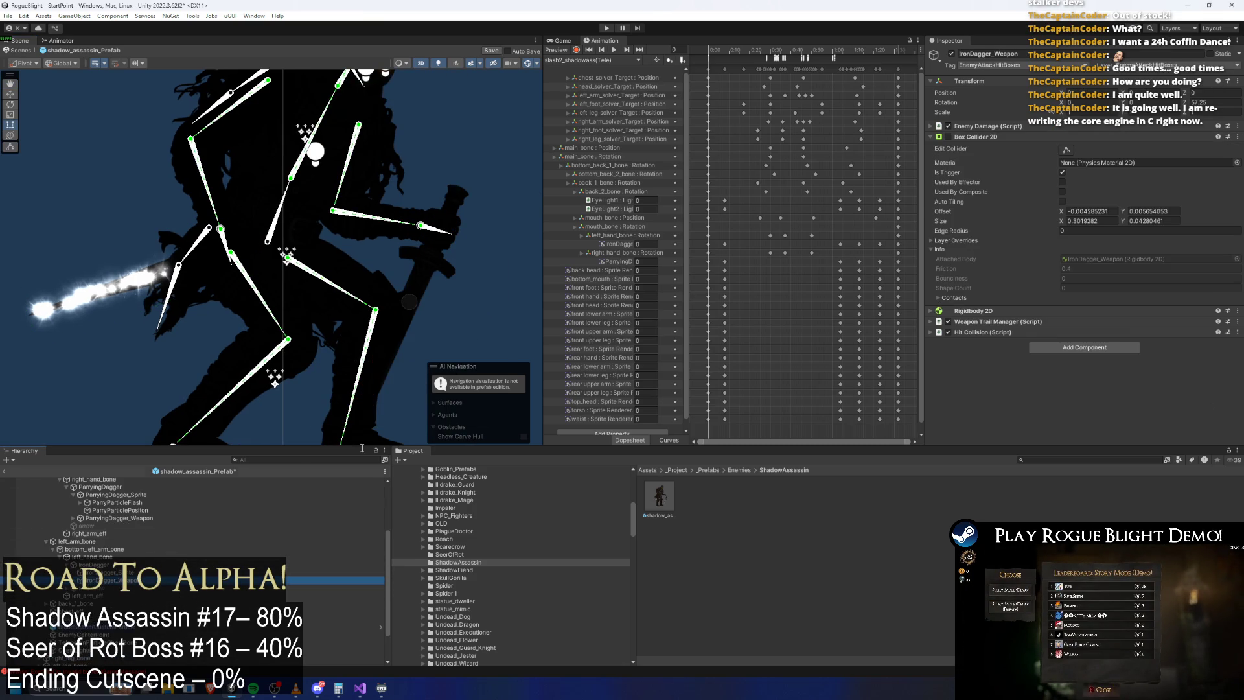
{"action": "left_click", "coordinate": [1069, 150]}
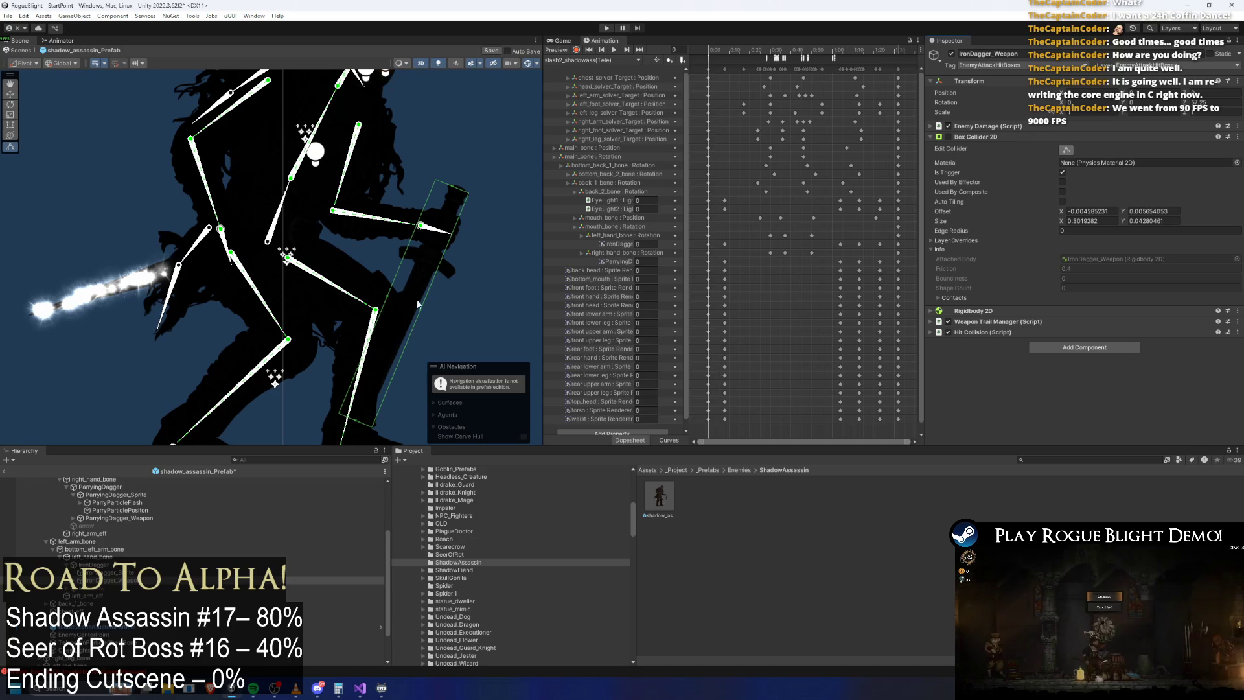
{"action": "left_click_drag", "start_coordinate": [421, 308], "coordinate": [432, 314]}
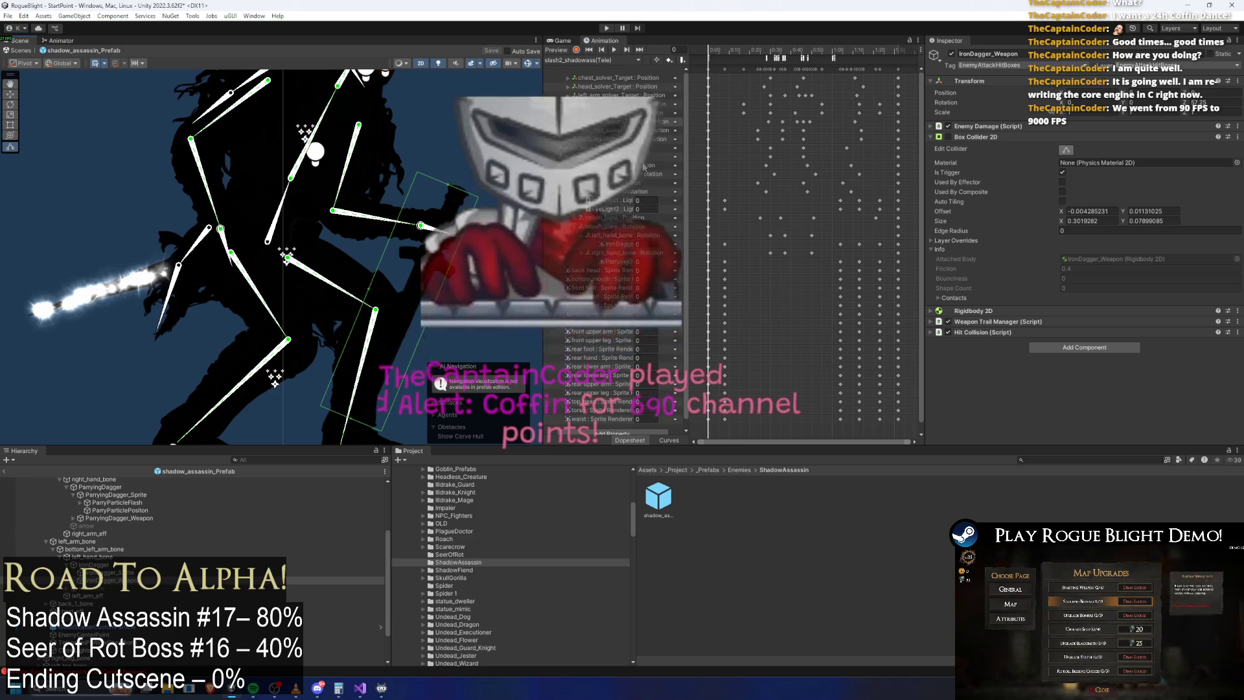
{"action": "left_click", "coordinate": [612, 28]}
{"action": "left_click", "coordinate": [641, 379]}
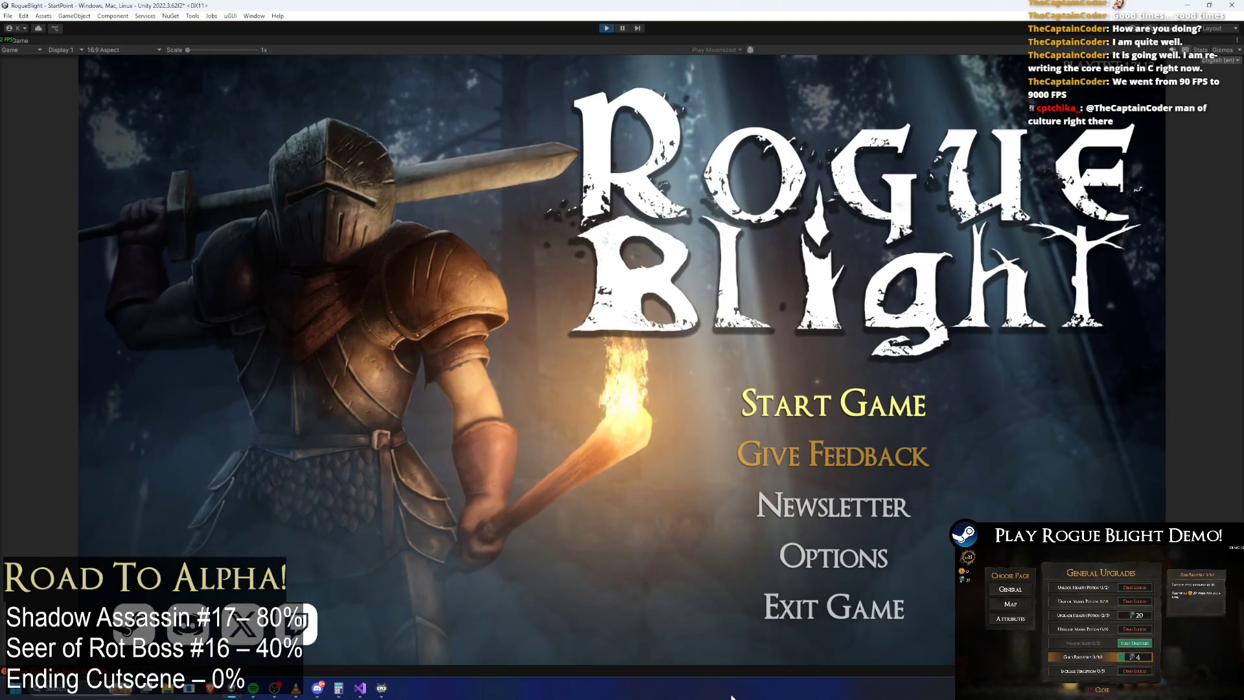
Step: Load the first save slot and run into town toward the boss
{"action": "left_click", "coordinate": [826, 415]}
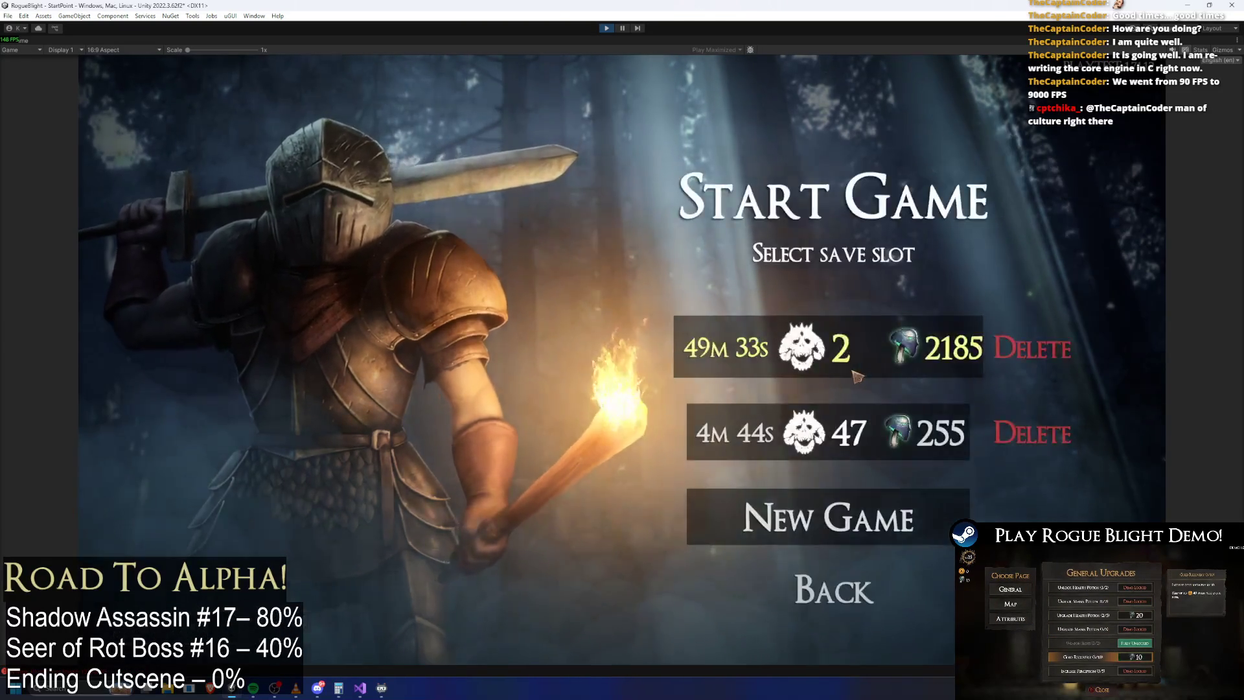
{"action": "left_click", "coordinate": [879, 356]}
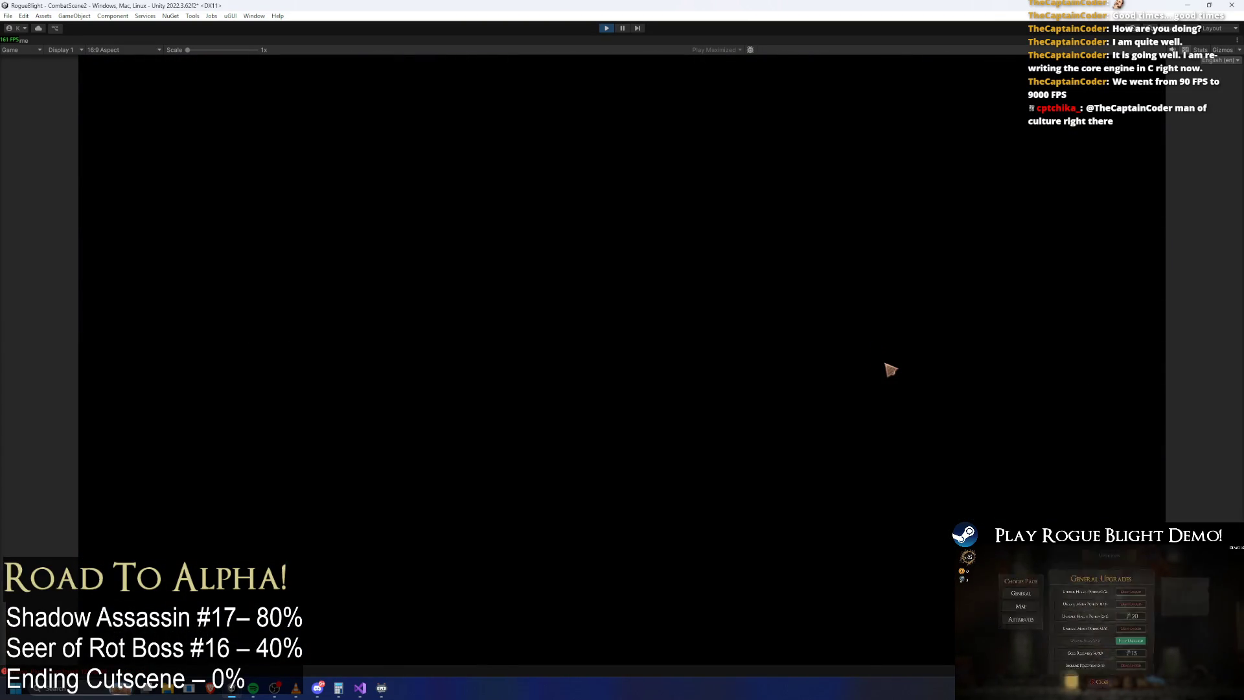
{"action": "key", "text": "d"}
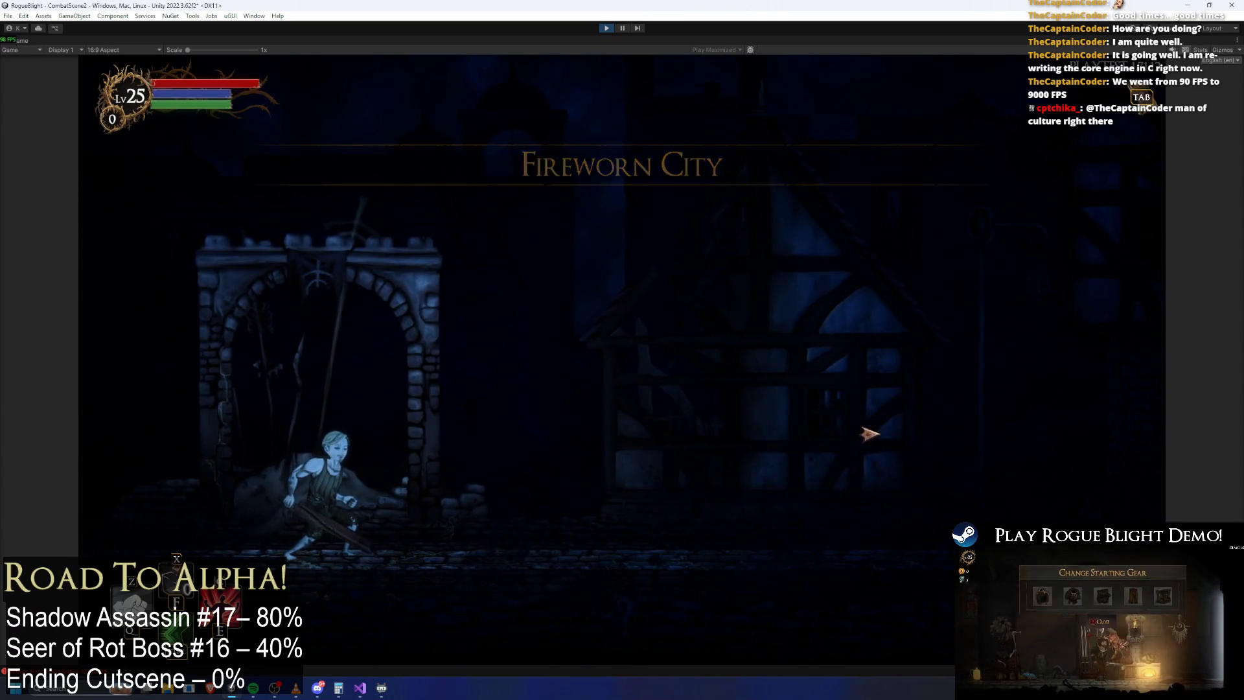
{"action": "key", "text": "d"}
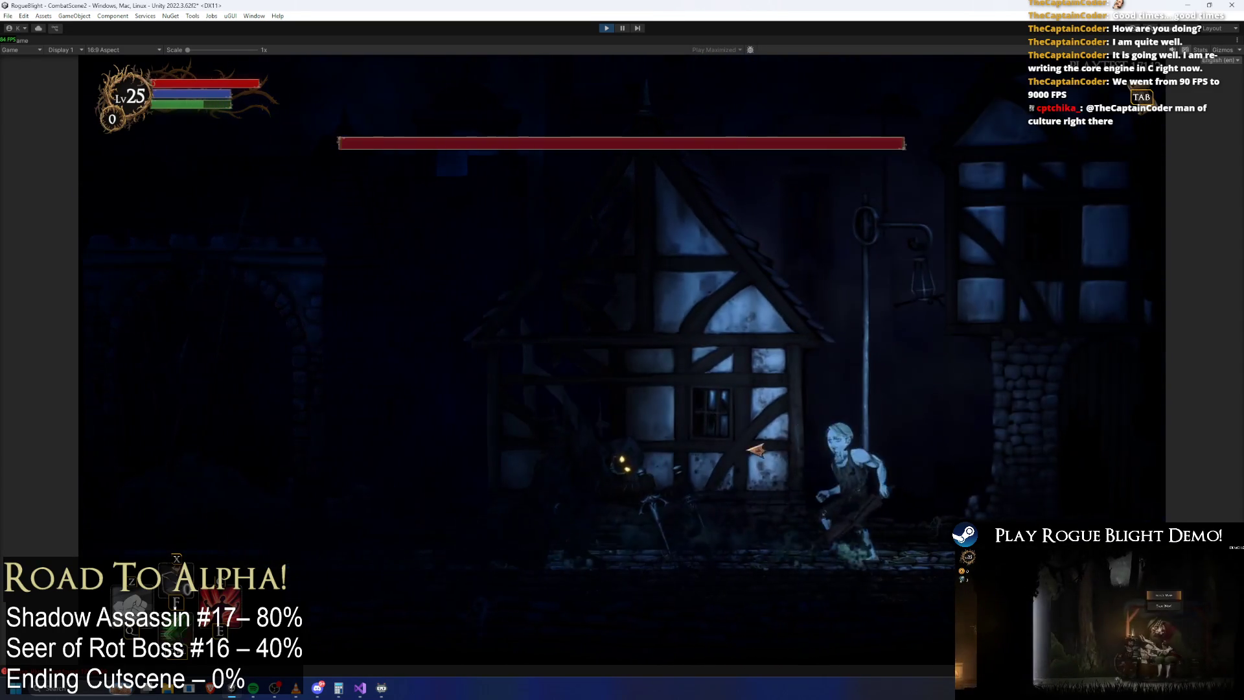
{"action": "key", "text": "a"}
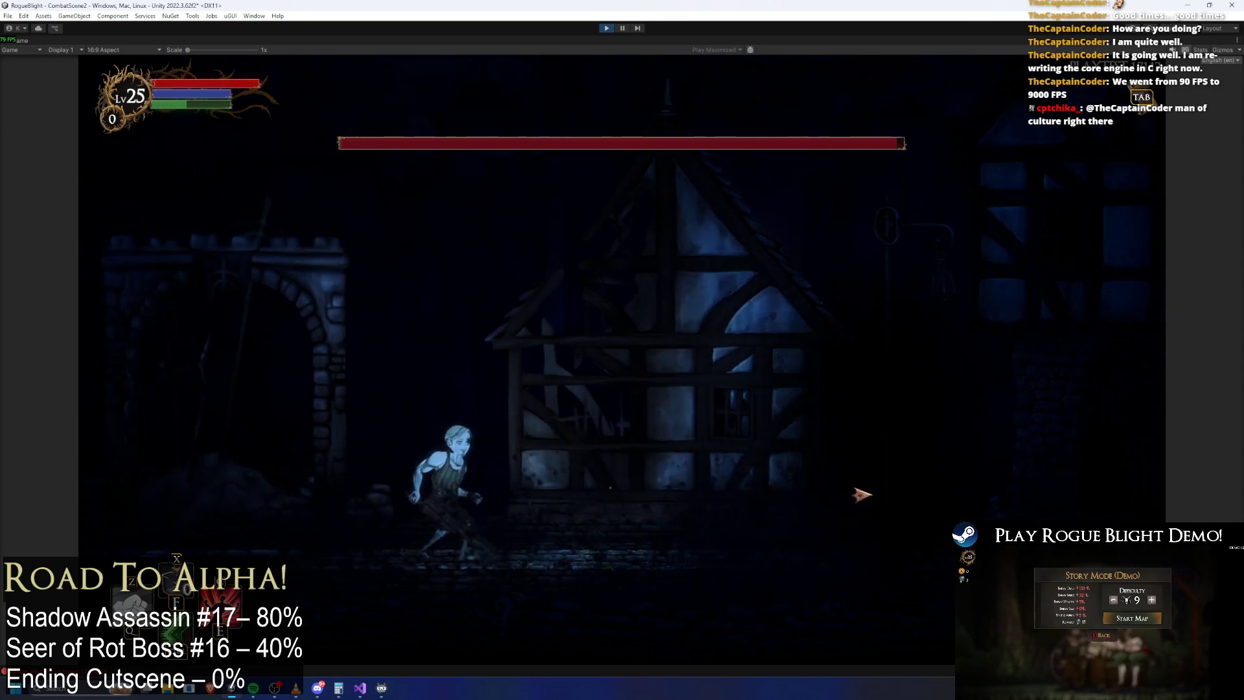
{"action": "key", "text": "d"}
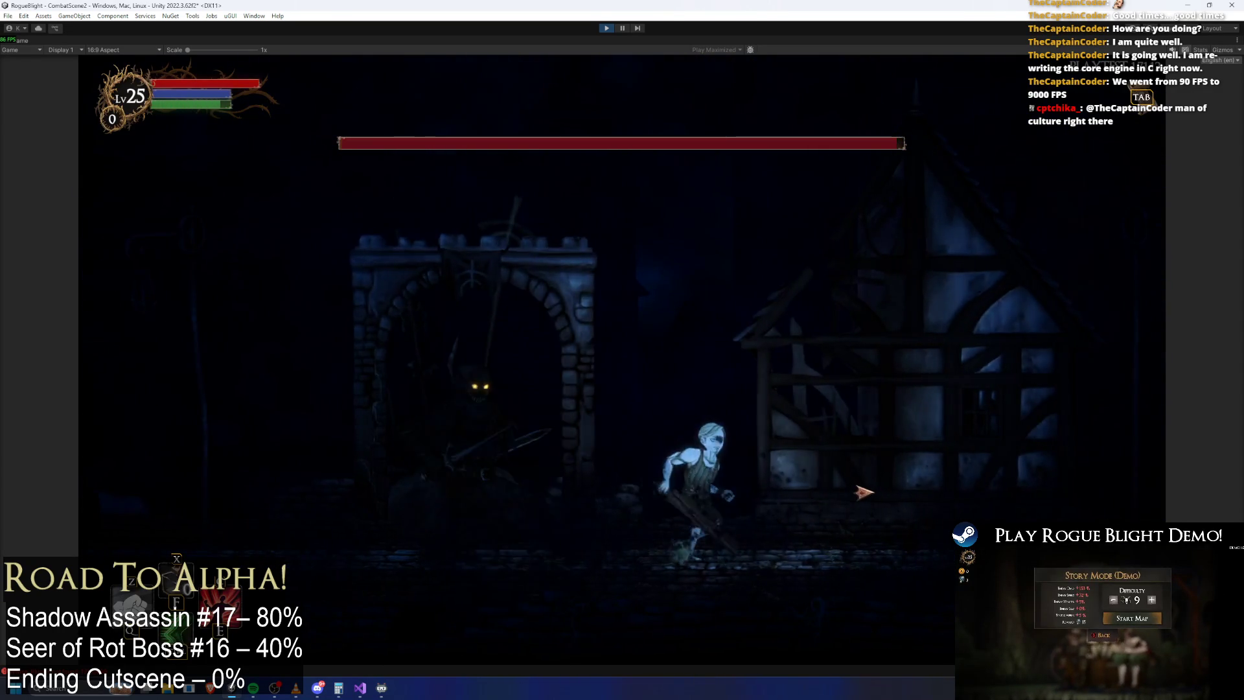
Step: Slash the Shadow Assassin several times while dodging past it
{"action": "left_click", "coordinate": [632, 474]}
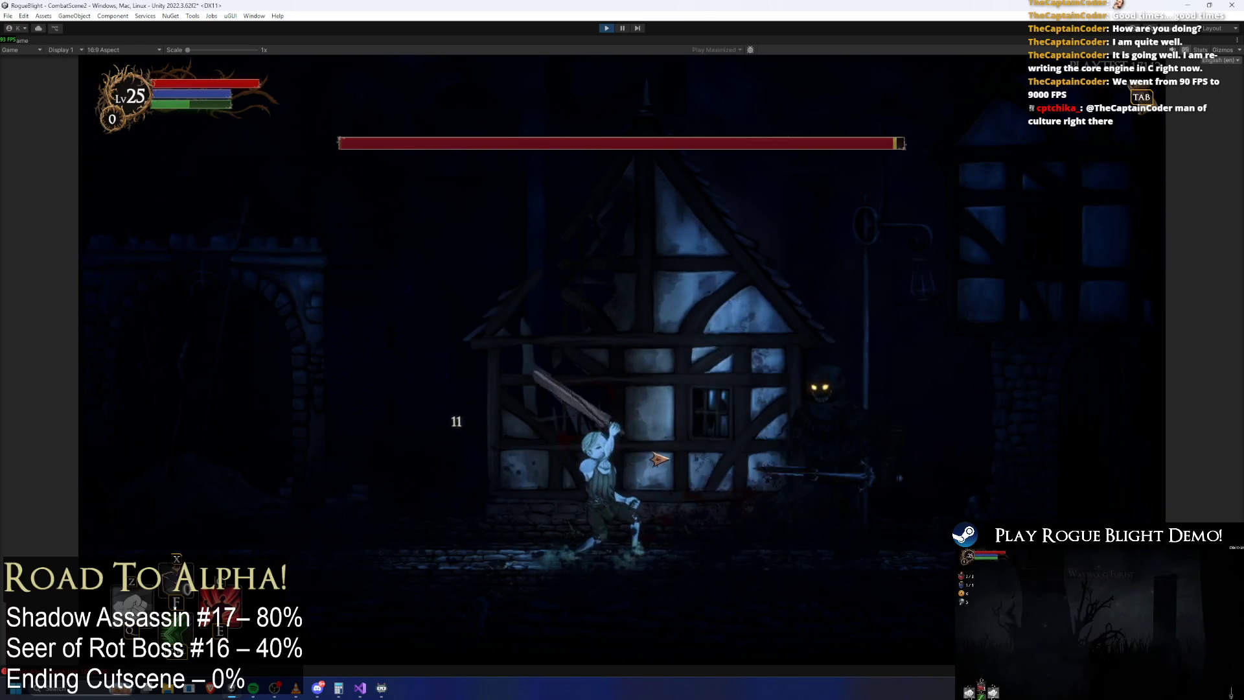
{"action": "key", "text": "a"}
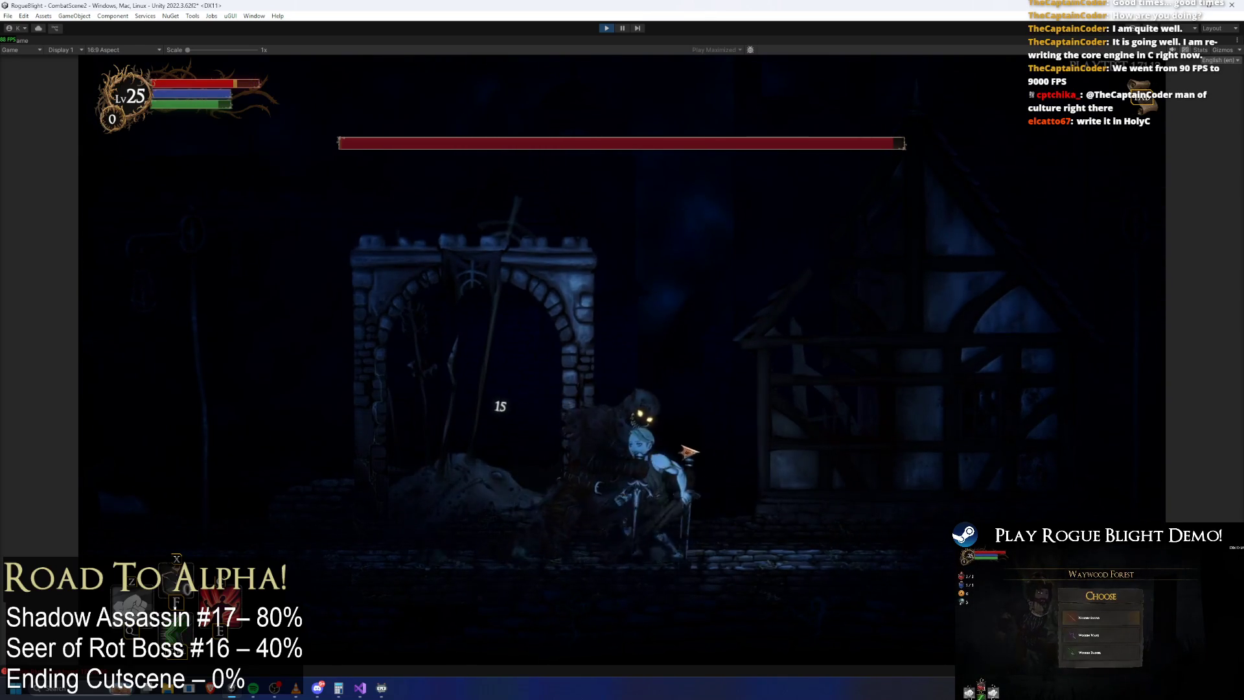
{"action": "key", "text": "d"}
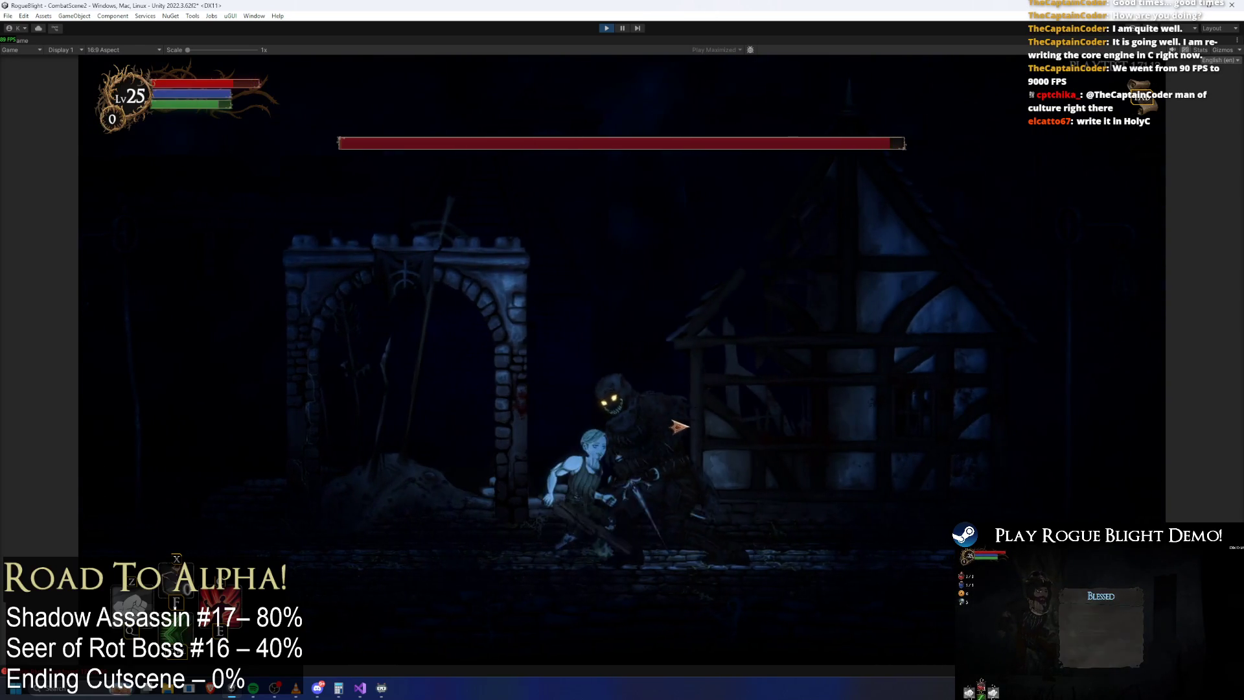
{"action": "left_click", "coordinate": [871, 431]}
{"action": "key", "text": "a"}
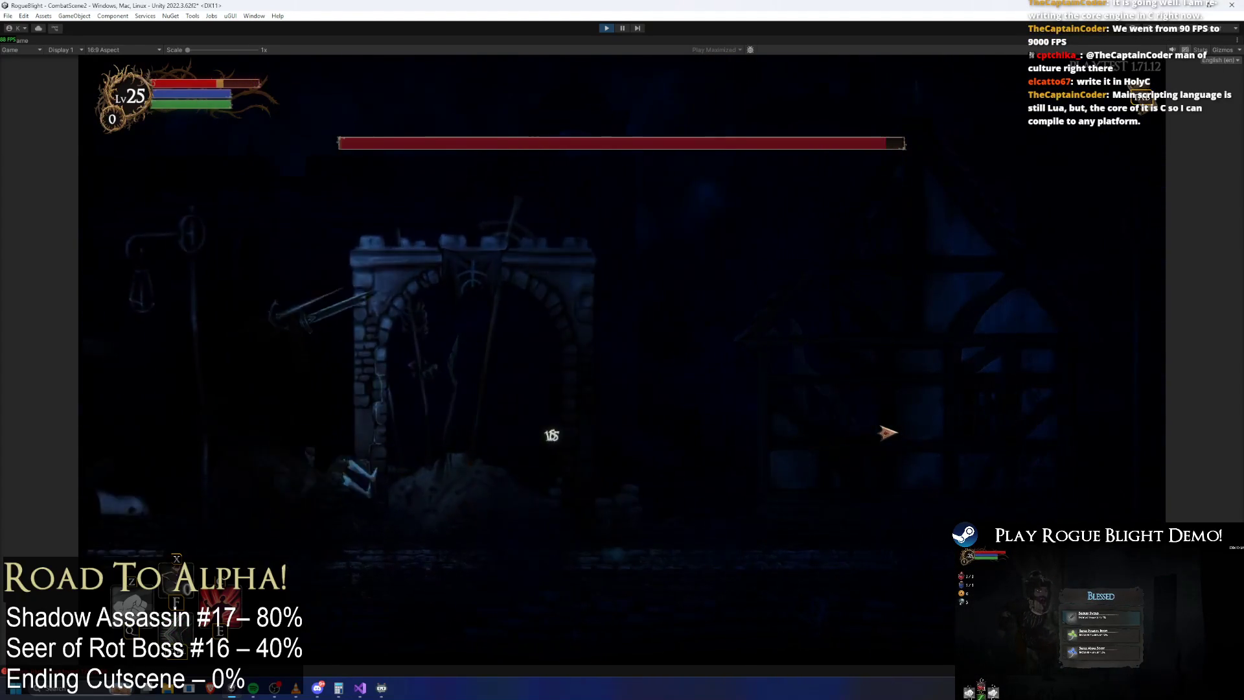
{"action": "key", "text": "d"}
{"action": "key", "text": "d"}
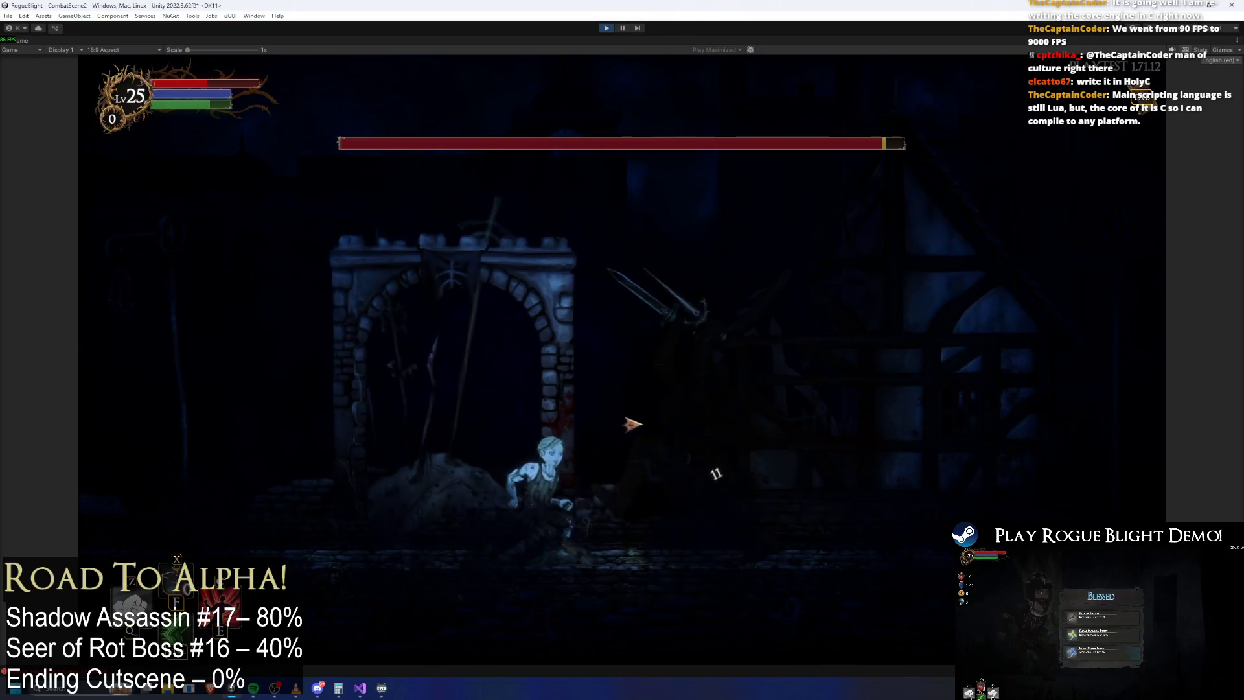
{"action": "left_click", "coordinate": [651, 429]}
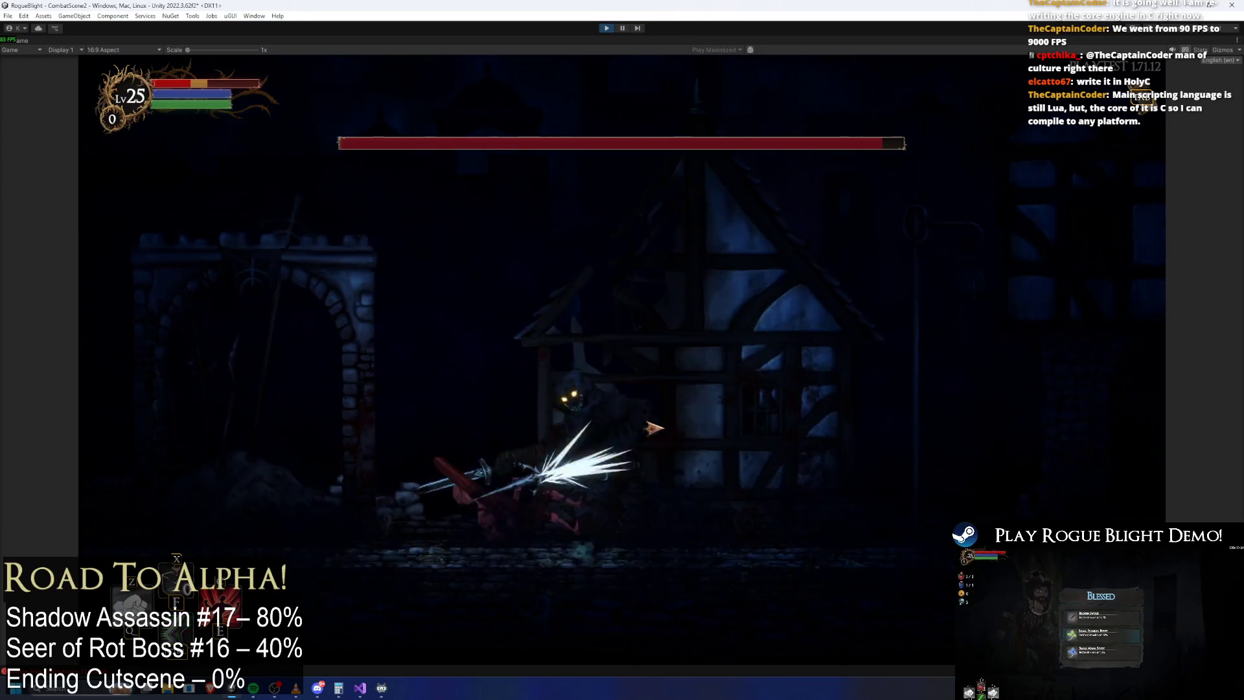
{"action": "key", "text": "a"}
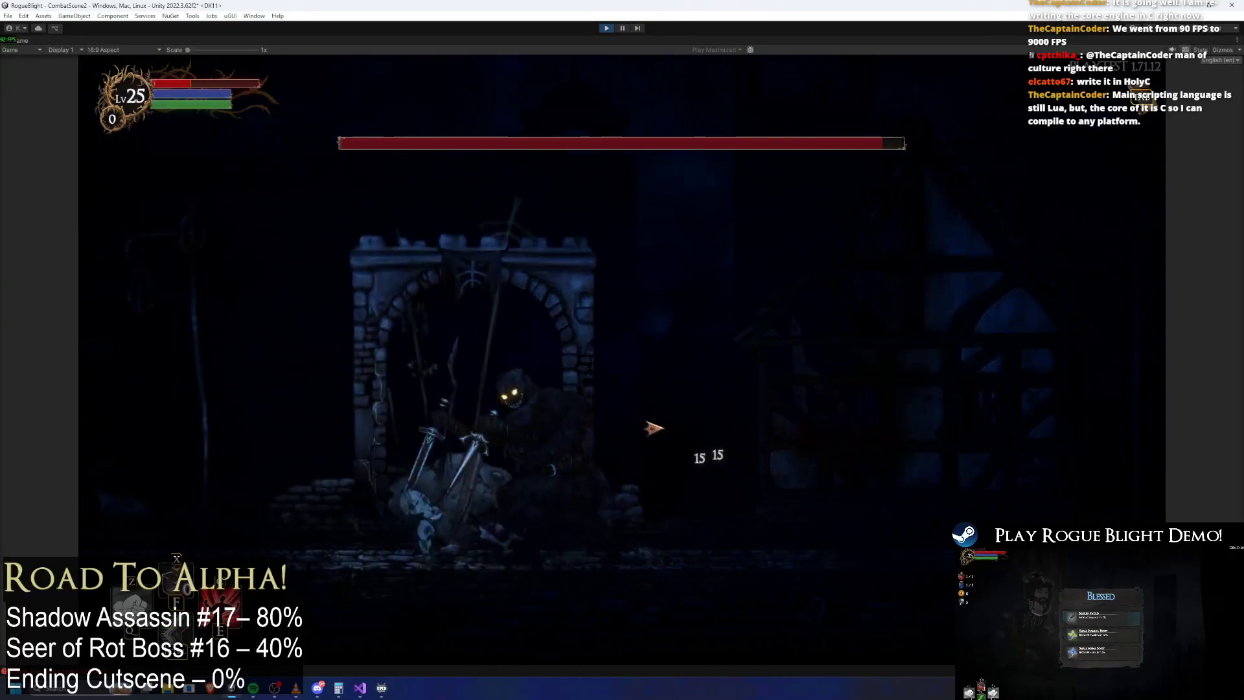
Step: Toggle F1 cheats to restore health and mana while attacking and rolling away
{"action": "key", "text": "F1"}
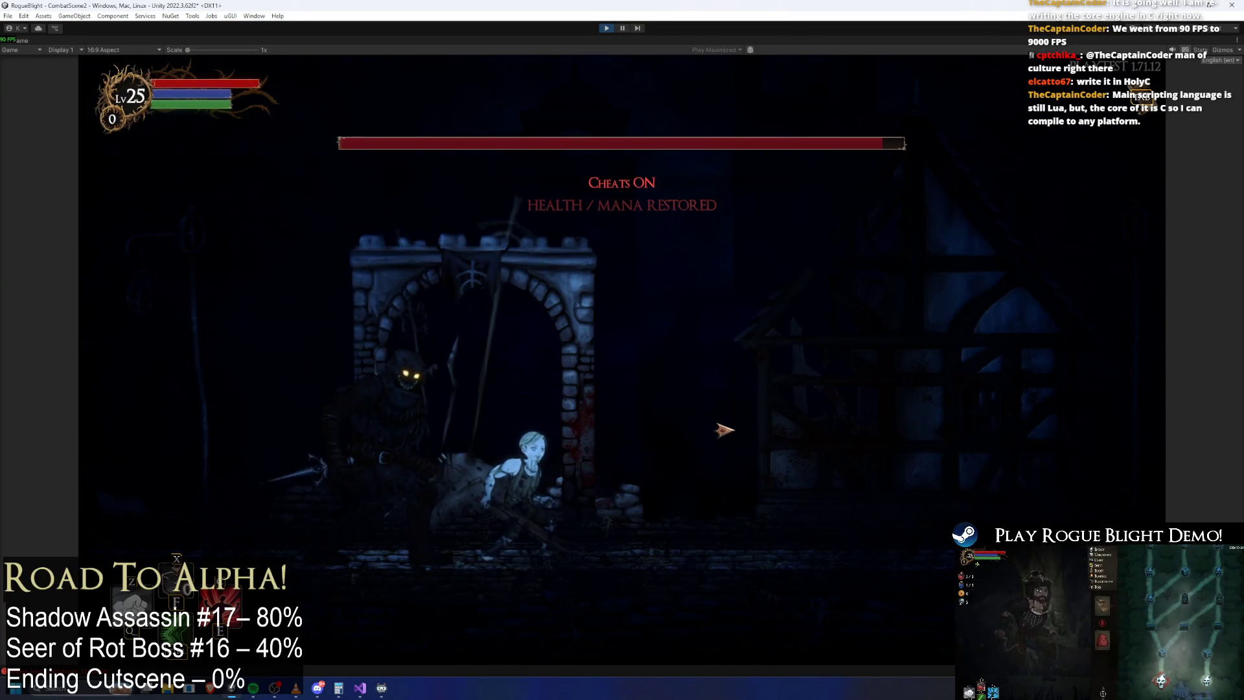
{"action": "key", "text": "d"}
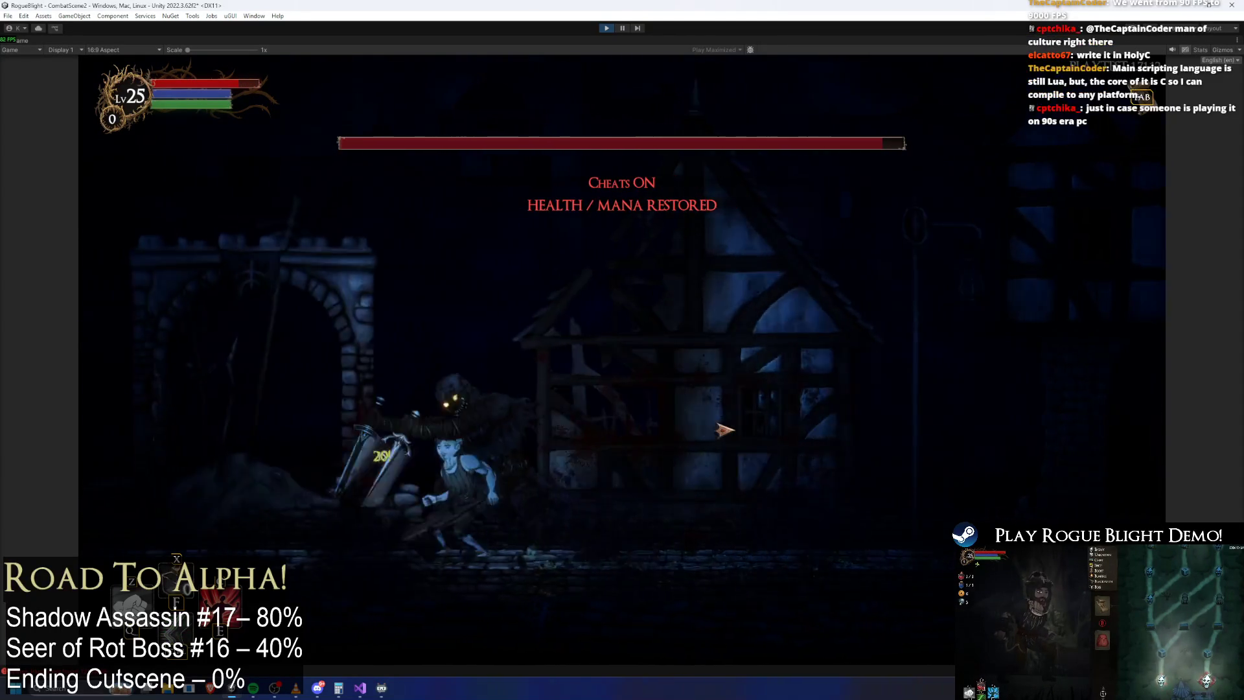
{"action": "left_click", "coordinate": [800, 434]}
{"action": "key", "text": "space"}
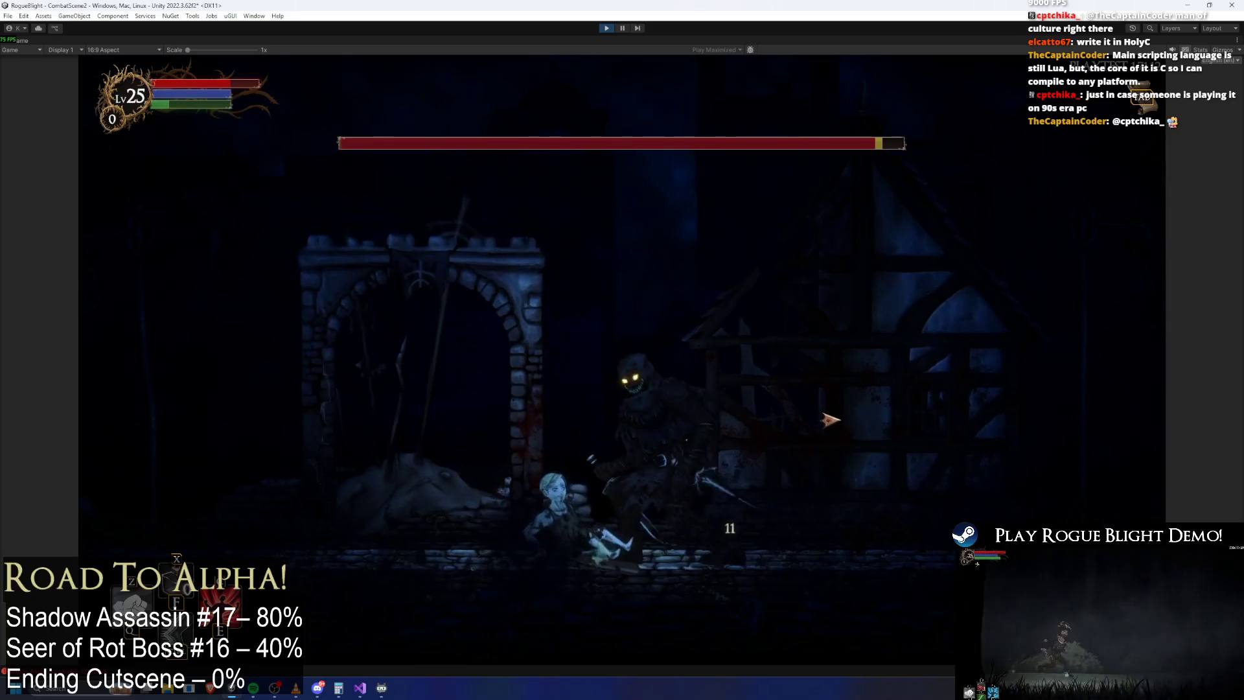
{"action": "key", "text": "d"}
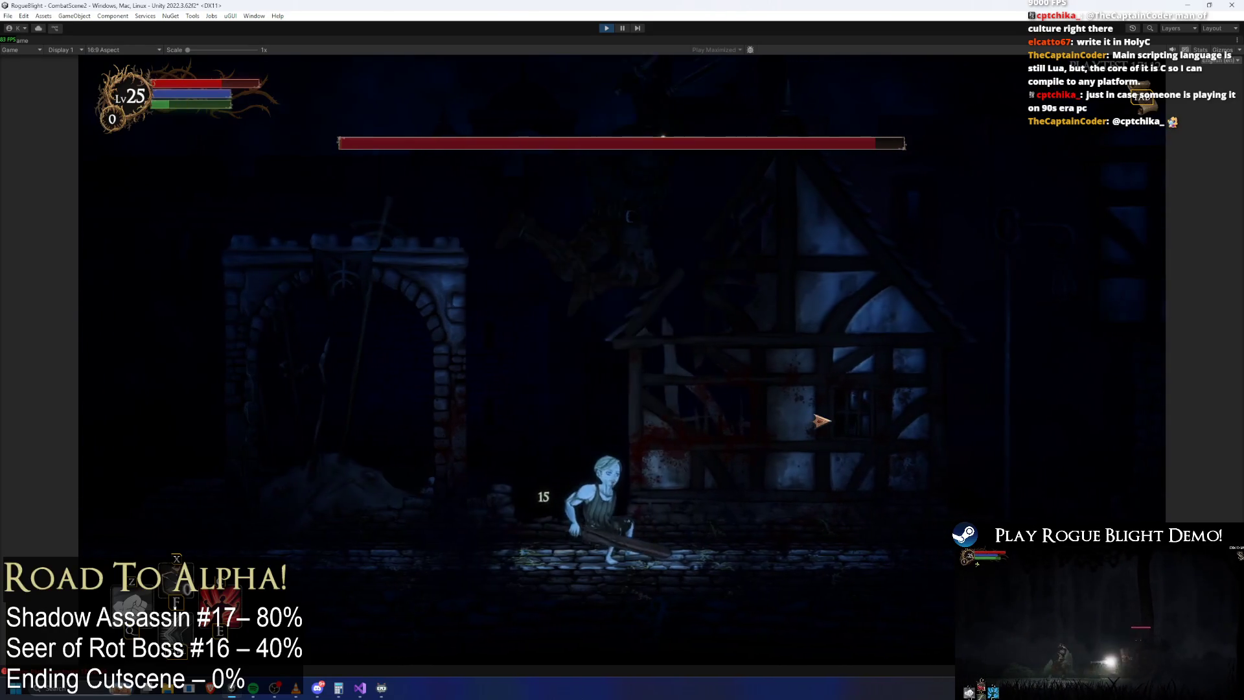
{"action": "left_click", "coordinate": [733, 447]}
{"action": "left_click", "coordinate": [733, 447]}
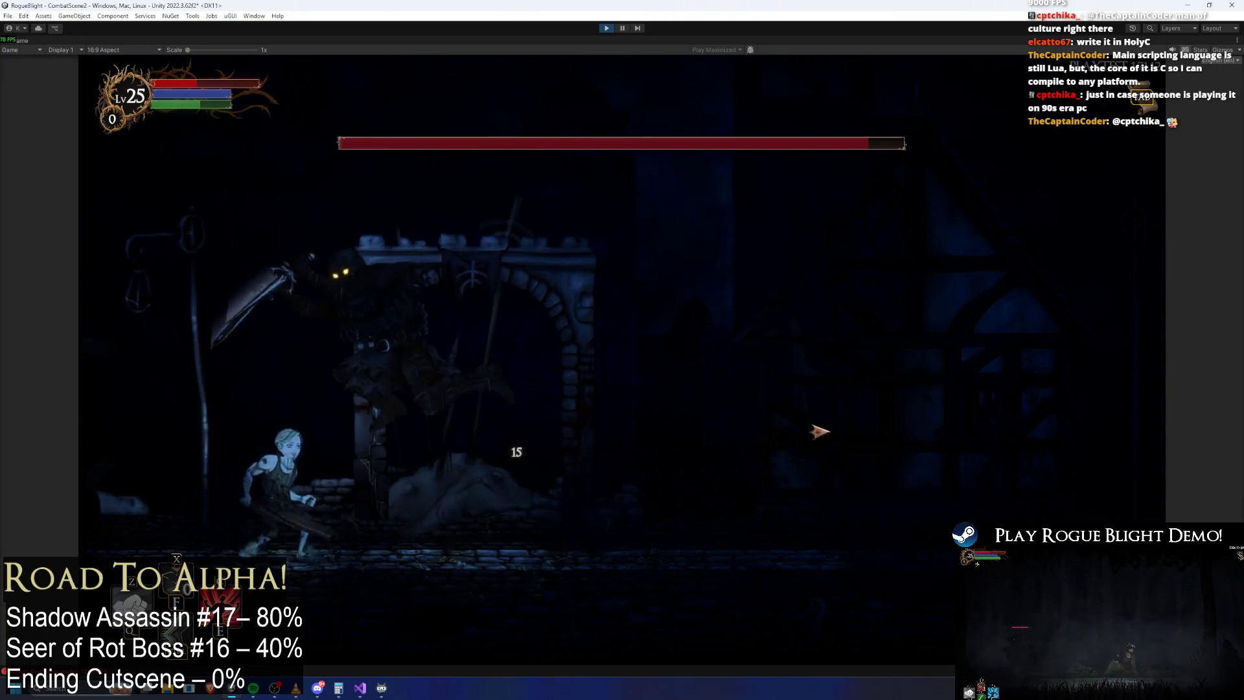
{"action": "key", "text": "F1"}
{"action": "key", "text": "d"}
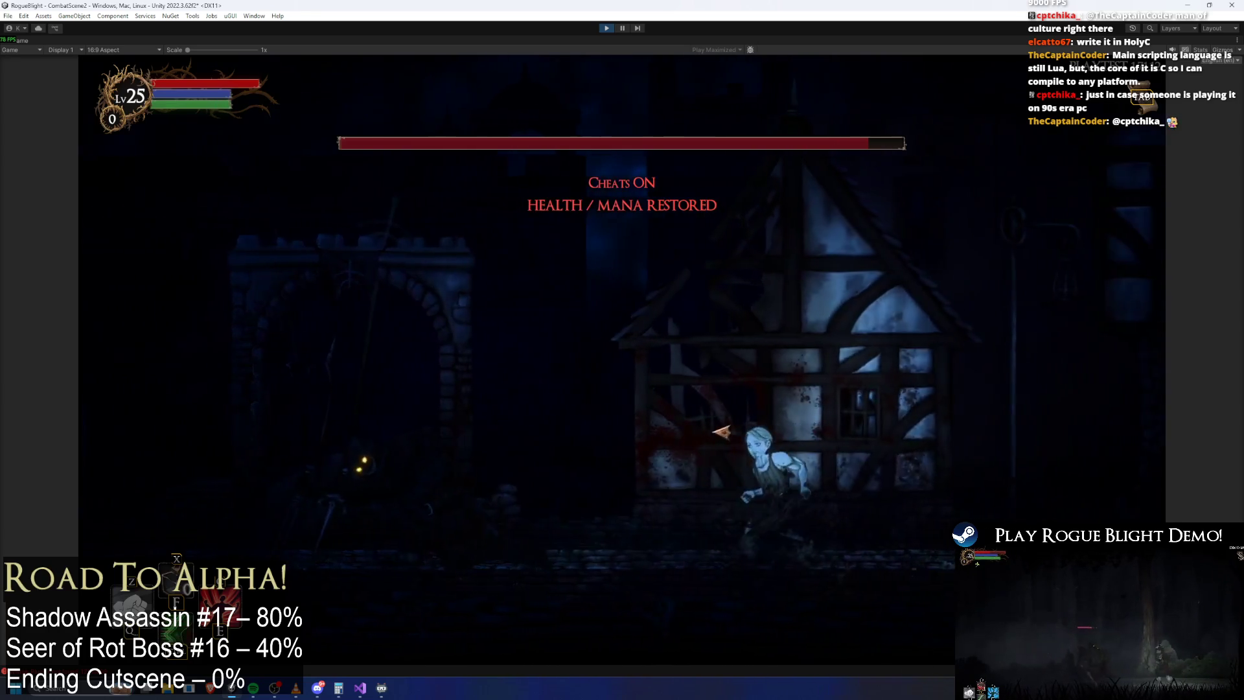
{"action": "key", "text": "a"}
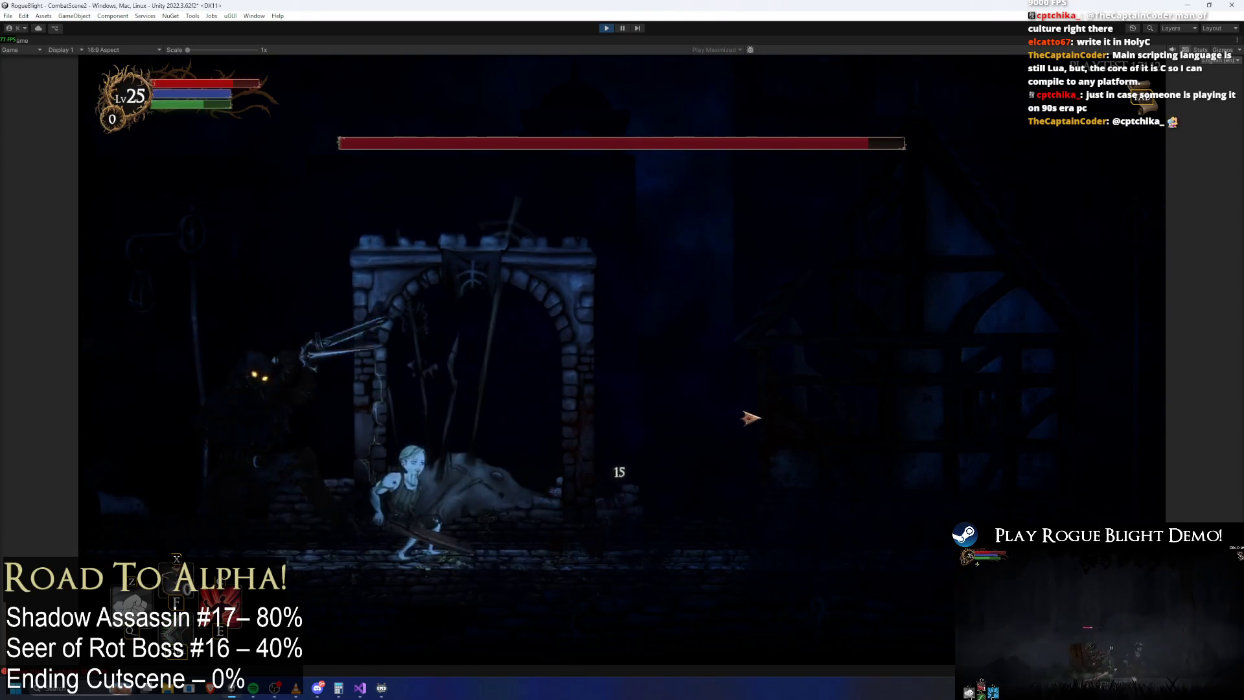
{"action": "key", "text": "d"}
{"action": "key", "text": "F1"}
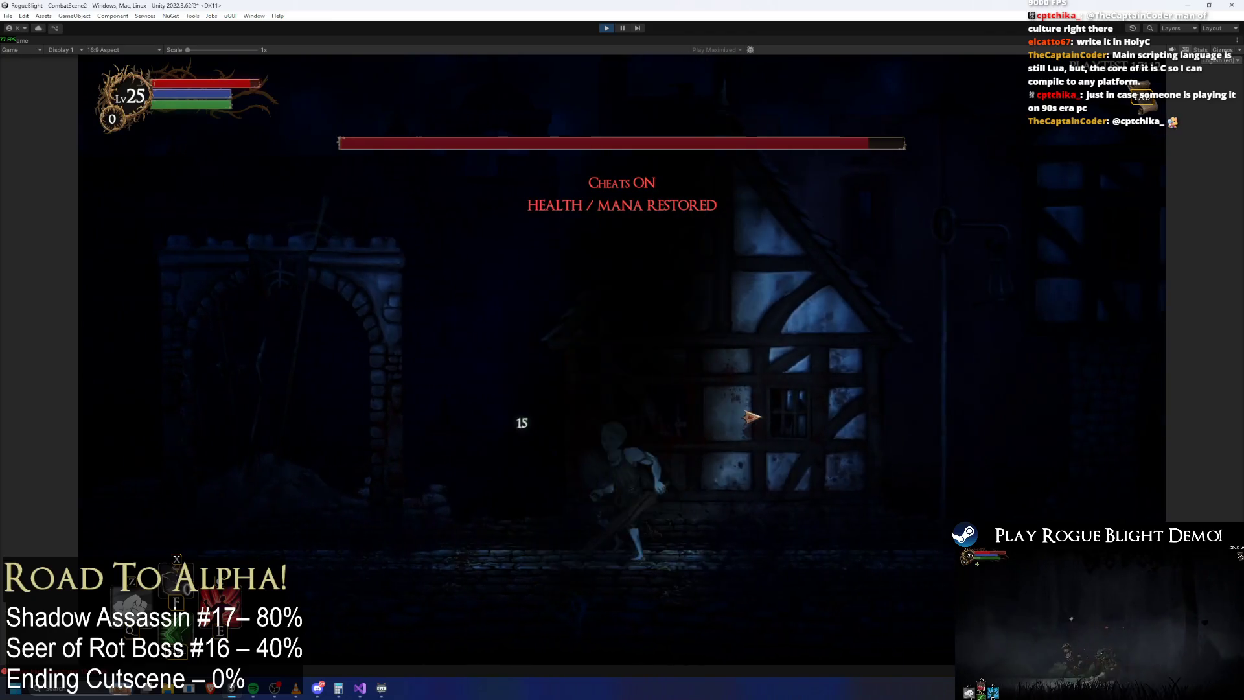
Step: Land more slashes on the approaching boss, then pause the game
{"action": "key", "text": "a"}
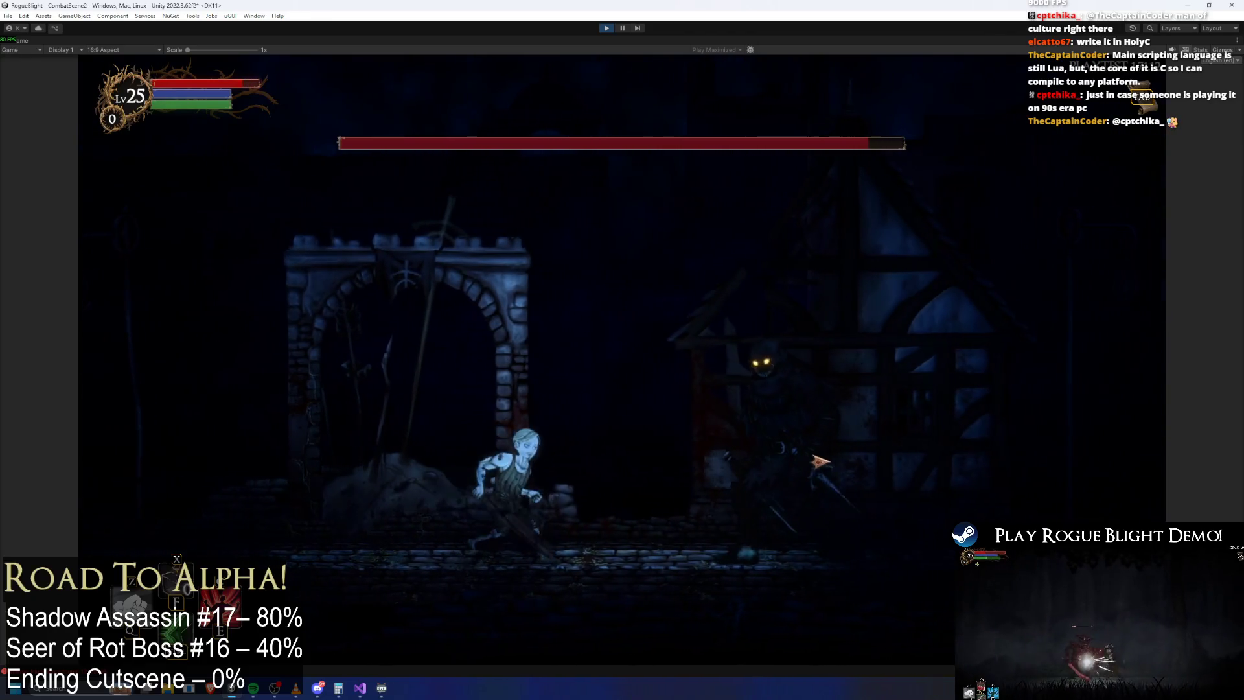
{"action": "left_click", "coordinate": [819, 461]}
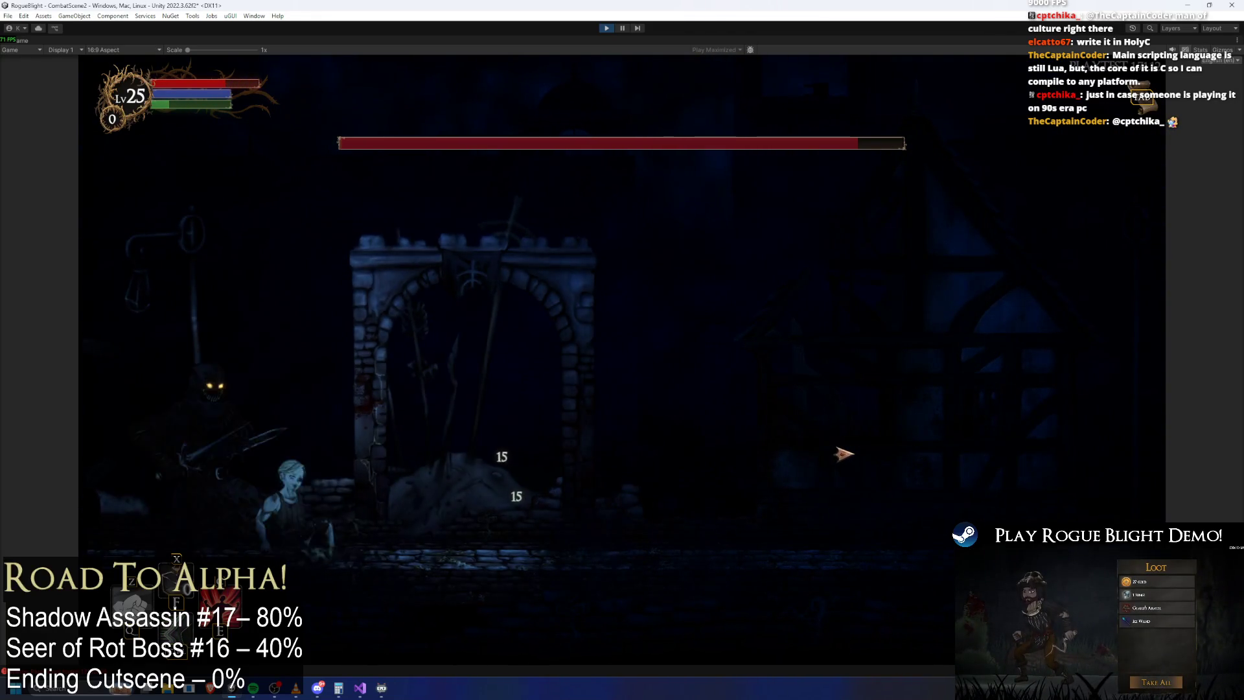
{"action": "key", "text": "d"}
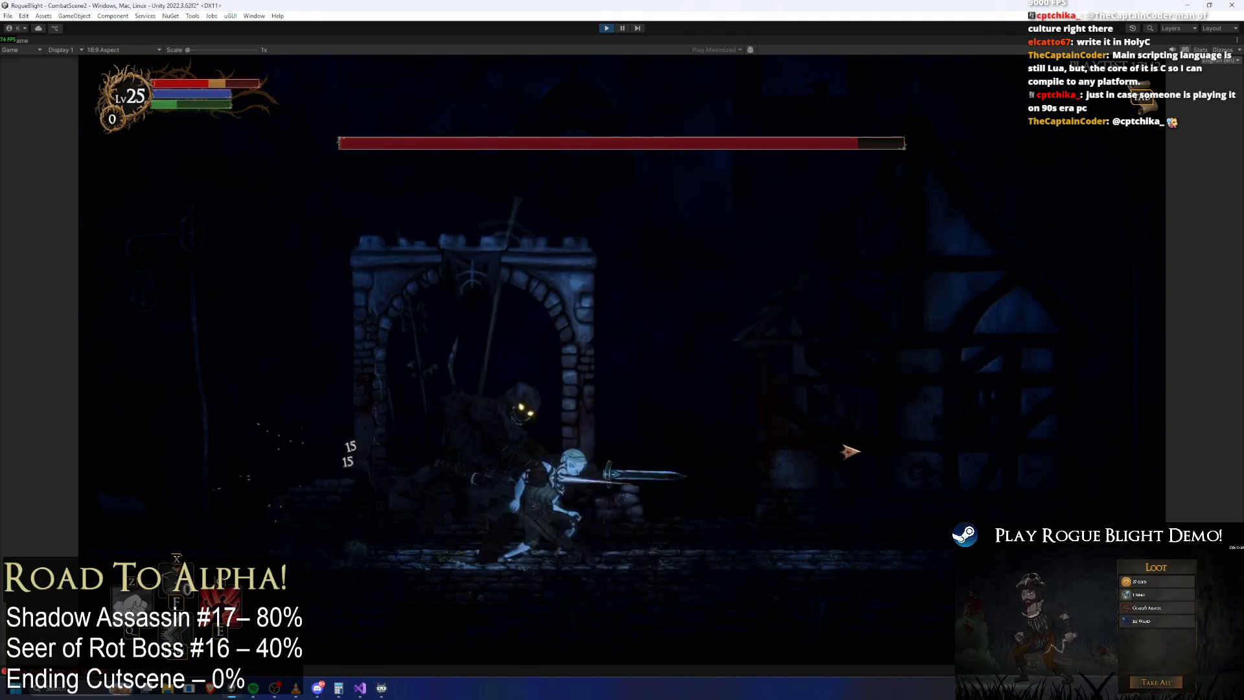
{"action": "left_click", "coordinate": [530, 423]}
{"action": "key", "text": "d"}
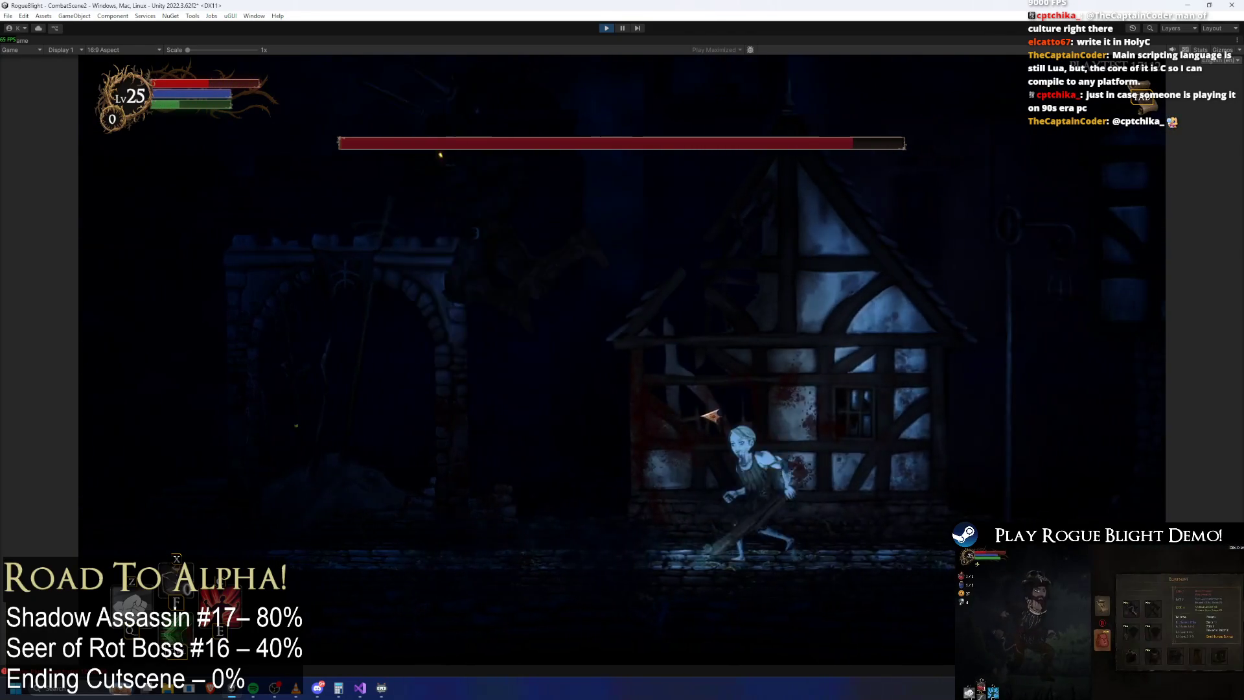
{"action": "left_click", "coordinate": [898, 468]}
{"action": "key", "text": "d"}
{"action": "left_click", "coordinate": [675, 450]}
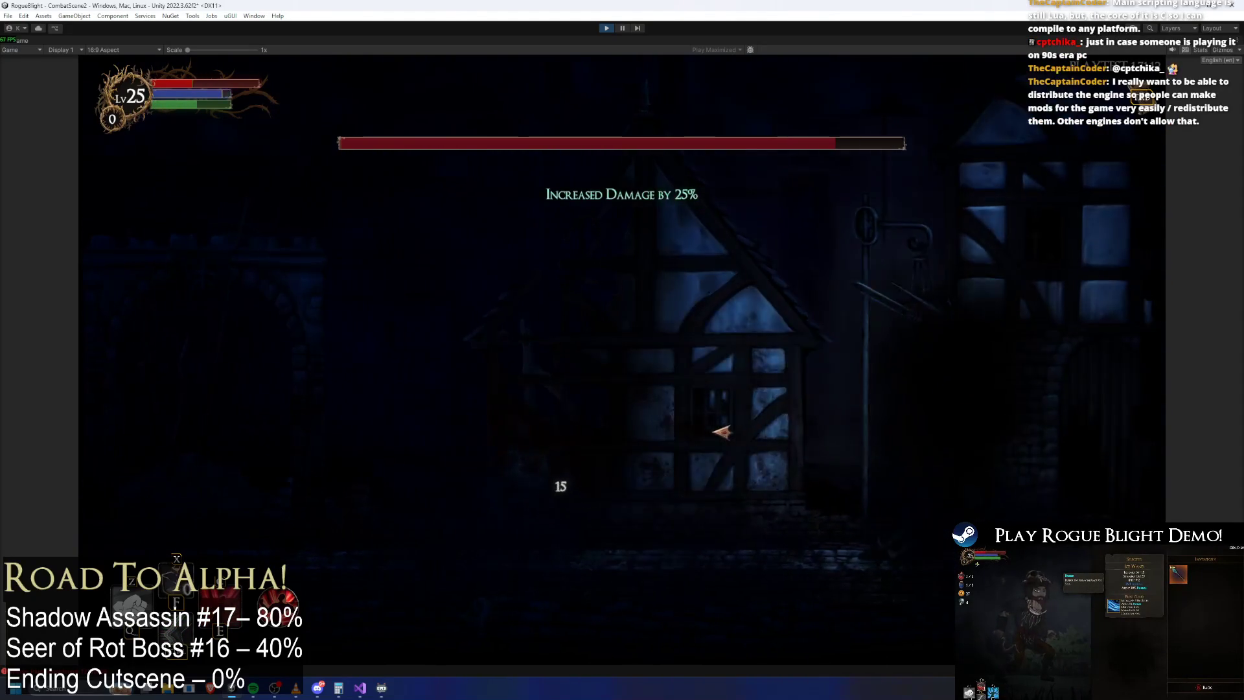
{"action": "key", "text": "Escape"}
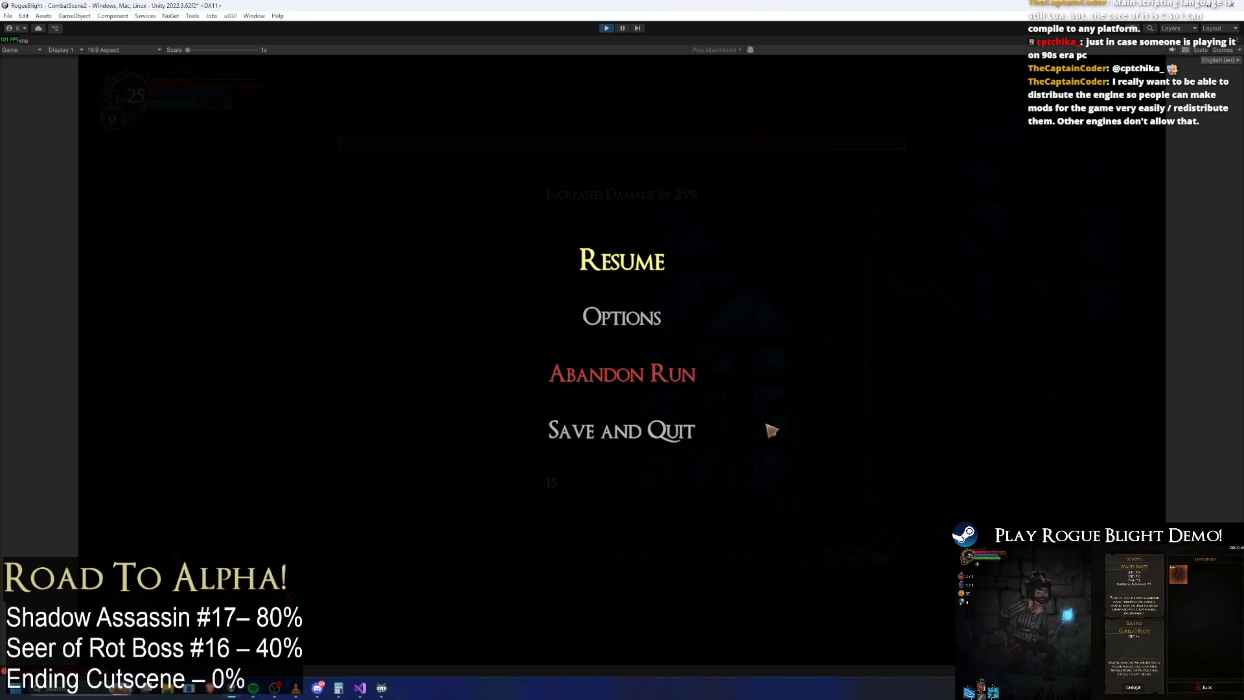
Step: Resume, leave Play mode, and reopen shadow_assassin_Prefab for editing
{"action": "left_click", "coordinate": [801, 258]}
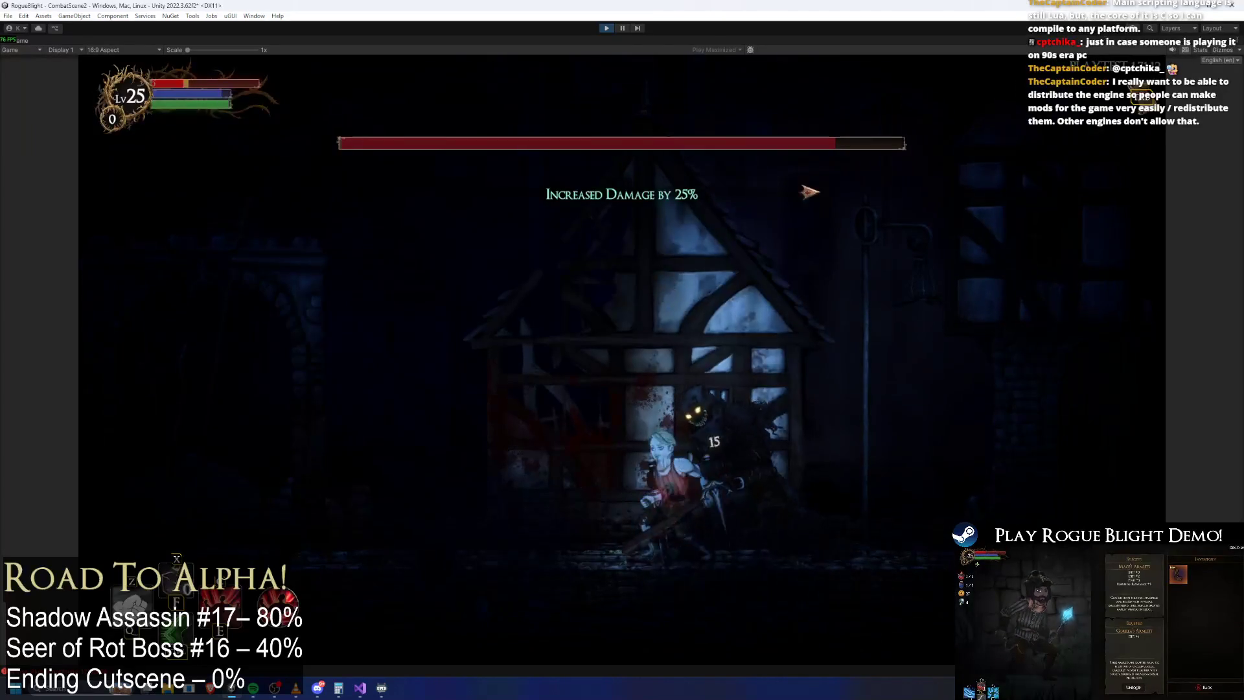
{"action": "key", "text": "ctrl+p"}
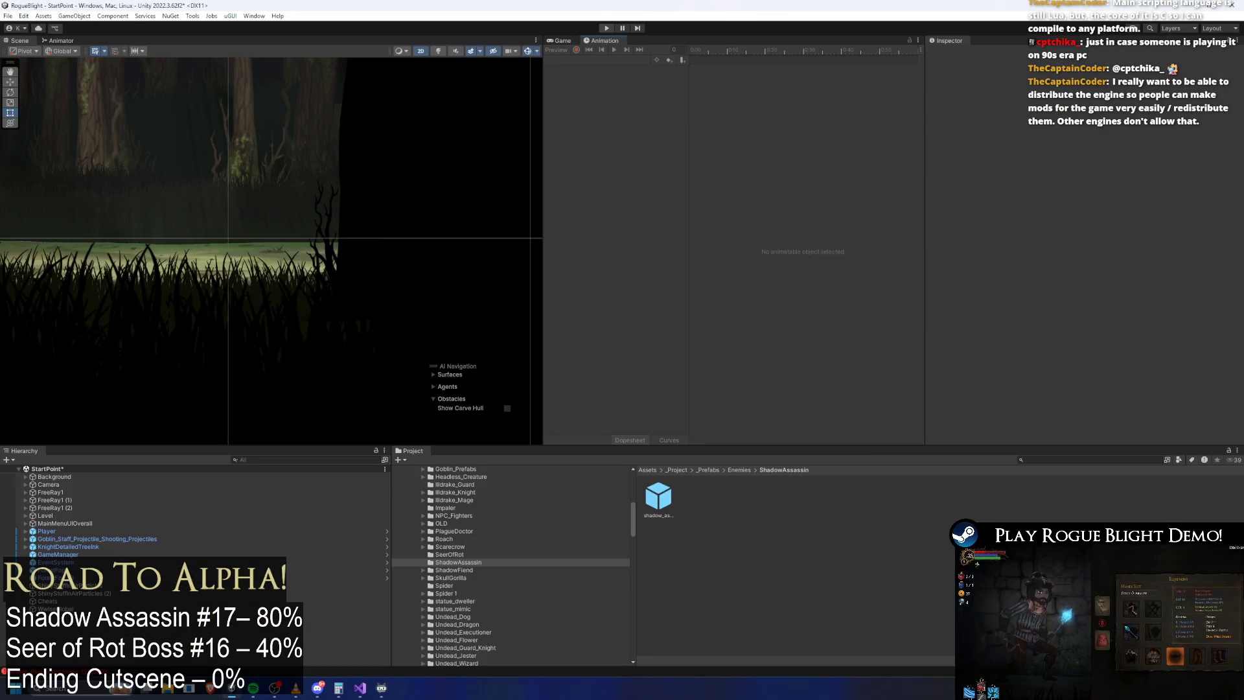
{"action": "double_click", "coordinate": [659, 500]}
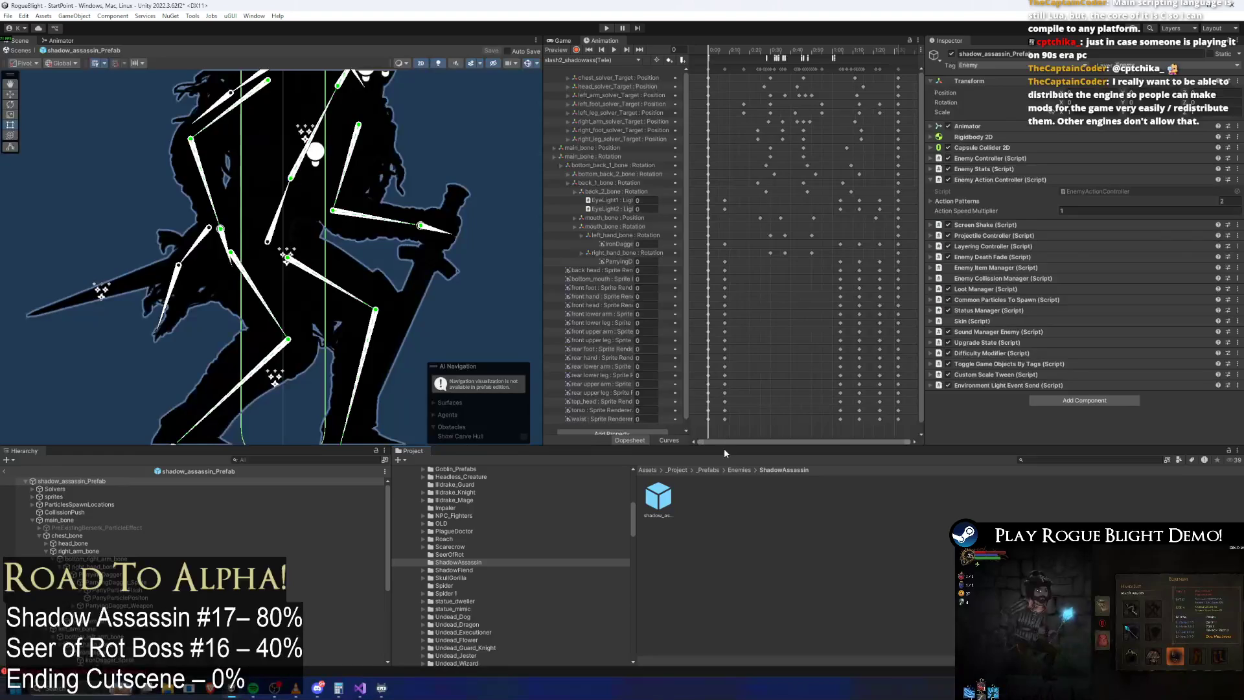
Step: Scrub the slash2 clip through frames 41, 61, 0 and 9, then load stun_long_shadowass
{"action": "left_click_drag", "start_coordinate": [770, 50], "coordinate": [793, 50]}
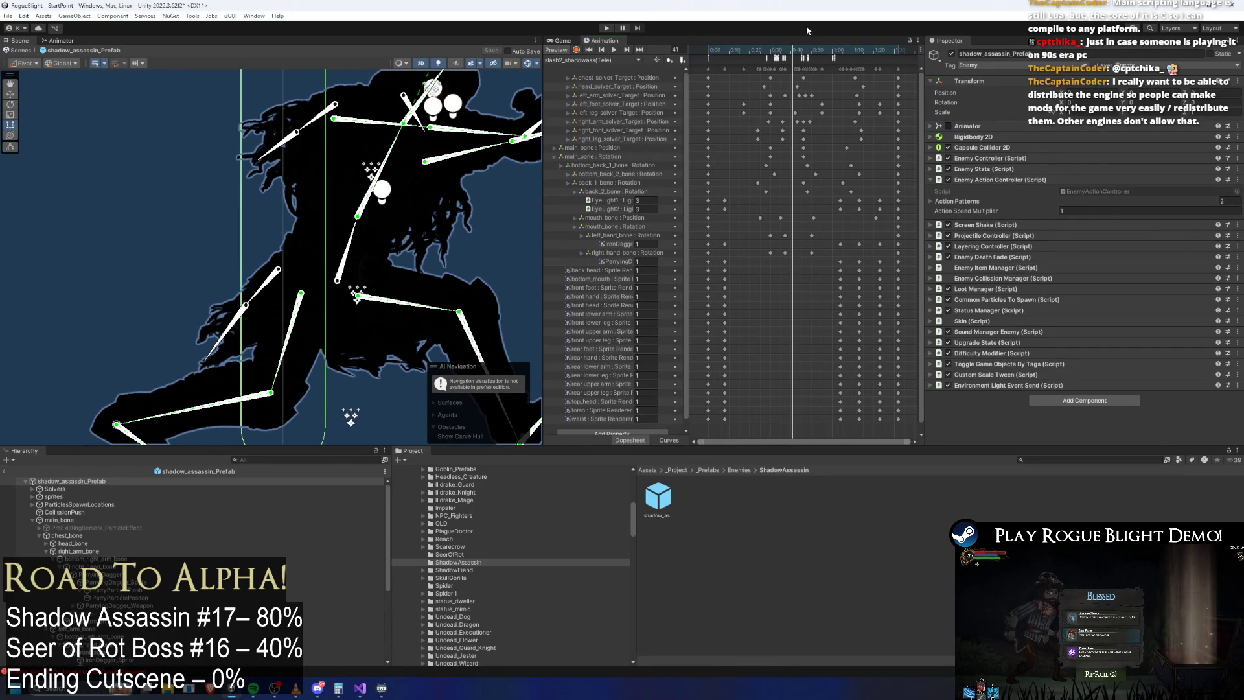
{"action": "left_click_drag", "start_coordinate": [783, 51], "coordinate": [835, 50]}
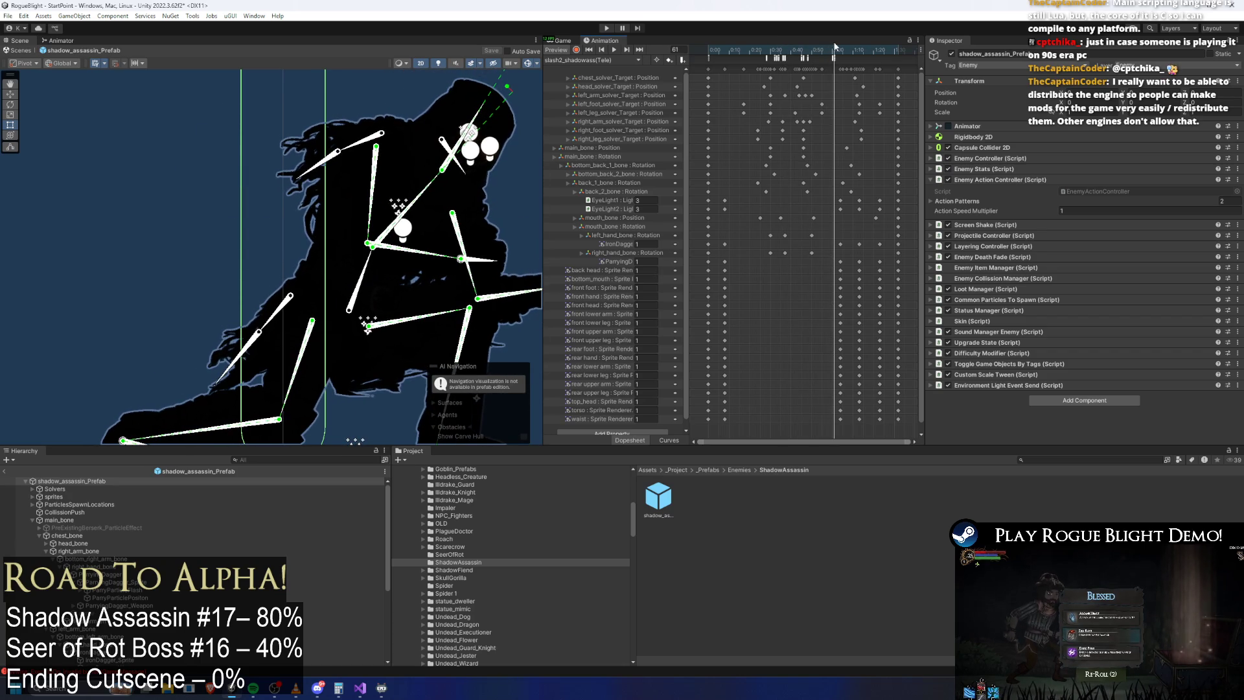
{"action": "left_click", "coordinate": [615, 59]}
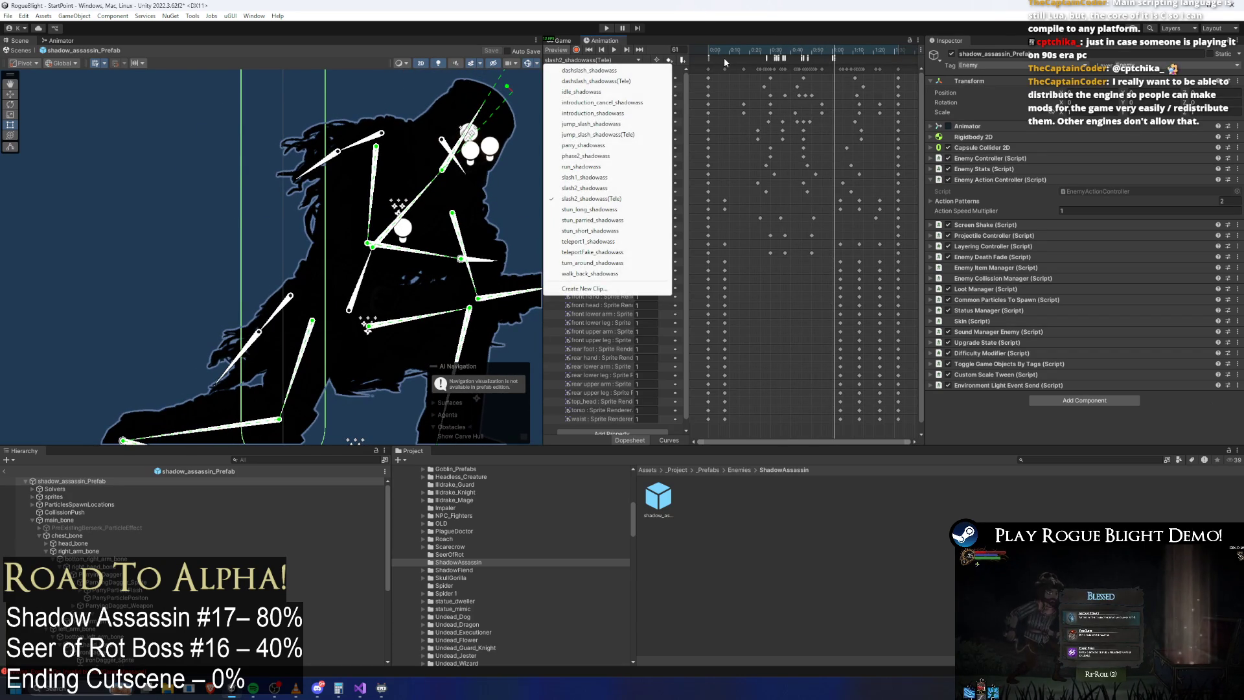
{"action": "left_click_drag", "start_coordinate": [744, 53], "coordinate": [693, 52]}
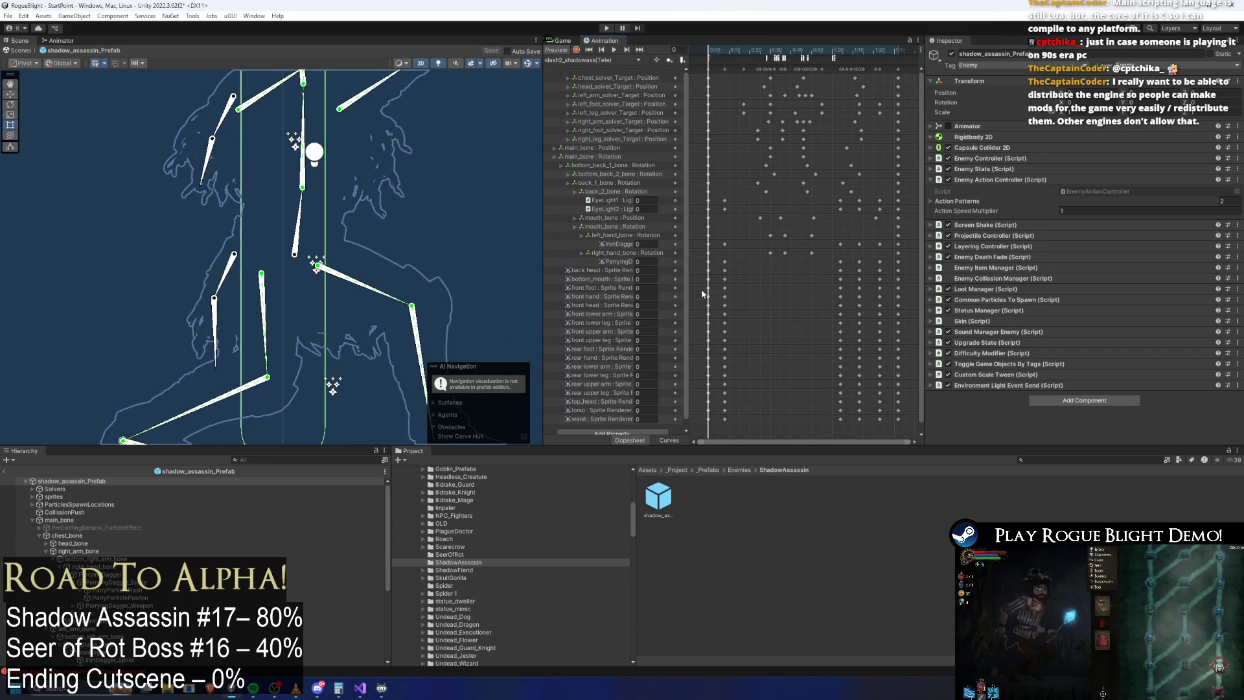
{"action": "left_click_drag", "start_coordinate": [749, 188], "coordinate": [717, 425]}
{"action": "left_click_drag", "start_coordinate": [709, 52], "coordinate": [727, 51]}
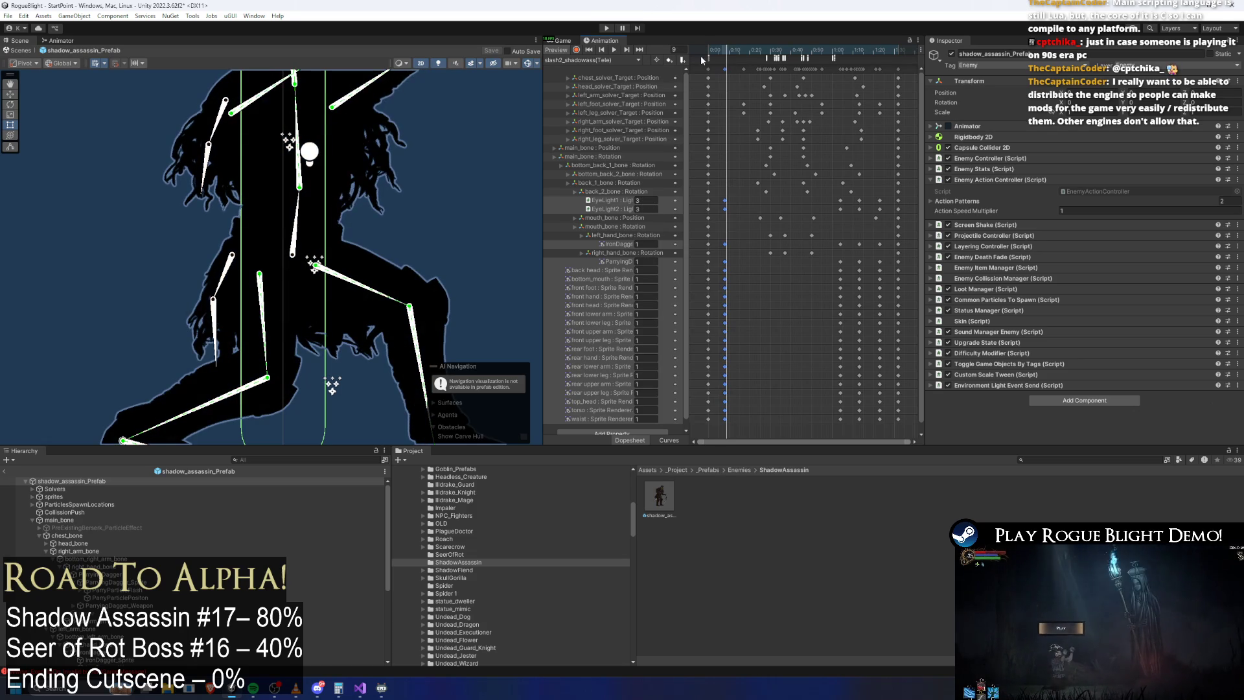
{"action": "left_click", "coordinate": [593, 60]}
{"action": "left_click", "coordinate": [596, 209]}
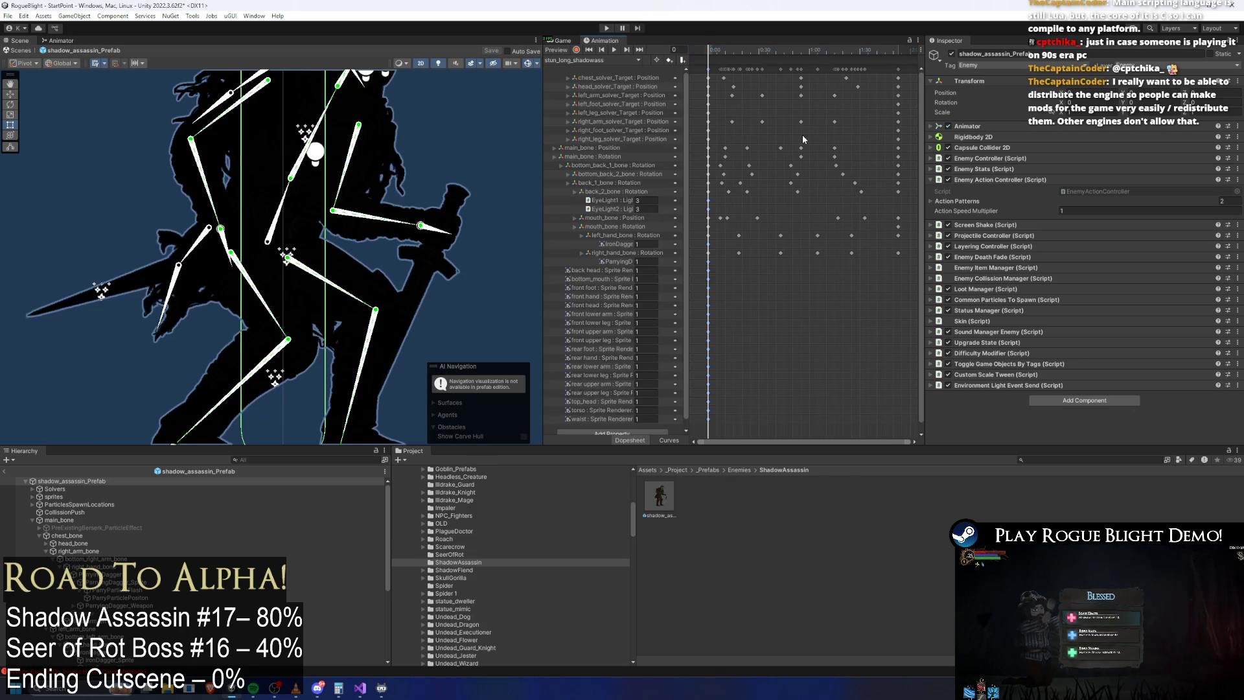
Step: Scrub stun_long_shadowass to frame 113, then load stun_parried_shadowass and scrub it through frame 211
{"action": "left_click", "coordinate": [898, 51]}
{"action": "left_click_drag", "start_coordinate": [899, 54], "coordinate": [900, 55]}
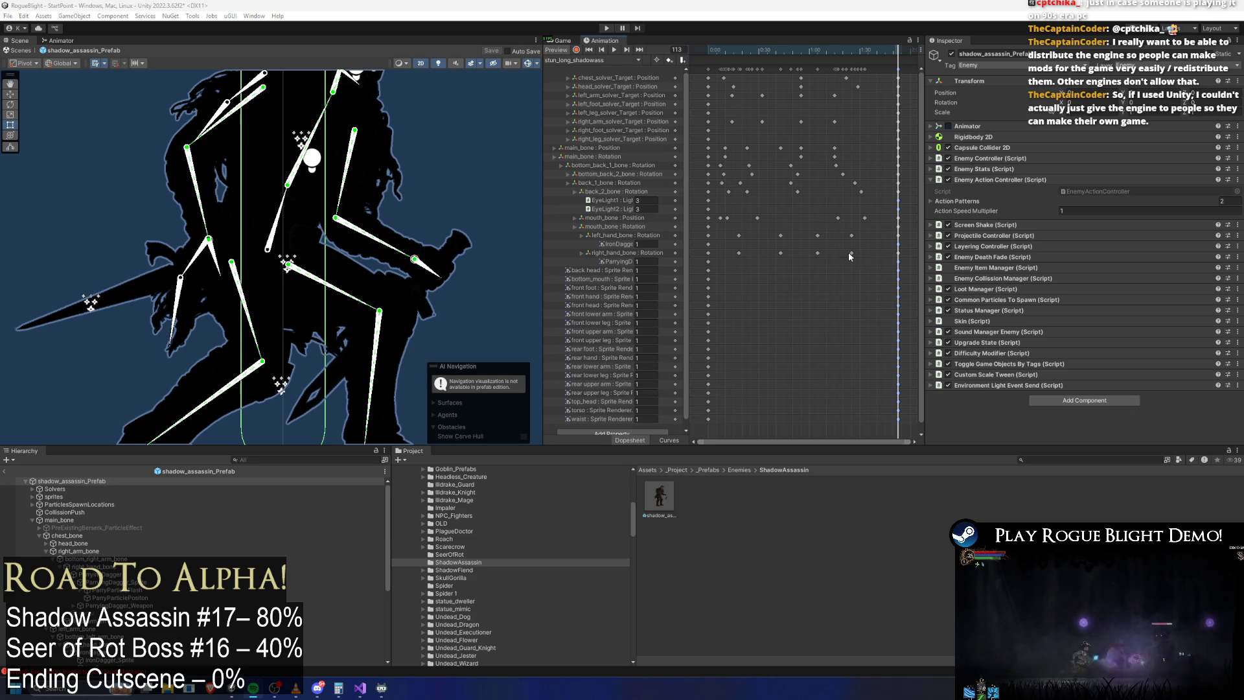
{"action": "left_click", "coordinate": [605, 59]}
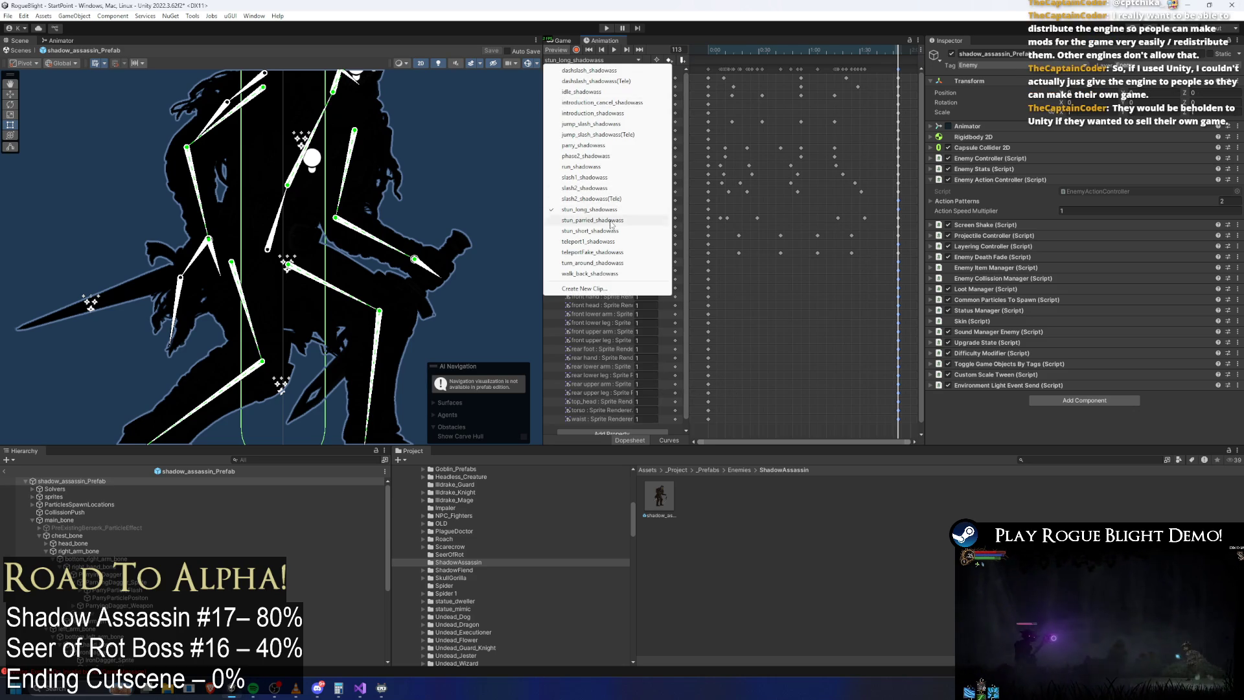
{"action": "left_click", "coordinate": [593, 220]}
{"action": "left_click_drag", "start_coordinate": [752, 57], "coordinate": [899, 63]}
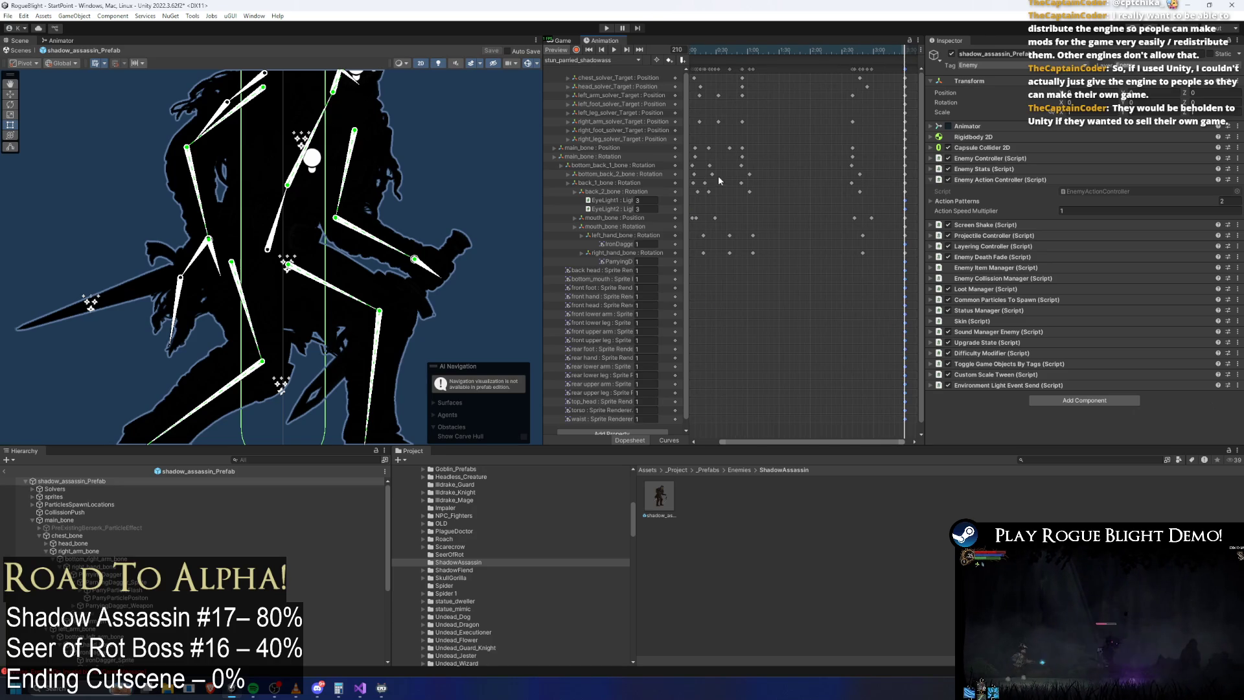
Step: Load stun_short_shadowass and jump its preview to the end, frame 37, keeping that clip selected
{"action": "left_click", "coordinate": [592, 60]}
{"action": "left_click", "coordinate": [591, 230]}
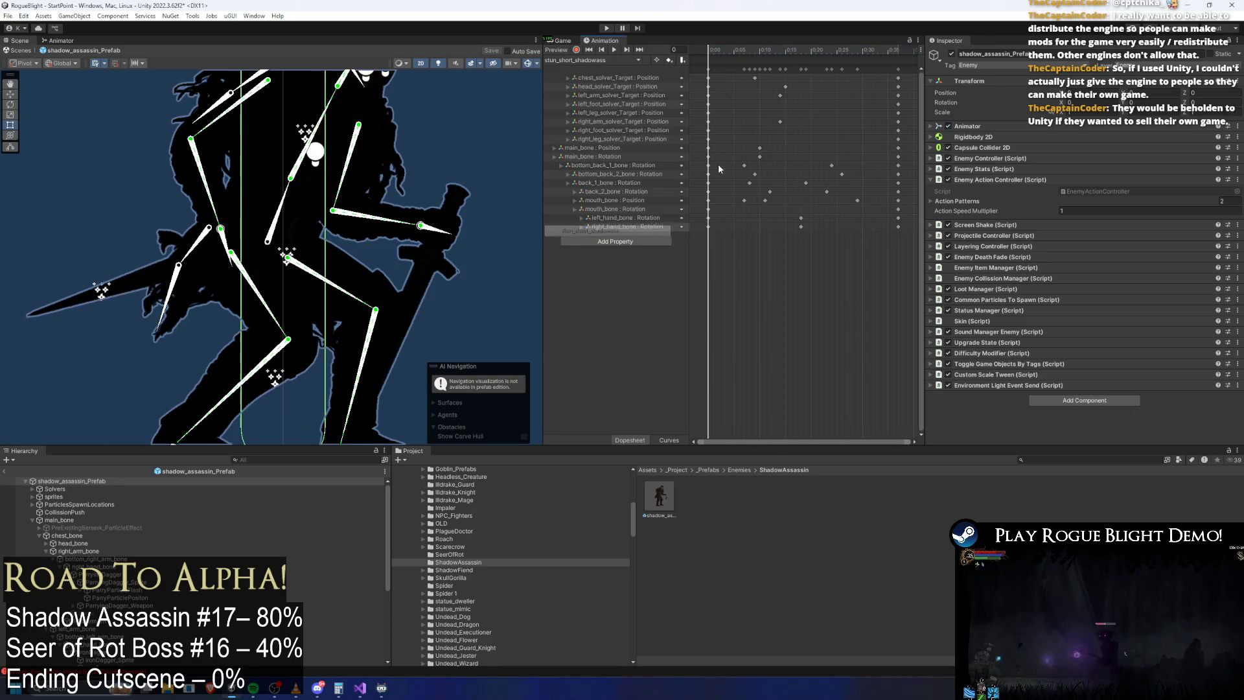
{"action": "left_click", "coordinate": [898, 50]}
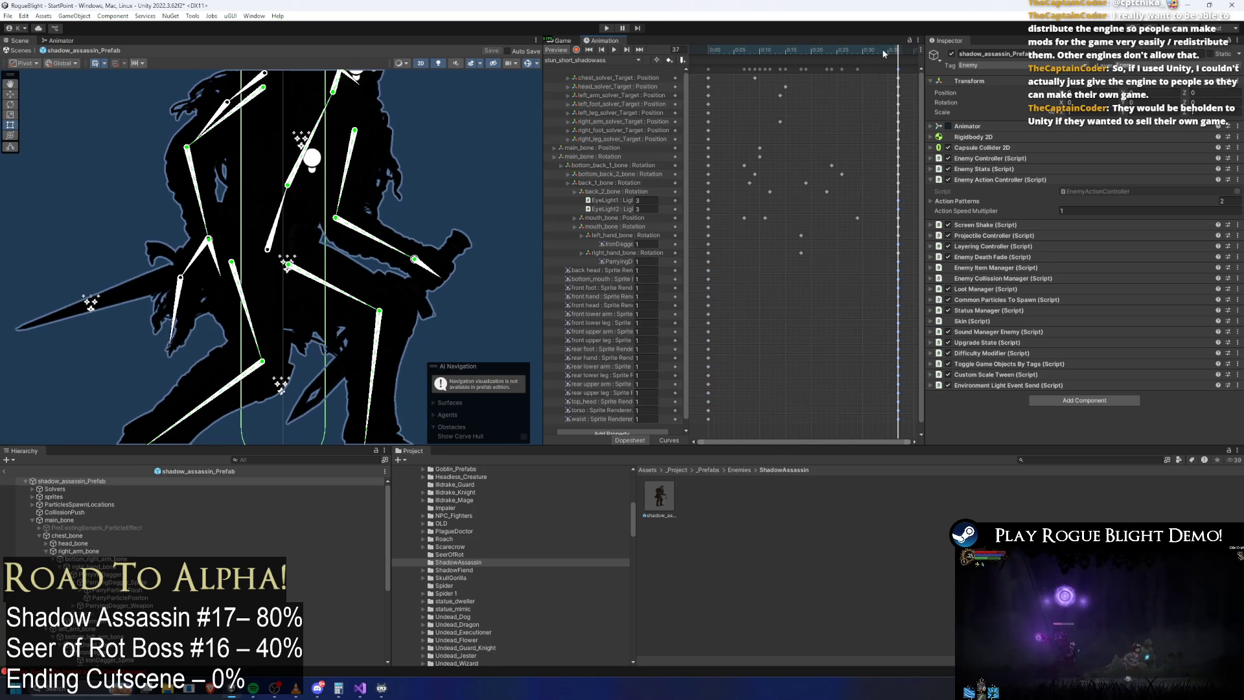
{"action": "left_click", "coordinate": [624, 59]}
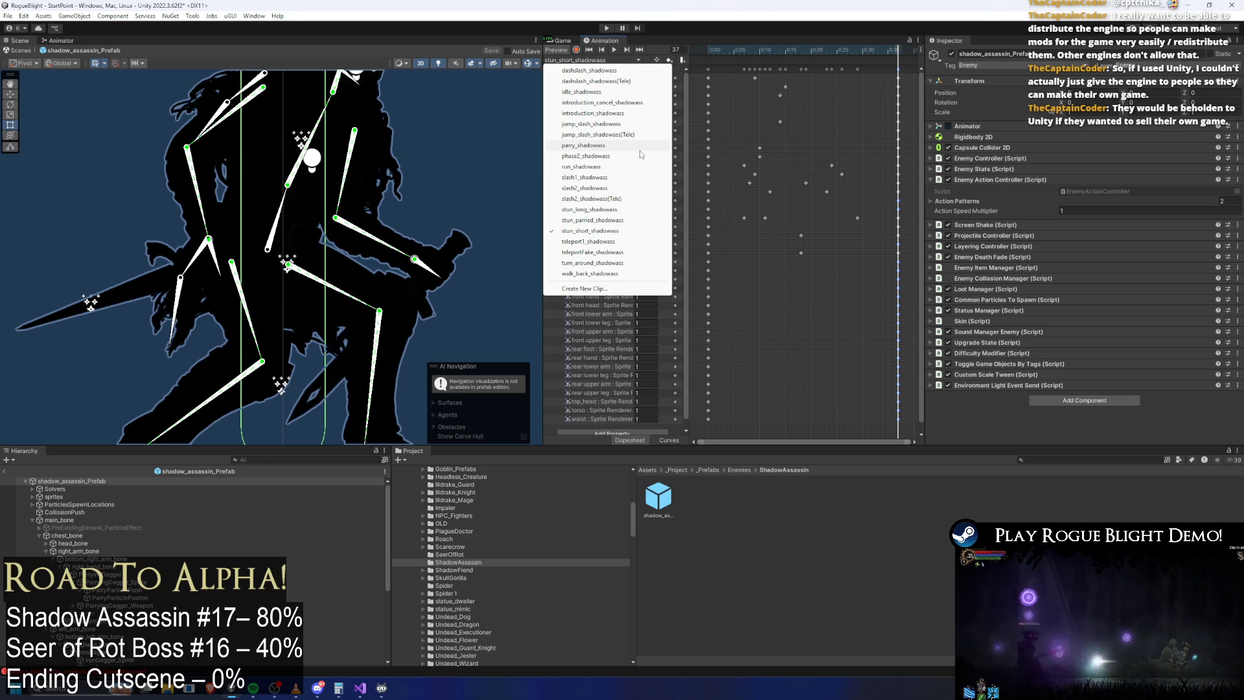
{"action": "left_click", "coordinate": [830, 3]}
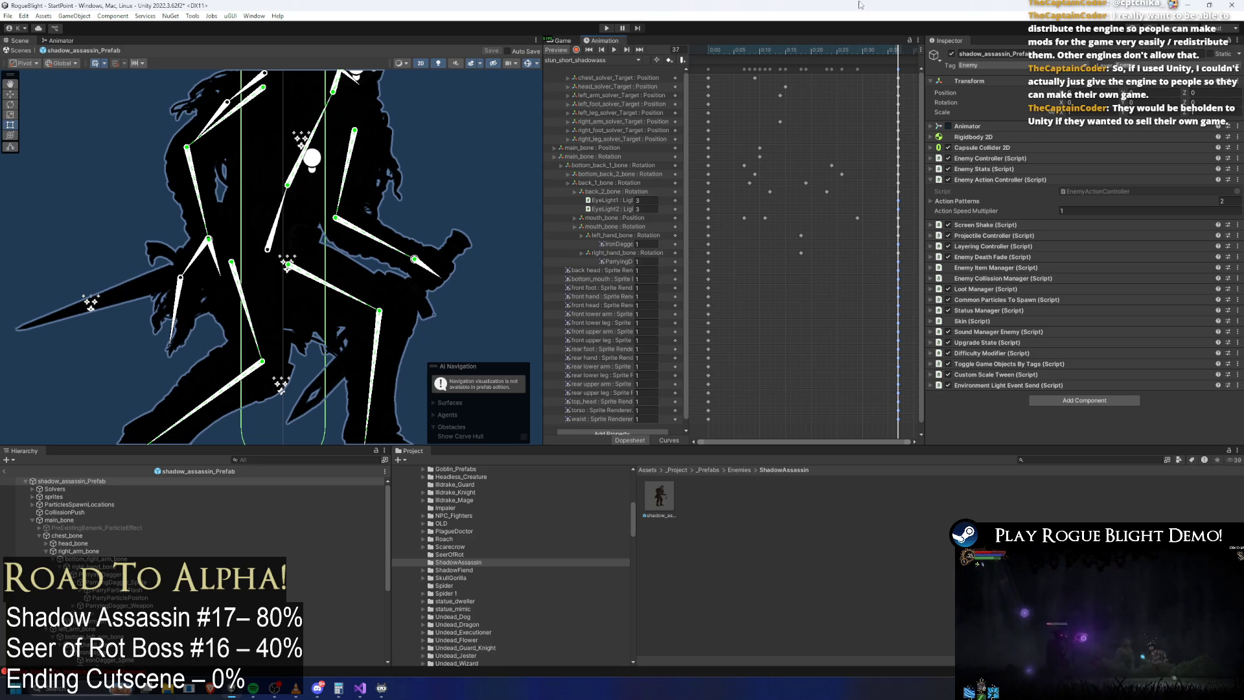
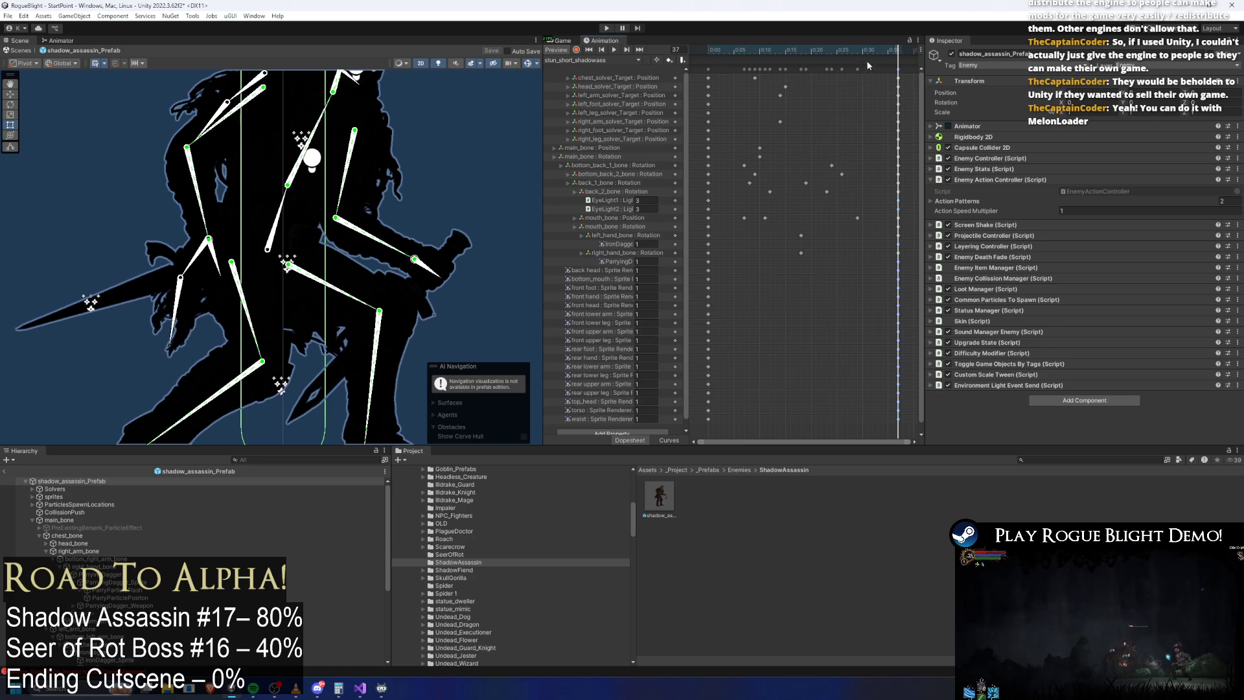
Step: Browse slash2_shadowass, then scrub dashslash_shadowass to frames 41 and 99
{"action": "left_click", "coordinate": [589, 61]}
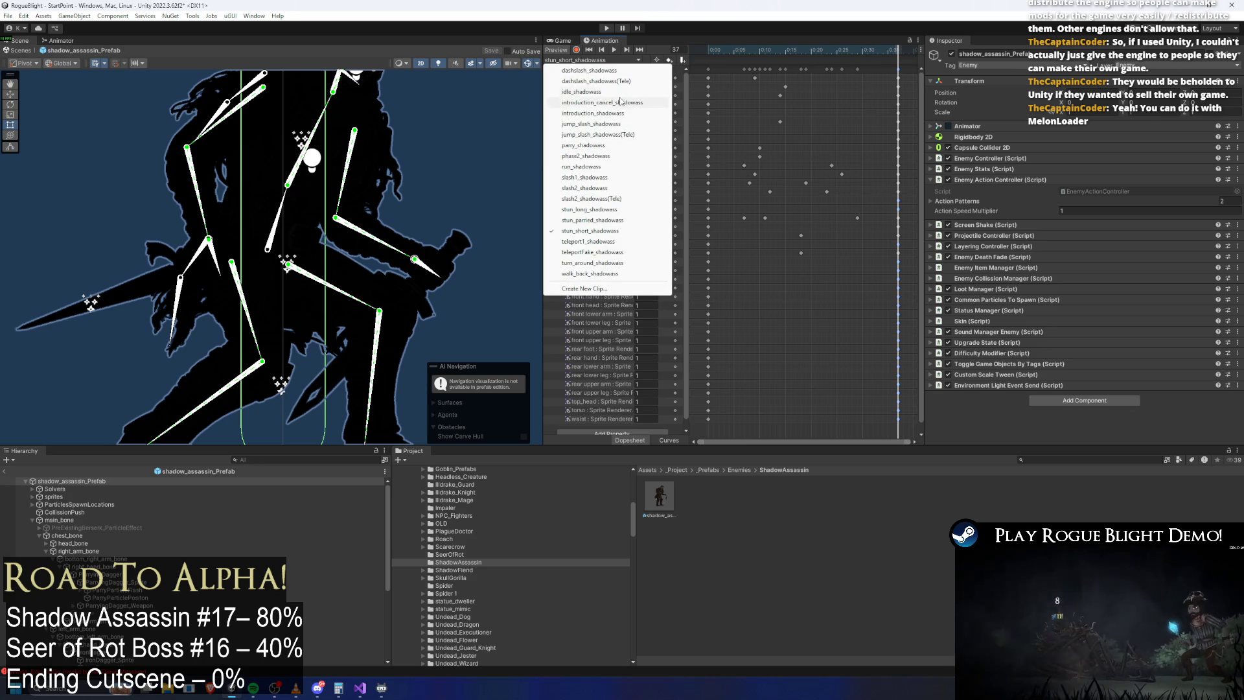
{"action": "left_click", "coordinate": [614, 189]}
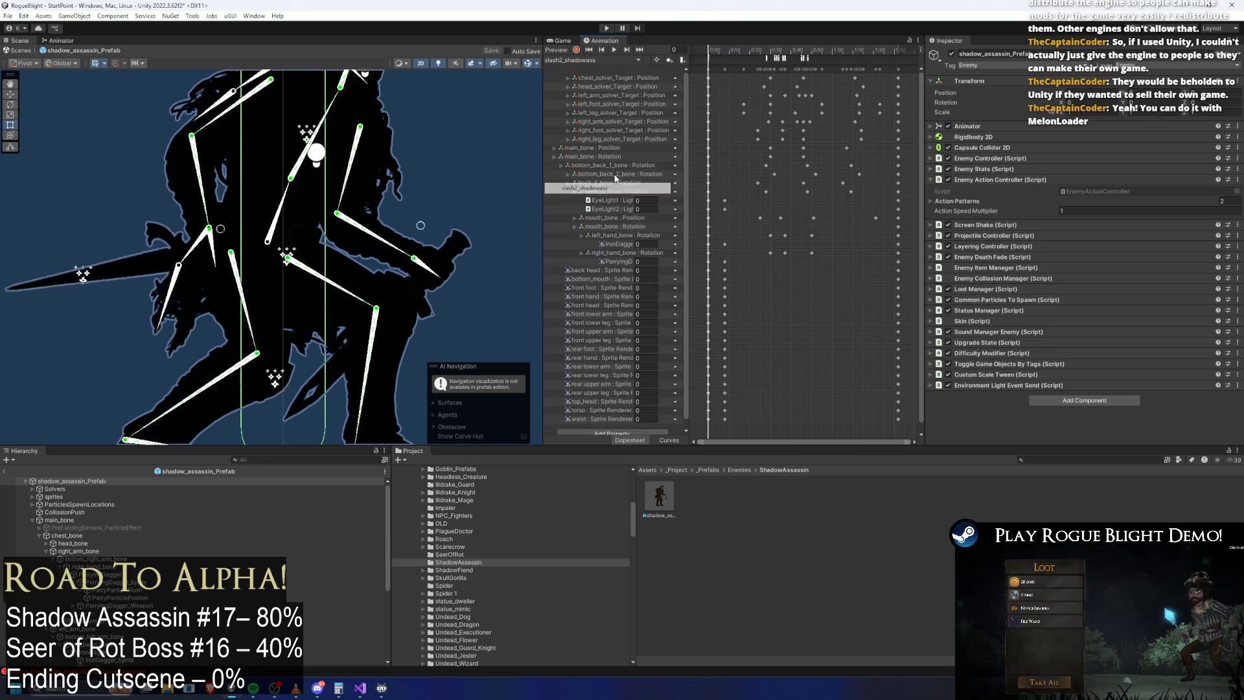
{"action": "left_click", "coordinate": [629, 58]}
{"action": "left_click", "coordinate": [596, 98]}
{"action": "left_click_drag", "start_coordinate": [734, 49], "coordinate": [885, 62]}
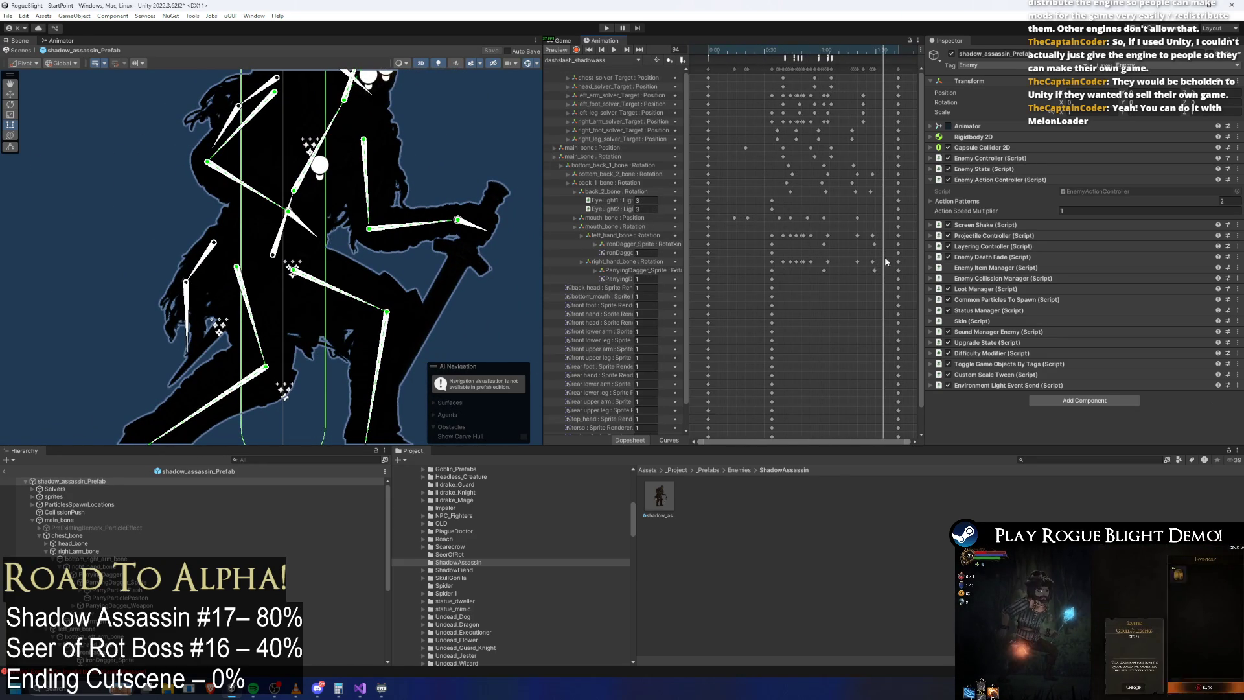
{"action": "left_click", "coordinate": [894, 50]}
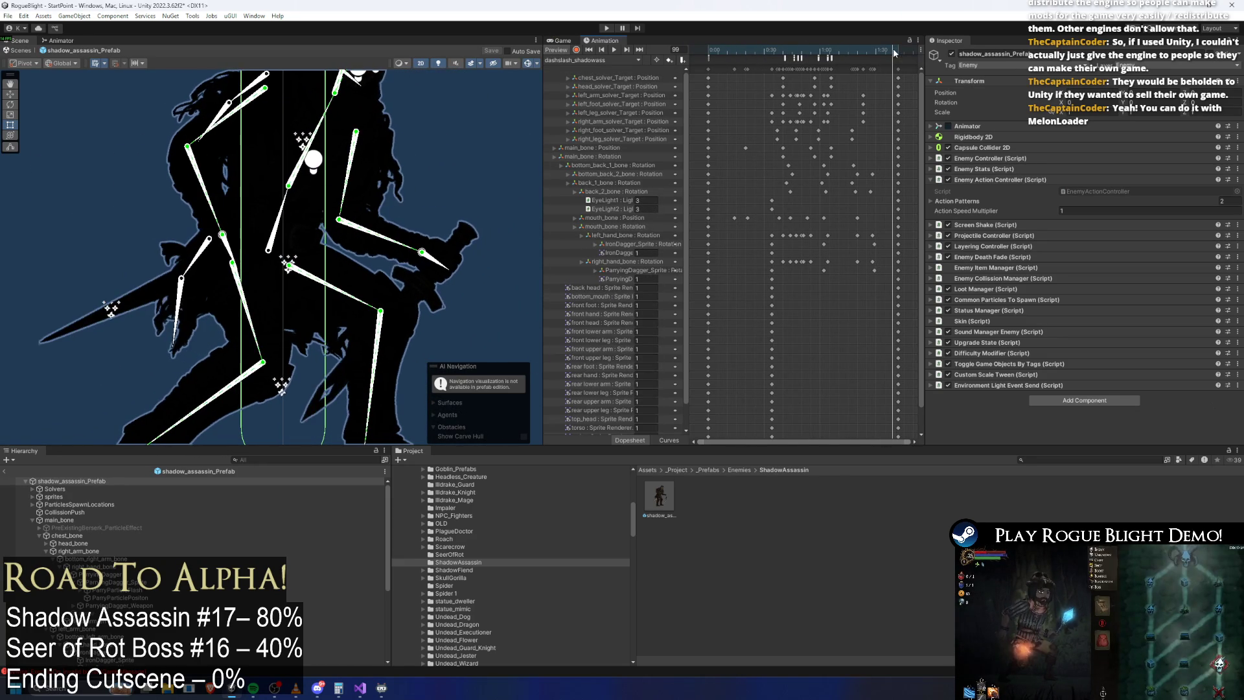
Step: In stun_long_shadowass, key the IronDagger_Sprite rotation, select both dagger keys, and jump to frame 113
{"action": "left_click", "coordinate": [617, 59]}
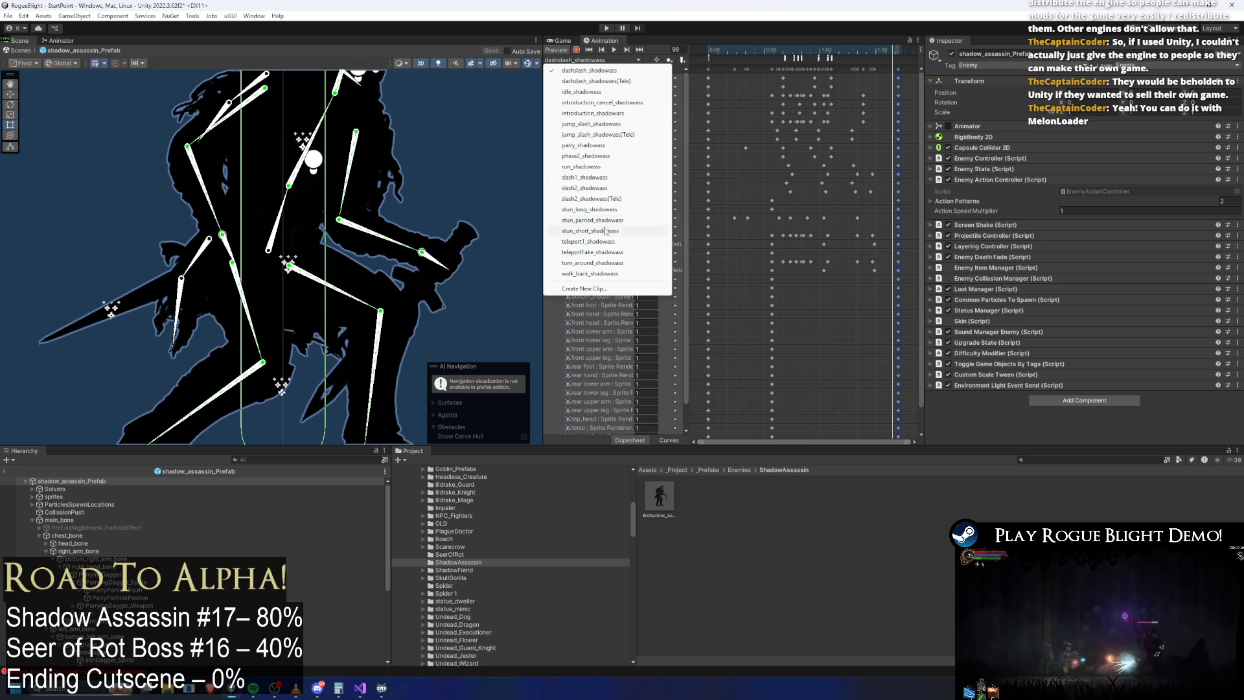
{"action": "left_click", "coordinate": [603, 209]}
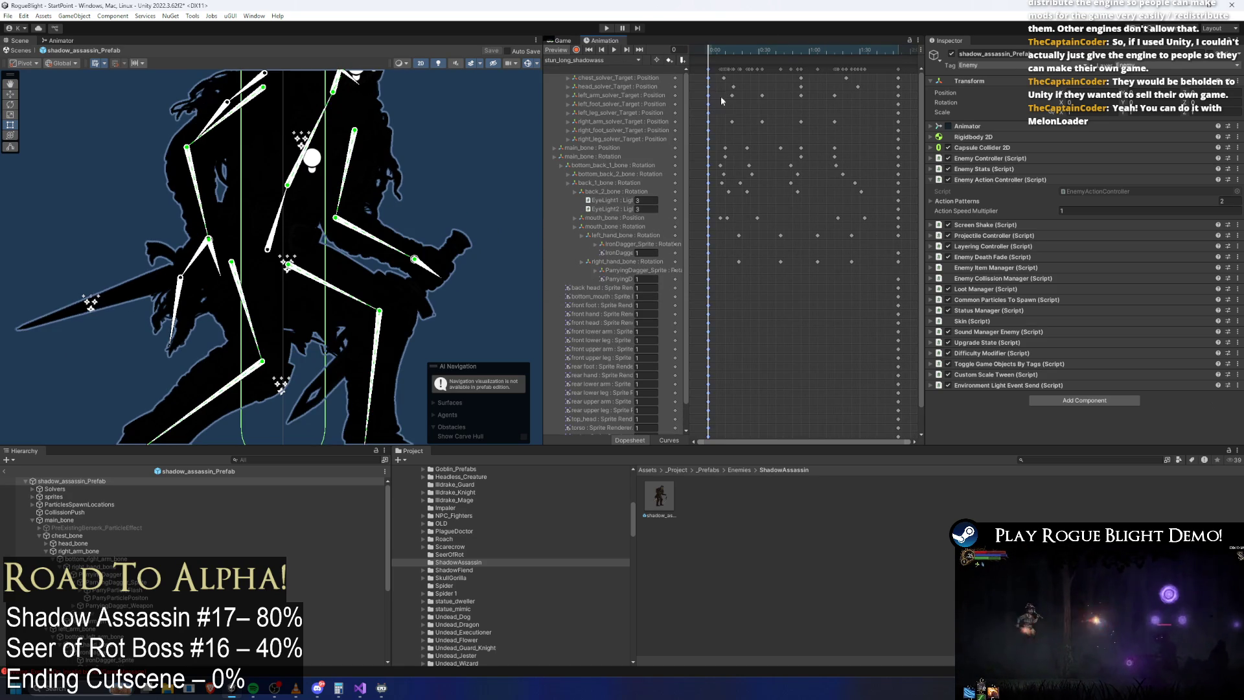
{"action": "double_click", "coordinate": [729, 243]}
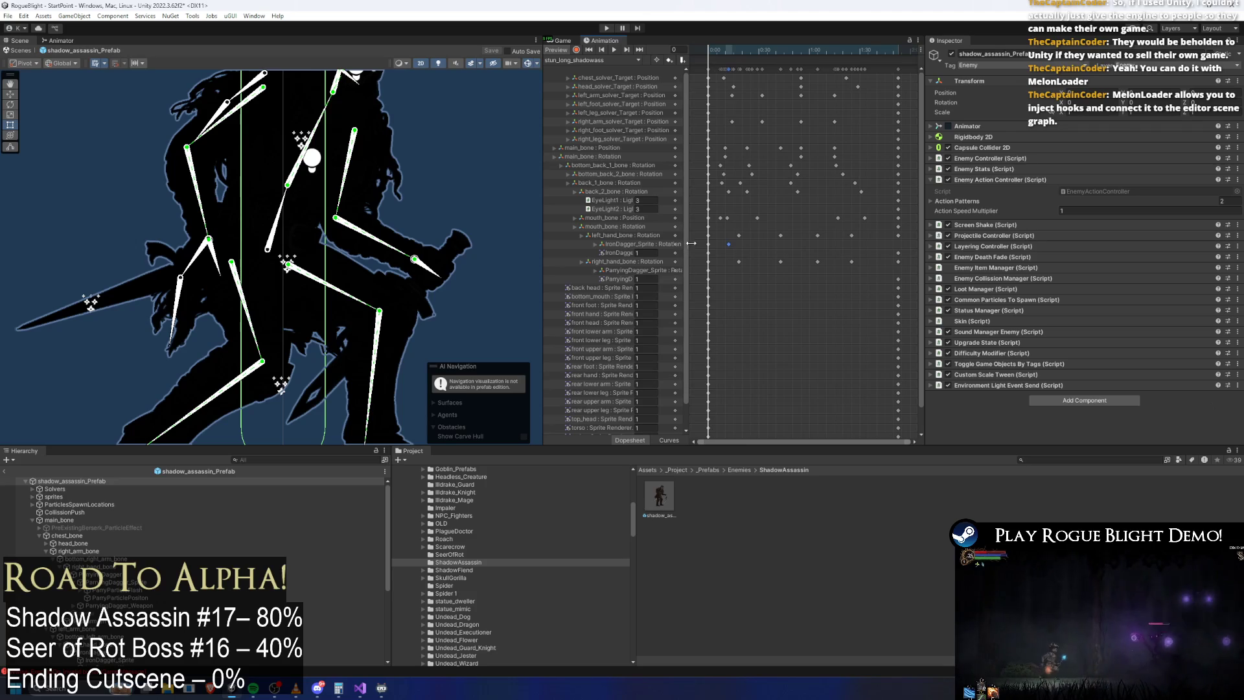
{"action": "left_click", "coordinate": [718, 245]}
{"action": "left_click", "coordinate": [707, 270], "text": "shift"}
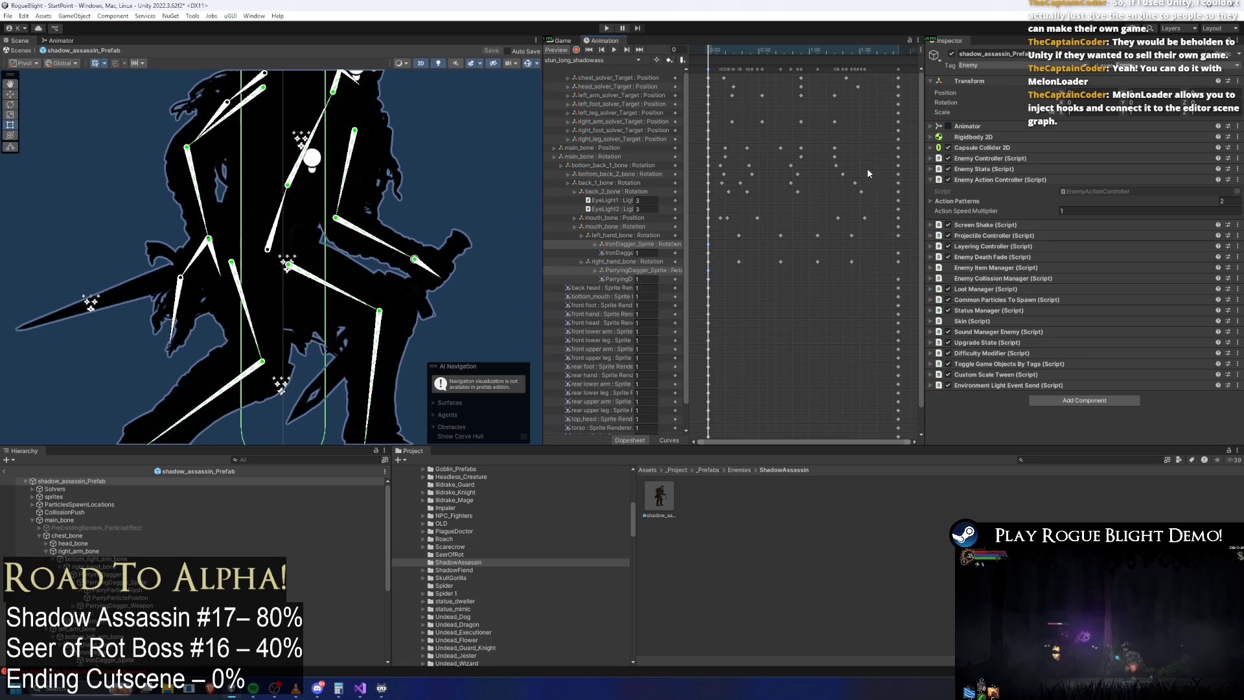
{"action": "left_click", "coordinate": [893, 66]}
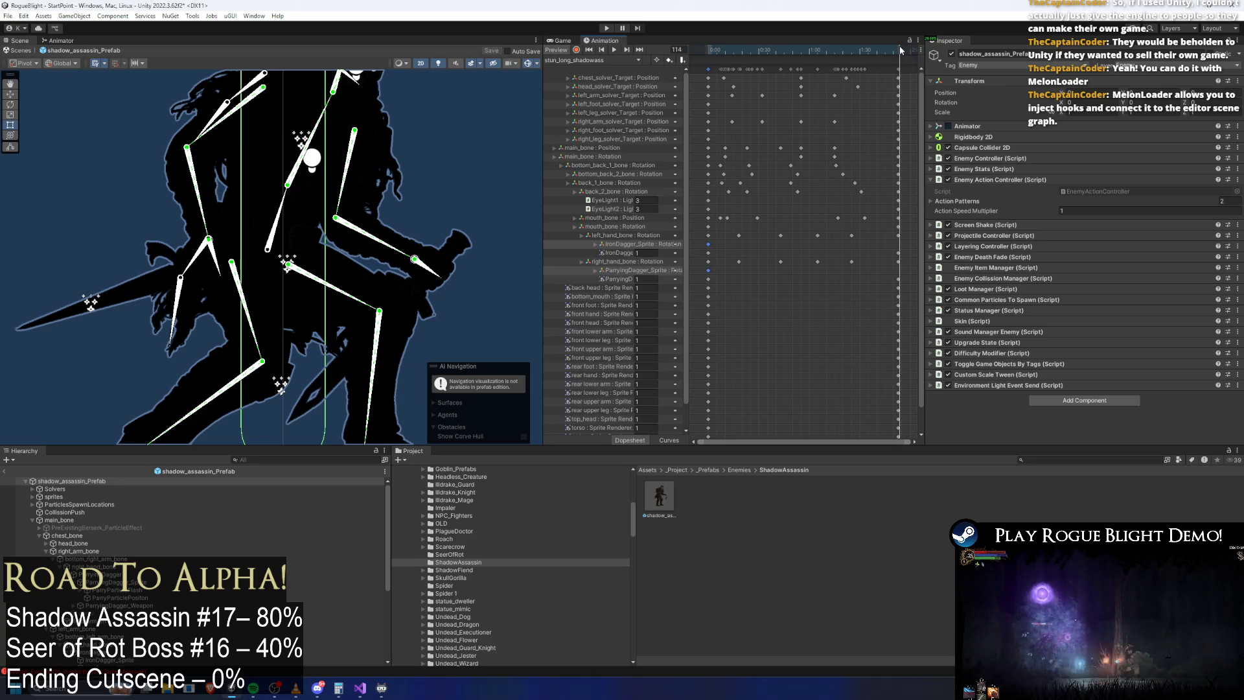
Step: Check stun_parried_shadowass at frame 210, save the project, and view stun_short_shadowass at frame 37
{"action": "left_click", "coordinate": [577, 60]}
{"action": "left_click", "coordinate": [642, 223]}
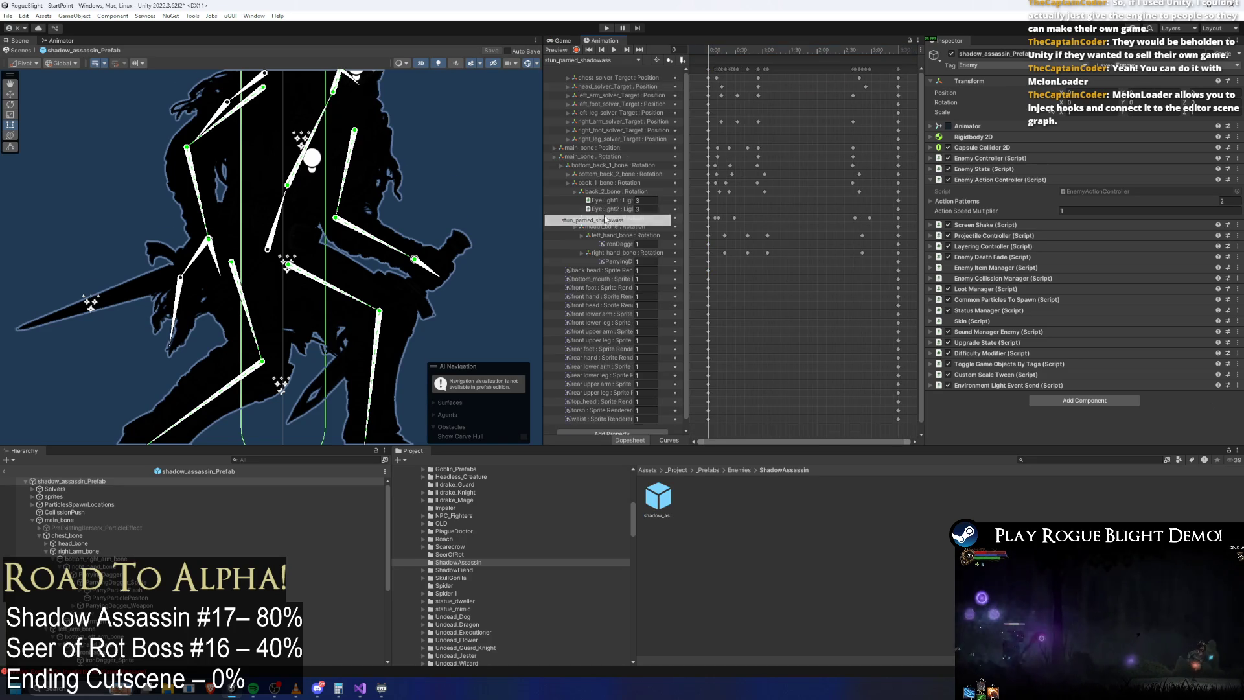
{"action": "left_click", "coordinate": [899, 53]}
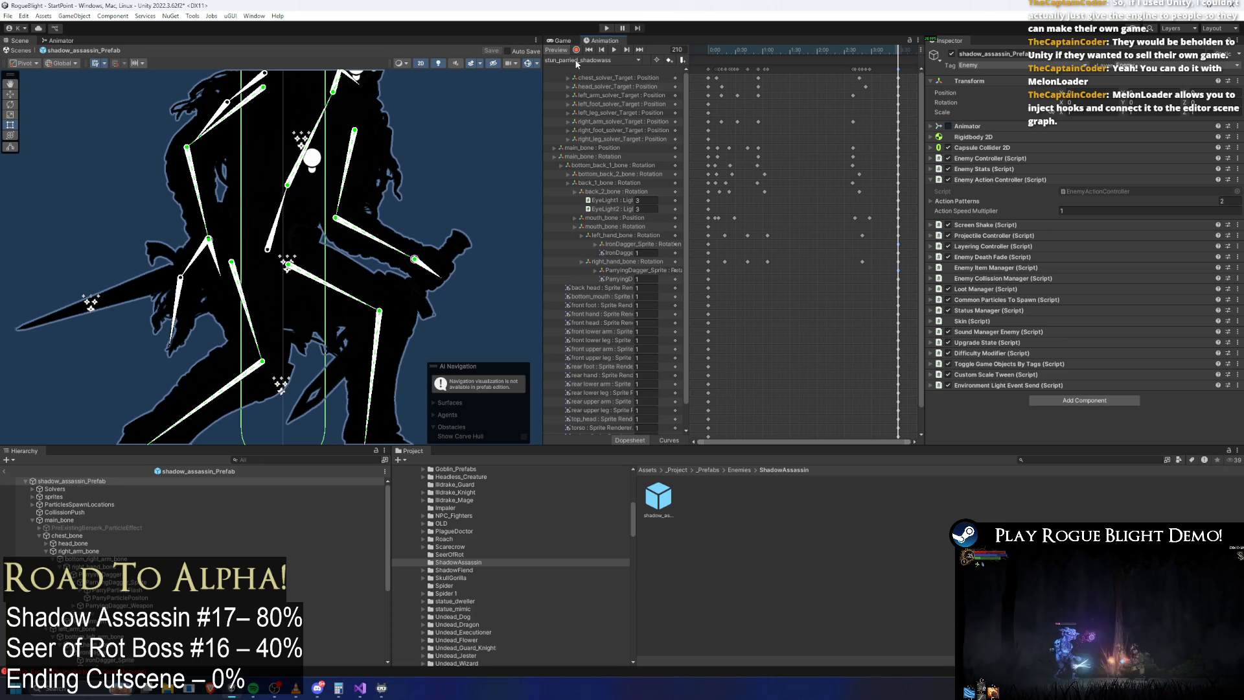
{"action": "key", "text": "ctrl+s"}
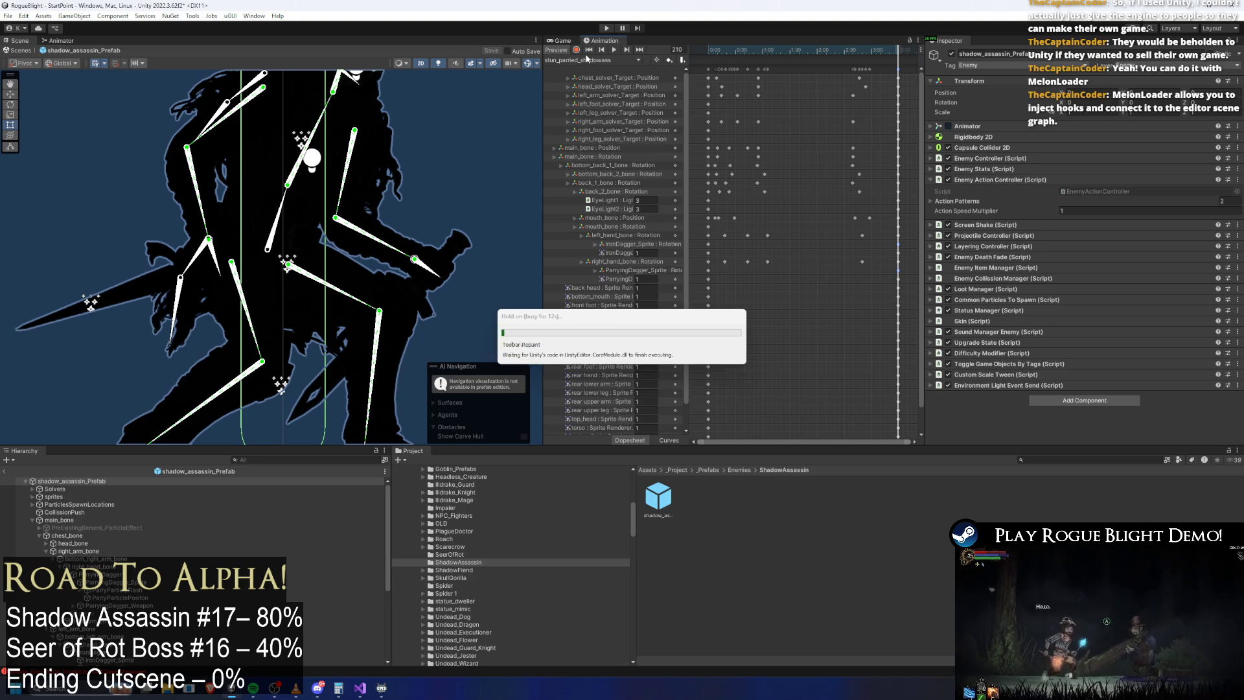
{"action": "left_click", "coordinate": [587, 59]}
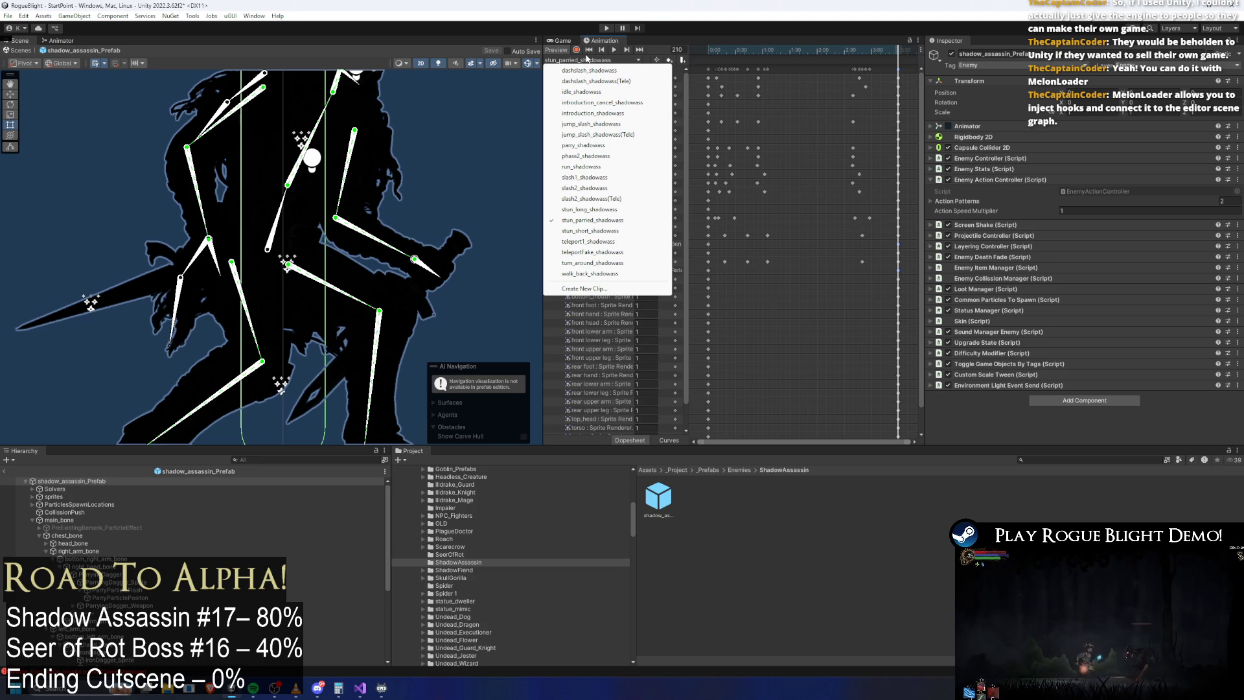
{"action": "left_click", "coordinate": [613, 232]}
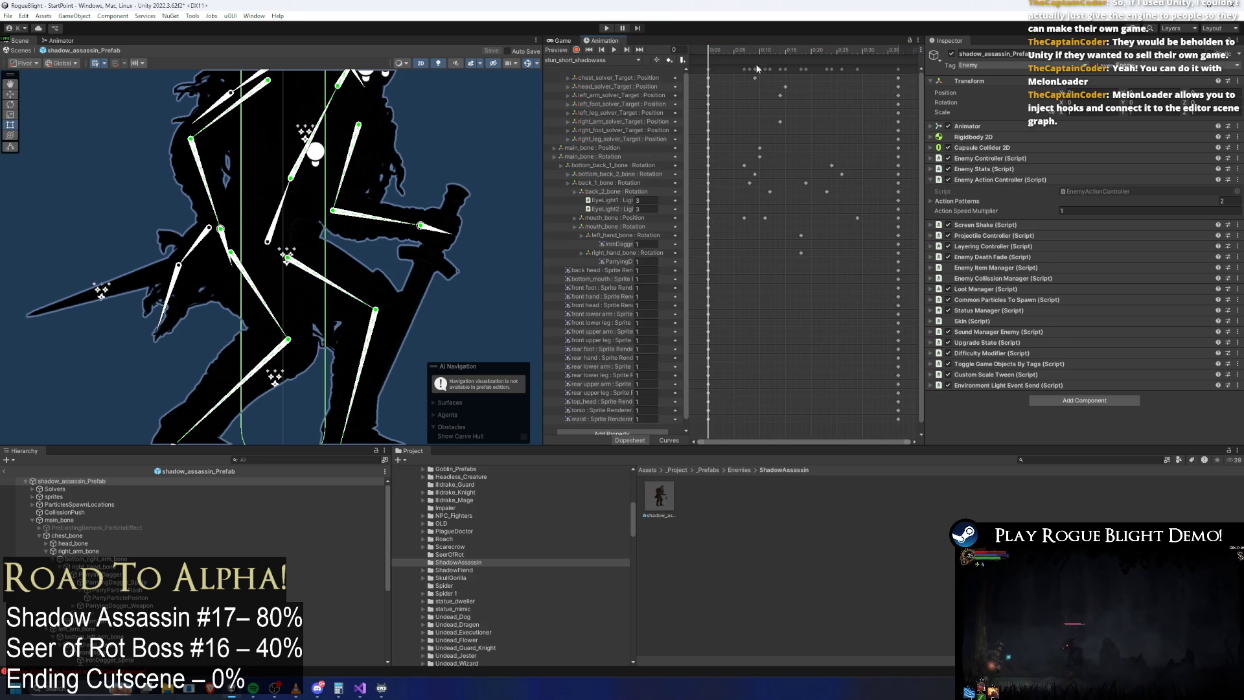
{"action": "left_click", "coordinate": [898, 48]}
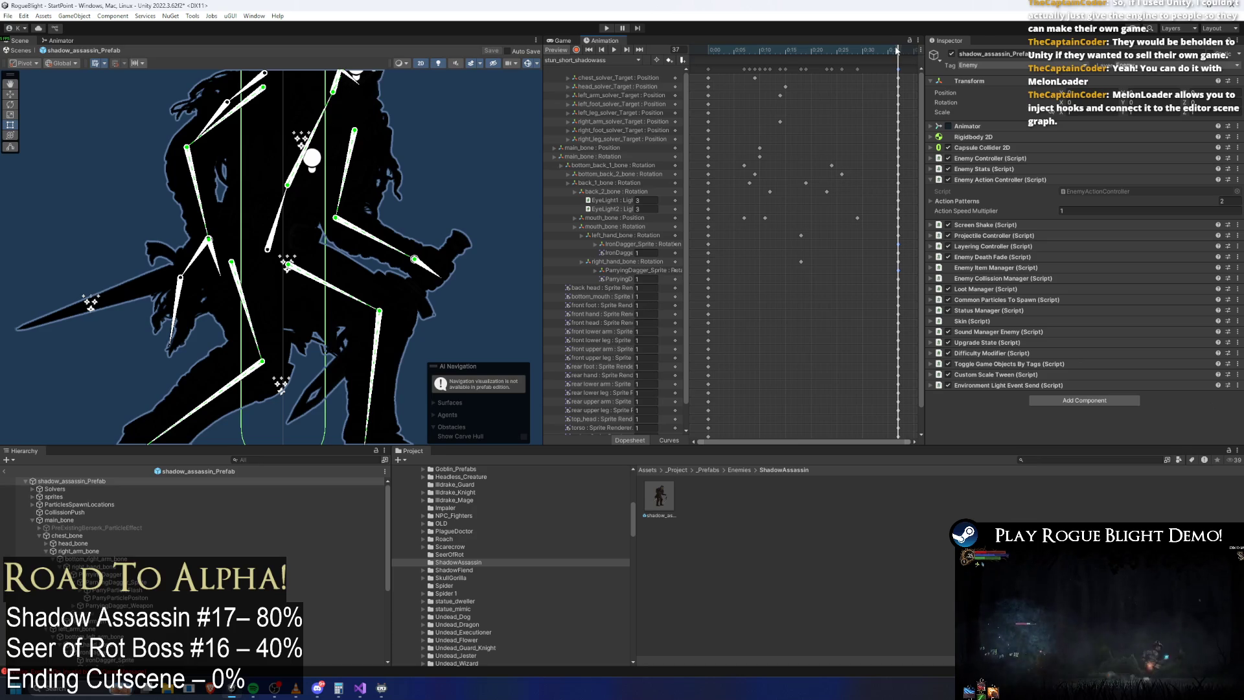
Step: View the .NET Reflector Wikipedia article and its screenshot in Chrome, then return to Unity
{"action": "key", "text": "super"}
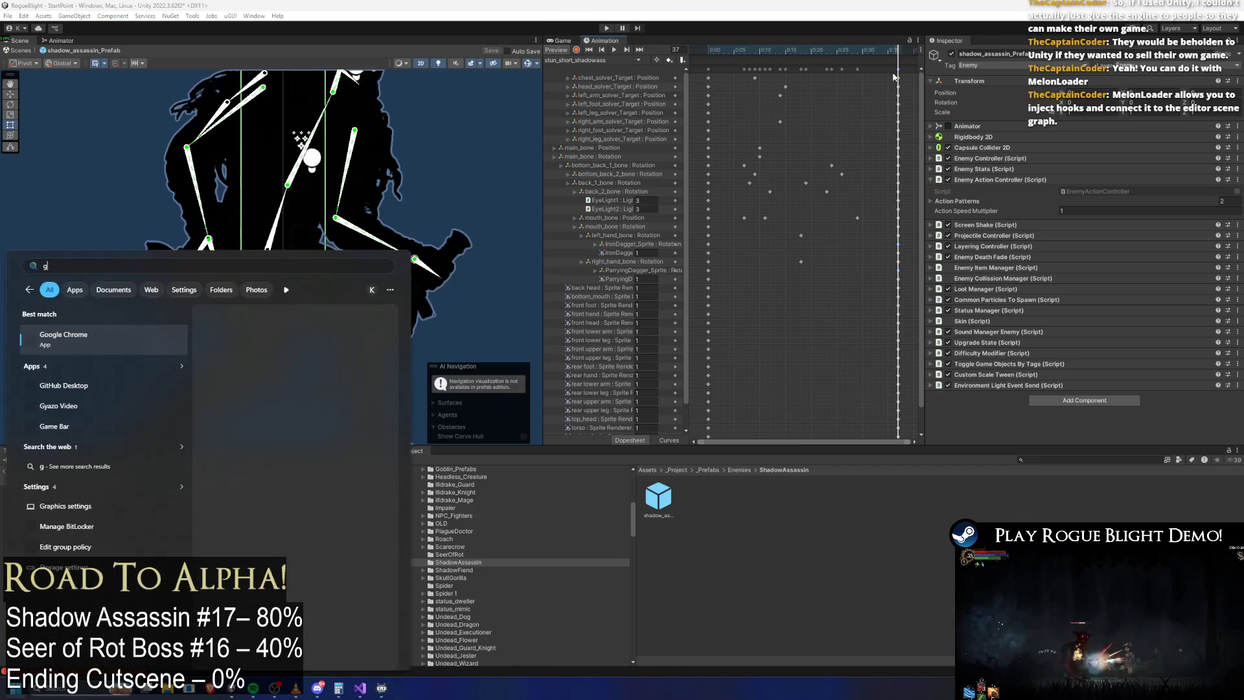
{"action": "key", "text": "Escape"}
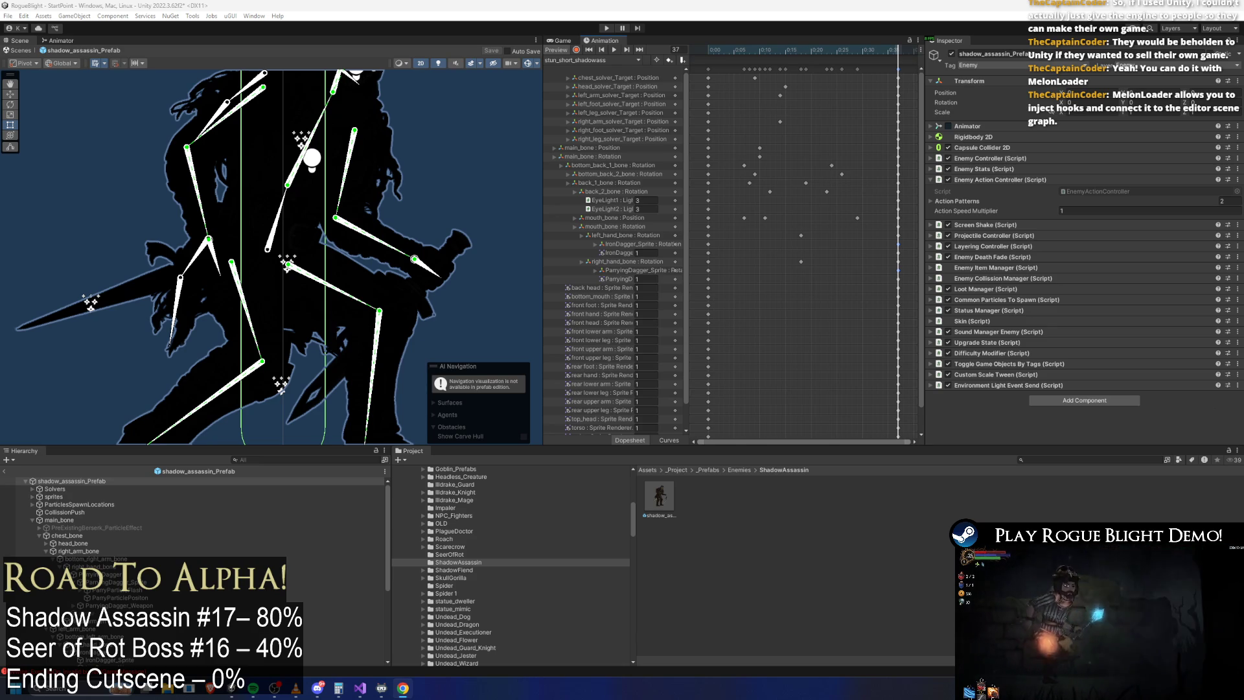
{"action": "key", "text": "alt+Tab"}
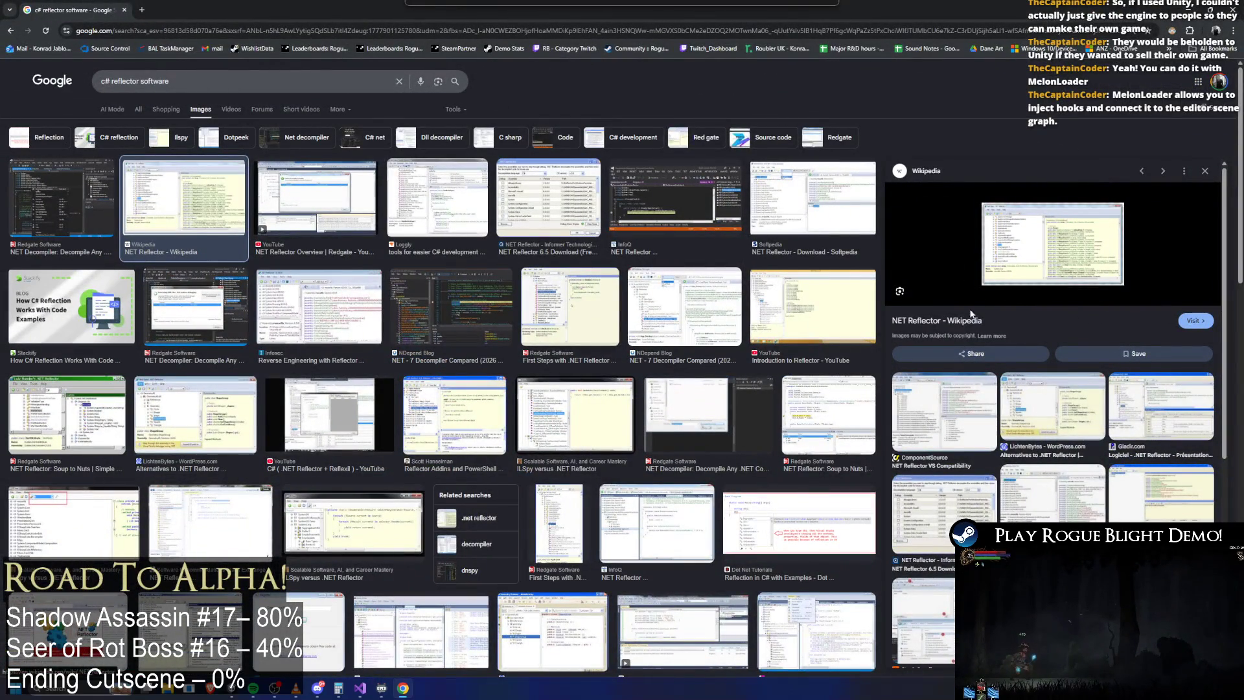
{"action": "left_click", "coordinate": [951, 324]}
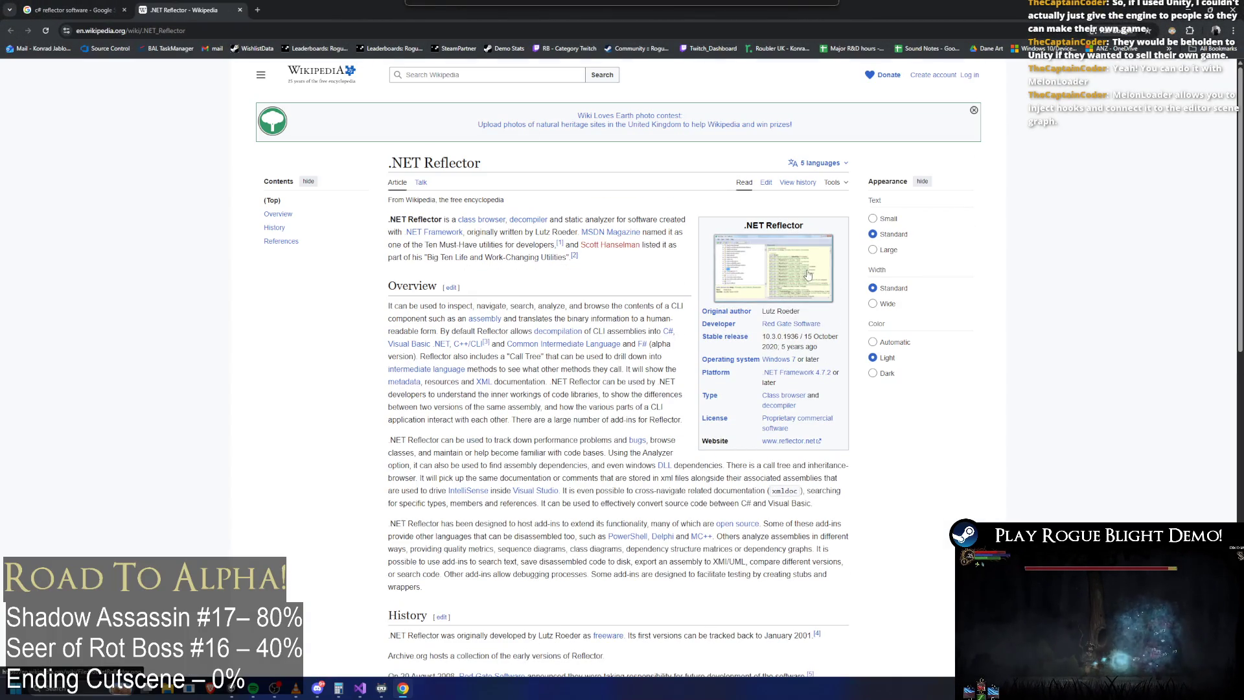
{"action": "left_click", "coordinate": [808, 276]}
{"action": "left_click", "coordinate": [548, 204]}
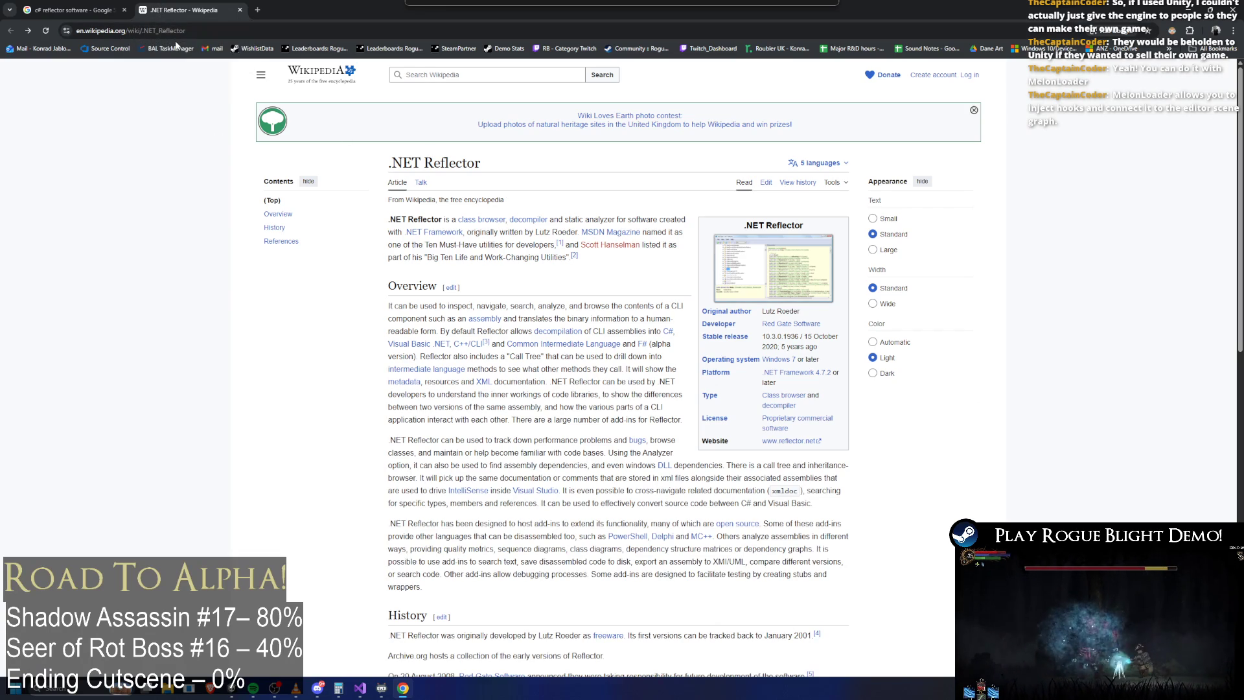
{"action": "left_click", "coordinate": [47, 5]}
{"action": "key", "text": "alt+Tab"}
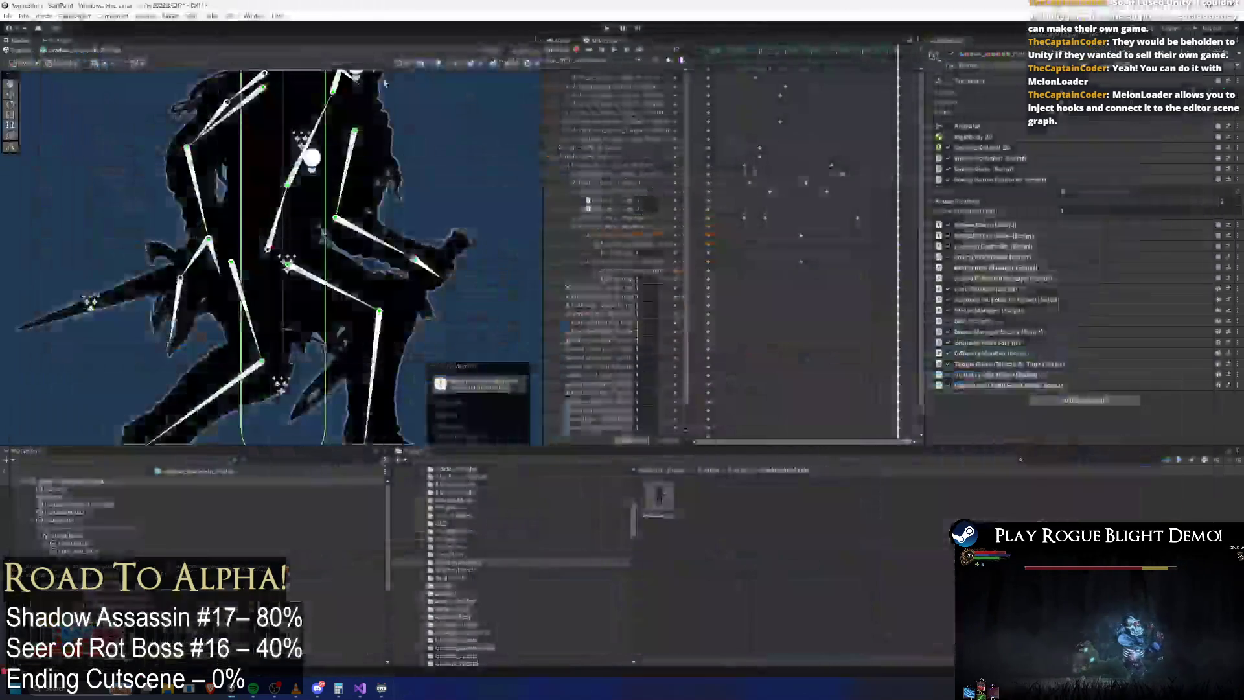
Step: Scrub stun_short to frame 35, teleport1_shadowass to frame 27, and teleportFake_shadowass to frame 15
{"action": "mouse_move", "coordinate": [729, 52]}
{"action": "left_mouse_down"}
{"action": "mouse_move", "coordinate": [894, 48]}
{"action": "mouse_move", "coordinate": [810, 45]}
{"action": "mouse_move", "coordinate": [866, 33]}
{"action": "mouse_move", "coordinate": [570, 60]}
{"action": "left_mouse_up"}
{"action": "left_click", "coordinate": [571, 60]}
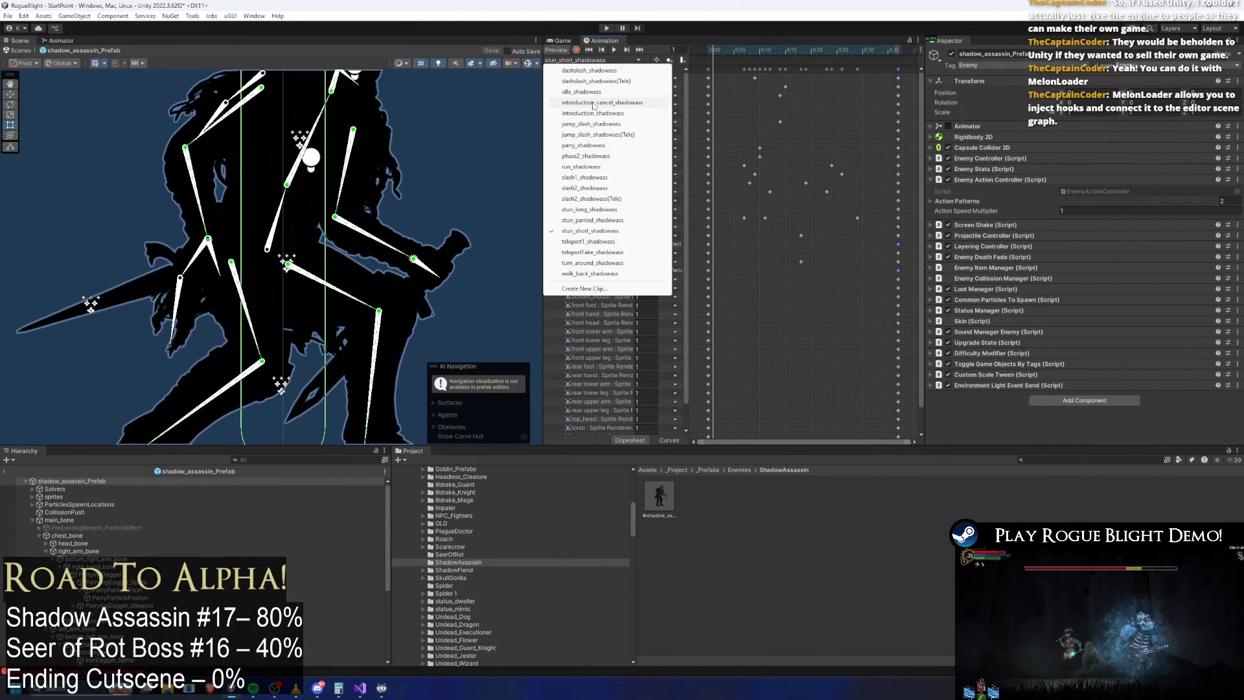
{"action": "left_click", "coordinate": [642, 241]}
{"action": "left_click_drag", "start_coordinate": [721, 50], "coordinate": [880, 49]}
{"action": "left_click", "coordinate": [591, 60]}
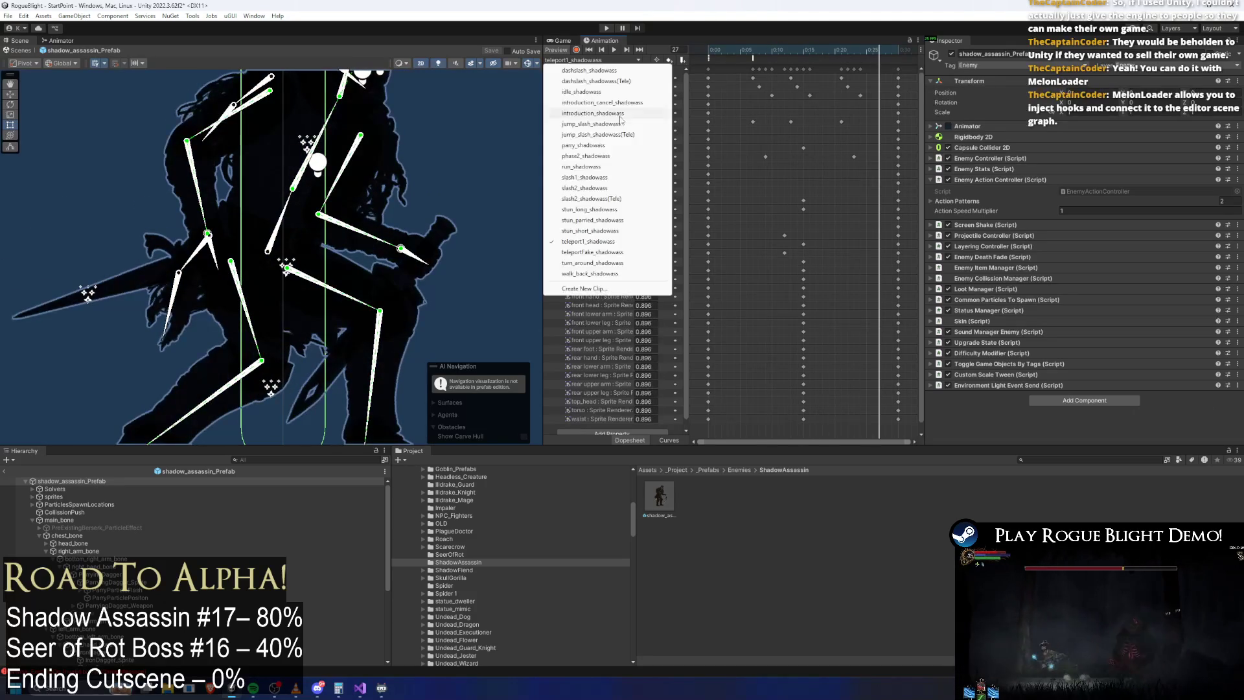
{"action": "left_click", "coordinate": [641, 257]}
{"action": "left_click", "coordinate": [804, 49]}
Step: Inspect teleport1_shadowass's ActionFinishing event at frame 8, then start a new animation clip
{"action": "left_click", "coordinate": [591, 60]}
{"action": "left_click", "coordinate": [605, 243]}
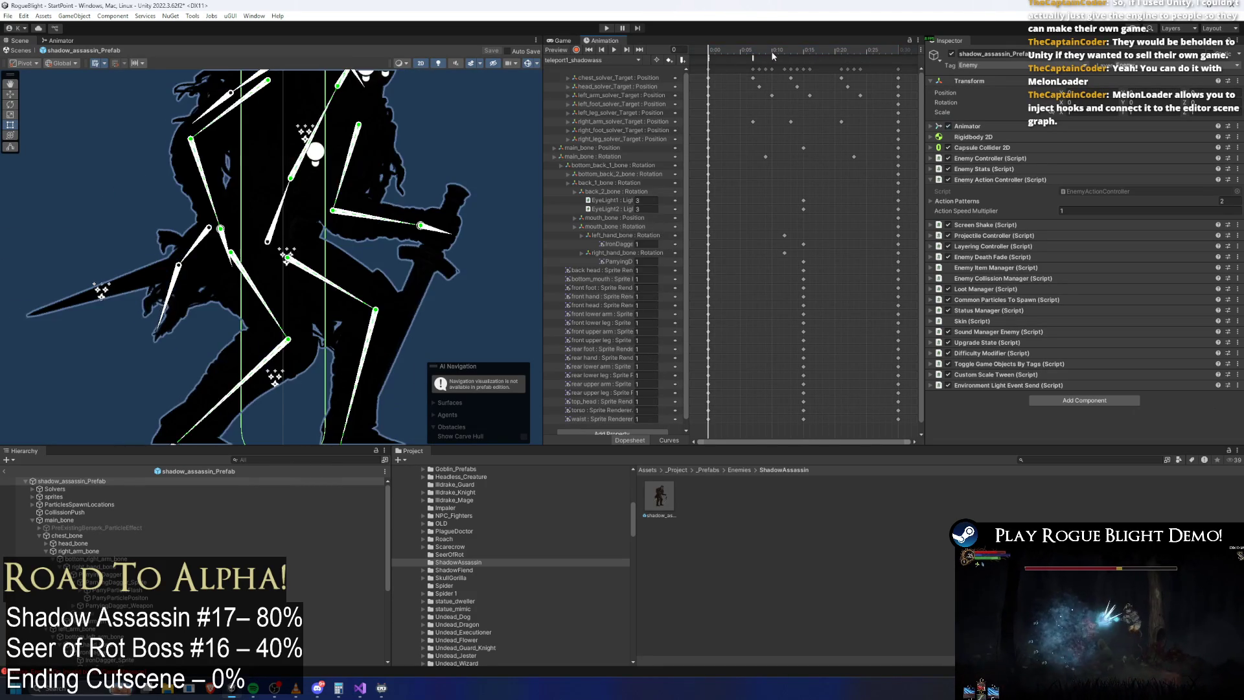
{"action": "left_click", "coordinate": [753, 58]}
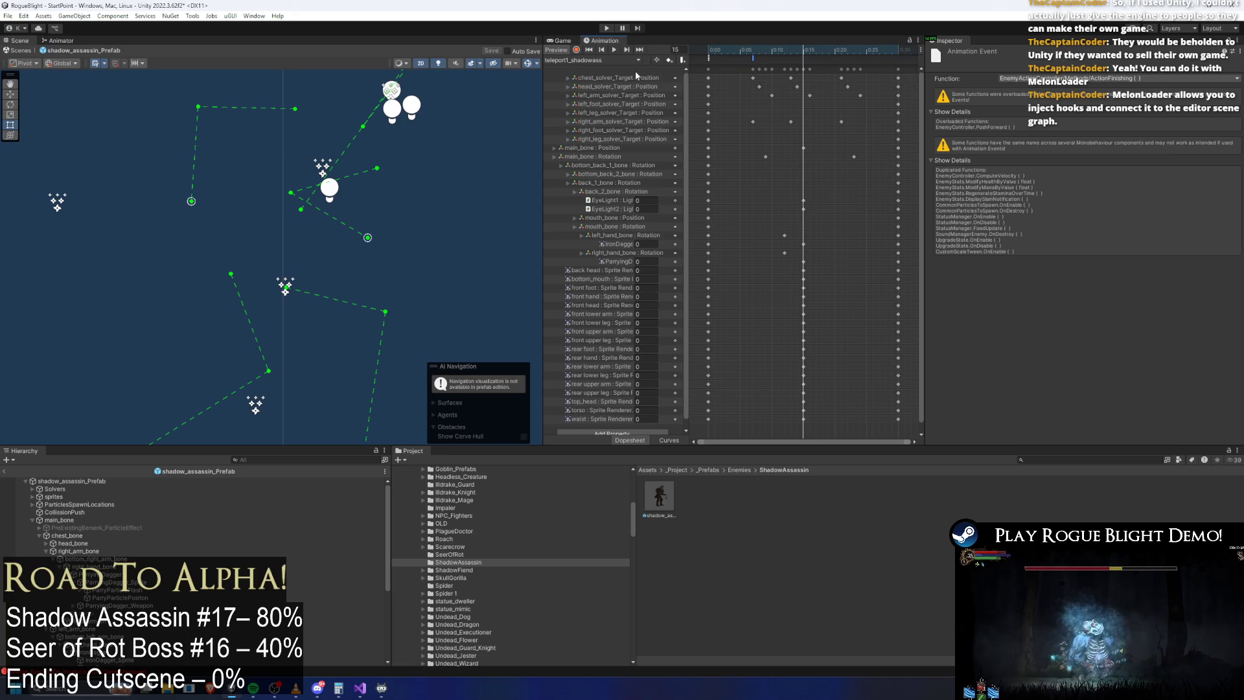
{"action": "left_click", "coordinate": [591, 59]}
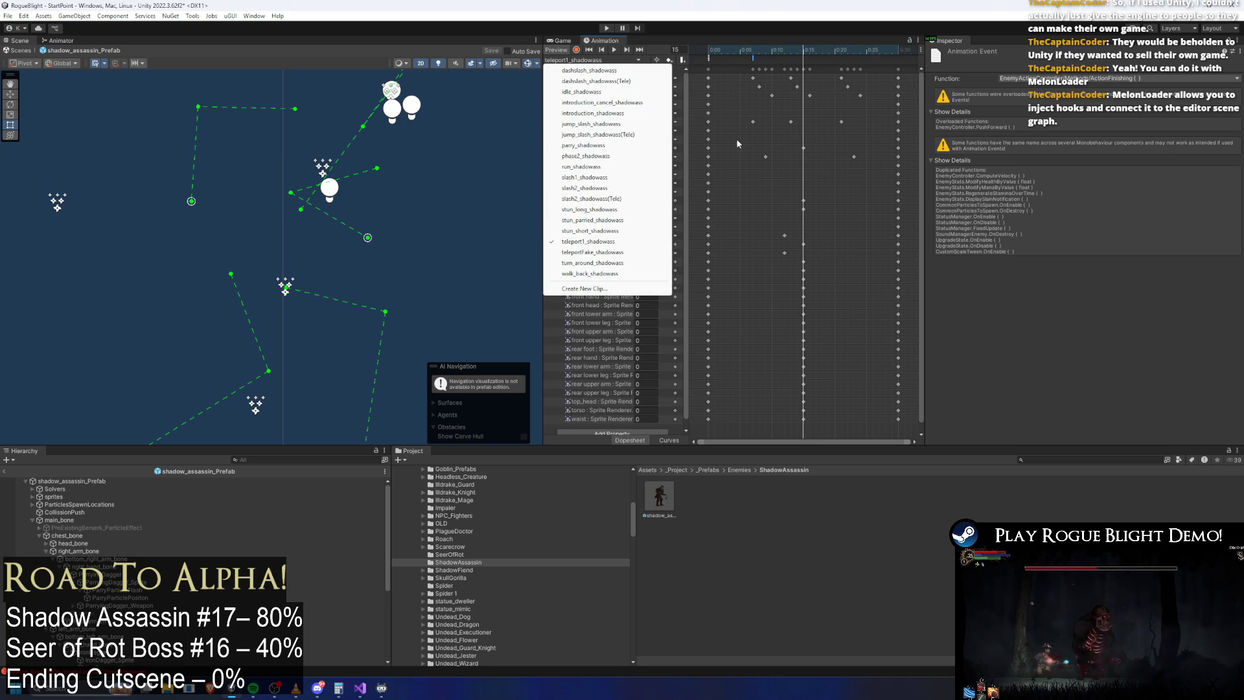
{"action": "left_click", "coordinate": [753, 123]}
{"action": "left_click", "coordinate": [758, 51]}
{"action": "left_click", "coordinate": [754, 57]}
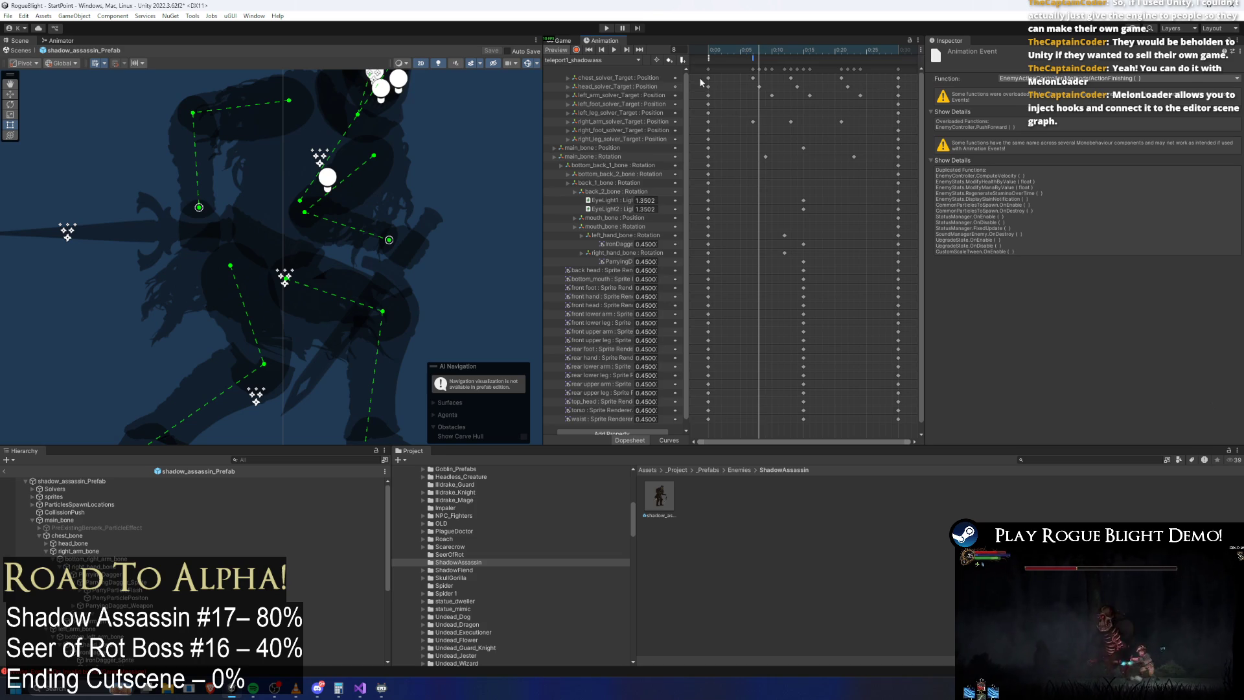
{"action": "left_click", "coordinate": [599, 59]}
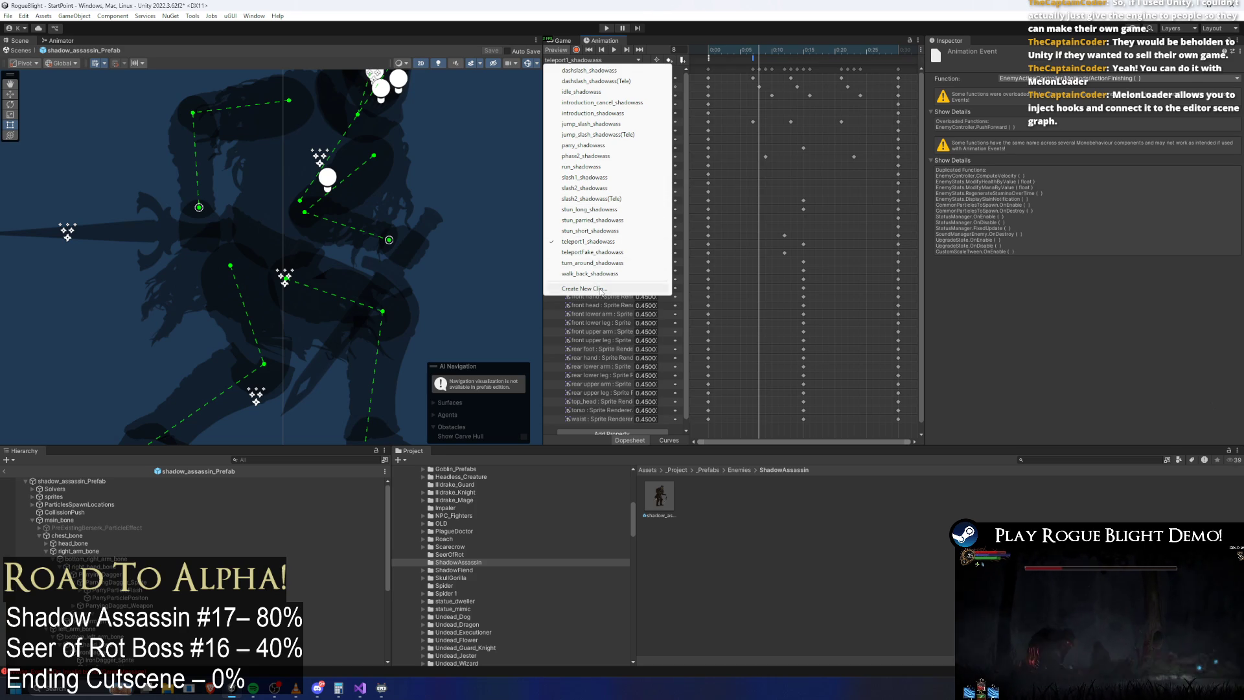
{"action": "left_click", "coordinate": [602, 289]}
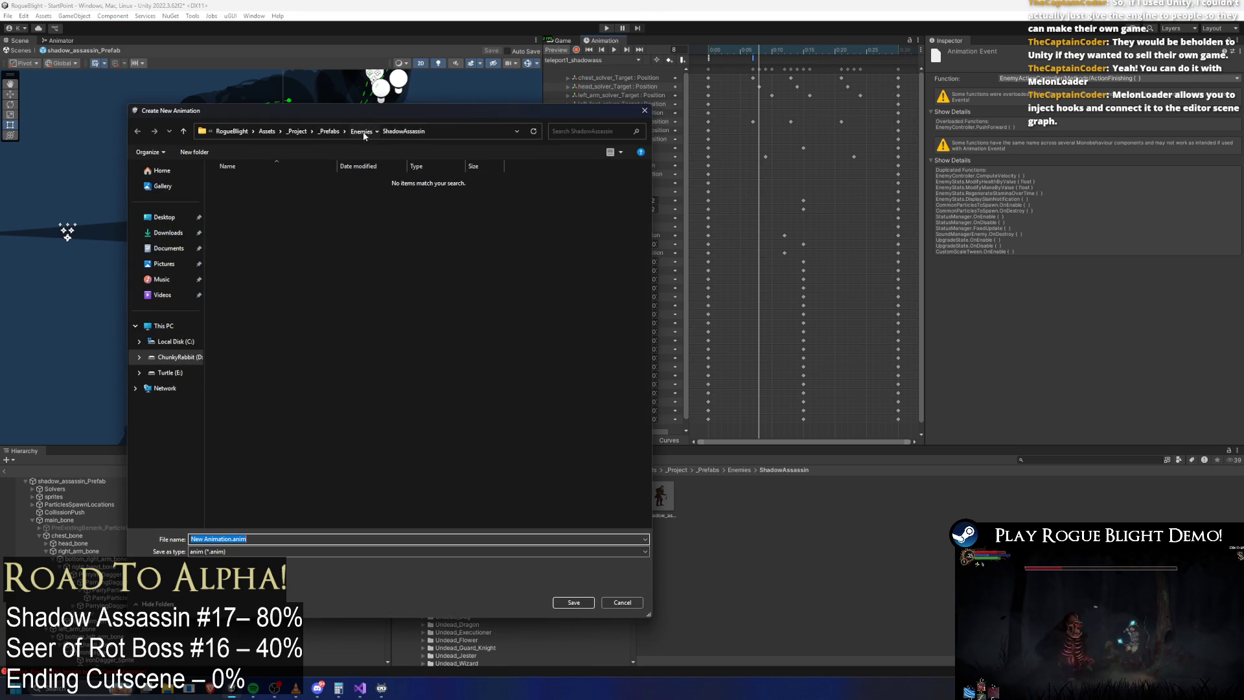
Step: Save the new clip as death_shadowass.anim in _Animations > _Enemy > ShadowAssassin
{"action": "left_click", "coordinate": [364, 133]}
{"action": "left_click", "coordinate": [415, 131]}
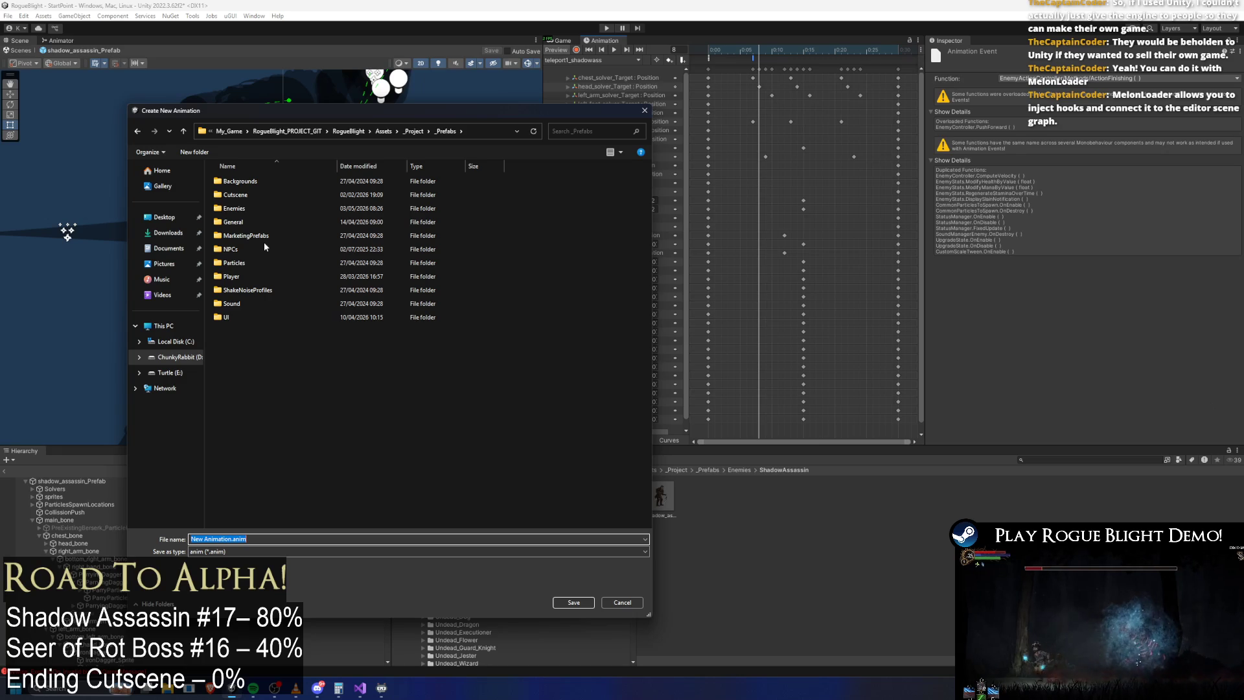
{"action": "left_click", "coordinate": [414, 132]}
{"action": "double_click", "coordinate": [263, 186]}
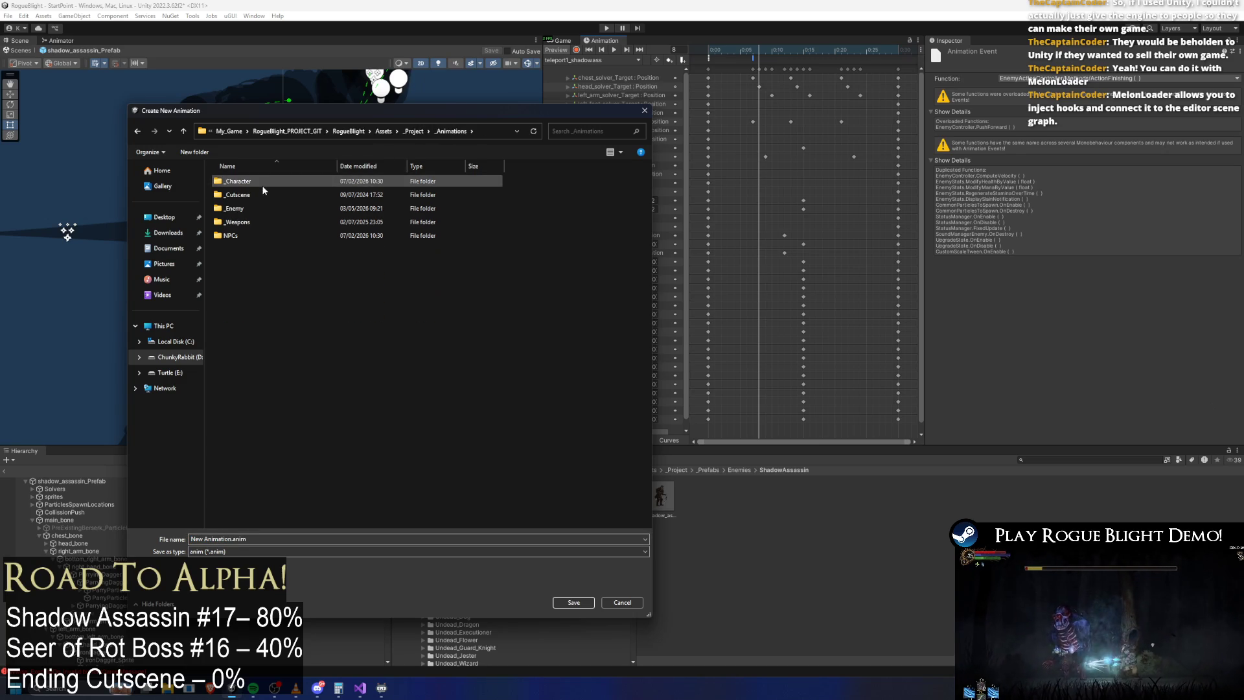
{"action": "double_click", "coordinate": [262, 209]}
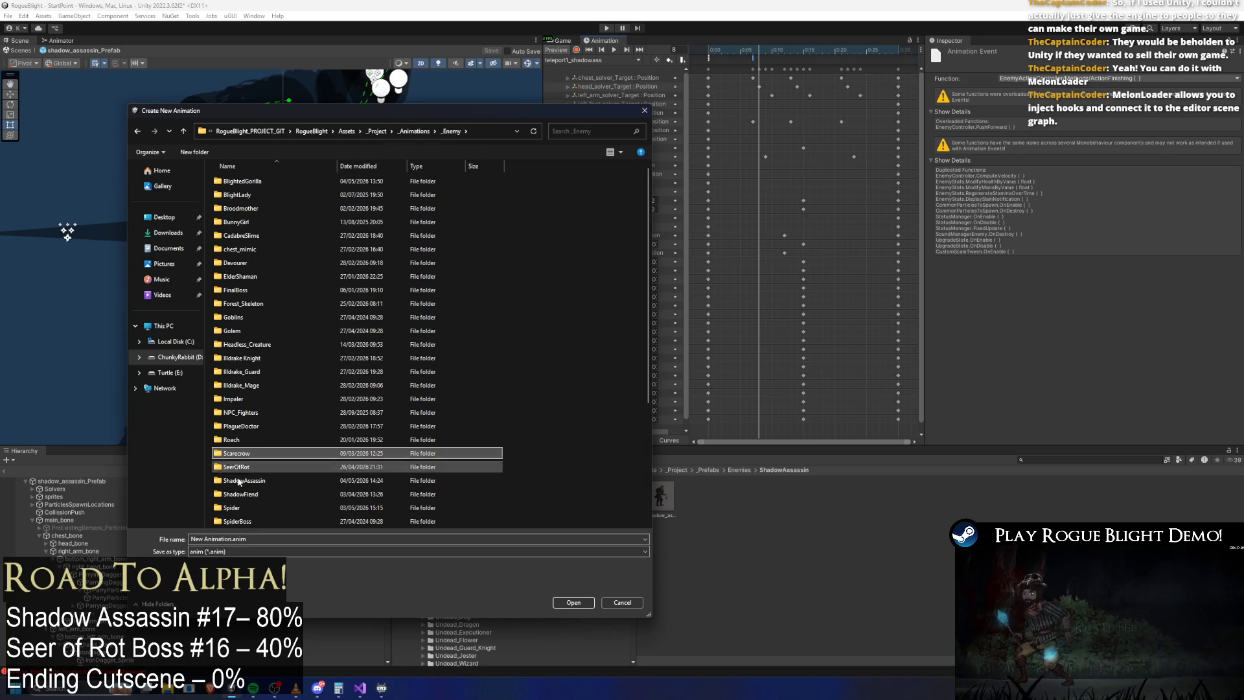
{"action": "double_click", "coordinate": [279, 480]}
{"action": "left_click", "coordinate": [252, 344]}
{"action": "double_click", "coordinate": [215, 539]}
{"action": "left_click_drag", "start_coordinate": [208, 539], "coordinate": [155, 542]}
{"action": "type", "text": "d_shadowass"}
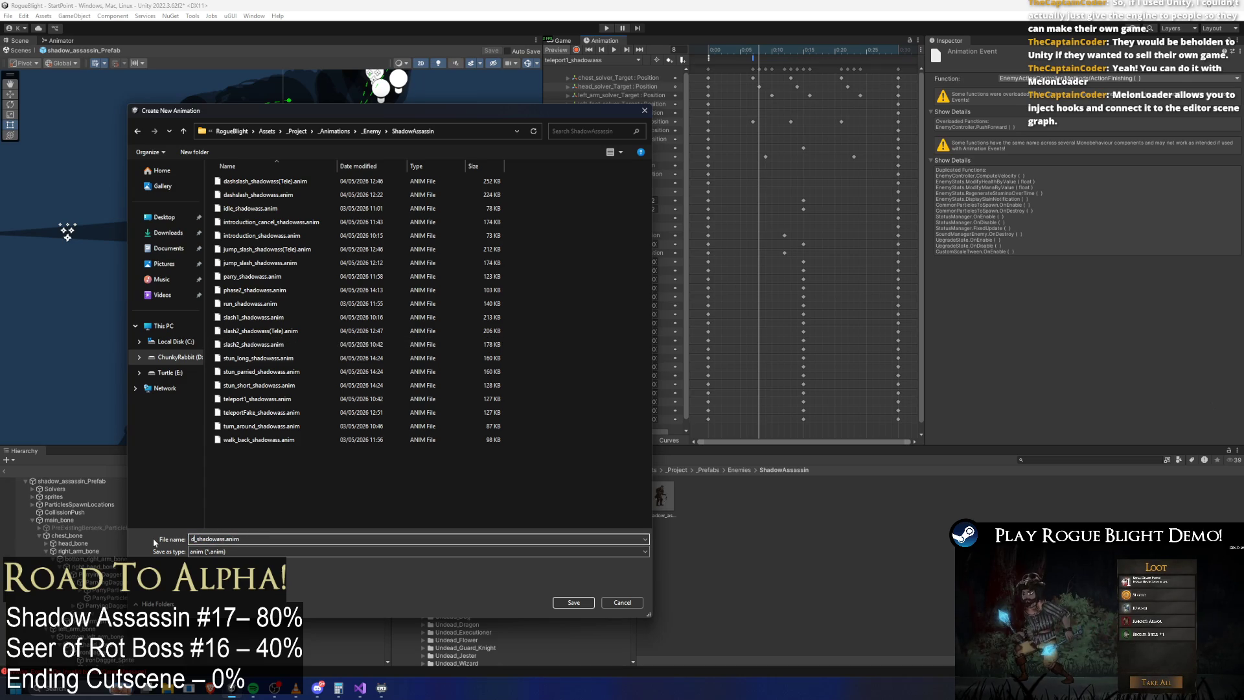
{"action": "key", "text": "Return"}
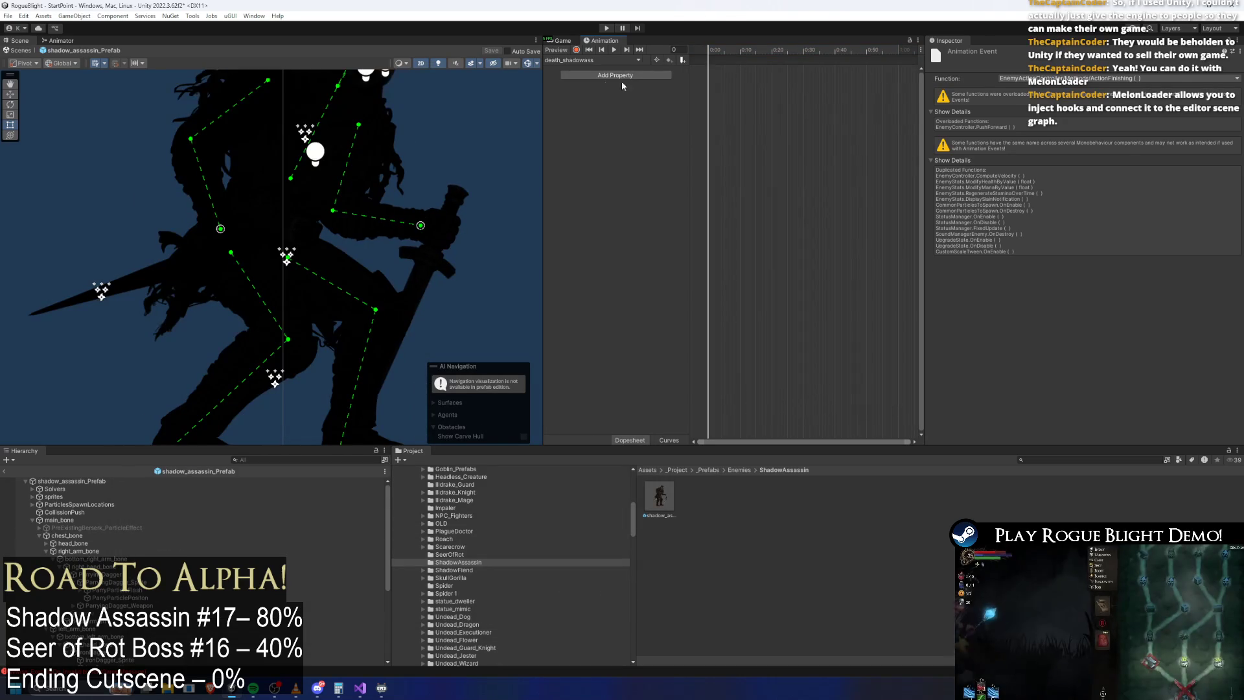
Step: Preview death_shadowass at frames 121 and 61 with scene lighting on, and select main_bone
{"action": "left_click", "coordinate": [590, 60]}
{"action": "left_click", "coordinate": [590, 104]}
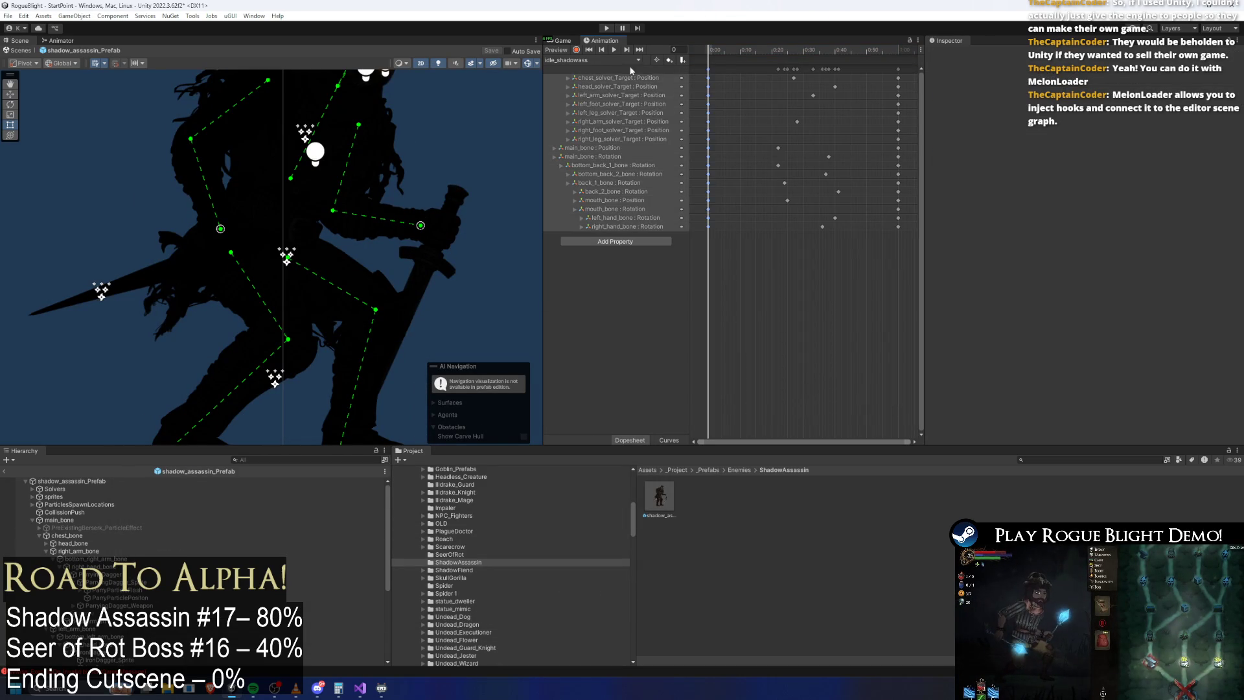
{"action": "left_click", "coordinate": [603, 61]}
{"action": "left_click", "coordinate": [604, 93]}
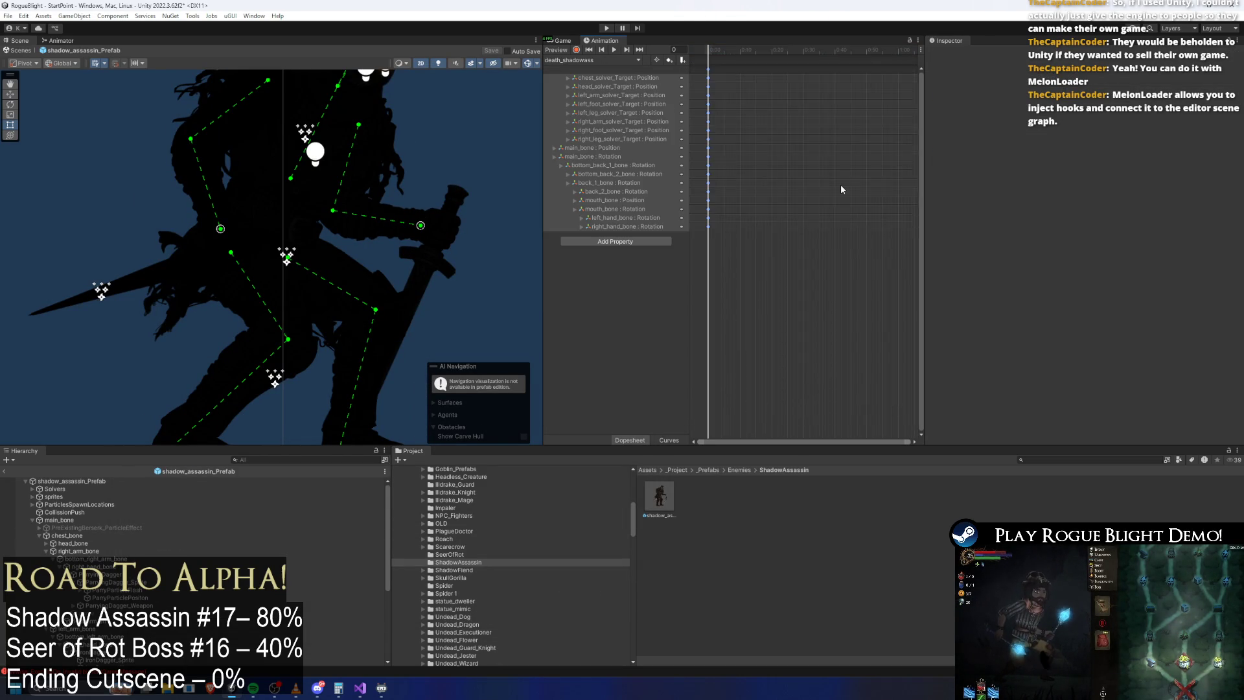
{"action": "left_click", "coordinate": [837, 51]}
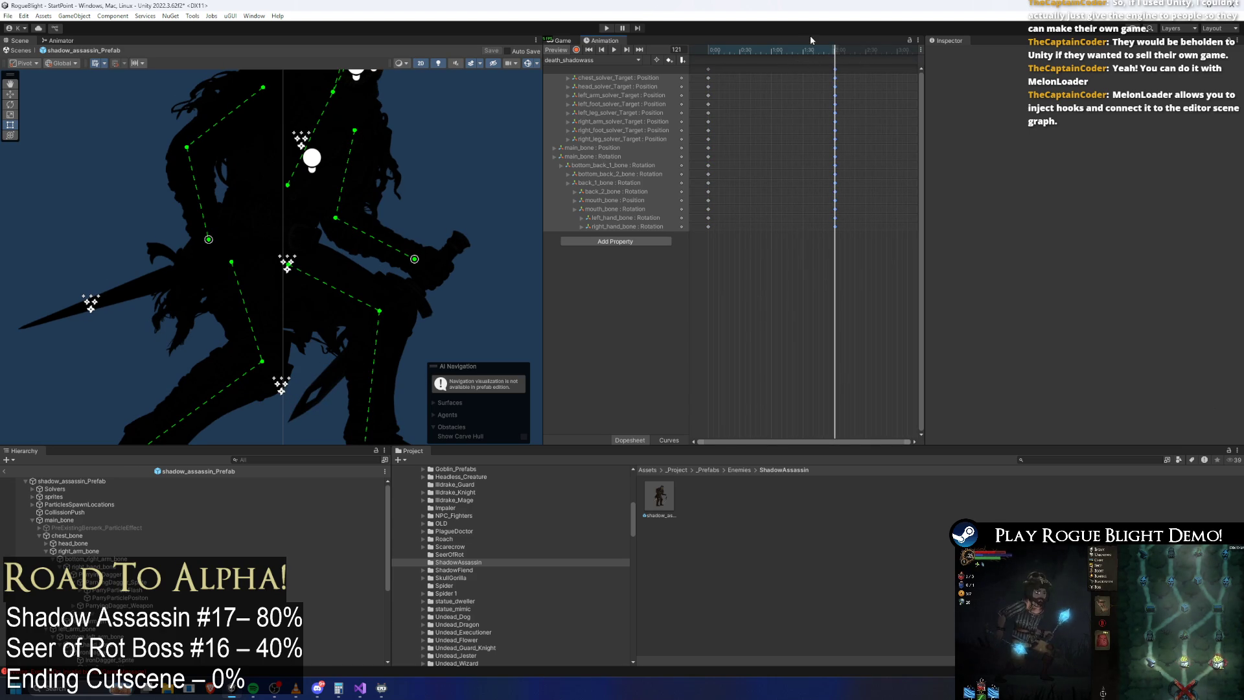
{"action": "left_click", "coordinate": [867, 154]}
{"action": "left_click", "coordinate": [772, 49]}
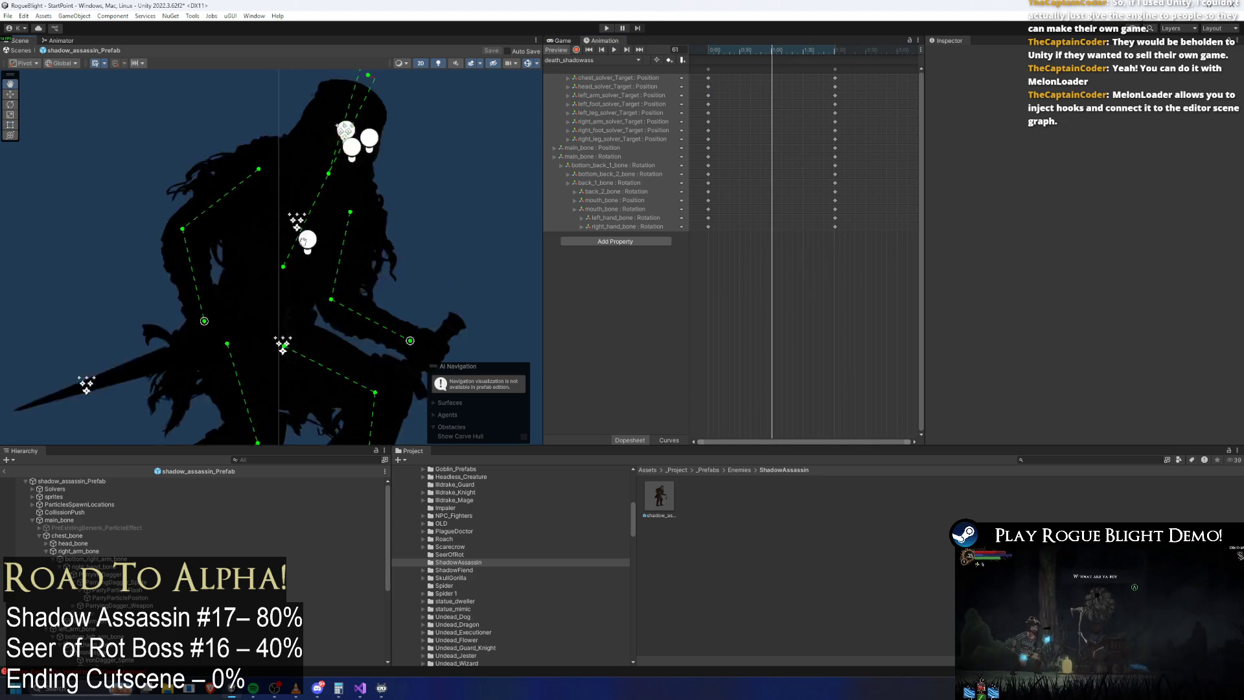
{"action": "left_click", "coordinate": [438, 64]}
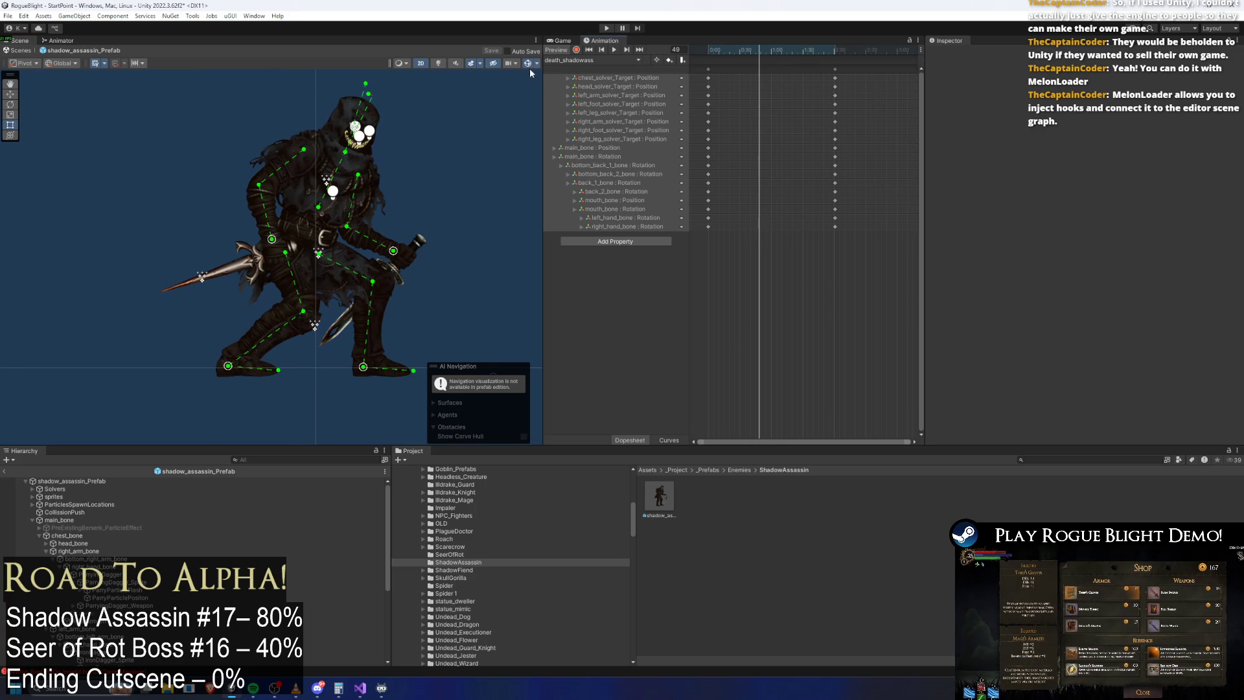
{"action": "left_click", "coordinate": [313, 242]}
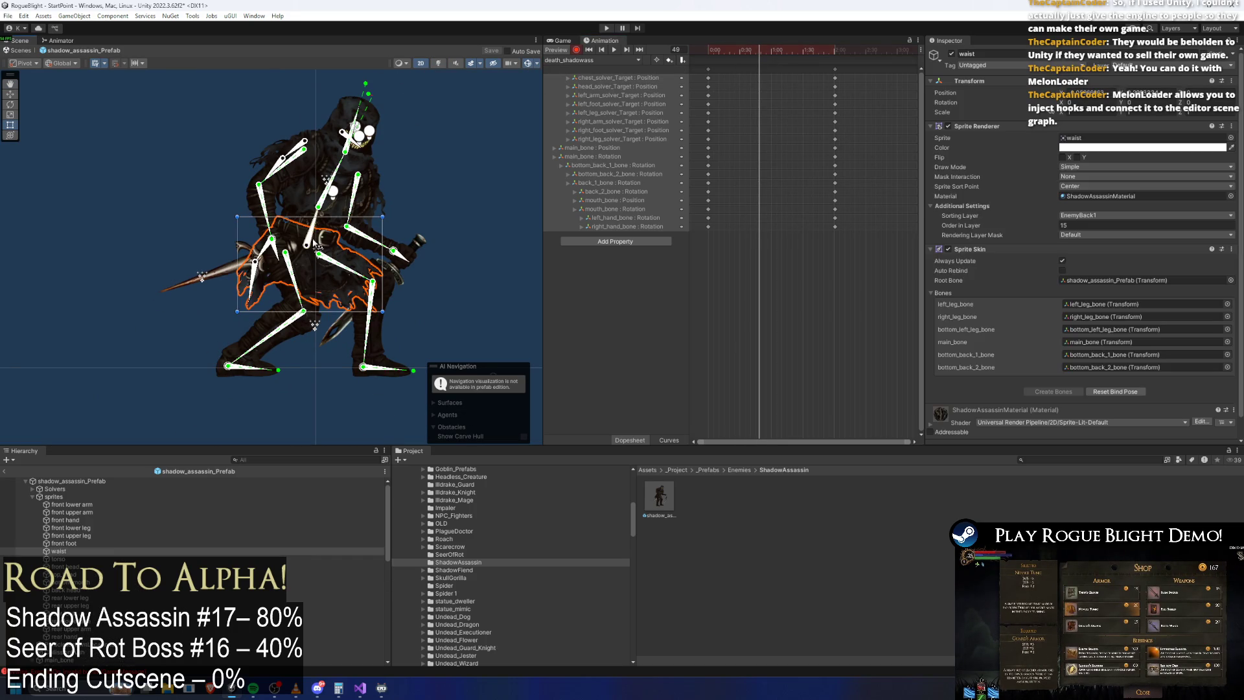
{"action": "left_click", "coordinate": [311, 230]}
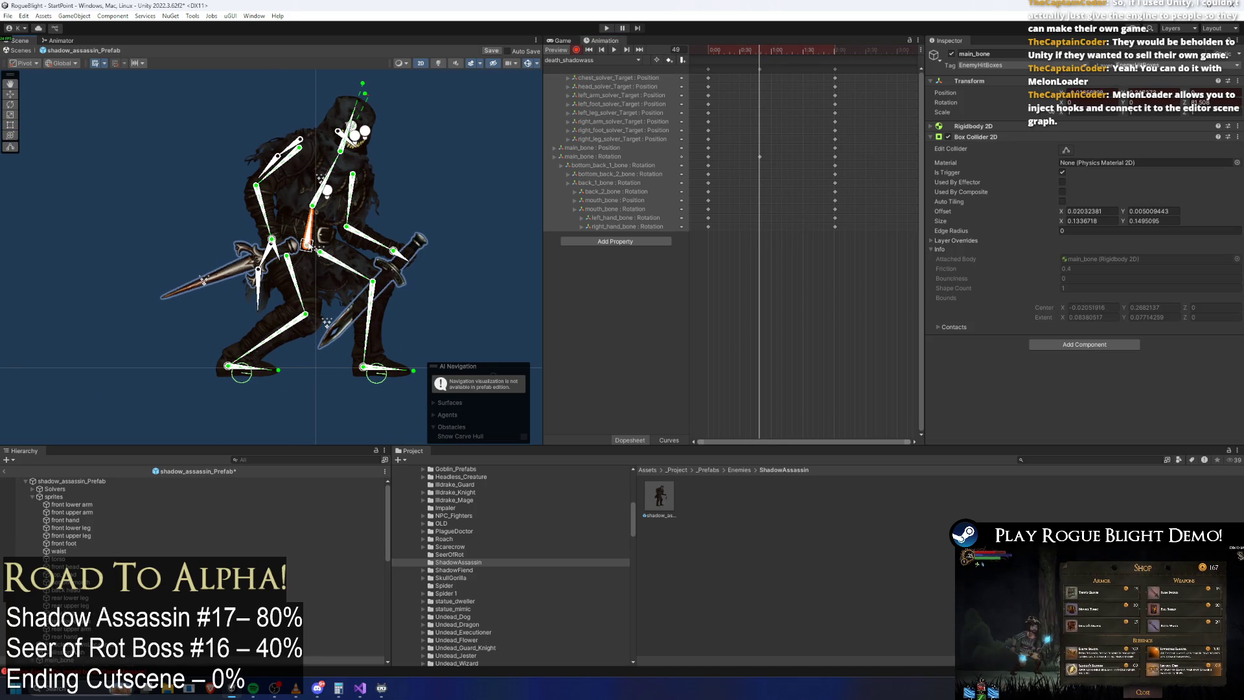
Step: Copy the stun_short_shadowass keyframes into death_shadowass and set the playhead to frame 49
{"action": "left_click", "coordinate": [639, 60]}
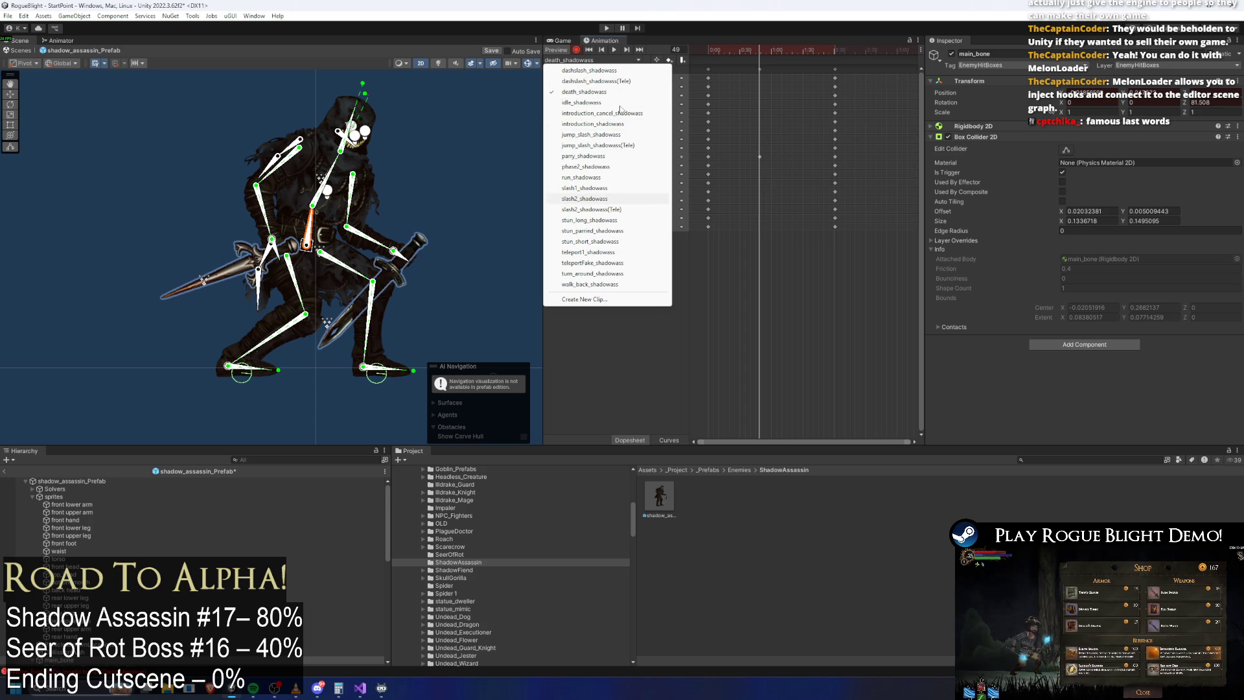
{"action": "key", "text": "Down"}
{"action": "key", "text": "Return"}
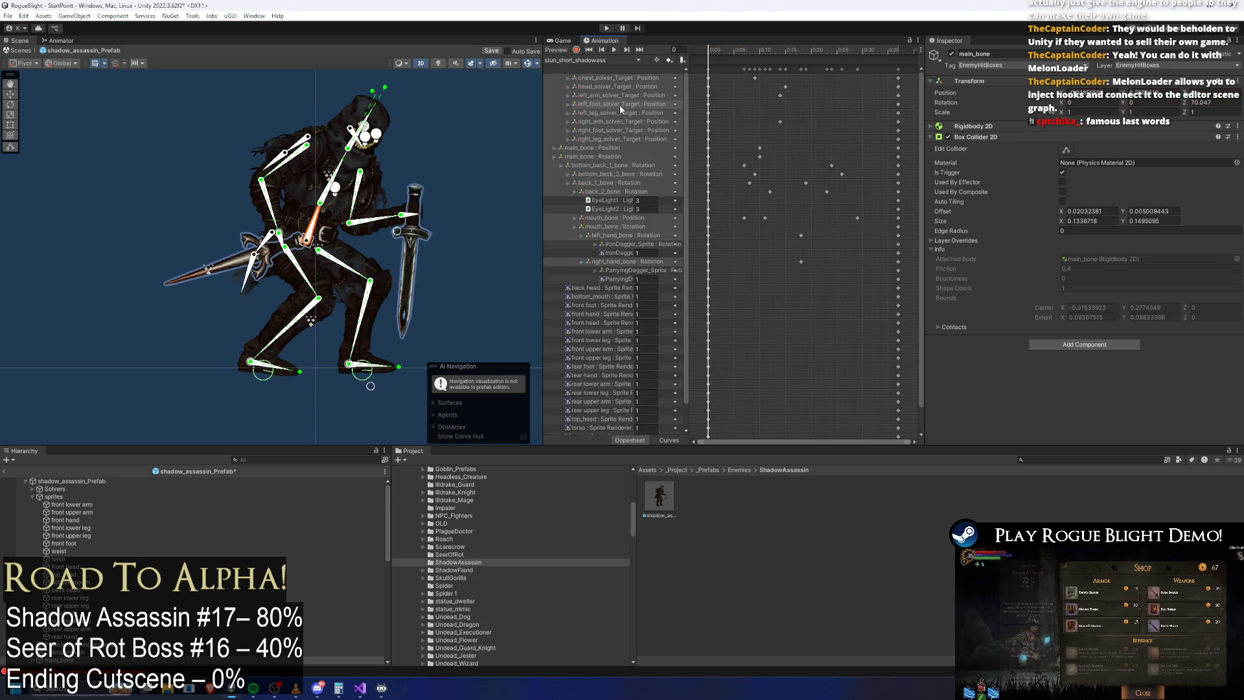
{"action": "mouse_move", "coordinate": [709, 55]}
{"action": "left_mouse_down"}
{"action": "mouse_move", "coordinate": [834, 66]}
{"action": "mouse_move", "coordinate": [700, 67]}
{"action": "left_mouse_up"}
{"action": "left_click", "coordinate": [574, 60]}
{"action": "left_click", "coordinate": [593, 95]}
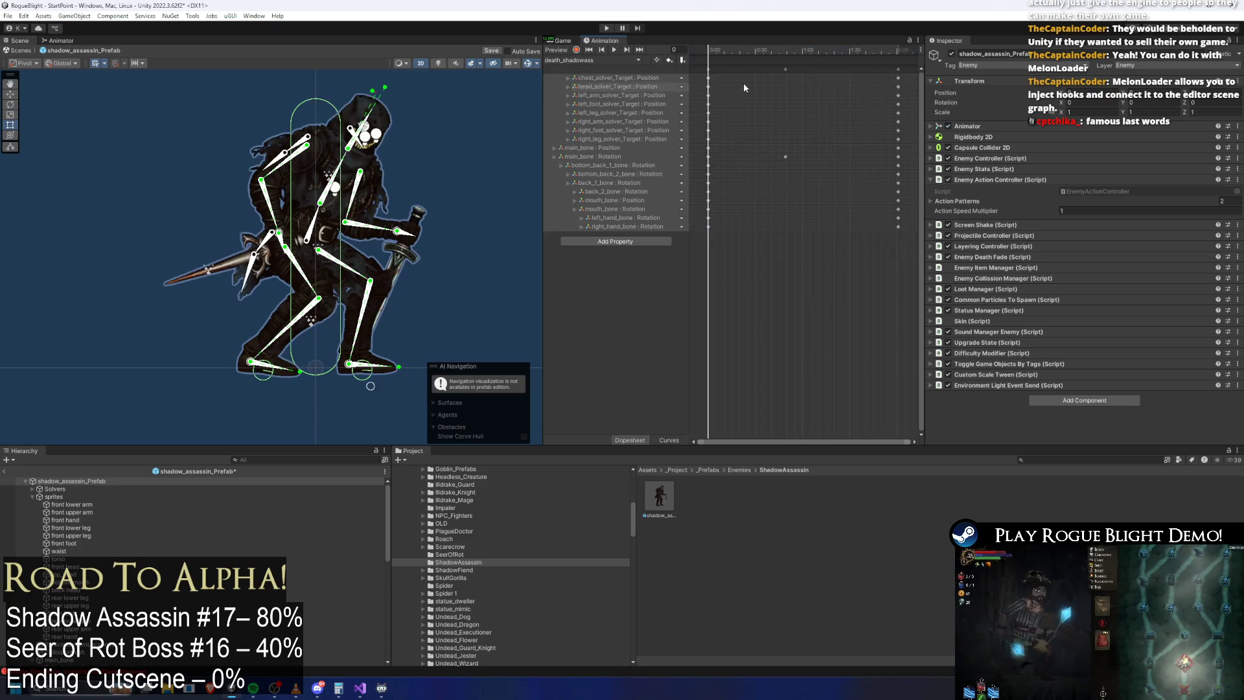
{"action": "left_click_drag", "start_coordinate": [718, 52], "coordinate": [786, 56]}
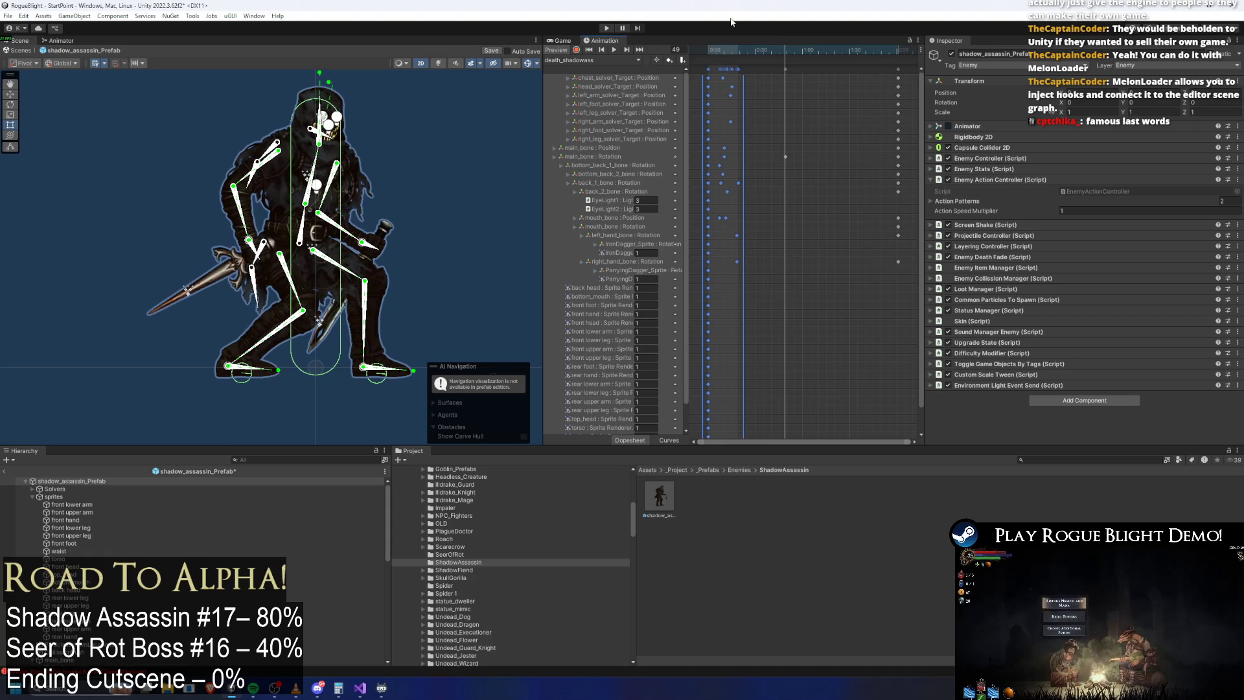
Step: Lower the torso into a crouch and swing both hands and daggers downward
{"action": "left_click_drag", "start_coordinate": [300, 243], "coordinate": [315, 289]}
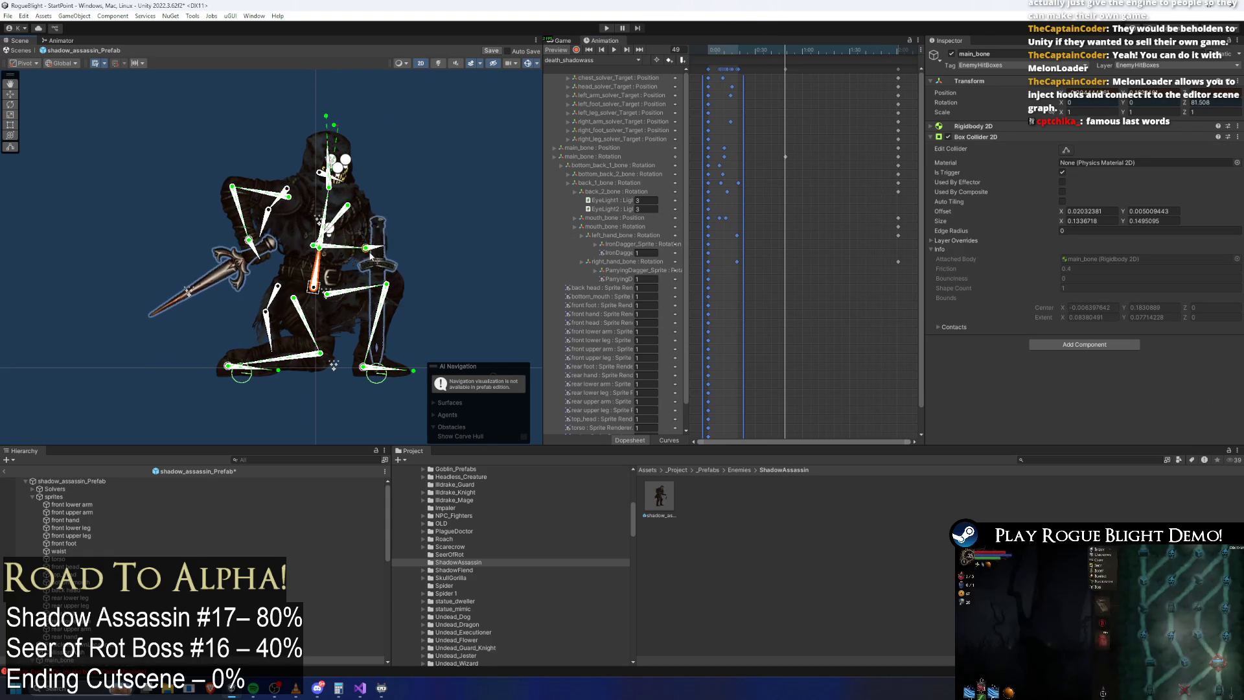
{"action": "left_click_drag", "start_coordinate": [372, 251], "coordinate": [342, 299]}
{"action": "left_click_drag", "start_coordinate": [334, 365], "coordinate": [318, 368]}
{"action": "left_click_drag", "start_coordinate": [293, 289], "coordinate": [284, 290]}
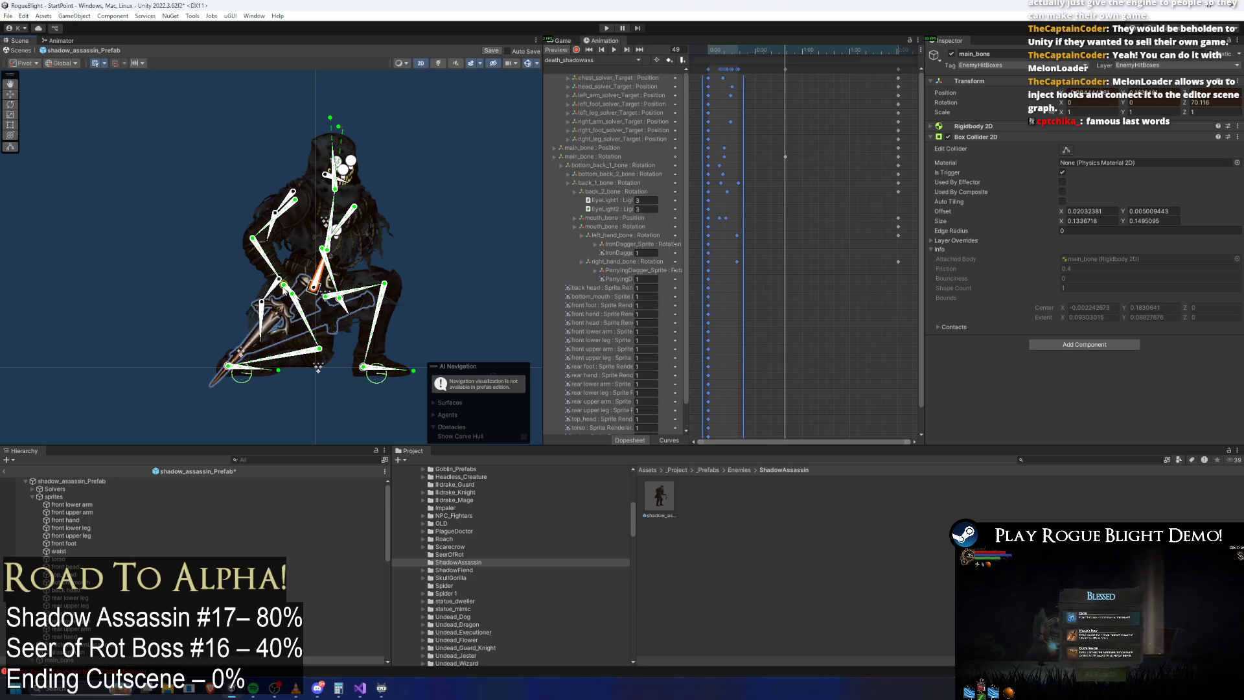
{"action": "scroll", "coordinate": [307, 301], "scroll_direction": "up", "scroll_amount": 3}
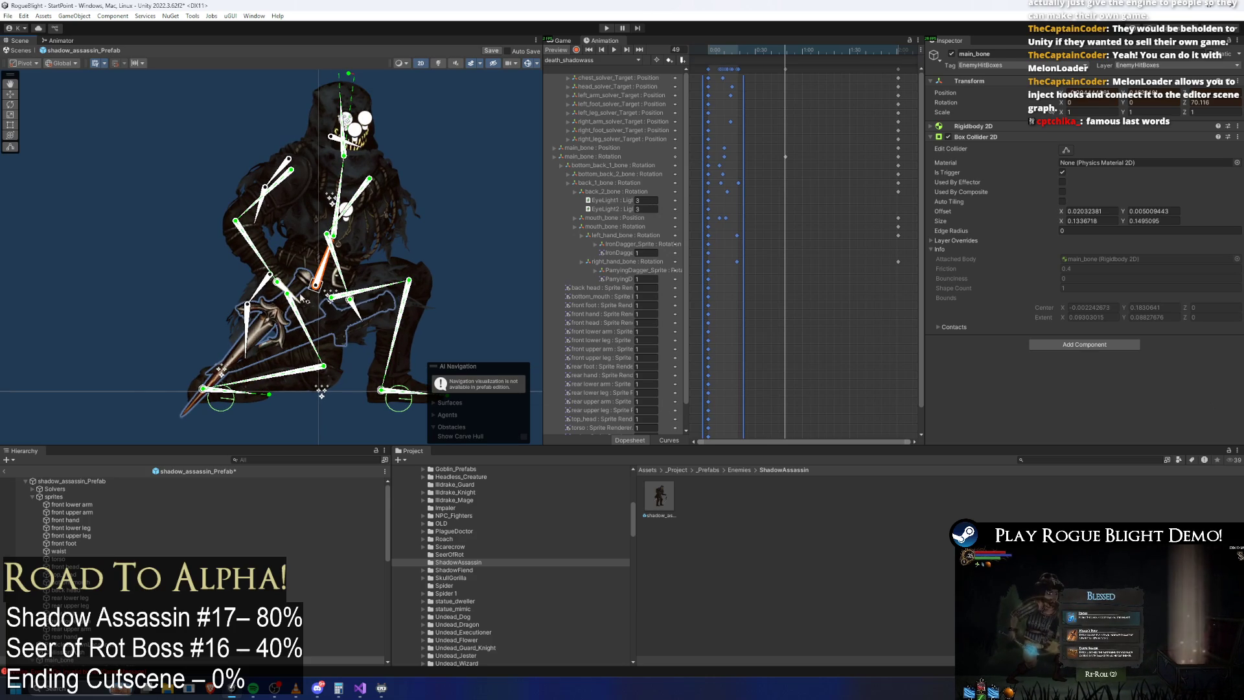
{"action": "left_click", "coordinate": [350, 299]}
{"action": "scroll", "coordinate": [359, 235], "scroll_direction": "down", "scroll_amount": 1}
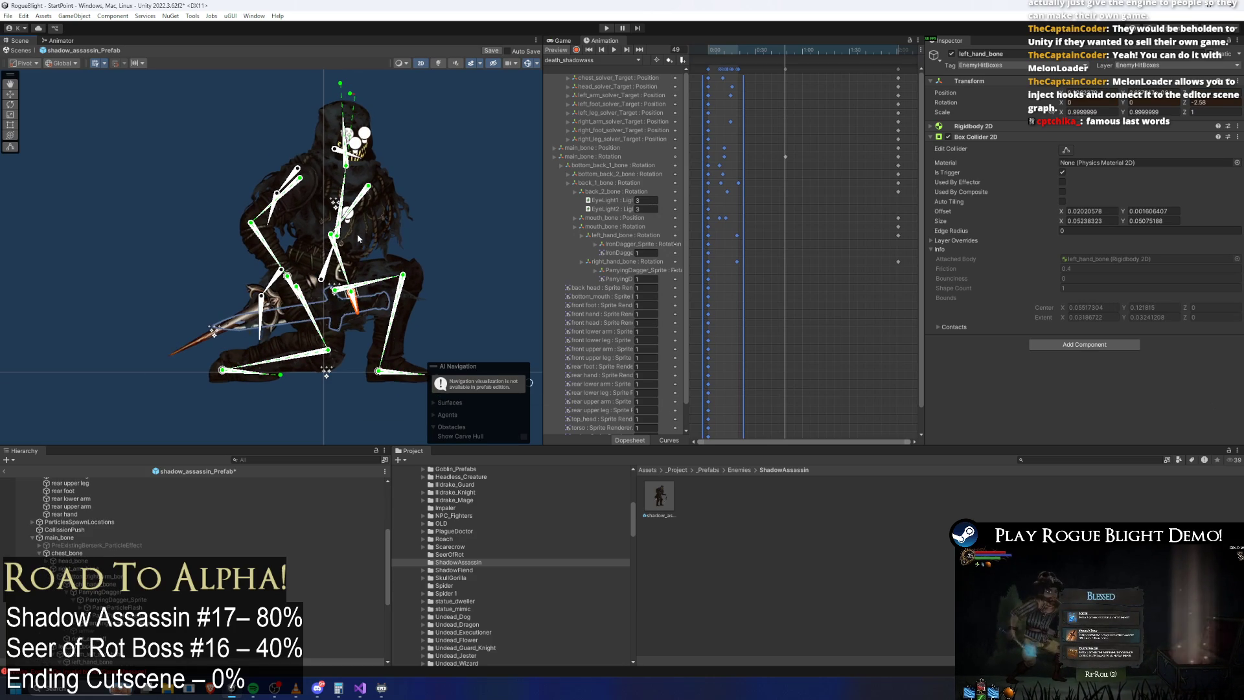
{"action": "scroll", "coordinate": [281, 338], "scroll_direction": "down", "scroll_amount": 3}
{"action": "left_click", "coordinate": [381, 149]}
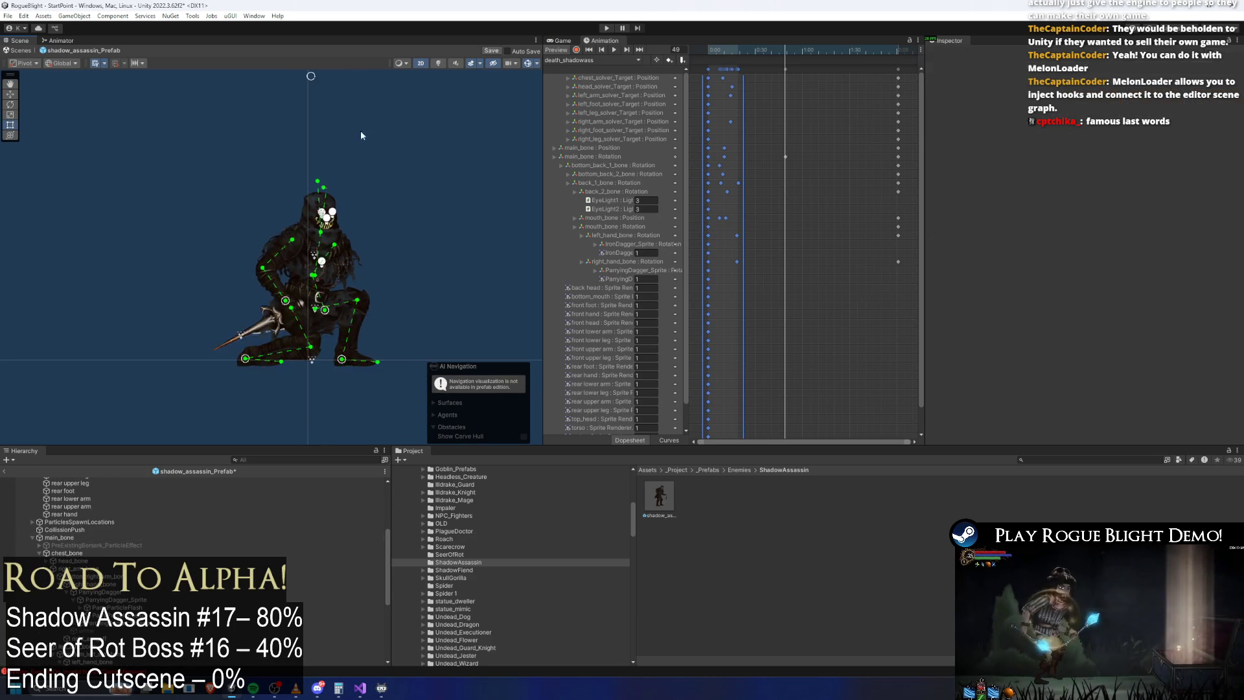
{"action": "left_click_drag", "start_coordinate": [305, 150], "coordinate": [459, 225]}
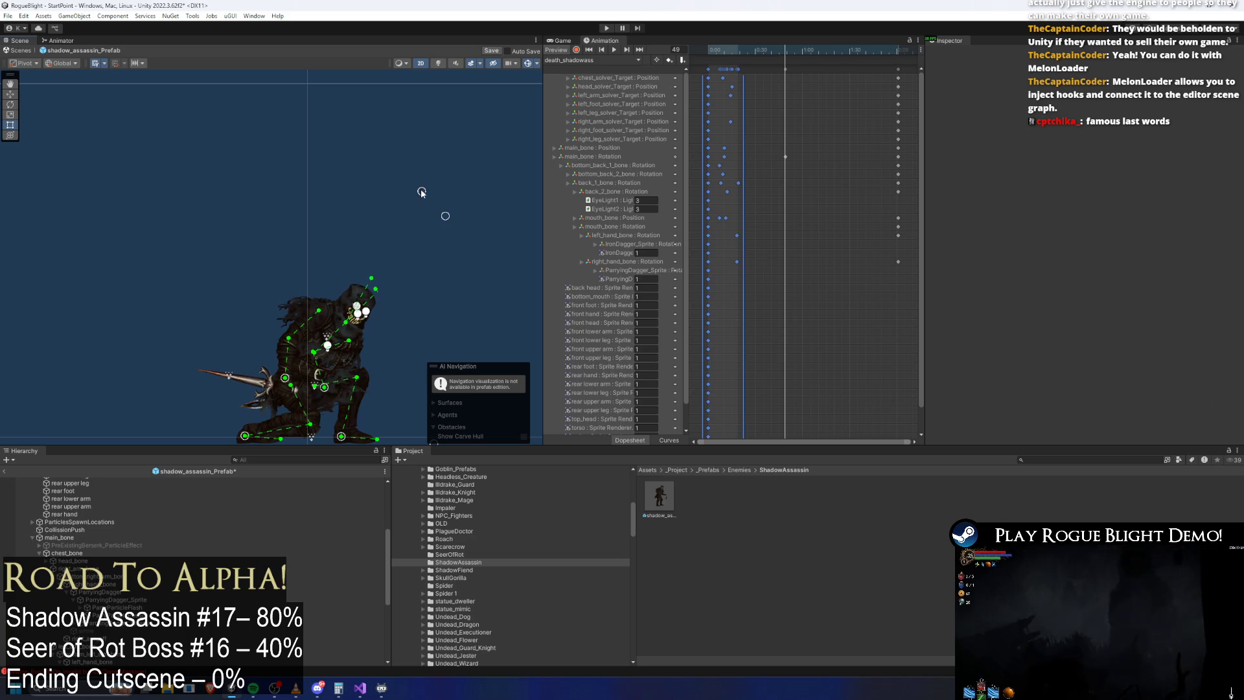
{"action": "scroll", "coordinate": [462, 227], "scroll_direction": "up", "scroll_amount": 2}
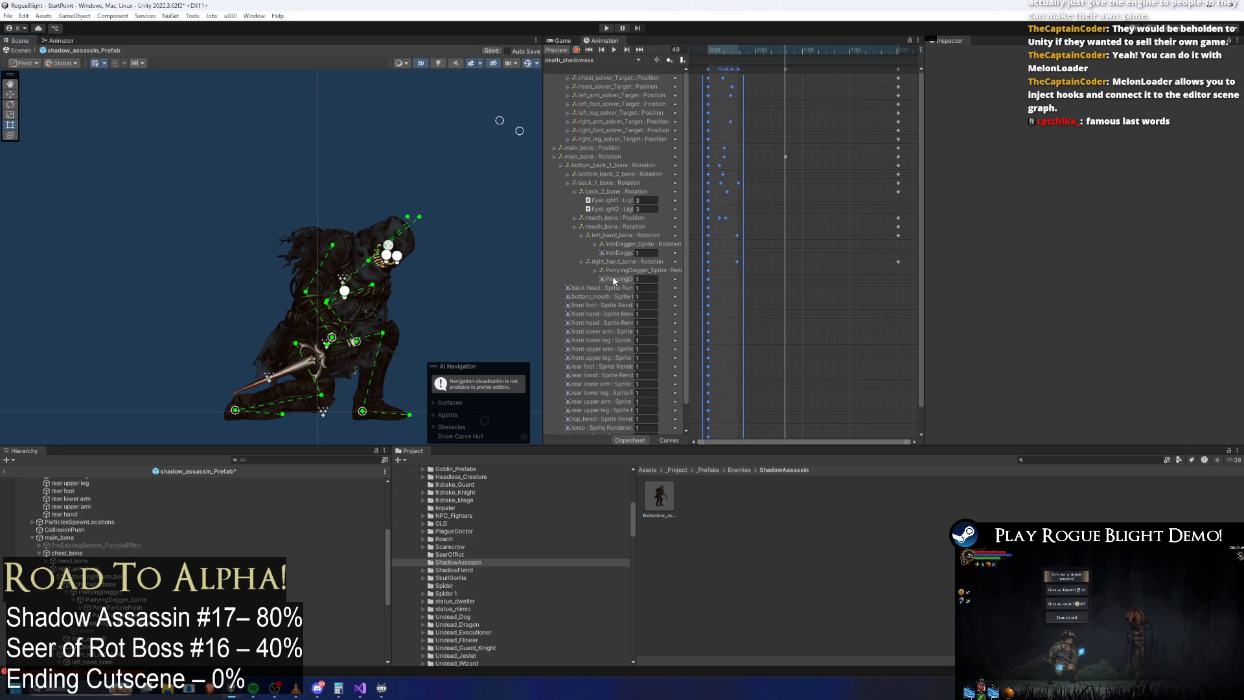
Step: With Record on, shift the upper body right and bring both hands and daggers to the hip
{"action": "left_click", "coordinate": [576, 50]}
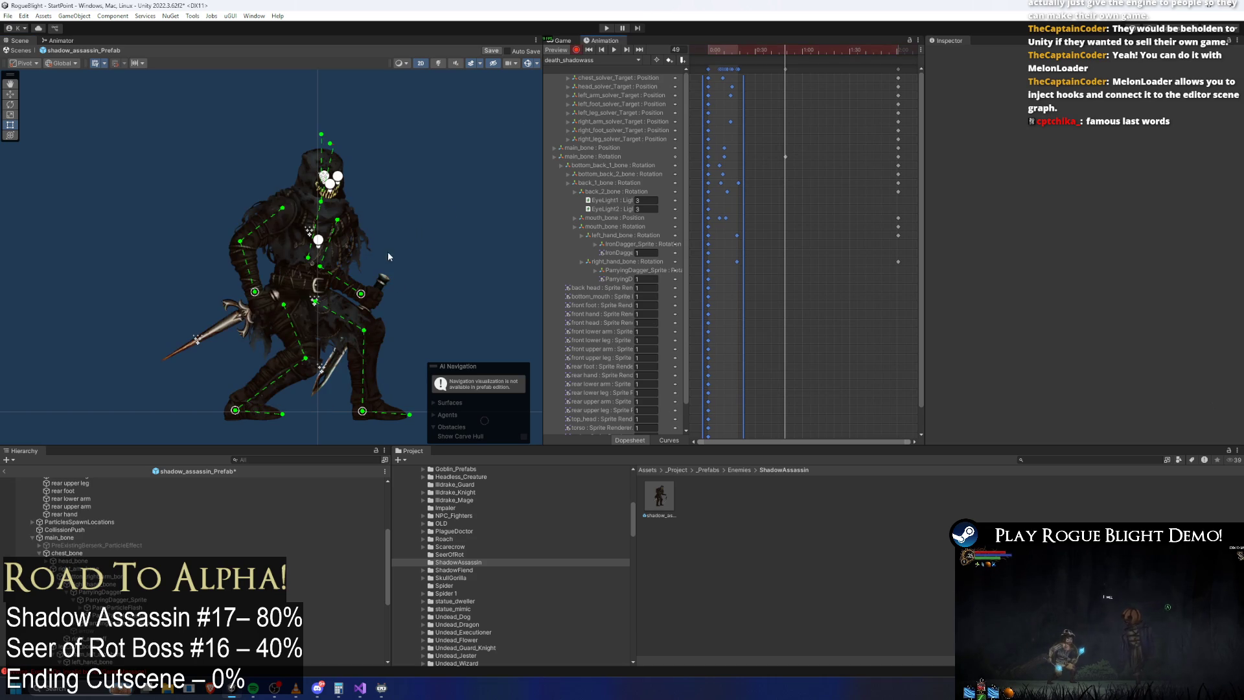
{"action": "left_click", "coordinate": [324, 345]}
{"action": "left_click_drag", "start_coordinate": [325, 343], "coordinate": [330, 341]}
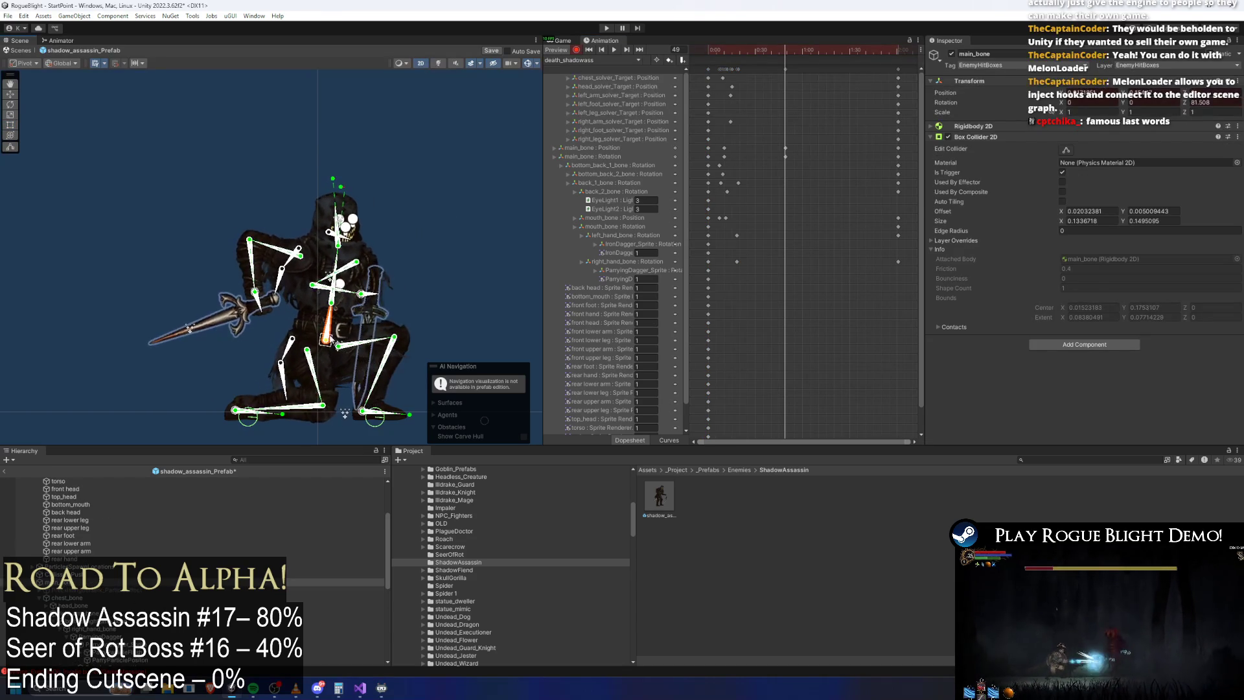
{"action": "left_click_drag", "start_coordinate": [366, 299], "coordinate": [358, 345]}
{"action": "left_click_drag", "start_coordinate": [256, 293], "coordinate": [318, 366]}
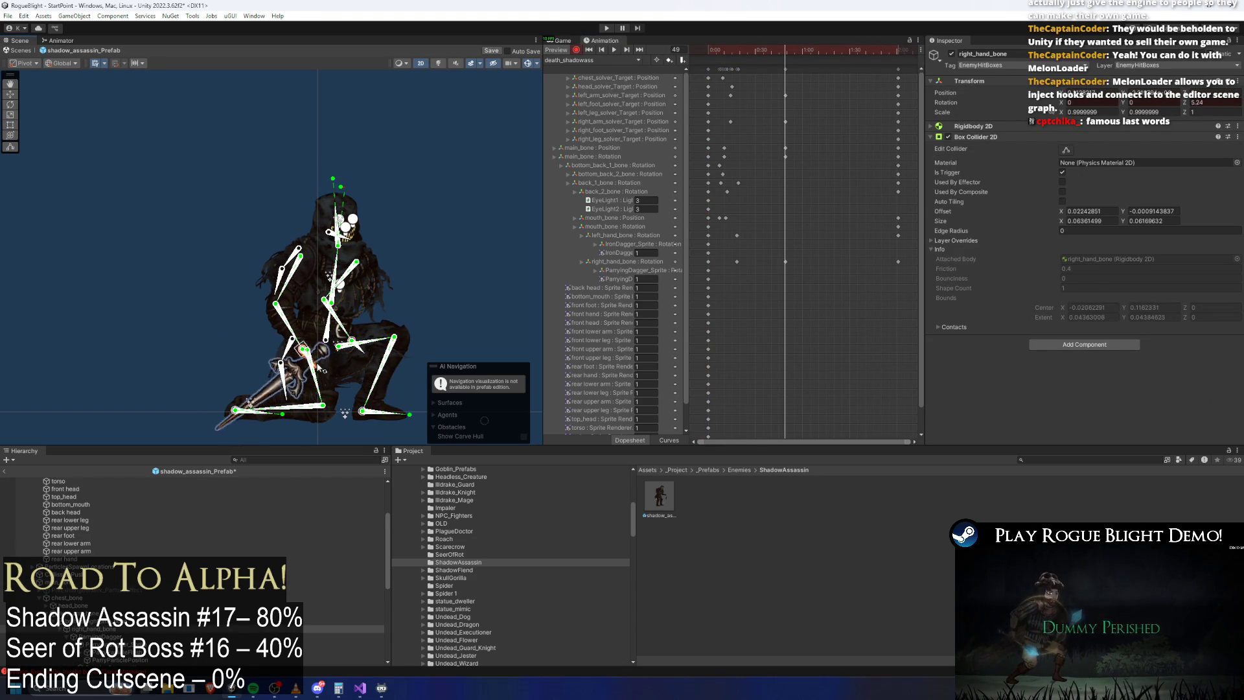
{"action": "left_click", "coordinate": [367, 358]}
{"action": "scroll", "coordinate": [390, 241], "scroll_direction": "down", "scroll_amount": 2}
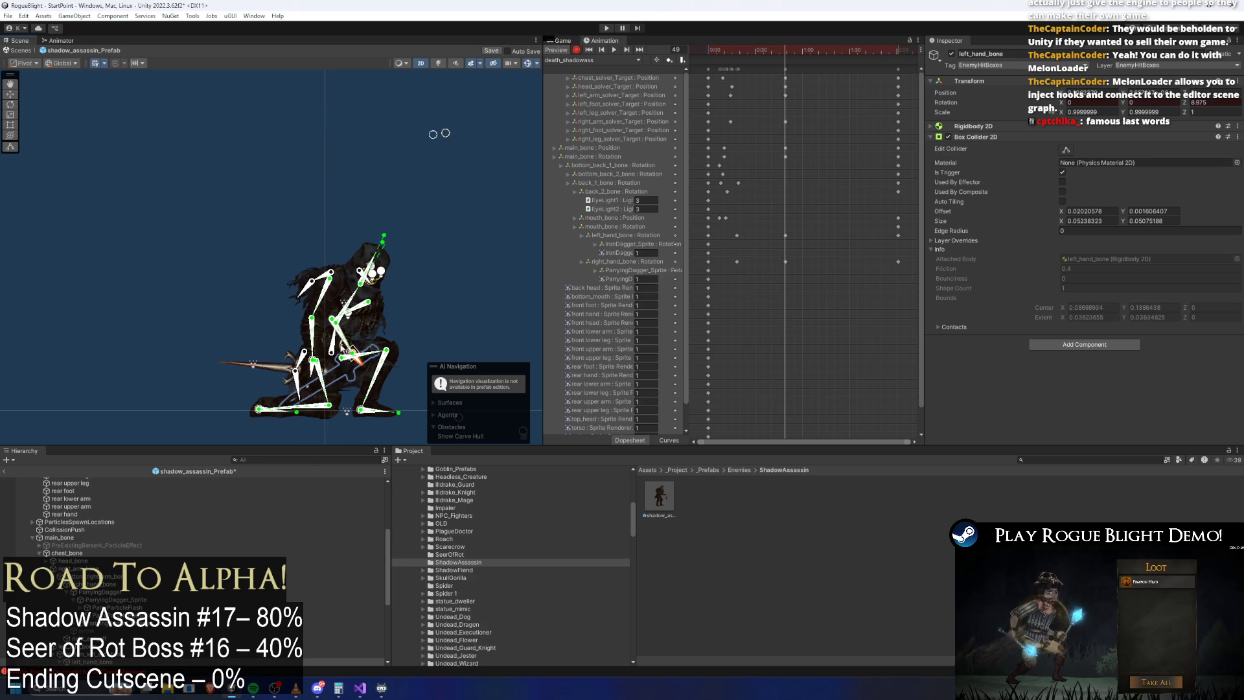
{"action": "scroll", "coordinate": [336, 352], "scroll_direction": "up", "scroll_amount": 2}
{"action": "left_click_drag", "start_coordinate": [356, 353], "coordinate": [373, 348]}
Step: Move the playhead through frames 70, 68 and 101, then clear the selection
{"action": "left_click_drag", "start_coordinate": [787, 50], "coordinate": [868, 51]}
{"action": "left_click", "coordinate": [803, 70]}
{"action": "mouse_move", "coordinate": [465, 119]}
{"action": "left_mouse_down"}
{"action": "mouse_move", "coordinate": [426, 115]}
{"action": "mouse_move", "coordinate": [483, 134]}
{"action": "left_mouse_up"}
{"action": "left_click", "coordinate": [393, 78]}
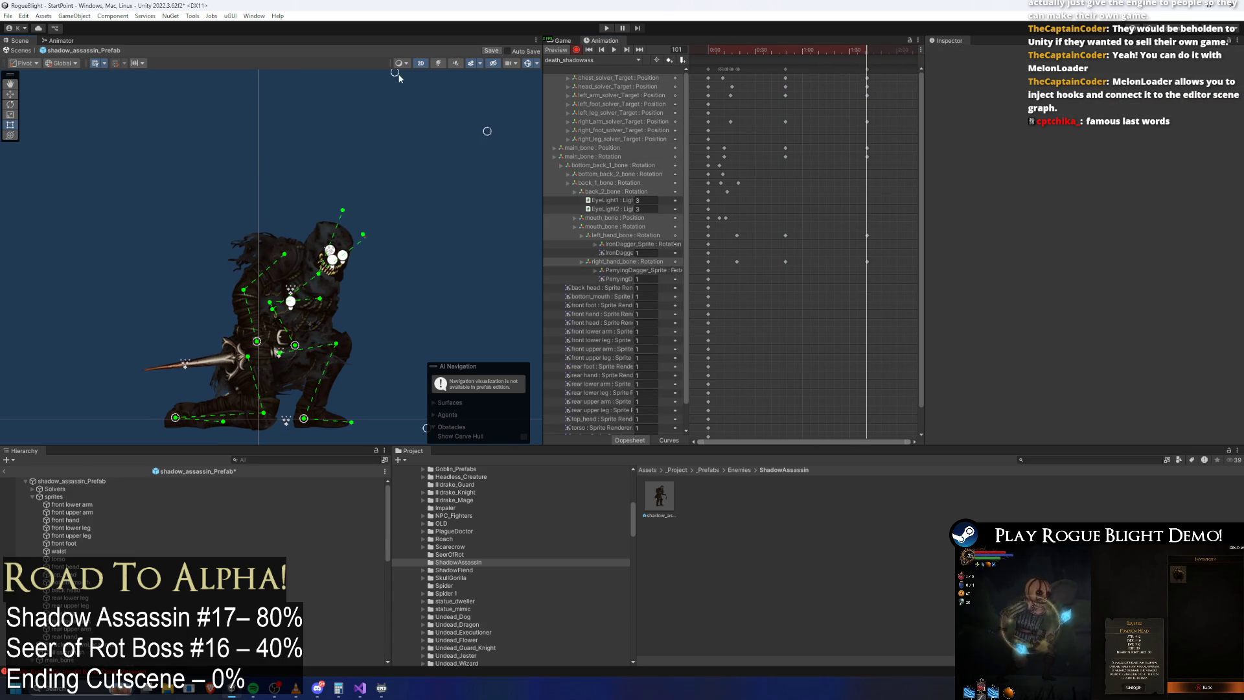
{"action": "scroll", "coordinate": [311, 260], "scroll_direction": "up", "scroll_amount": 3}
{"action": "left_click", "coordinate": [310, 230]}
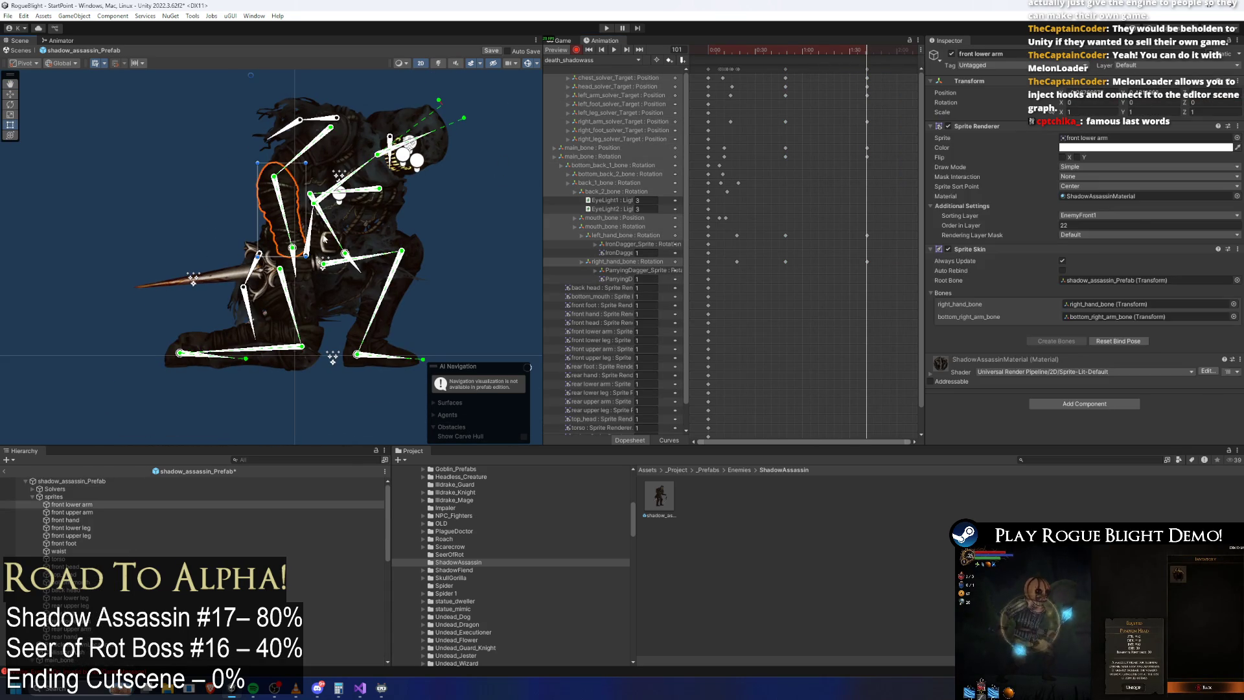
{"action": "mouse_move", "coordinate": [317, 227]}
{"action": "left_mouse_down"}
{"action": "mouse_move", "coordinate": [316, 256]}
{"action": "mouse_move", "coordinate": [291, 281]}
{"action": "mouse_move", "coordinate": [338, 268]}
{"action": "mouse_move", "coordinate": [368, 287]}
{"action": "mouse_move", "coordinate": [375, 321]}
{"action": "left_mouse_up"}
{"action": "mouse_move", "coordinate": [802, 60]}
{"action": "left_mouse_down"}
{"action": "mouse_move", "coordinate": [814, 57]}
{"action": "mouse_move", "coordinate": [724, 63]}
{"action": "left_mouse_up"}
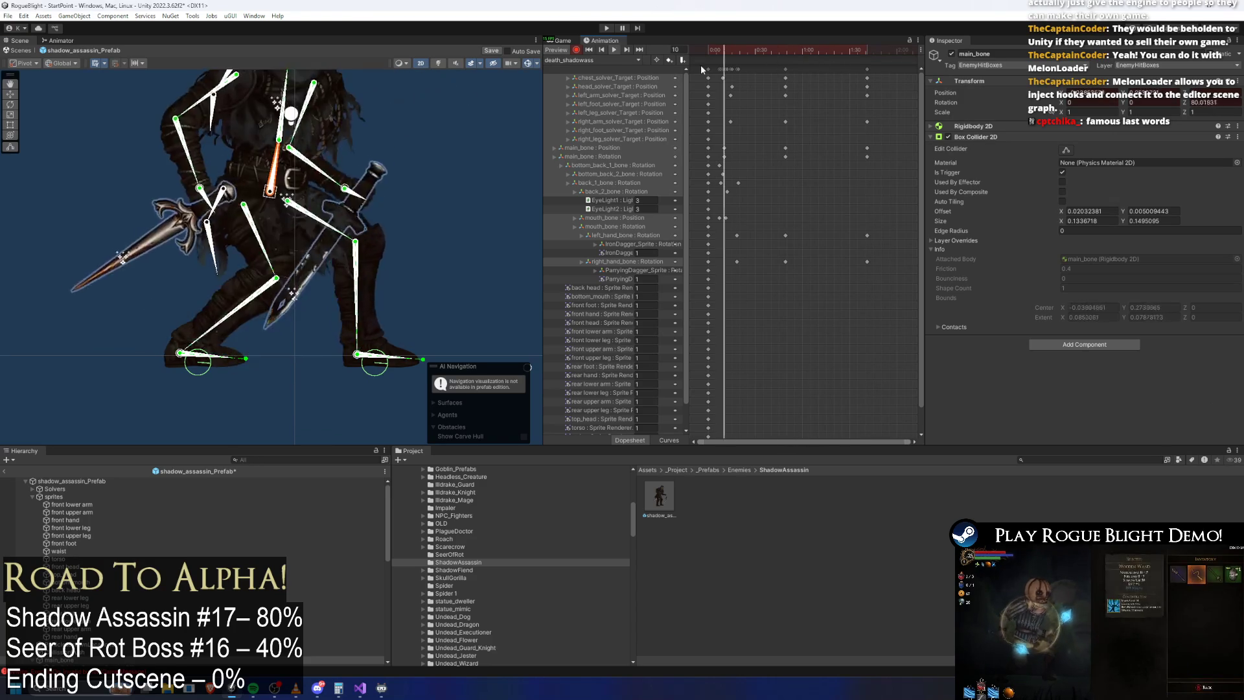
{"action": "key", "text": "space"}
{"action": "left_click", "coordinate": [434, 166]}
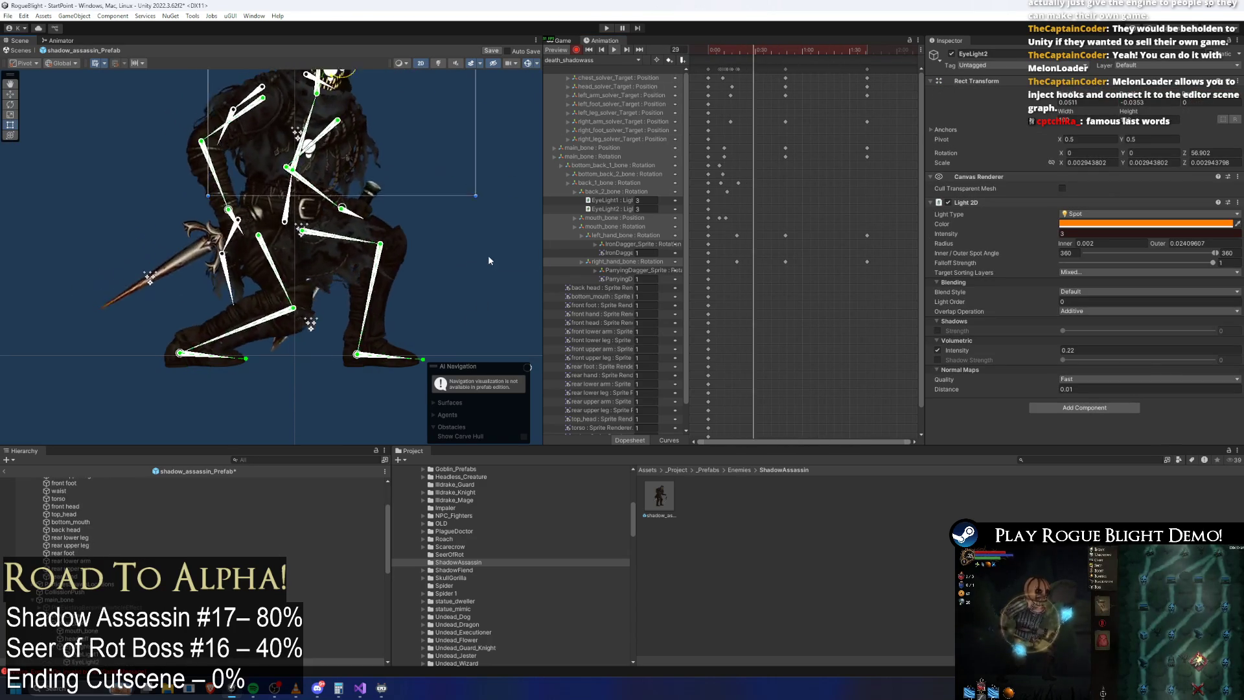
{"action": "left_click", "coordinate": [514, 169]}
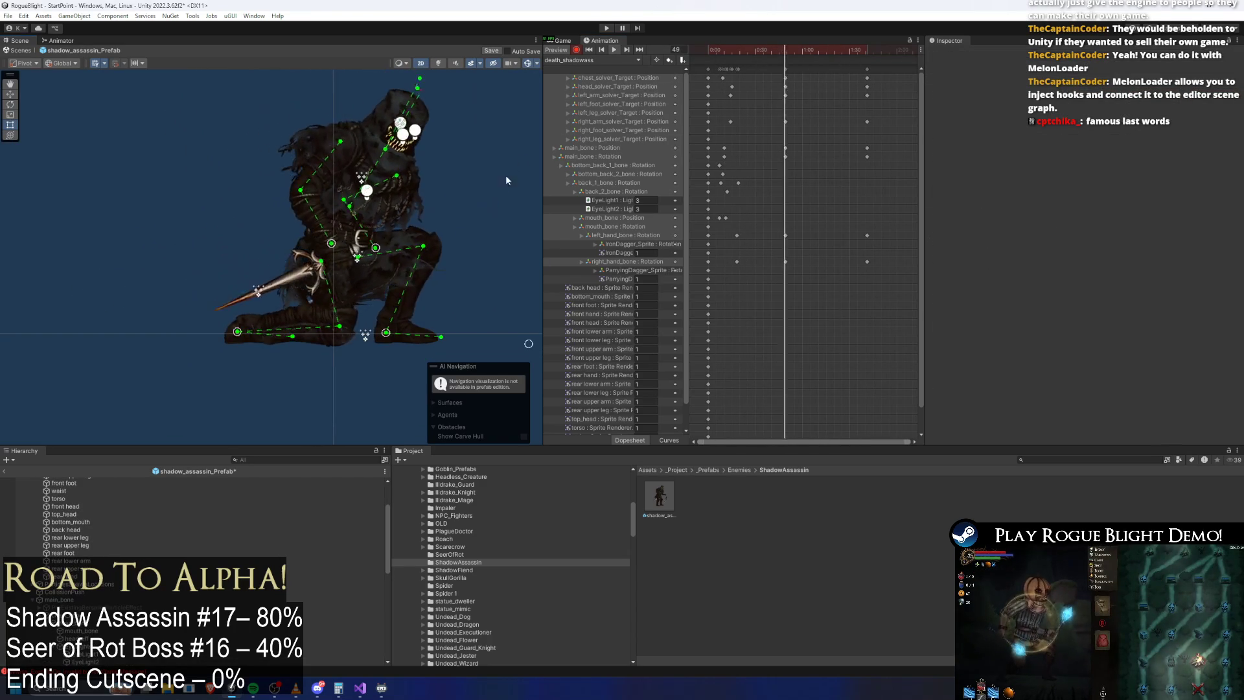
{"action": "left_click", "coordinate": [764, 61]}
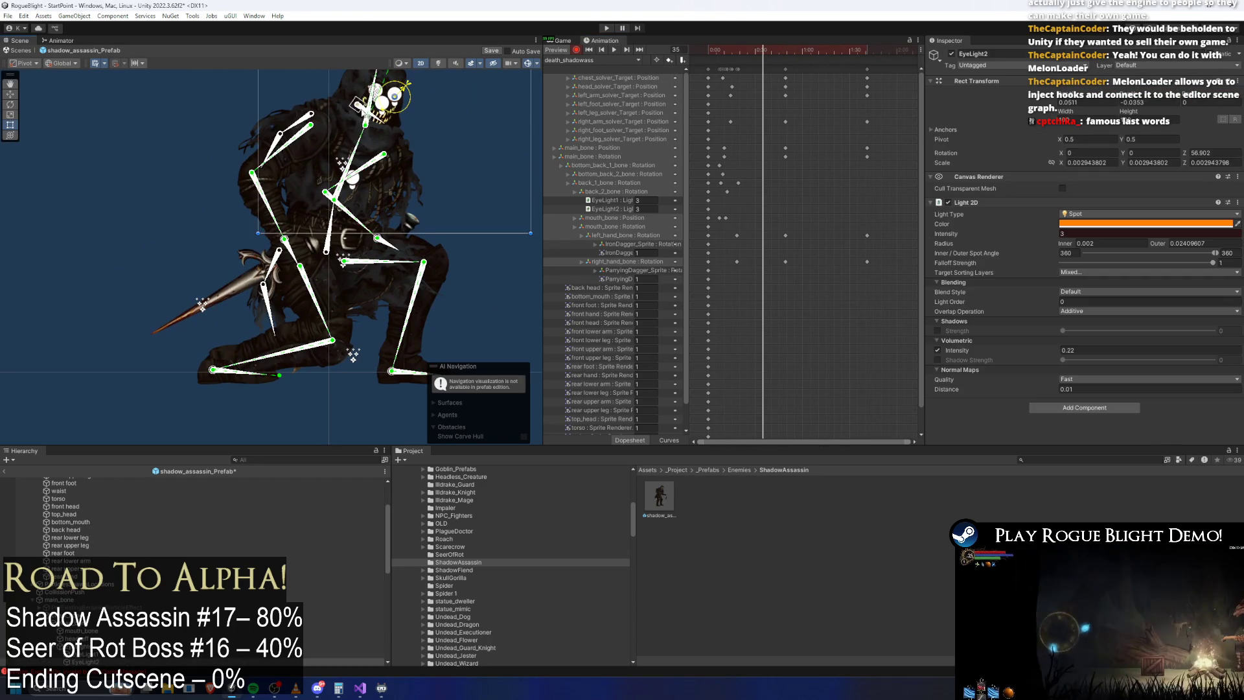
{"action": "left_click", "coordinate": [360, 103]}
{"action": "left_click_drag", "start_coordinate": [735, 215], "coordinate": [721, 227]}
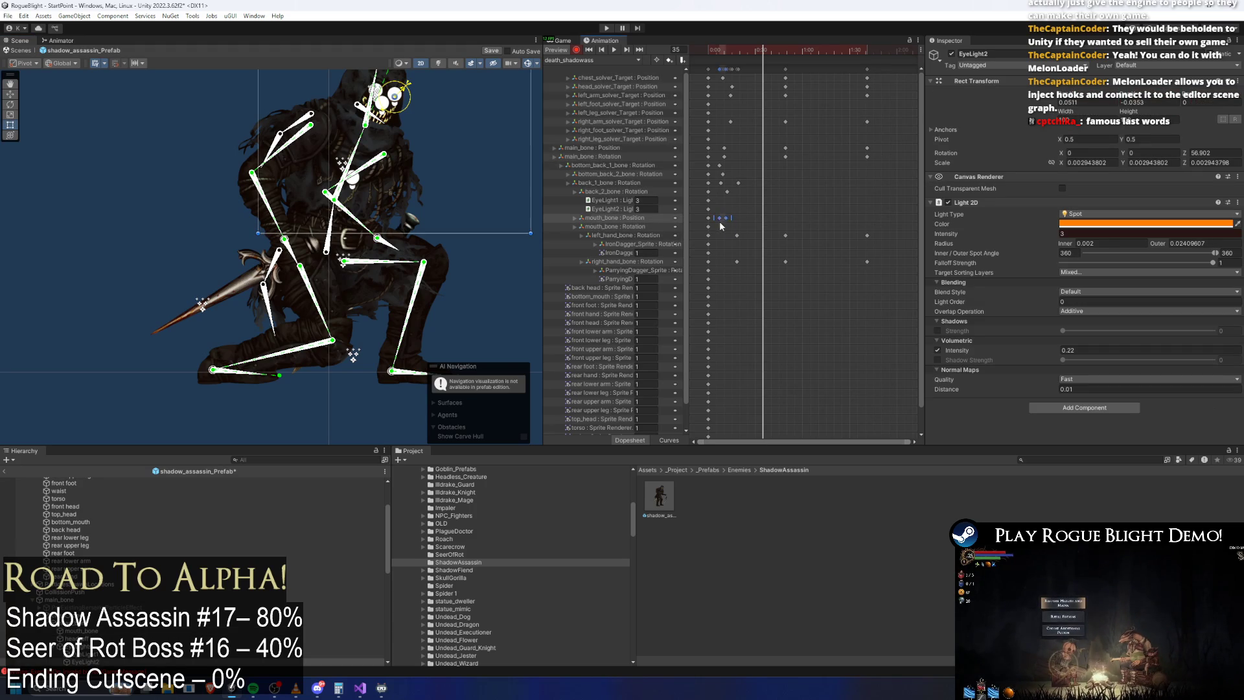
{"action": "left_click", "coordinate": [708, 57]}
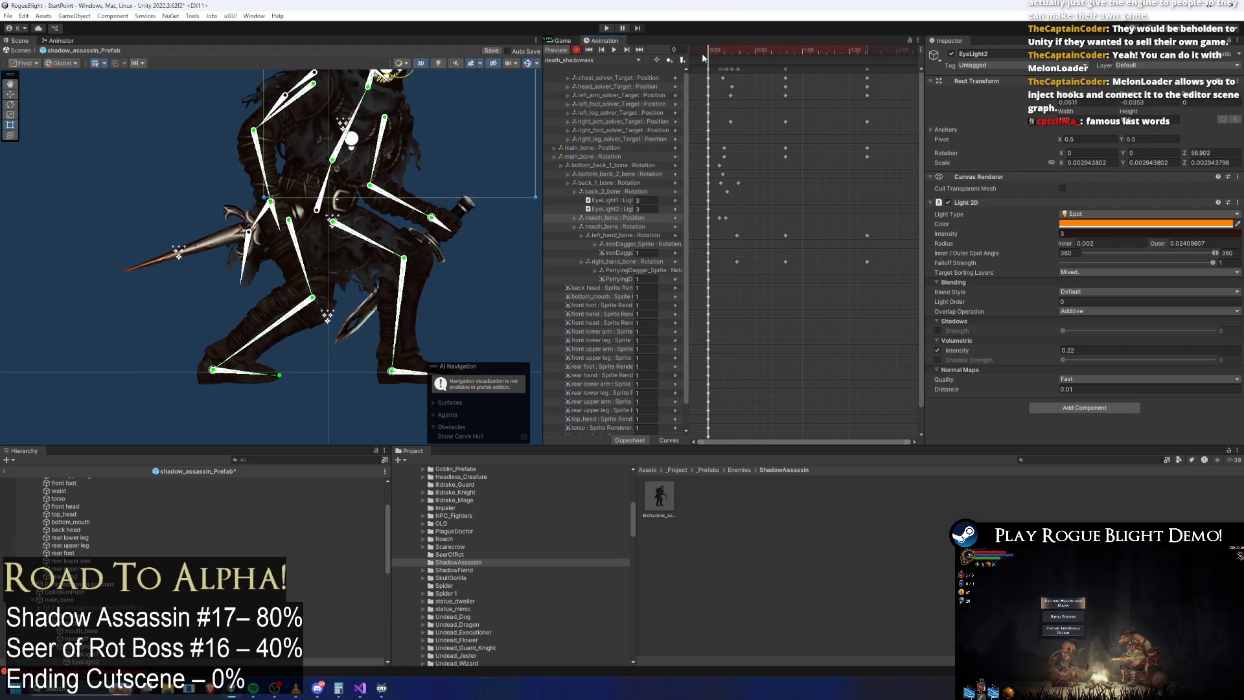
{"action": "left_click_drag", "start_coordinate": [710, 57], "coordinate": [835, 67]}
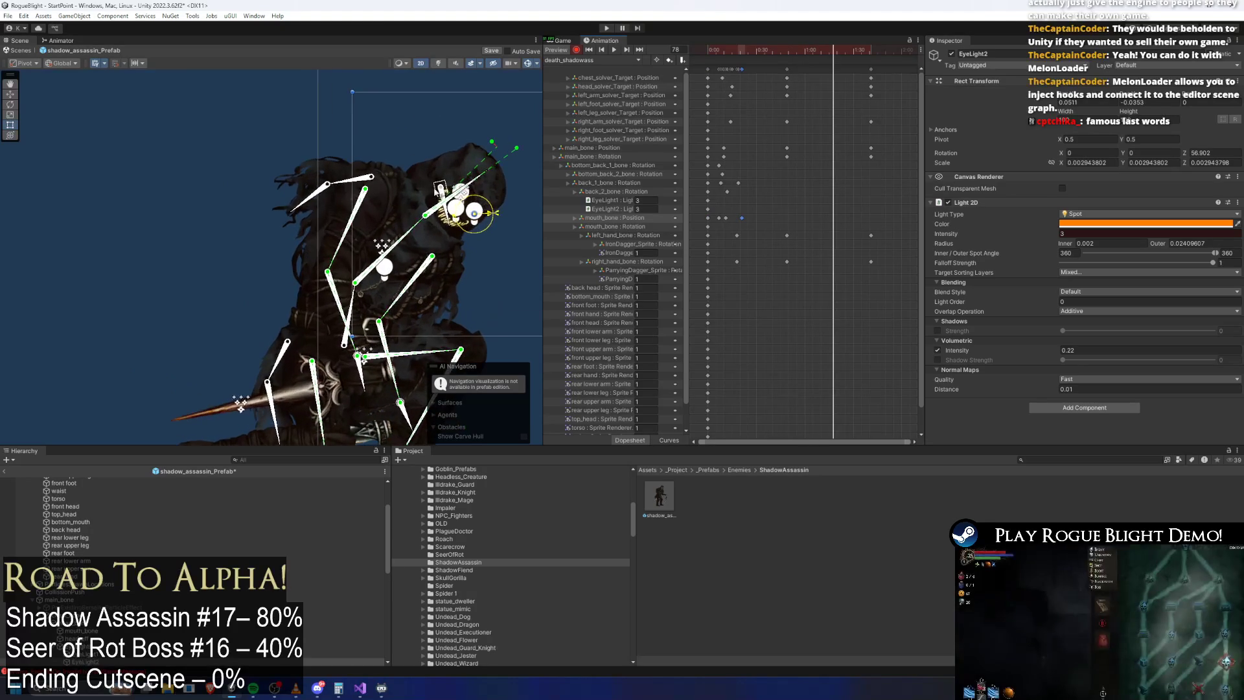
{"action": "left_click", "coordinate": [443, 206]}
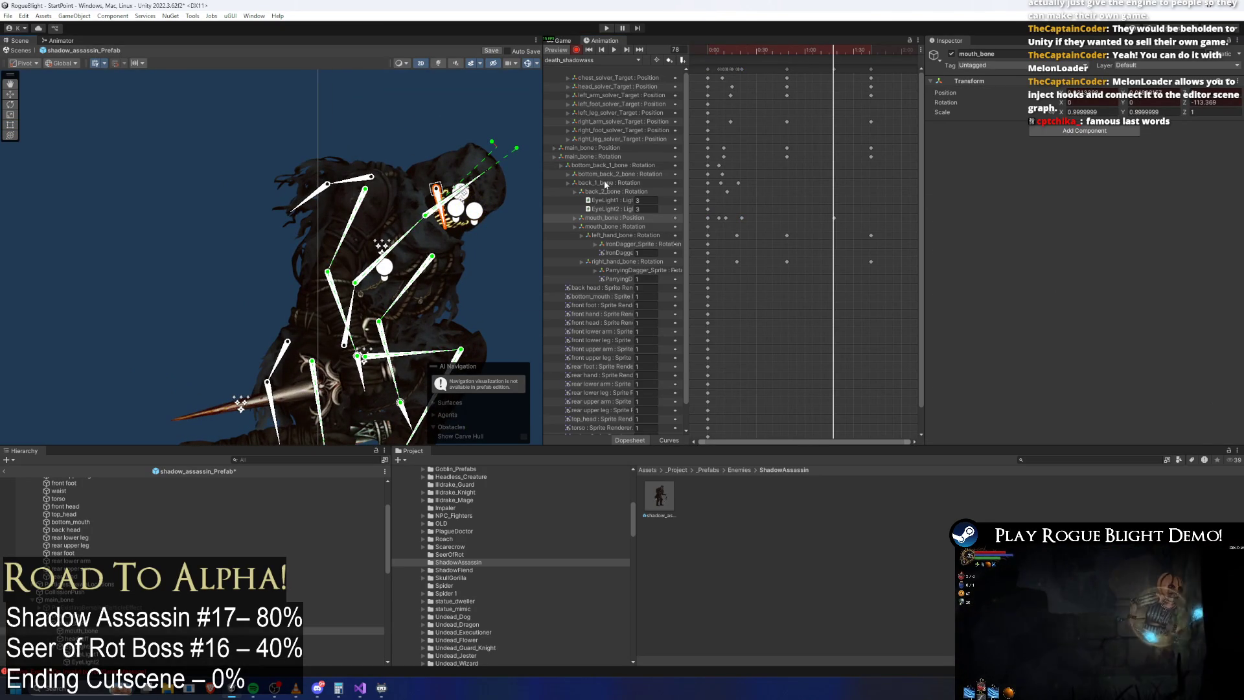
{"action": "scroll", "coordinate": [782, 192], "scroll_direction": "up", "scroll_amount": 1}
{"action": "mouse_move", "coordinate": [760, 52]}
{"action": "left_mouse_down"}
{"action": "mouse_move", "coordinate": [828, 68]}
{"action": "mouse_move", "coordinate": [704, 51]}
{"action": "left_mouse_up"}
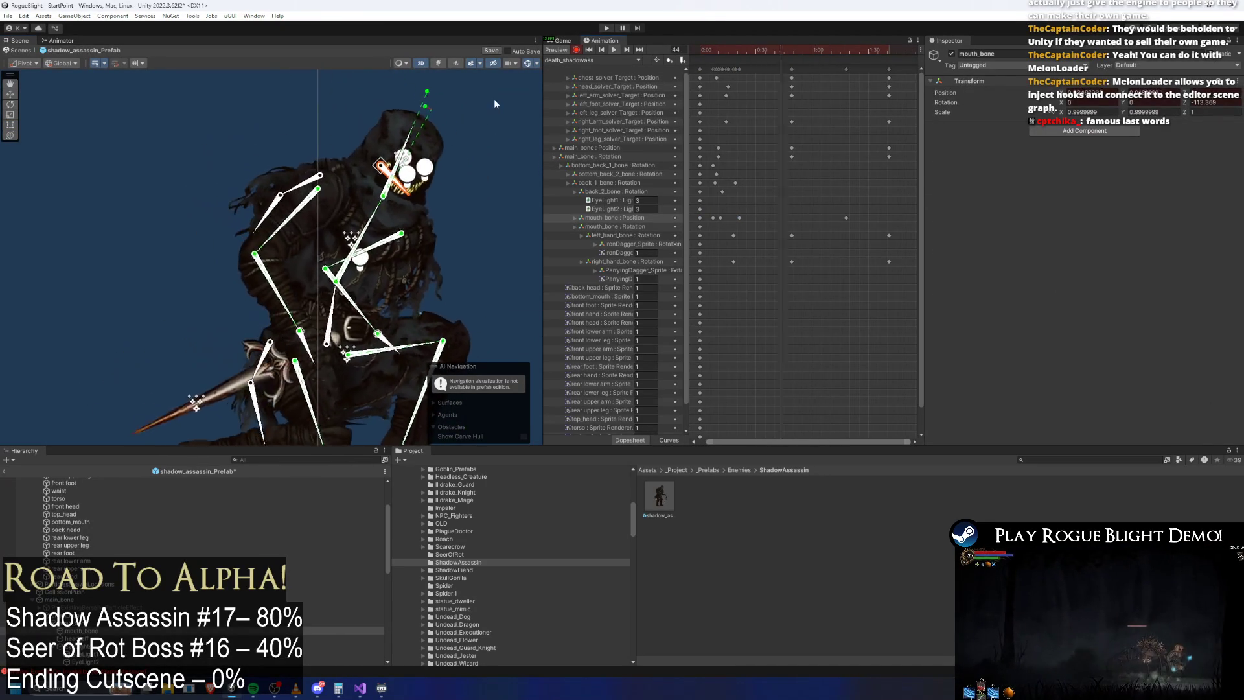
{"action": "scroll", "coordinate": [496, 99], "scroll_direction": "up", "scroll_amount": 2}
{"action": "left_click", "coordinate": [430, 94]}
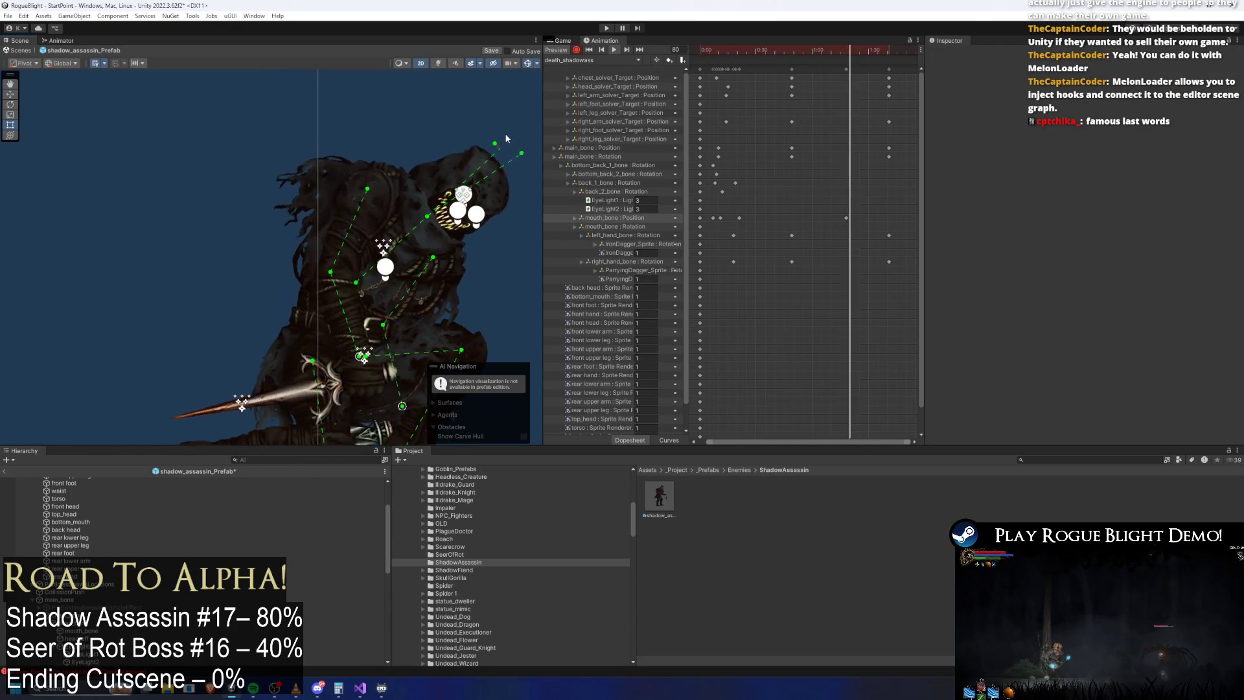
{"action": "scroll", "coordinate": [208, 138], "scroll_direction": "down", "scroll_amount": 2}
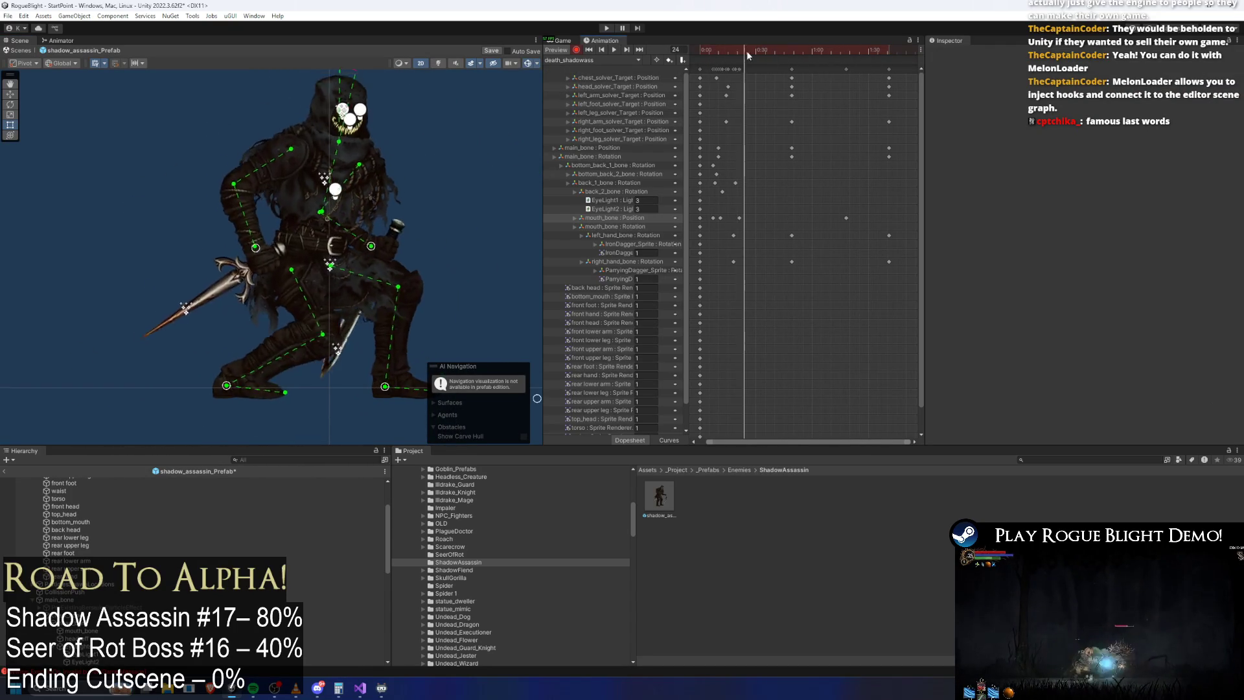
{"action": "scroll", "coordinate": [275, 168], "scroll_direction": "up", "scroll_amount": 1}
{"action": "left_click", "coordinate": [275, 168]}
{"action": "scroll", "coordinate": [324, 185], "scroll_direction": "up", "scroll_amount": 1}
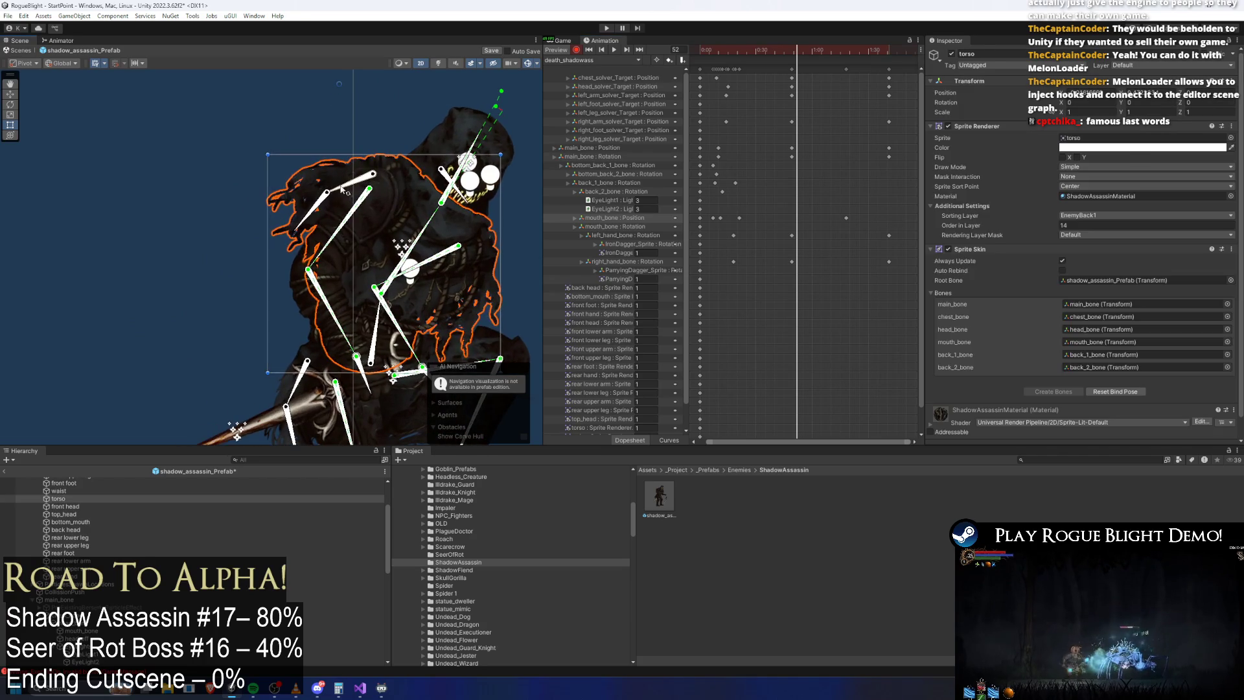
Step: Move the bottom_back_2_bone key later to 0:57 and scrub to frame 101
{"action": "left_click", "coordinate": [319, 216]}
{"action": "left_click_drag", "start_coordinate": [319, 216], "coordinate": [300, 138]}
{"action": "left_click", "coordinate": [285, 379]}
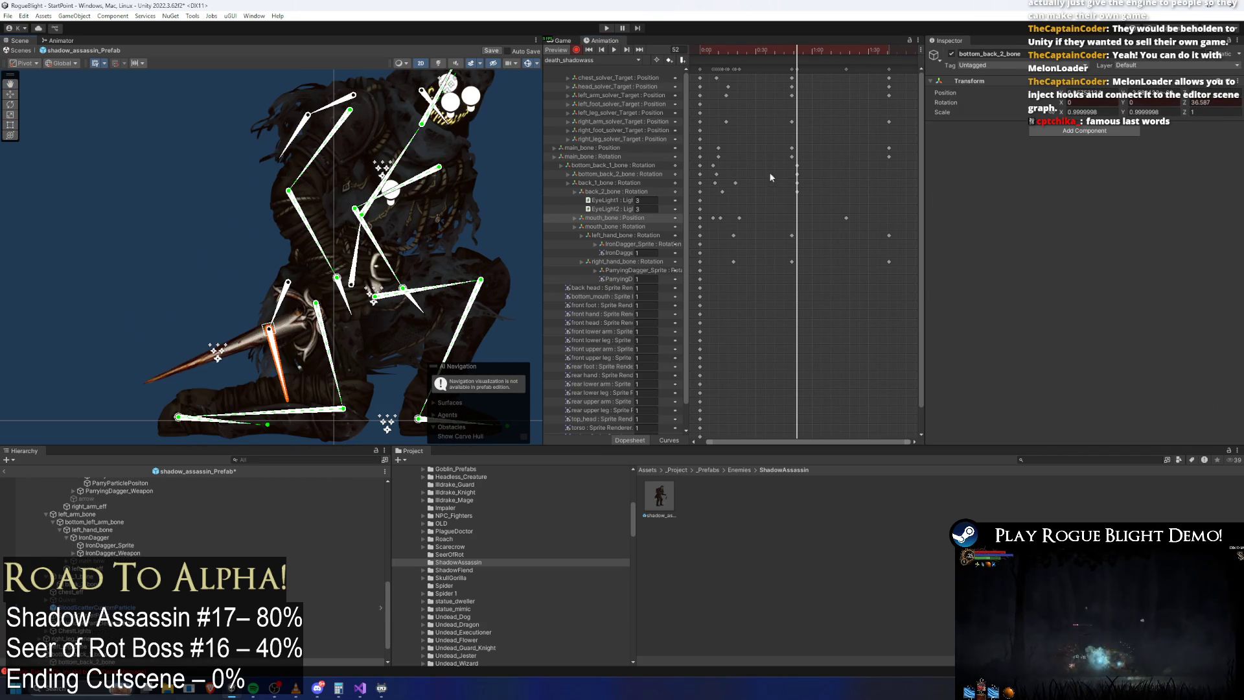
{"action": "left_click_drag", "start_coordinate": [797, 173], "coordinate": [814, 174]}
{"action": "left_click", "coordinate": [807, 191]}
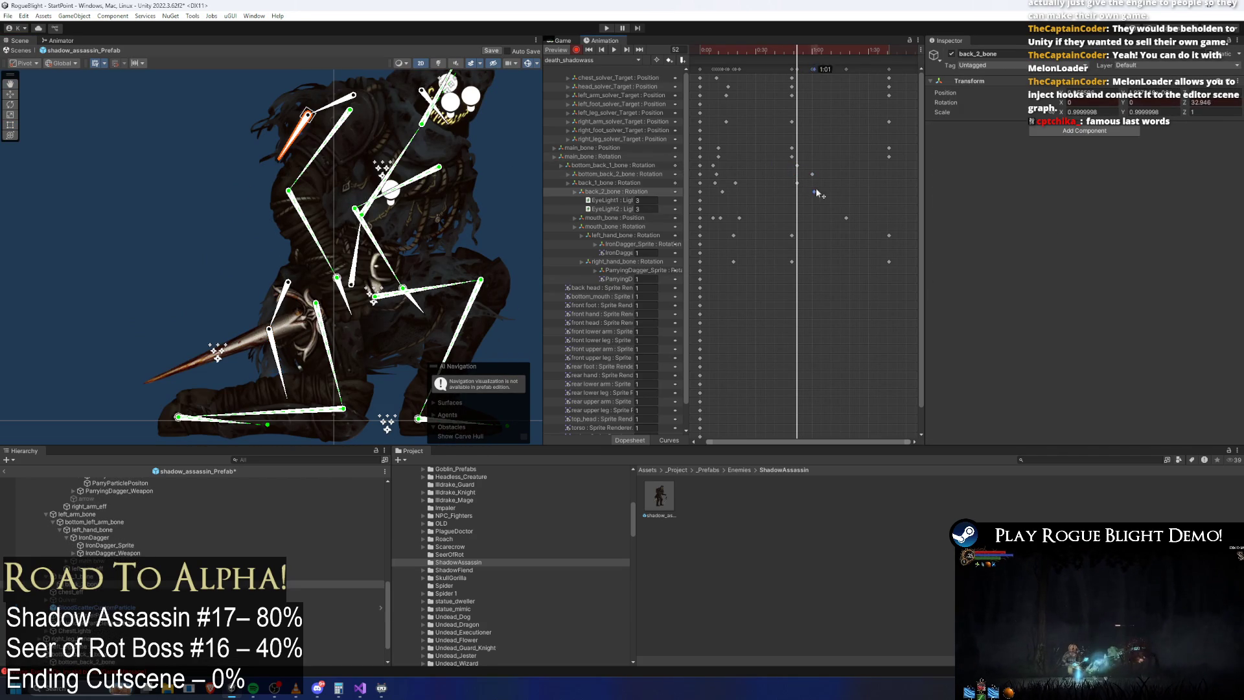
{"action": "mouse_move", "coordinate": [819, 52]}
{"action": "left_mouse_down"}
{"action": "mouse_move", "coordinate": [807, 51]}
{"action": "mouse_move", "coordinate": [889, 63]}
{"action": "left_mouse_up"}
Step: Rotate back_2_bone down to bend the torso, then shift the keyframe columns earlier
{"action": "left_click_drag", "start_coordinate": [335, 119], "coordinate": [271, 325]}
{"action": "left_click_drag", "start_coordinate": [295, 367], "coordinate": [305, 358]}
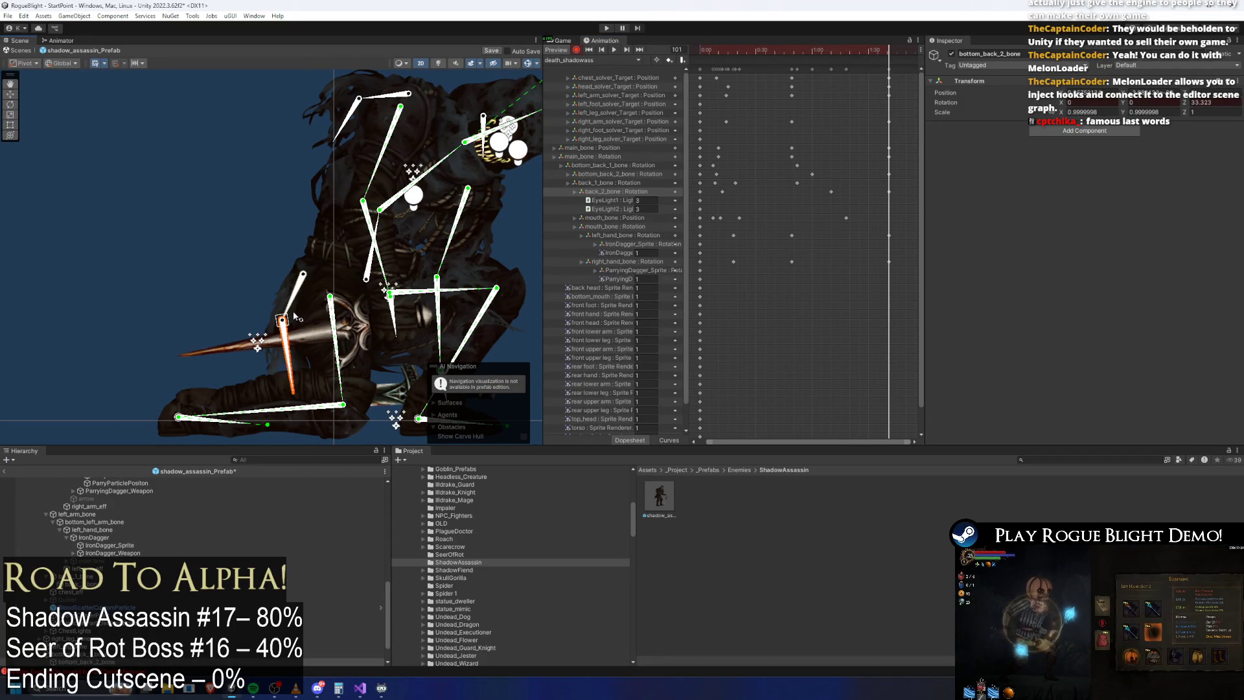
{"action": "left_click", "coordinate": [386, 96]}
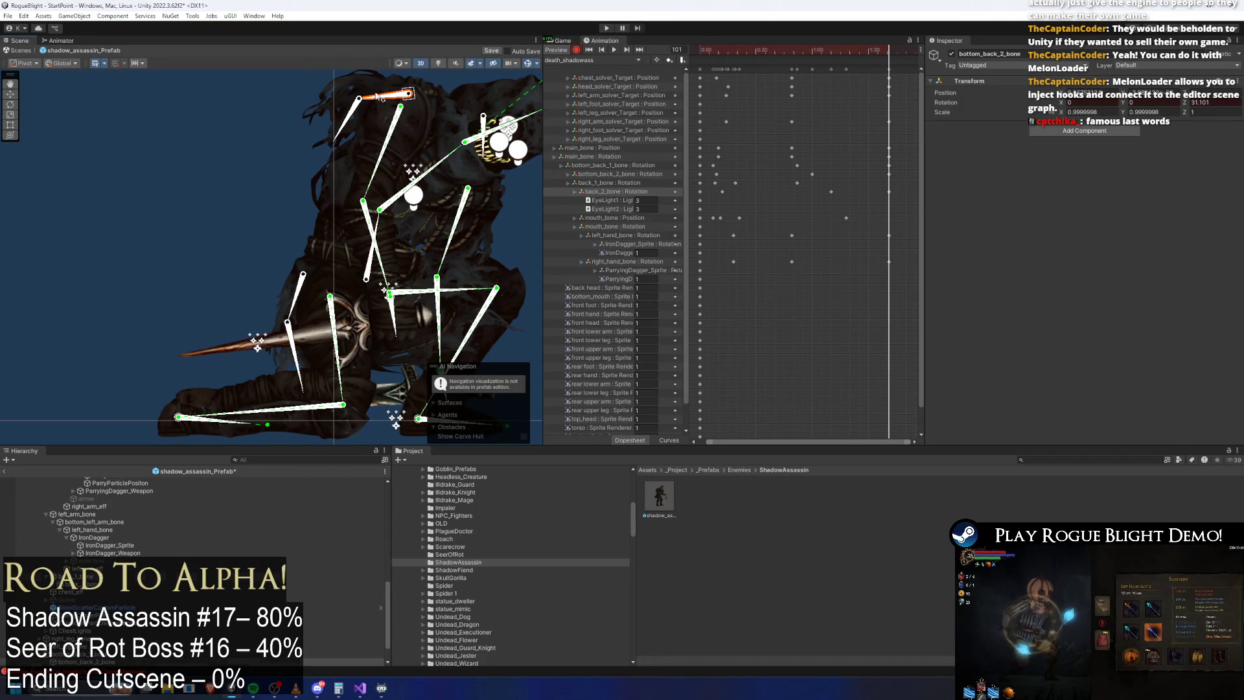
{"action": "key", "text": "space"}
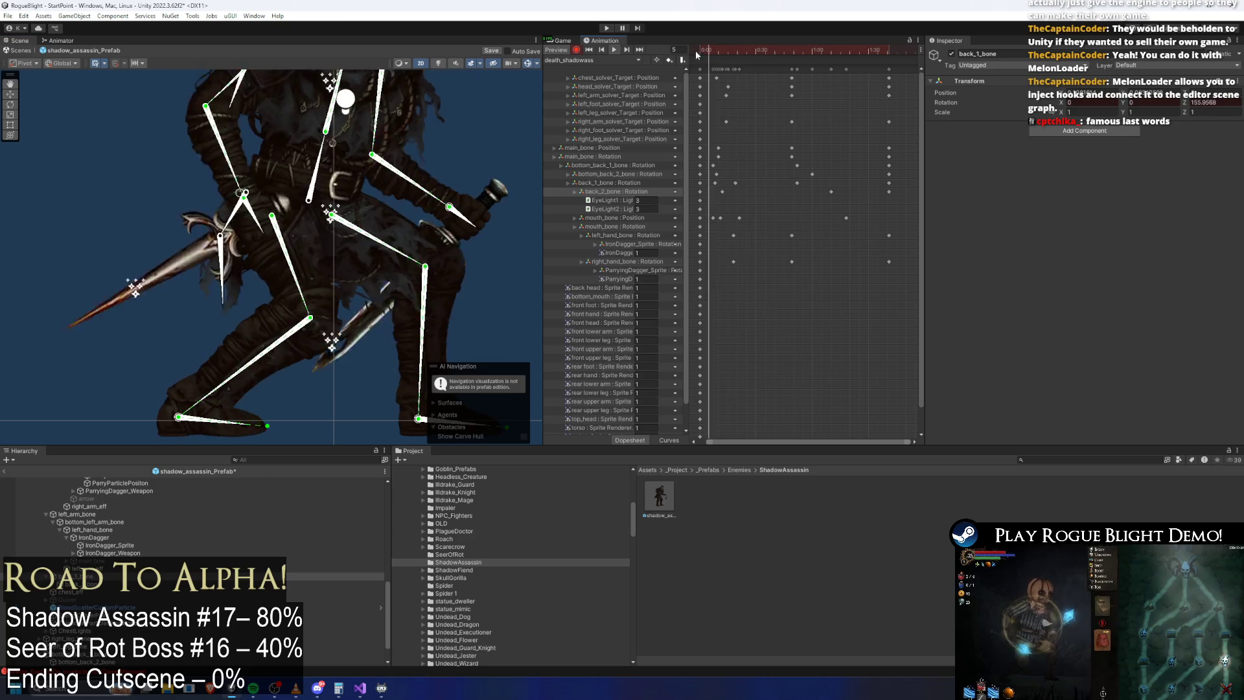
{"action": "left_click", "coordinate": [136, 132]}
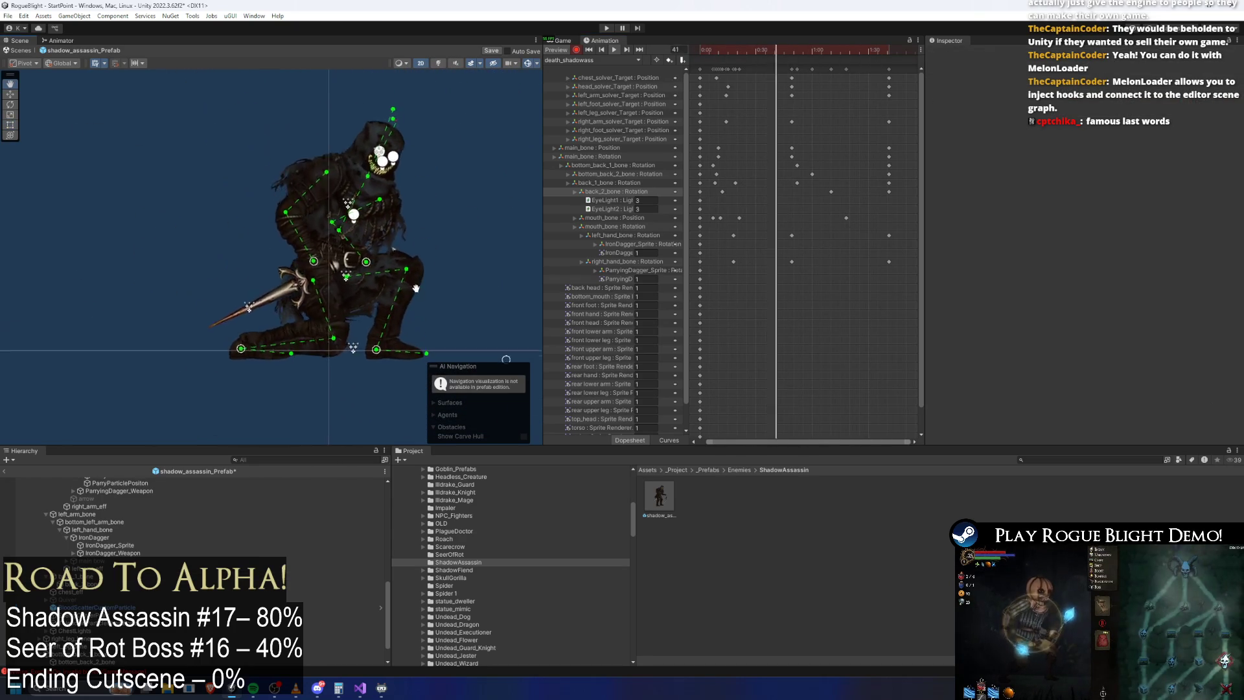
{"action": "left_click", "coordinate": [792, 68]}
{"action": "left_click_drag", "start_coordinate": [792, 68], "coordinate": [773, 67]}
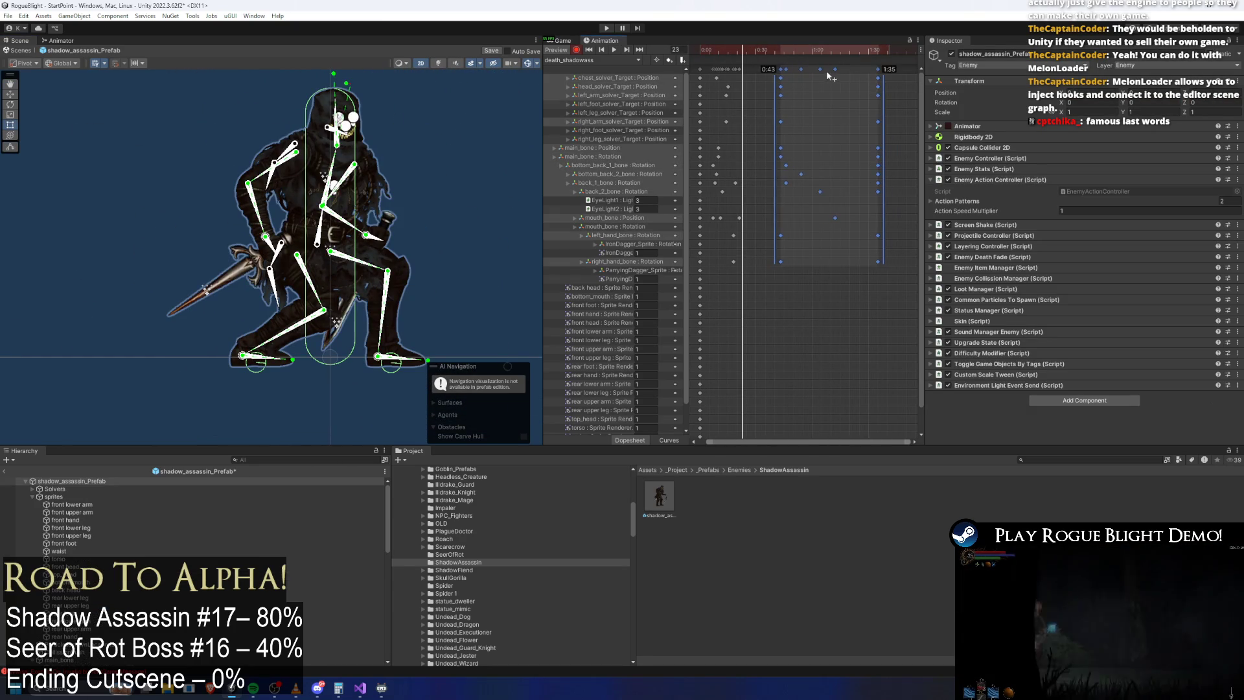
{"action": "left_click", "coordinate": [722, 57]}
Step: Rotate main_bone at frame 25 to tilt the body, and preview the result
{"action": "left_click", "coordinate": [744, 48]}
{"action": "left_click", "coordinate": [329, 241]}
{"action": "left_click_drag", "start_coordinate": [329, 245], "coordinate": [377, 222]}
{"action": "key", "text": "space"}
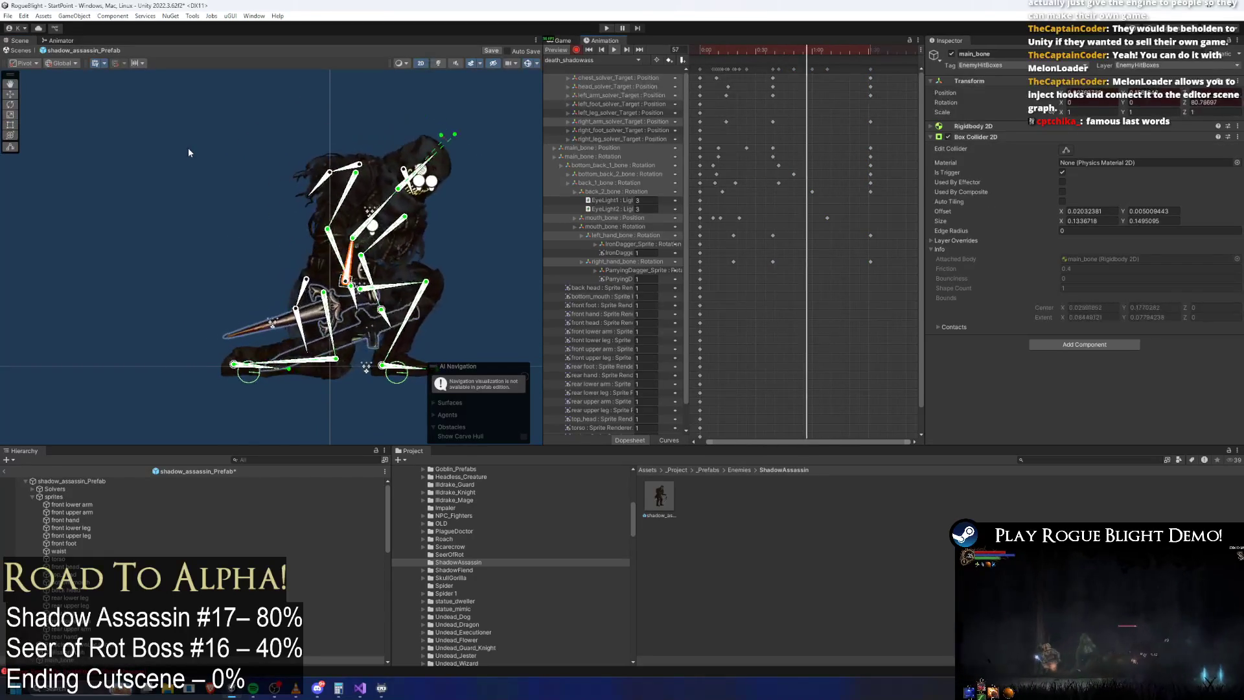
{"action": "left_click", "coordinate": [289, 131]}
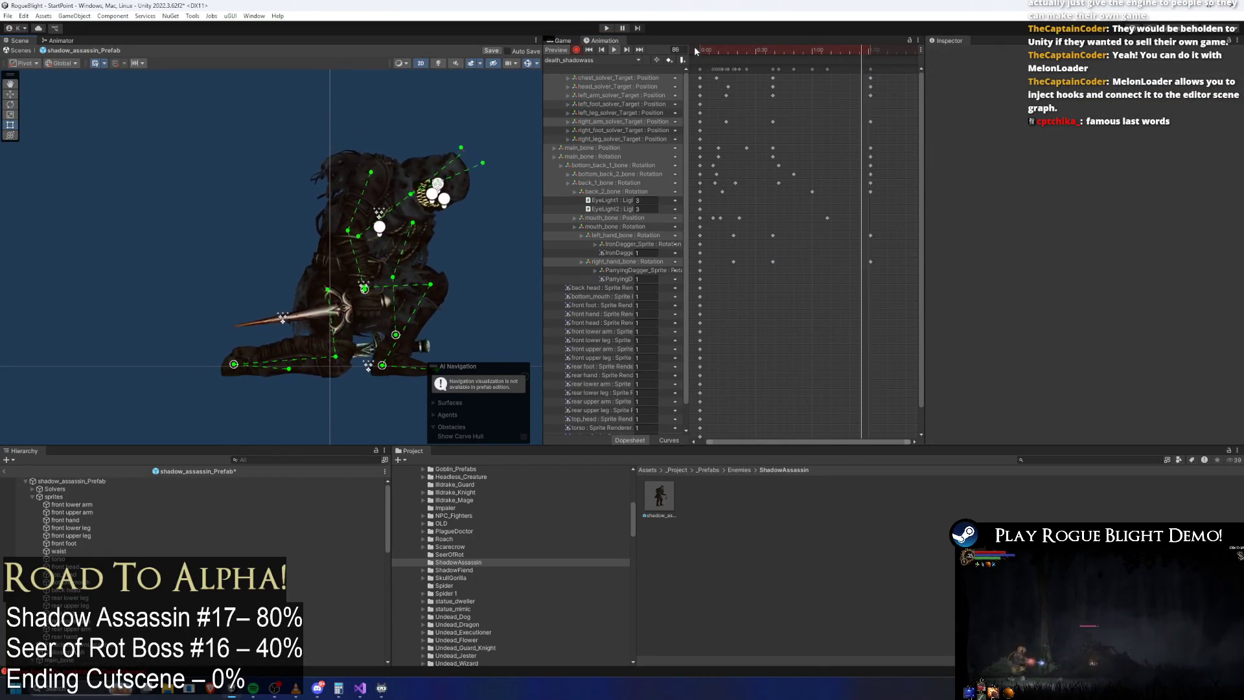
{"action": "left_click", "coordinate": [744, 52]}
Step: Key the head solver at frame 17 and pose chest_solver_Target at frame 12
{"action": "left_click_drag", "start_coordinate": [438, 261], "coordinate": [460, 371]}
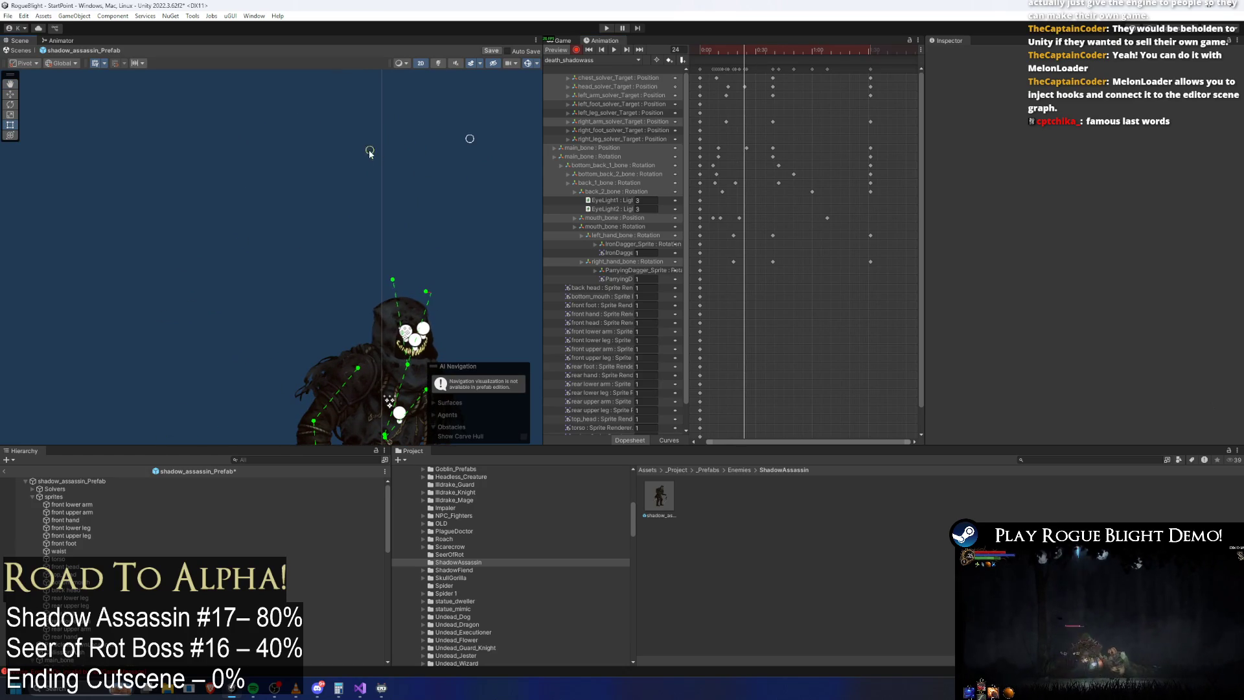
{"action": "left_click_drag", "start_coordinate": [748, 74], "coordinate": [727, 89]}
{"action": "left_click", "coordinate": [732, 52]}
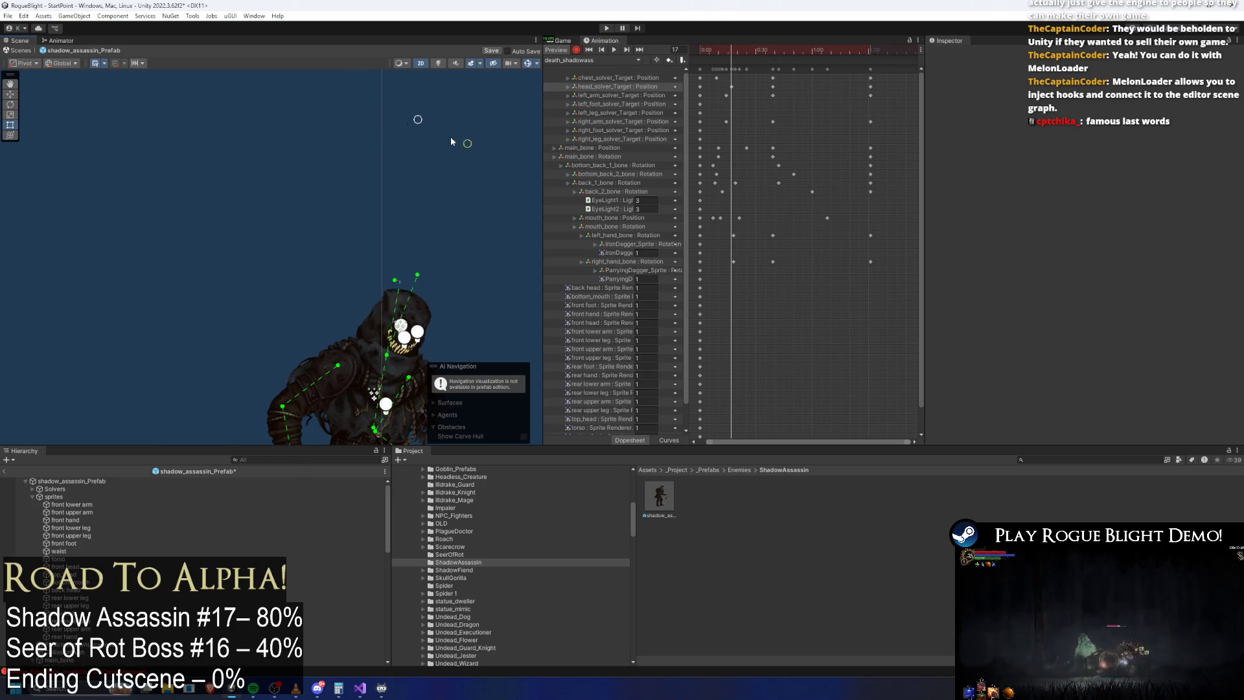
{"action": "left_click", "coordinate": [710, 51]}
{"action": "left_click_drag", "start_coordinate": [718, 53], "coordinate": [722, 53]}
{"action": "left_click_drag", "start_coordinate": [396, 111], "coordinate": [332, 109]}
{"action": "scroll", "coordinate": [742, 113], "scroll_direction": "up", "scroll_amount": 2}
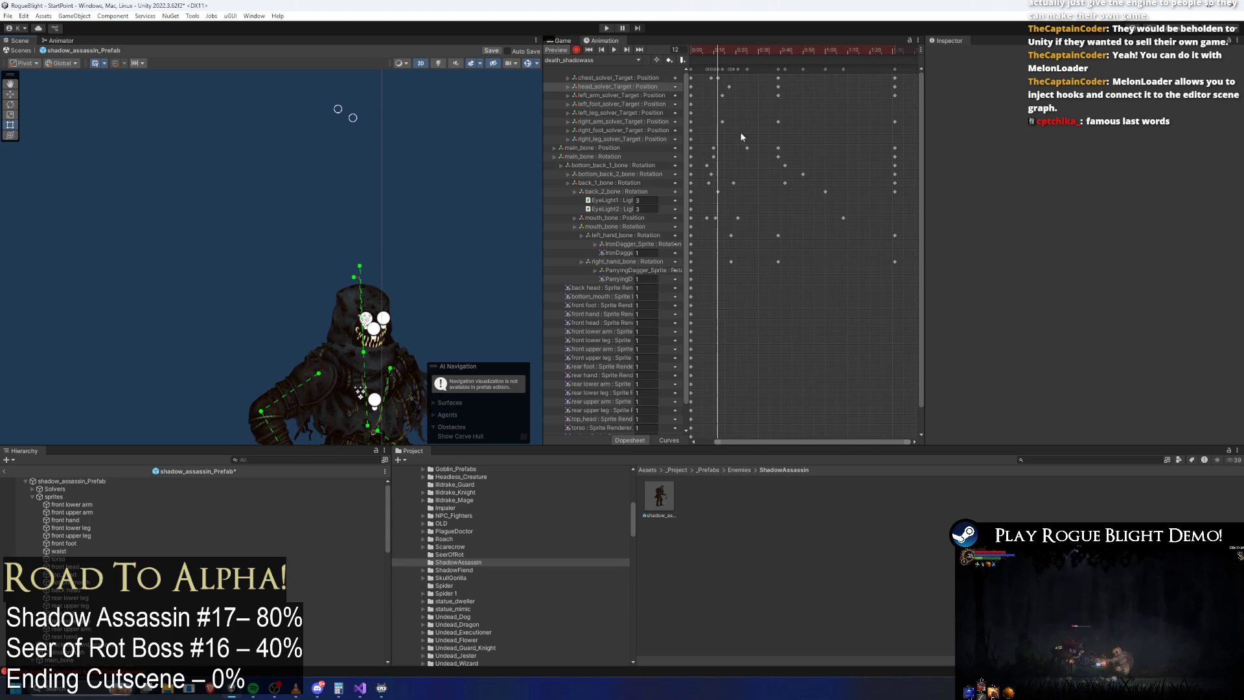
{"action": "left_click", "coordinate": [717, 79]}
{"action": "key", "text": "space"}
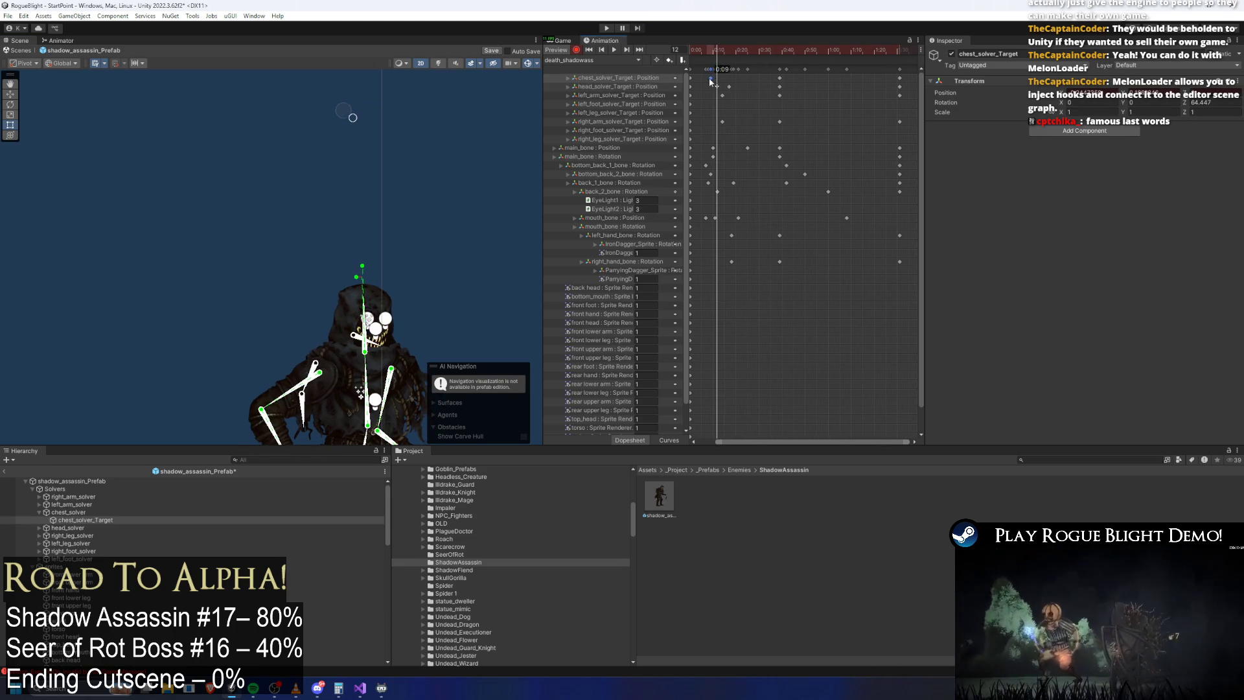
{"action": "scroll", "coordinate": [376, 195], "scroll_direction": "up", "scroll_amount": 5}
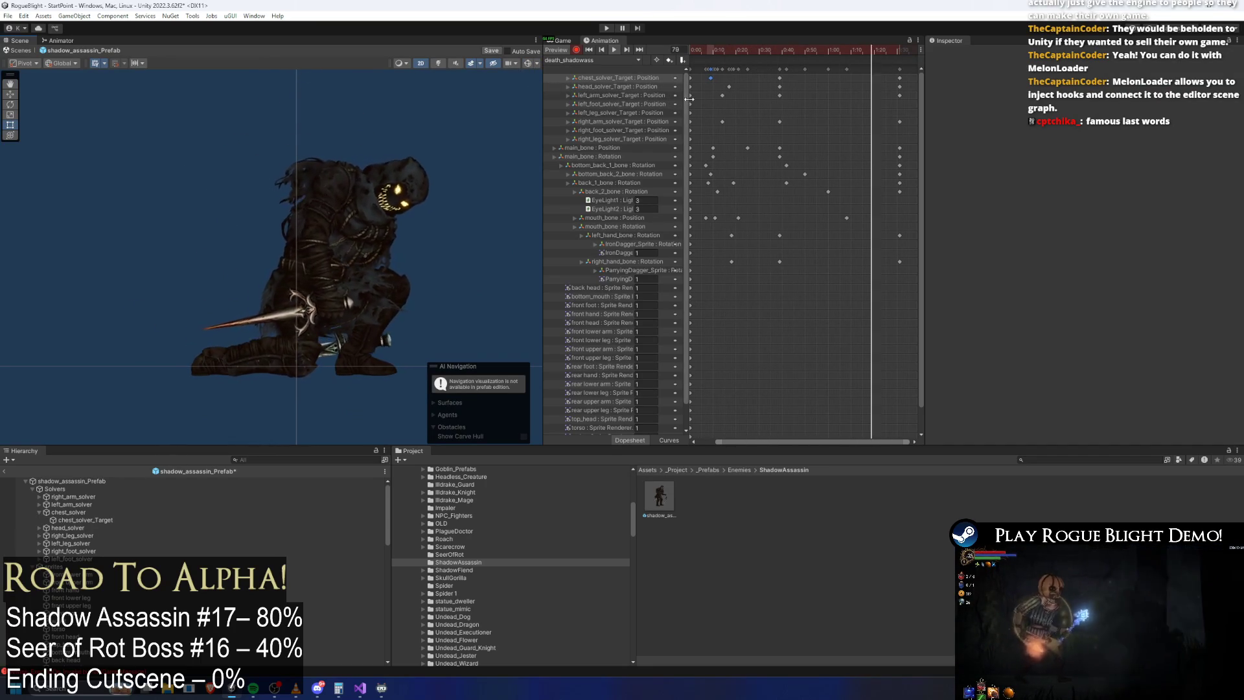
{"action": "mouse_move", "coordinate": [749, 50]}
{"action": "left_mouse_down"}
{"action": "mouse_move", "coordinate": [828, 53]}
{"action": "mouse_move", "coordinate": [785, 51]}
{"action": "left_mouse_up"}
Step: Add an animation event near frame 39 that calls EnemyDeathFade's Fade(int)
{"action": "right_click", "coordinate": [783, 59]}
{"action": "left_click", "coordinate": [792, 64]}
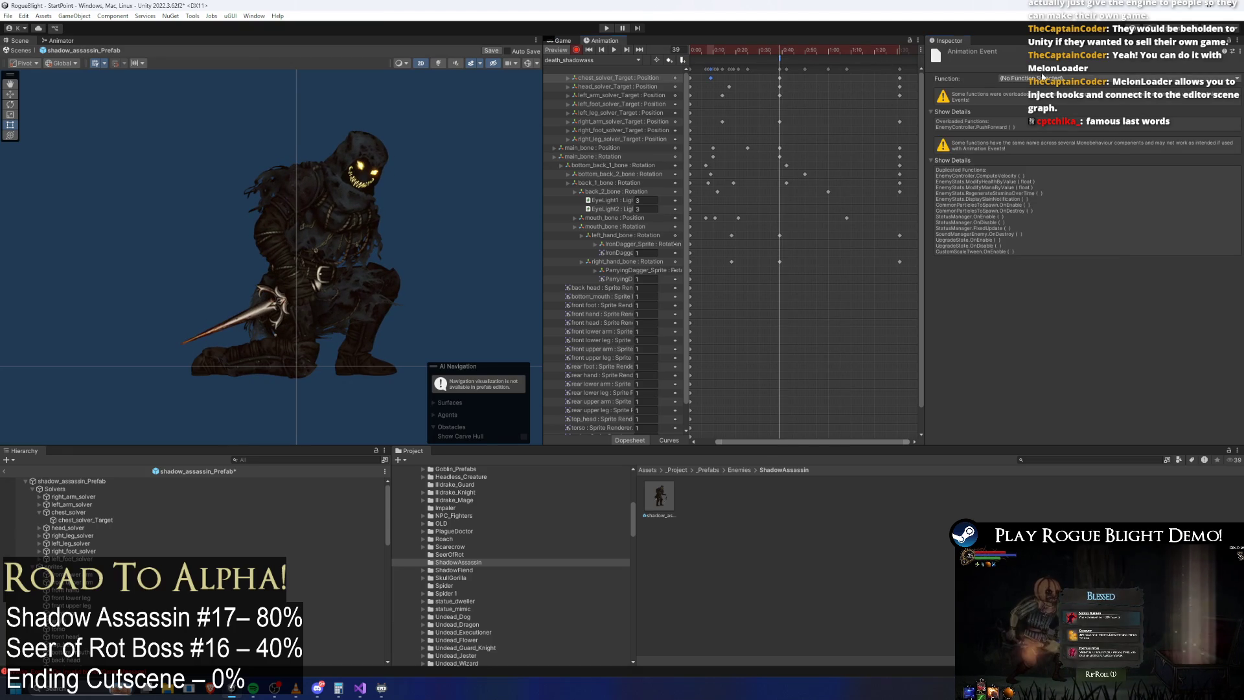
{"action": "left_click", "coordinate": [1049, 78]}
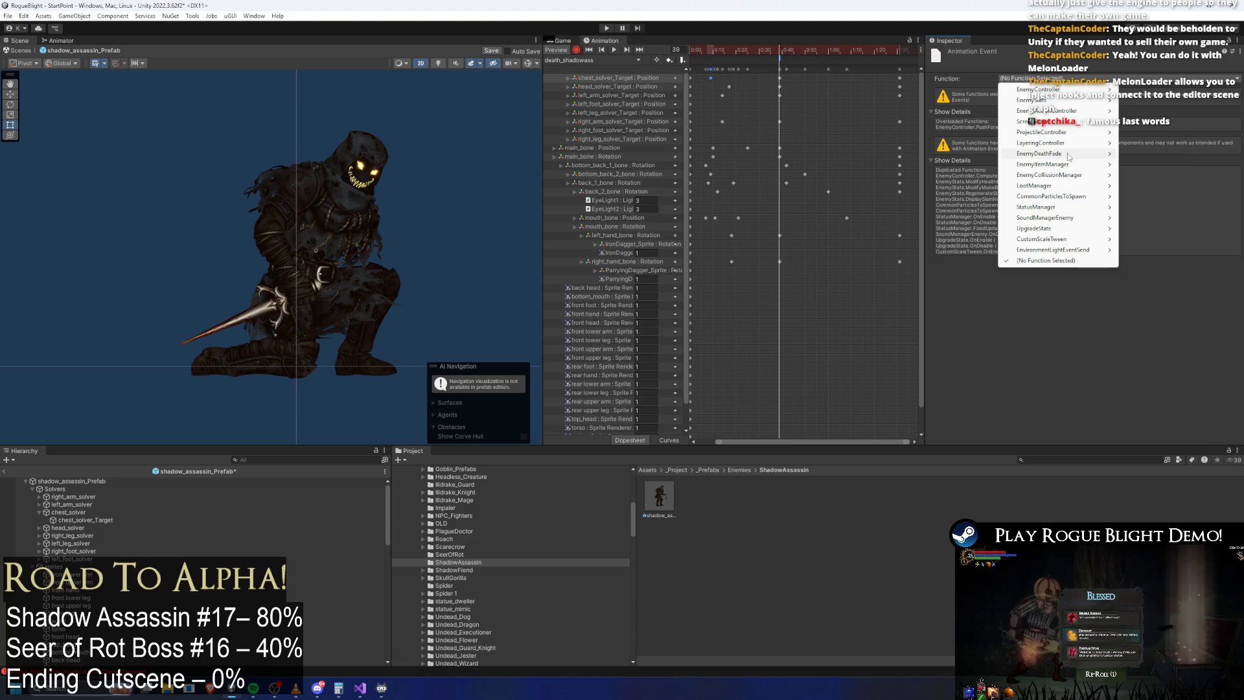
{"action": "mouse_move", "coordinate": [1132, 154]}
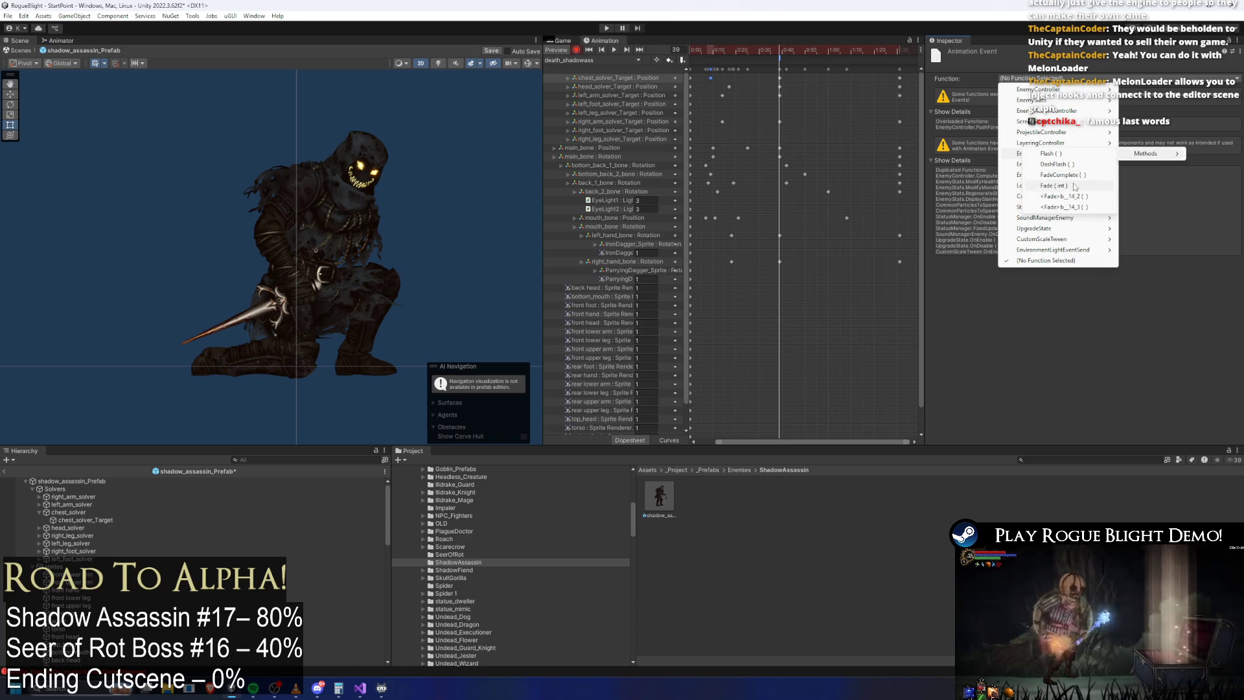
{"action": "left_click", "coordinate": [1075, 186]}
Step: Scrub to frame 43, save the Shadow Assassin prefab, and search the Project for the test map
{"action": "left_click_drag", "start_coordinate": [716, 51], "coordinate": [811, 52]}
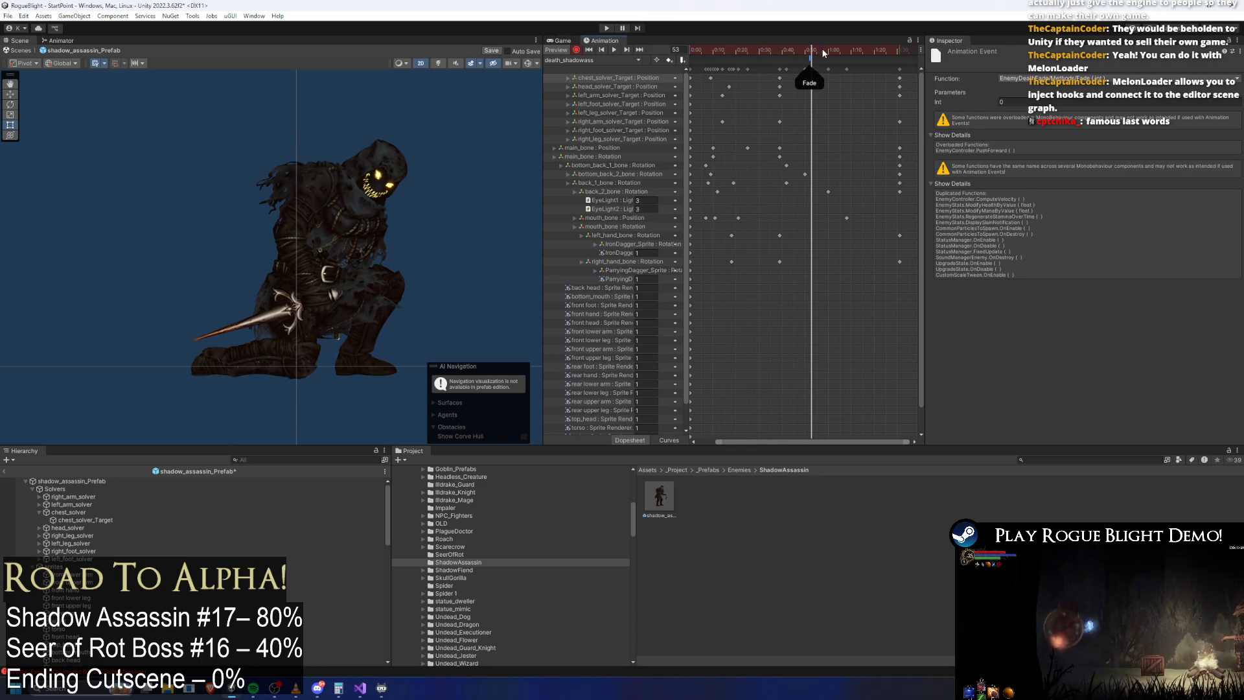
{"action": "left_click", "coordinate": [122, 480]}
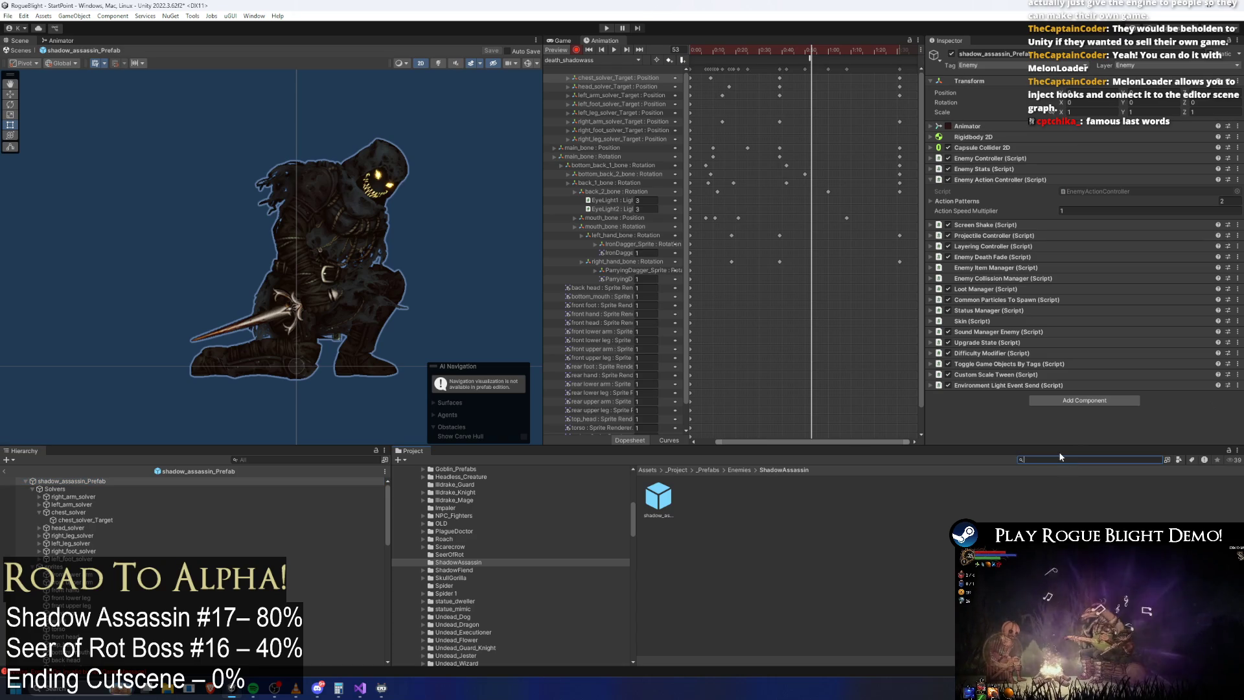
{"action": "type", "text": "test map"}
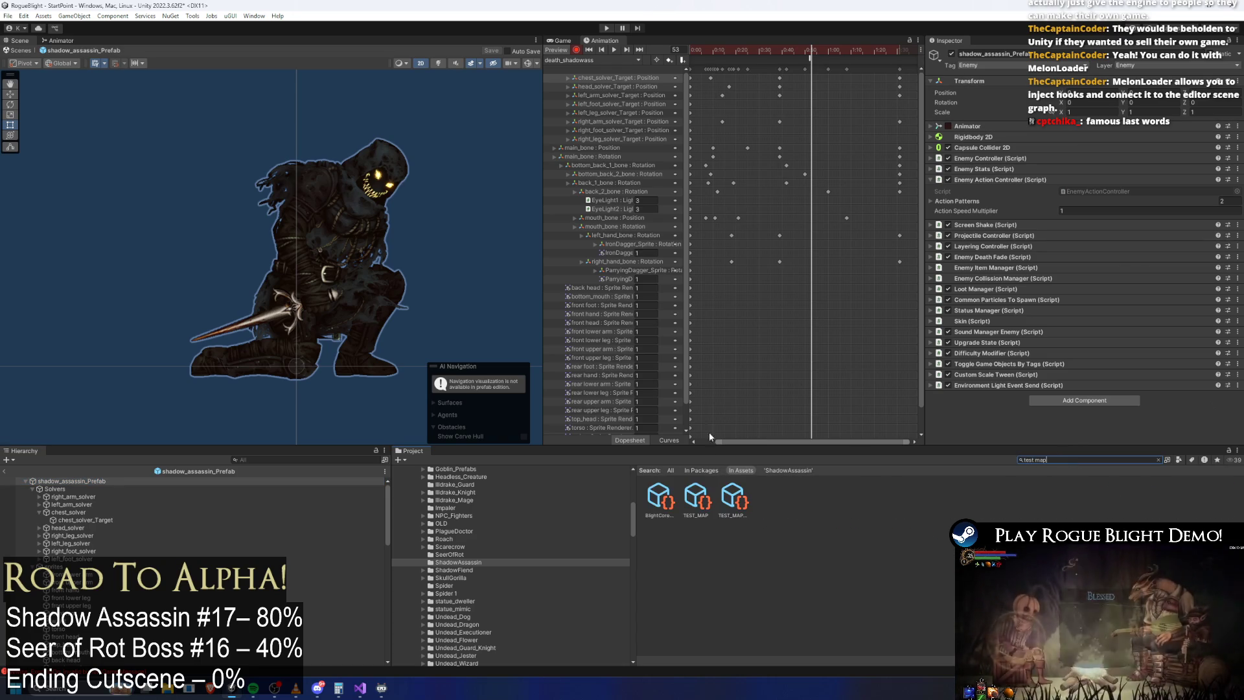